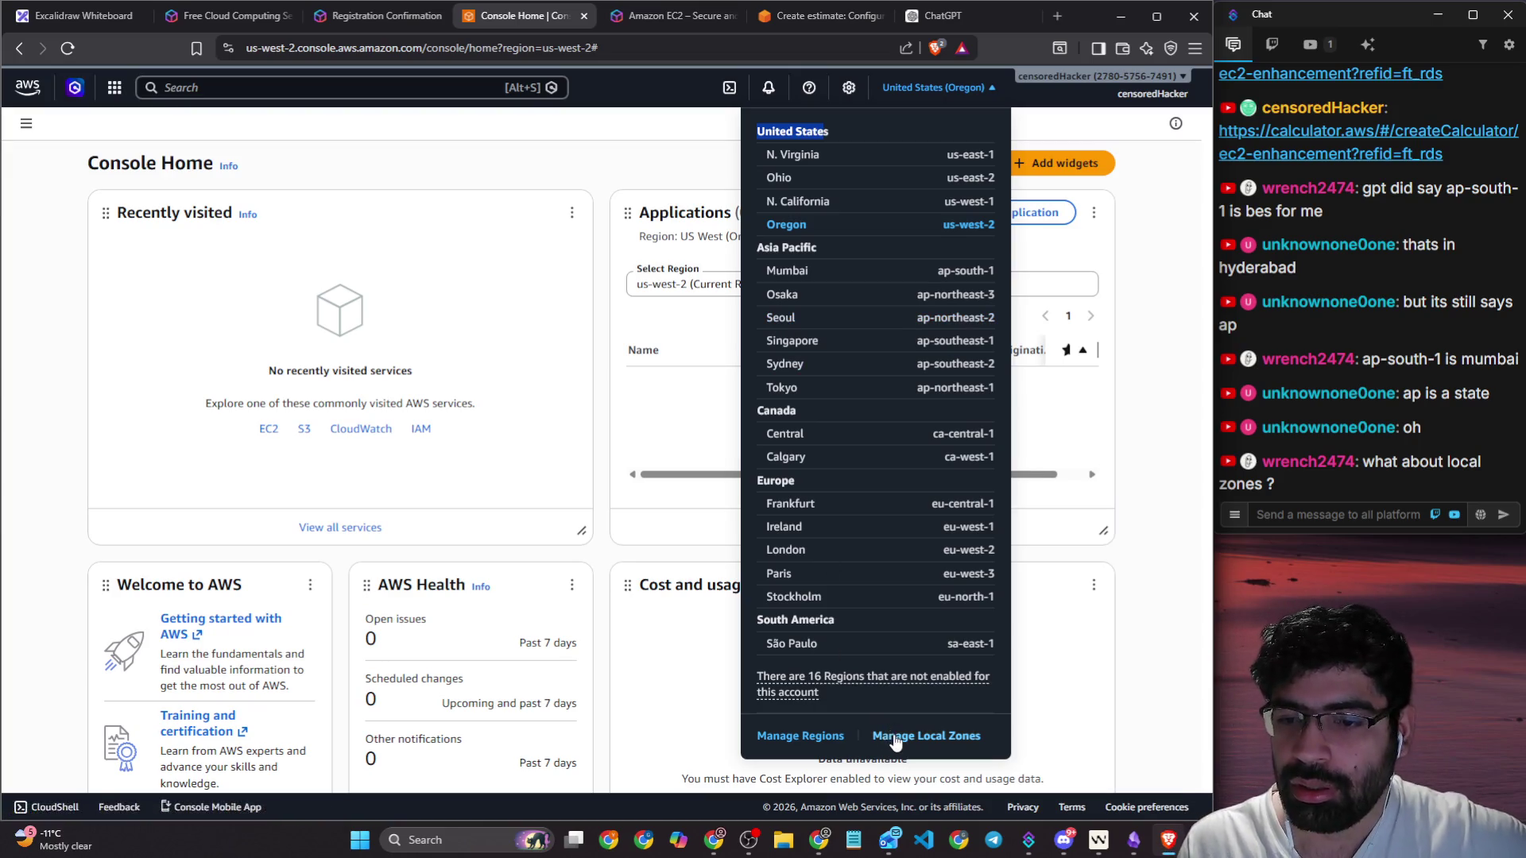
Step: Close the region list and review the ChatGPT region-price answer and AWS calculator estimate
left_click(1128, 428)
left_click(966, 21)
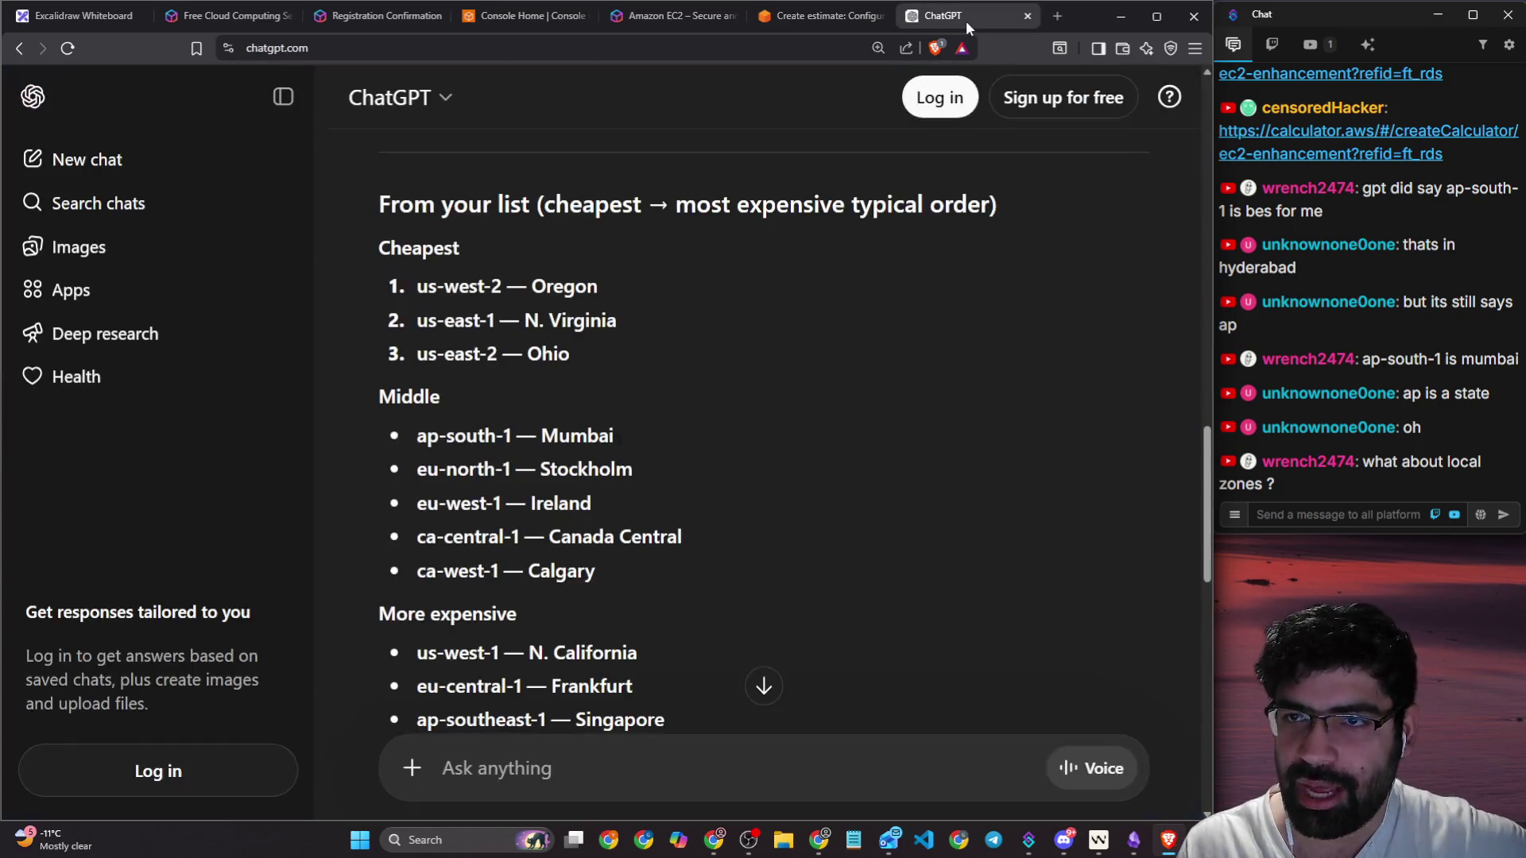
left_click(818, 16)
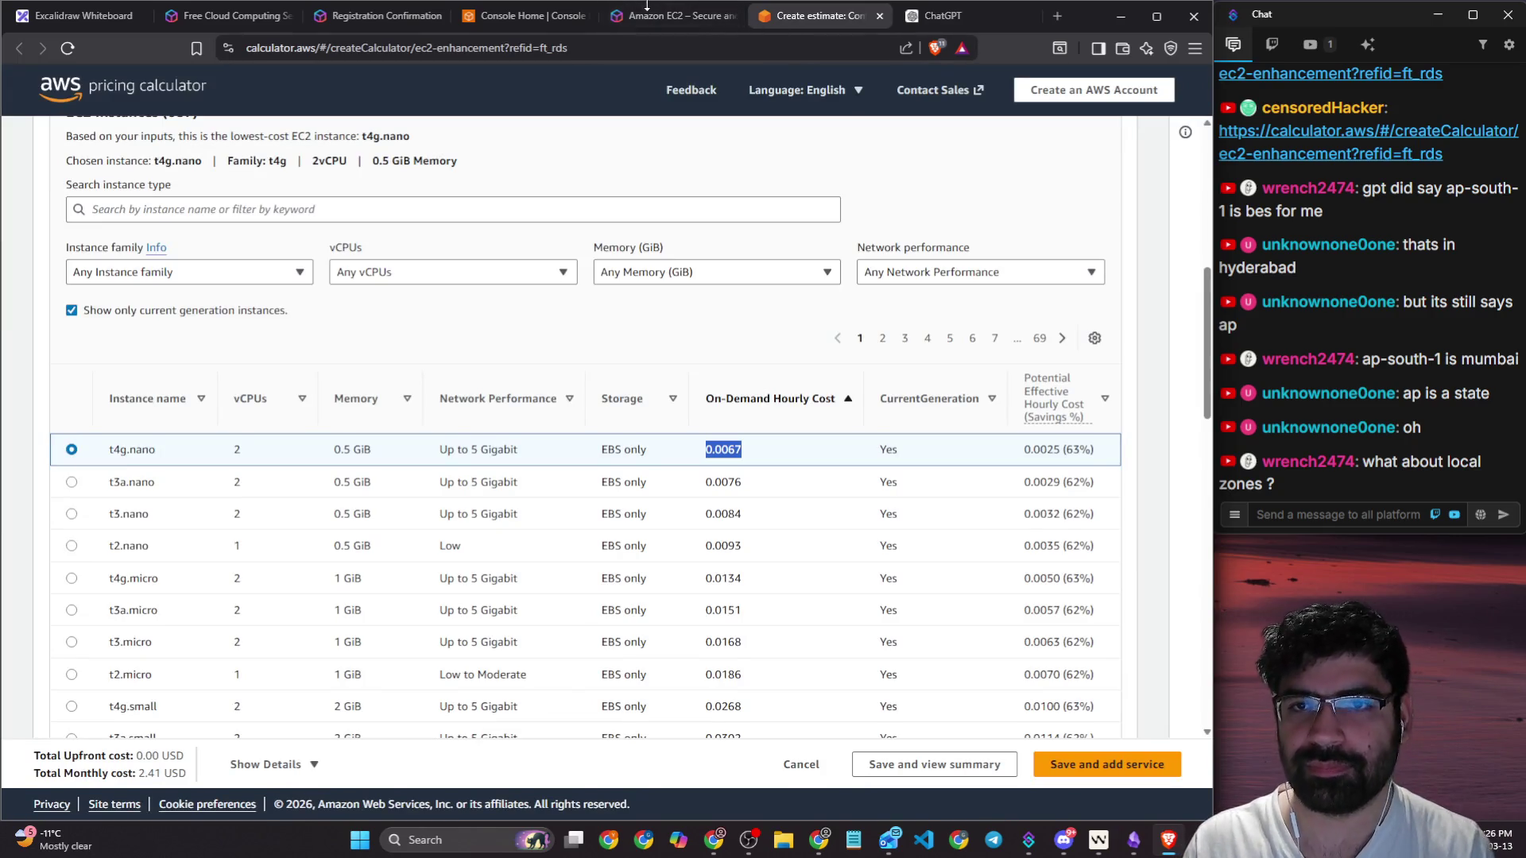
Step: Draw a large rounded rectangle on the Excalidraw canvas and return to ChatGPT
left_click(79, 16)
scroll(542, 226, "down", 5)
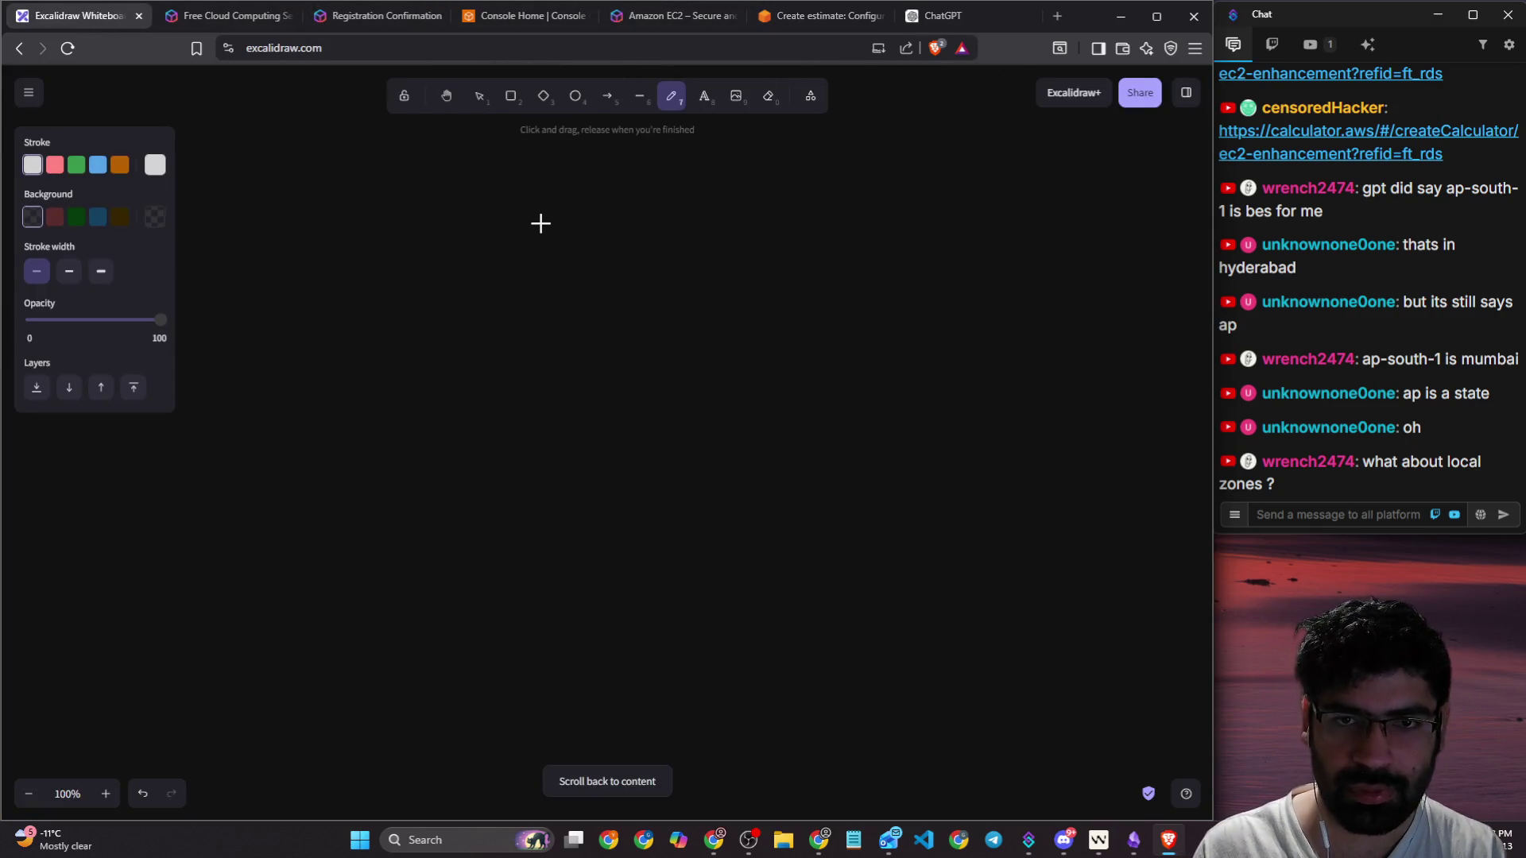
left_click(511, 96)
mouse_move(387, 220)
left_mouse_down()
mouse_move(610, 445)
mouse_move(961, 665)
left_mouse_up()
left_click(942, 16)
left_click(770, 49)
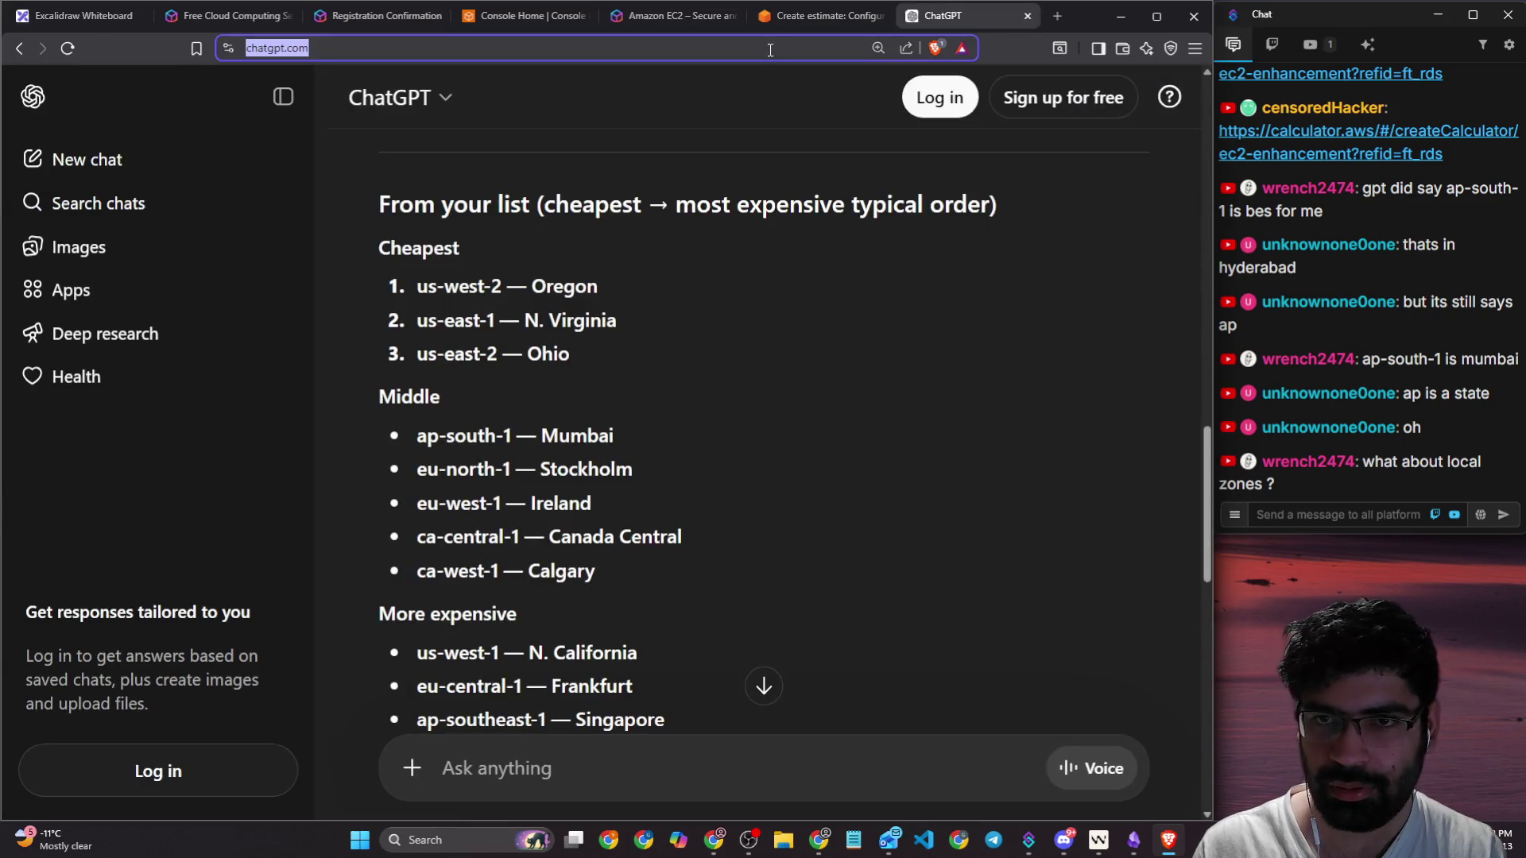
Step: Search a new tab for 'availability zones vs local zones vs regions'
key("ctrl+t")
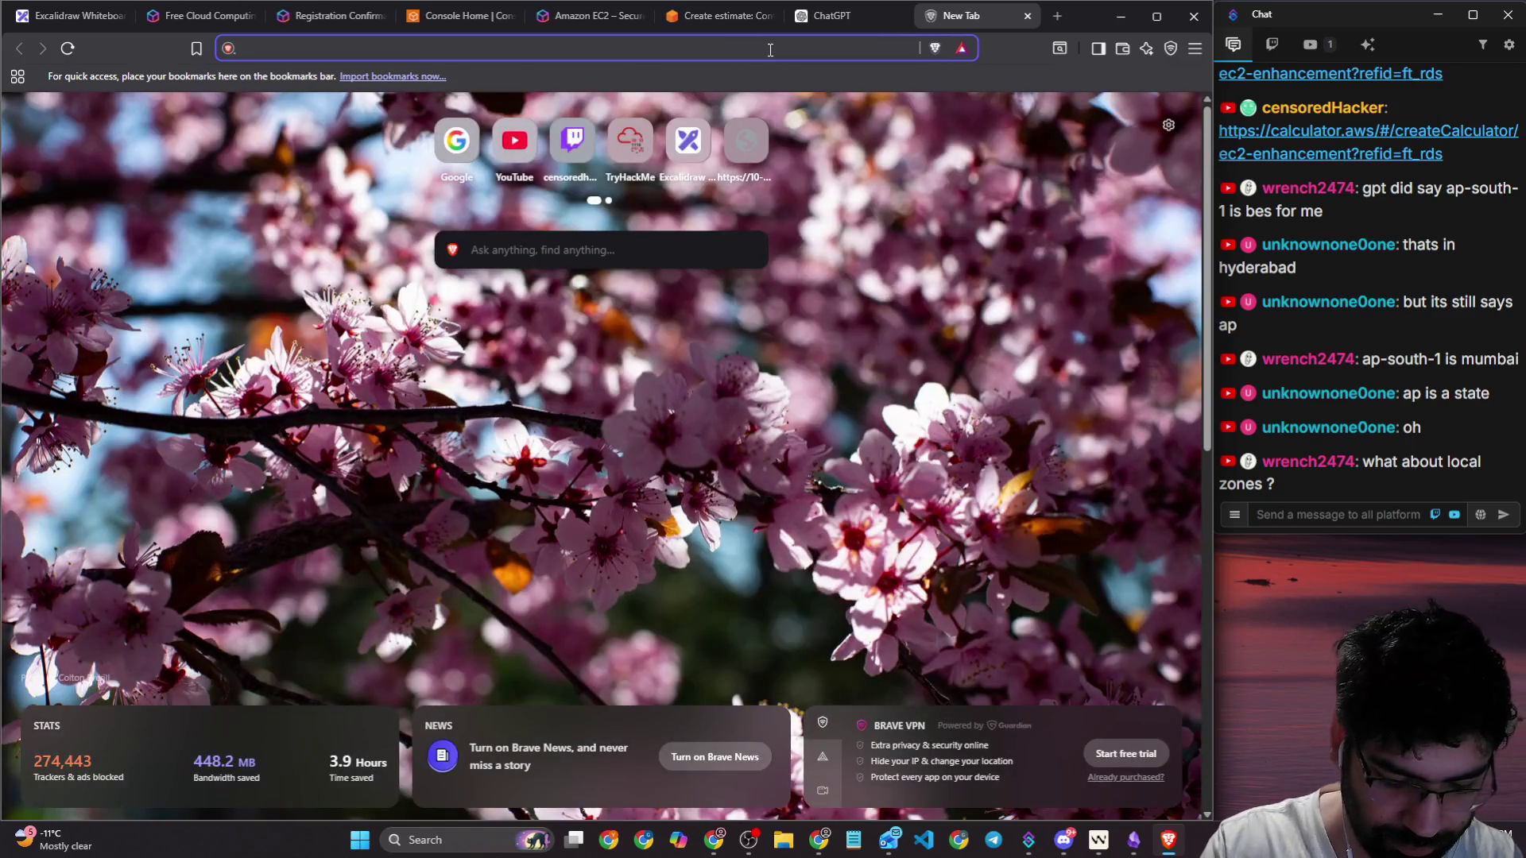
type("availab")
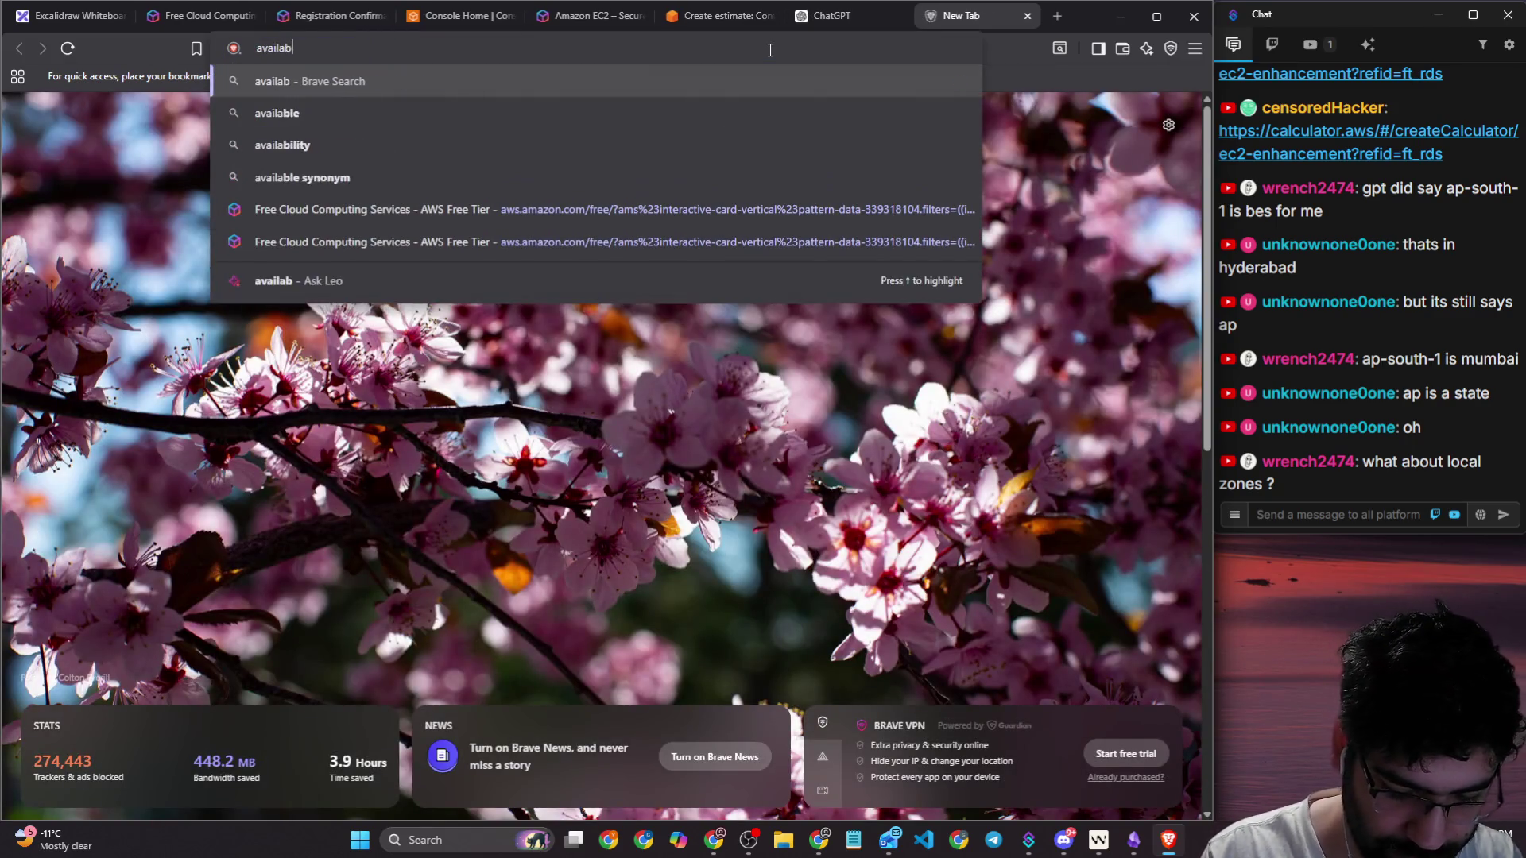
type("ility zo")
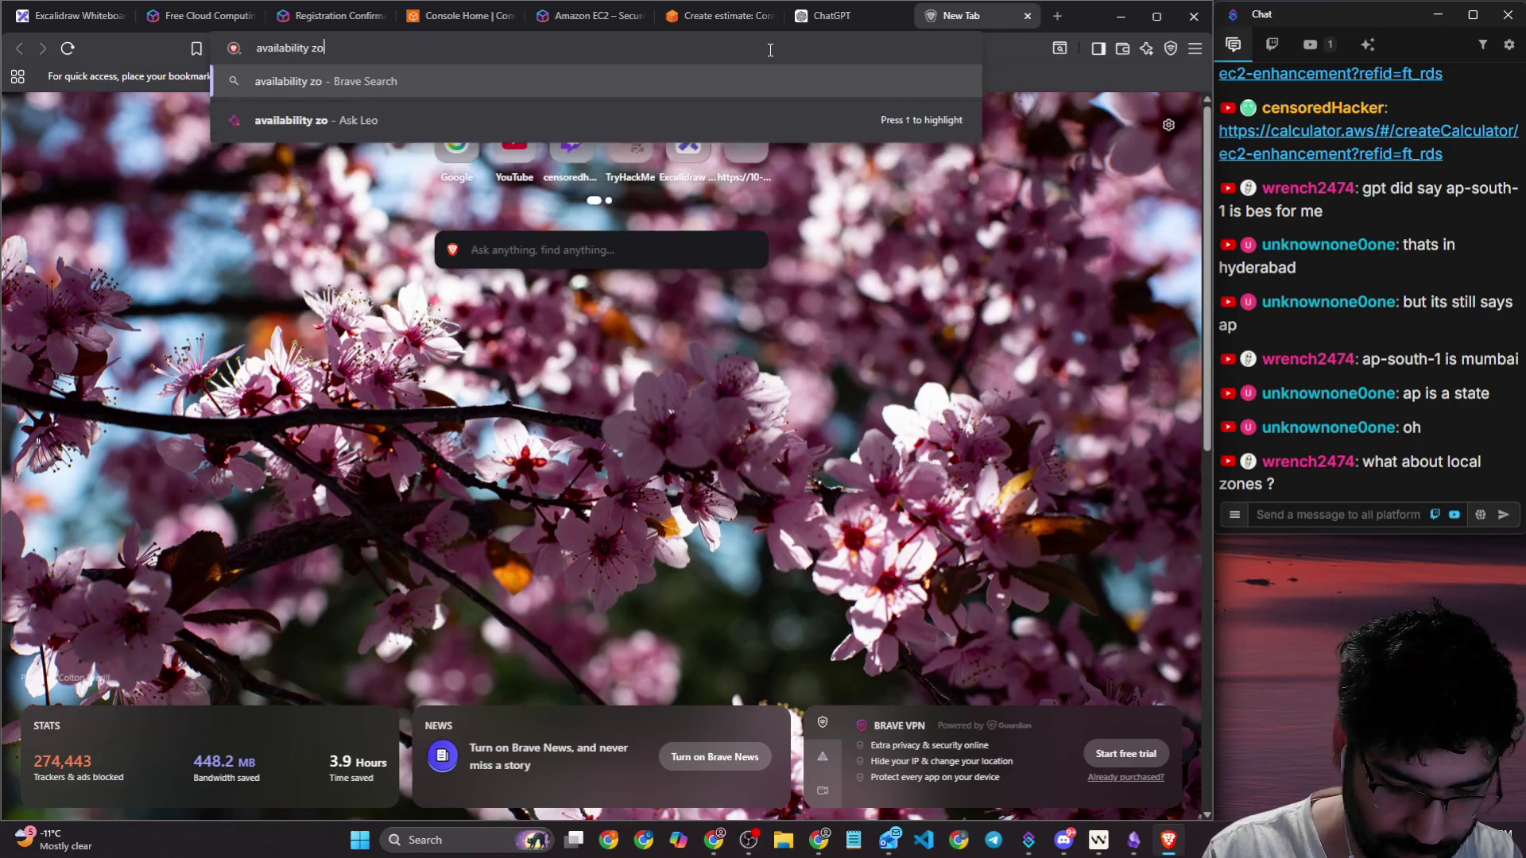
type("nes vs local zones vs regio")
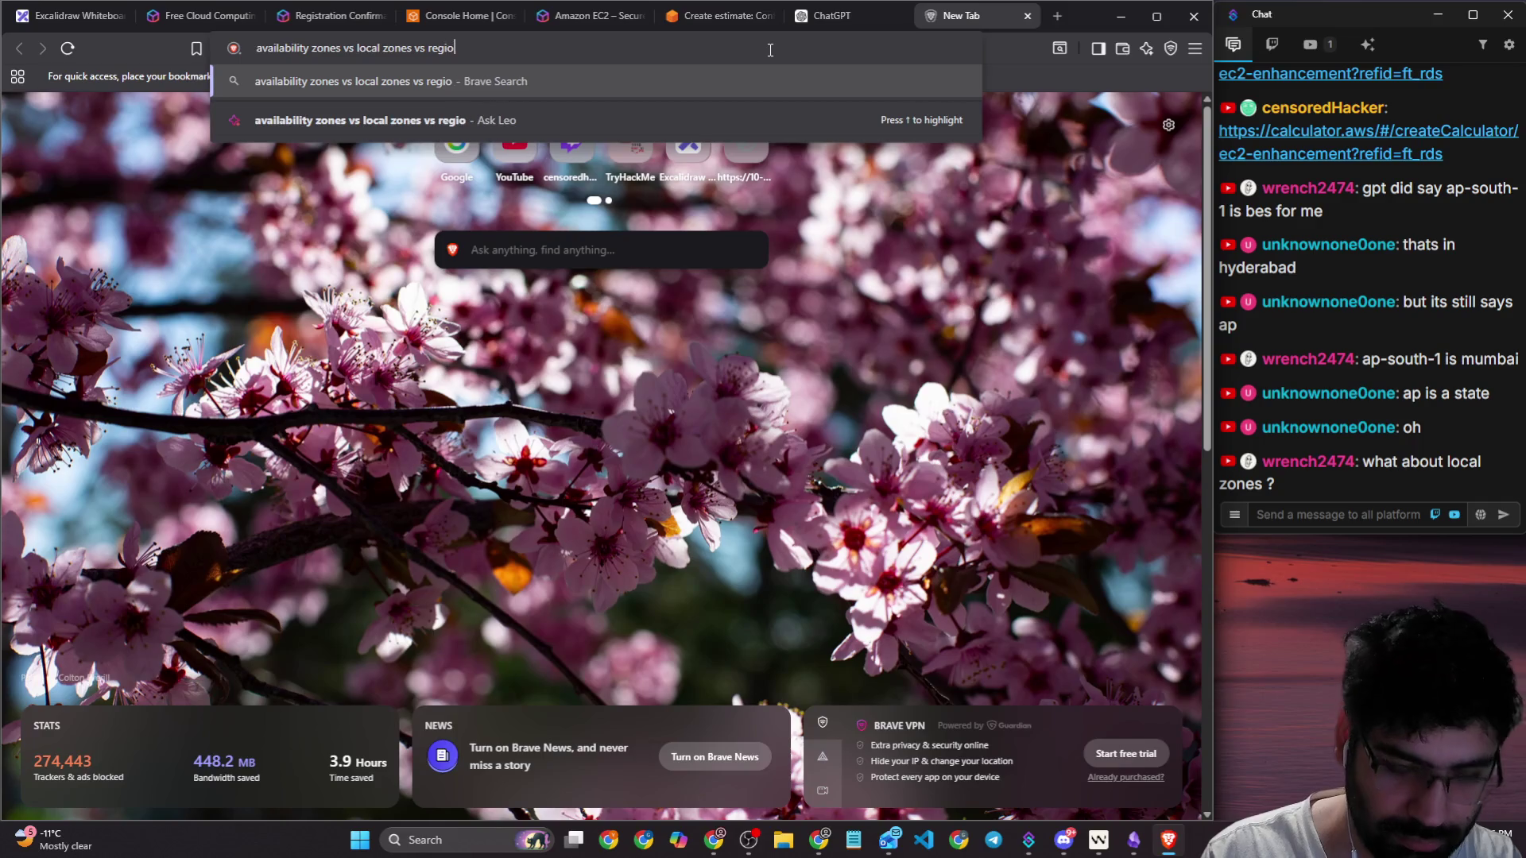
type("ns")
key("Return")
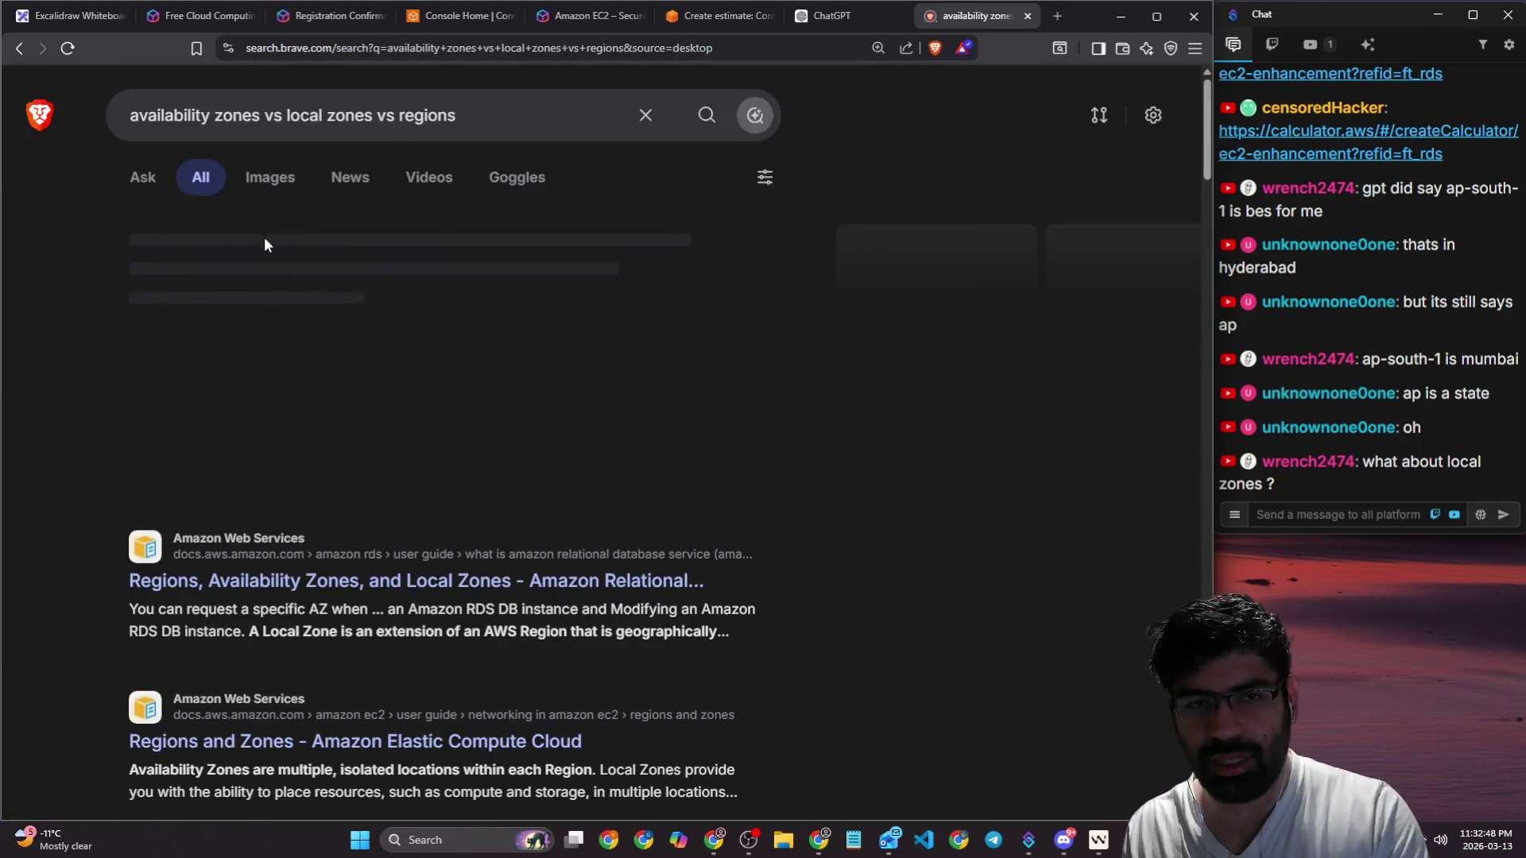
Step: Show image results and preview the dgtlinfra and k21academy Azure regions and zones images
left_click(270, 195)
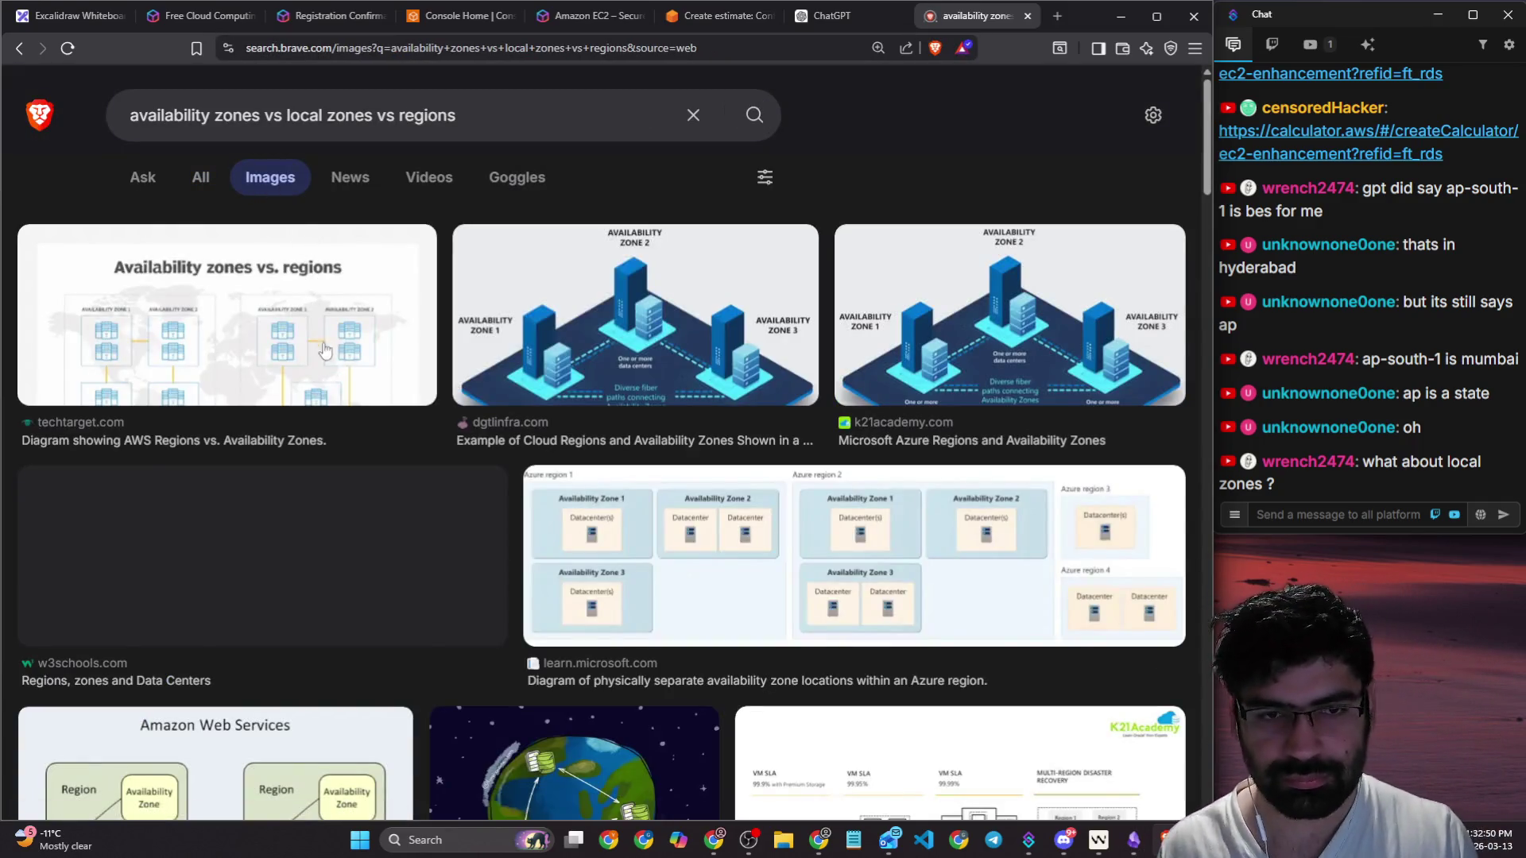
left_click(476, 342)
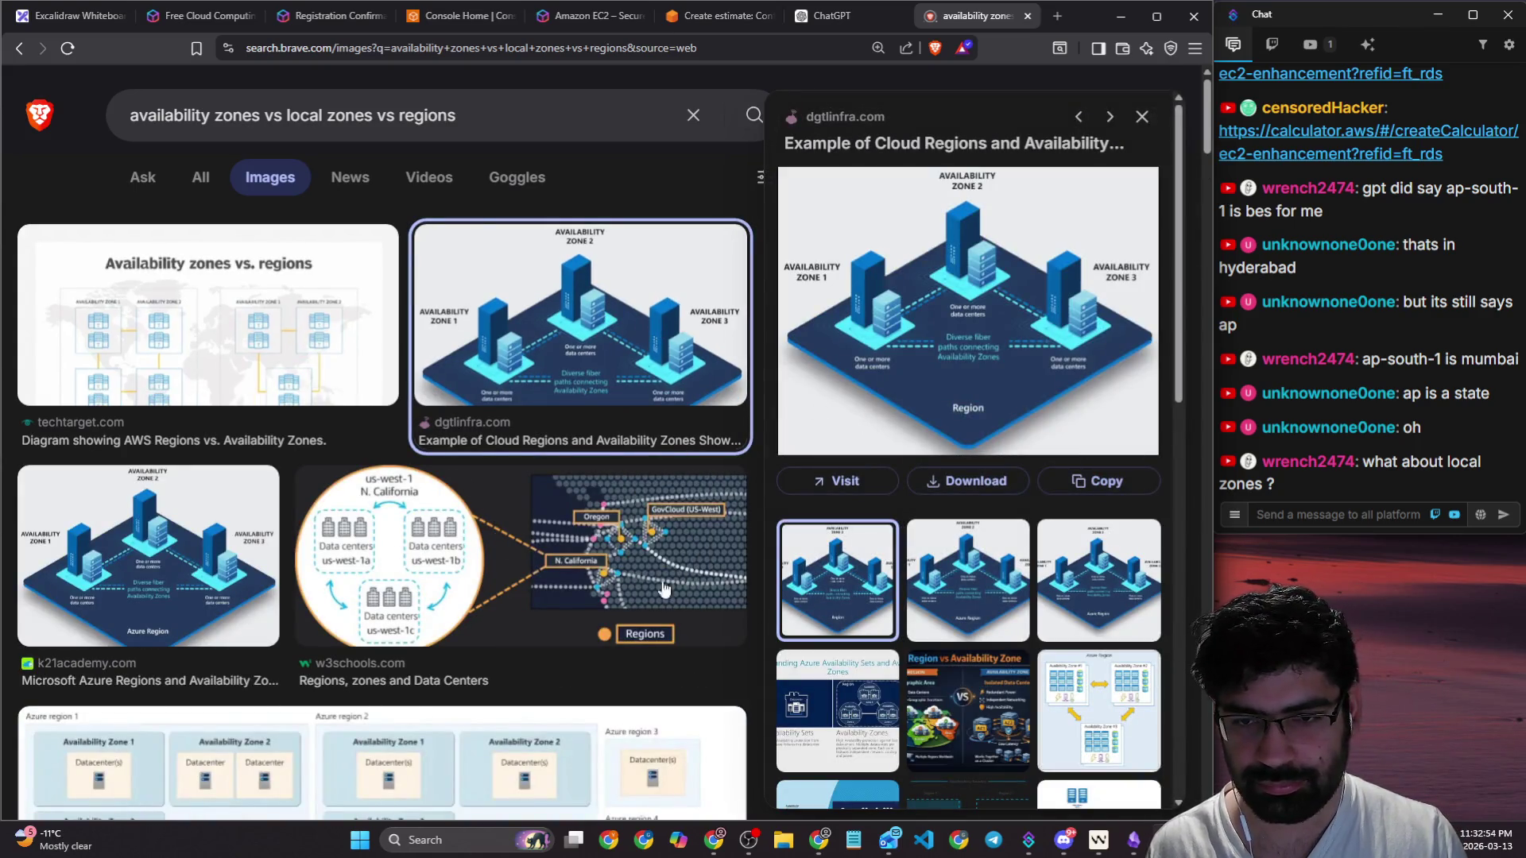
scroll(134, 539, "down", 1)
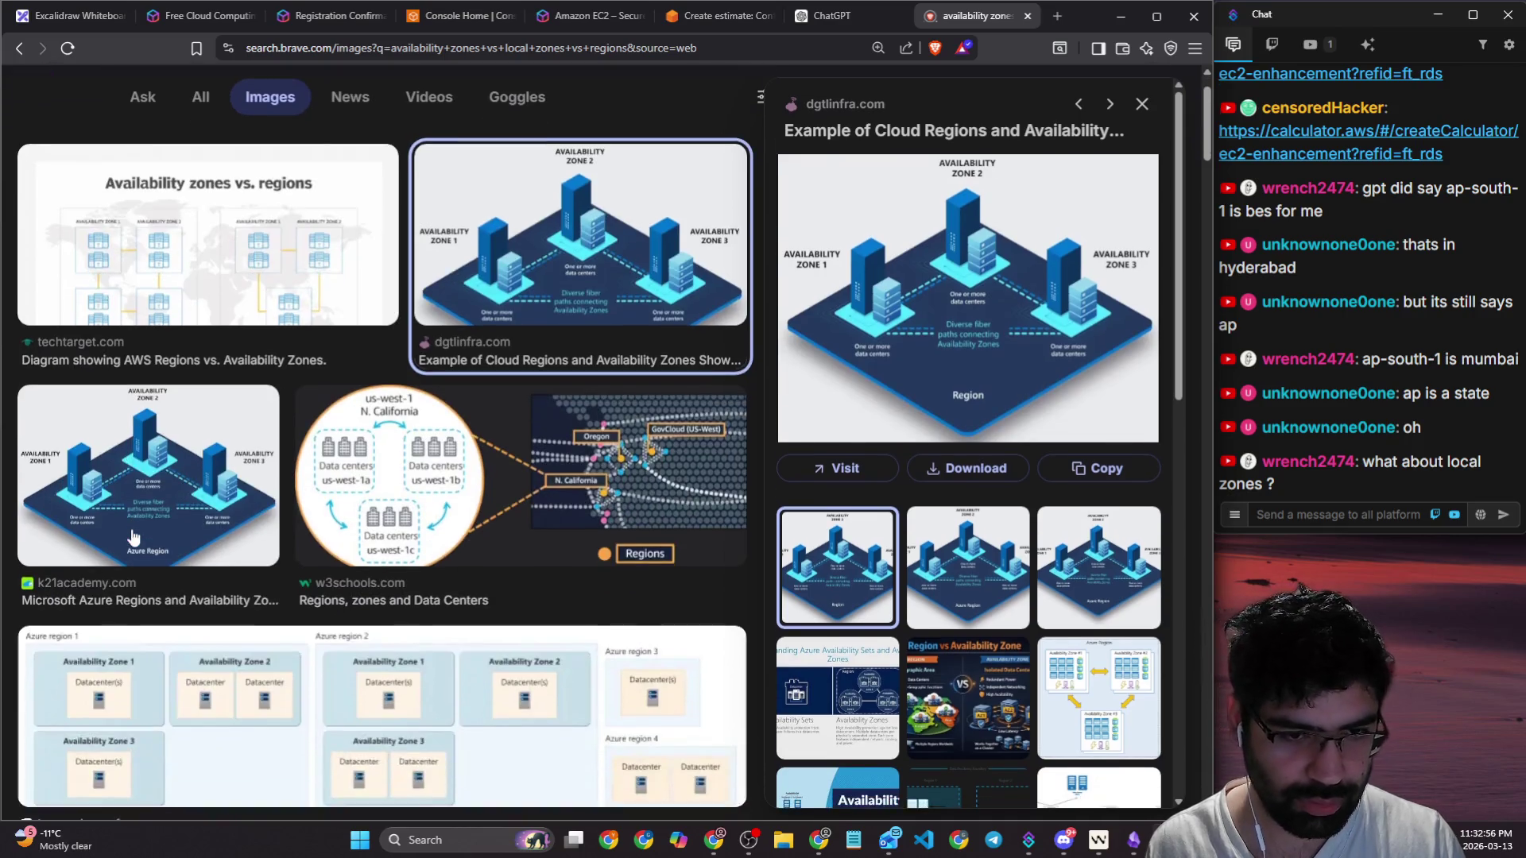
left_click(133, 539)
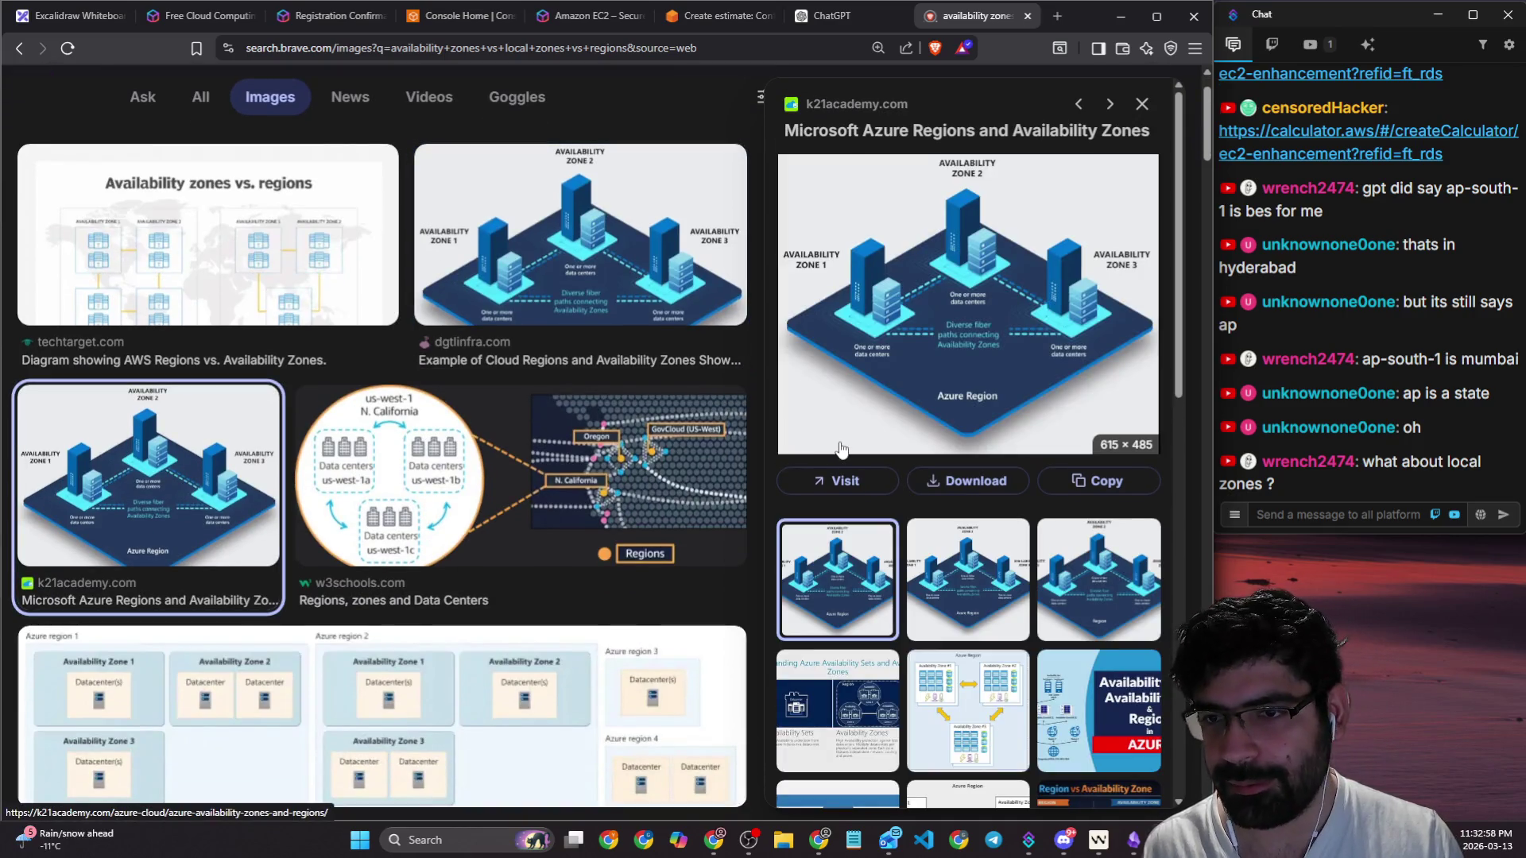
key("alt+Tab")
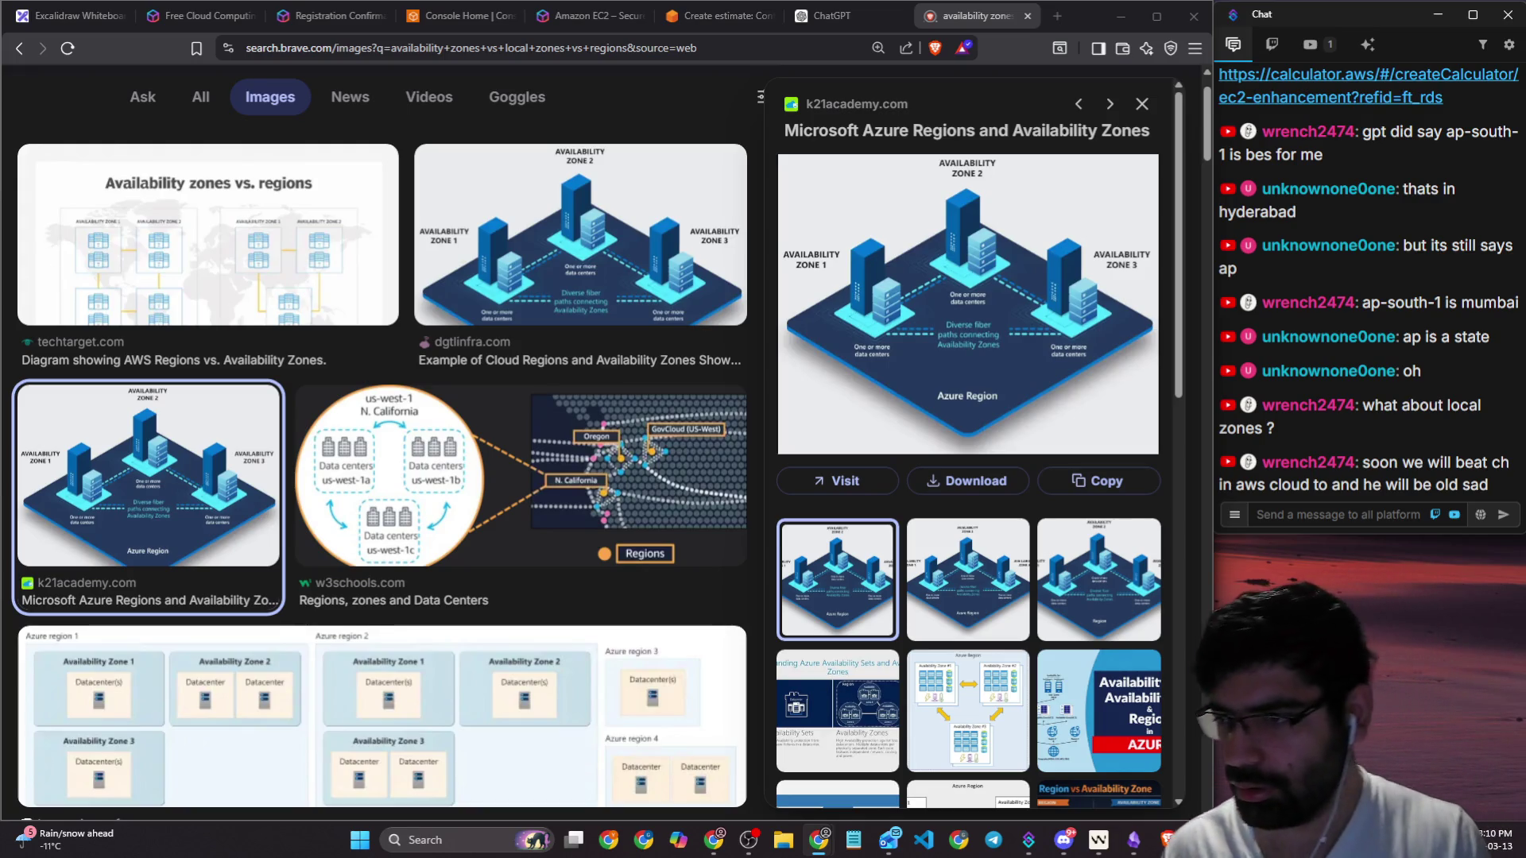
left_click_drag(1334, 479, 1488, 478)
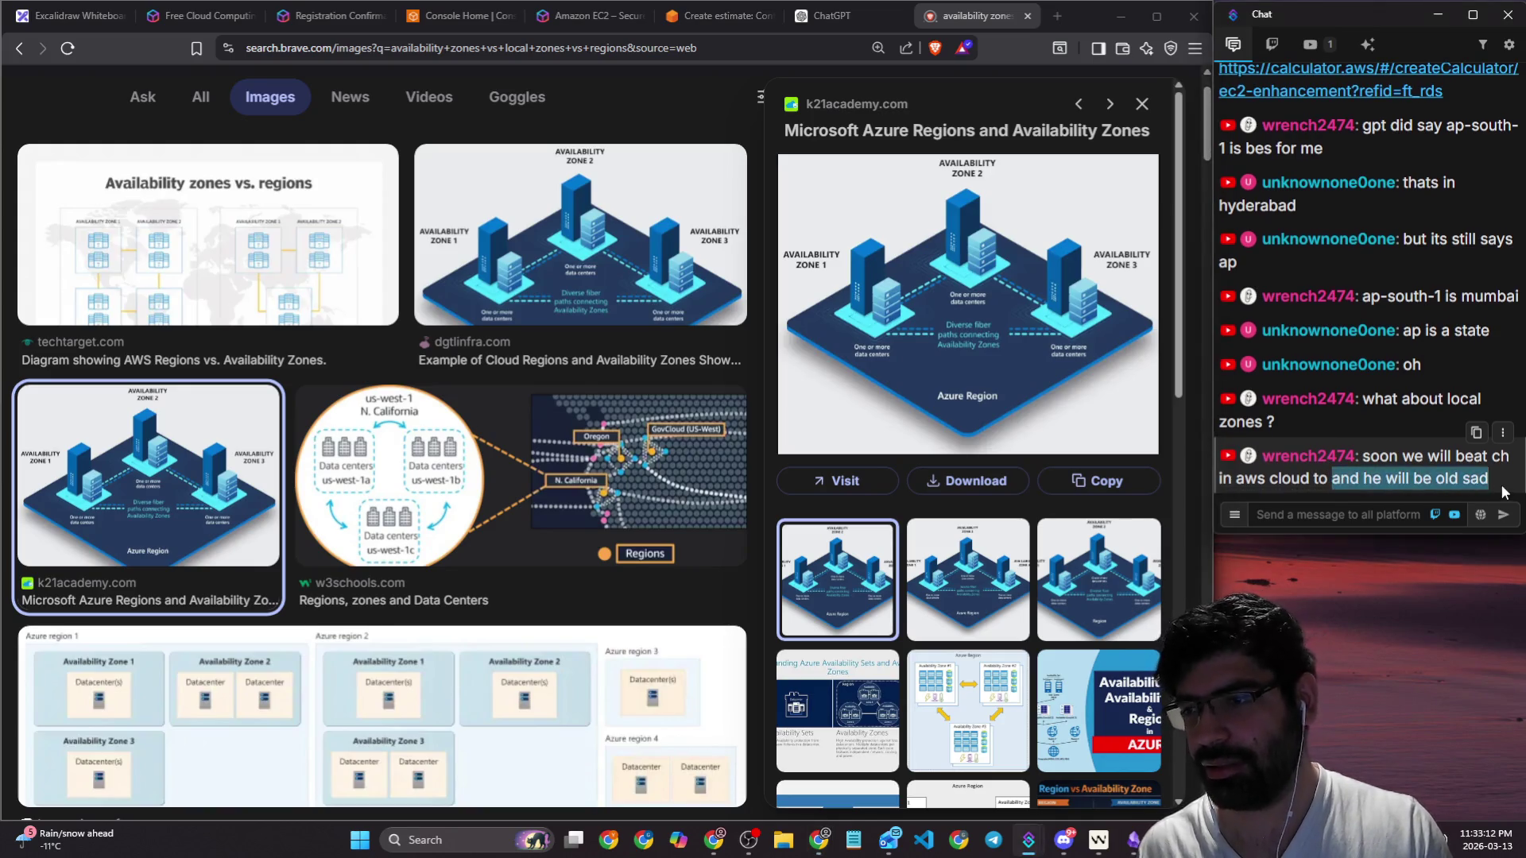
Step: Back in the browser, open the context menu of the previewed Azure zones image
key("alt+Tab")
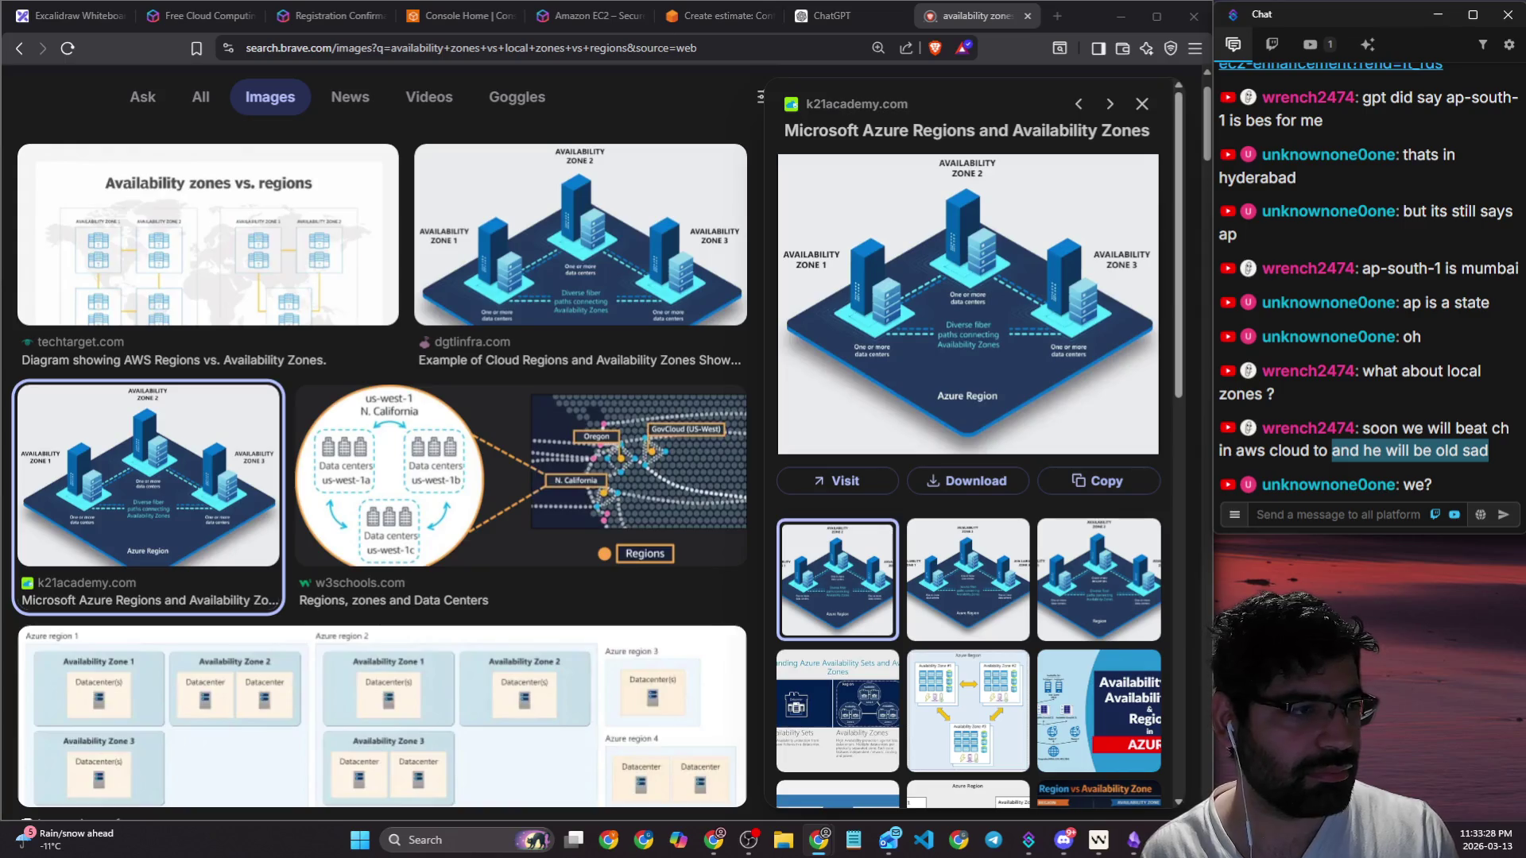
left_click(1288, 518)
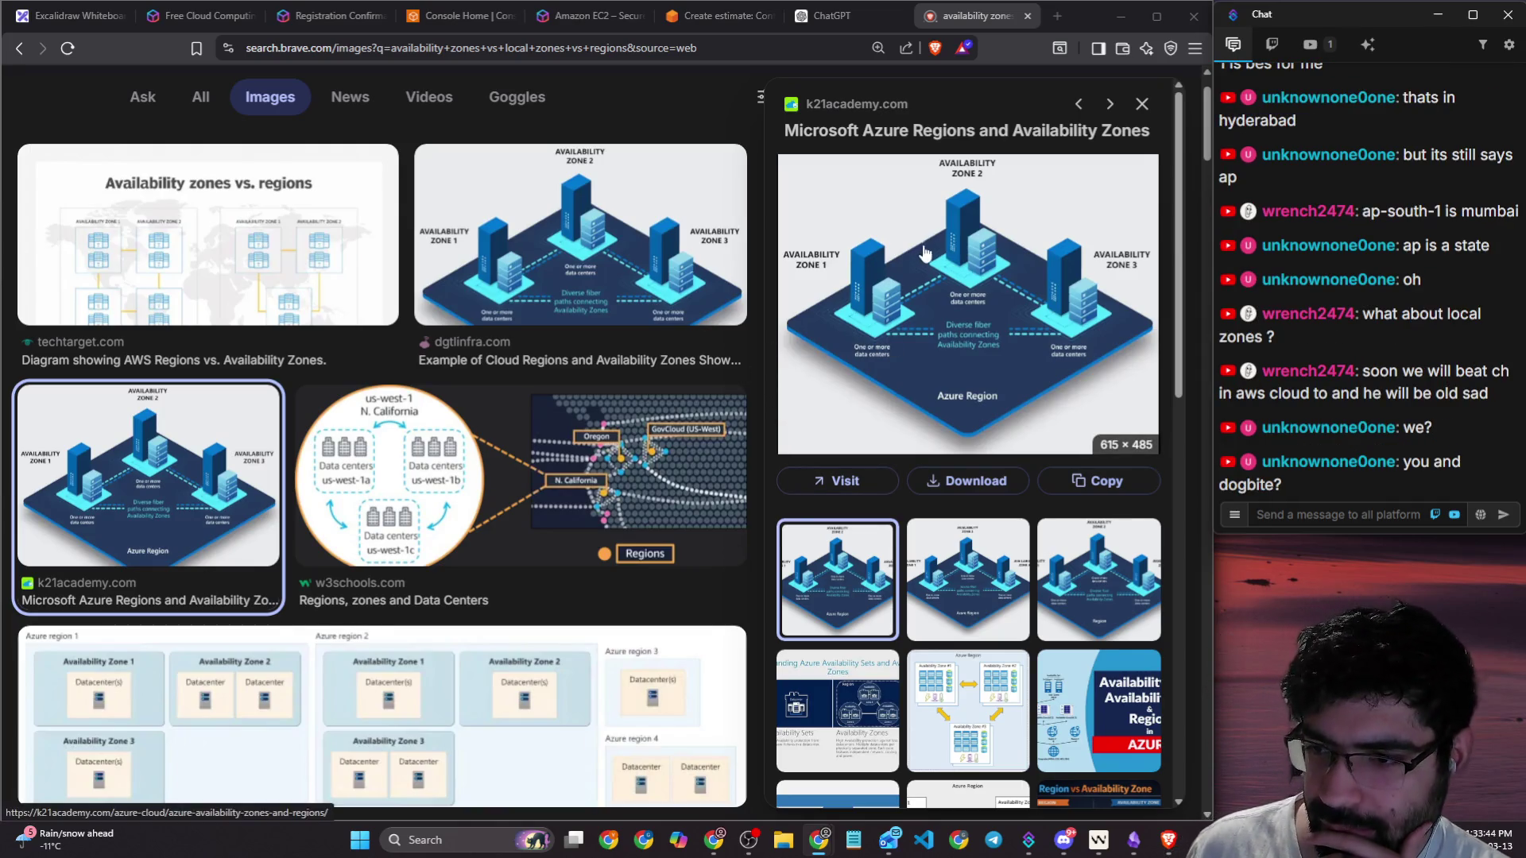
right_click(945, 261)
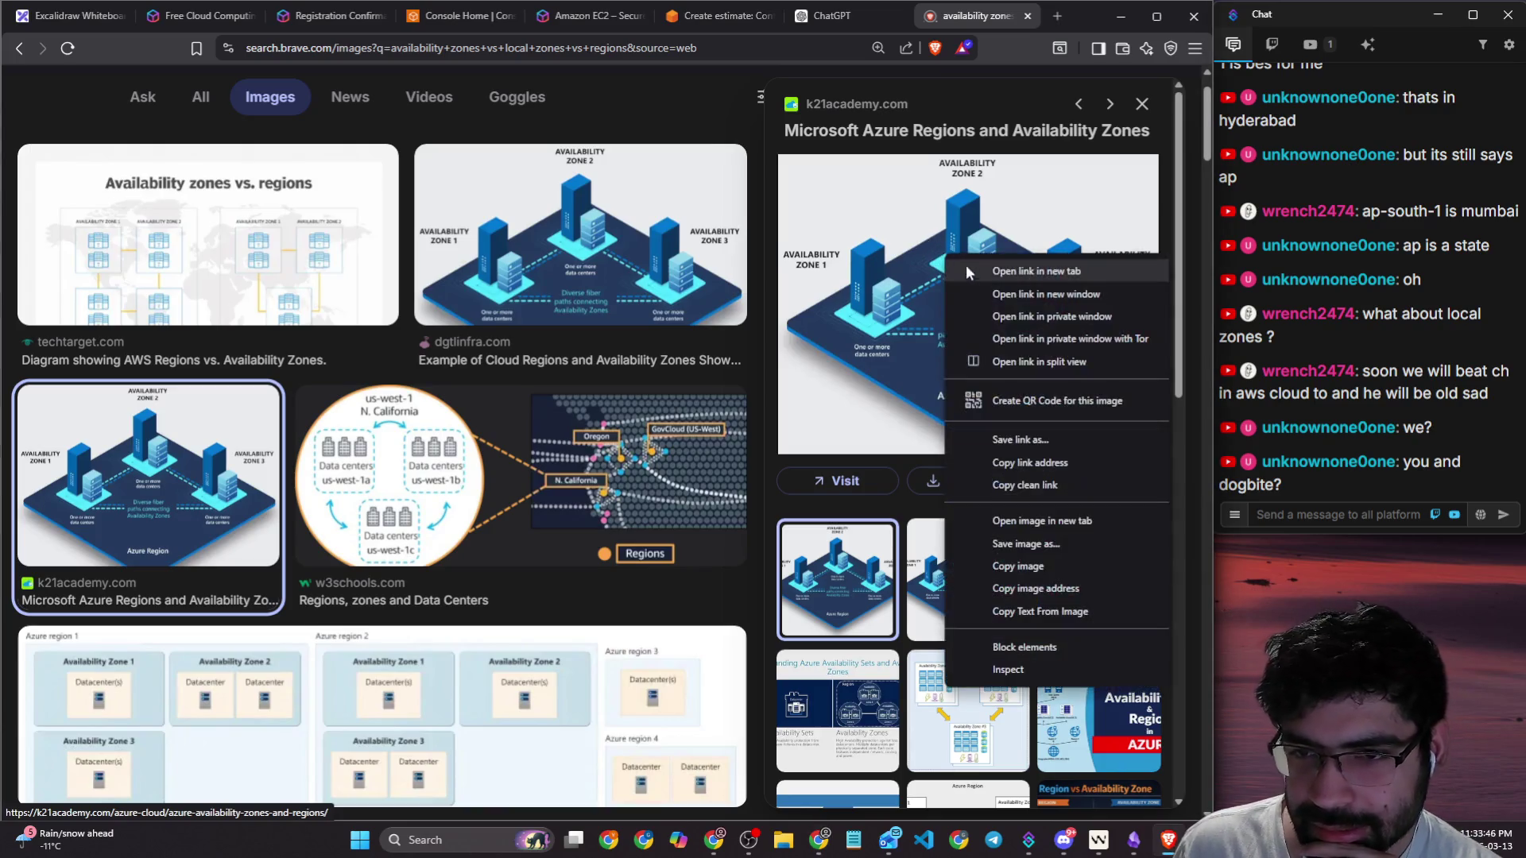
Step: Refine the search to 'availability zones vs local zones vs regions for cloud'
scroll(984, 281, "down", 2)
scroll(489, 366, "down", 7)
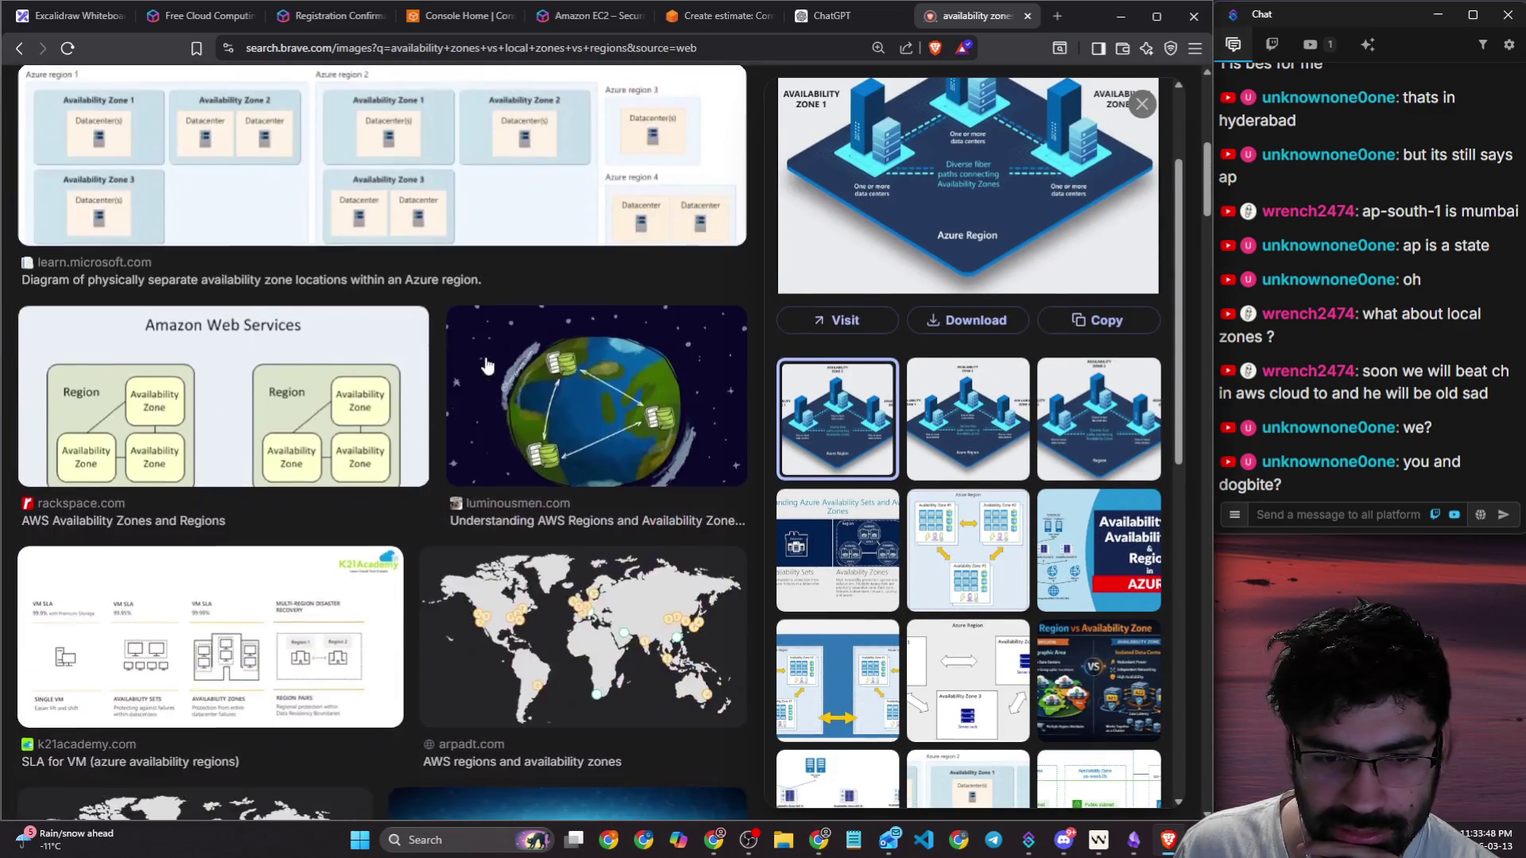
scroll(493, 361, "down", 4)
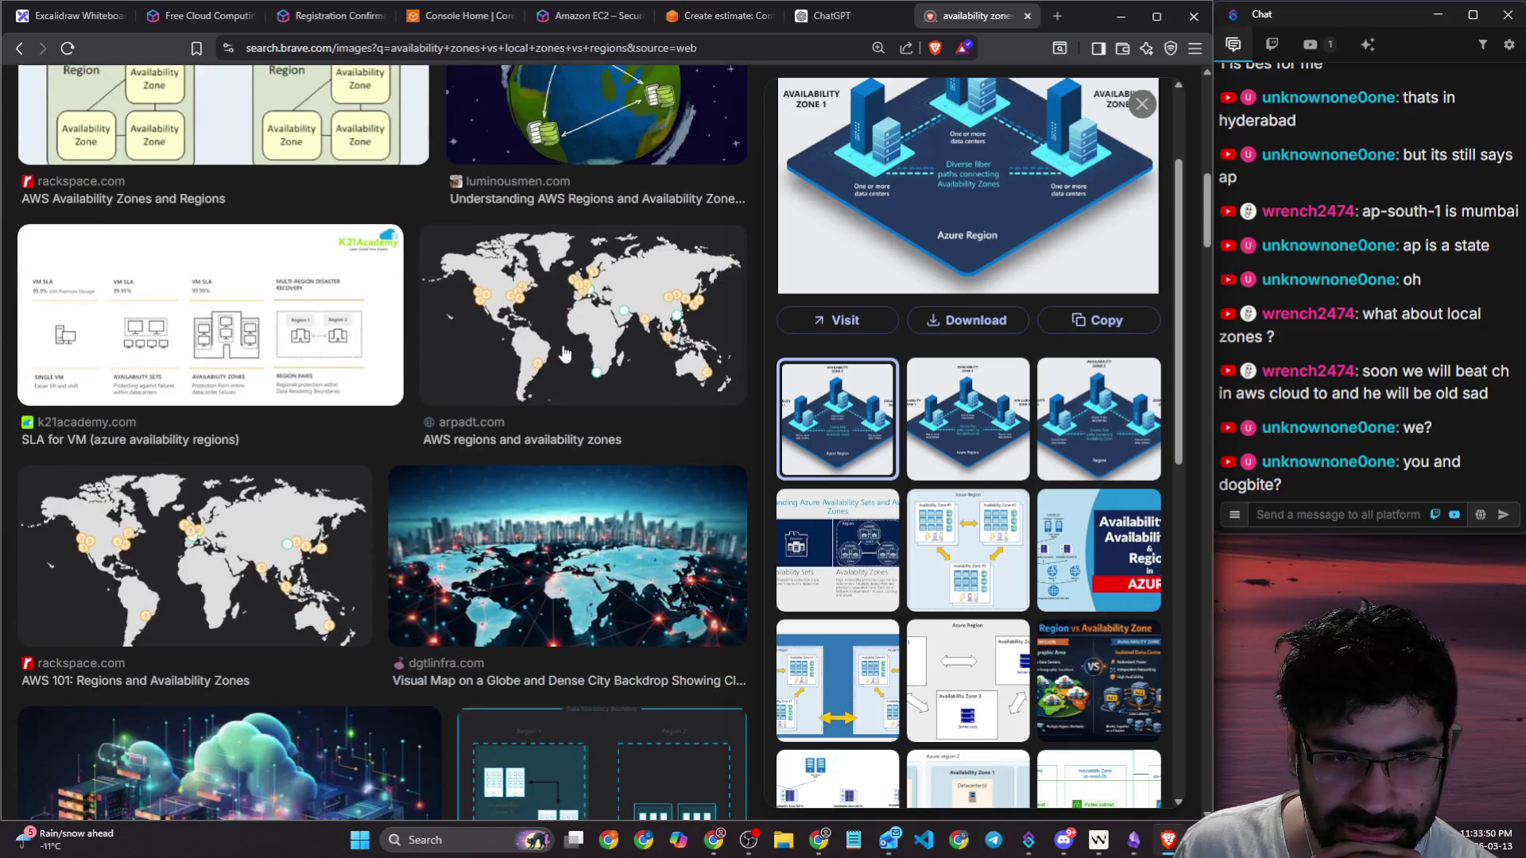
scroll(564, 353, "down", 8)
scroll(587, 359, "down", 8)
scroll(850, 453, "down", 4)
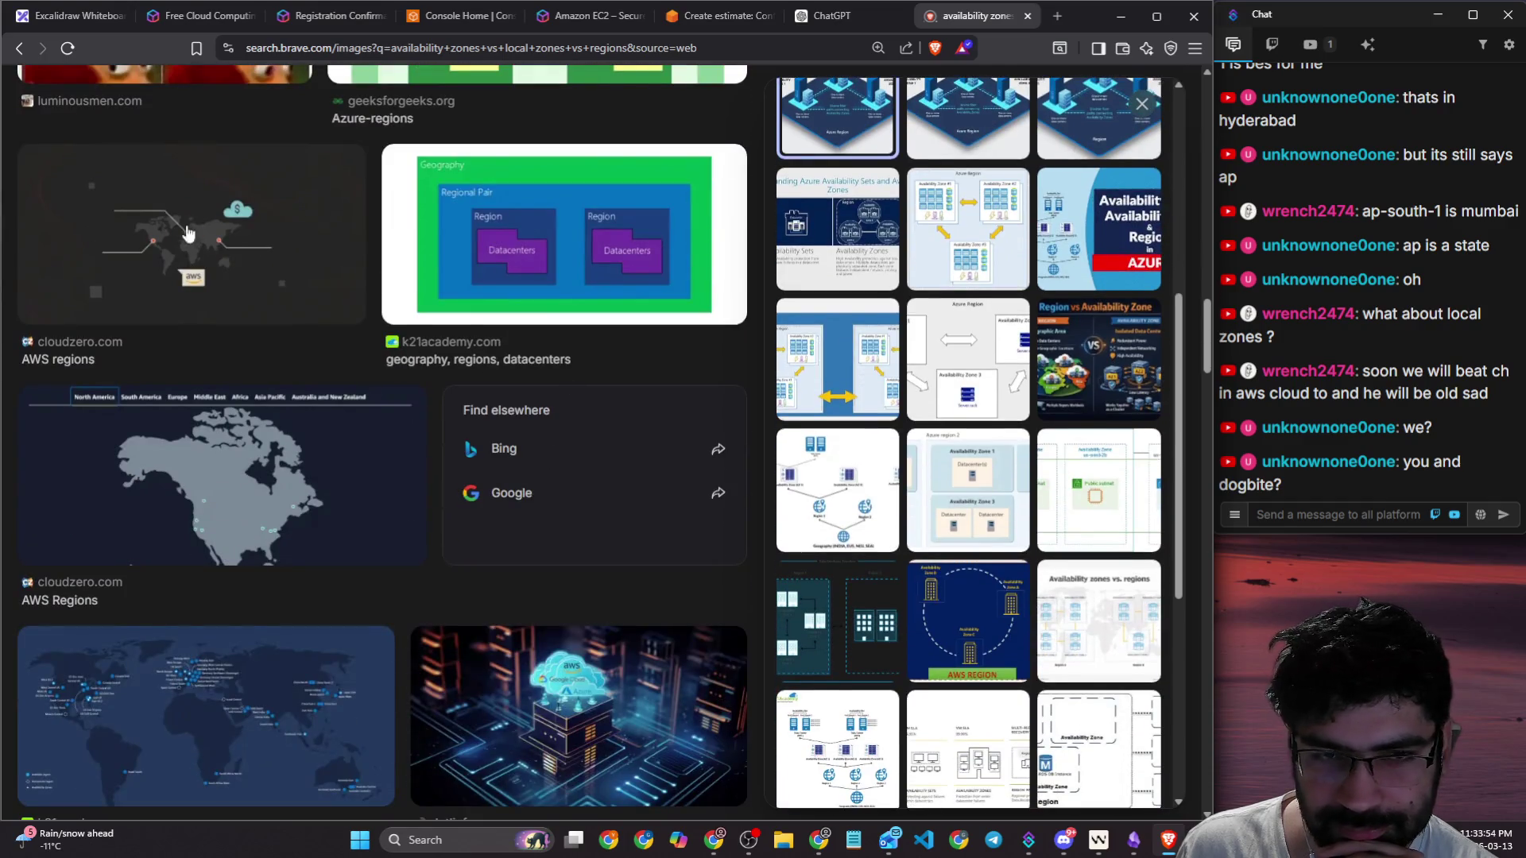
scroll(188, 233, "up", 20)
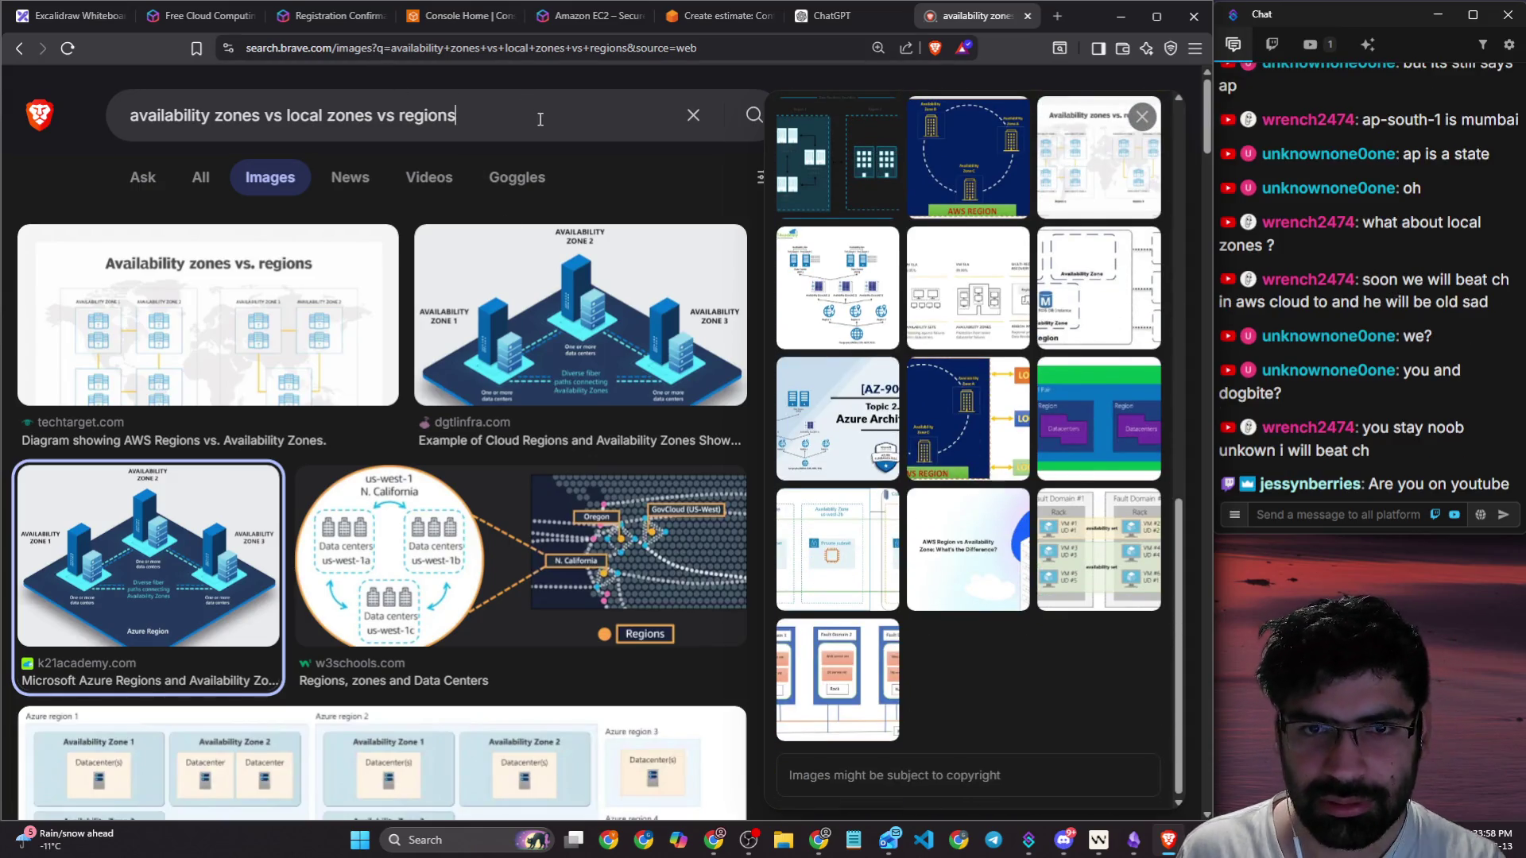
left_click(535, 126)
type("for cloud")
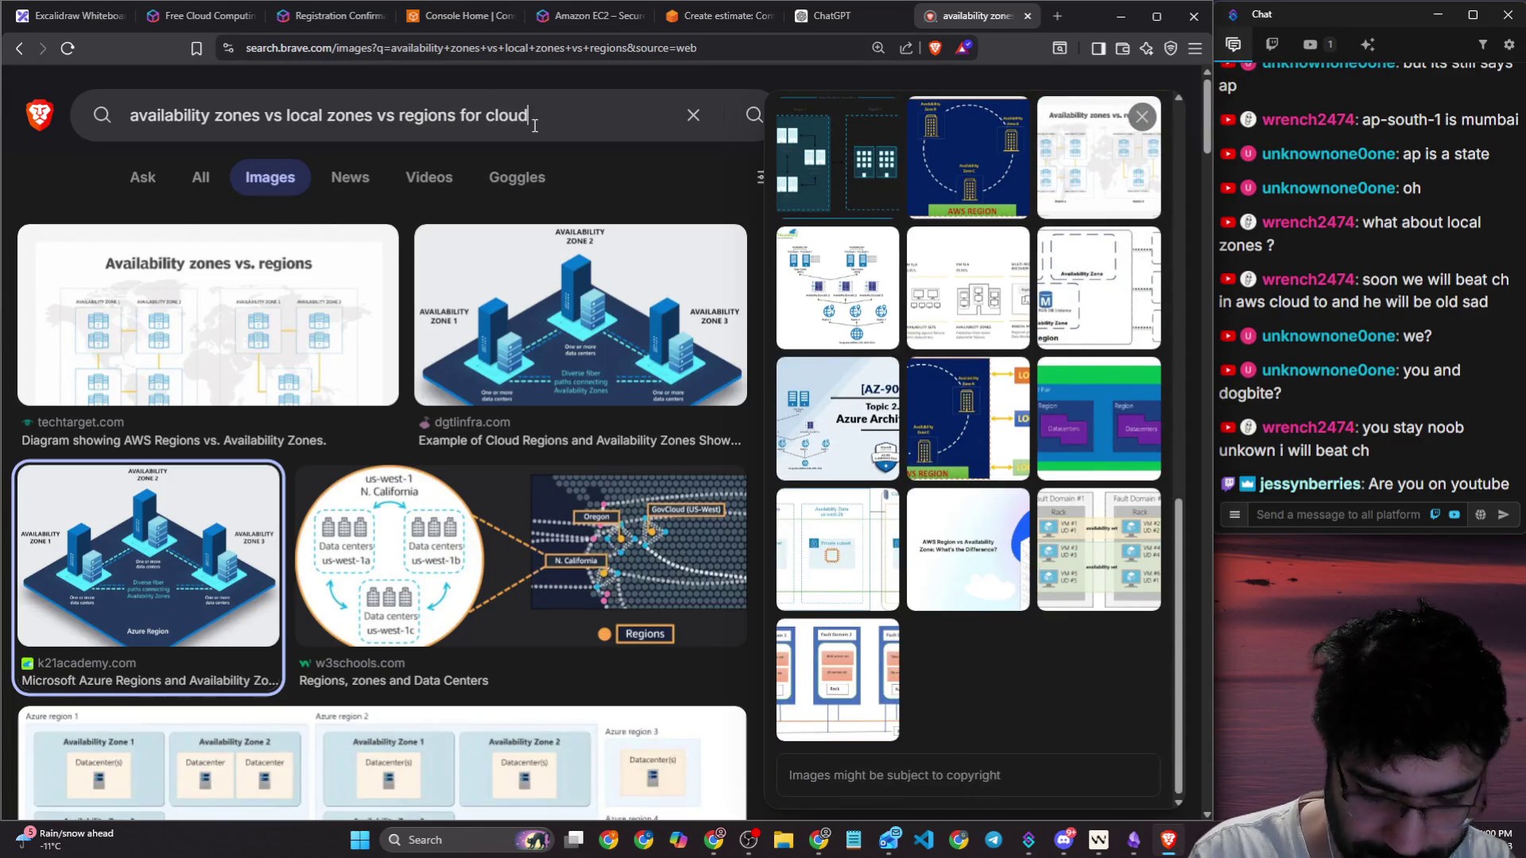
key("Return")
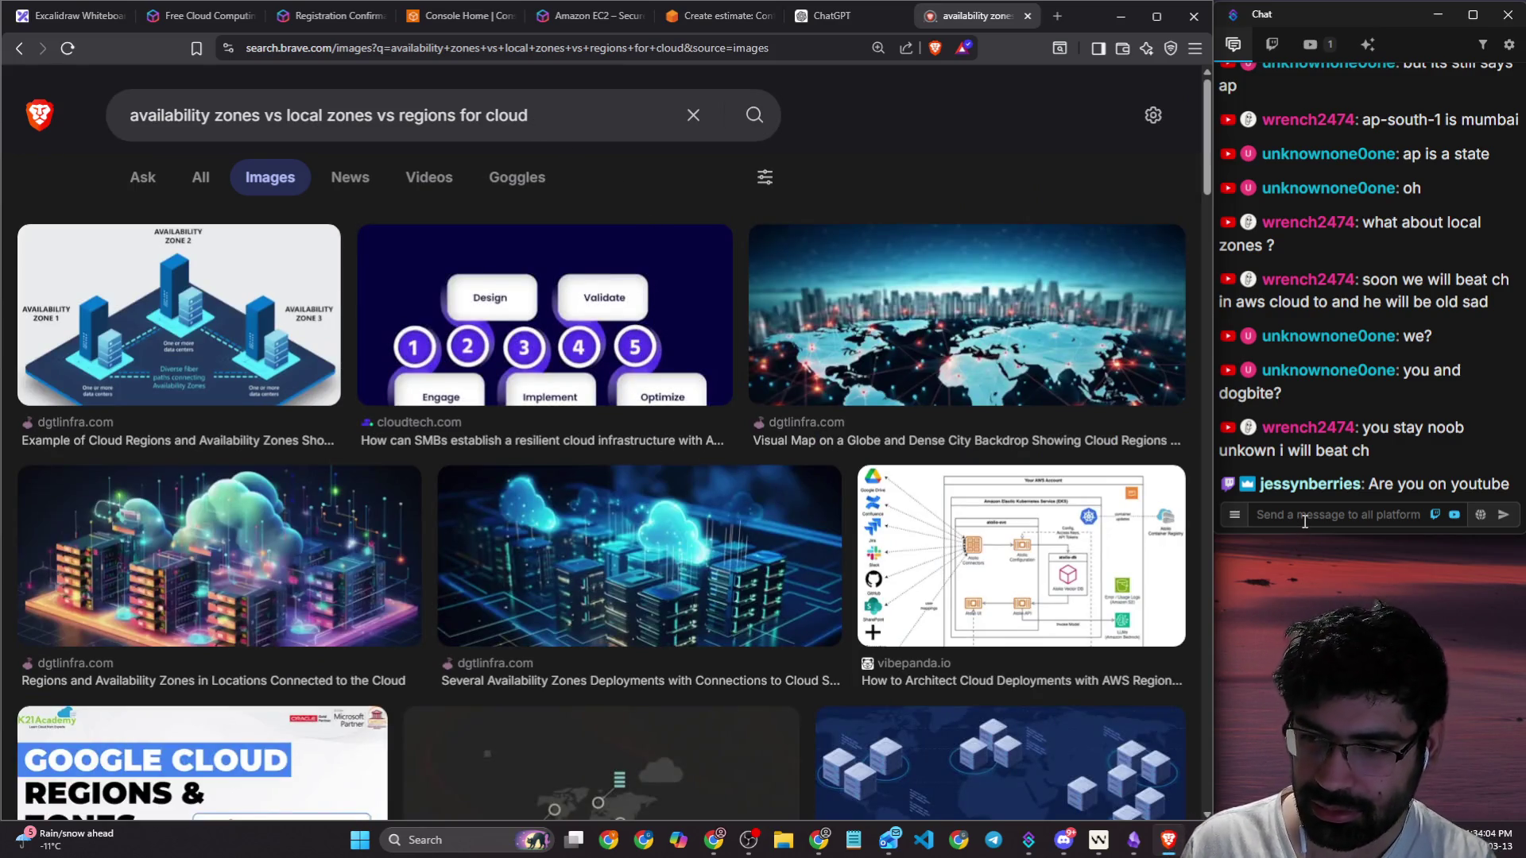
Step: Copy the dgtlinfra cloud regions and availability zones diagram image
scroll(321, 447, "down", 2)
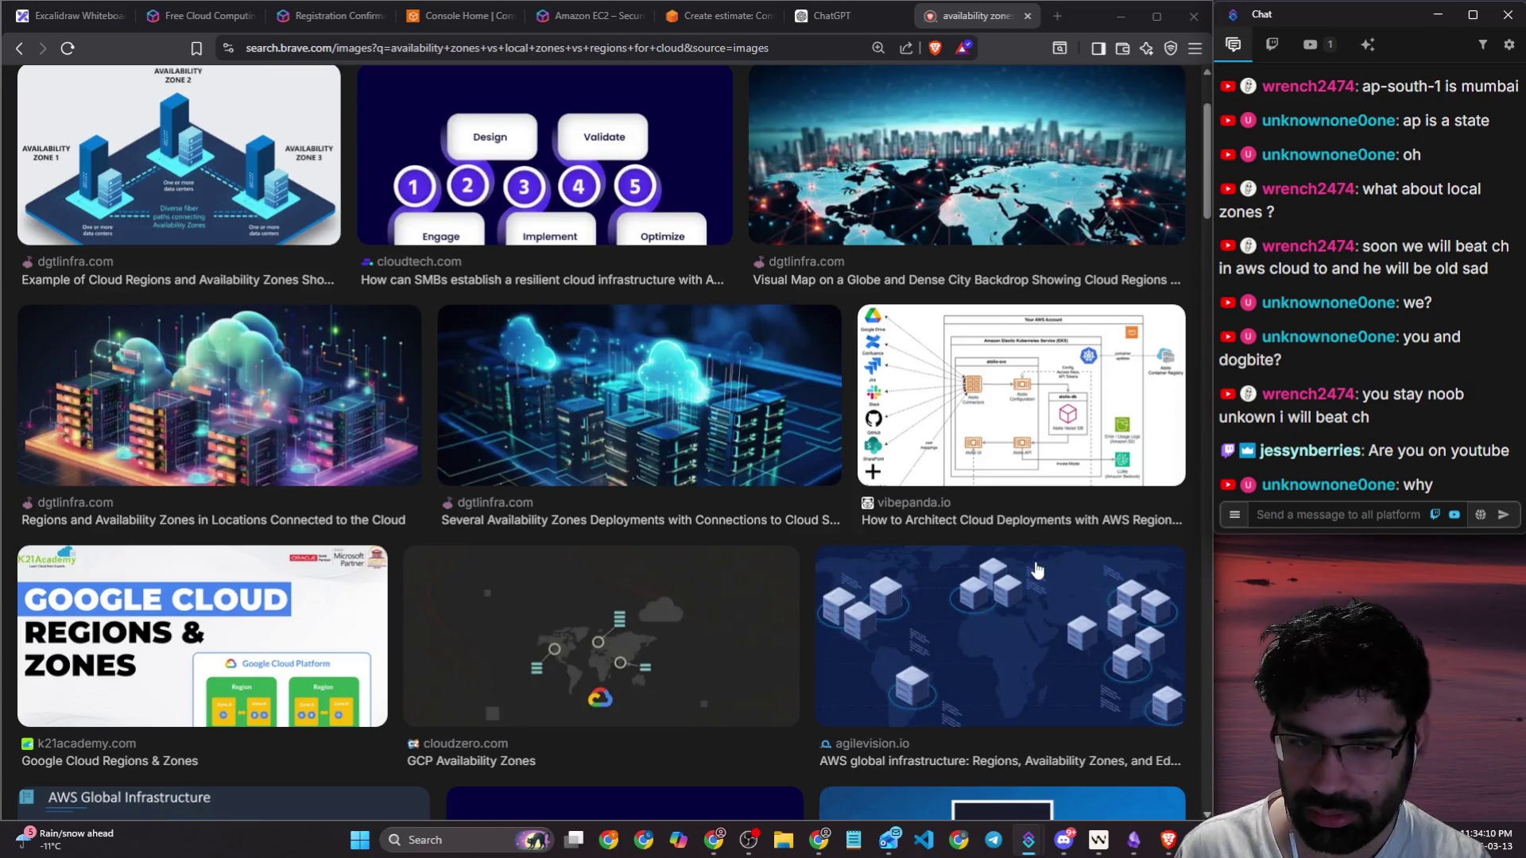
left_click(191, 155)
right_click(999, 307)
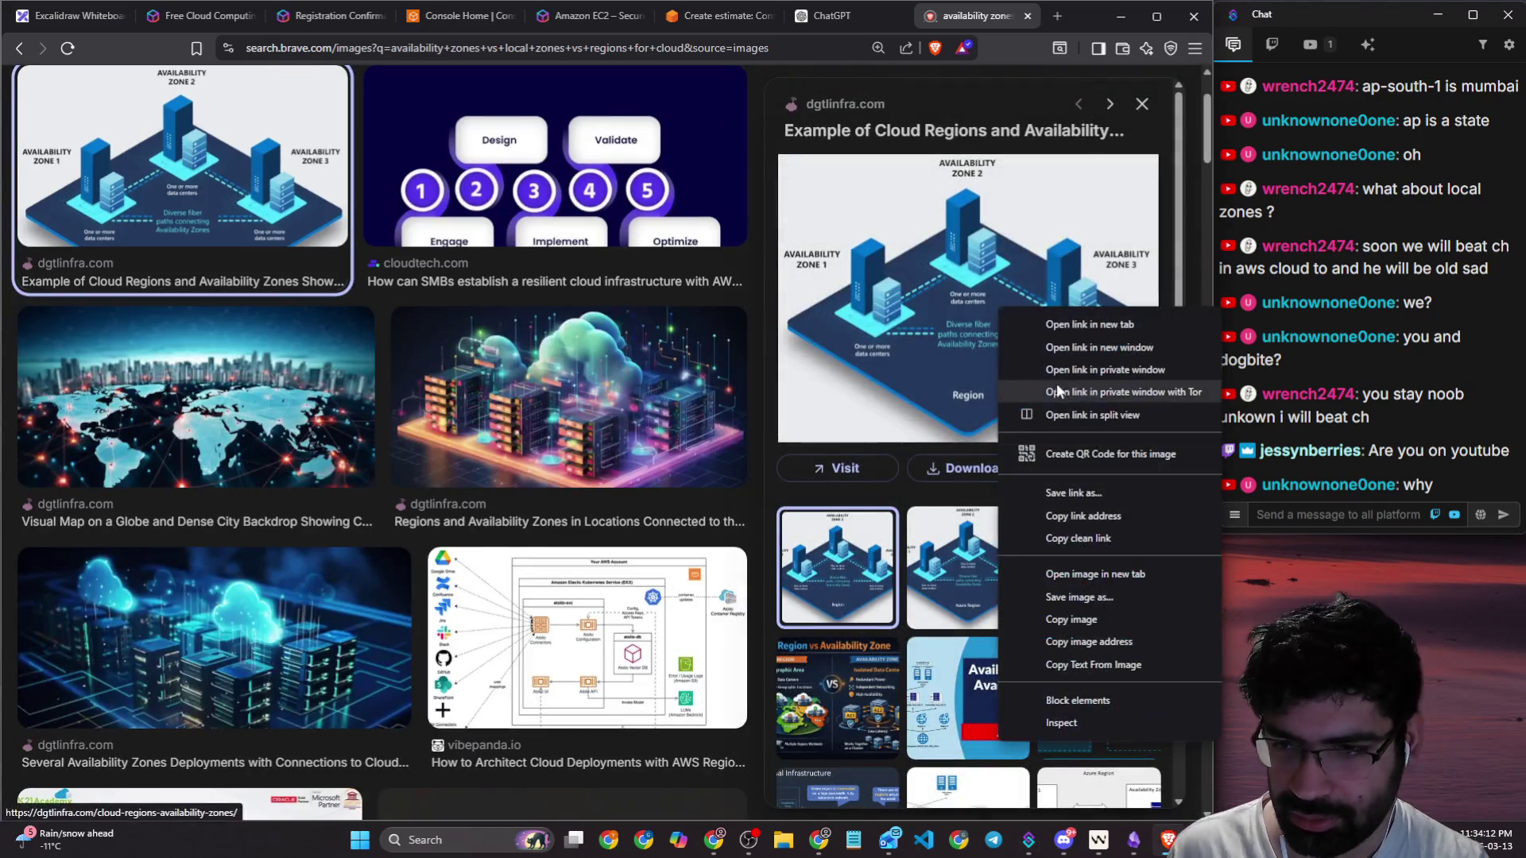
left_click(1076, 621)
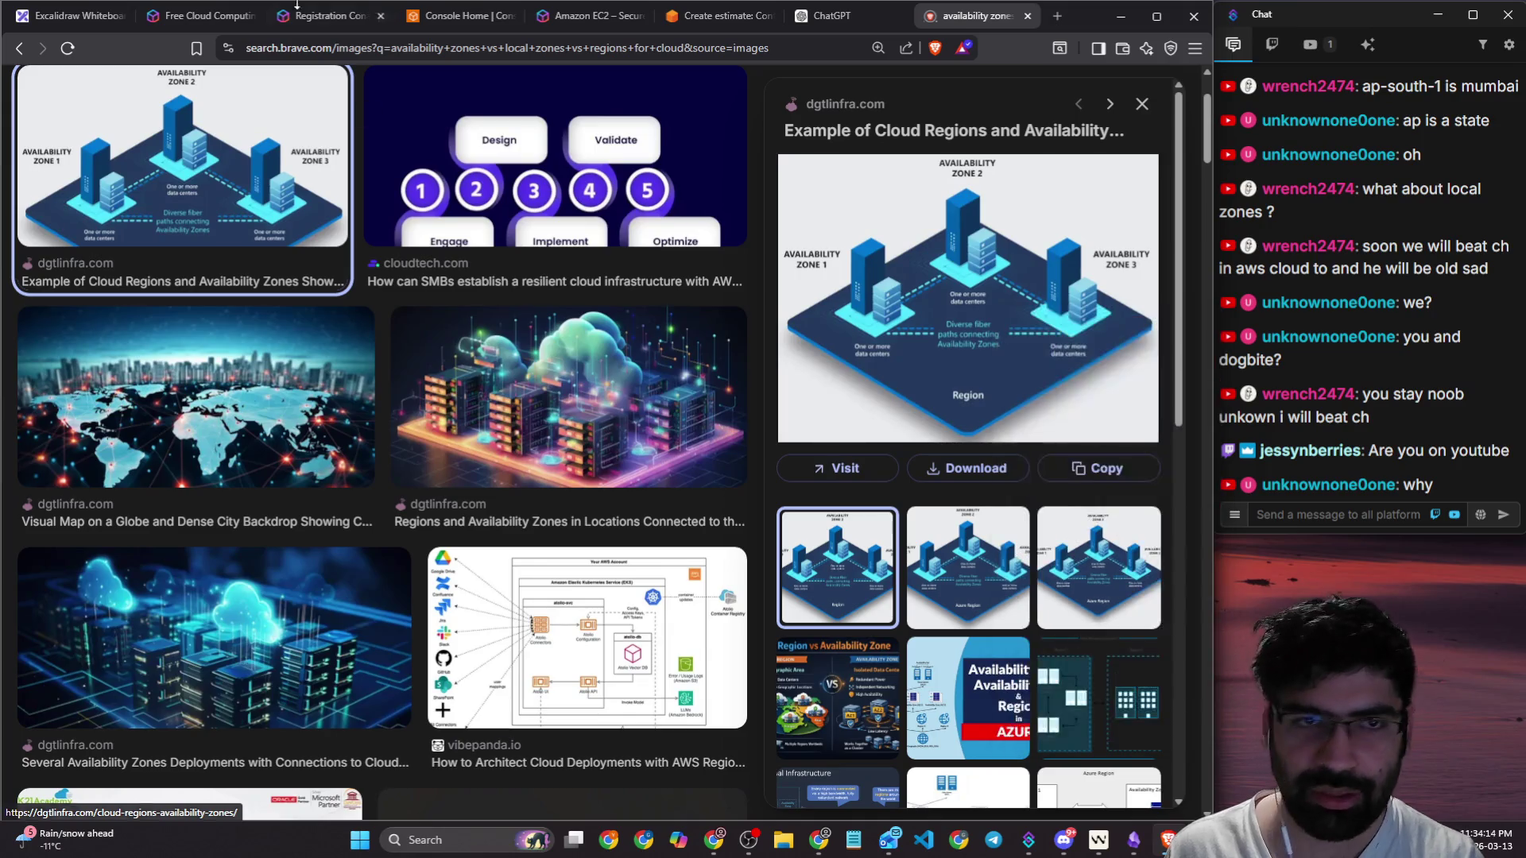
left_click(48, 19)
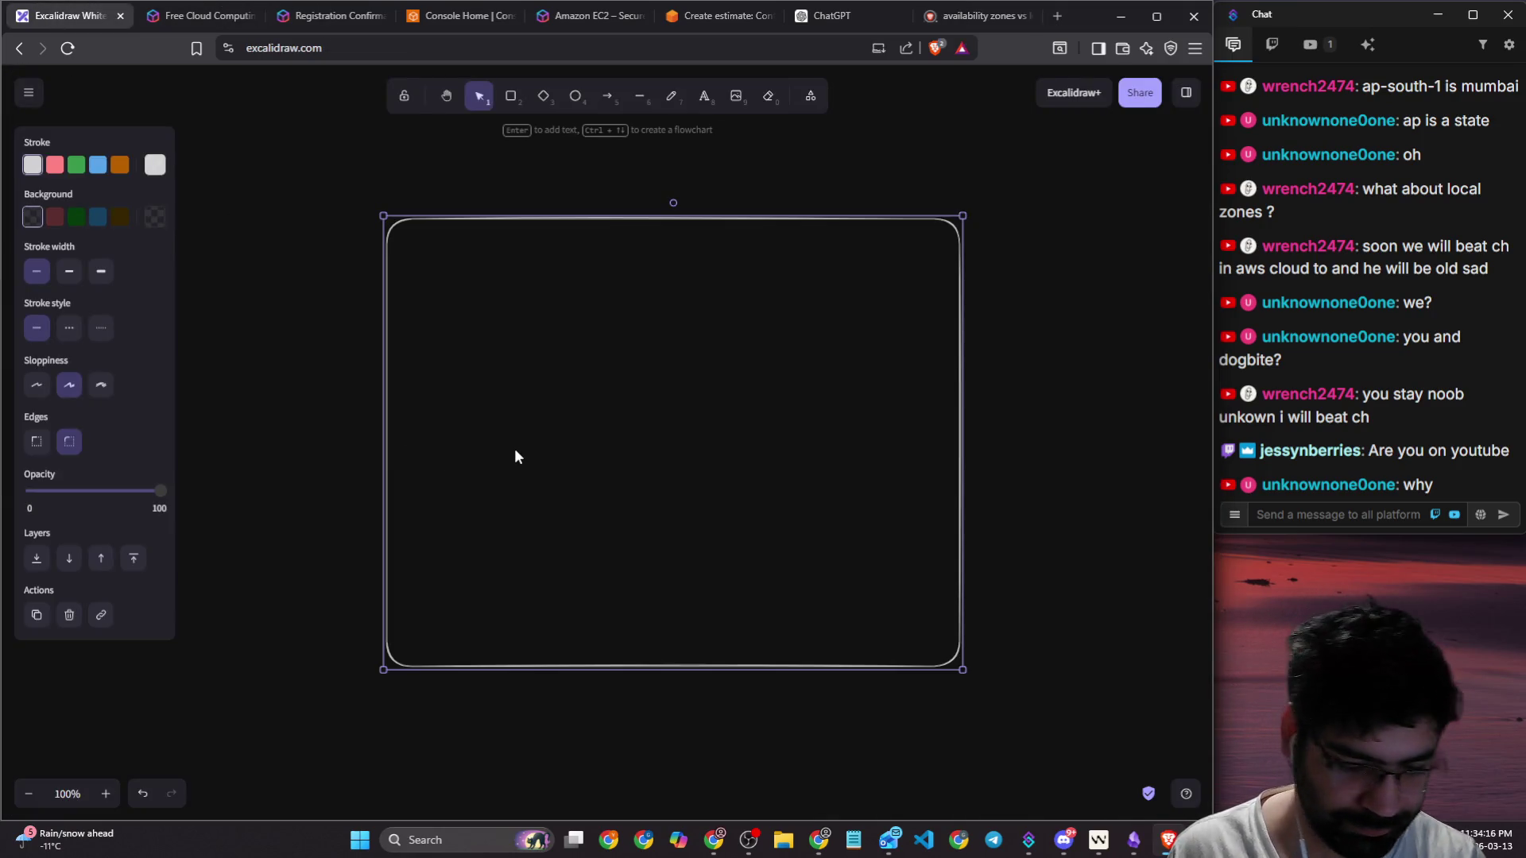
Step: Paste the copied diagram onto the canvas, then undo the paste
key("ctrl+v")
mouse_move(646, 497)
left_mouse_down()
mouse_move(650, 282)
mouse_move(697, 826)
mouse_move(699, 456)
left_mouse_up()
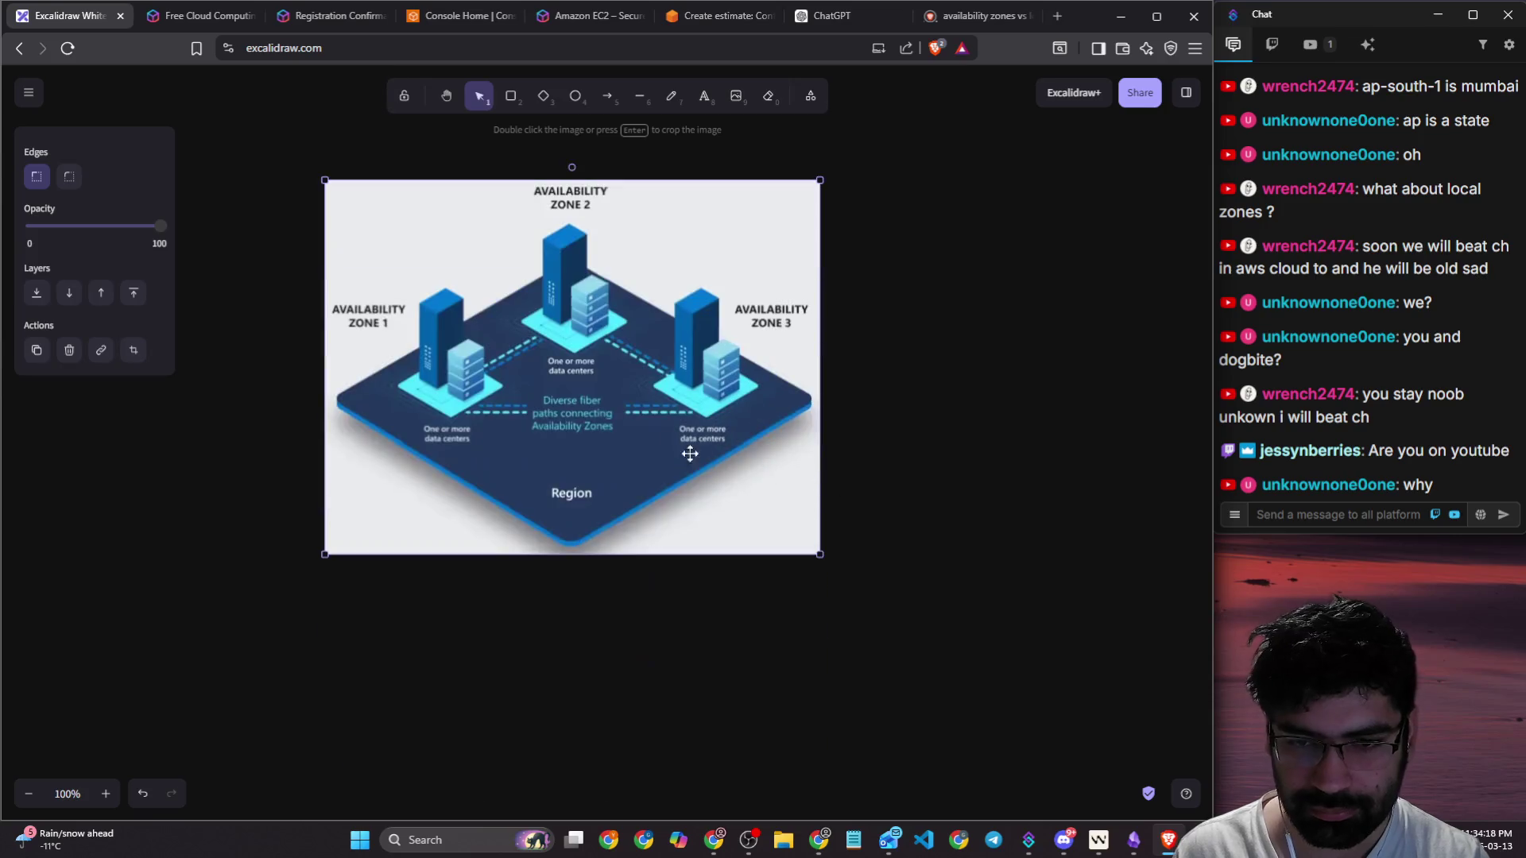
key("ctrl+z")
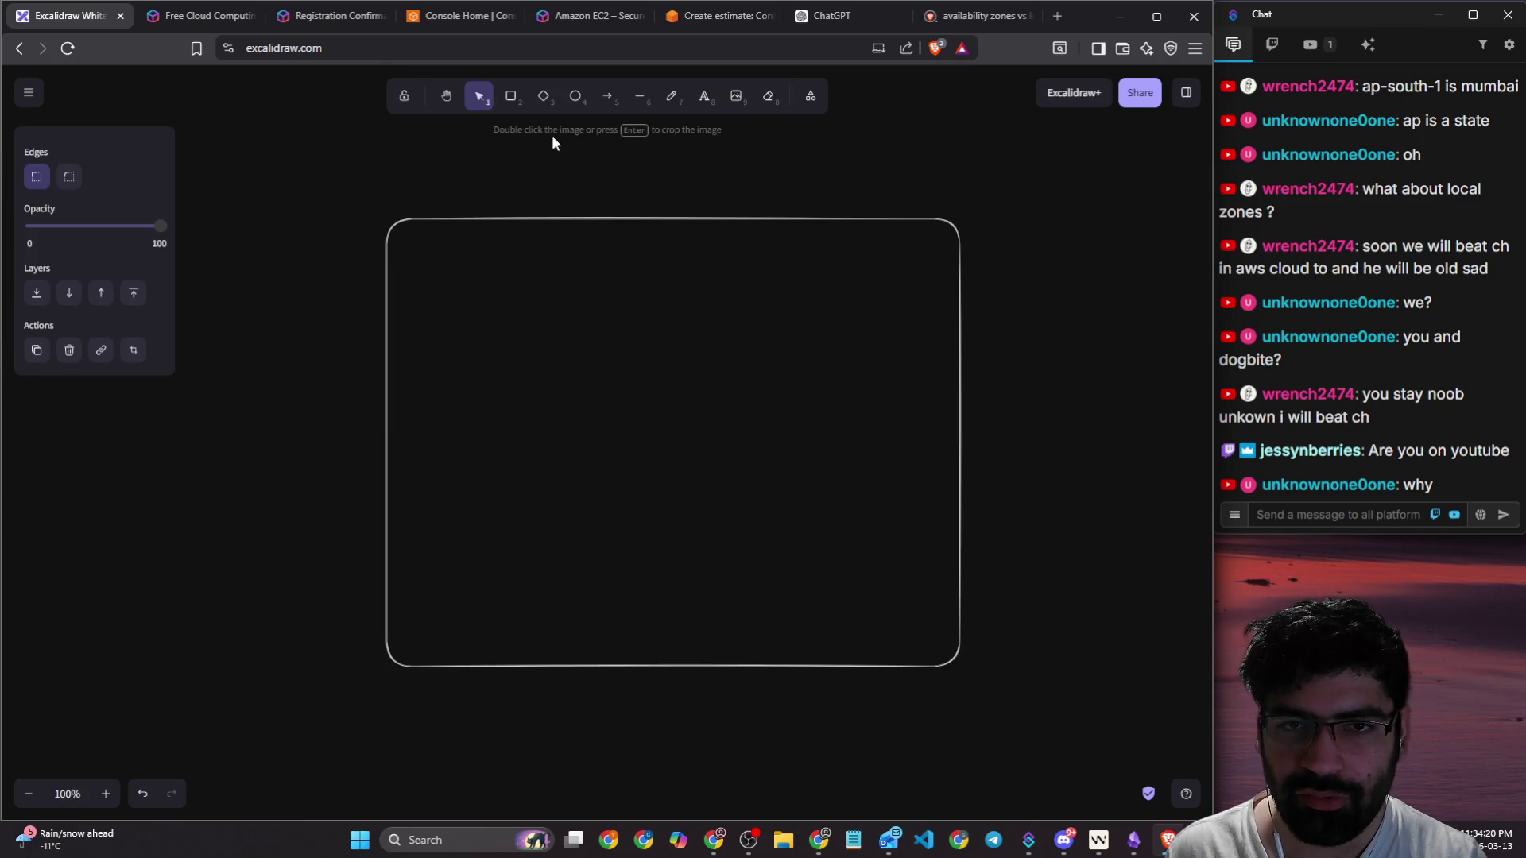
Step: Handwrite 'Region > AZ >' with the pencil above the rectangle
left_click(670, 96)
scroll(687, 191, "up", 2)
mouse_move(299, 194)
left_mouse_down()
mouse_move(293, 250)
mouse_move(333, 204)
mouse_move(402, 225)
mouse_move(403, 188)
mouse_move(484, 213)
left_mouse_up()
left_click_drag(623, 163, 618, 236)
mouse_move(766, 220)
left_mouse_down()
mouse_move(784, 139)
mouse_move(817, 224)
left_mouse_up()
mouse_move(774, 189)
left_mouse_down()
mouse_move(832, 187)
mouse_move(905, 224)
left_mouse_up()
left_click_drag(946, 129, 954, 208)
Step: Handwrite 'Local' after the second arrow with 'Region' written beneath it
mouse_move(1027, 153)
left_mouse_down()
mouse_move(1041, 221)
mouse_move(1097, 211)
left_mouse_up()
left_click_drag(1123, 145, 1132, 204)
mouse_move(1030, 241)
left_mouse_down()
mouse_move(1023, 306)
mouse_move(1048, 308)
mouse_move(1083, 279)
left_mouse_up()
mouse_move(1100, 274)
left_mouse_down()
mouse_move(1063, 347)
mouse_move(1106, 270)
mouse_move(1132, 300)
left_mouse_up()
left_click(1109, 270)
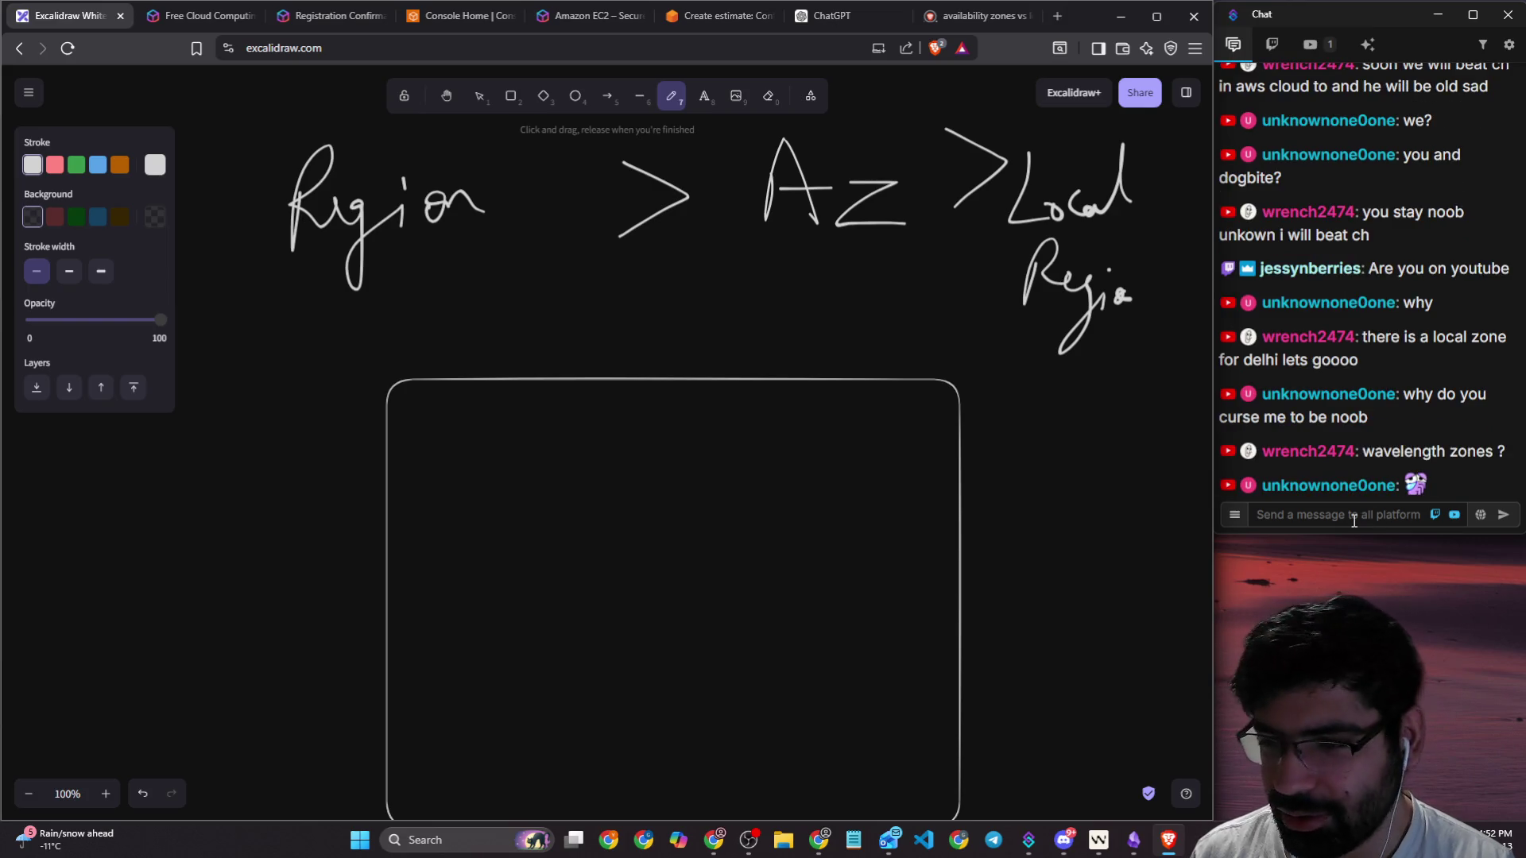
Step: Answer the viewer's link request by pasting and sending the YouTube live stream URL in chat
left_click_drag(1362, 453, 1476, 456)
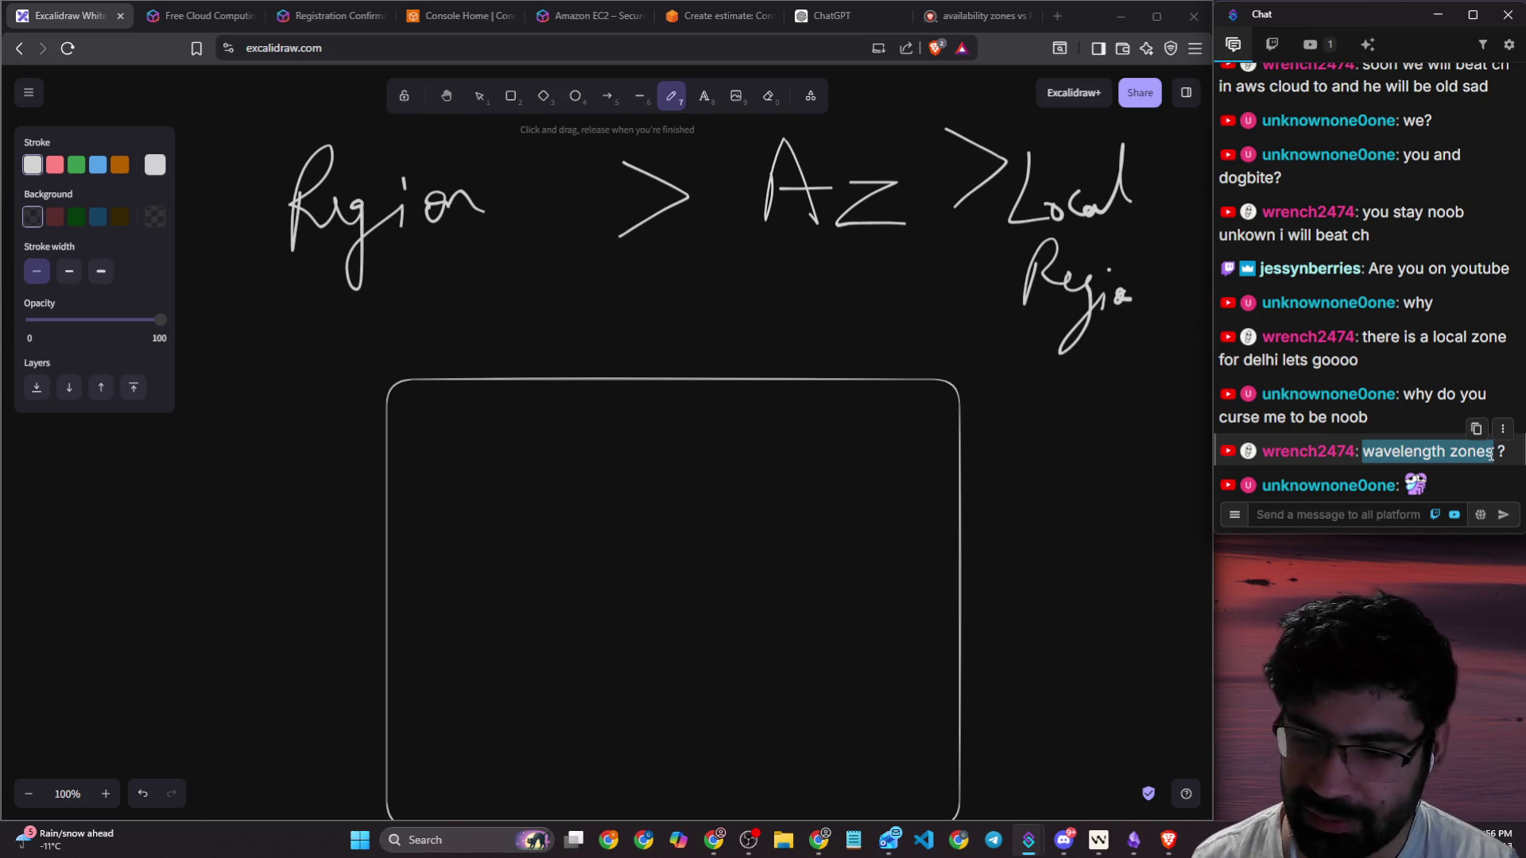
left_click_drag(1361, 463, 1467, 475)
left_click(1380, 513)
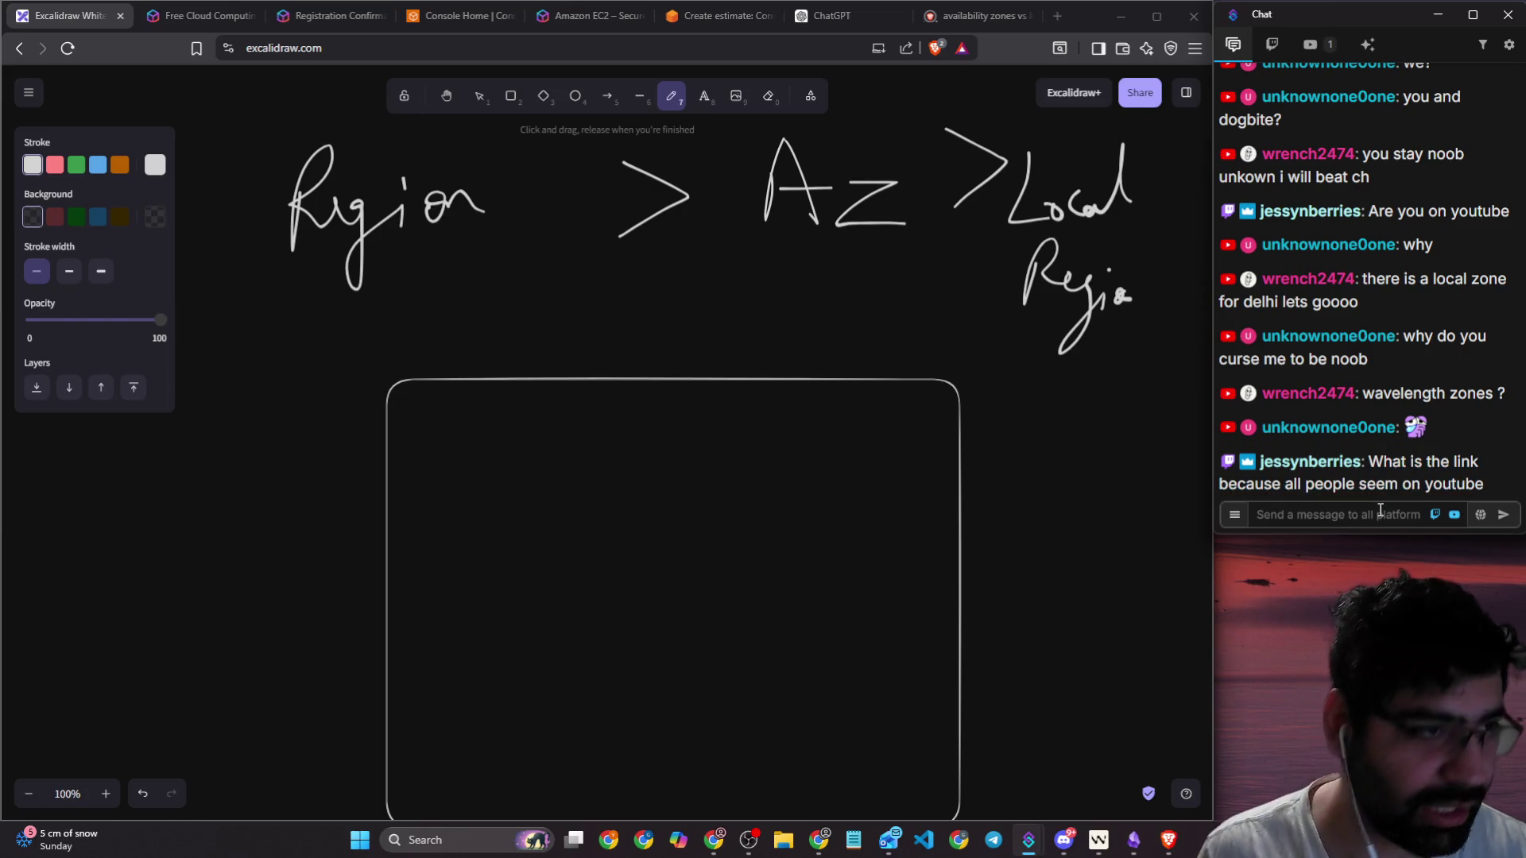
key("alt+Tab")
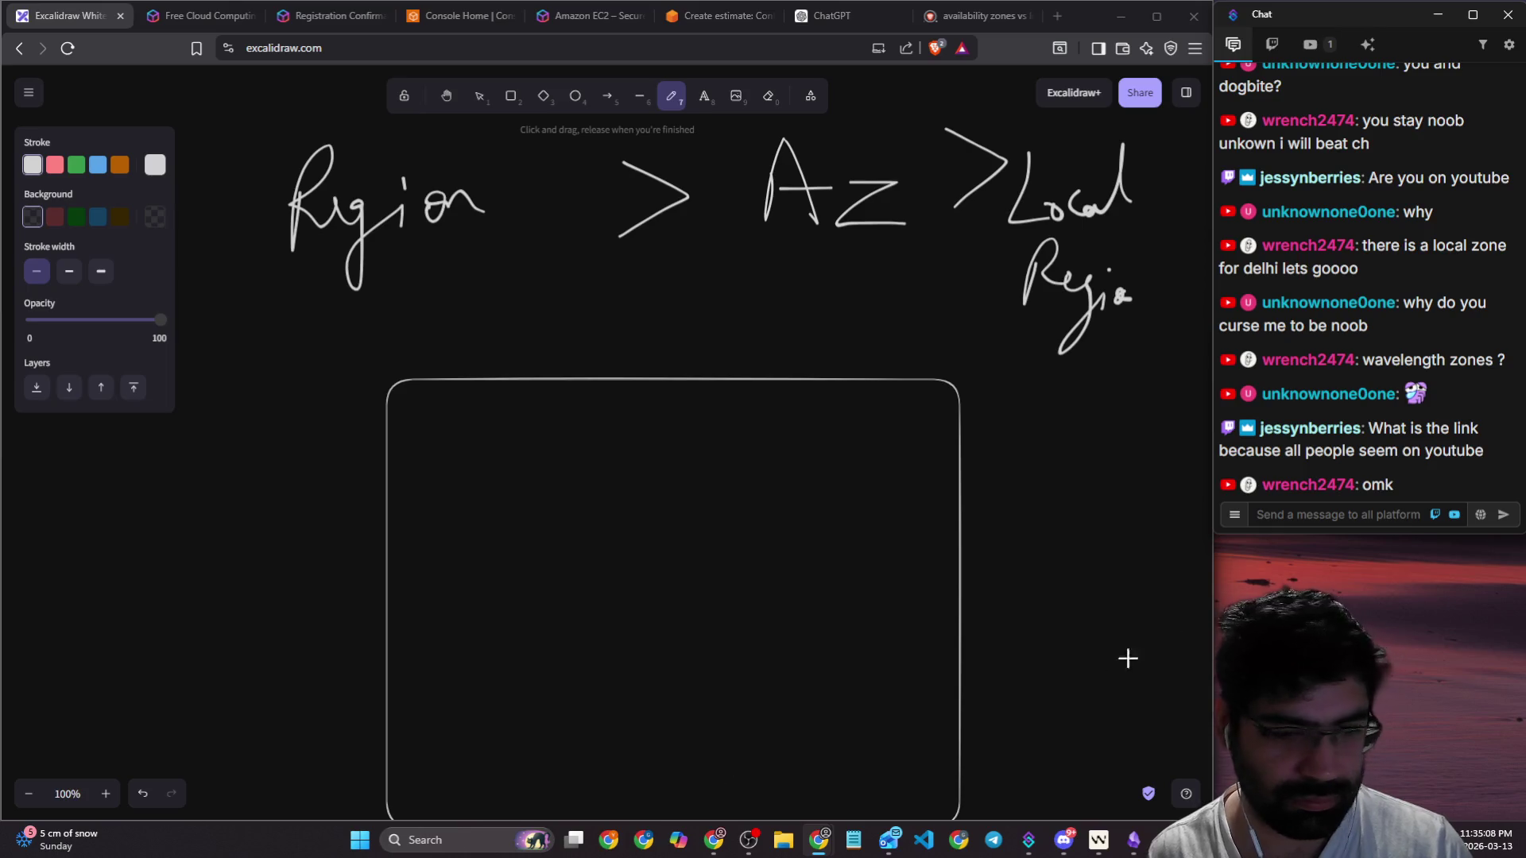
left_click(1311, 513)
key("ctrl+v")
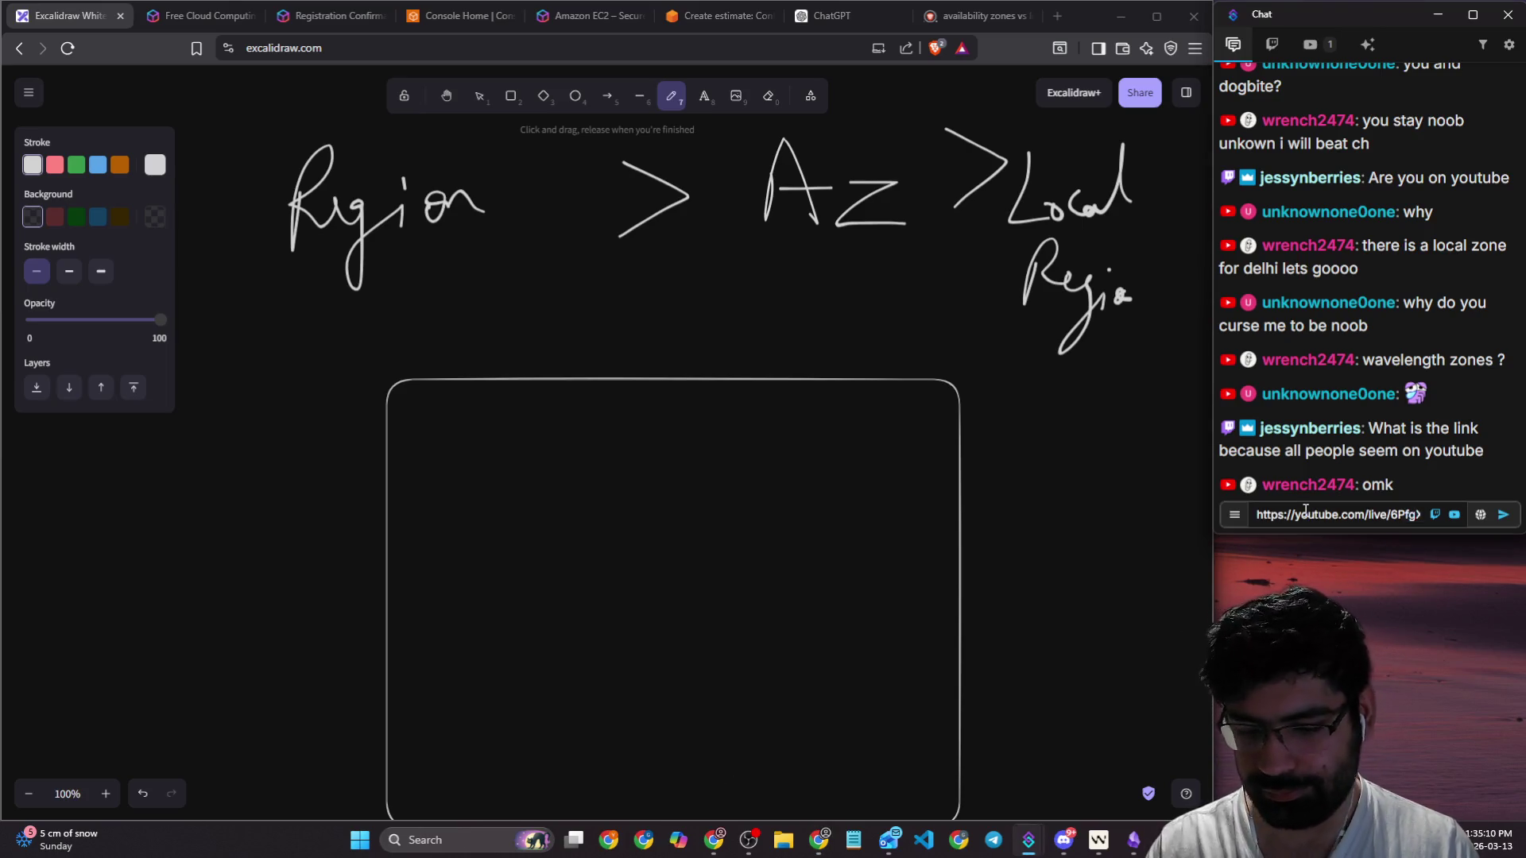
key("Return")
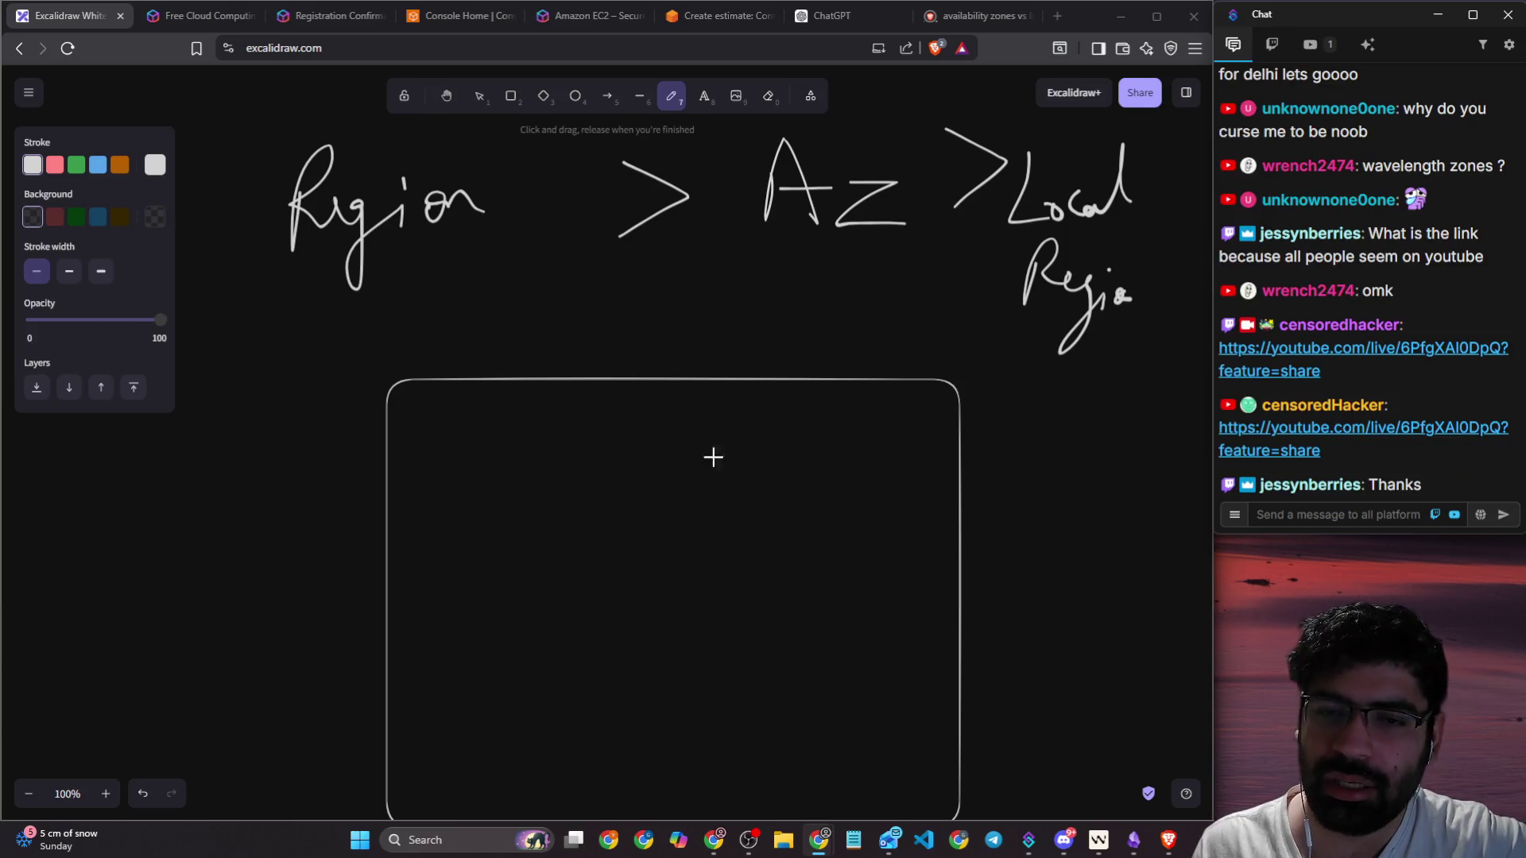
left_click(456, 97)
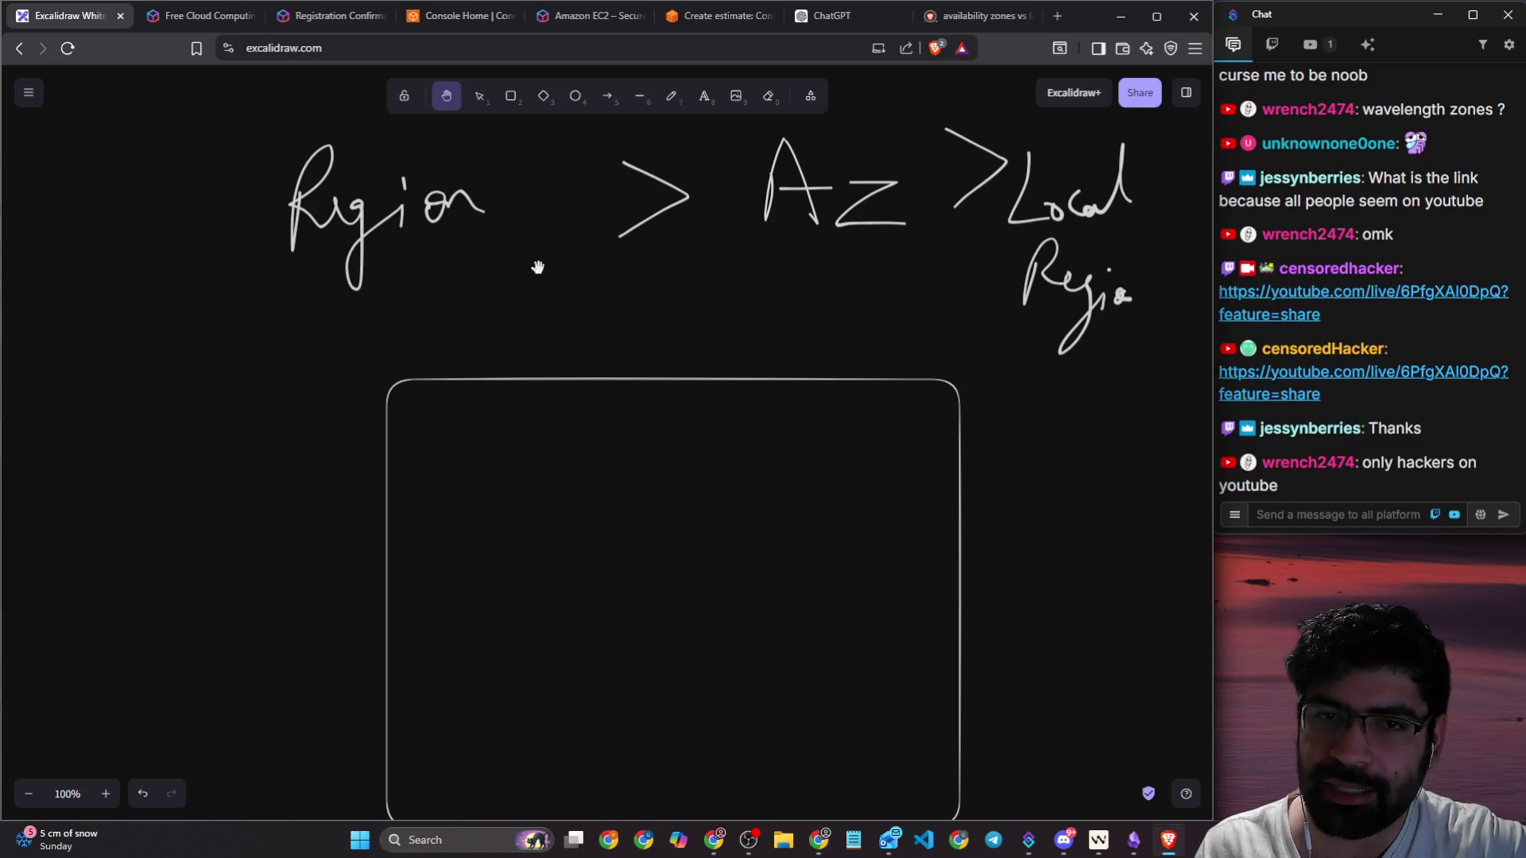
Step: Move the empty rounded box slightly up and left beneath the handwritten labels
left_click(475, 106)
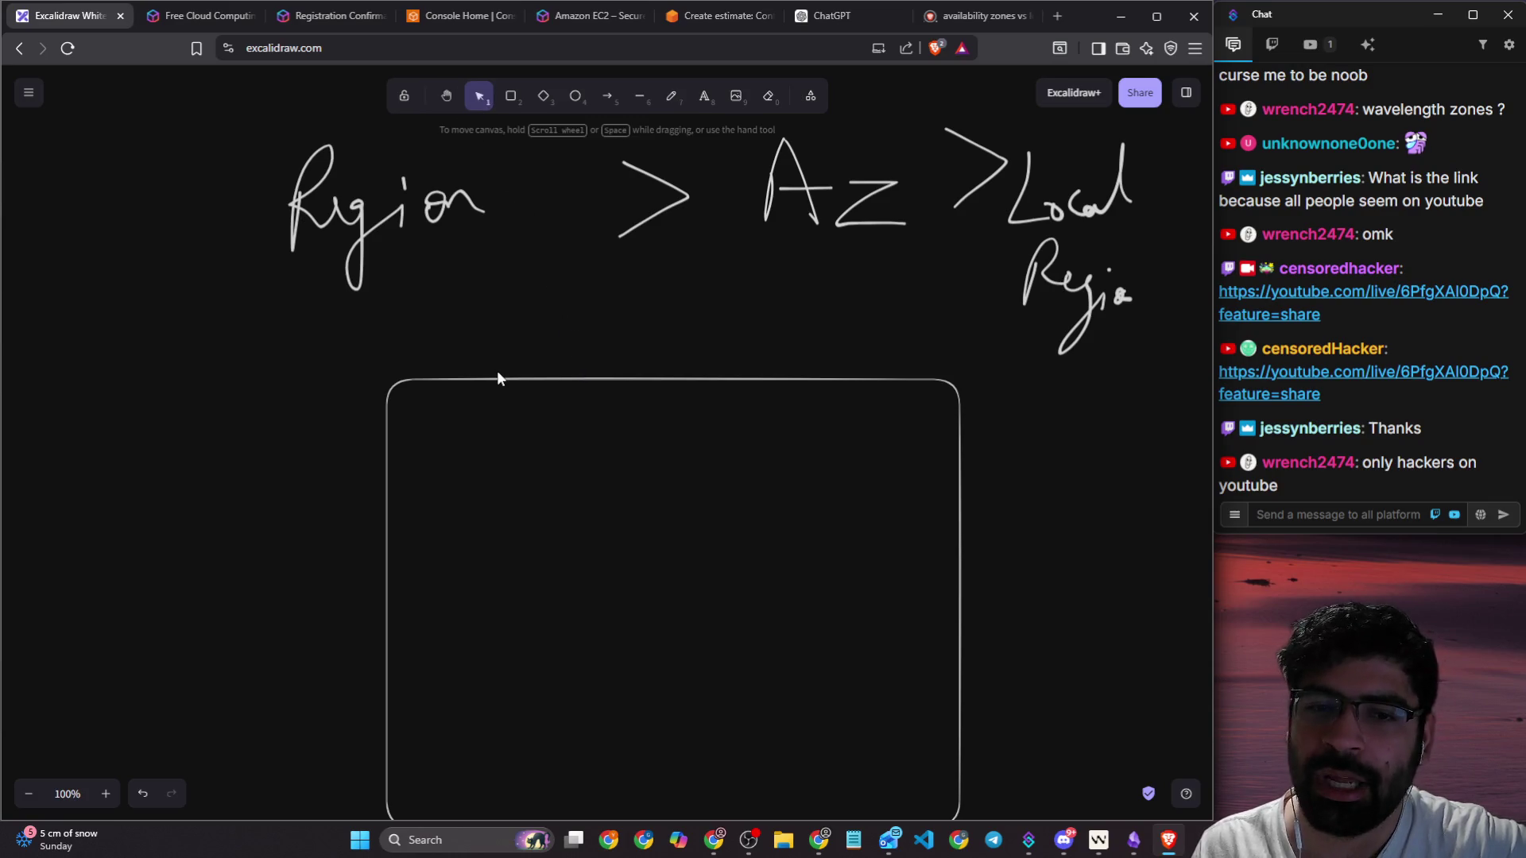
mouse_move(497, 379)
left_mouse_down()
mouse_move(487, 314)
mouse_move(477, 342)
left_mouse_up()
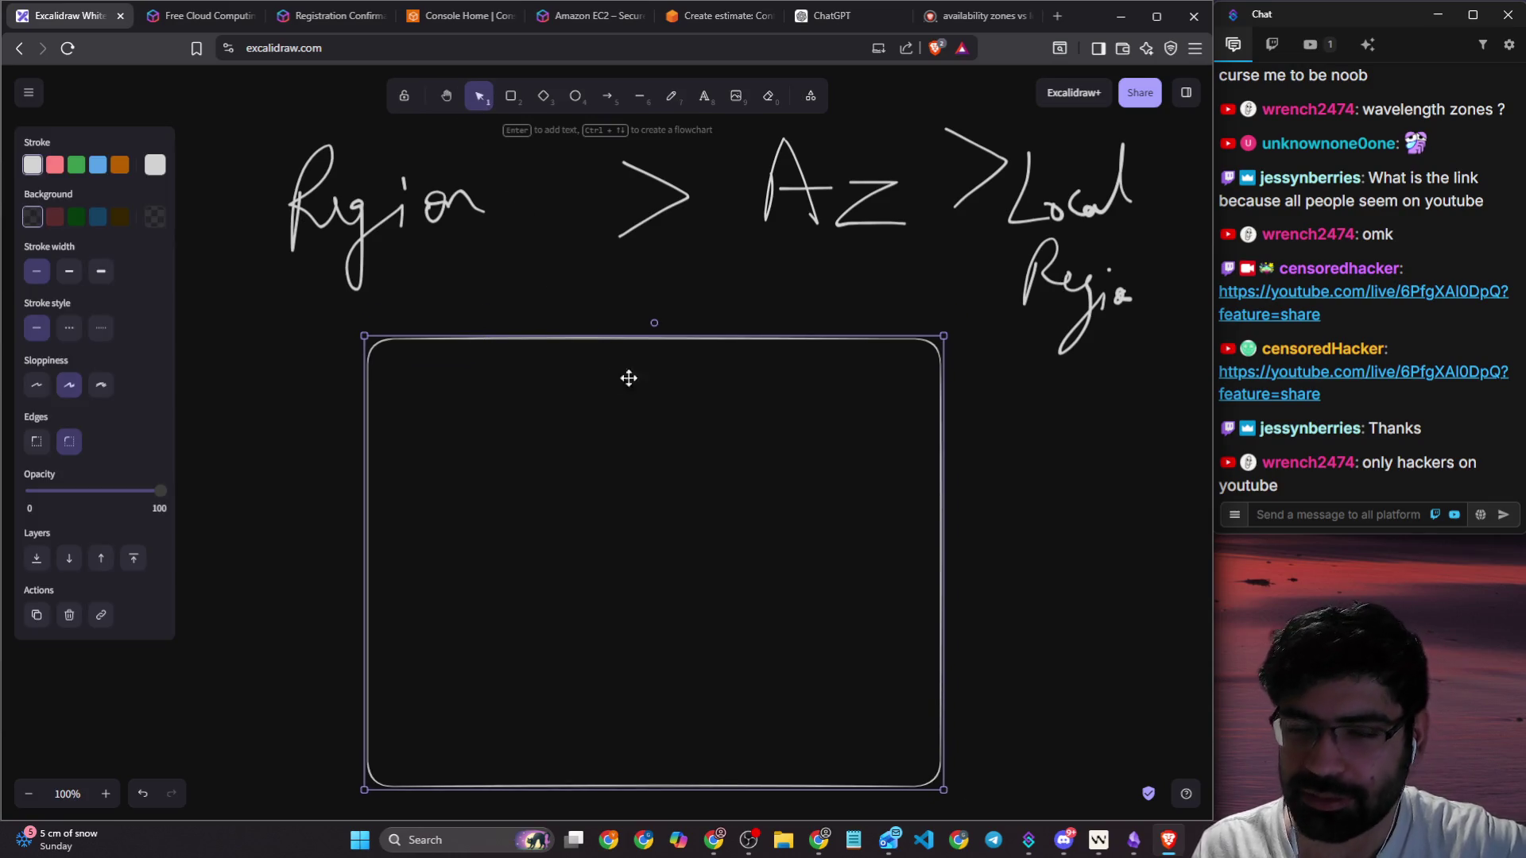
left_click(956, 461)
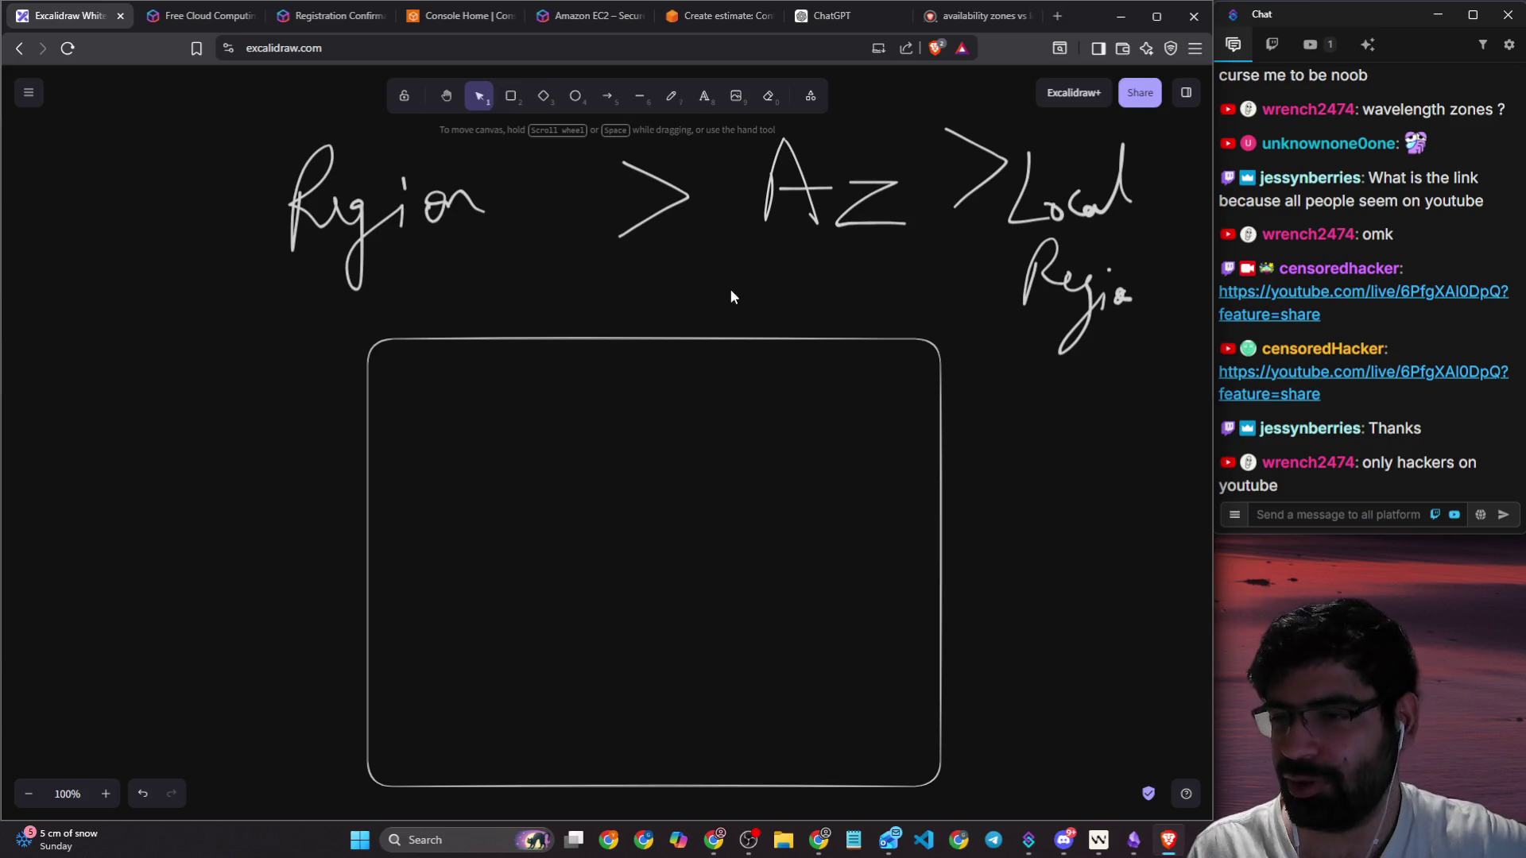
left_click(671, 99)
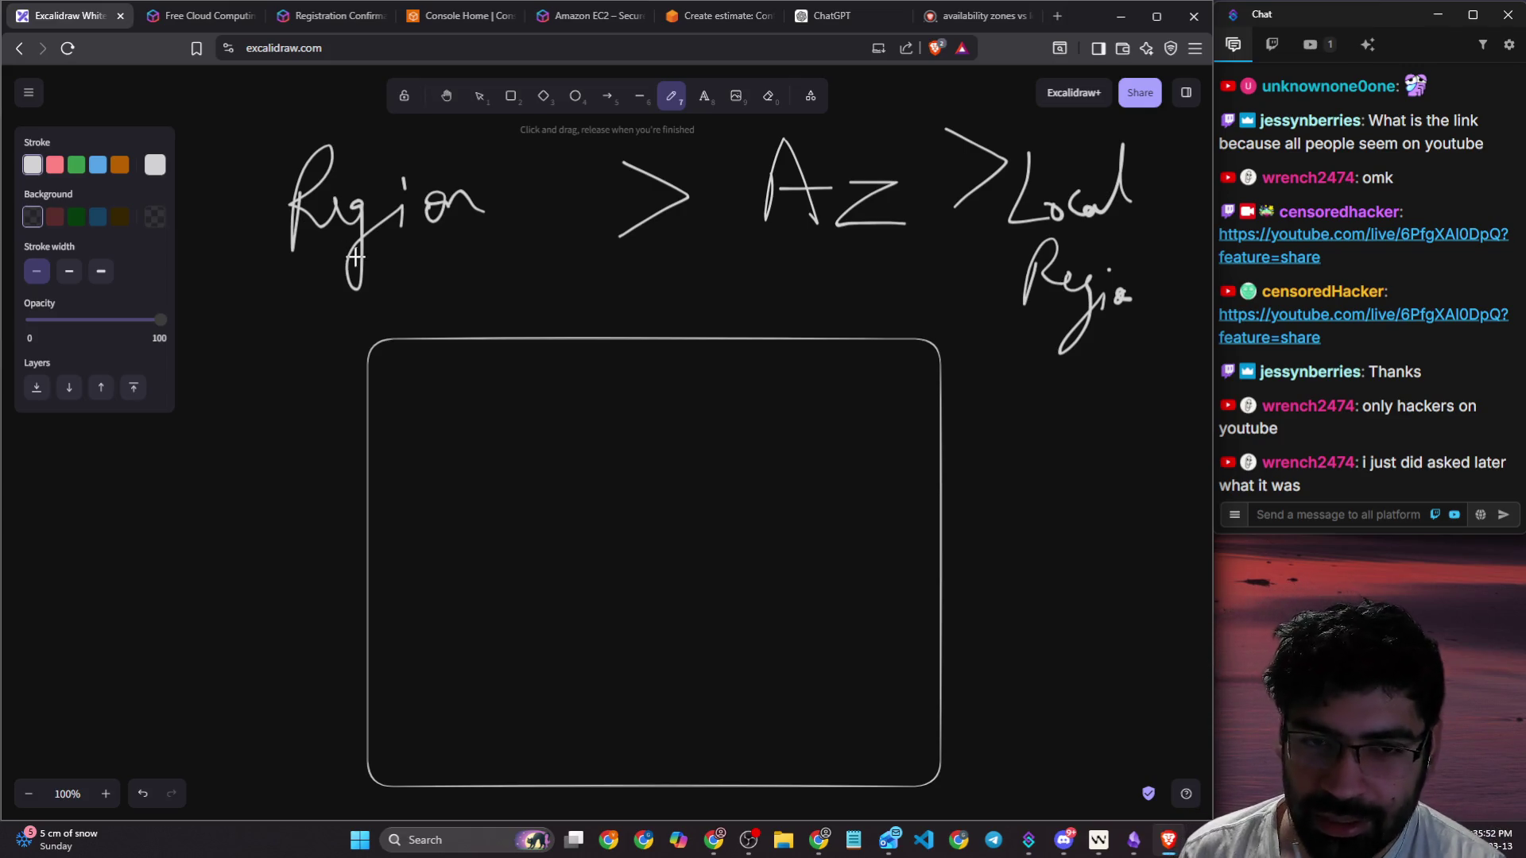
Step: Underline Region, AZ and Local, and erase the word written below Local
left_click_drag(291, 258, 470, 251)
left_click_drag(882, 243, 778, 249)
left_click_drag(1021, 223, 1125, 213)
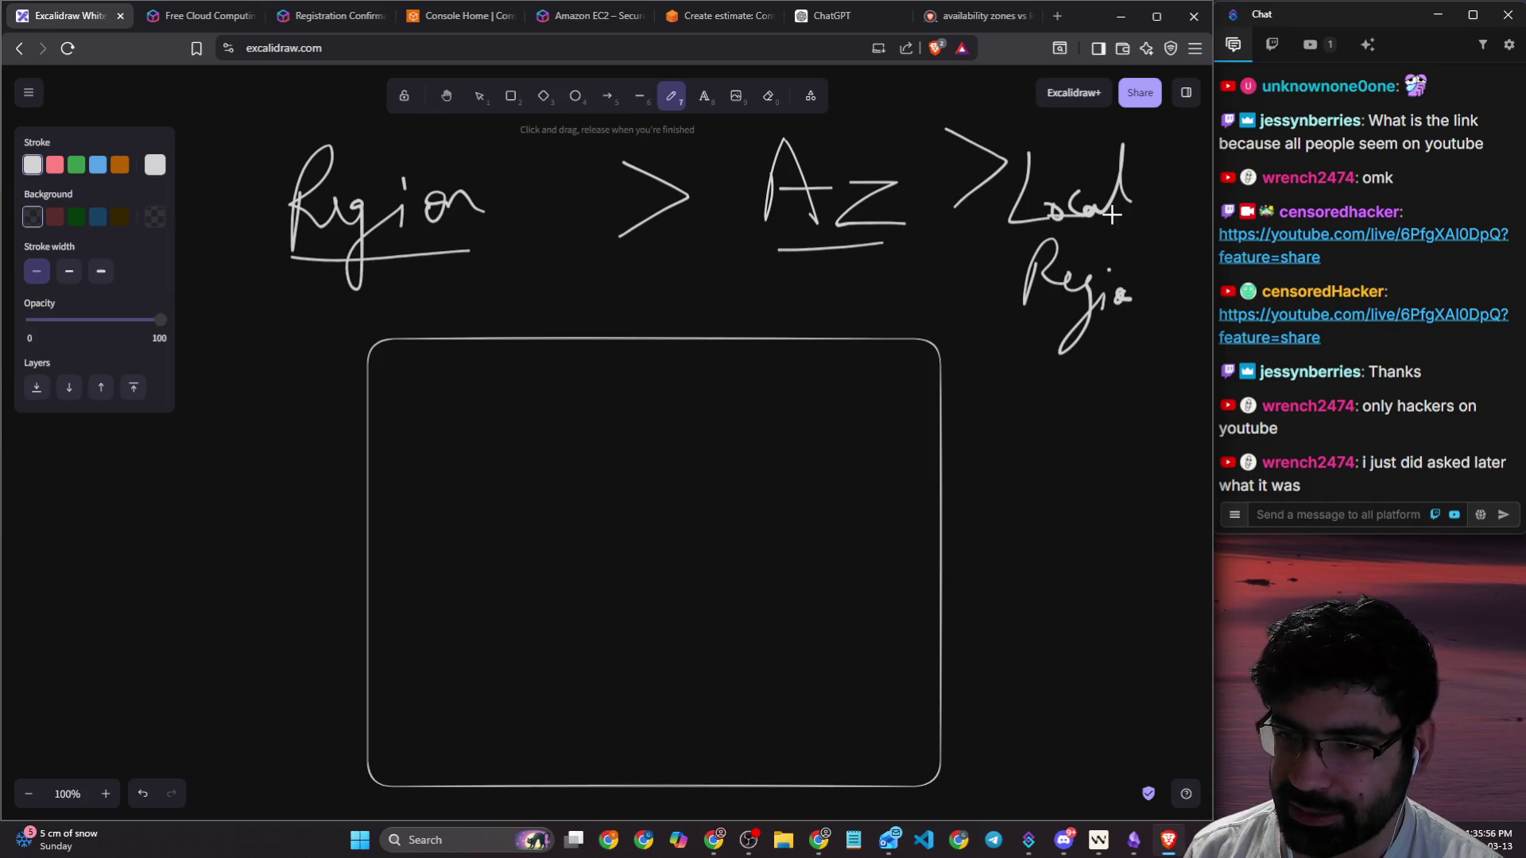
key("e")
left_click_drag(985, 268, 1120, 295)
Step: Draw a small 7-shaped mark and a scribble left of the box
left_click(671, 96)
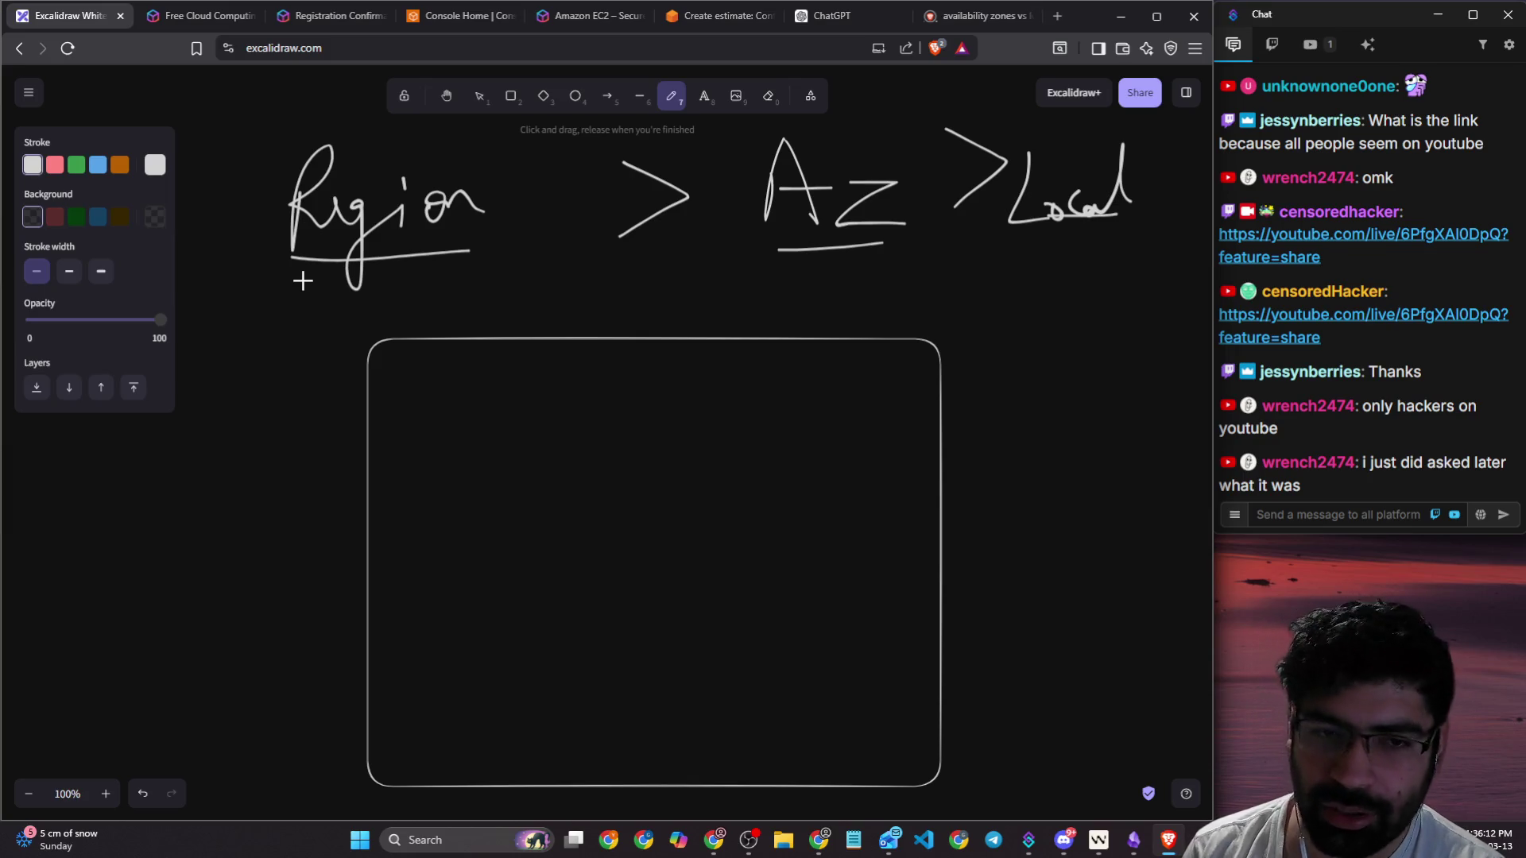
left_click_drag(267, 283, 291, 337)
left_click_drag(272, 395, 290, 404)
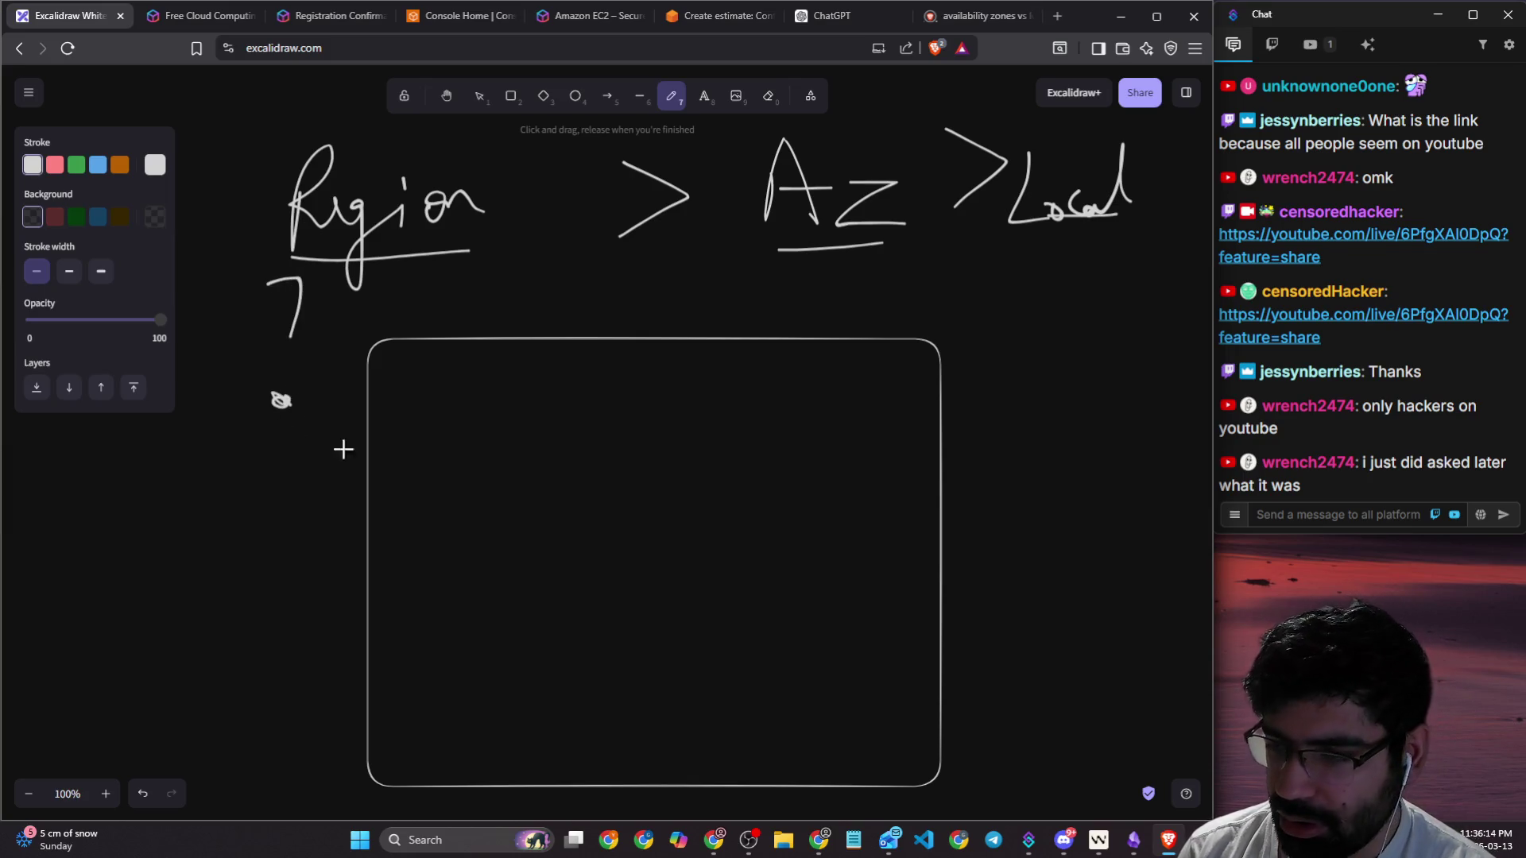
Step: Paste the availability zones diagram onto the board and set the stroke colour to red
scroll(565, 286, "down", 5)
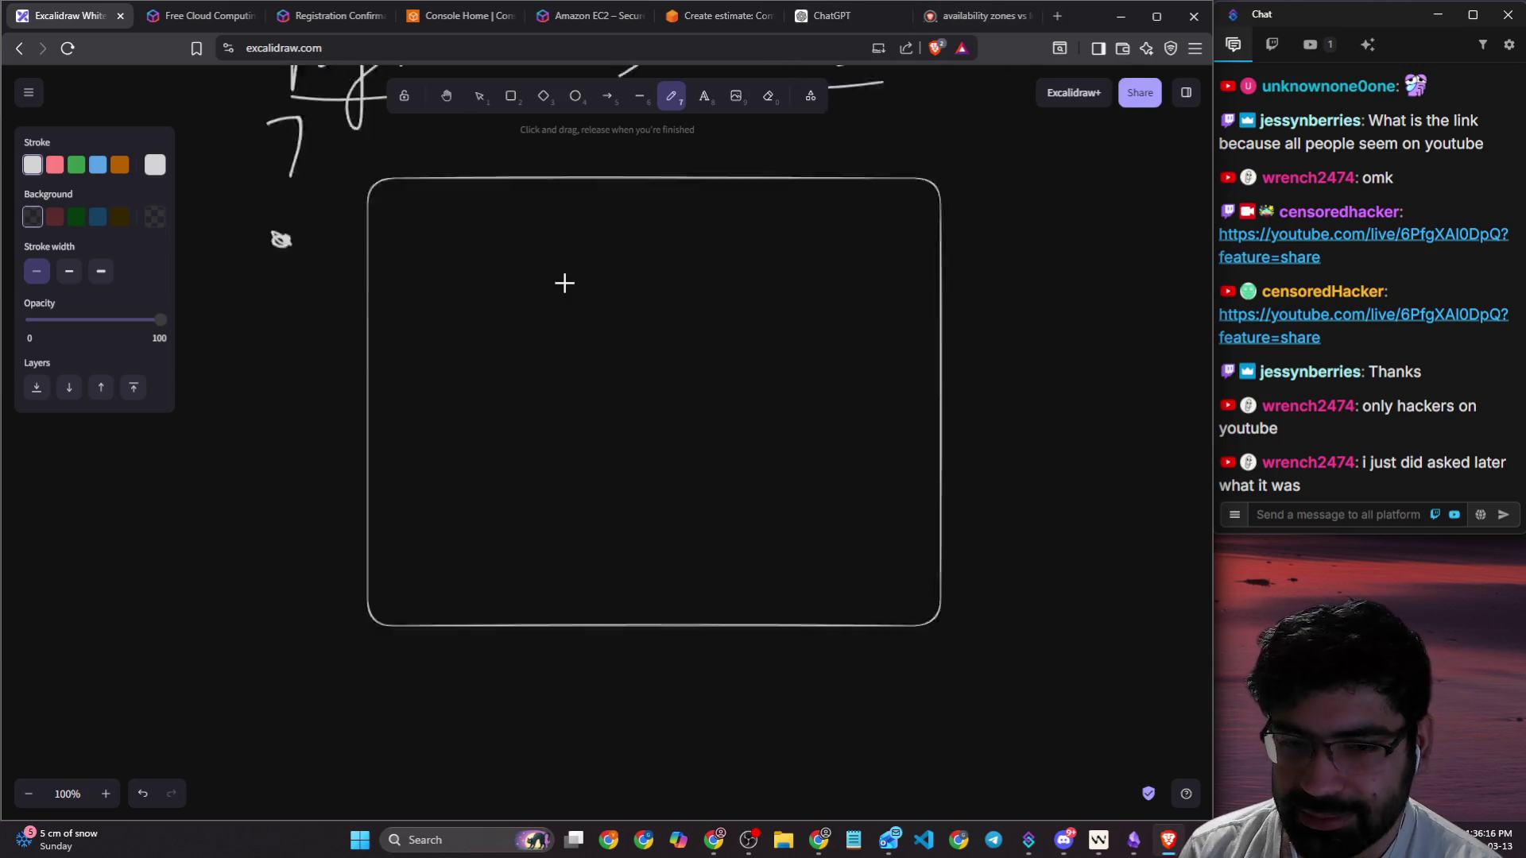
key("ctrl+v")
scroll(565, 298, "down", 2)
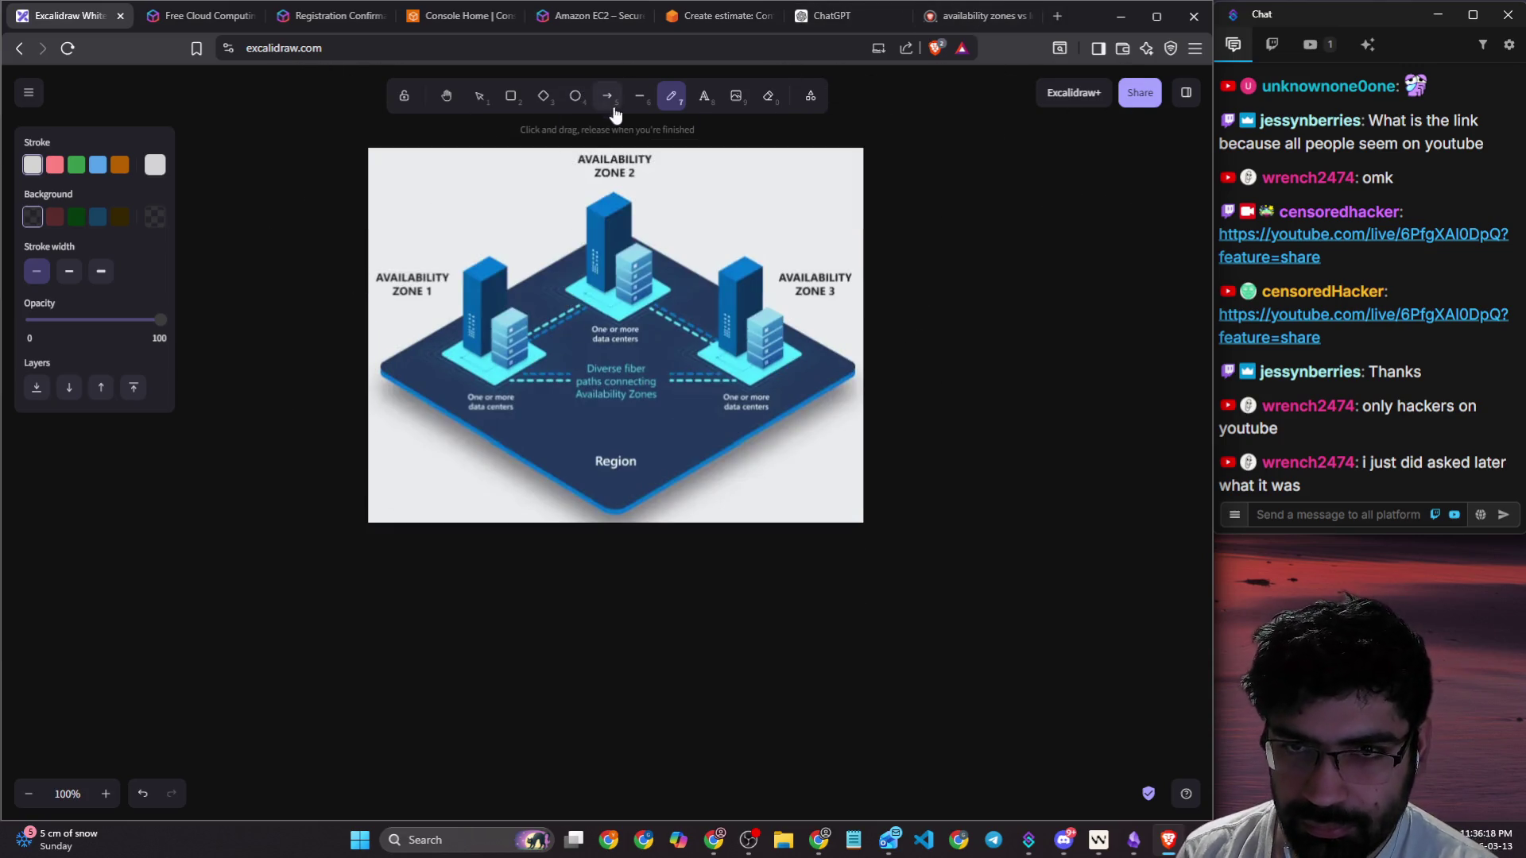
left_click(479, 96)
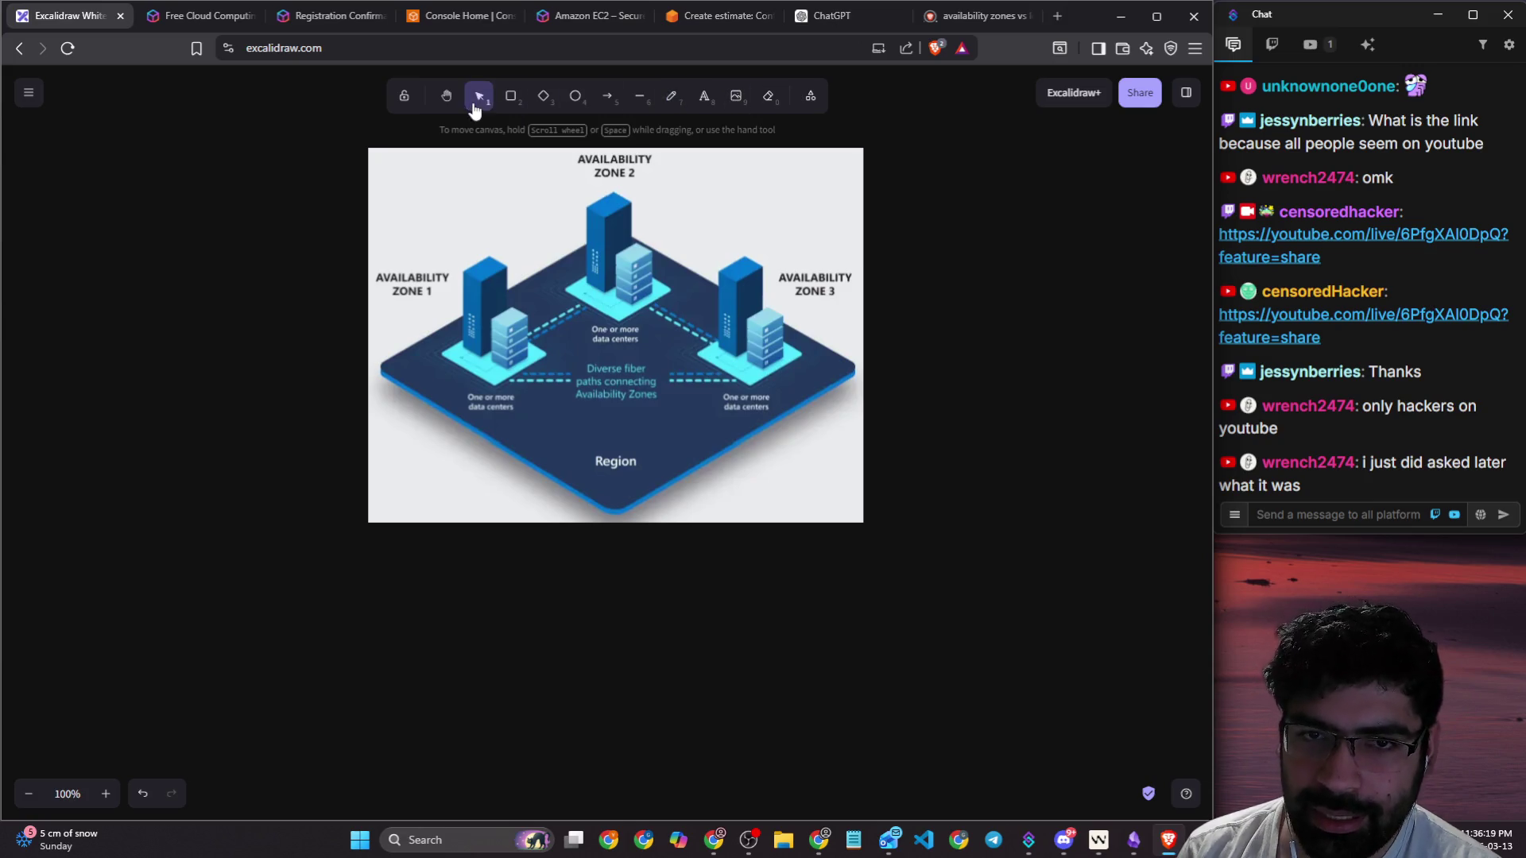
left_click(672, 96)
left_click(55, 165)
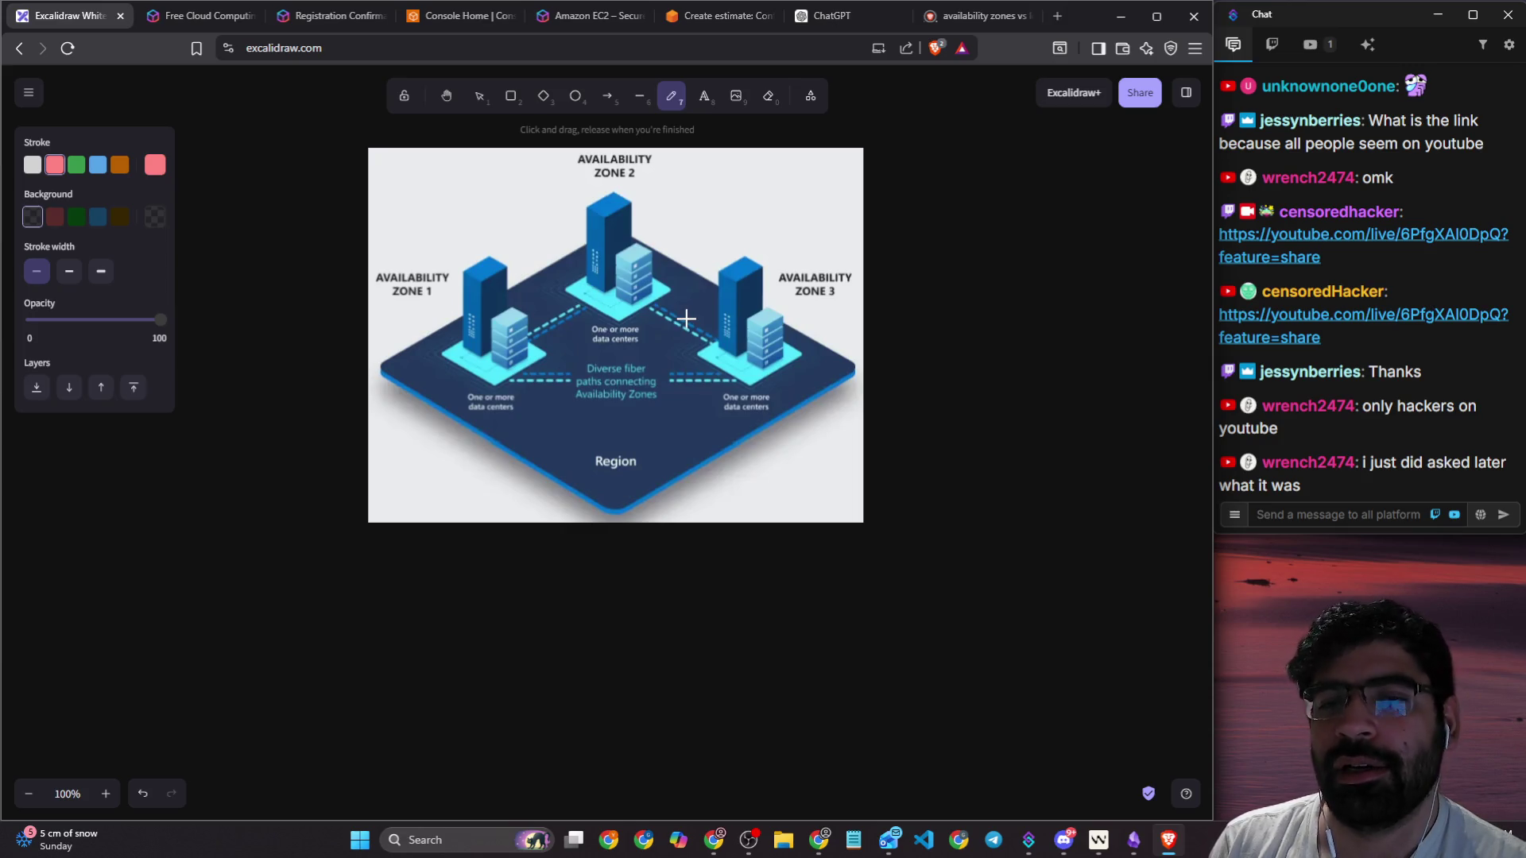
Step: Enlarge and reposition the diagram, then underline its Region label with an arrow
left_click(479, 96)
left_click(677, 359)
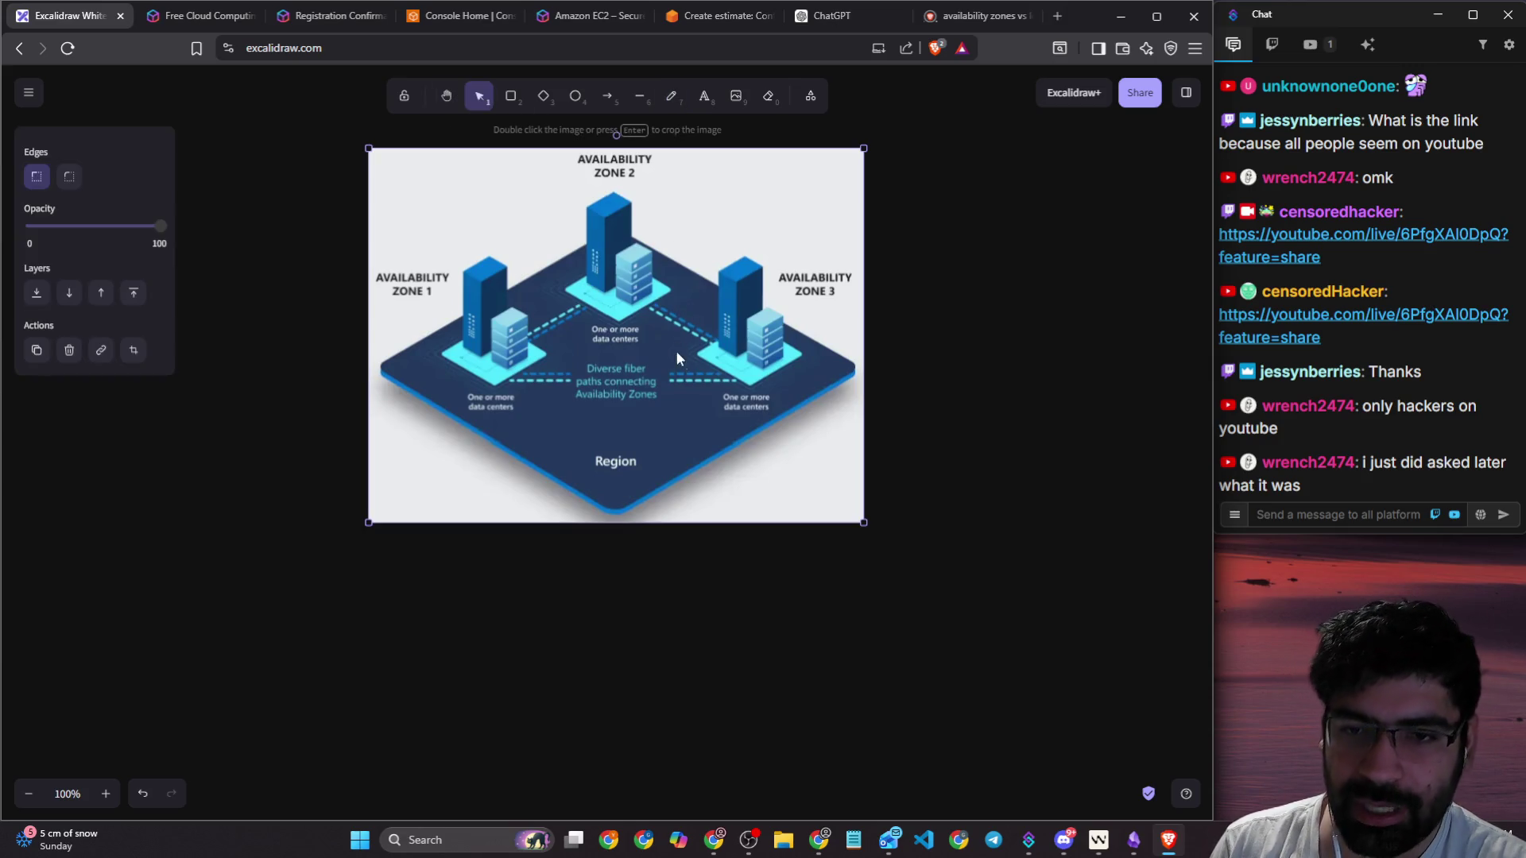
left_click_drag(863, 522, 1014, 674)
left_click_drag(913, 583, 861, 607)
left_click(670, 101)
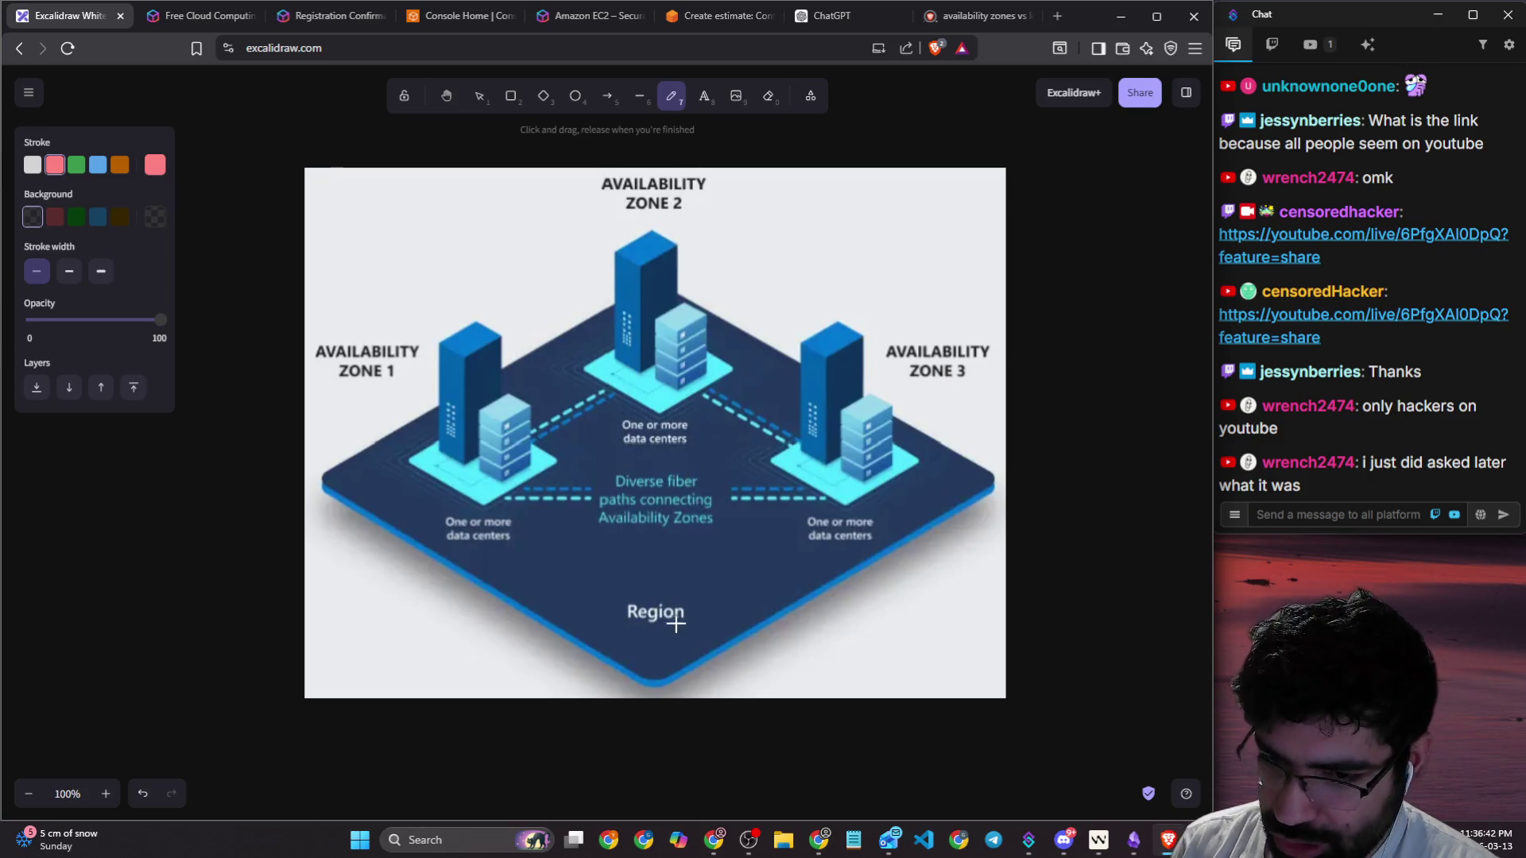
left_click_drag(627, 619, 826, 601)
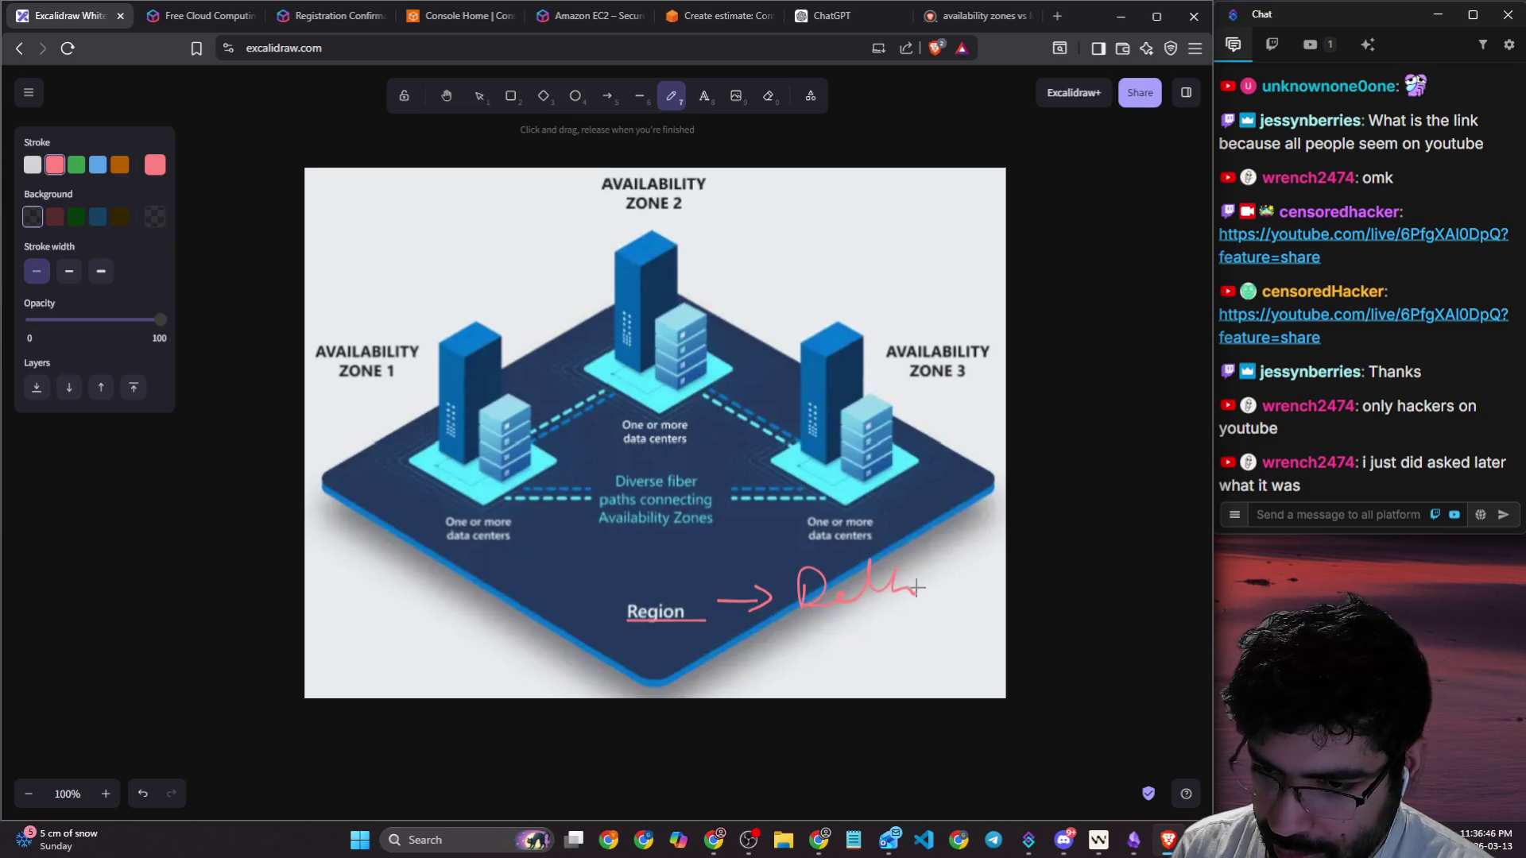
Step: Undo the stray word and draw a green arrow pointing down from Region
key("ctrl+z")
key("ctrl+z")
key("ctrl+z")
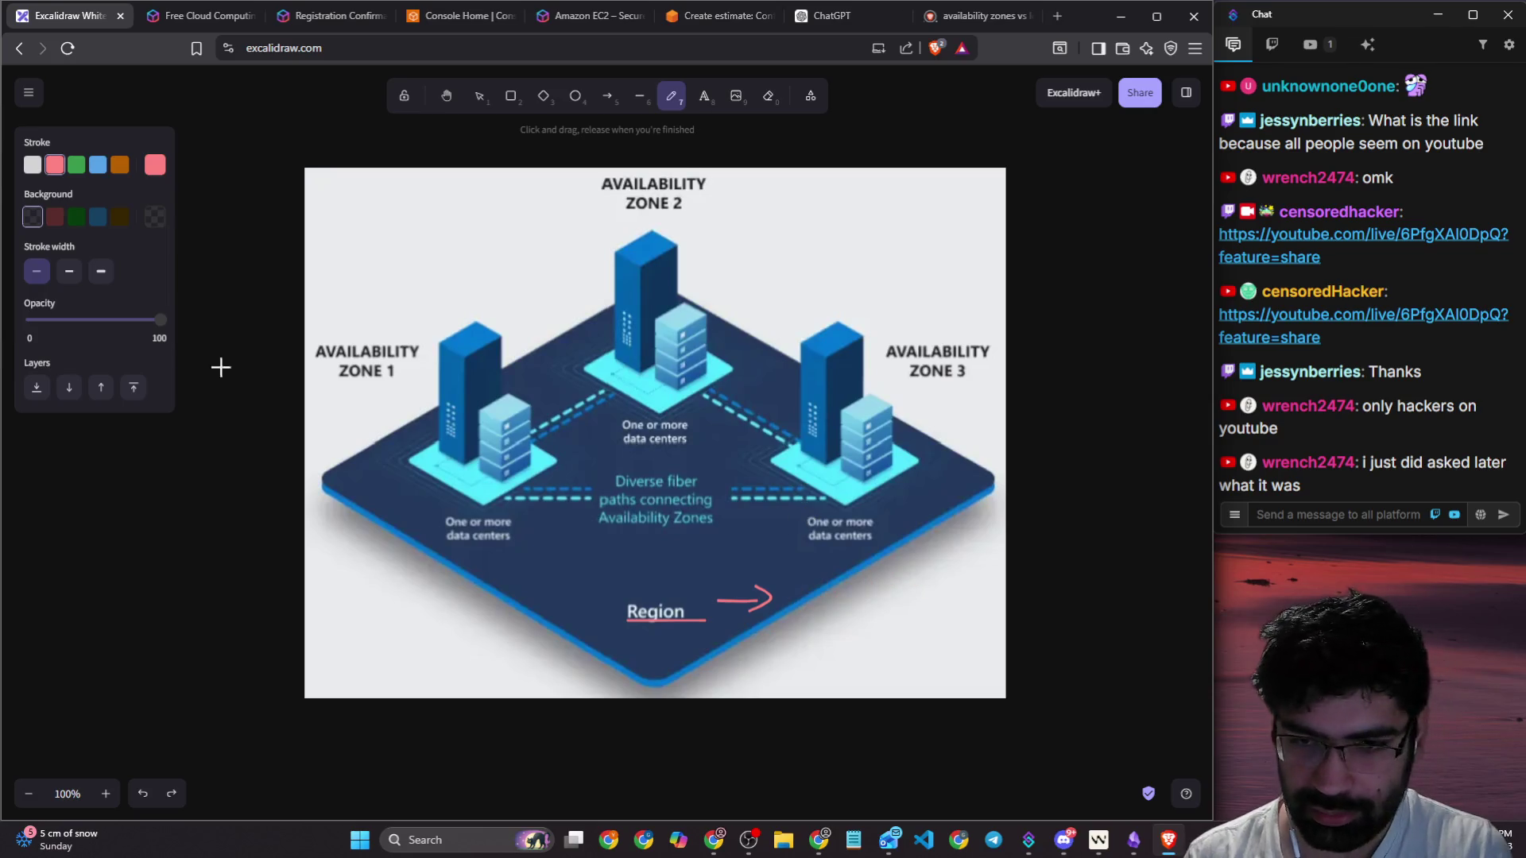
left_click(80, 164)
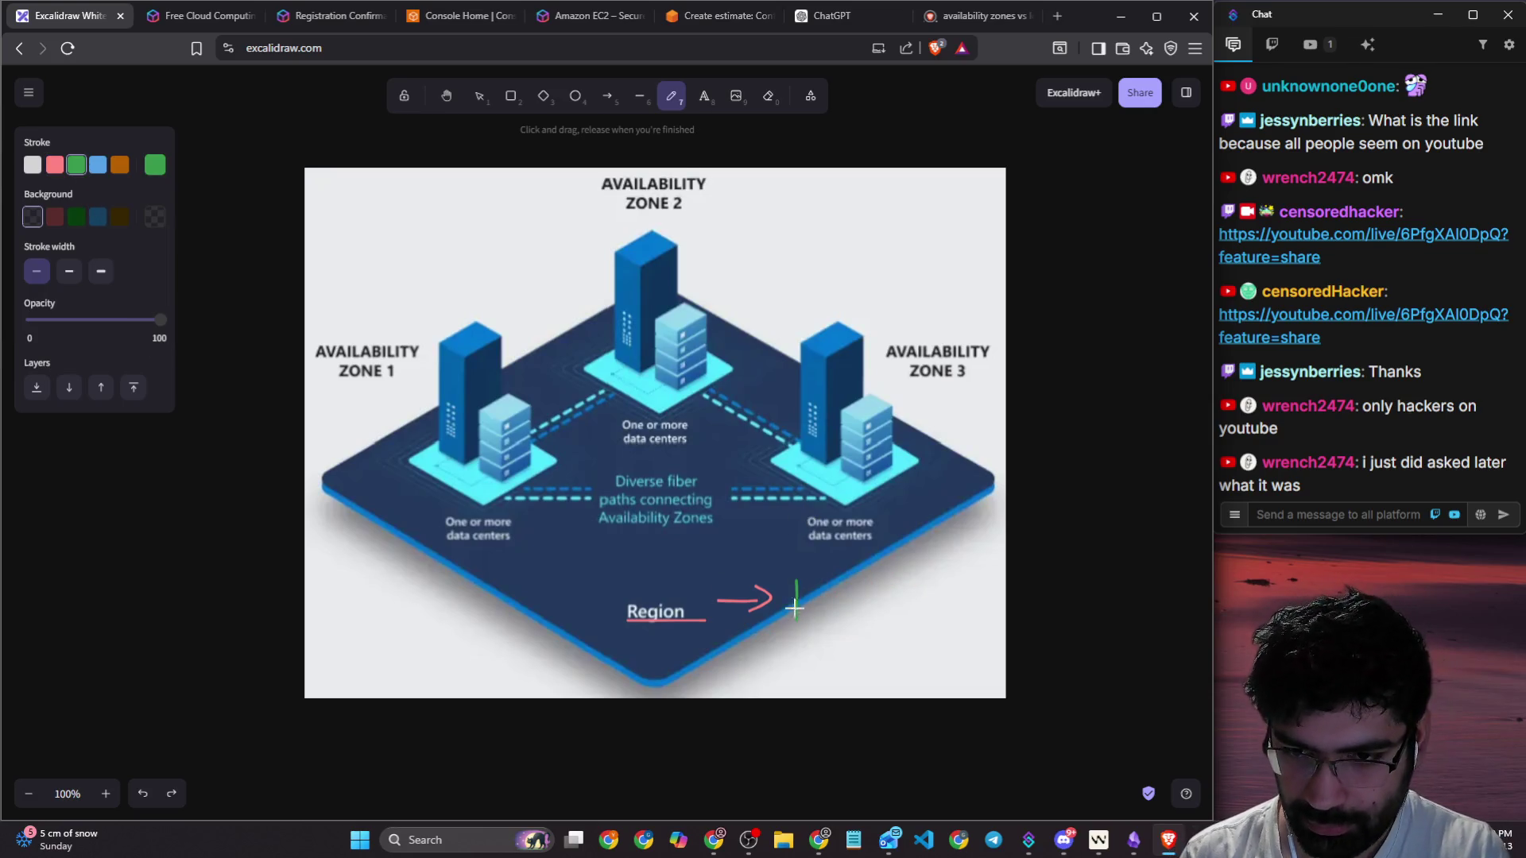
scroll(648, 517, "down", 2)
left_click_drag(665, 482, 668, 590)
left_click_drag(658, 567, 679, 567)
Step: Handwrite 'Delhi, Tokyo, ME' below the arrow and underline ME
mouse_move(454, 613)
left_mouse_down()
mouse_move(477, 654)
mouse_move(497, 656)
mouse_move(562, 627)
mouse_move(644, 631)
mouse_move(627, 678)
left_mouse_up()
left_click_drag(716, 609, 779, 607)
mouse_move(748, 608)
left_mouse_down()
mouse_move(747, 658)
mouse_move(816, 618)
mouse_move(817, 708)
left_mouse_up()
mouse_move(874, 623)
left_mouse_down()
mouse_move(909, 633)
mouse_move(914, 680)
left_mouse_up()
mouse_move(980, 598)
left_mouse_down()
mouse_move(980, 633)
mouse_move(1019, 627)
left_mouse_up()
left_click_drag(1075, 584, 1018, 632)
left_click_drag(968, 652, 1049, 645)
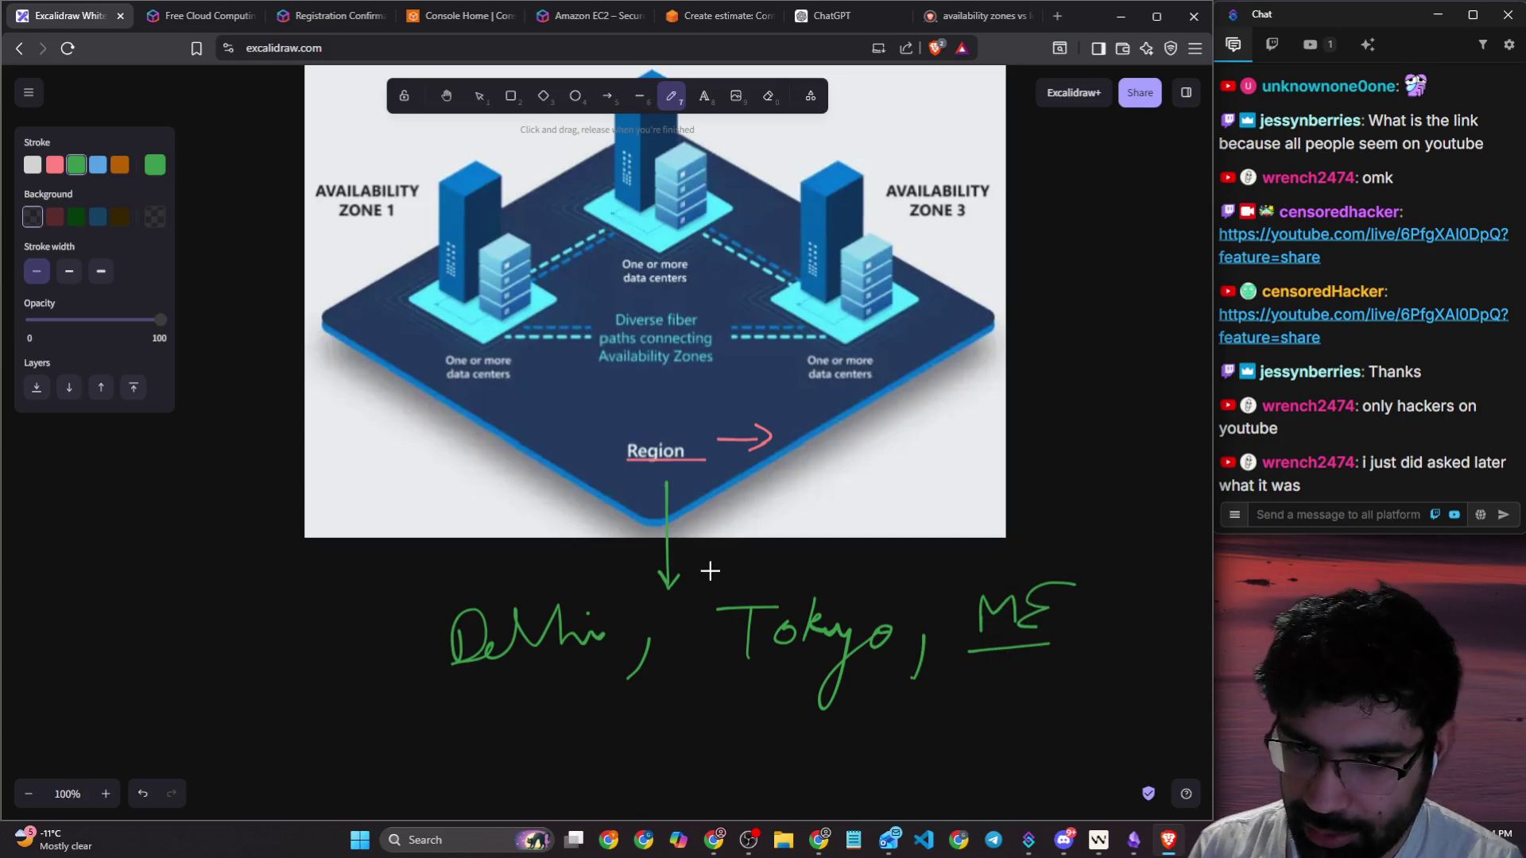
scroll(646, 561, "up", 1)
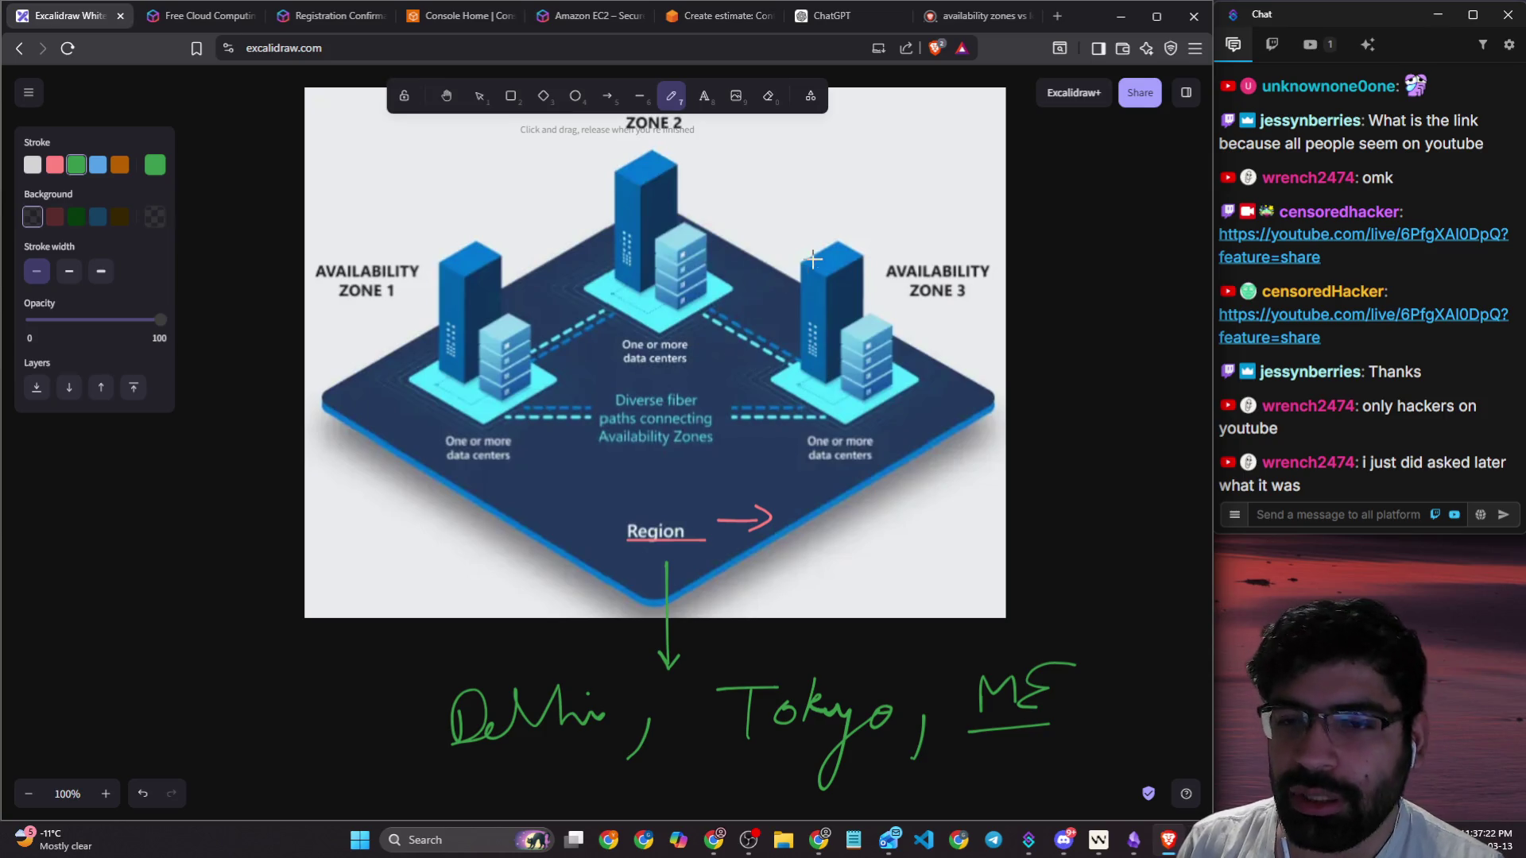
Step: Loop around Availability Zone 3 in green and strike it through with diagonal strokes
mouse_move(852, 227)
left_mouse_down()
mouse_move(772, 298)
mouse_move(807, 469)
mouse_move(931, 246)
mouse_move(872, 236)
mouse_move(753, 486)
mouse_move(721, 493)
left_mouse_up()
left_click_drag(804, 222, 894, 529)
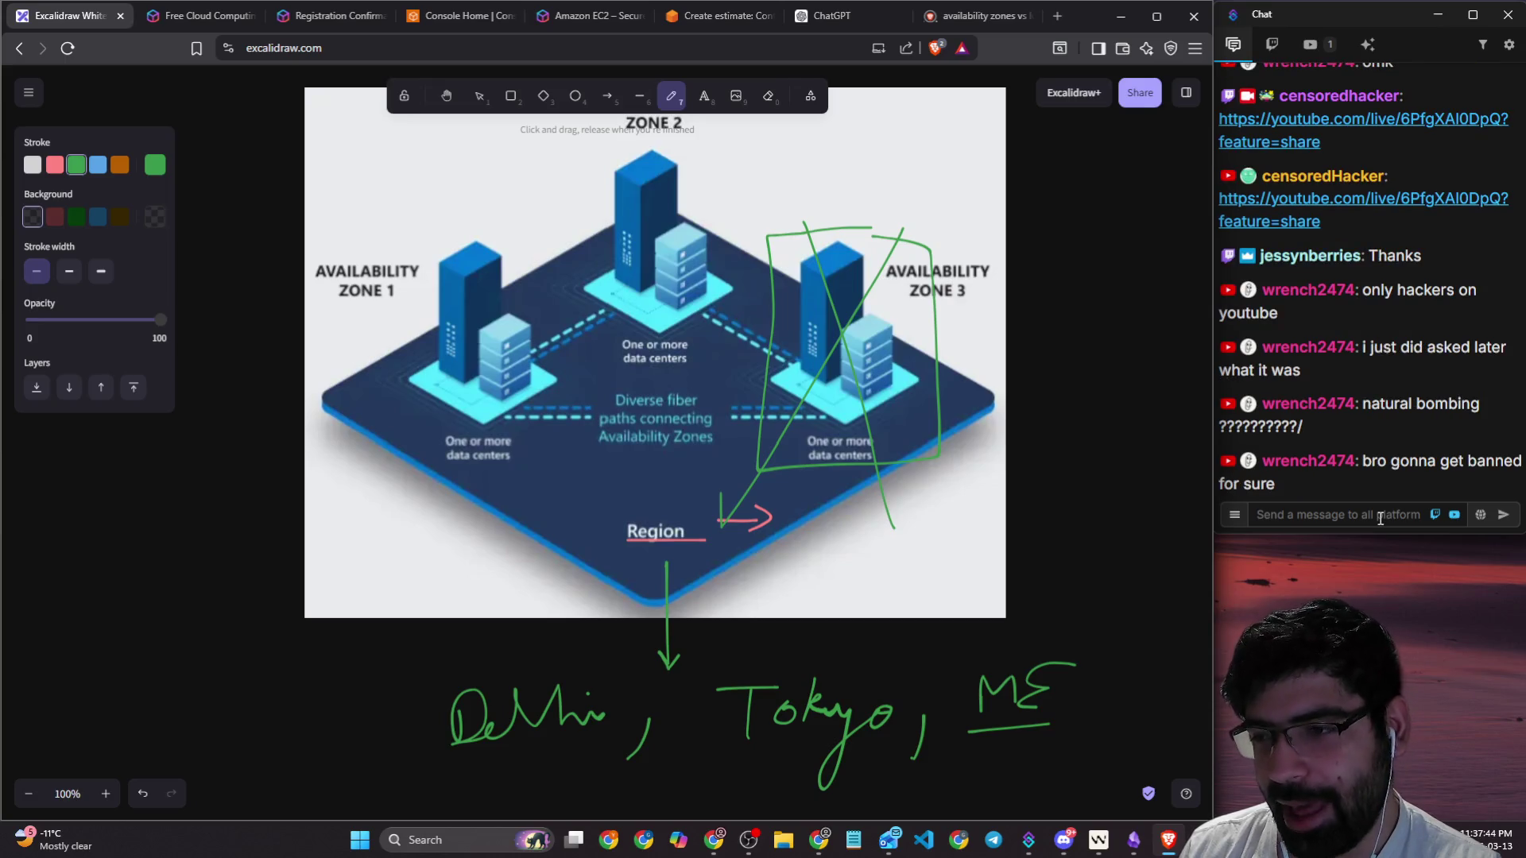
left_click(1380, 518)
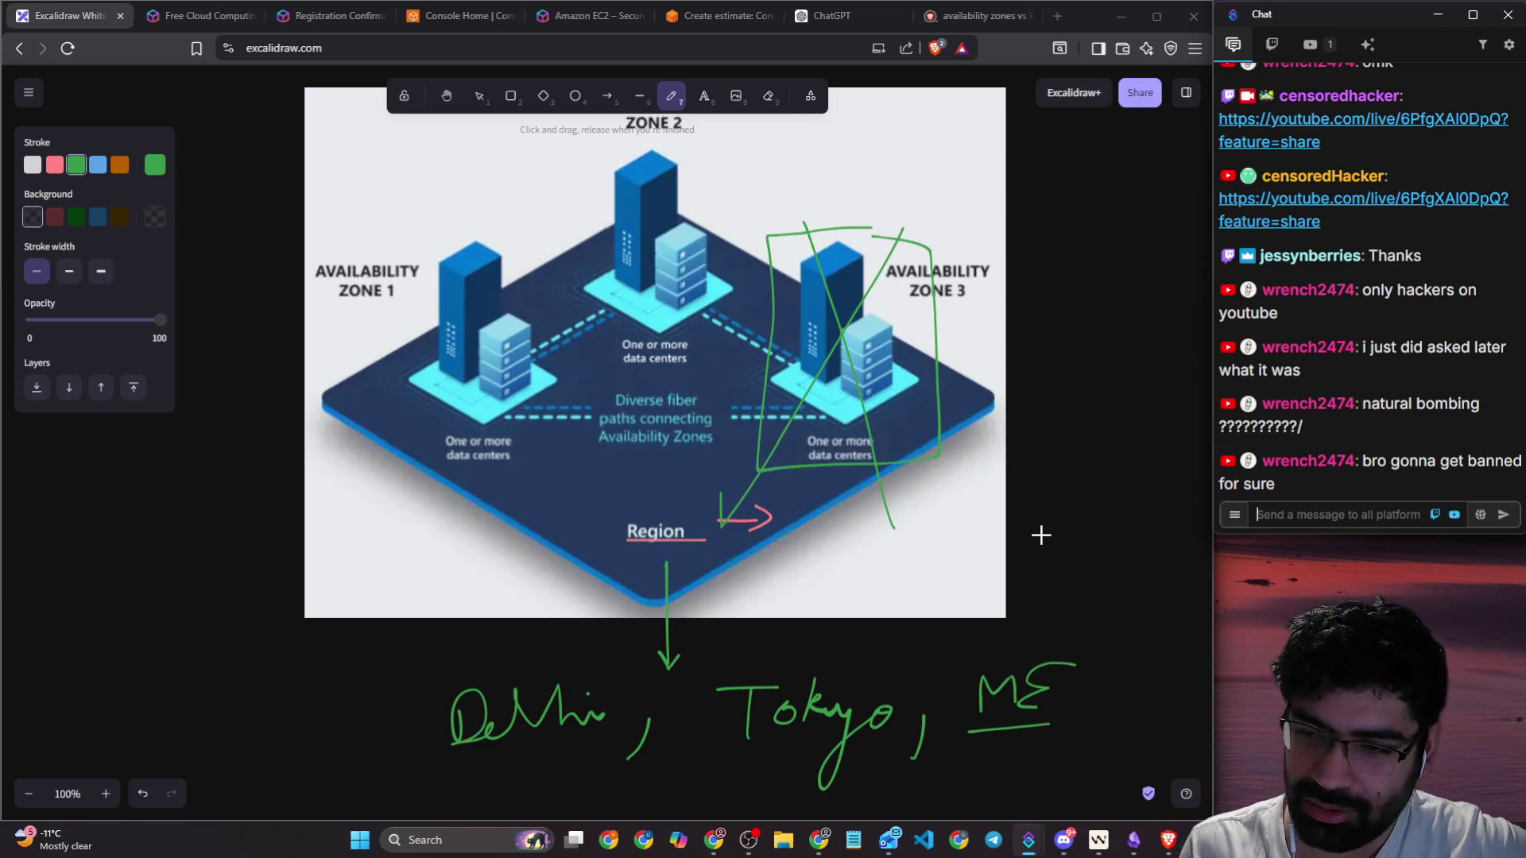
scroll(468, 393, "down", 1)
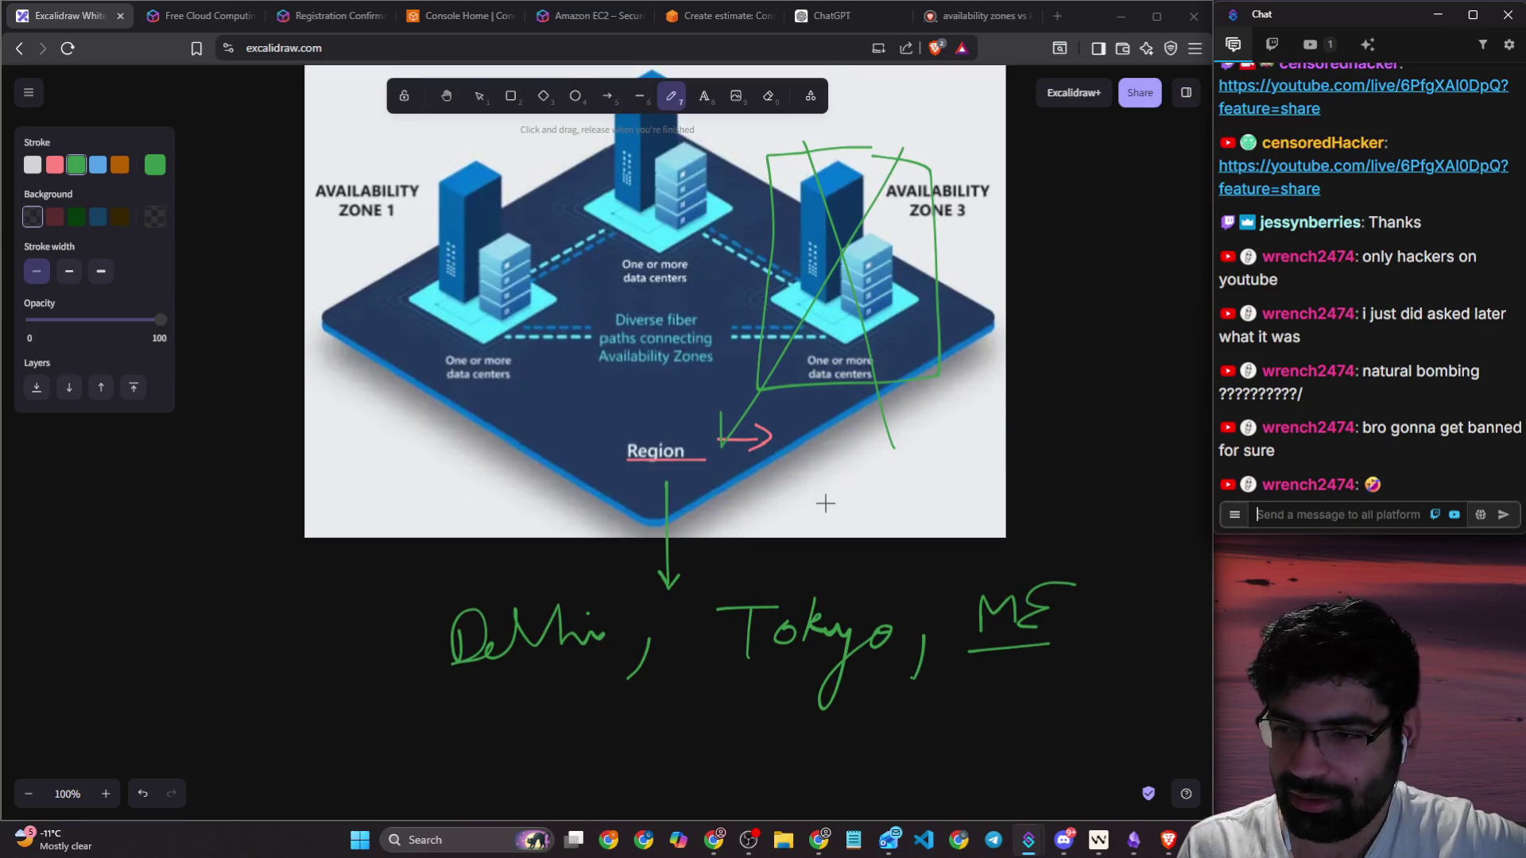
scroll(825, 503, "up", 1)
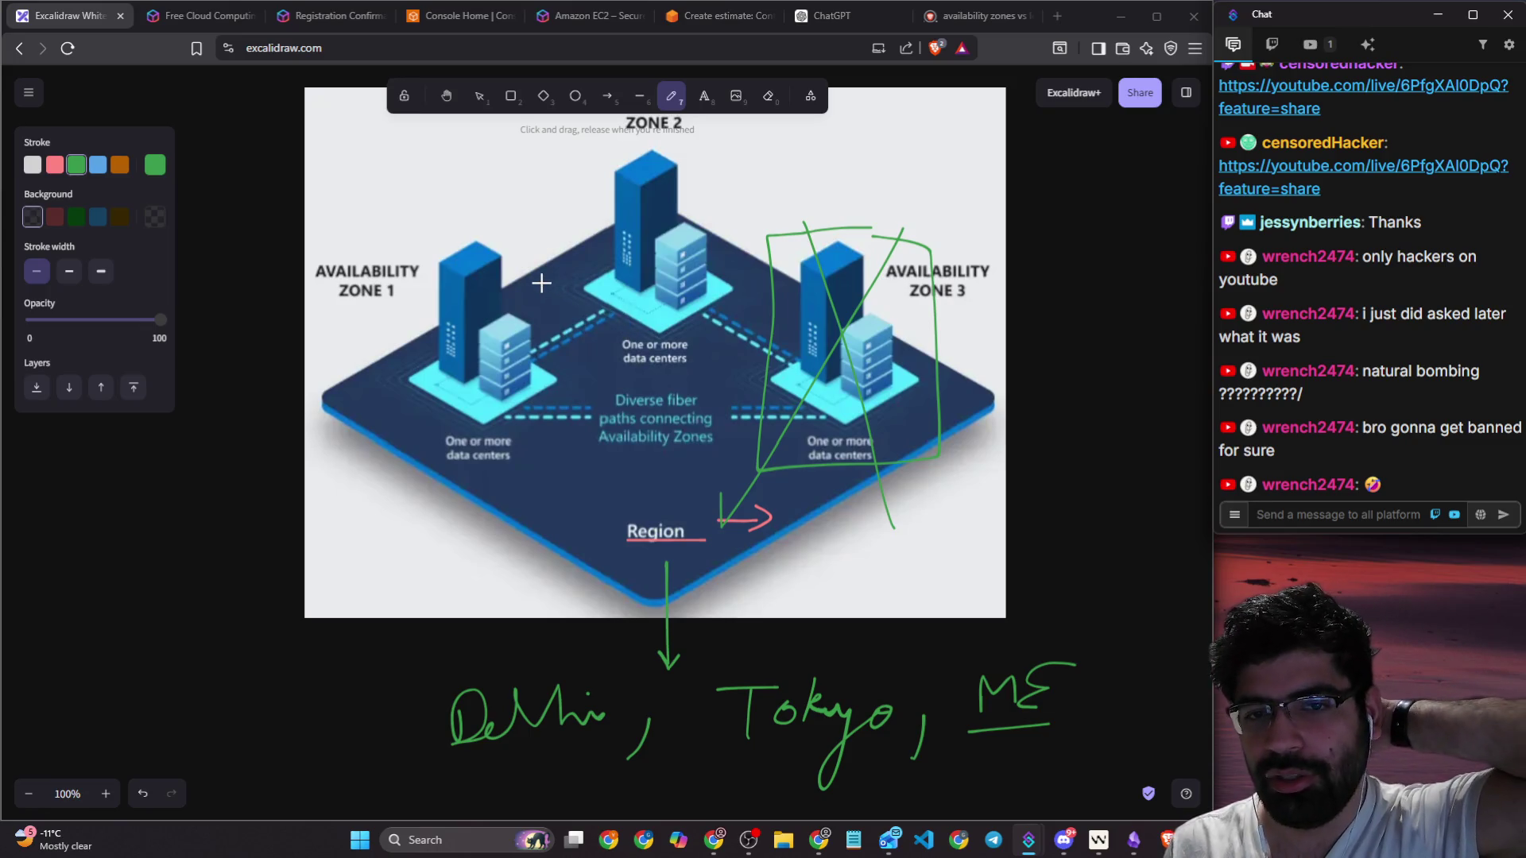
scroll(542, 283, "down", 10)
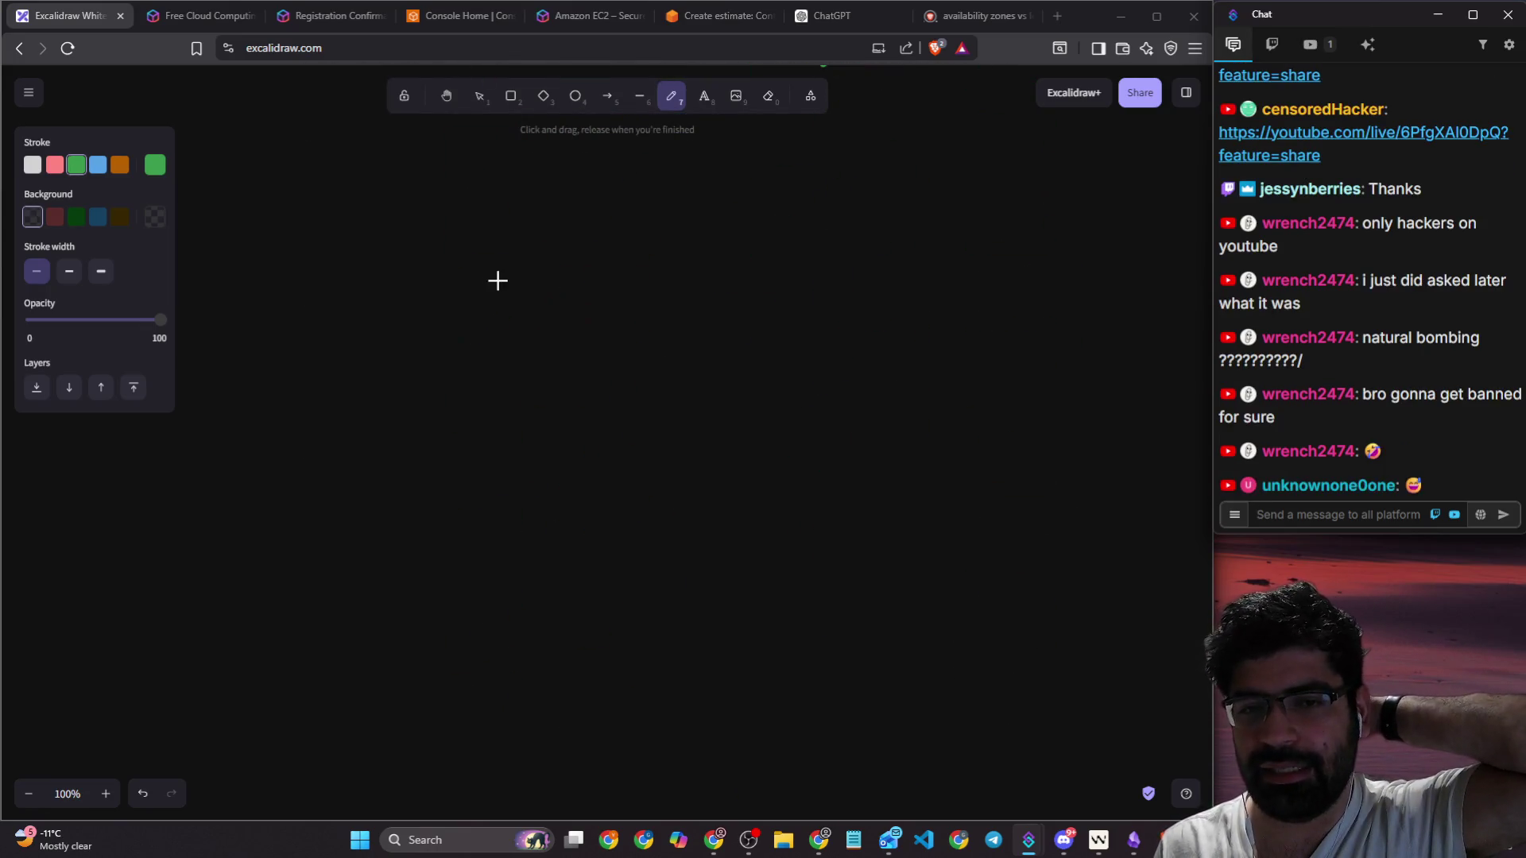
Step: On blank canvas, draw a rough green box crossed out with an X
scroll(493, 266, "up", 10)
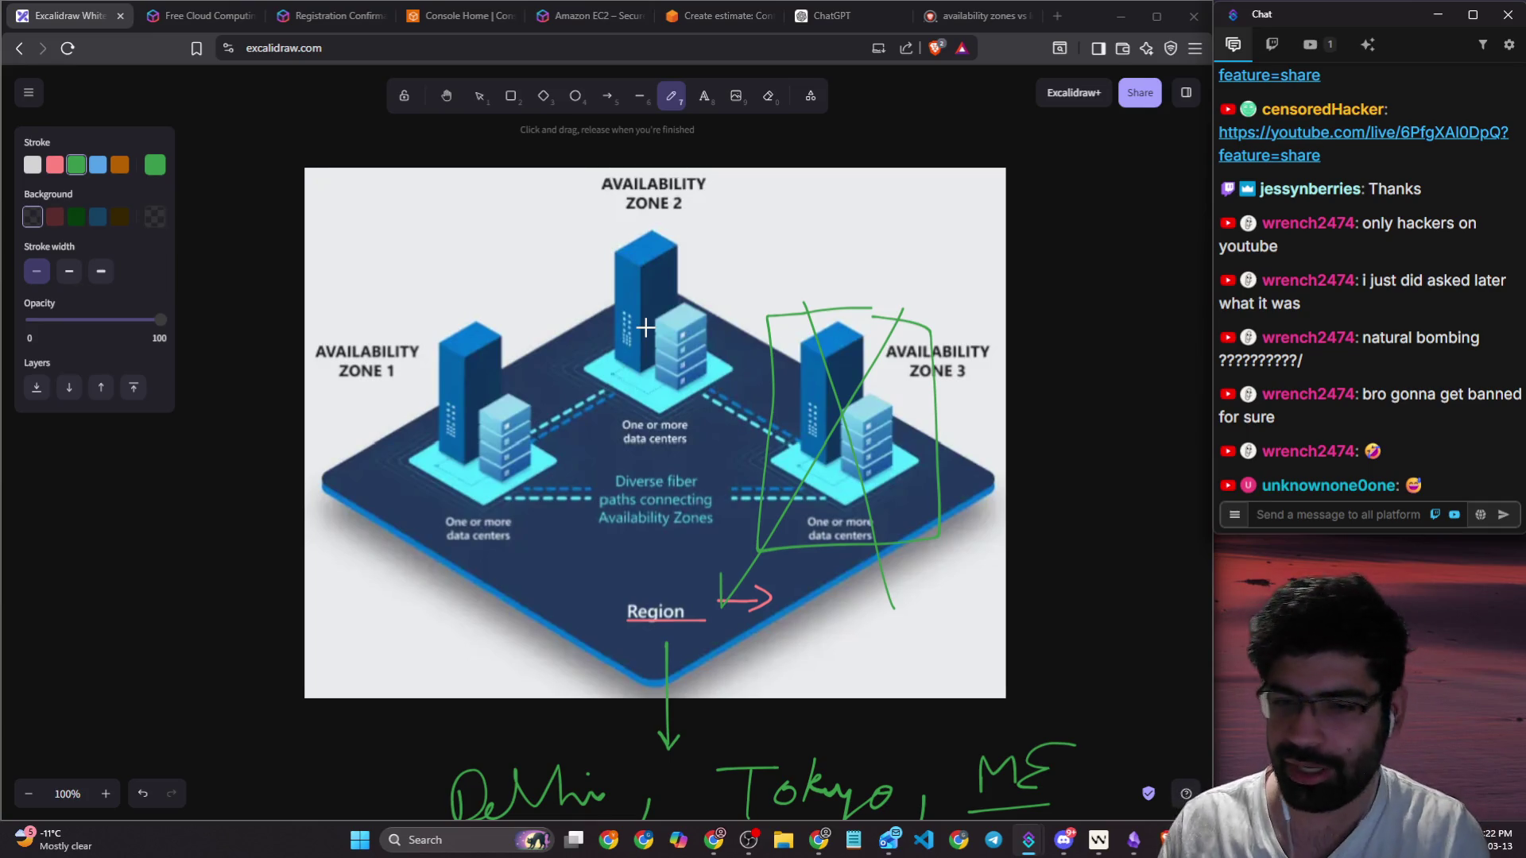
scroll(364, 314, "down", 10)
mouse_move(368, 296)
left_mouse_down()
mouse_move(375, 330)
mouse_move(469, 307)
mouse_move(364, 541)
left_mouse_up()
left_click_drag(504, 238, 375, 476)
left_click_drag(359, 234, 522, 570)
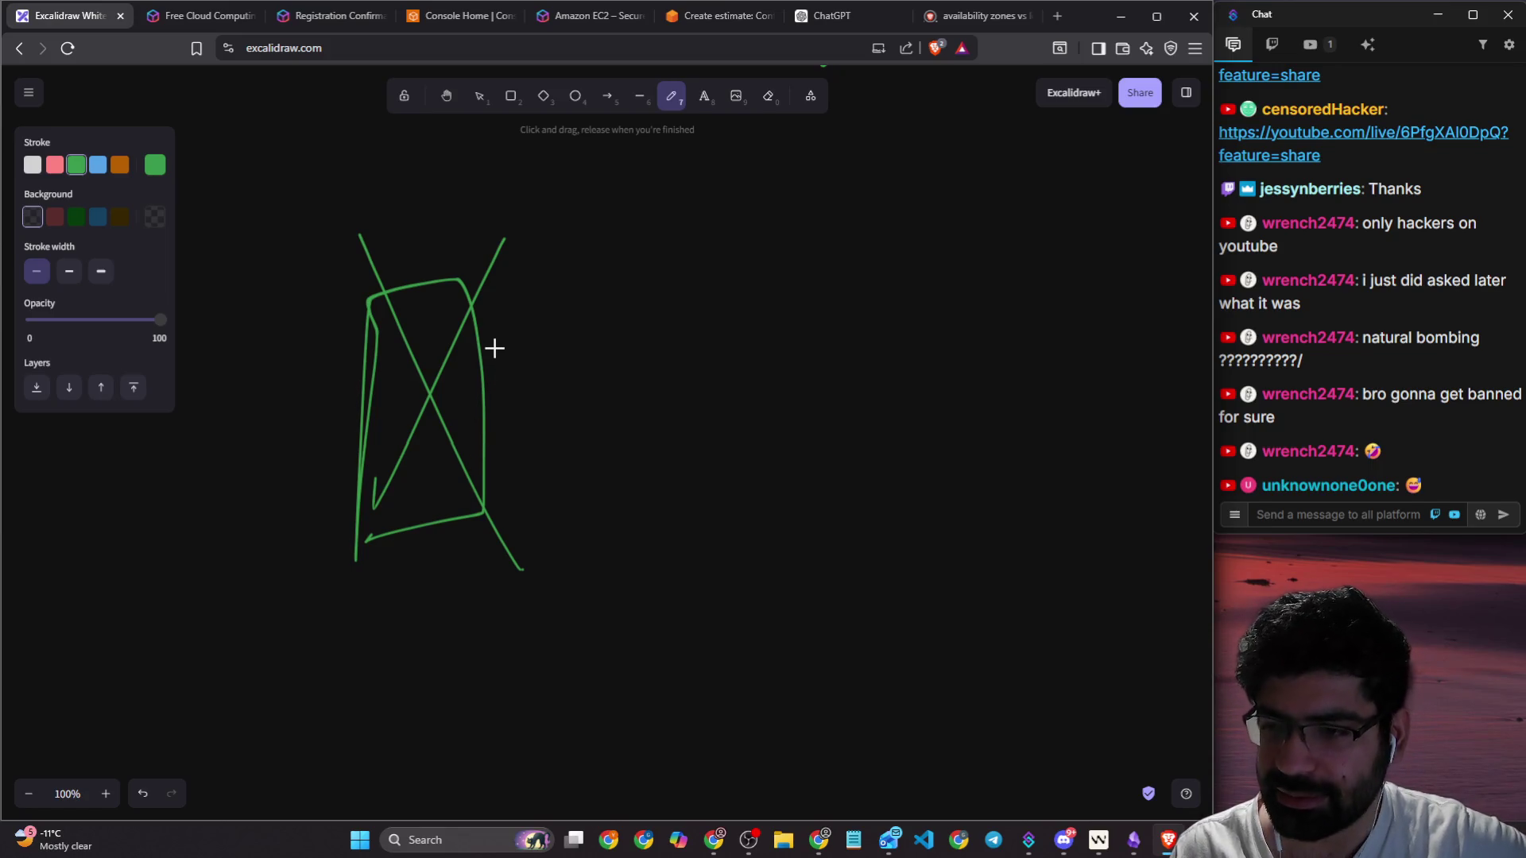
Step: Arrow to handwritten 'Billion', then a bent arrow to an underlined 'Sue AWS'
mouse_move(584, 239)
left_mouse_down()
mouse_move(497, 286)
mouse_move(527, 304)
mouse_move(623, 170)
mouse_move(574, 279)
left_mouse_up()
left_click_drag(647, 227, 853, 213)
mouse_move(708, 150)
left_mouse_down()
mouse_move(751, 213)
mouse_move(722, 334)
mouse_move(736, 355)
left_mouse_up()
mouse_move(826, 296)
left_mouse_down()
mouse_move(831, 355)
mouse_move(799, 367)
left_mouse_up()
mouse_move(846, 332)
left_mouse_down()
mouse_move(852, 348)
mouse_move(944, 370)
mouse_move(1066, 290)
left_mouse_up()
left_click_drag(1143, 251, 1081, 317)
left_click_drag(789, 392, 1031, 332)
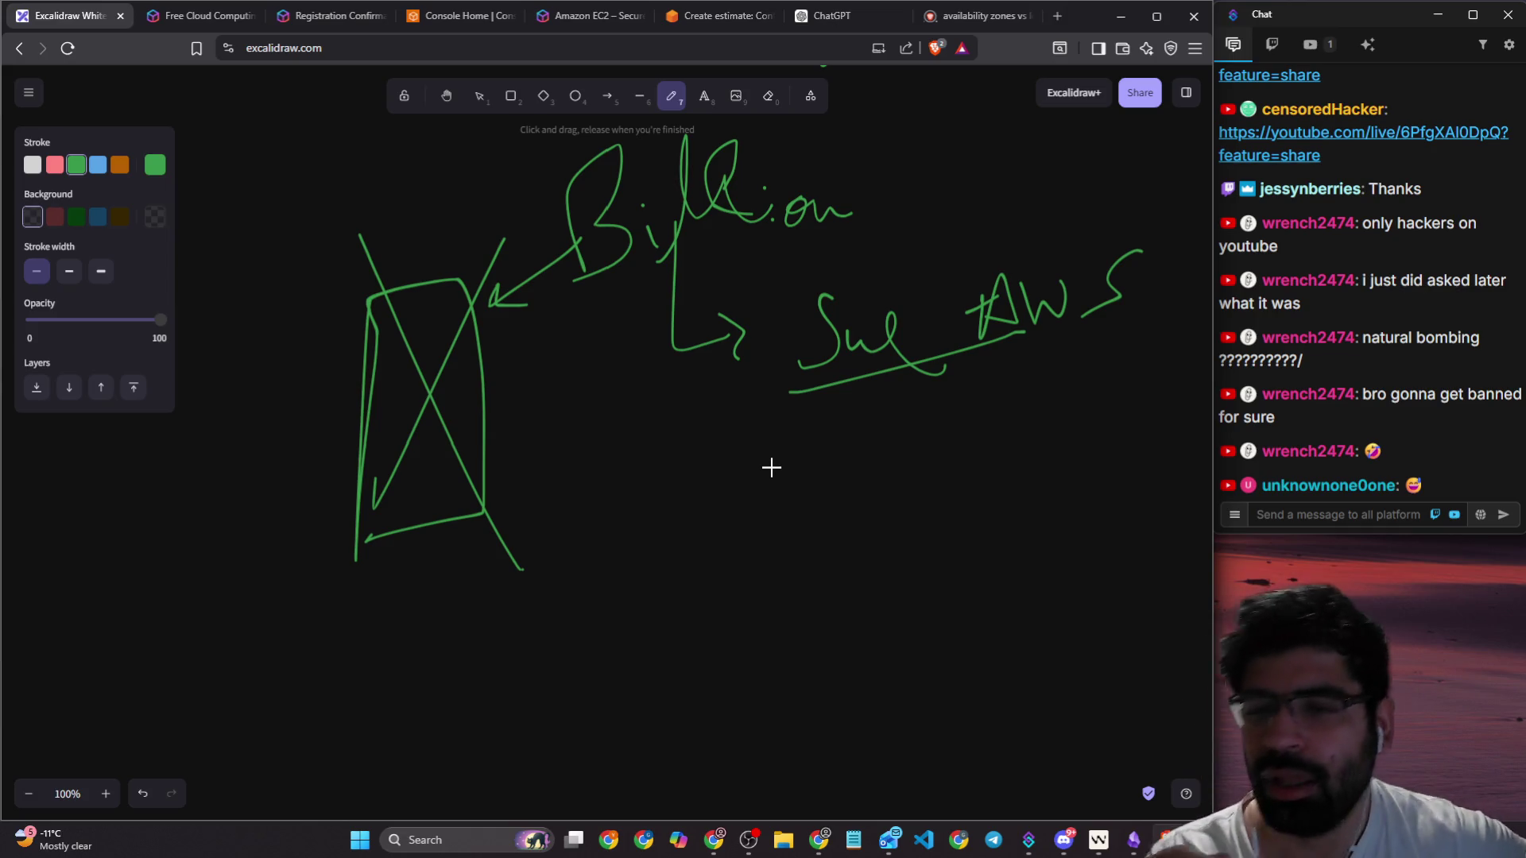
scroll(730, 390, "down", 6)
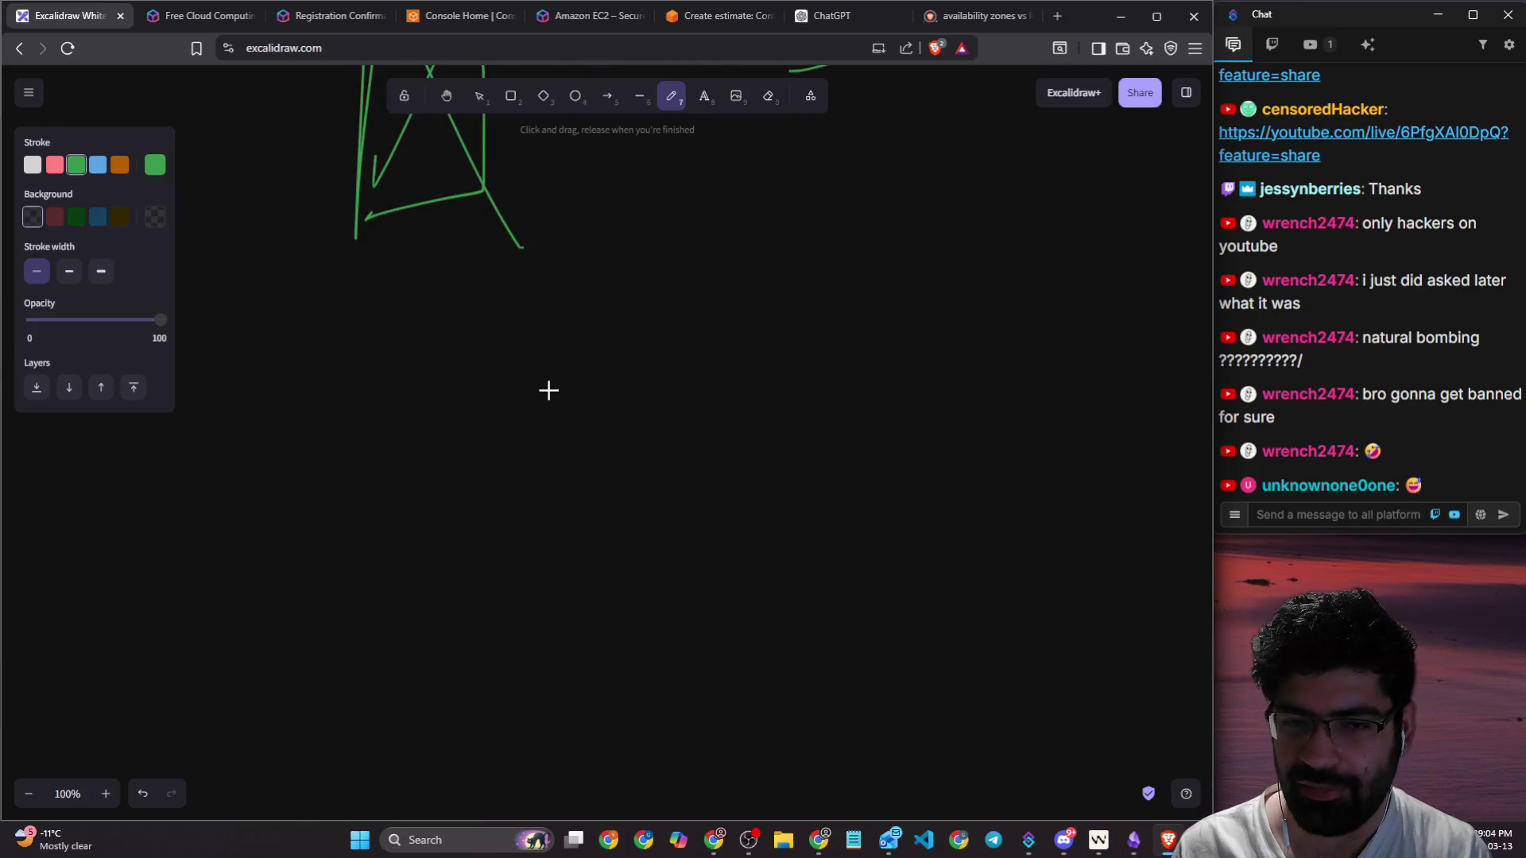
Step: Write '3' and draw three green arrows fanning out from it
mouse_move(401, 280)
left_mouse_down()
mouse_move(432, 289)
mouse_move(413, 340)
mouse_move(701, 371)
mouse_move(721, 392)
left_mouse_up()
mouse_move(624, 436)
left_mouse_down()
mouse_move(423, 544)
mouse_move(462, 566)
left_mouse_up()
mouse_move(661, 434)
left_mouse_down()
mouse_move(943, 517)
mouse_move(943, 543)
left_mouse_up()
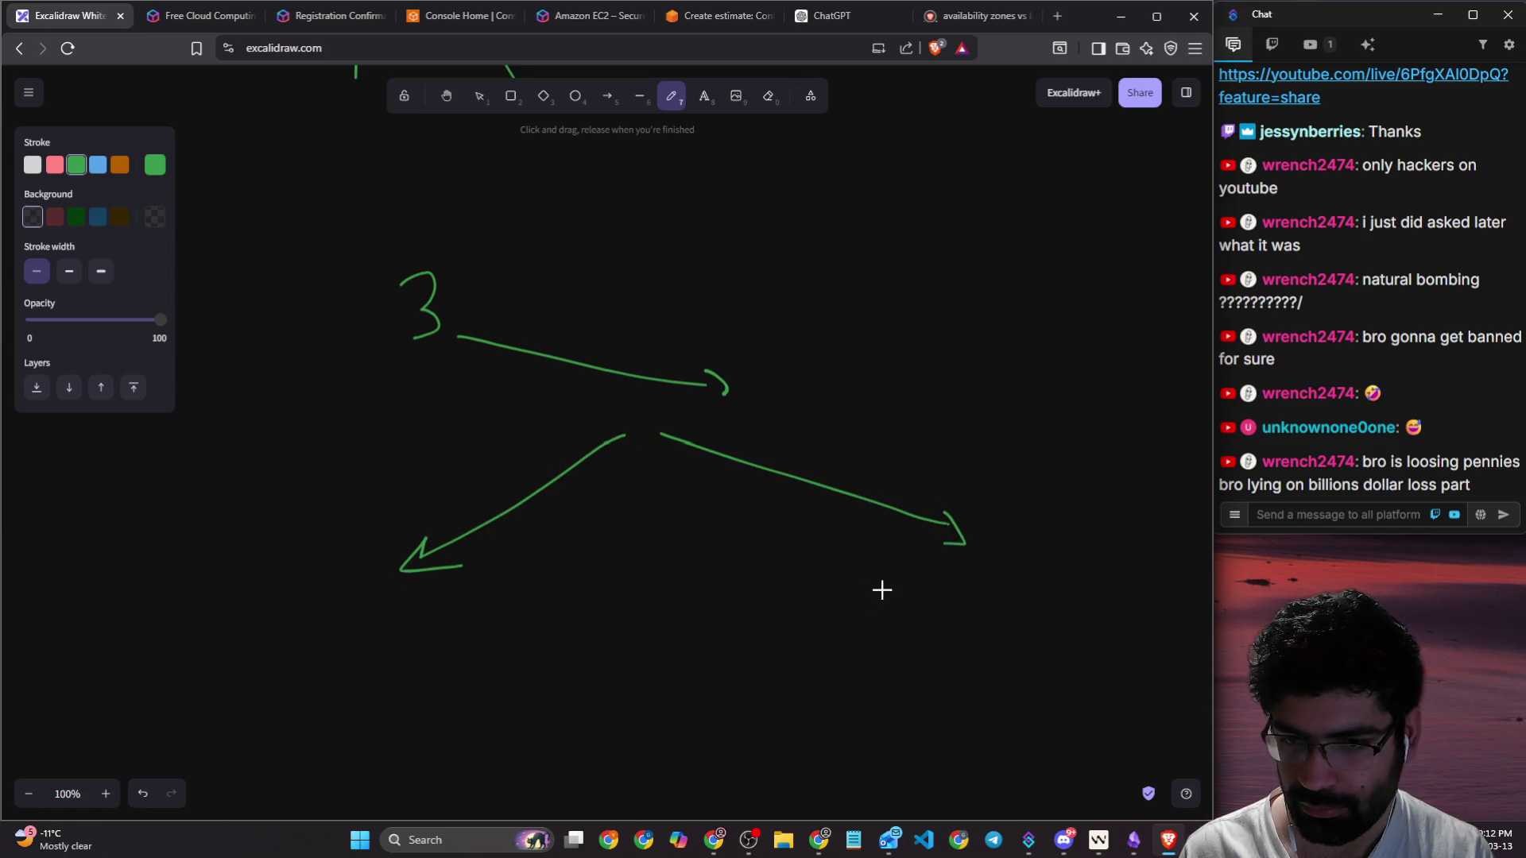
scroll(795, 592, "down", 1)
mouse_move(645, 367)
left_mouse_down()
mouse_move(655, 641)
mouse_move(670, 618)
left_mouse_up()
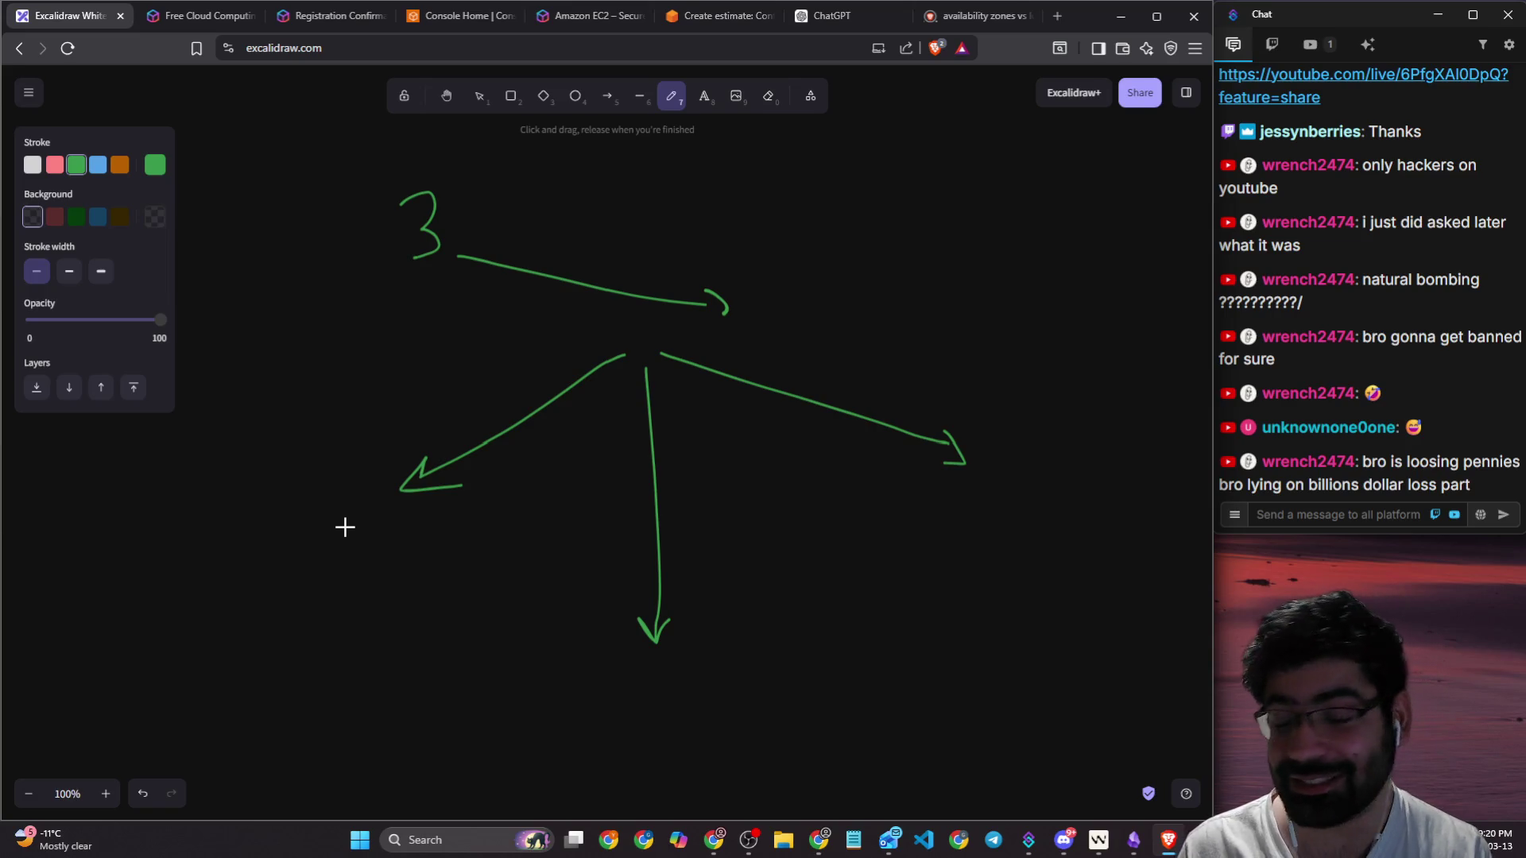
Step: Sketch boxes under the left and middle arrows
mouse_move(256, 518)
left_mouse_down()
mouse_move(385, 520)
mouse_move(213, 729)
mouse_move(249, 526)
left_mouse_up()
scroll(342, 576, "down", 2)
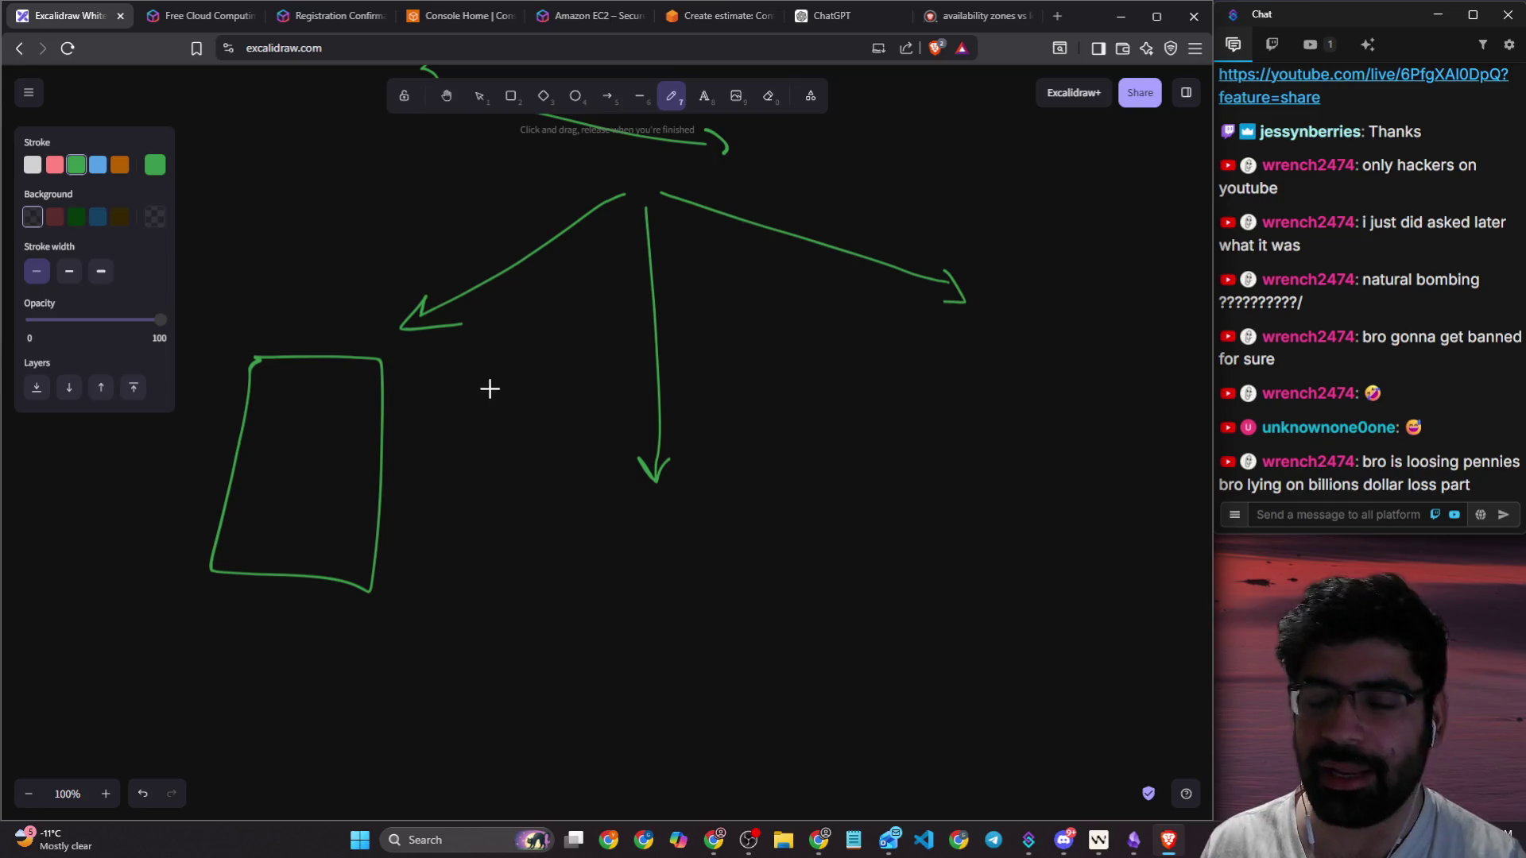
left_click_drag(641, 543, 642, 676)
mouse_move(642, 526)
left_mouse_down()
mouse_move(730, 671)
mouse_move(642, 678)
left_mouse_up()
mouse_move(989, 329)
left_mouse_down()
mouse_move(991, 411)
mouse_move(1073, 422)
mouse_move(973, 405)
left_mouse_up()
left_click(976, 16)
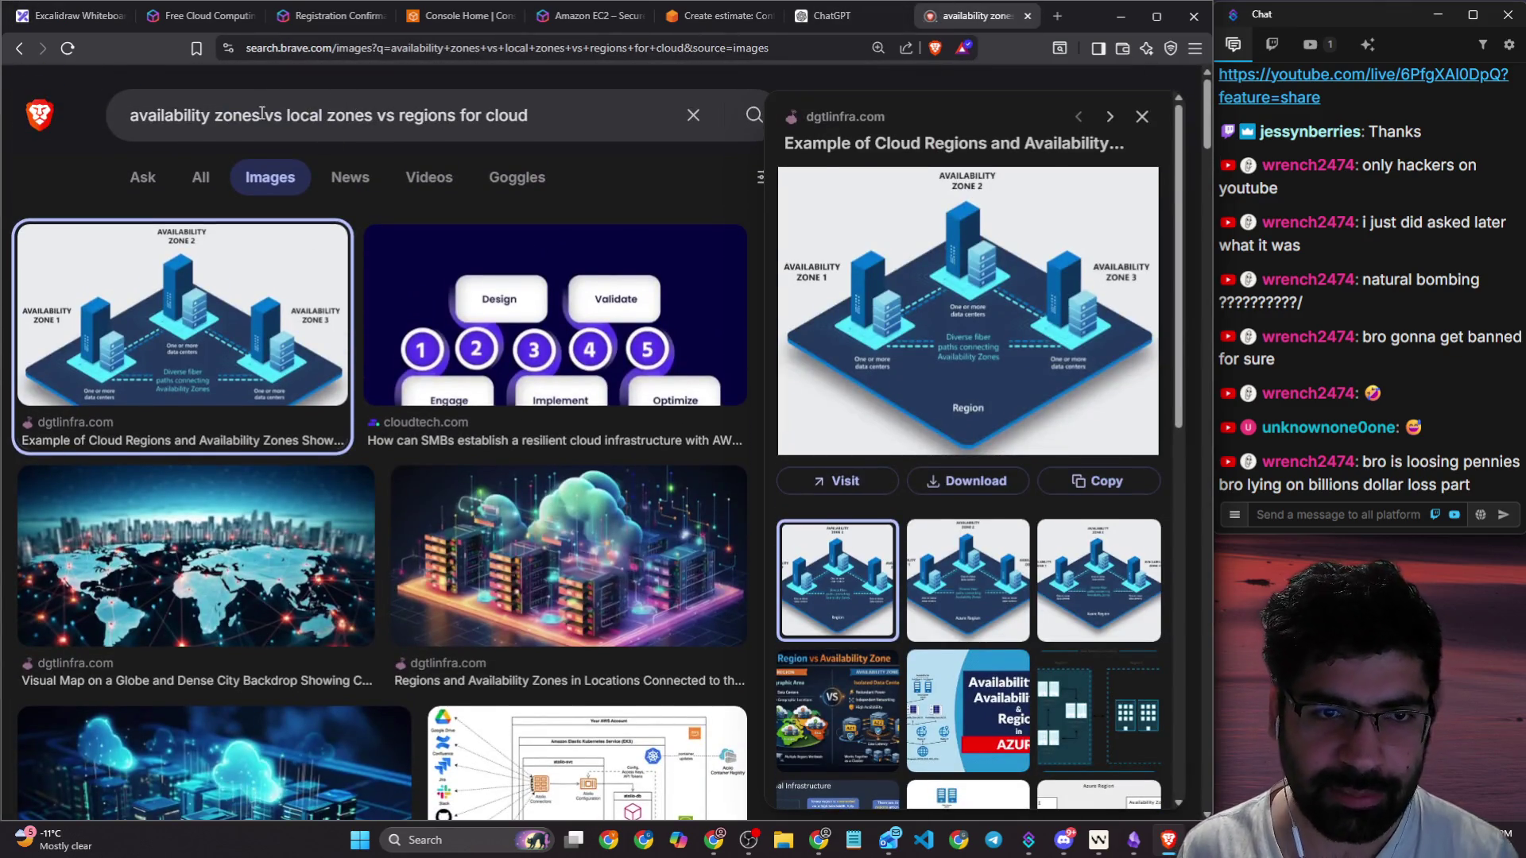
Step: Change the Brave image search to 'availability zones gcp image'
left_click_drag(267, 115, 671, 109)
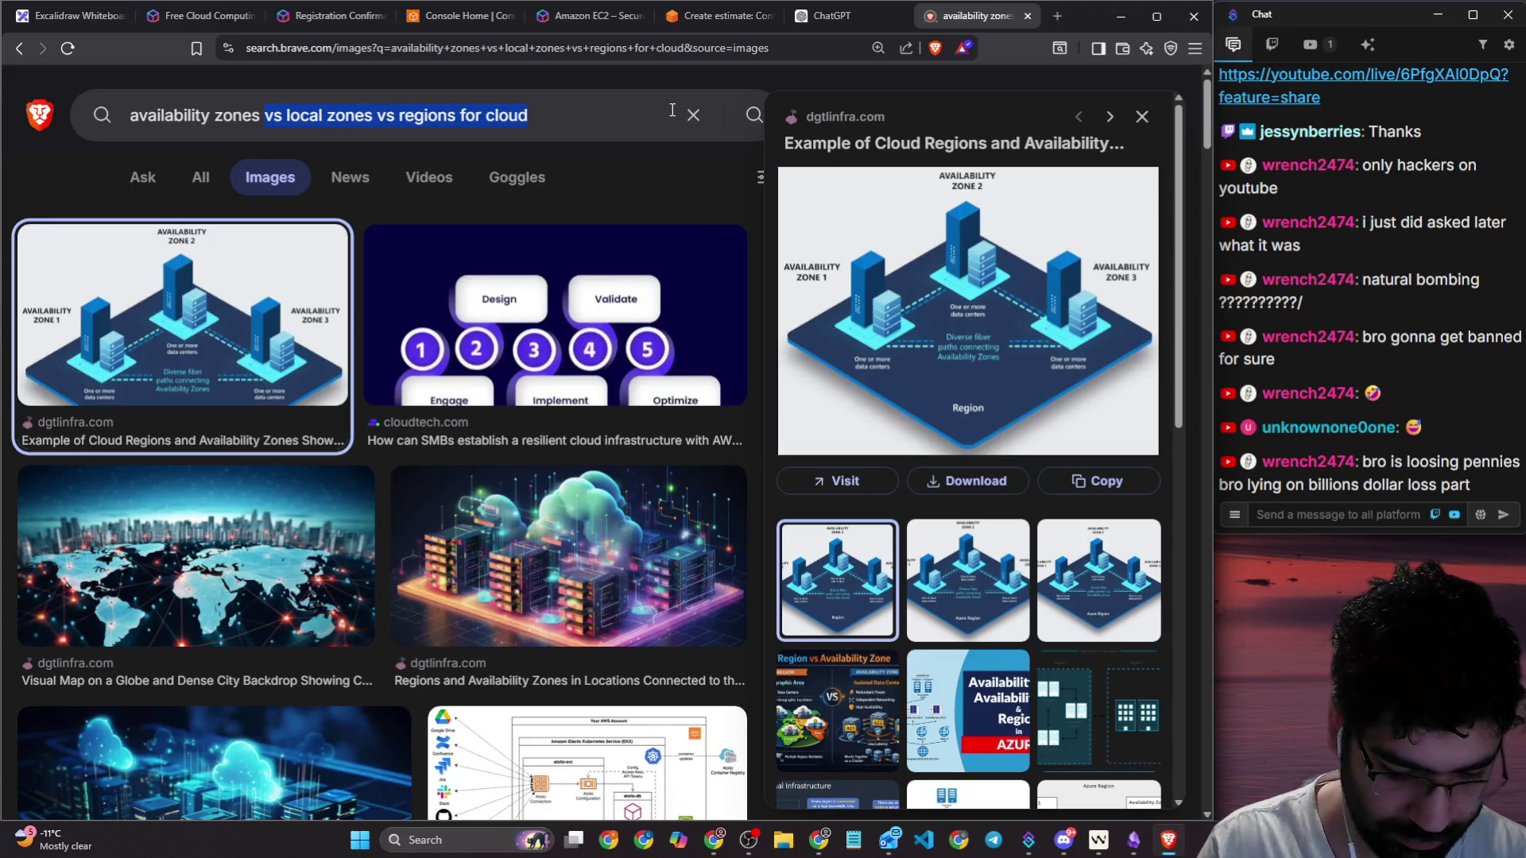
type("gcp image")
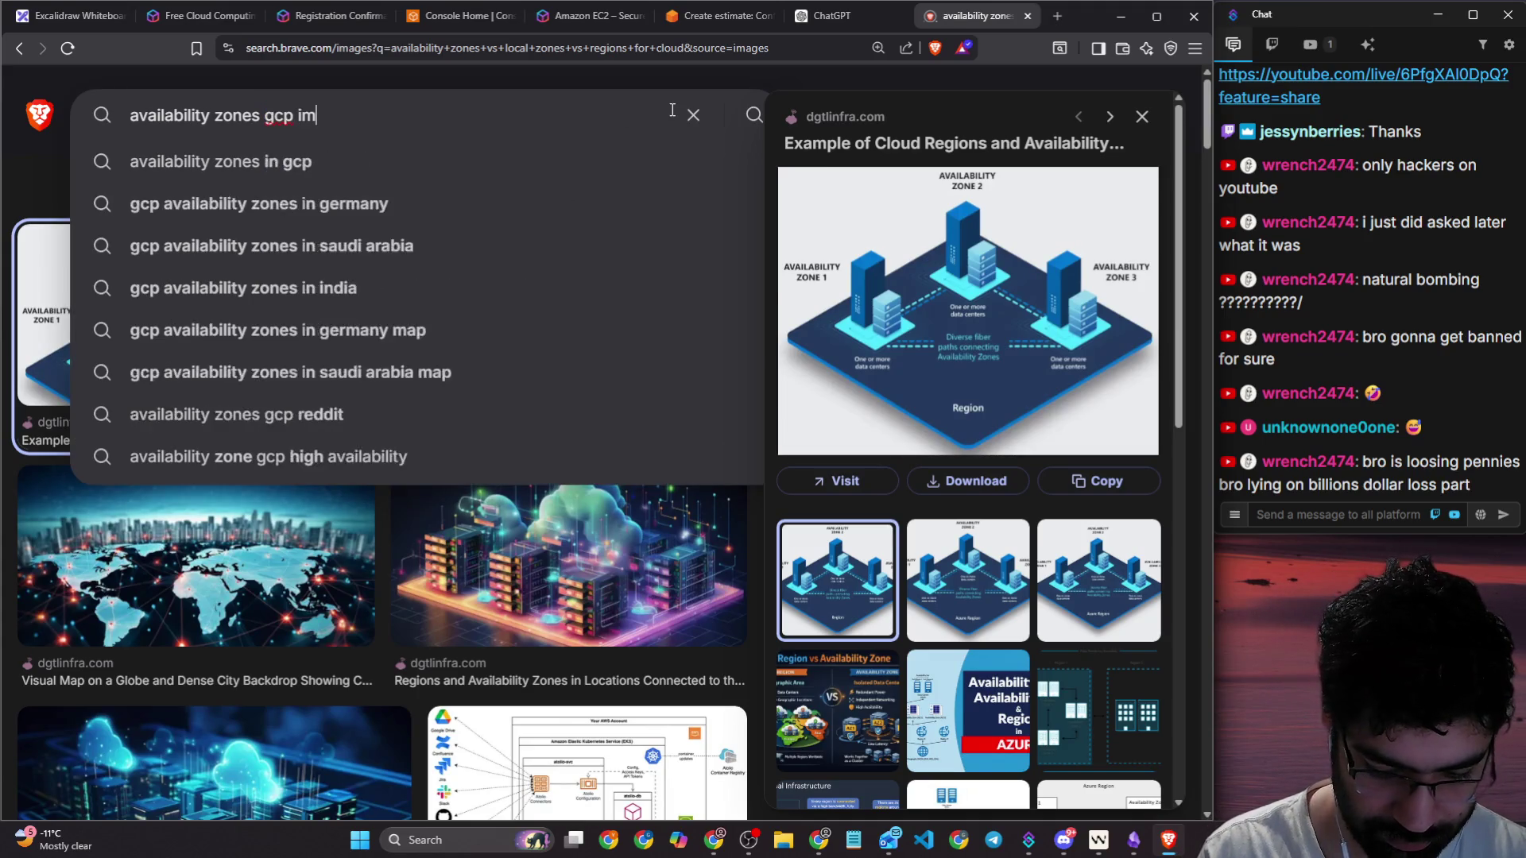
key("Return")
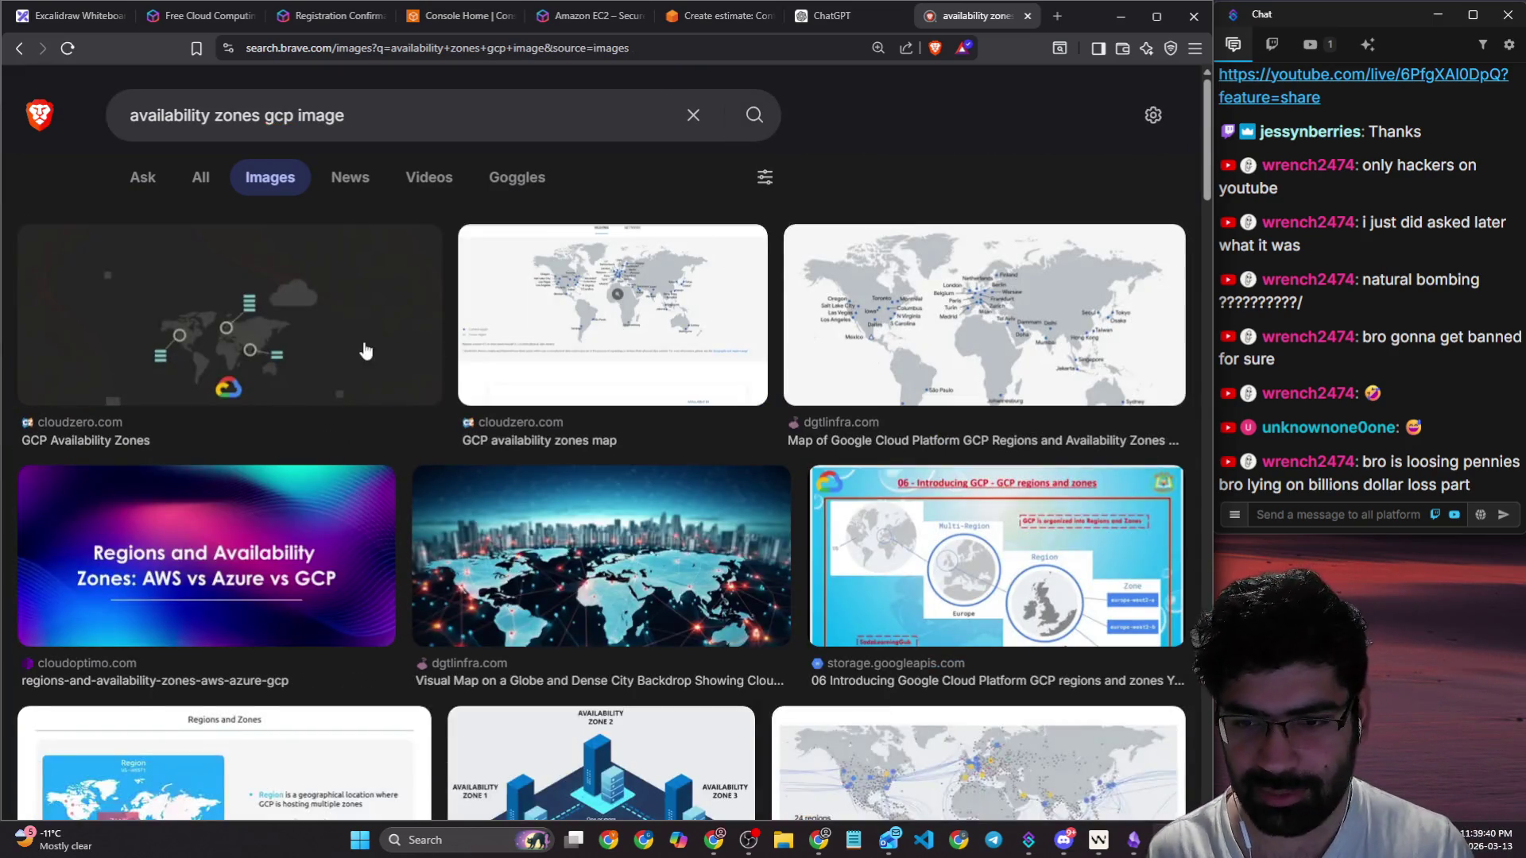
scroll(370, 350, "down", 10)
scroll(373, 360, "up", 10)
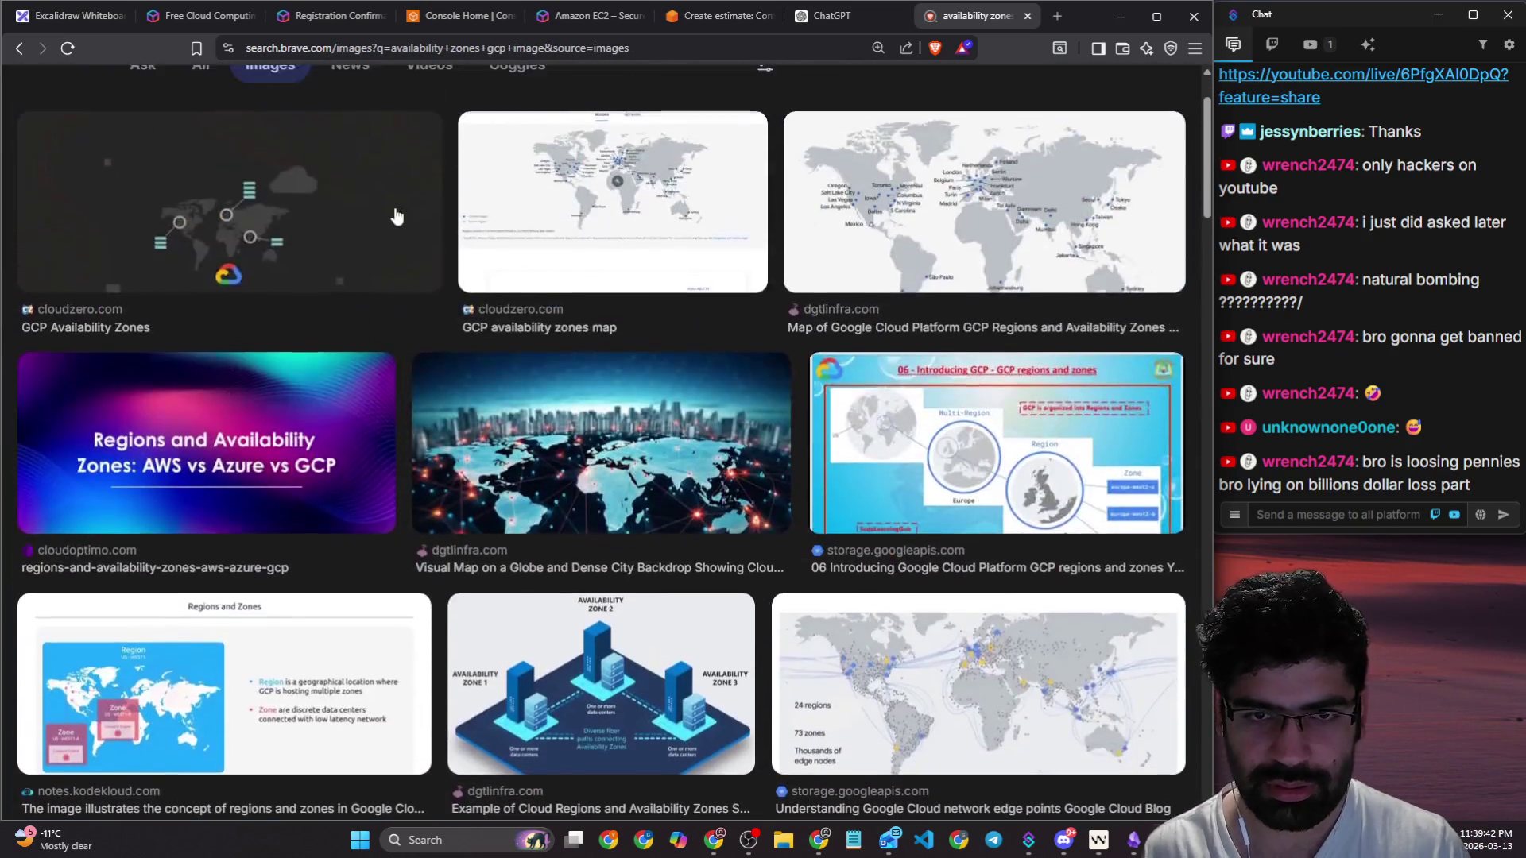
Step: Go to google.com in the address bar
left_click(360, 54)
type("googl")
key("Return")
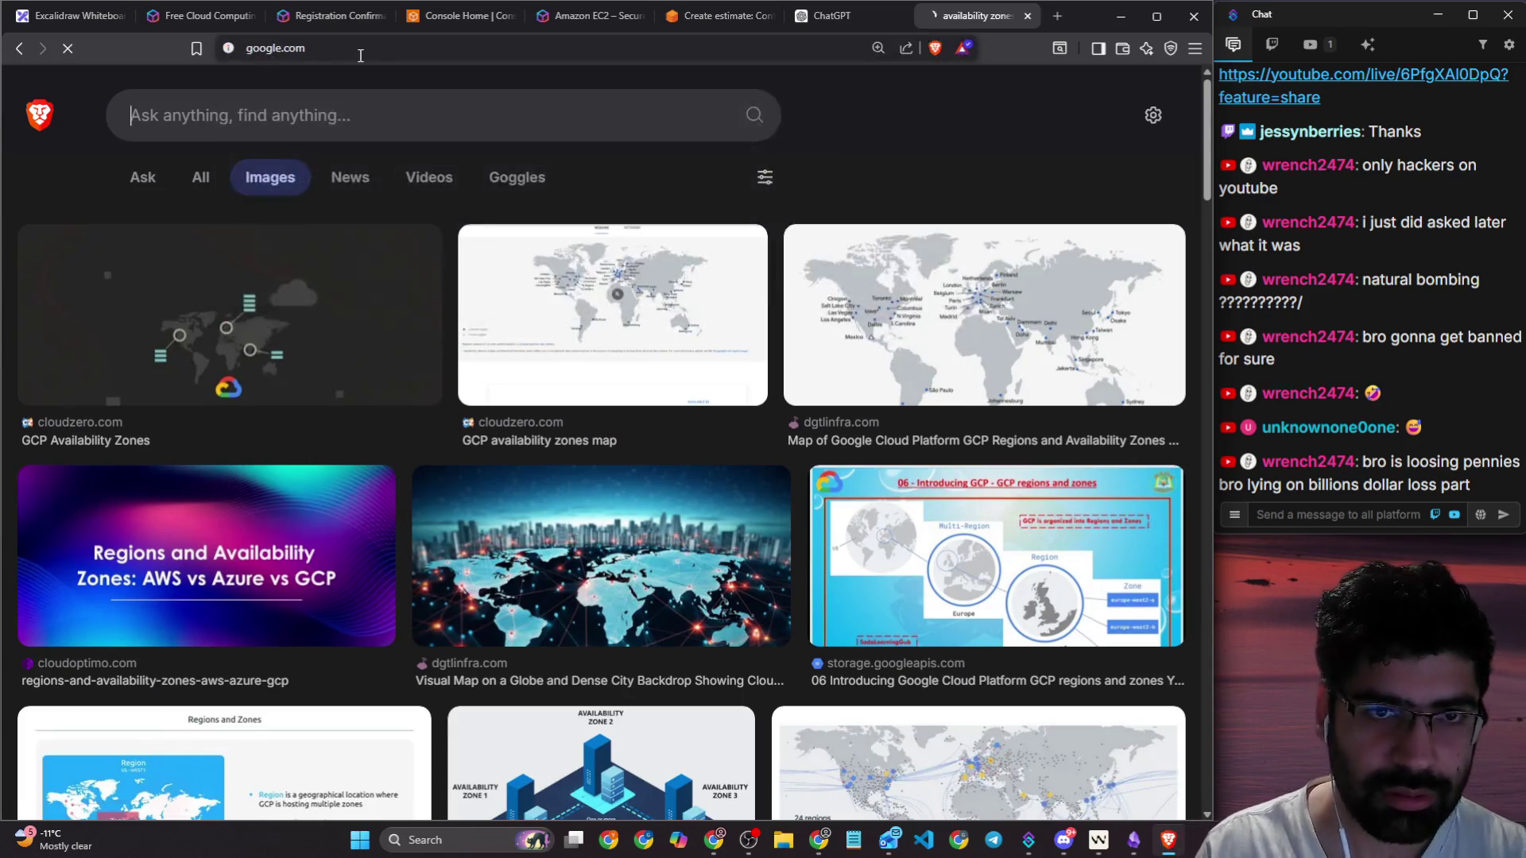
Step: Search Google for 'availability zones gcp image' and view the Images results
type("availability zones gcp image")
key("Return")
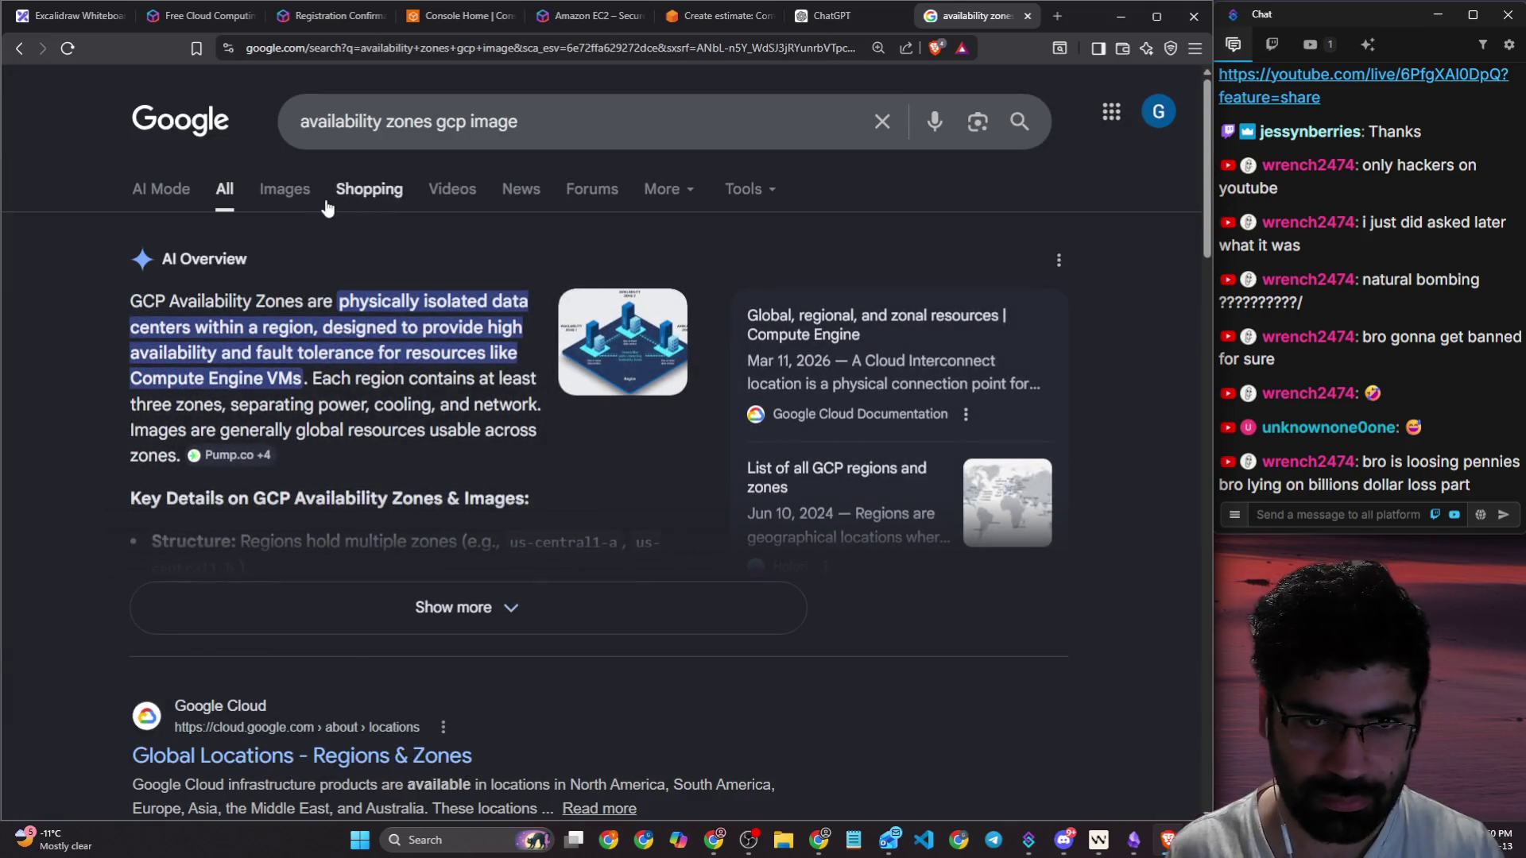
left_click(290, 190)
scroll(424, 244, "down", 12)
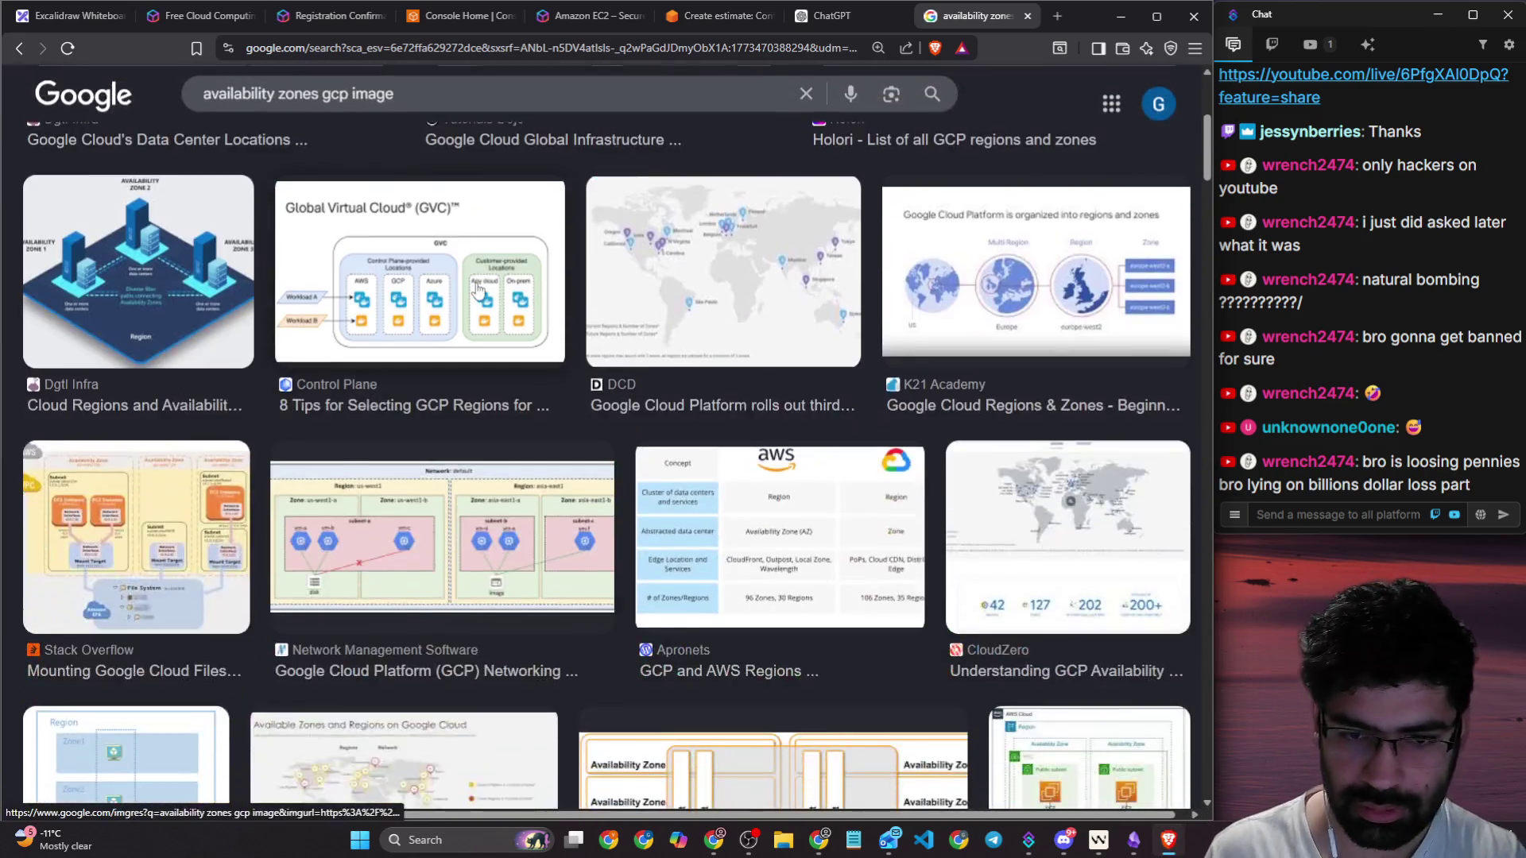
scroll(602, 97, "up", 12)
Step: Add 'real image' to the query and browse the results, previewing the Regions and Zones video
left_click(602, 98)
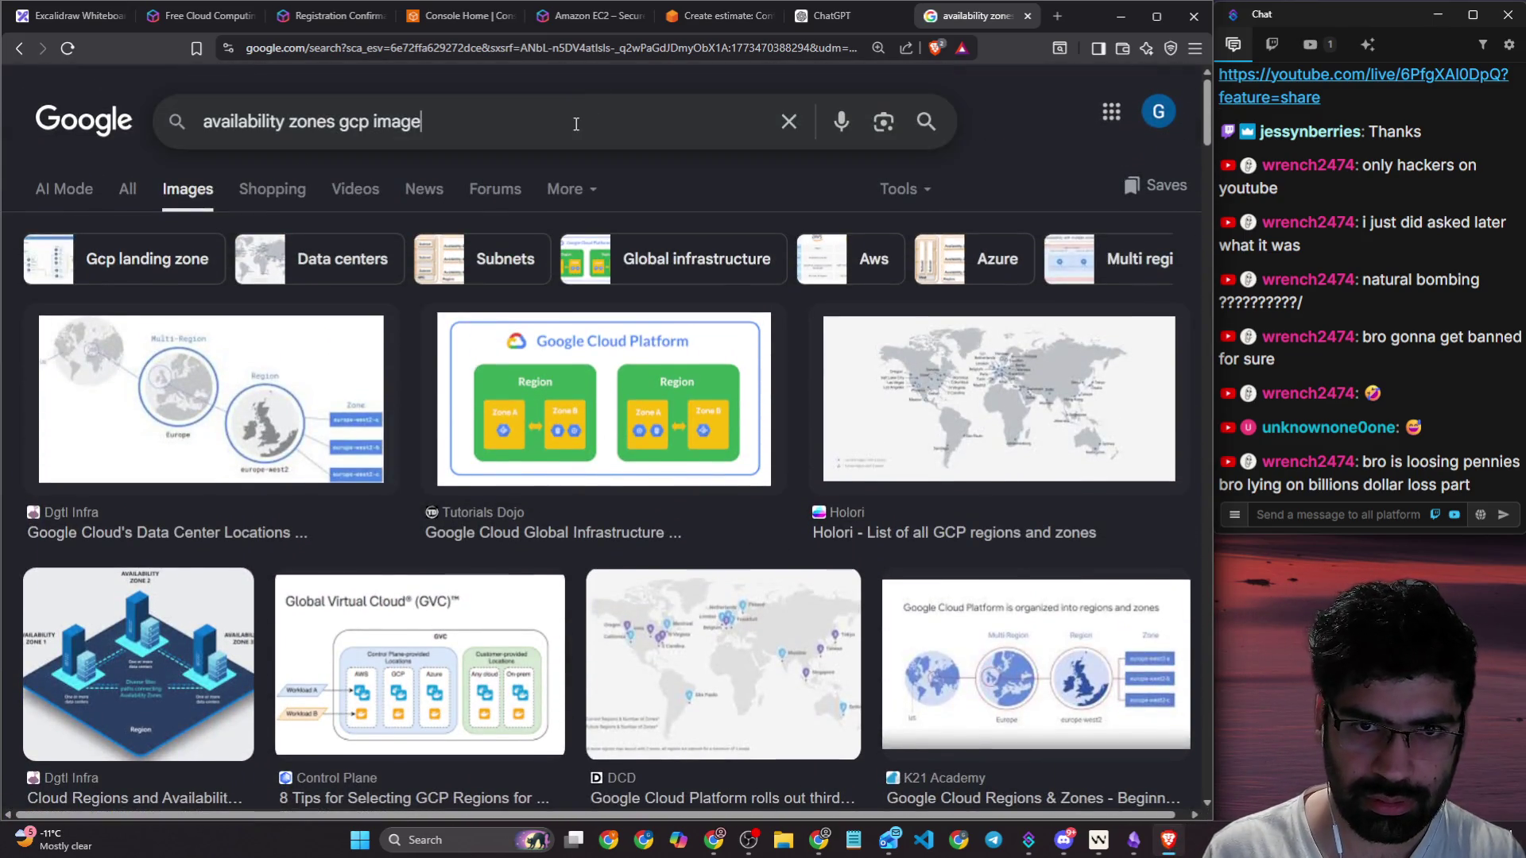
type("realimage")
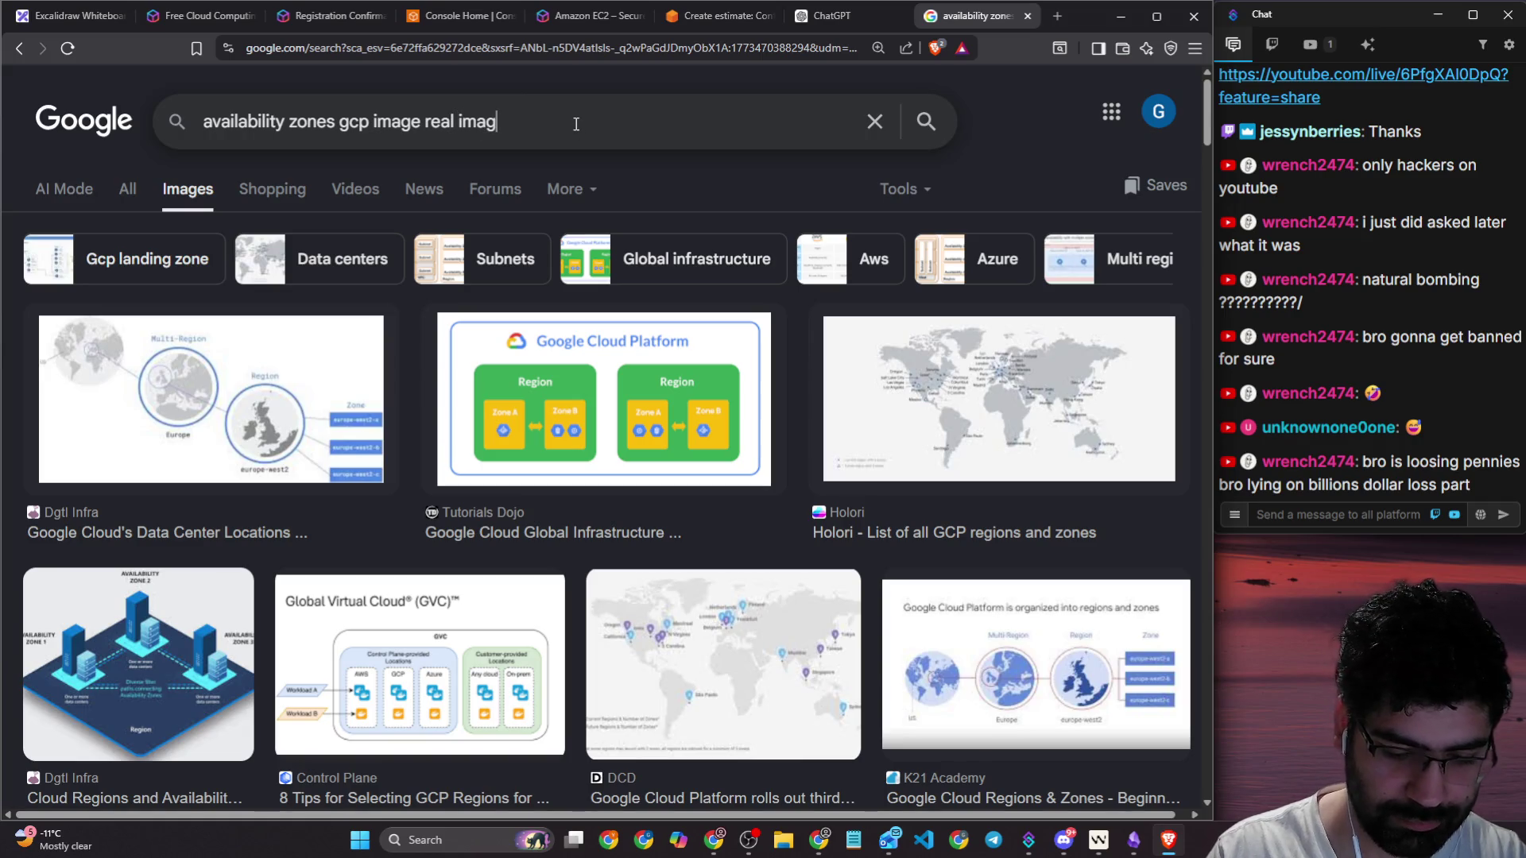
key("Return")
scroll(937, 317, "down", 7)
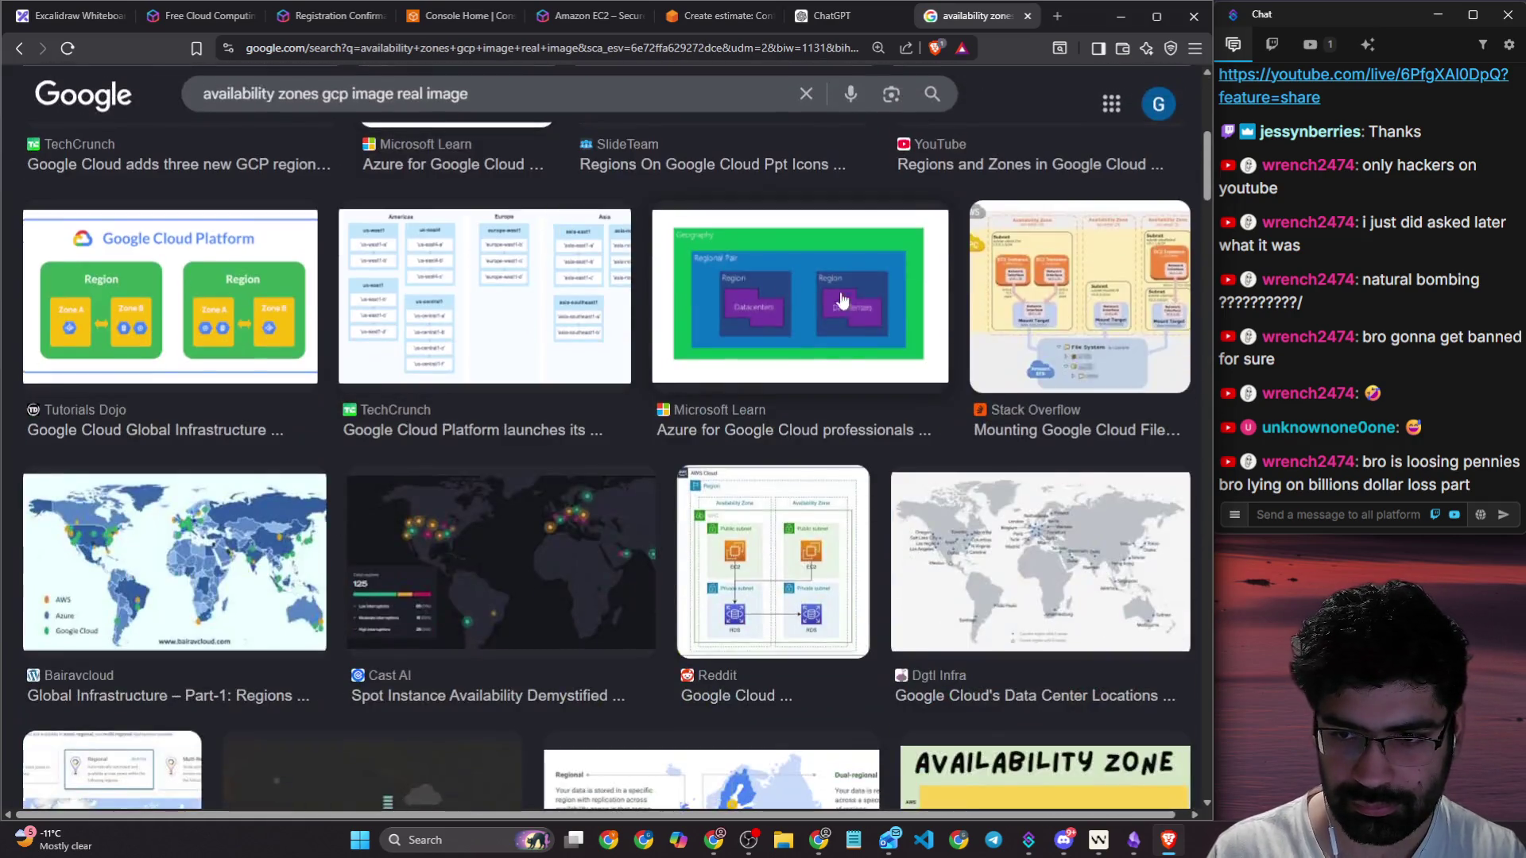
scroll(938, 318, "up", 5)
left_click(974, 483)
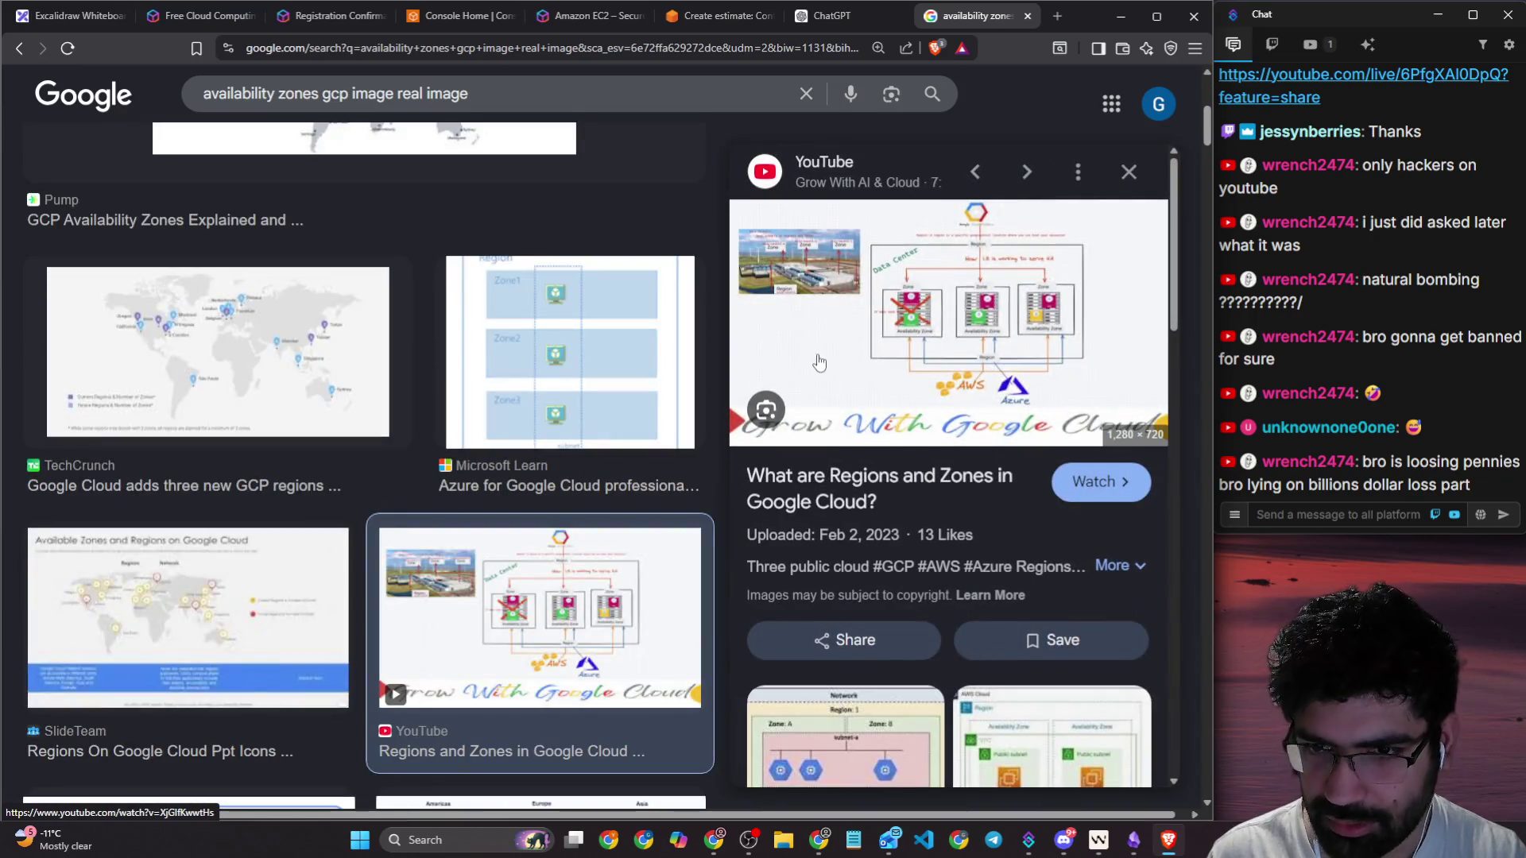
scroll(974, 483, "down", 10)
scroll(438, 457, "down", 3)
scroll(438, 457, "down", 10)
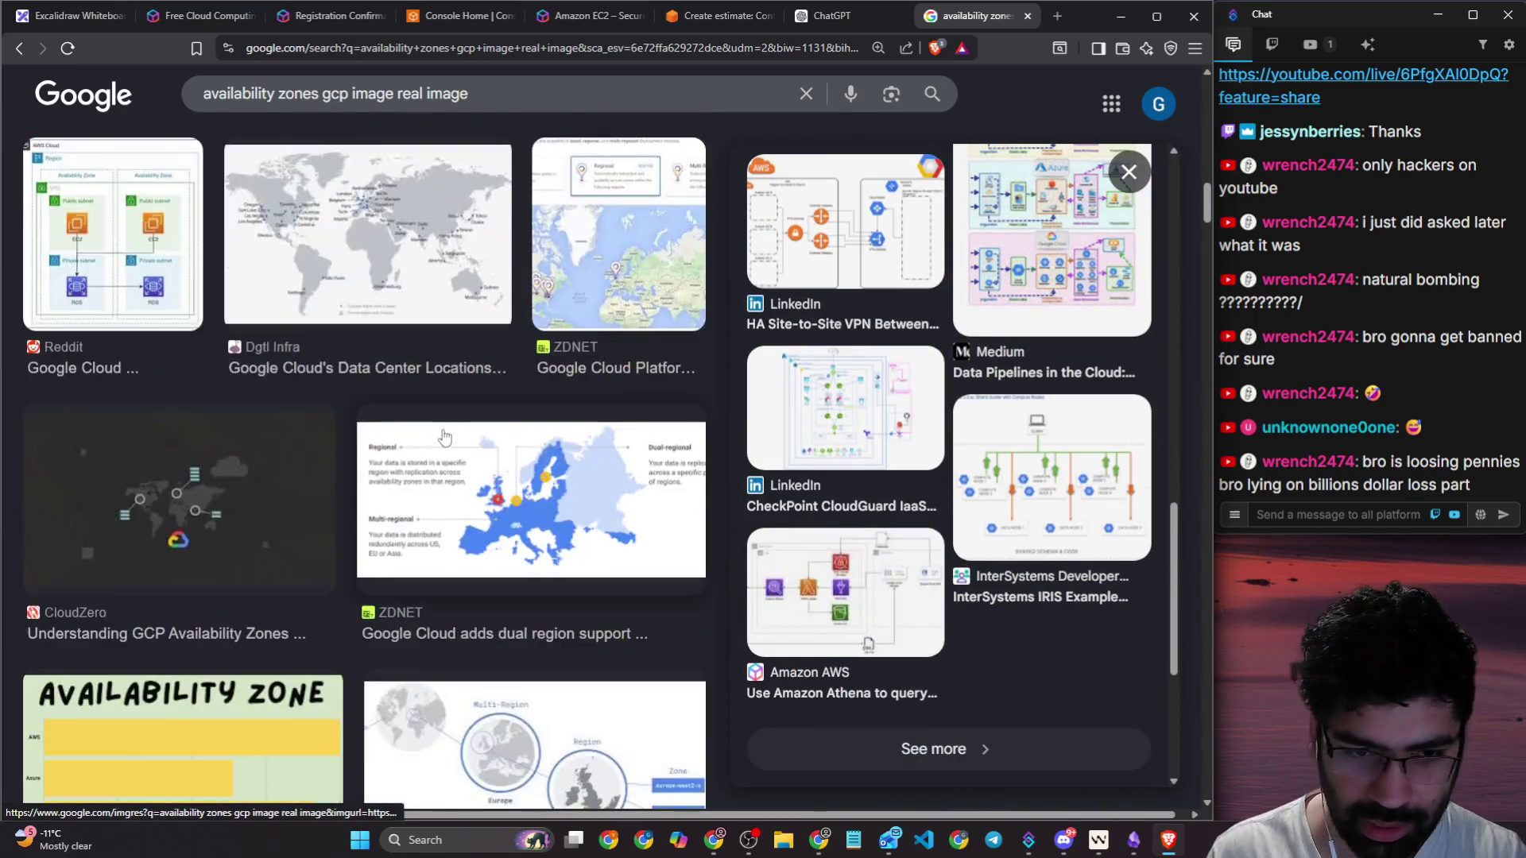
scroll(459, 447, "down", 10)
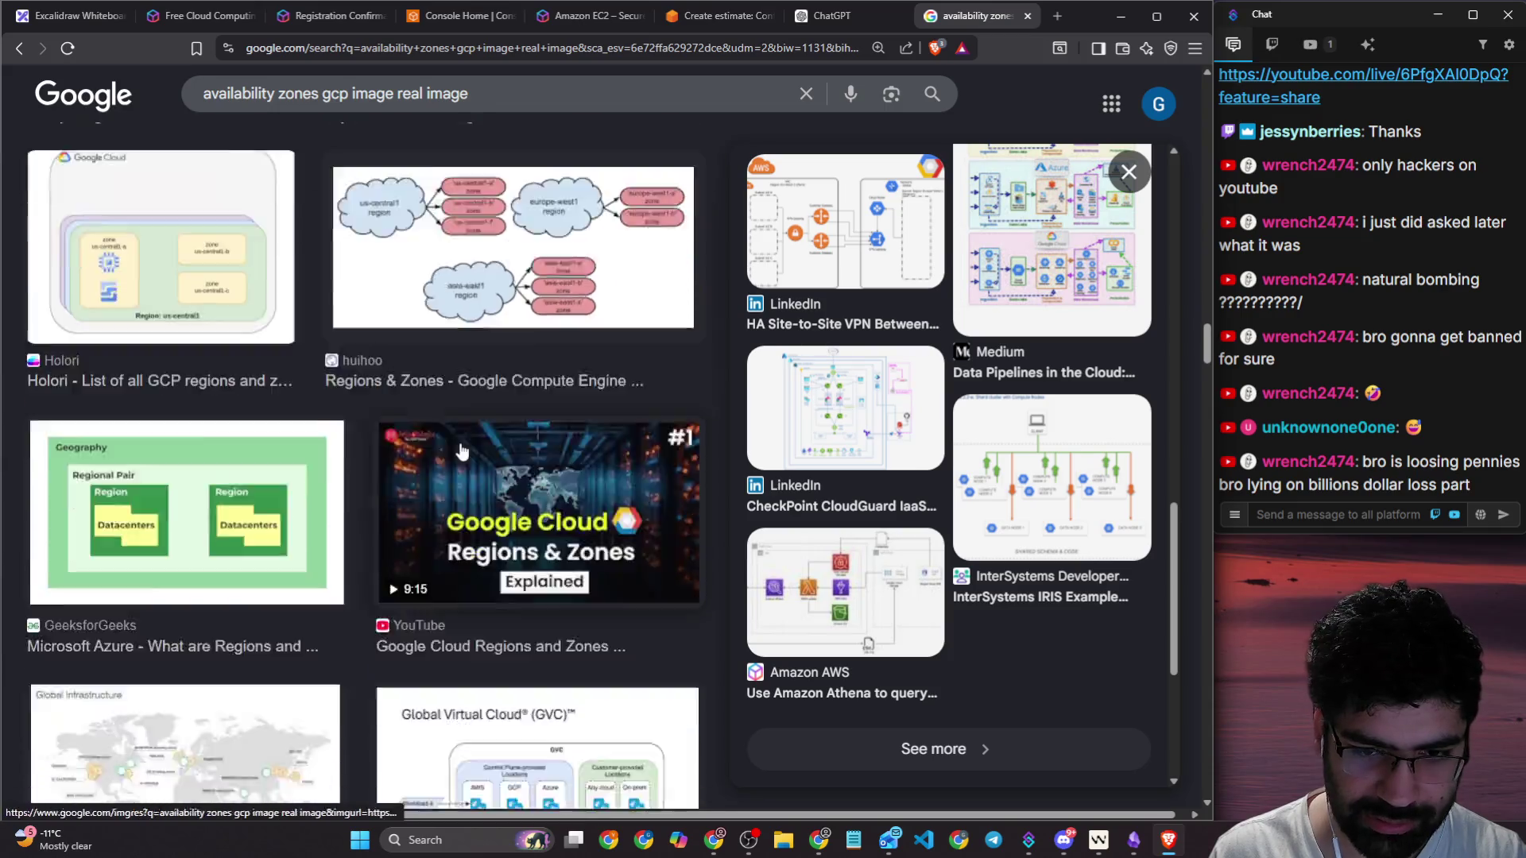
scroll(433, 505, "down", 10)
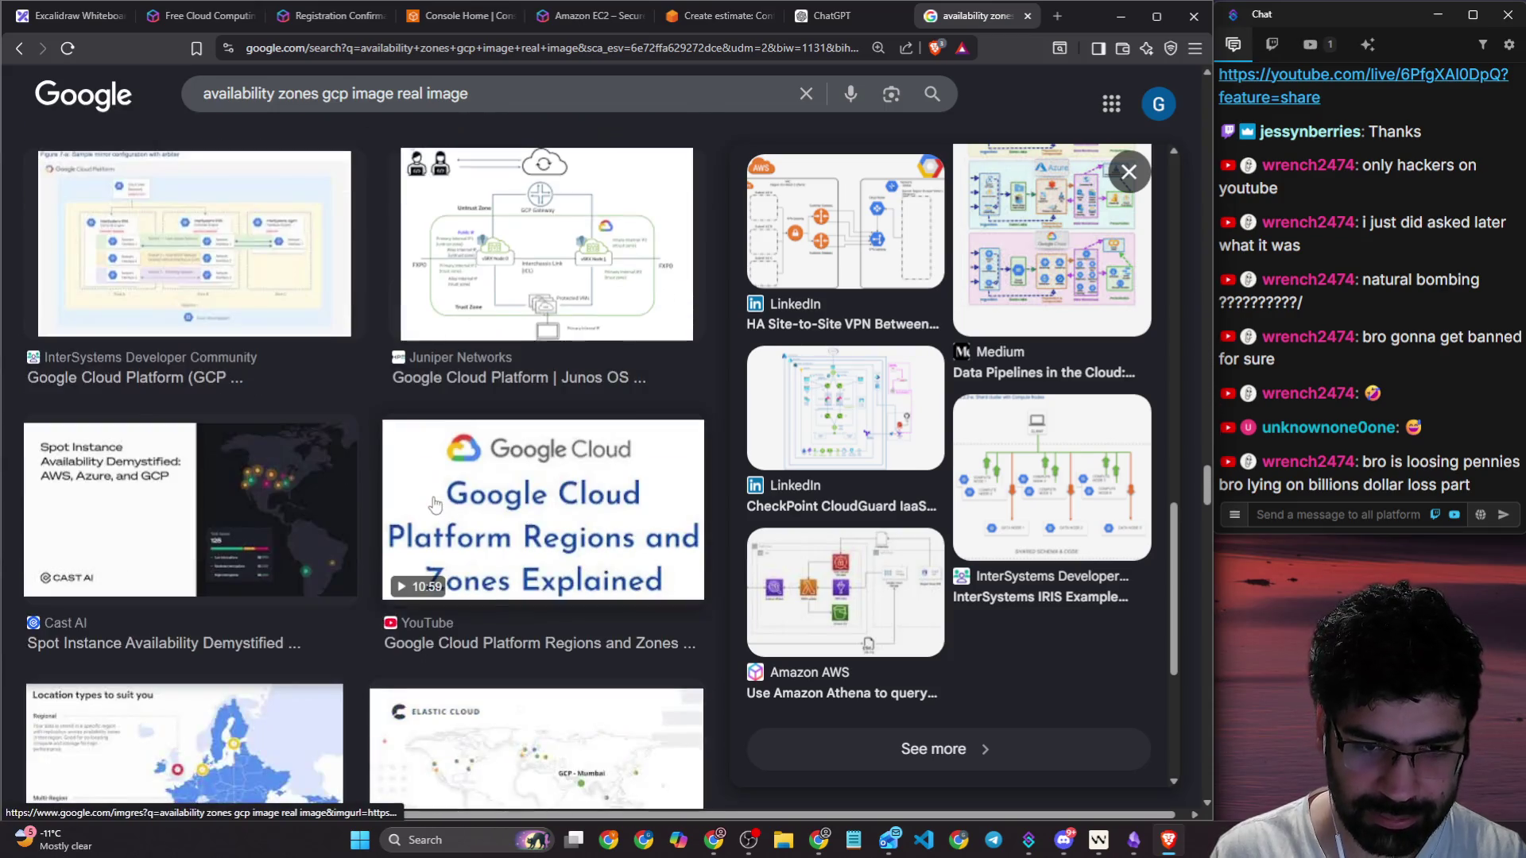
Step: Add 'datacenter' to the query, delete the word 'image', and browse the new results
left_click(497, 94)
type("datacente")
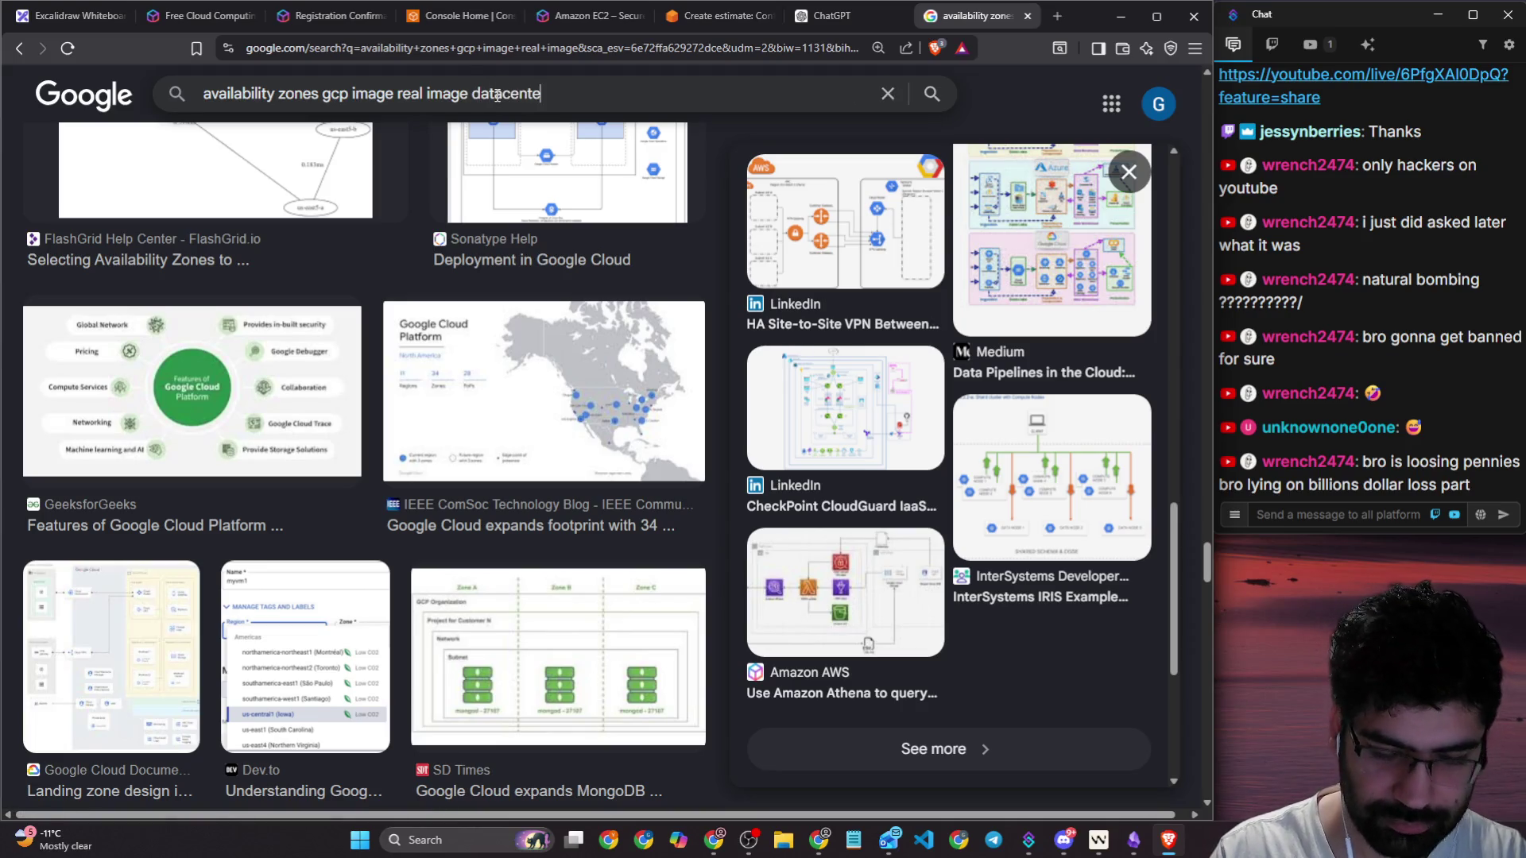
type("r")
key("Return")
scroll(407, 344, "down", 5)
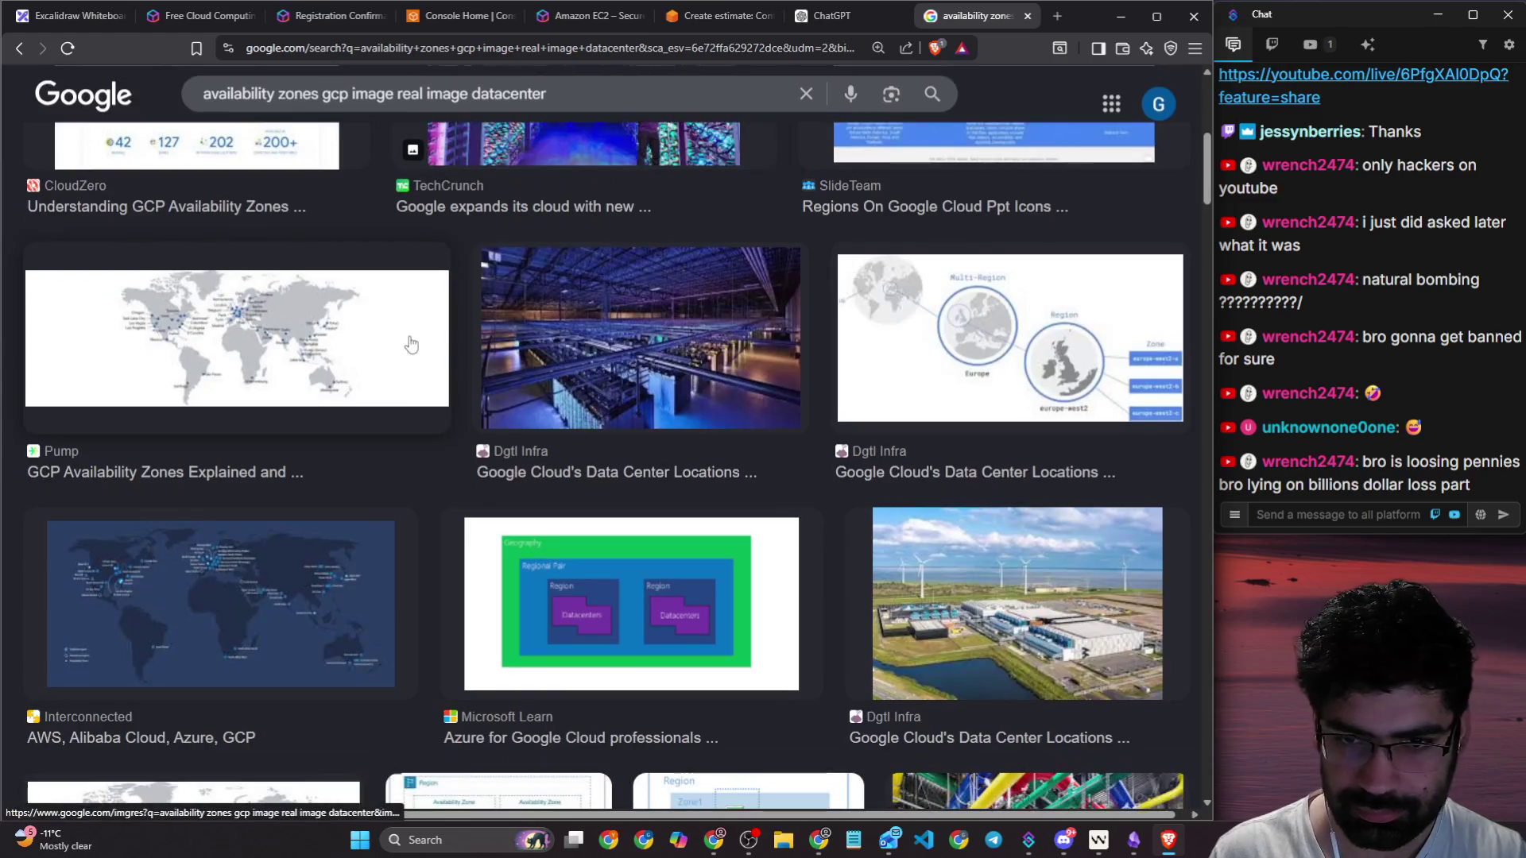
scroll(924, 401, "down", 5)
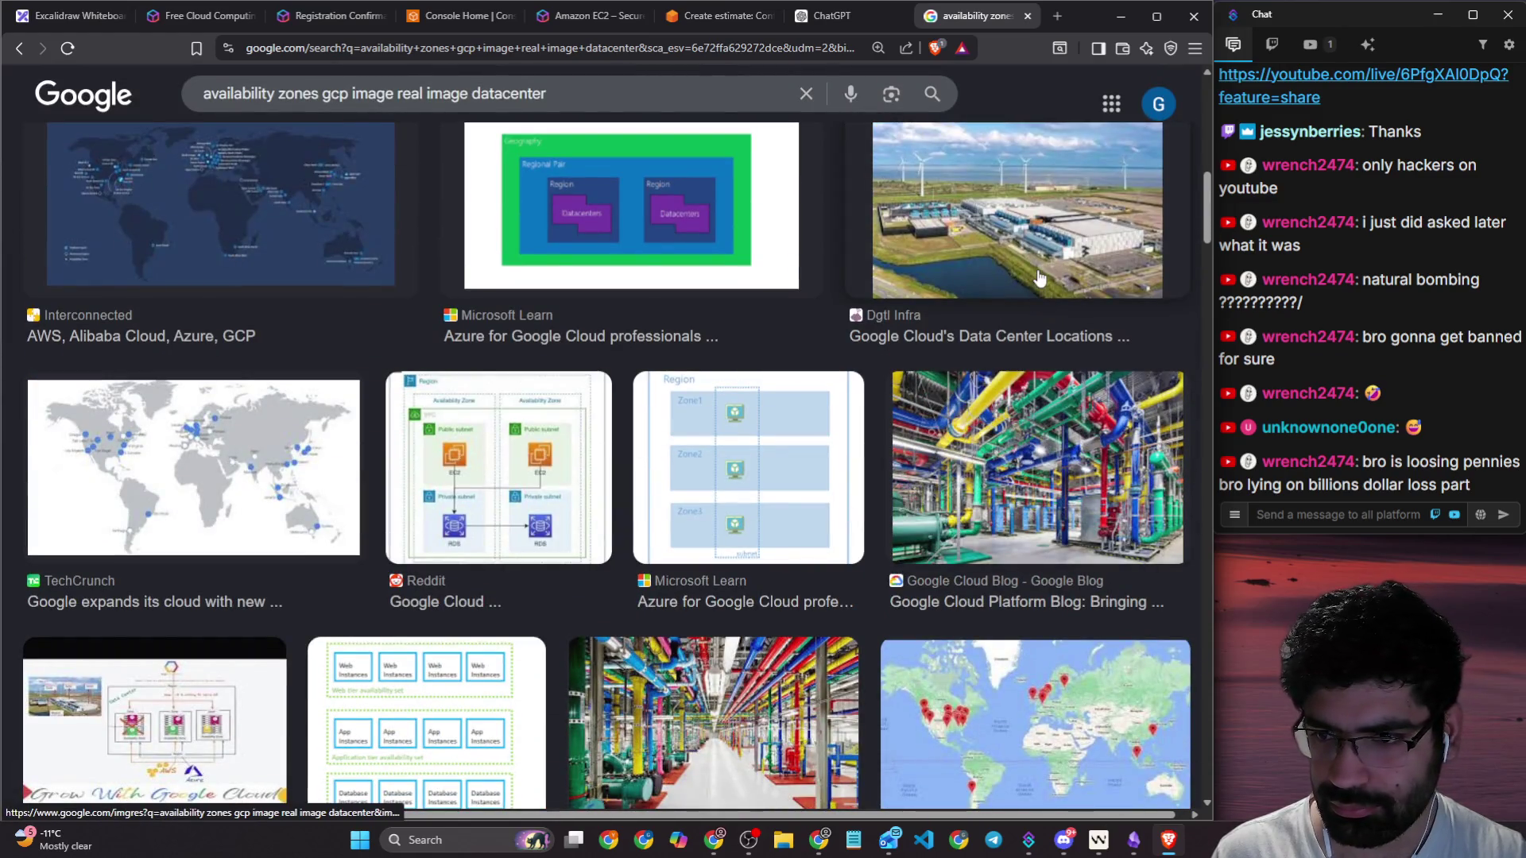
scroll(561, 329, "down", 4)
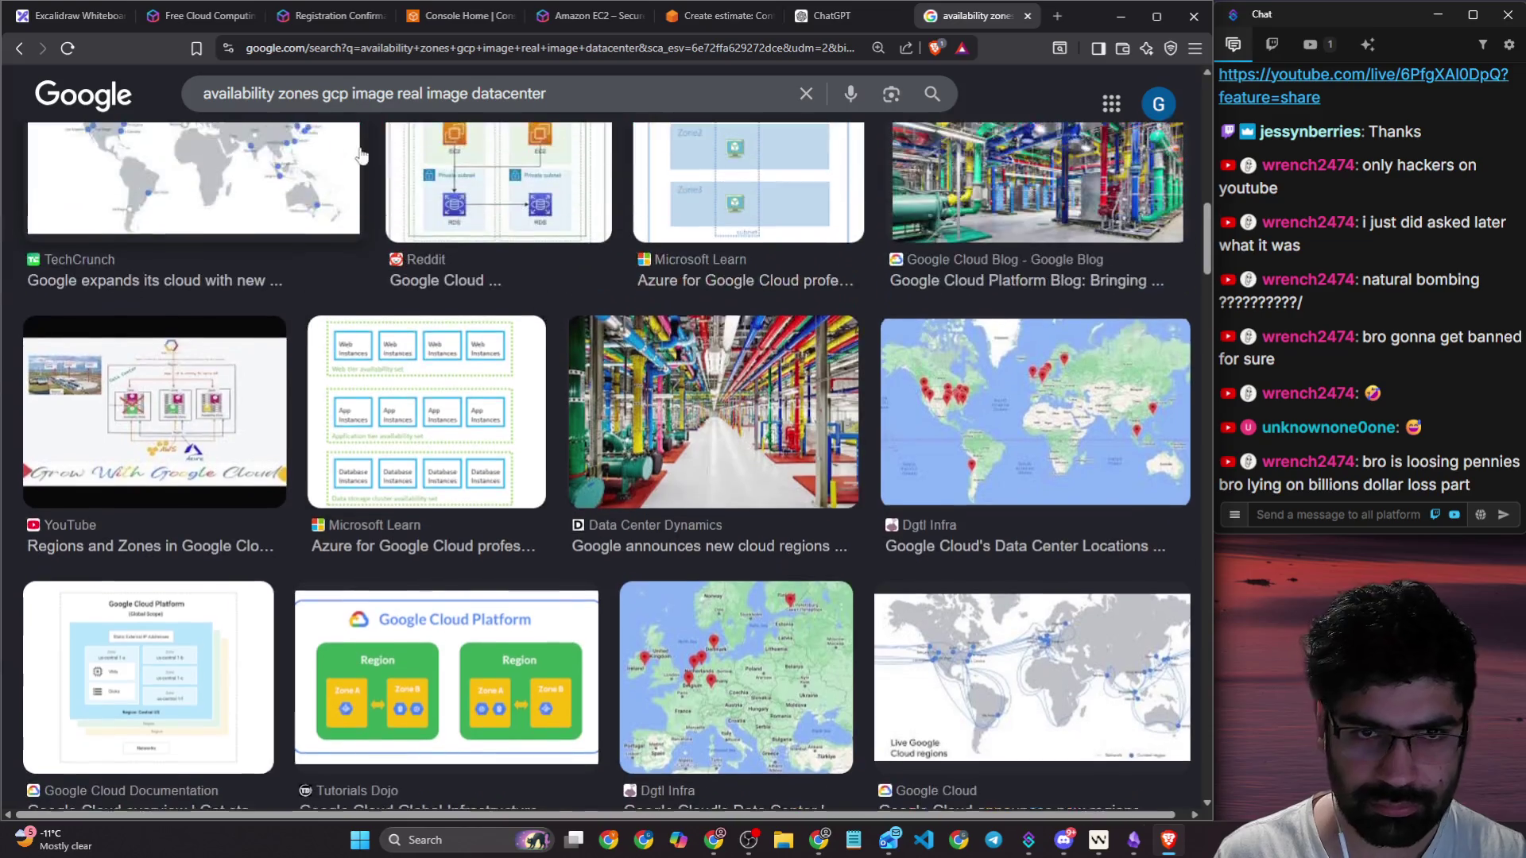
double_click(367, 94)
key("BackSpace")
key("Return")
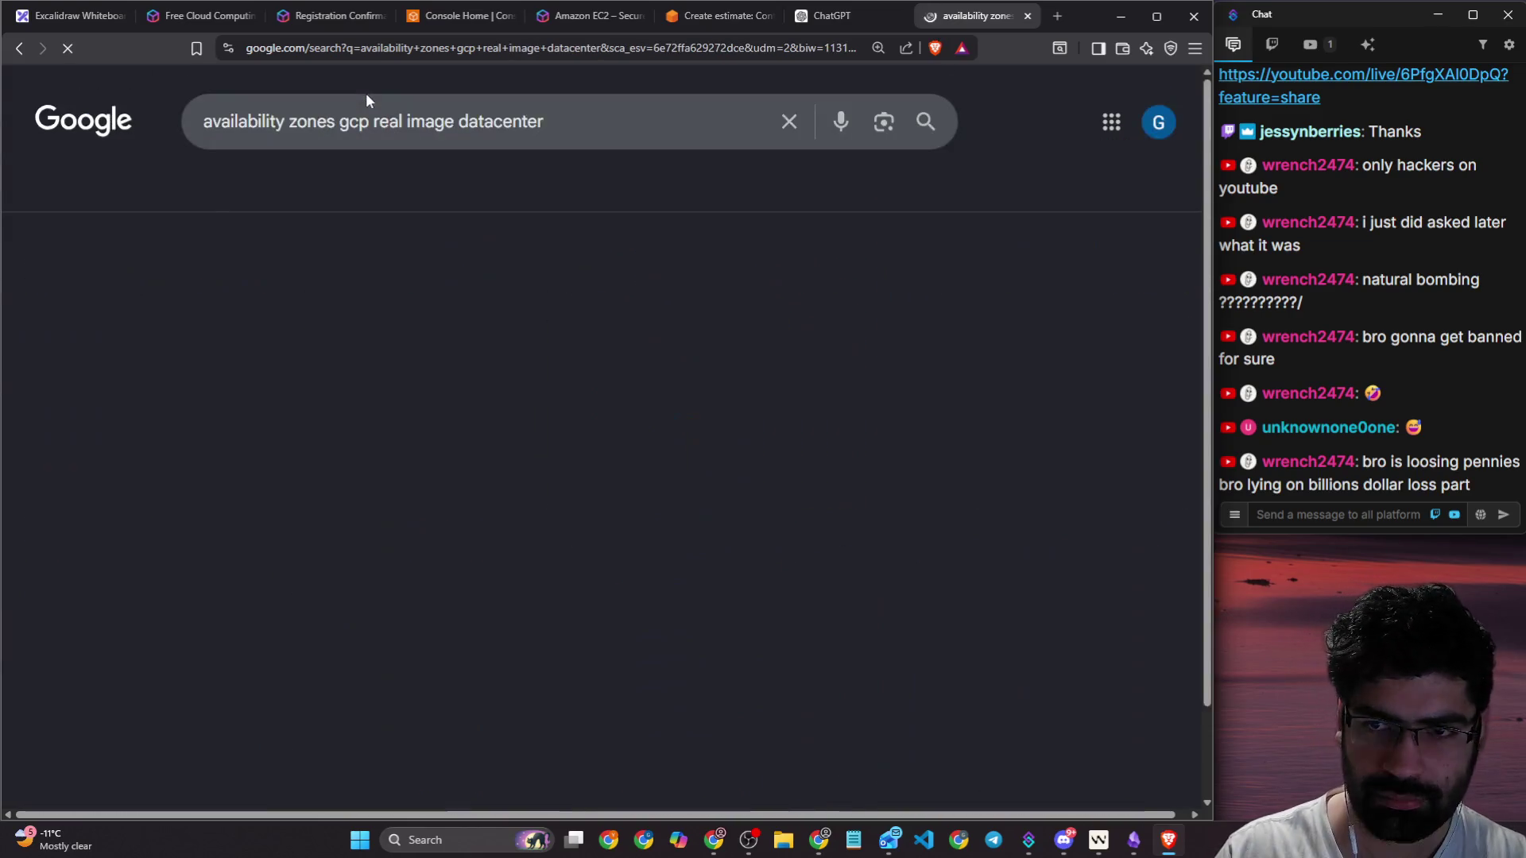
scroll(674, 350, "down", 4)
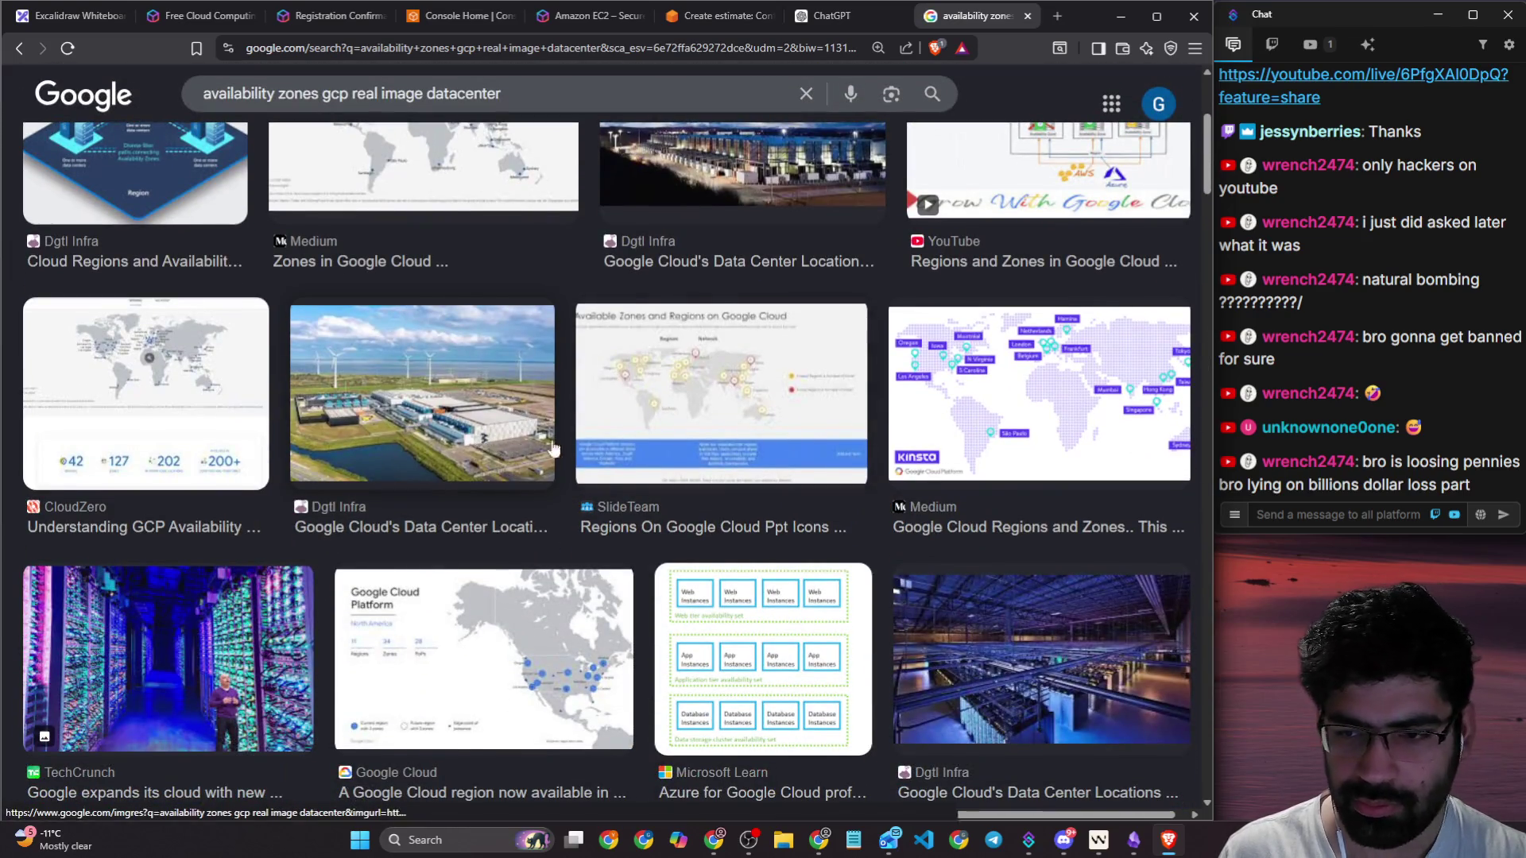
scroll(609, 454, "down", 7)
scroll(612, 455, "down", 5)
scroll(612, 460, "down", 5)
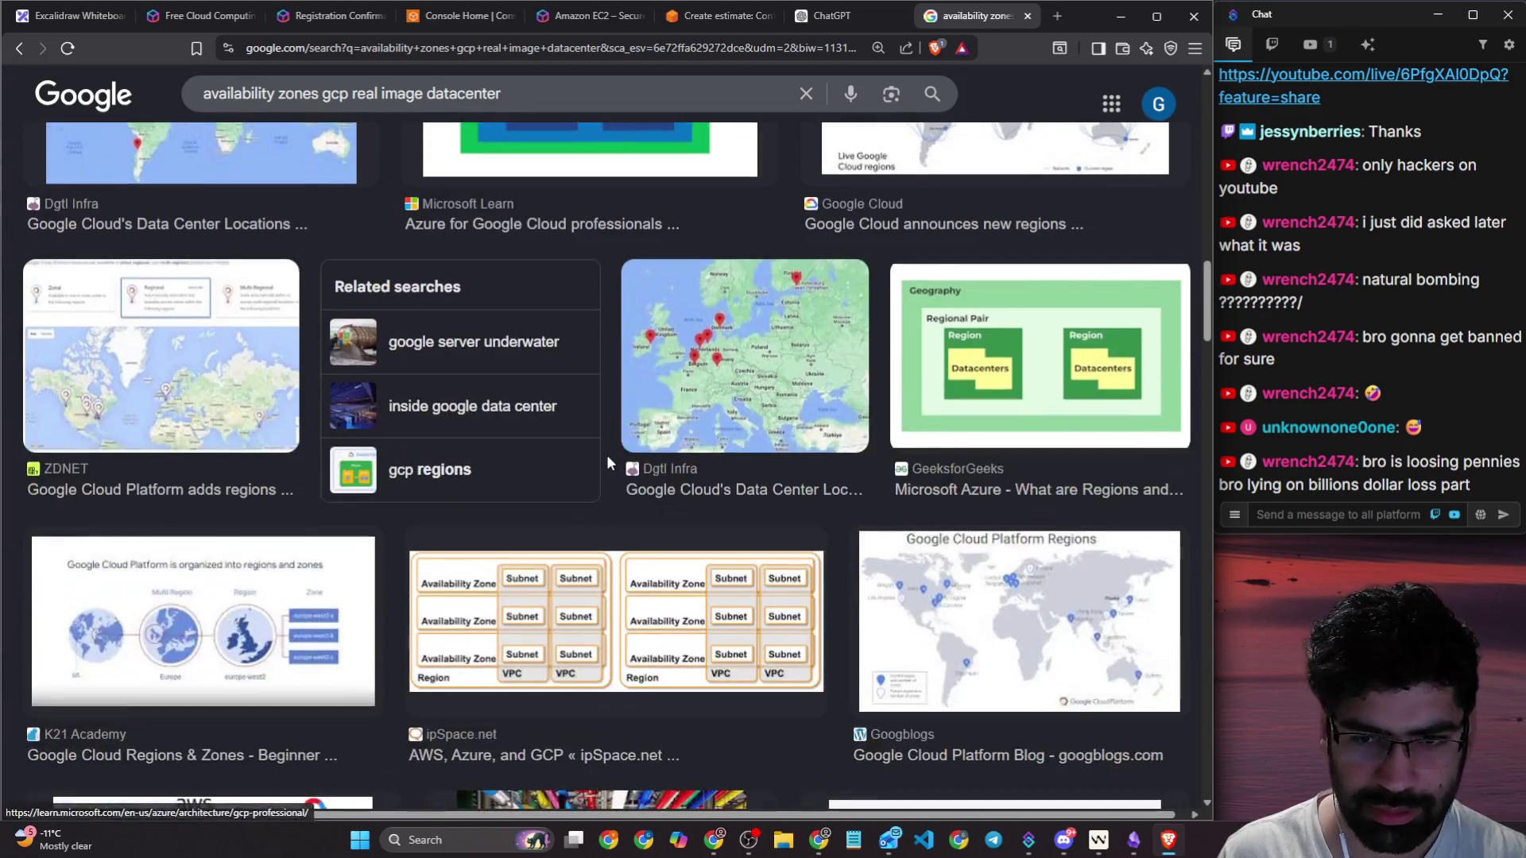
scroll(557, 476, "down", 12)
scroll(519, 487, "down", 15)
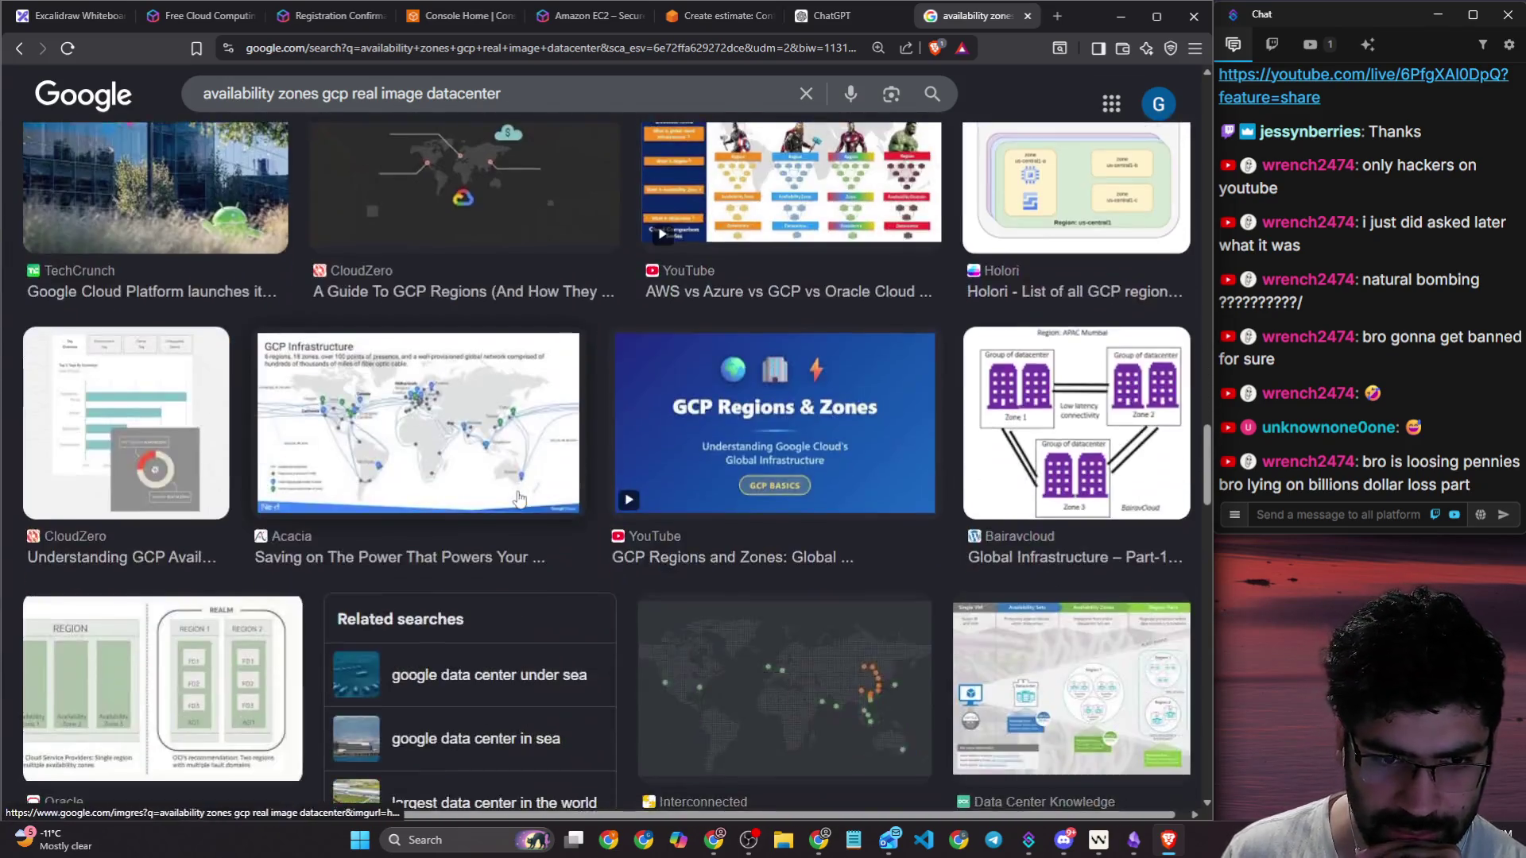
scroll(503, 490, "up", 20)
scroll(503, 469, "up", 10)
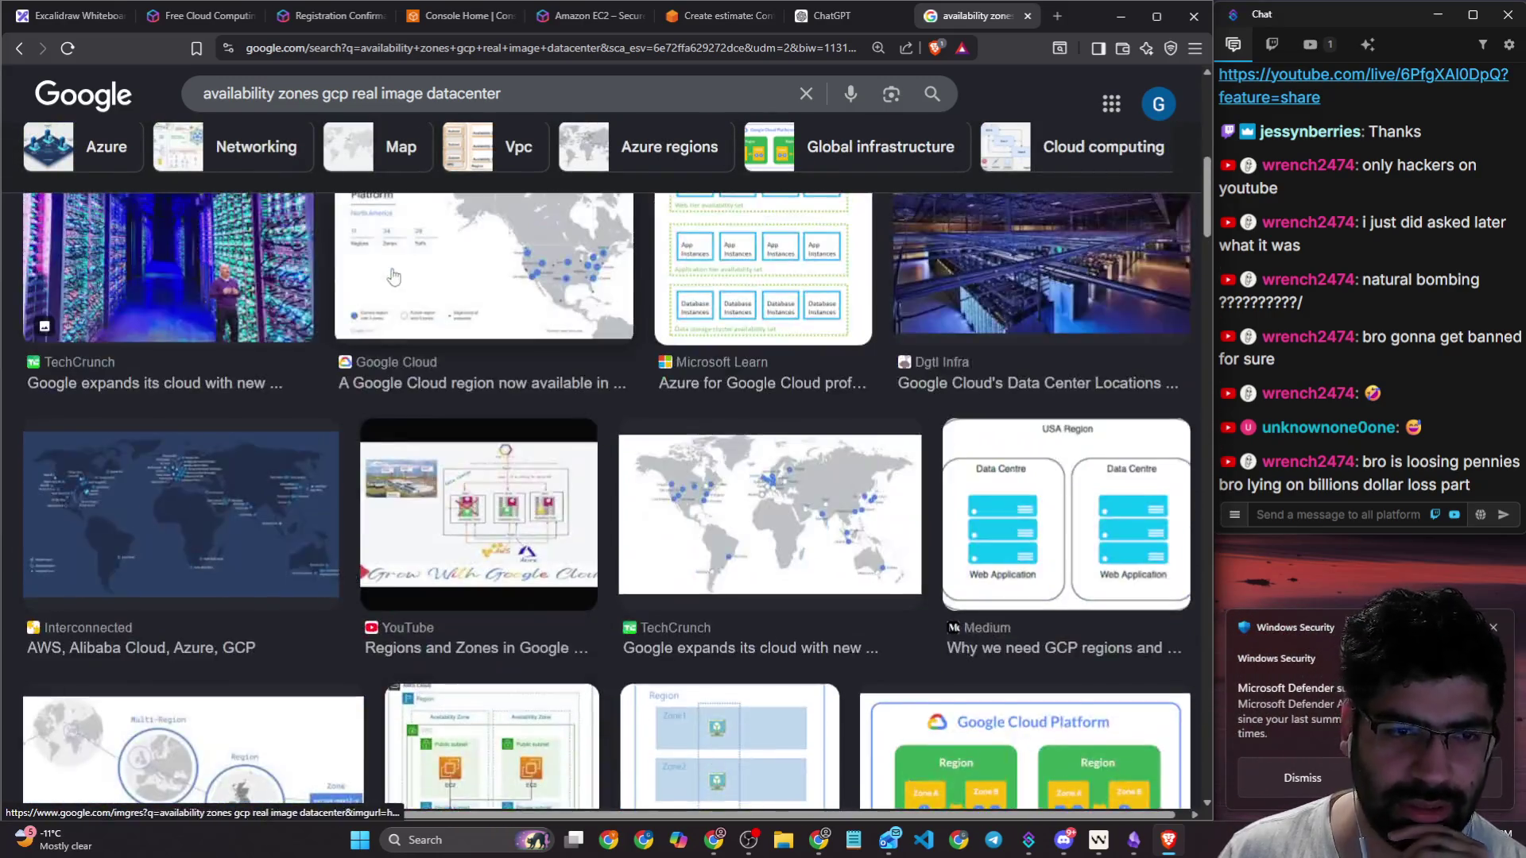
Step: Compare previews and settle on the Dgtl Infra wind-farm data centre photo's options menu
left_click(750, 476)
scroll(556, 477, "down", 8)
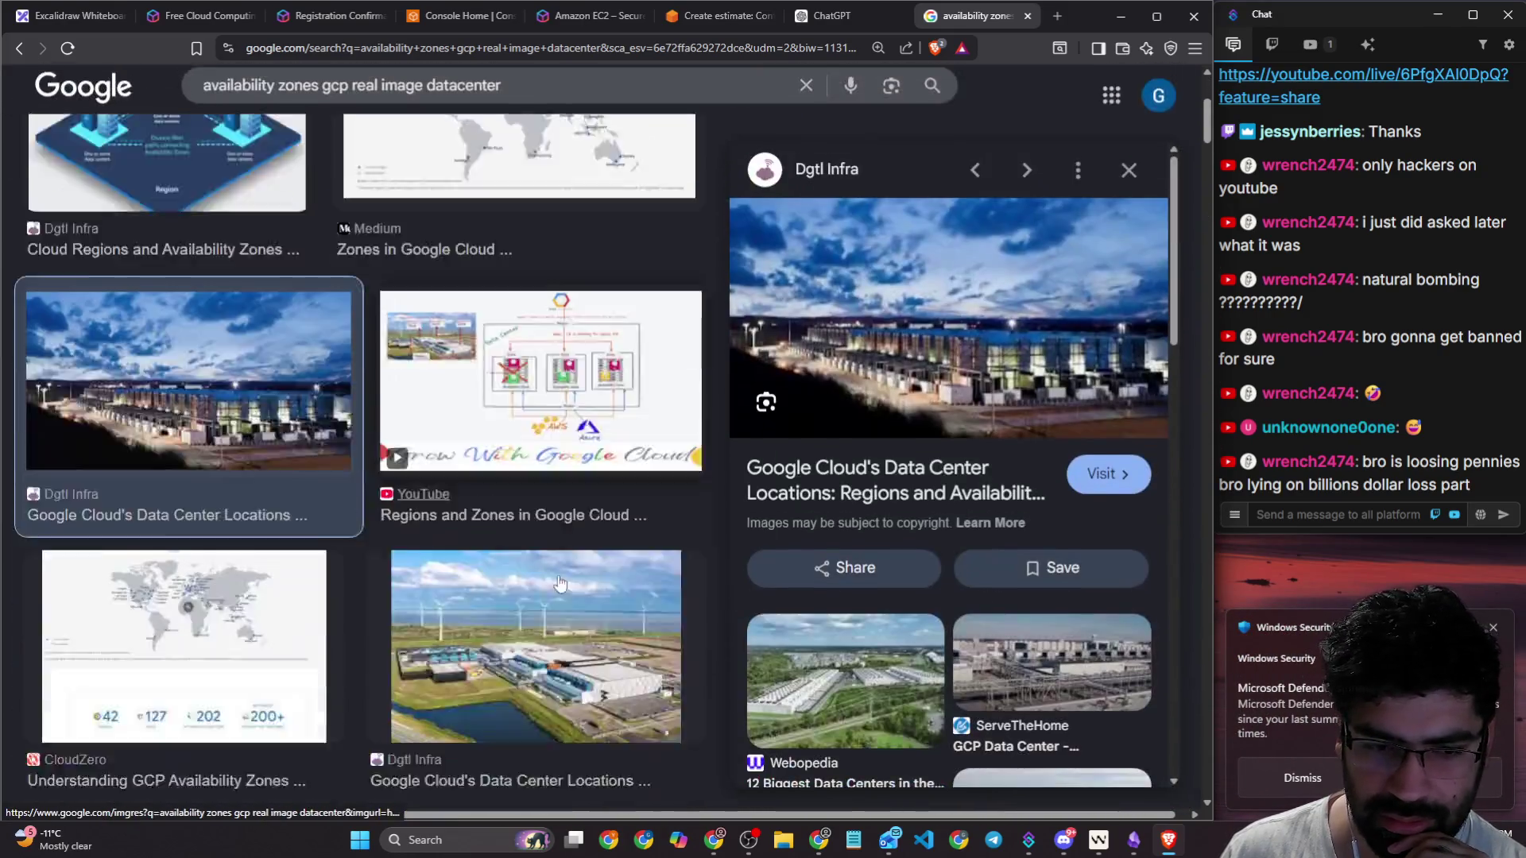
left_click(604, 206)
left_click(627, 537)
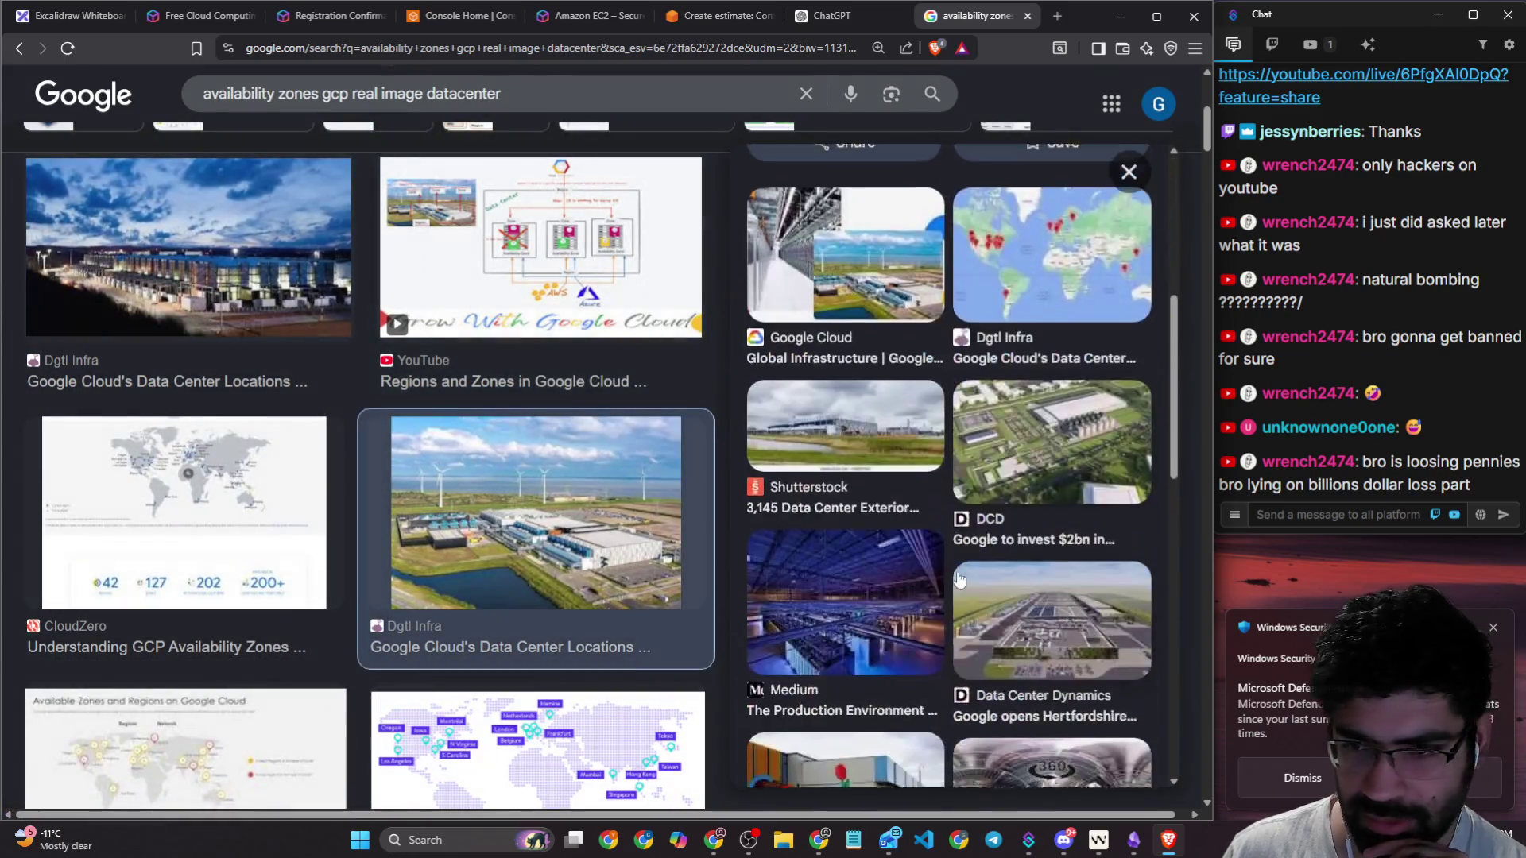
left_click(586, 305)
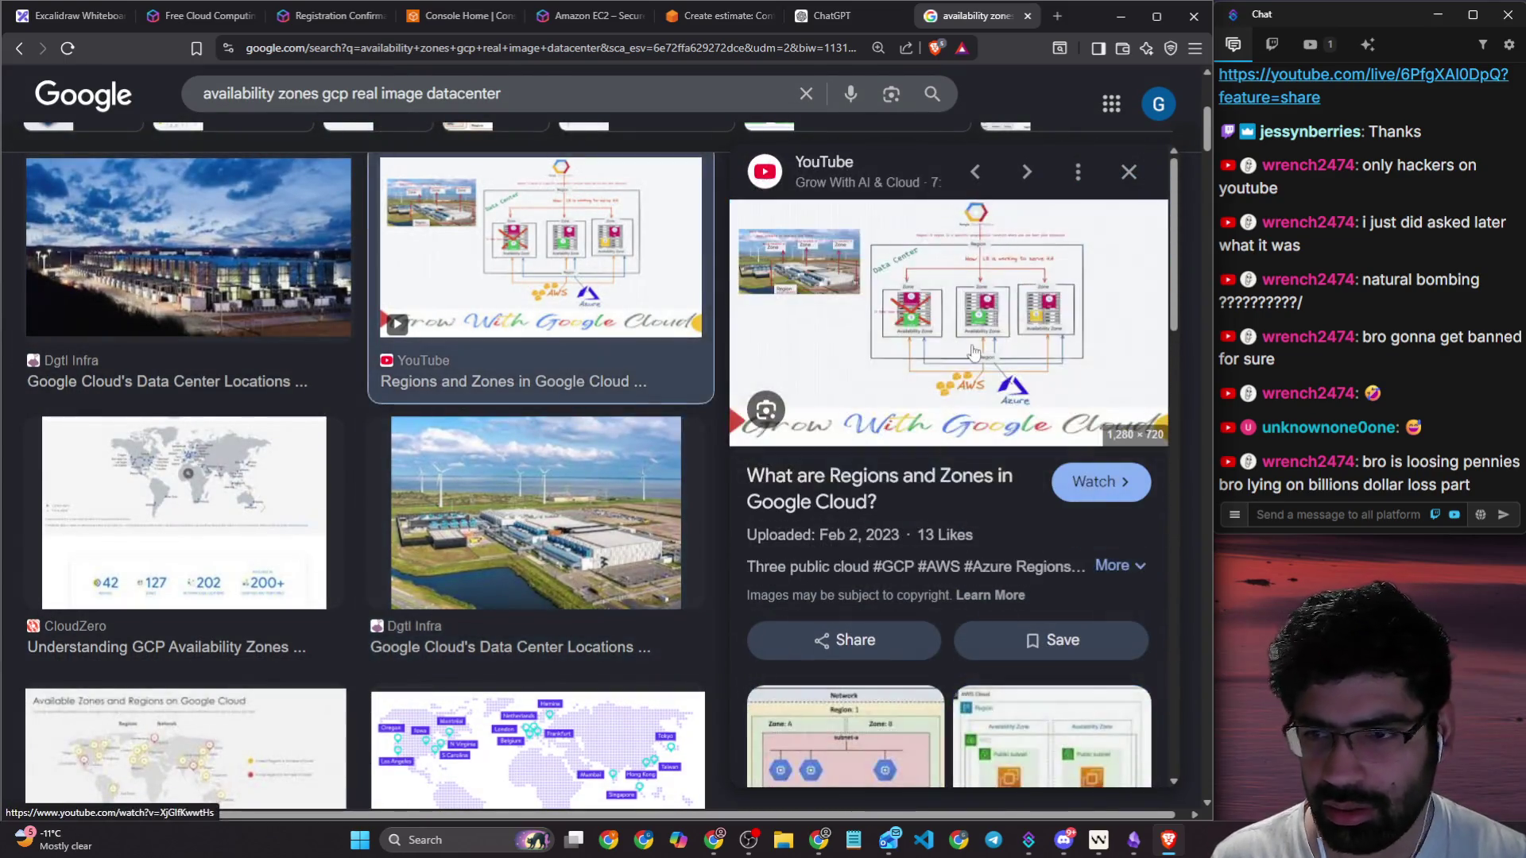
left_click(560, 525)
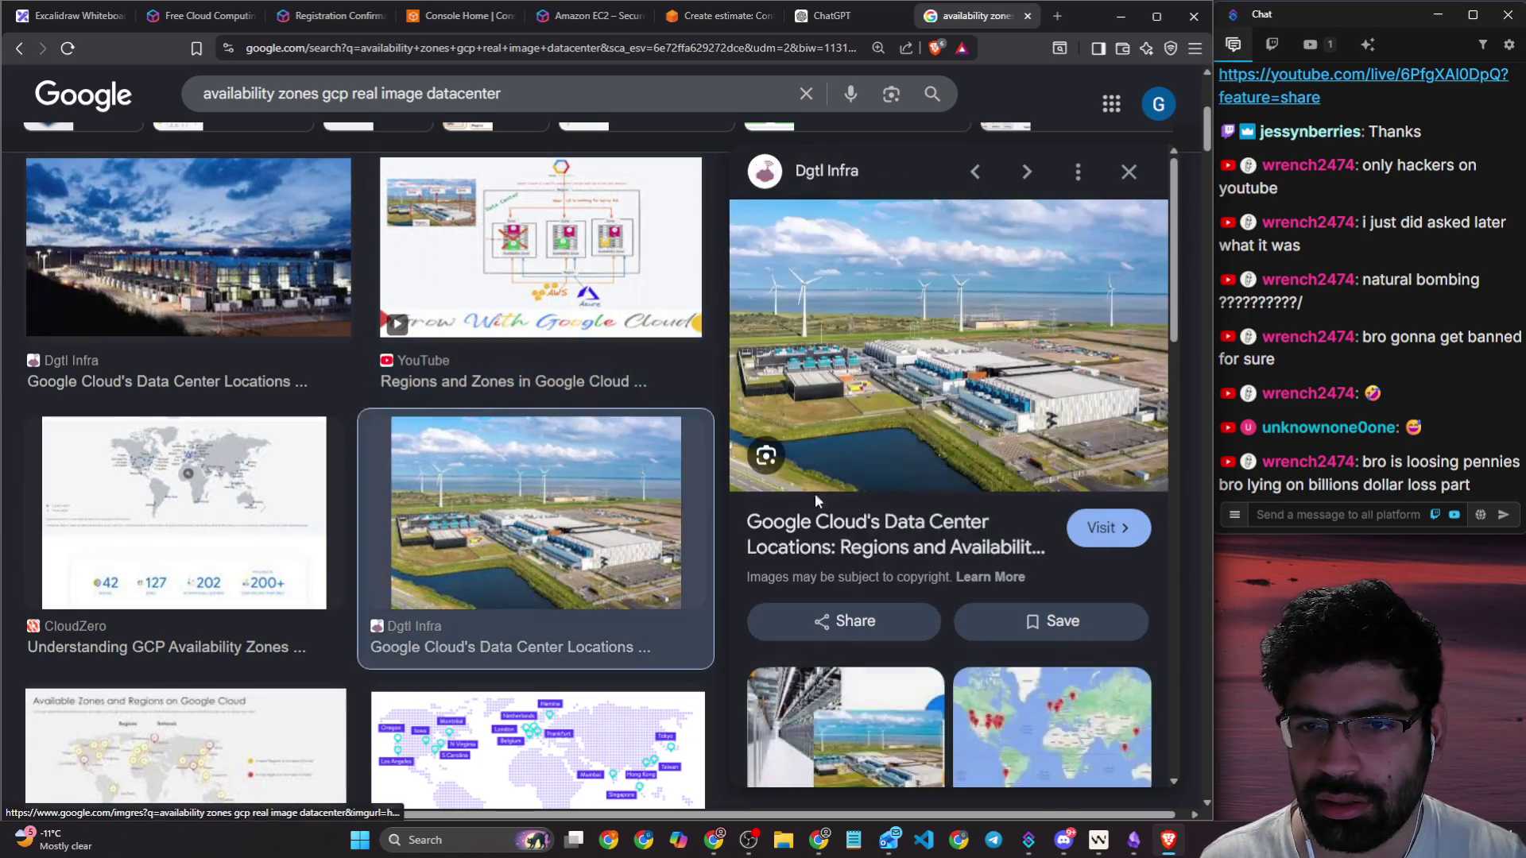
right_click(920, 354)
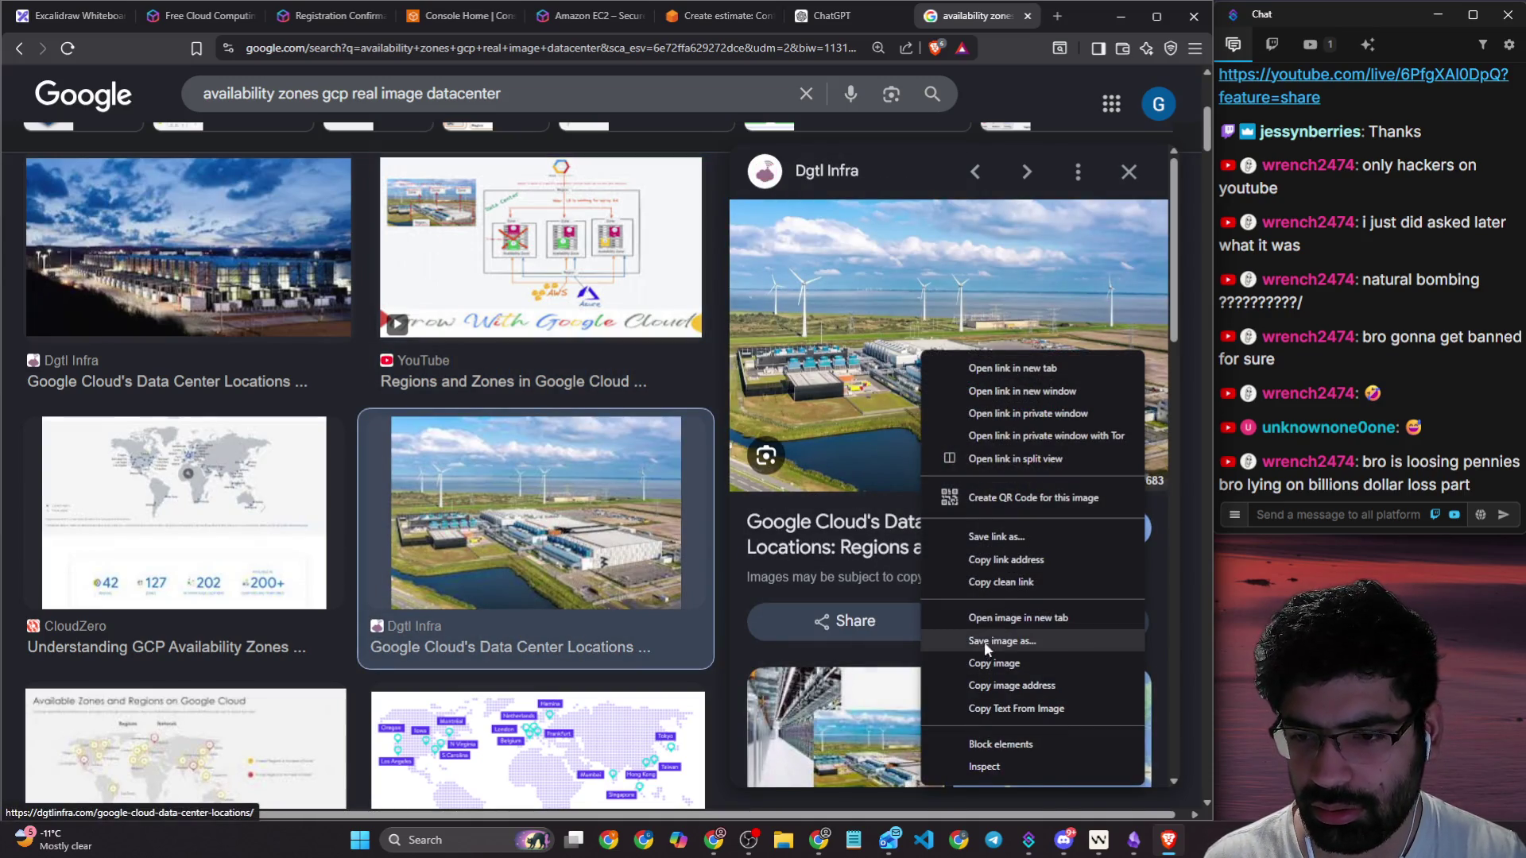
Step: Copy the wind-farm data centre photo and paste it into Excalidraw
left_click(987, 662)
left_click(852, 16)
left_click(715, 16)
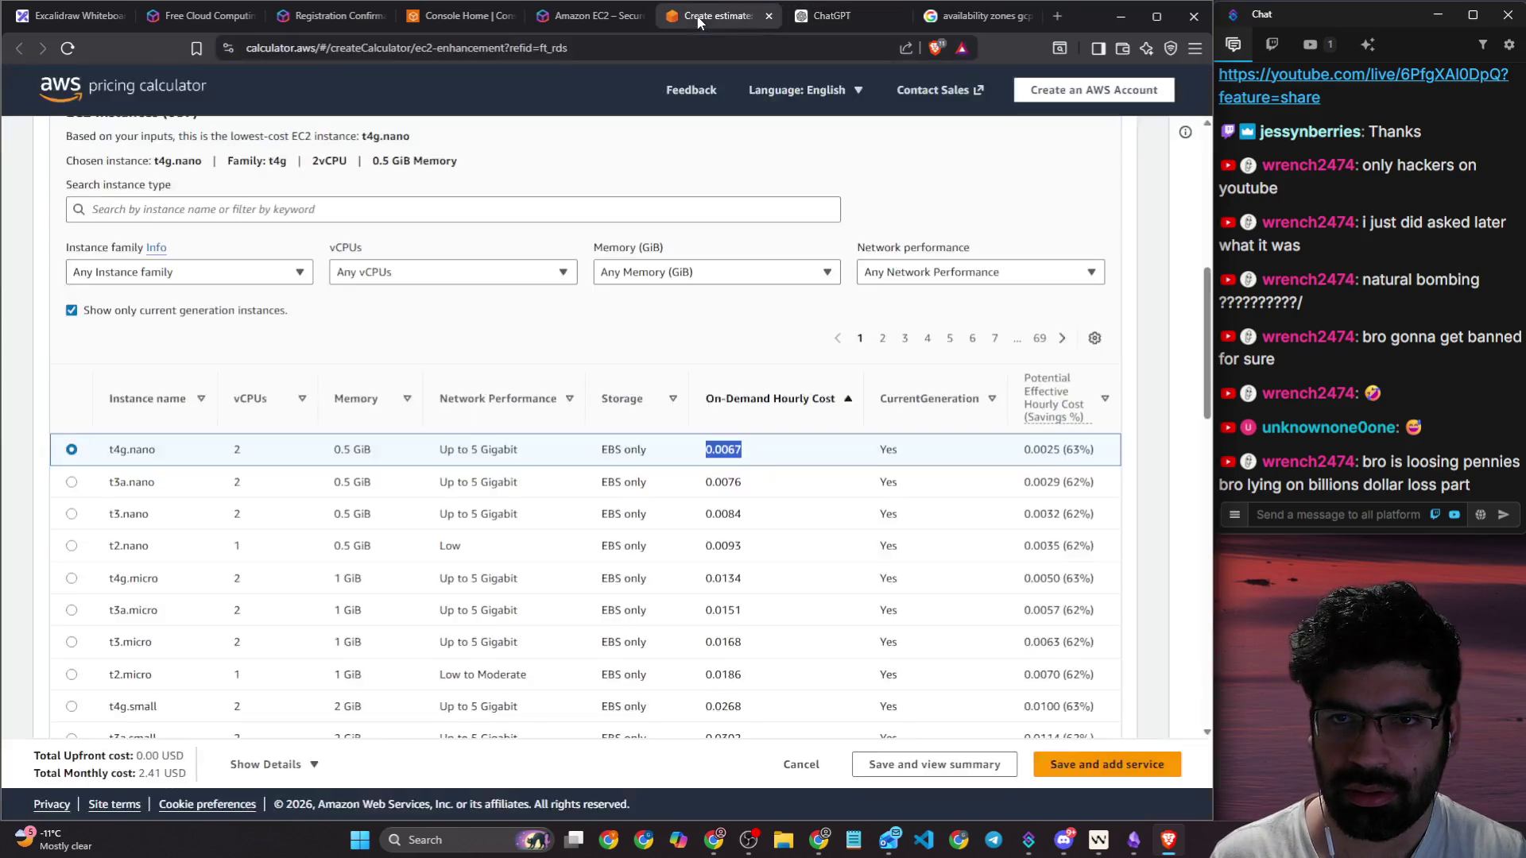
left_click(72, 16)
key("ctrl+v")
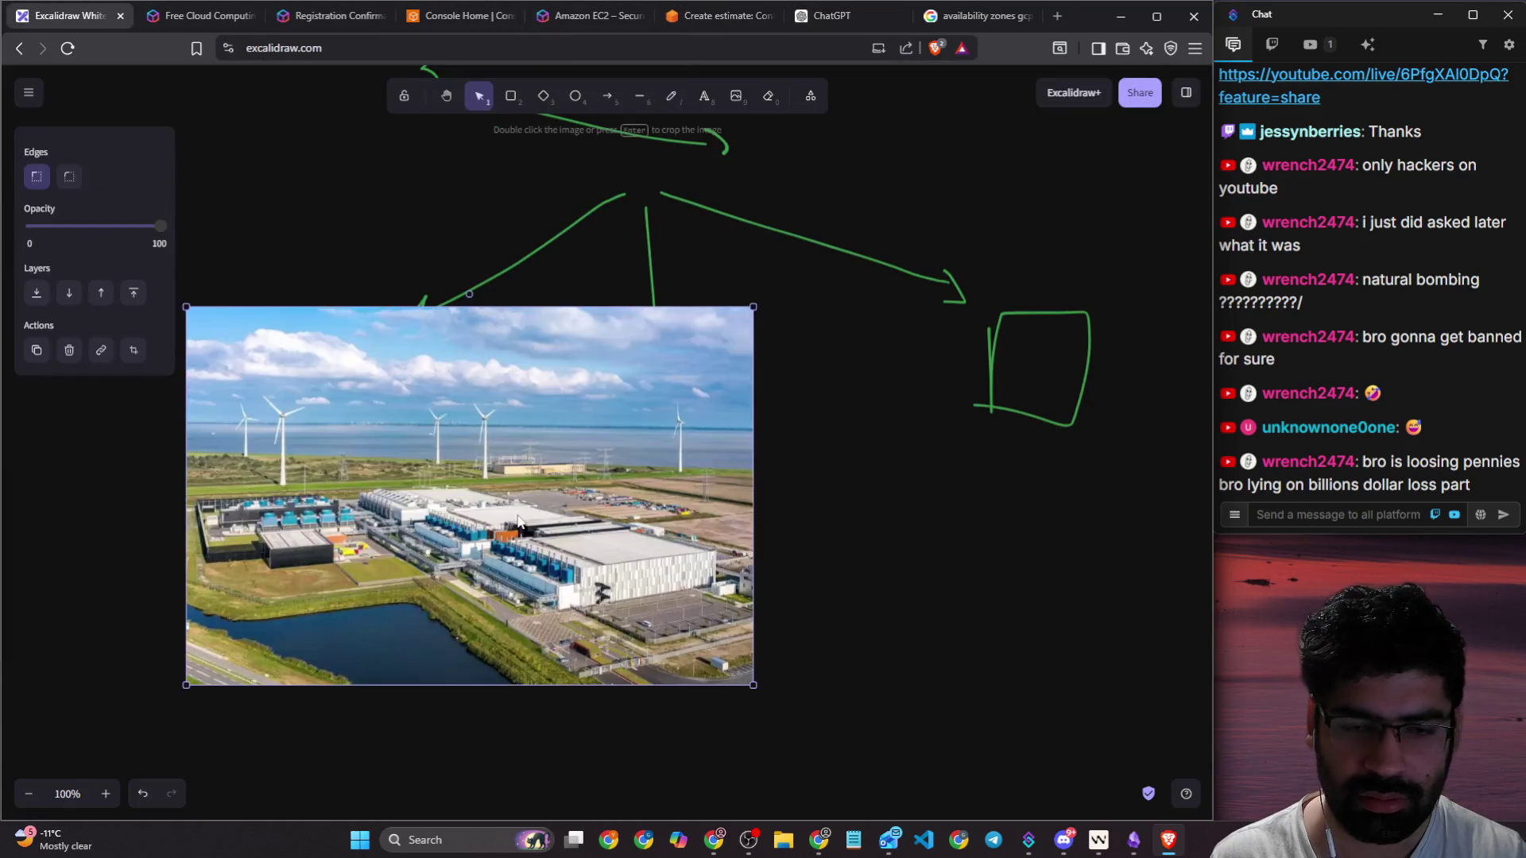
Step: Position and enlarge the photo beneath the fanned green arrows
scroll(504, 497, "down", 5)
left_click_drag(508, 189, 626, 527)
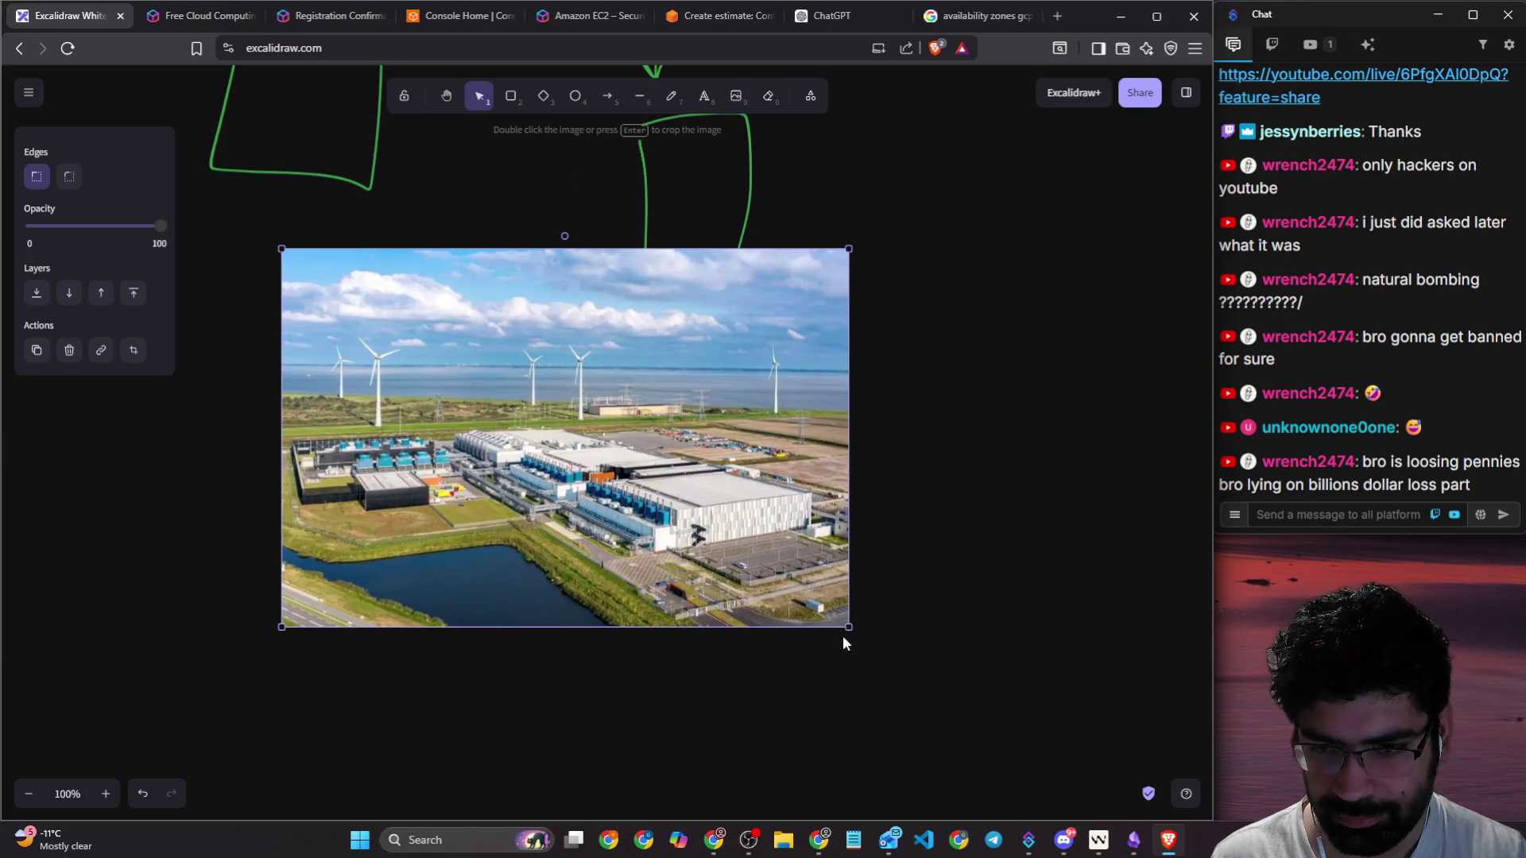
left_click_drag(849, 627, 1037, 753)
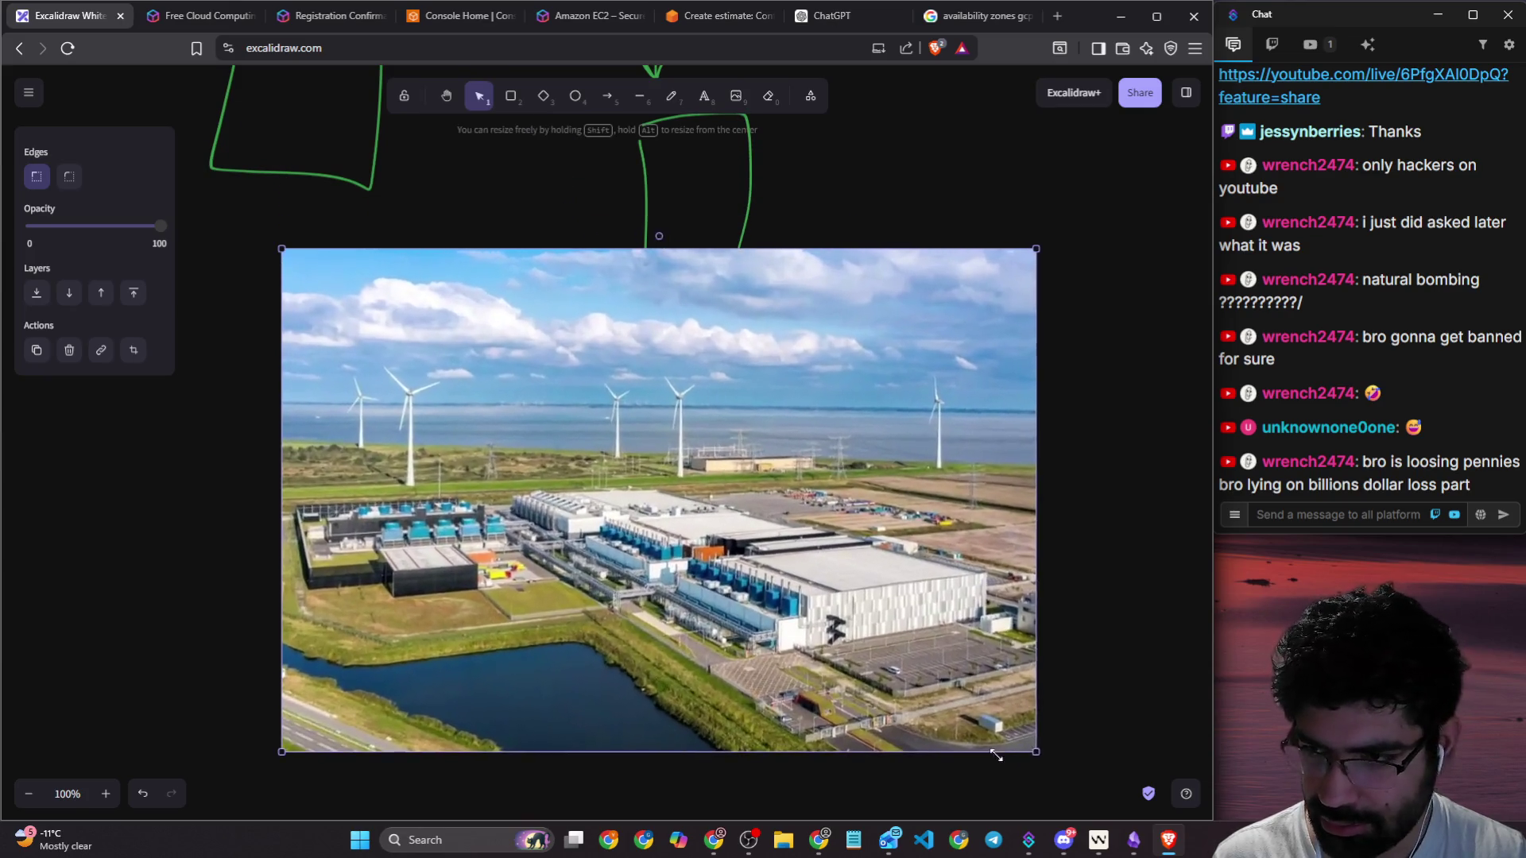
scroll(805, 593, "down", 2)
left_click_drag(706, 445, 697, 451)
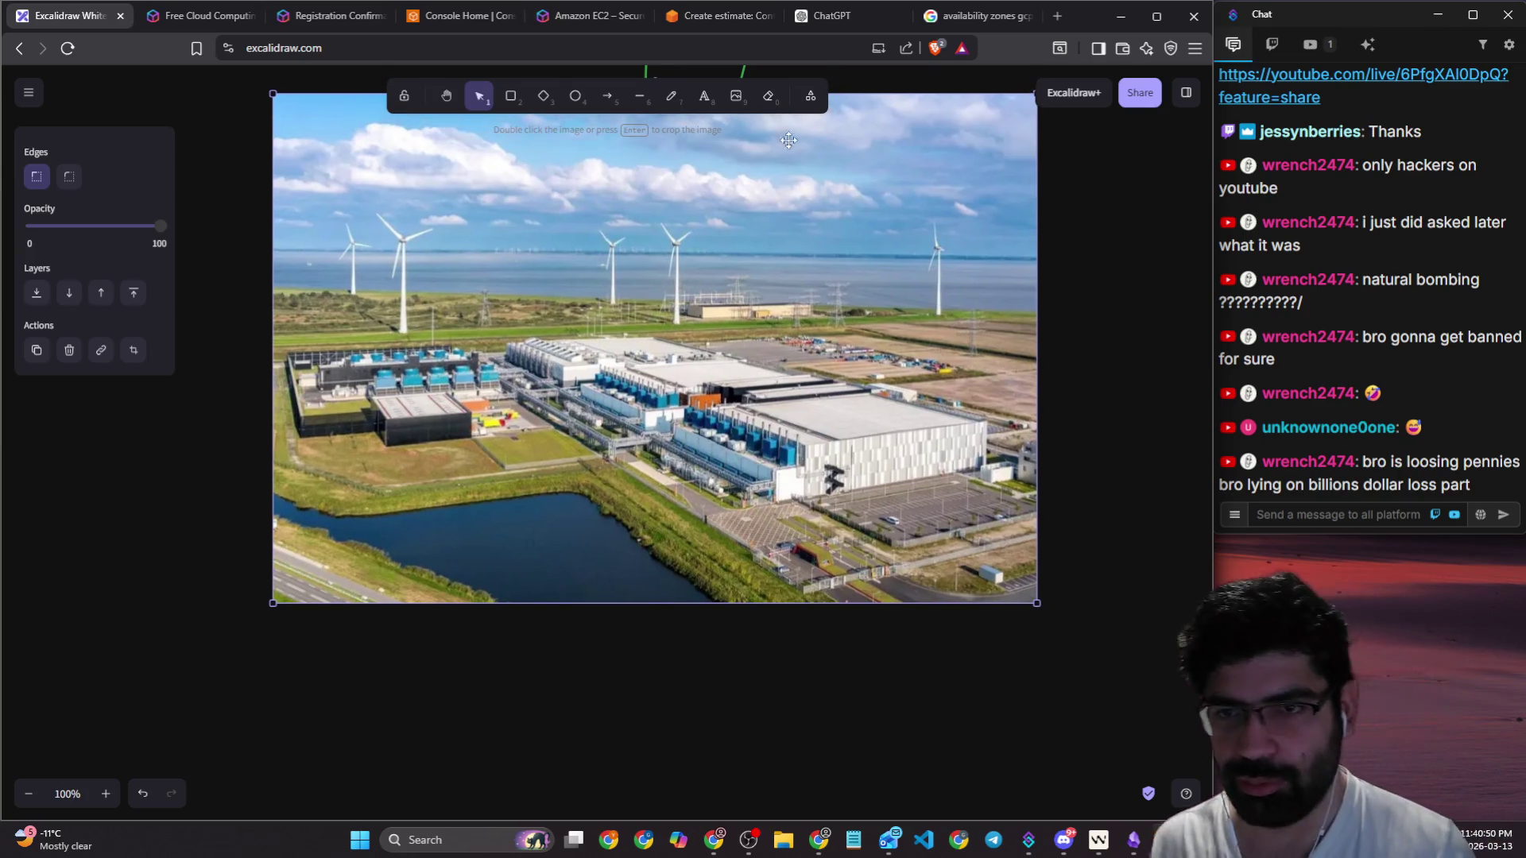
left_click(671, 96)
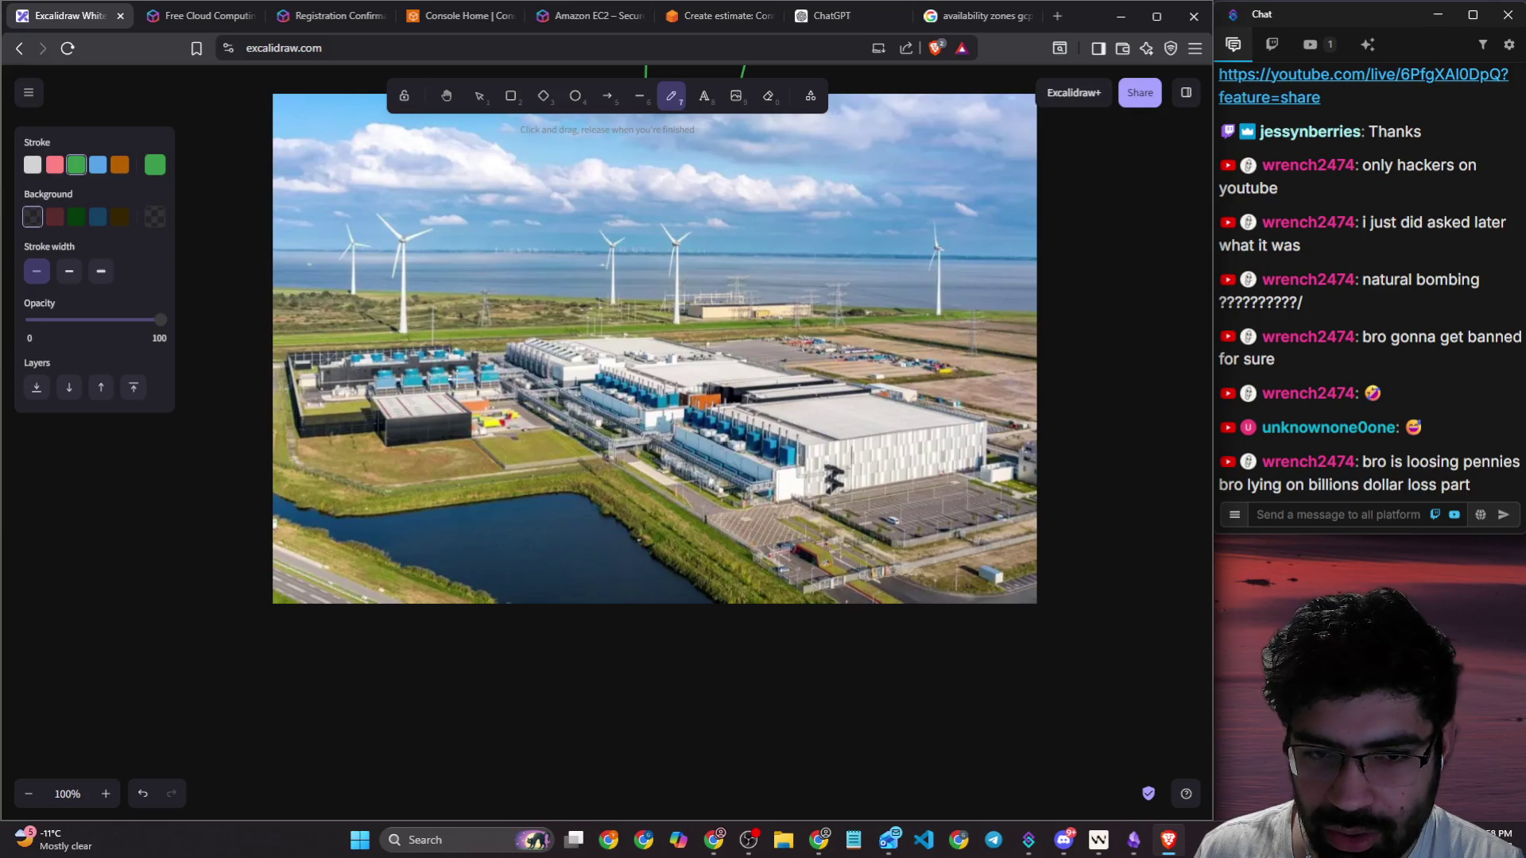
Step: Try green and orange freehand strokes on the photo, then undo them
left_click_drag(368, 359, 448, 294)
left_click(56, 166)
left_click(119, 165)
mouse_move(318, 310)
left_mouse_down()
mouse_move(368, 336)
mouse_move(417, 314)
left_mouse_up()
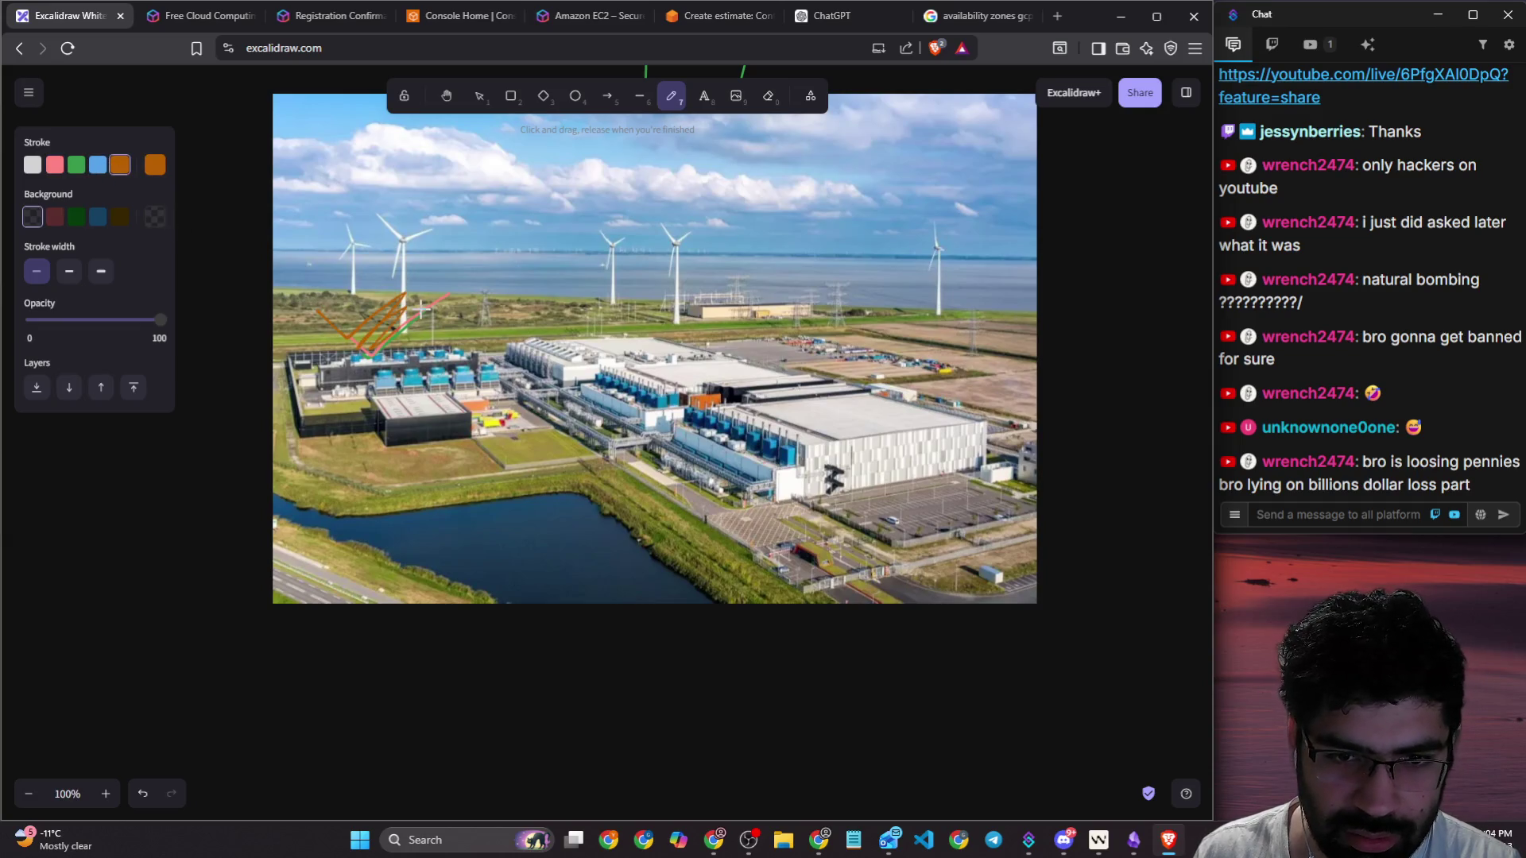
key("ctrl+z")
key("ctrl+z")
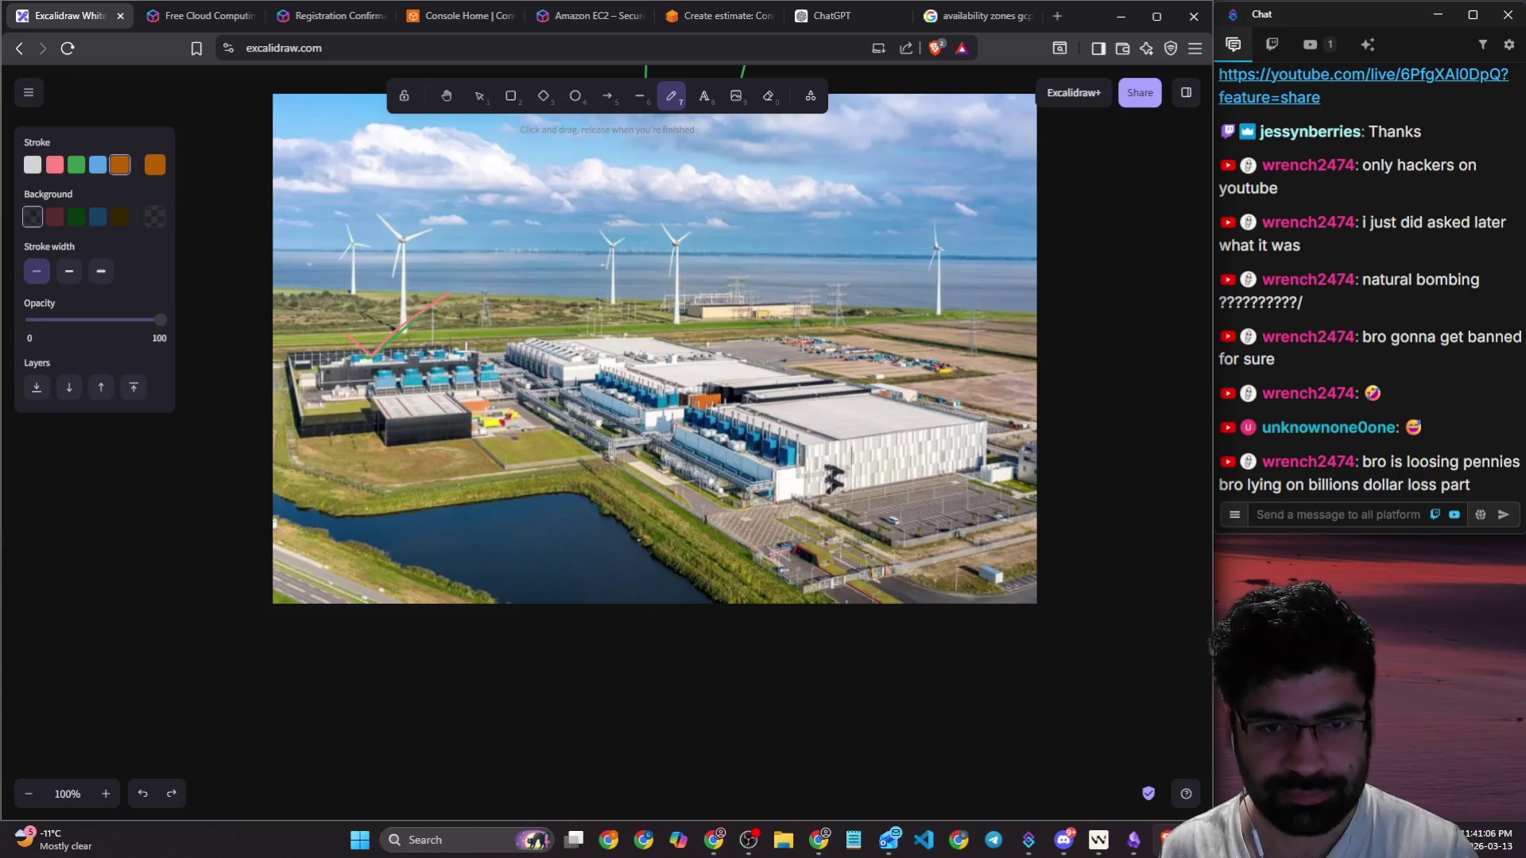
Step: With extra-bold pink strokes, circle the left building cluster and the large right-hand building
left_click(101, 271)
left_click(55, 166)
mouse_move(476, 338)
left_mouse_down()
mouse_move(283, 340)
mouse_move(314, 474)
mouse_move(508, 437)
mouse_move(481, 339)
left_mouse_up()
mouse_move(703, 297)
left_mouse_down()
mouse_move(505, 306)
mouse_move(505, 393)
mouse_move(544, 414)
mouse_move(707, 355)
mouse_move(704, 288)
left_mouse_up()
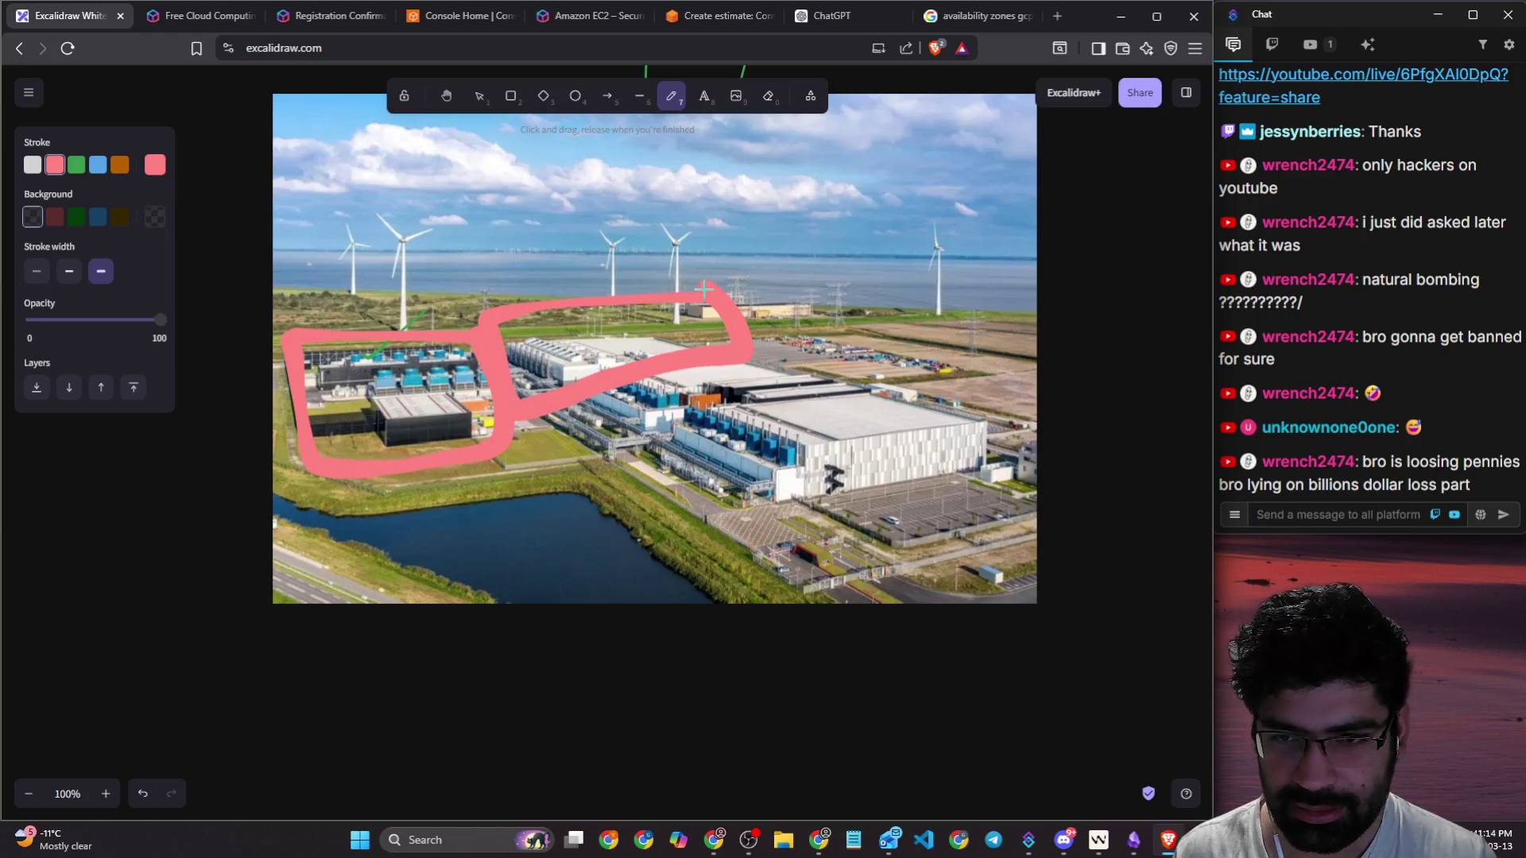
mouse_move(885, 362)
left_mouse_down()
mouse_move(628, 437)
mouse_move(1041, 477)
mouse_move(890, 352)
mouse_move(779, 355)
left_mouse_up()
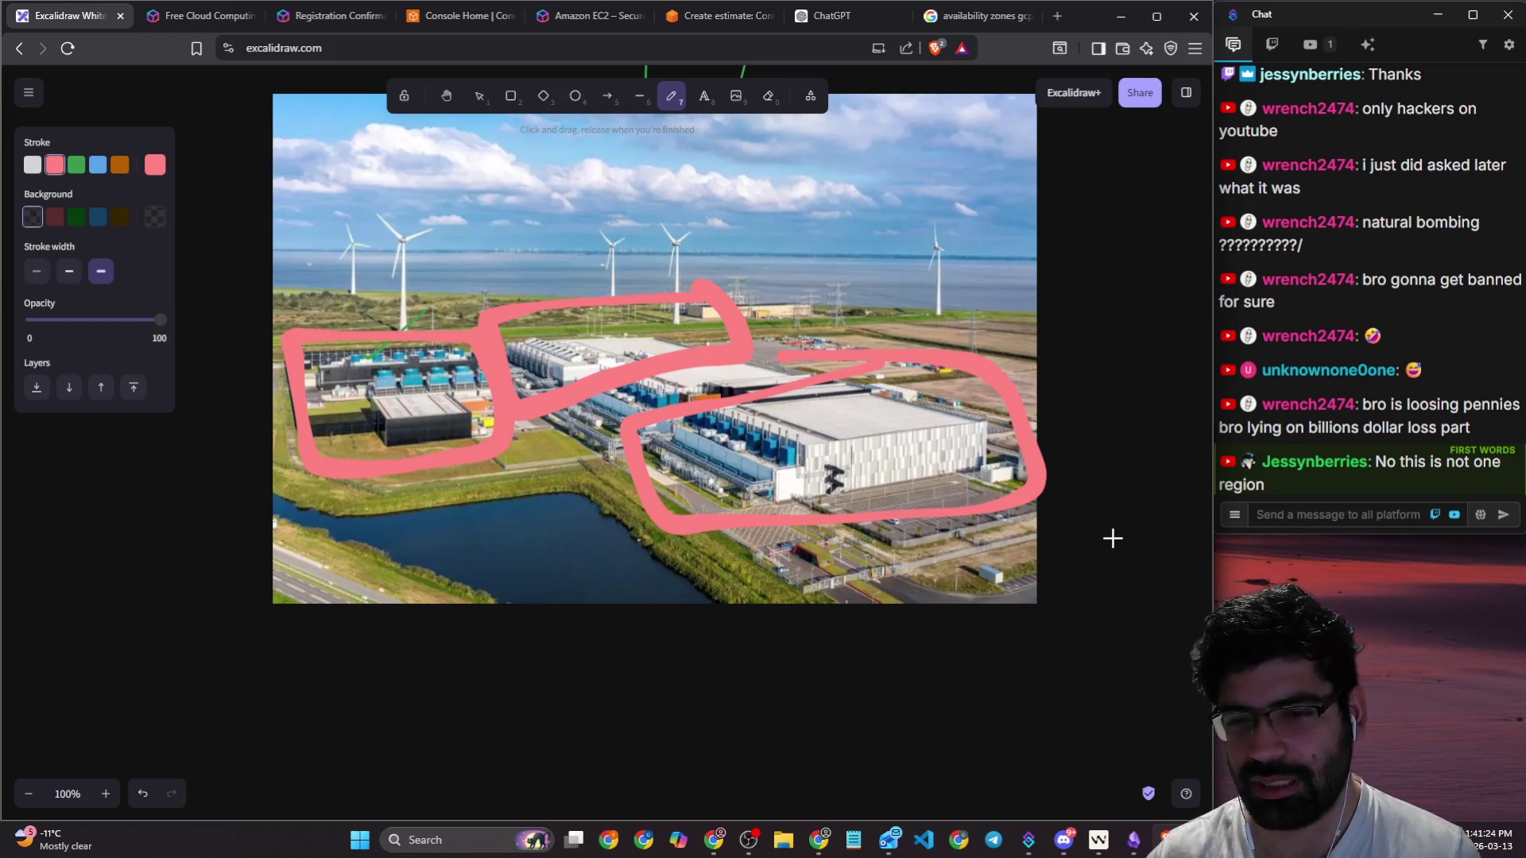
left_click(961, 21)
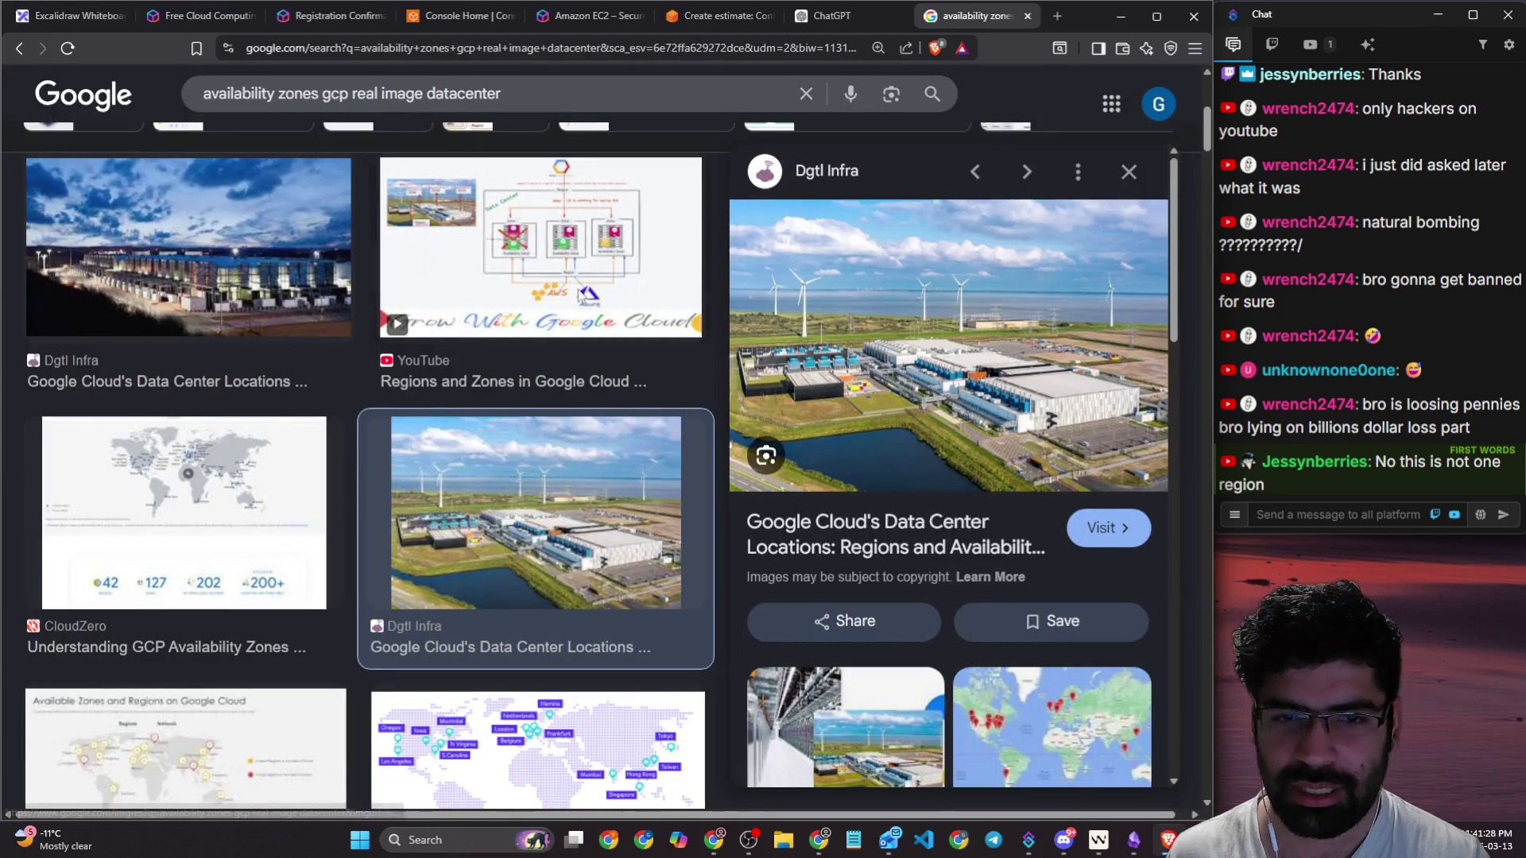
Step: Open the Grow With Google Cloud regions-and-zones diagram full-size in a new tab
left_click(580, 294)
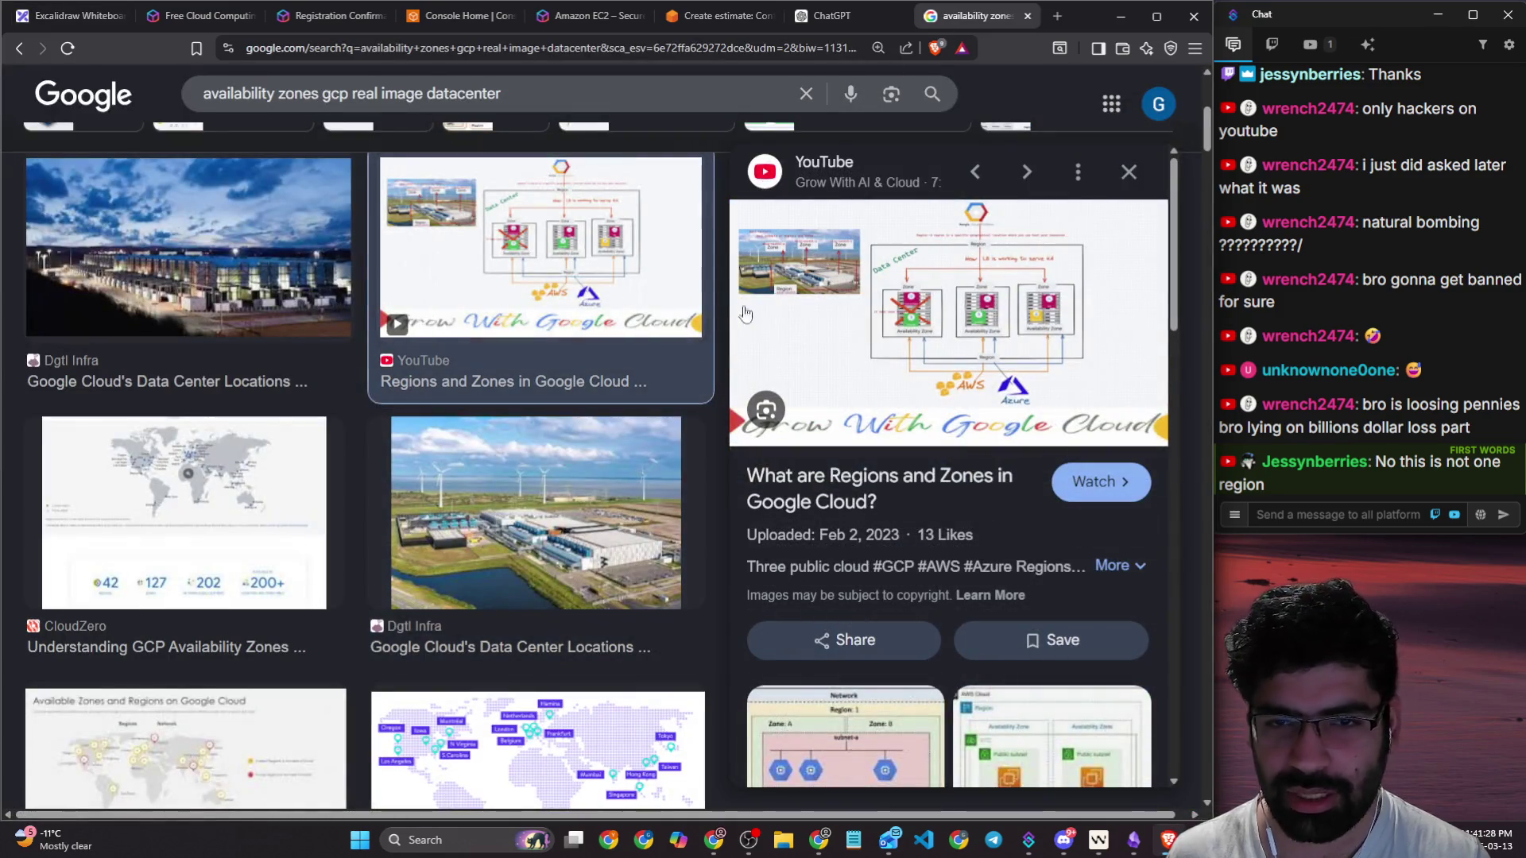
right_click(922, 307)
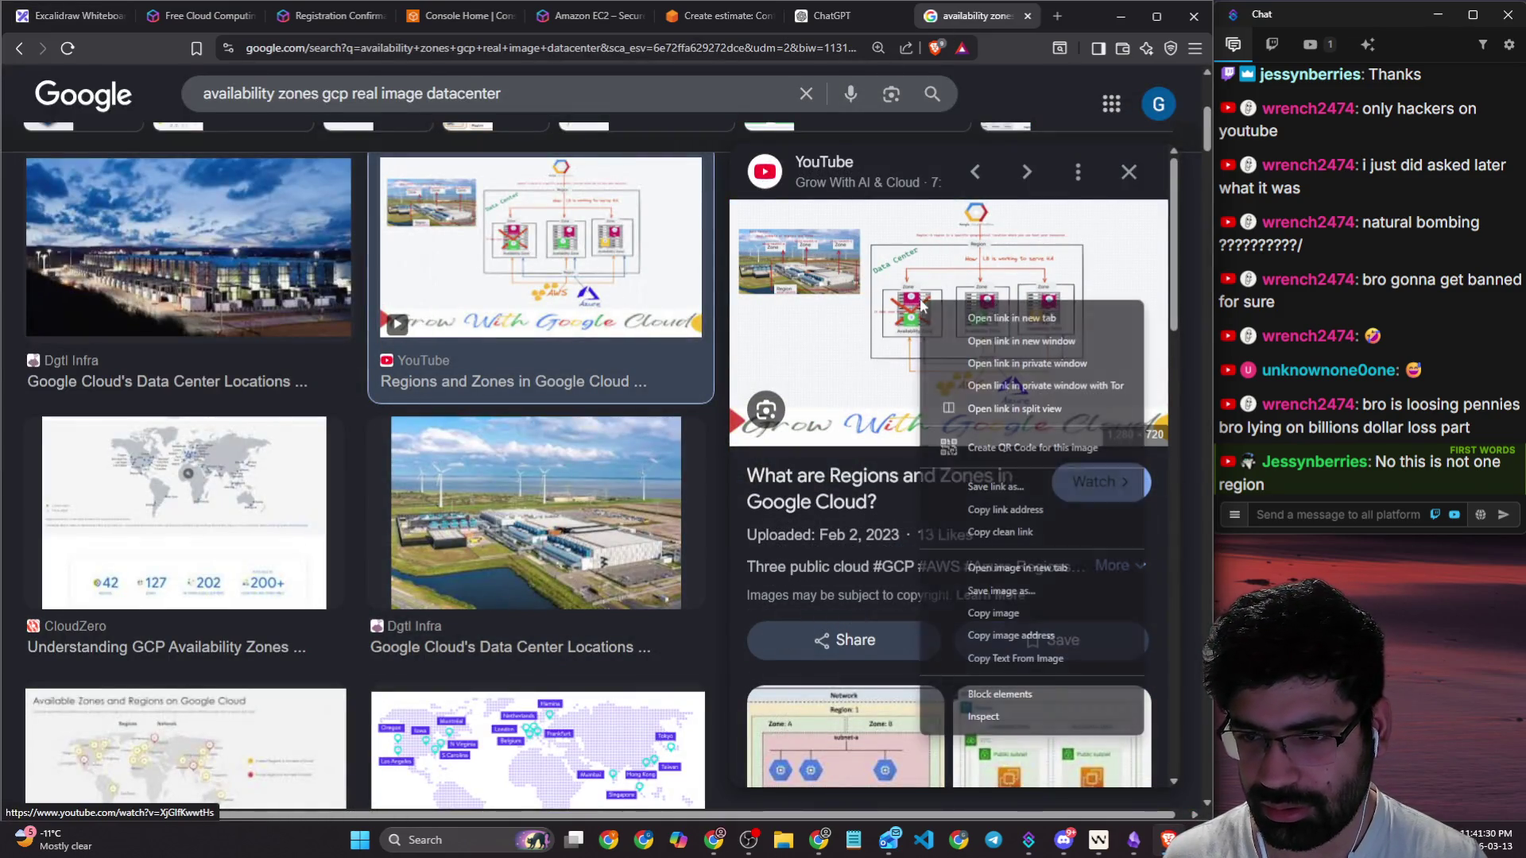
left_click(1008, 568)
left_click(981, 17)
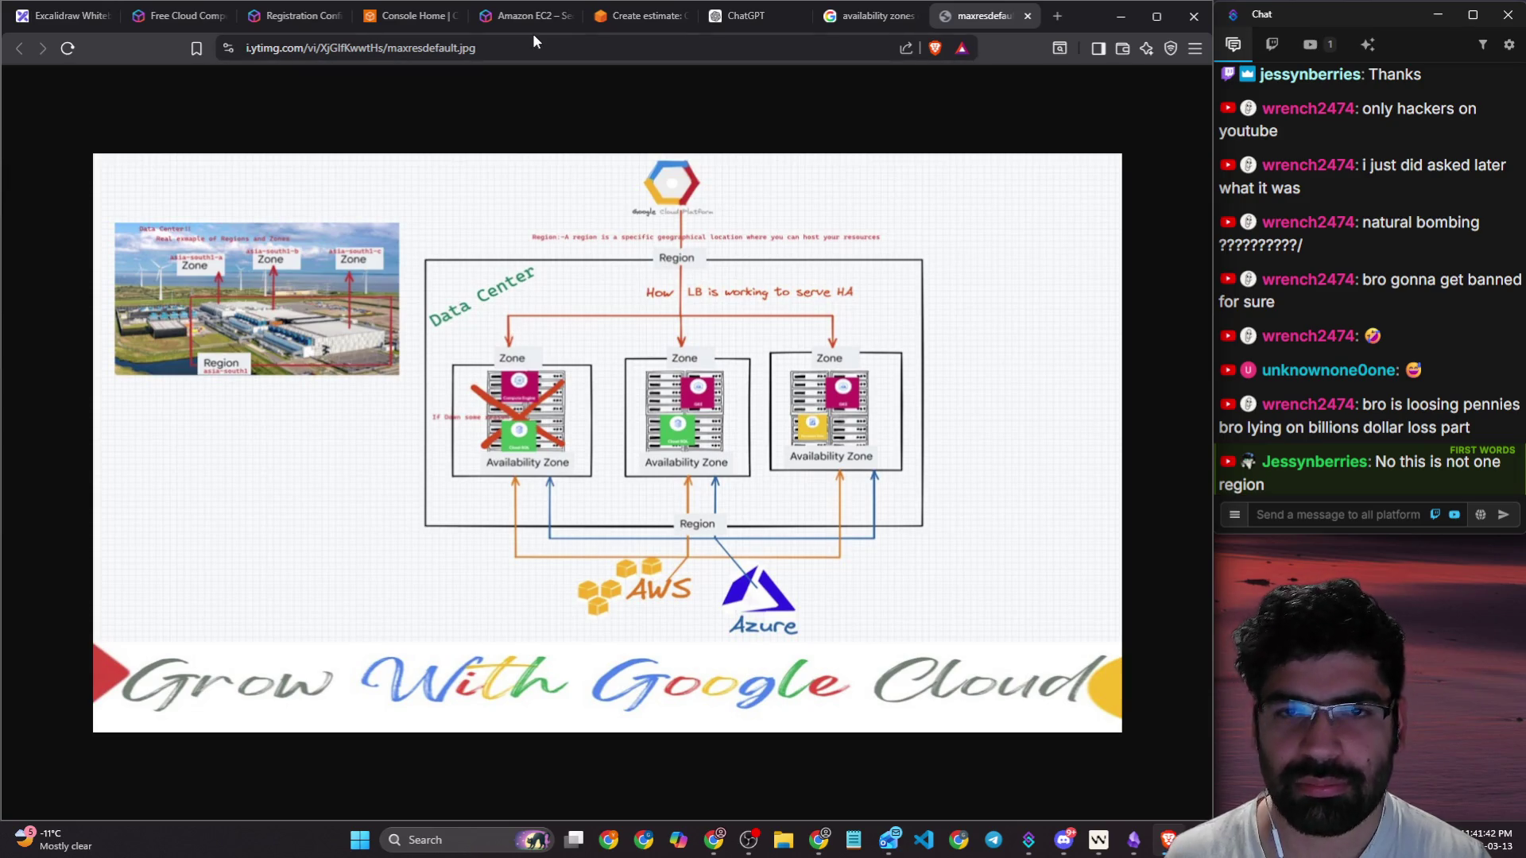
left_click(493, 47)
Step: Search YouTube for 'gcp regions and zones' and browse the results
type("youtube")
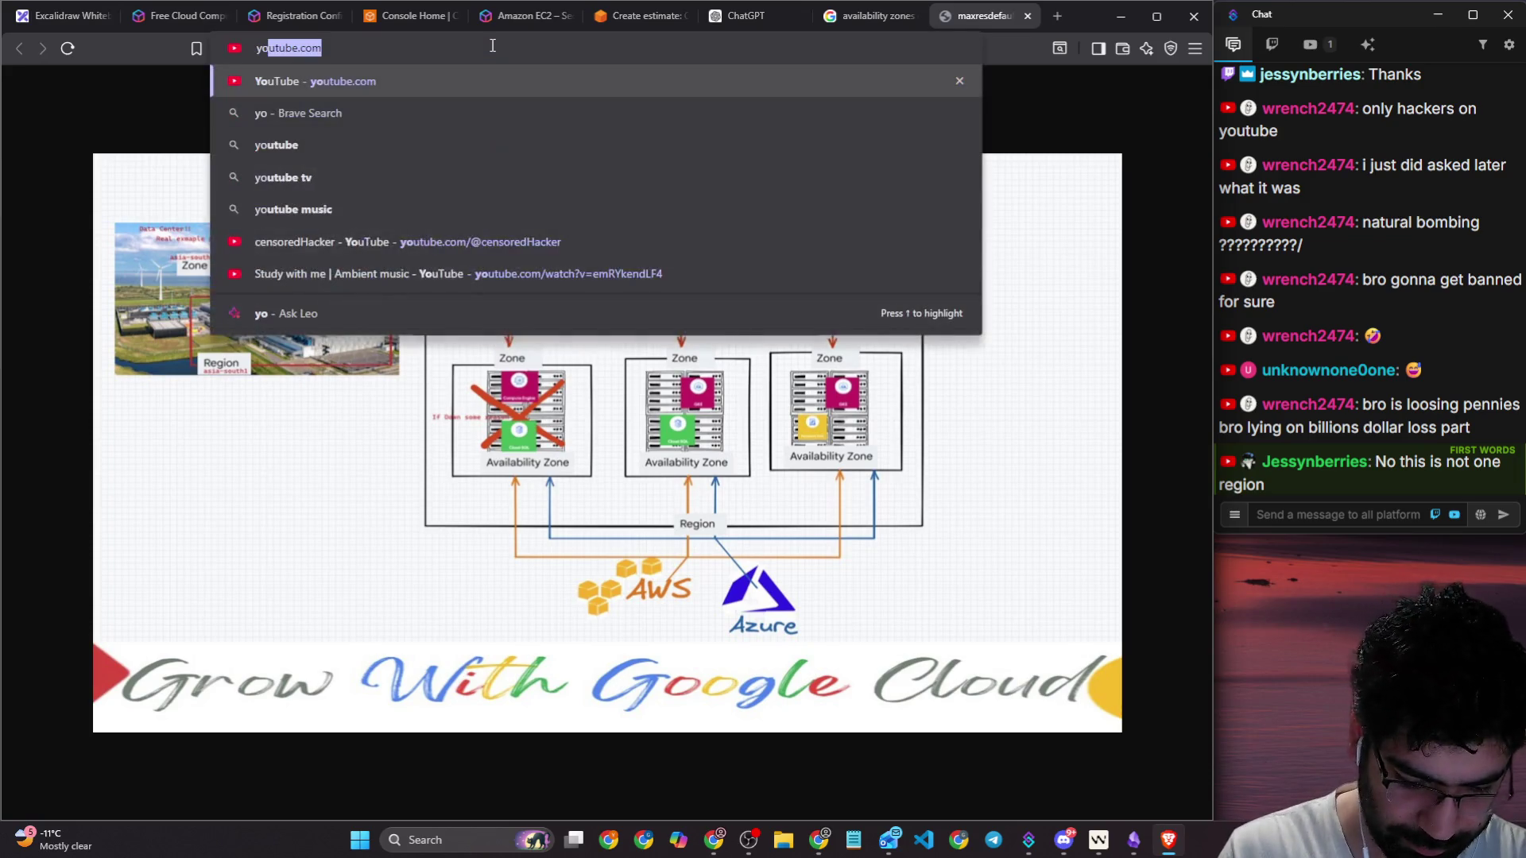
key("Return")
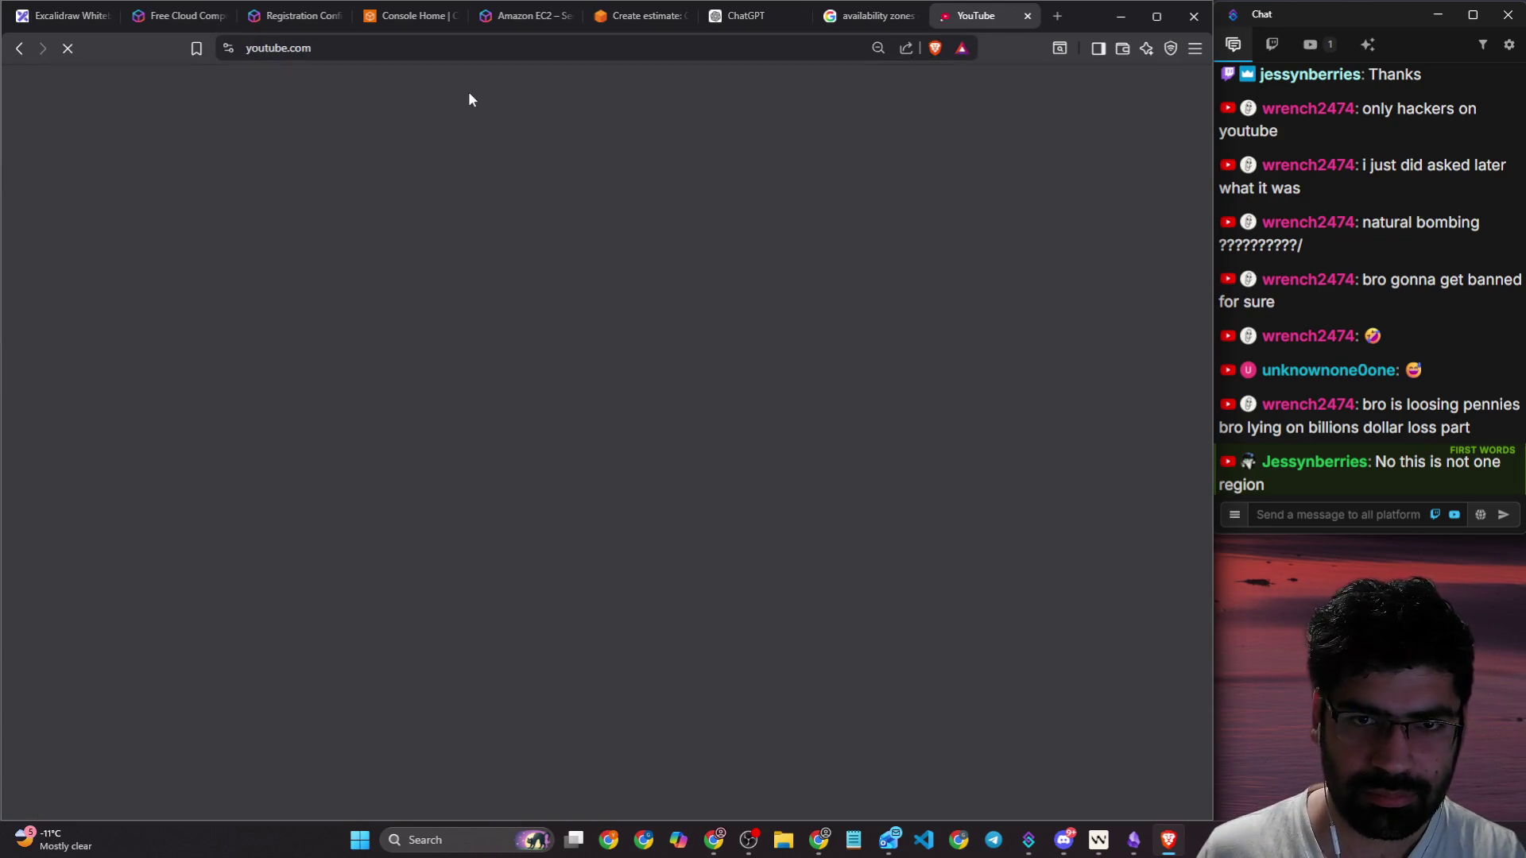
type("gcp")
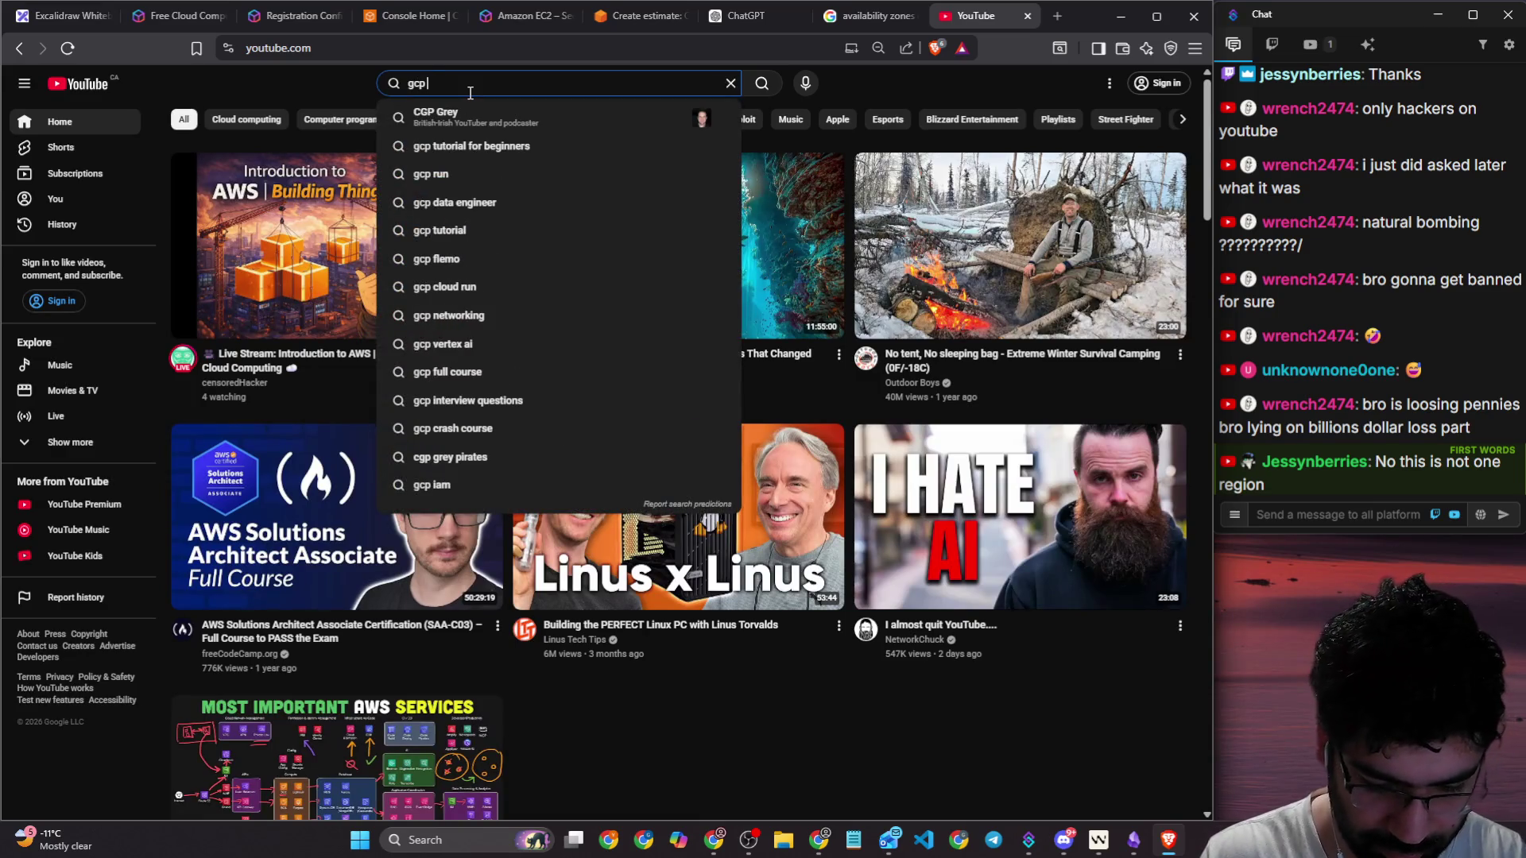
type(" regions")
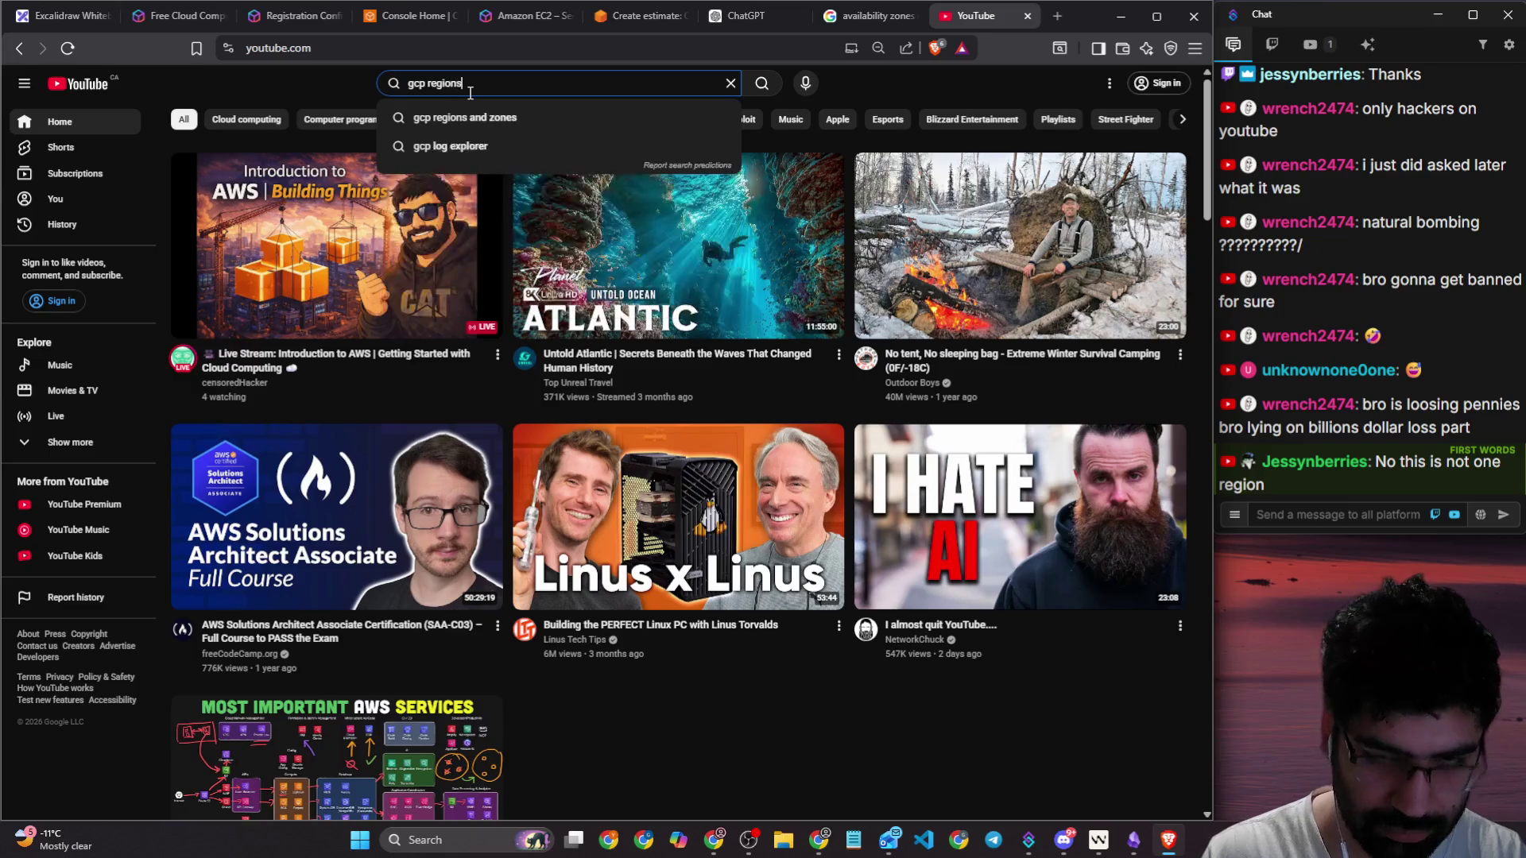
type(" and zones")
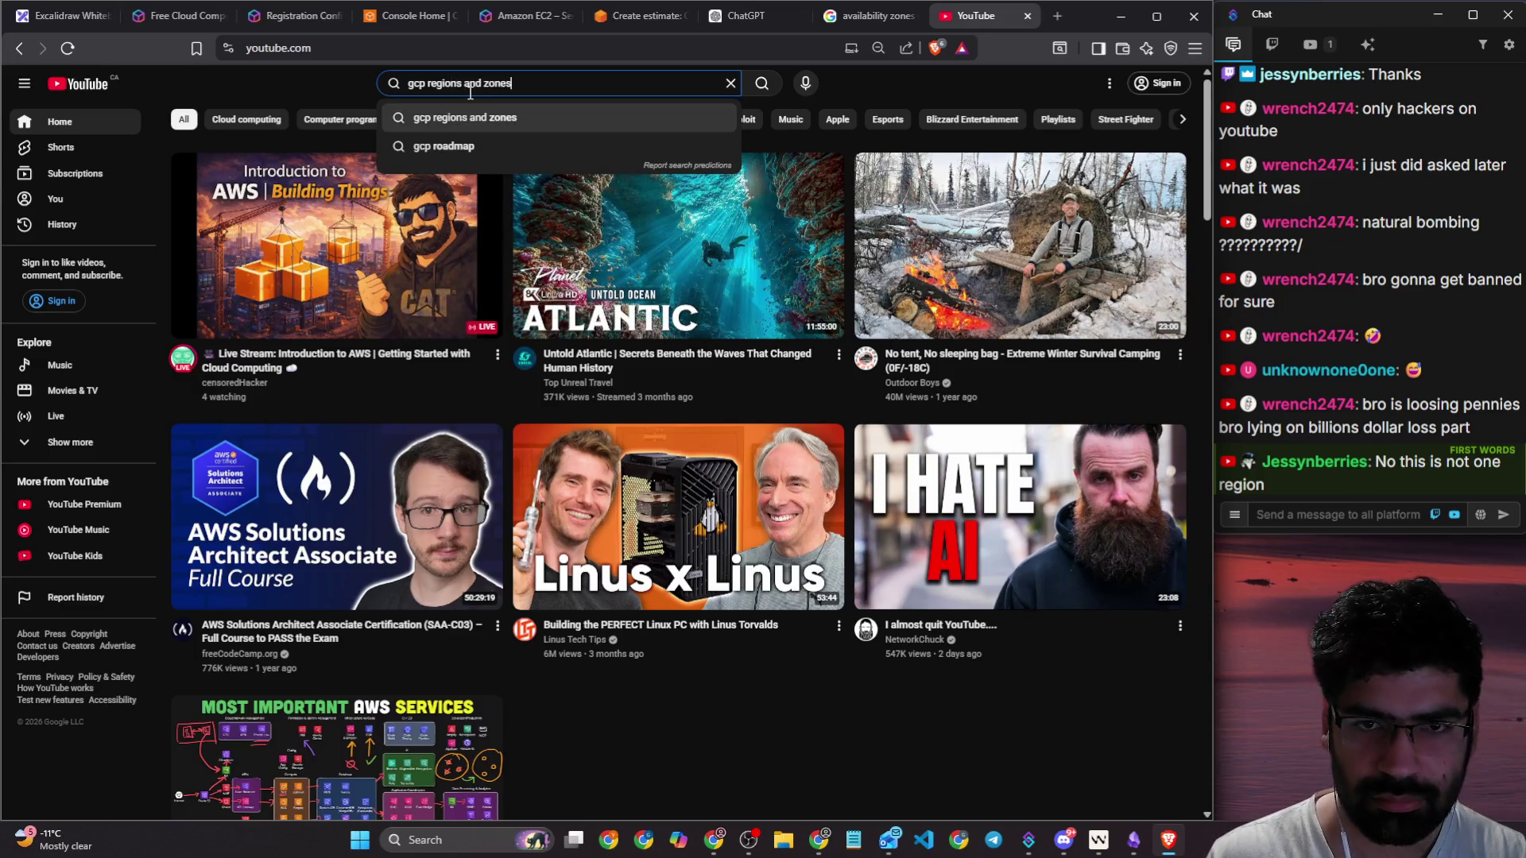
key("Return")
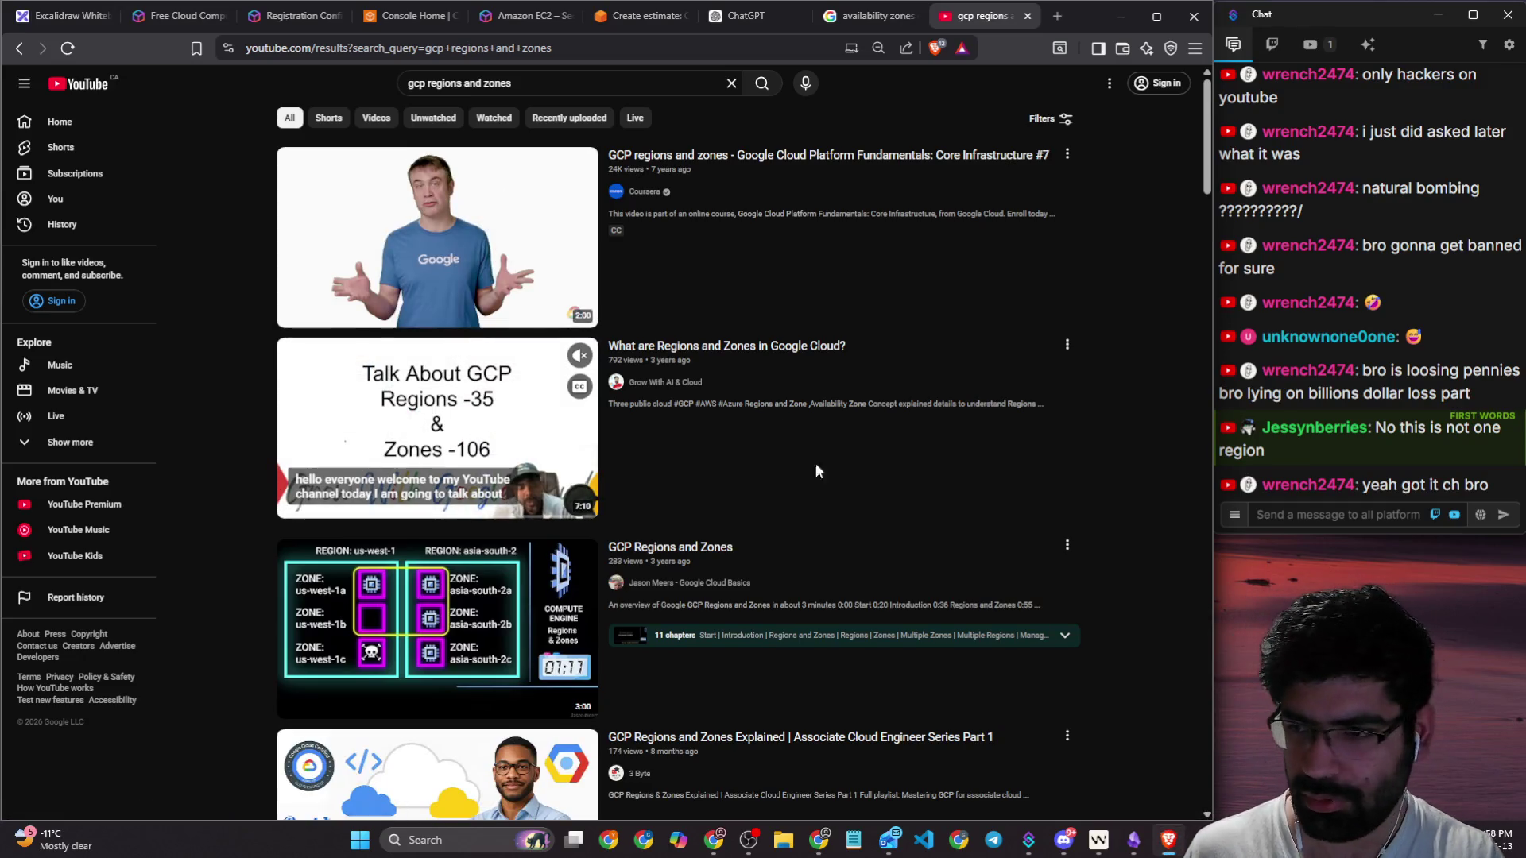
scroll(835, 465, "down", 4)
scroll(743, 457, "down", 1)
scroll(742, 454, "down", 13)
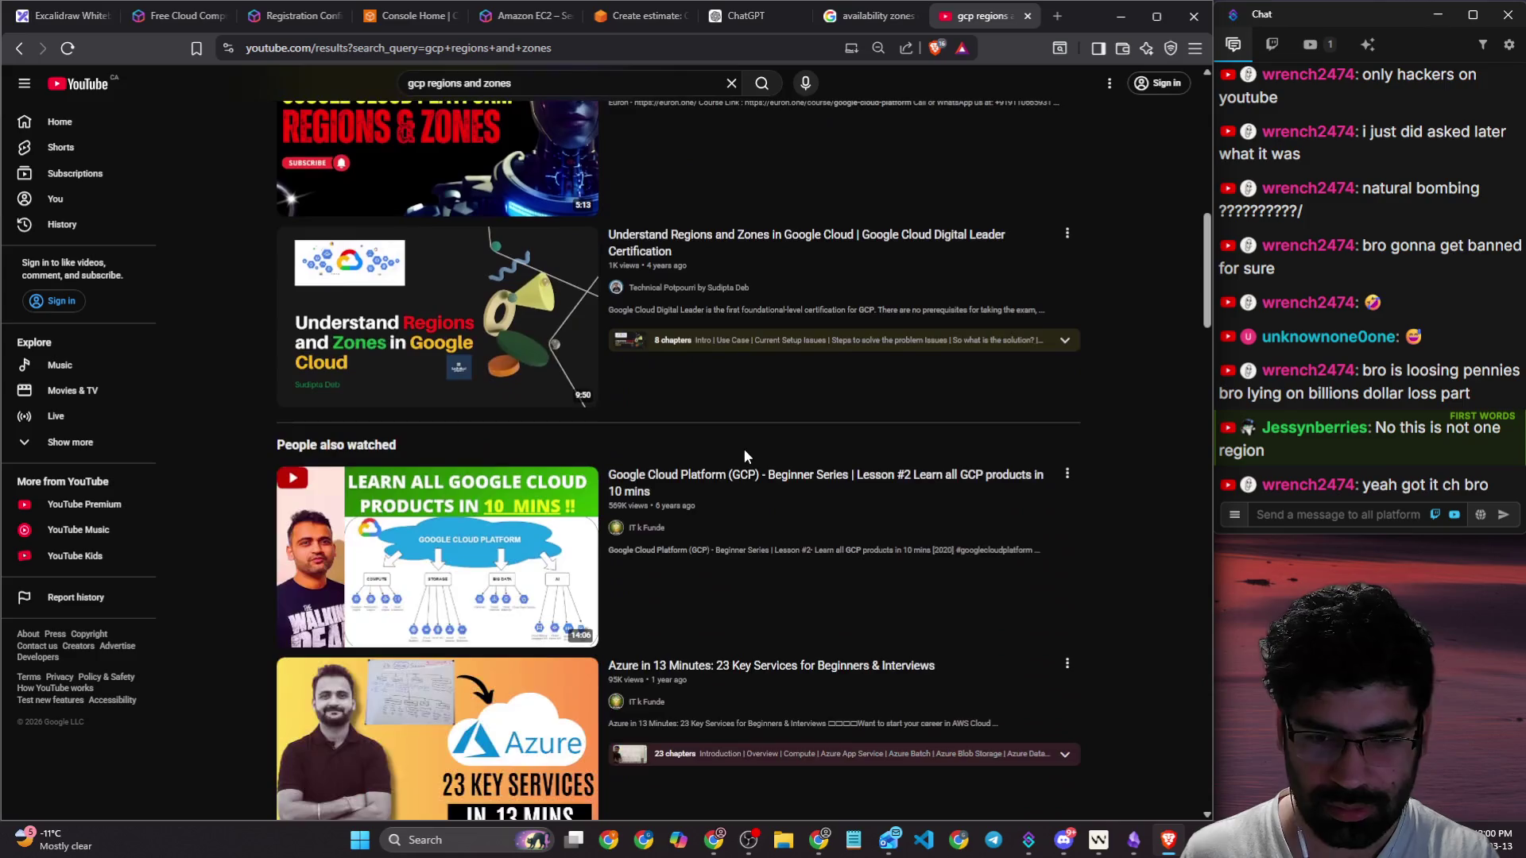
scroll(745, 456, "down", 10)
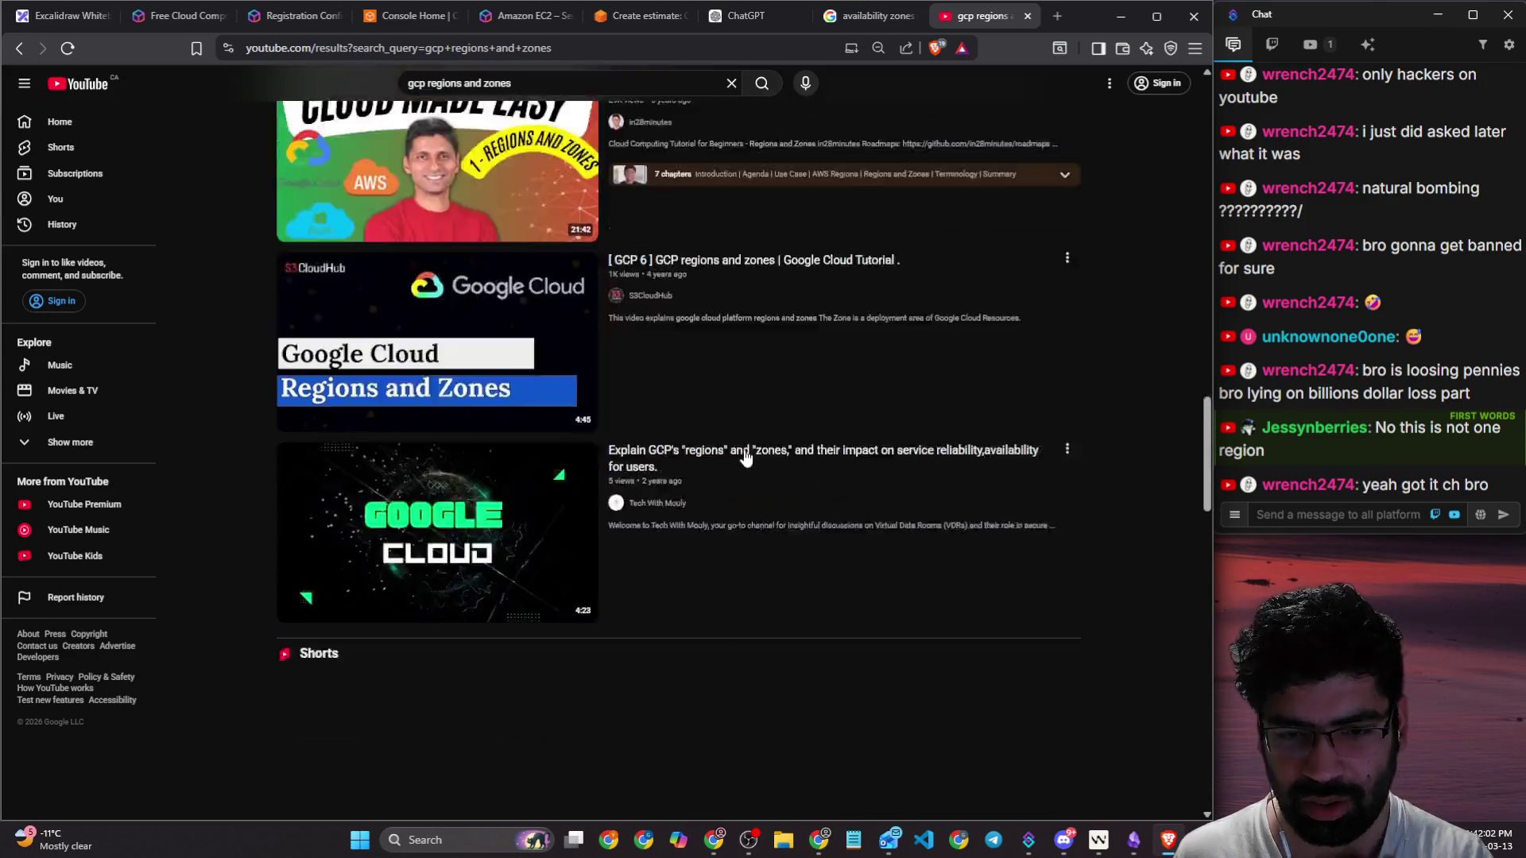
scroll(706, 438, "up", 20)
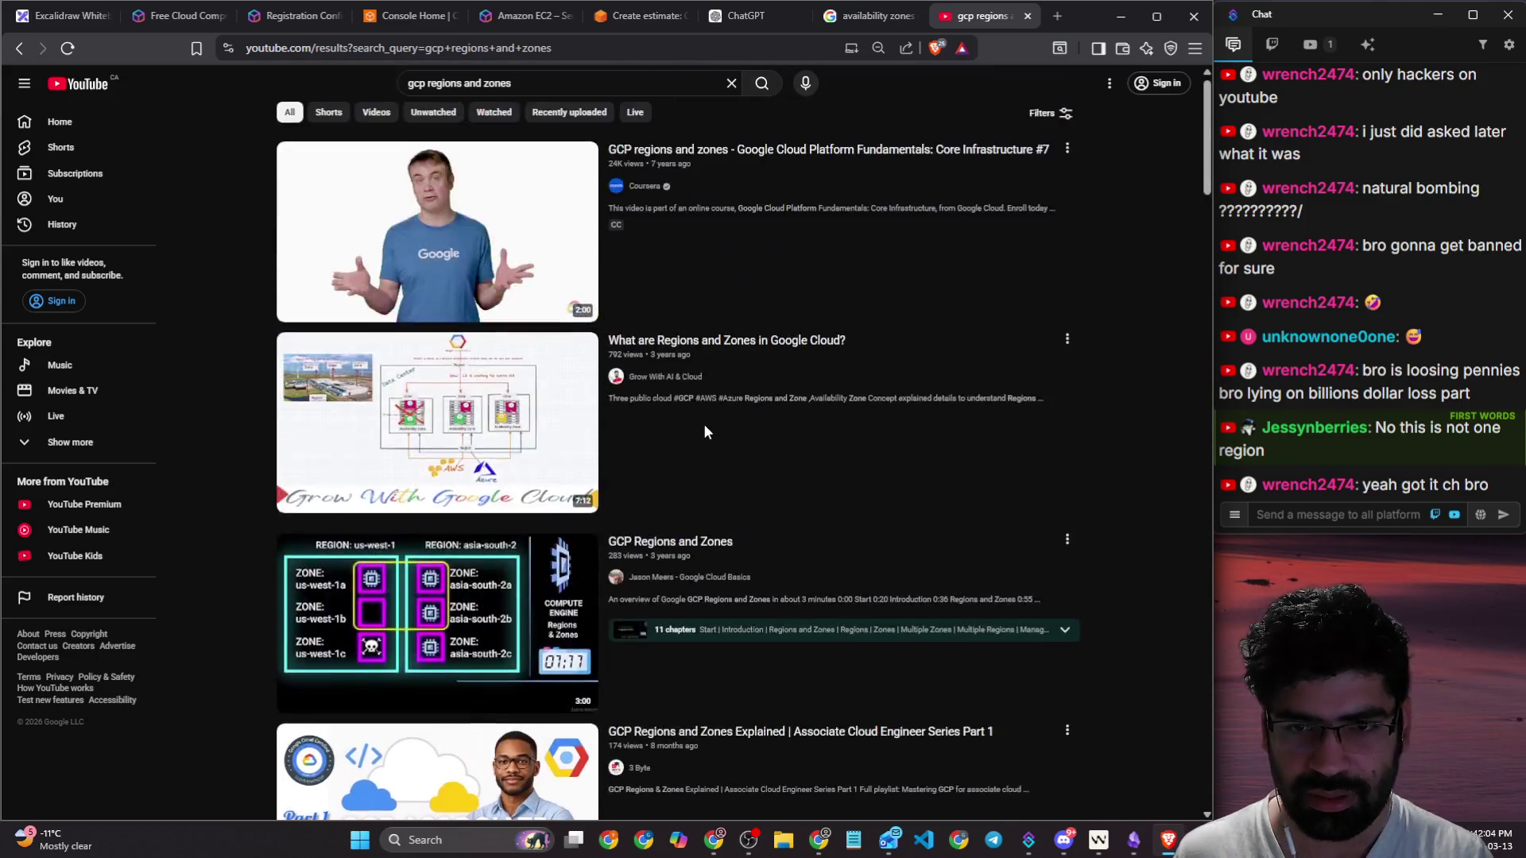
scroll(688, 397, "down", 6)
scroll(688, 397, "down", 8)
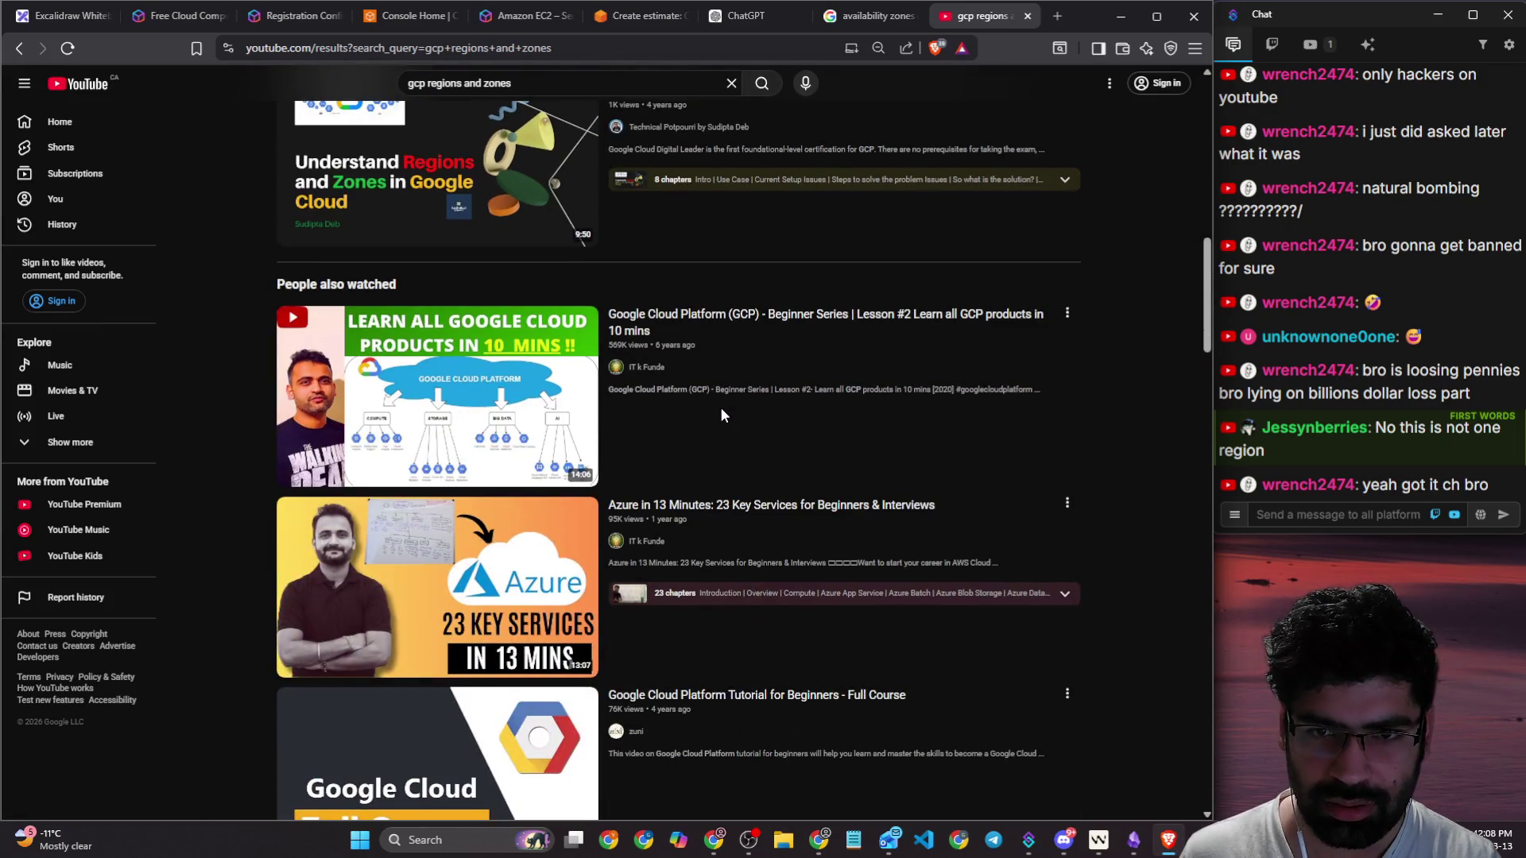
Step: Refine the YouTube search to 'gcp regions and zones by google' and browse the results
left_click(599, 85)
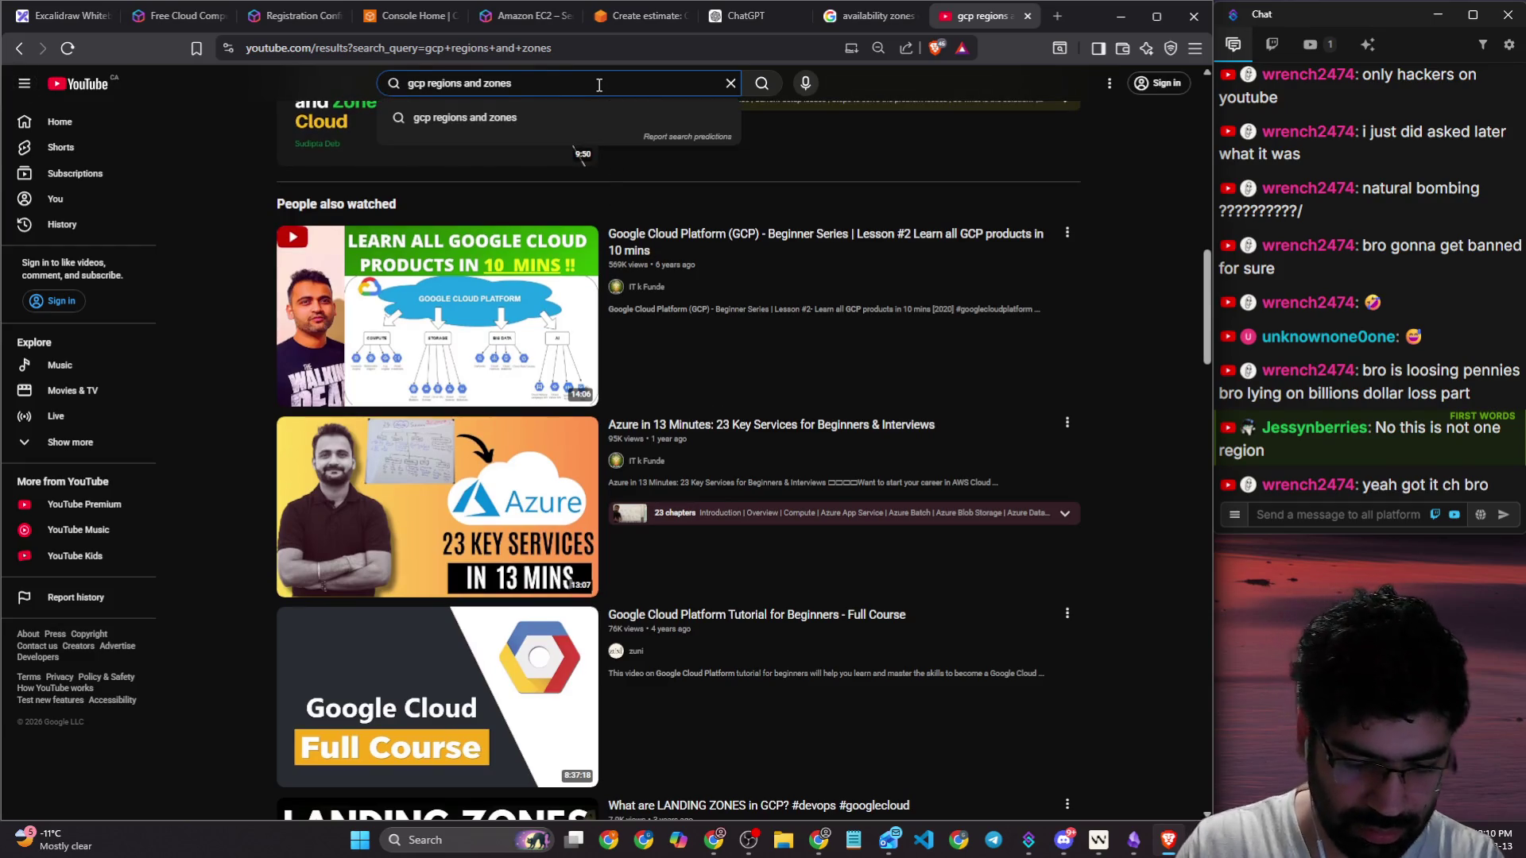
type("by google")
key("Return")
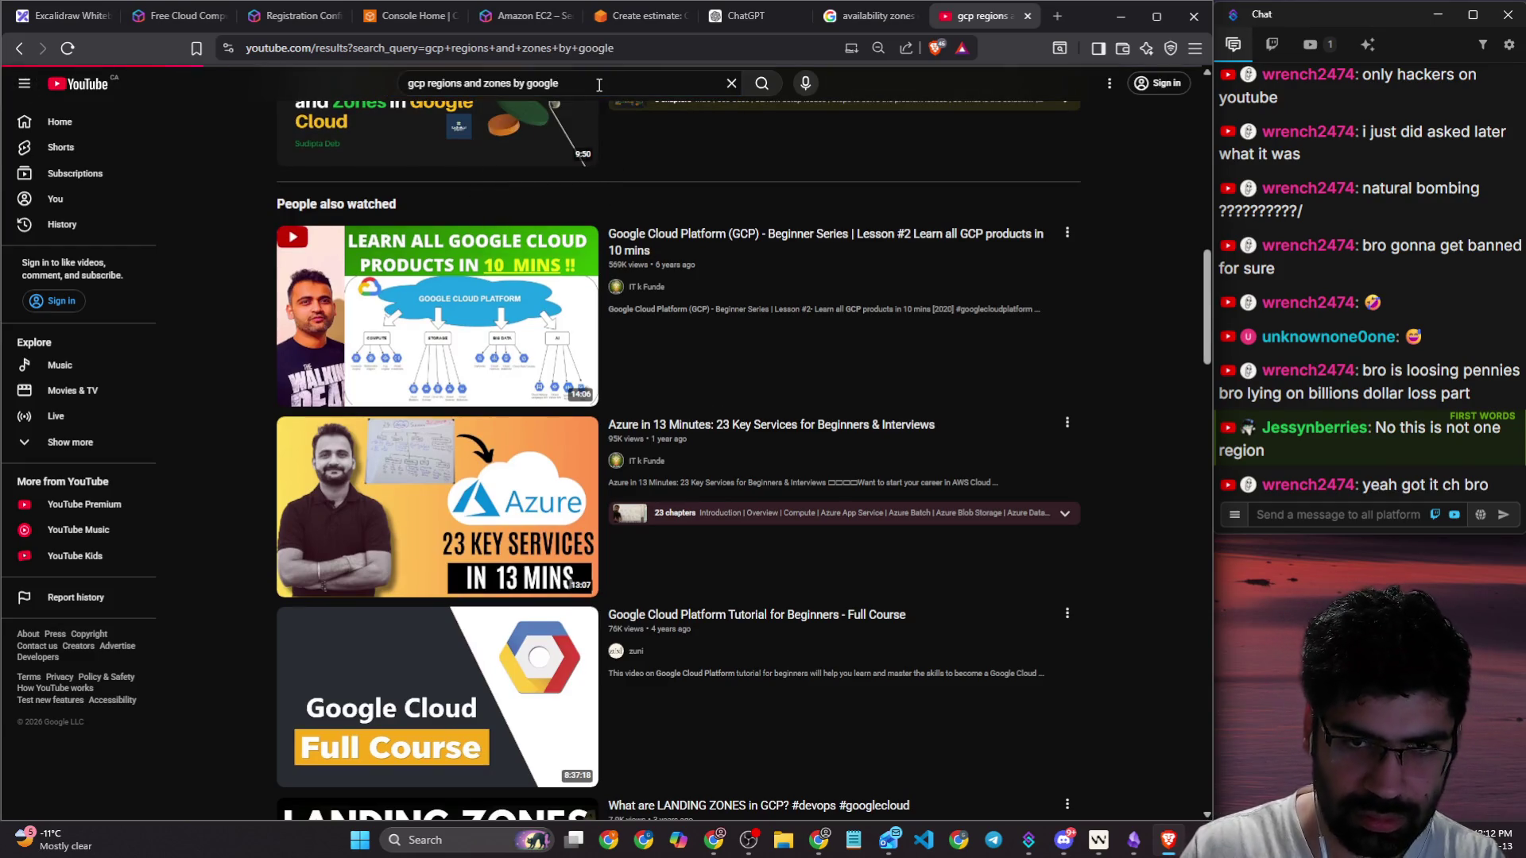
scroll(834, 346, "down", 5)
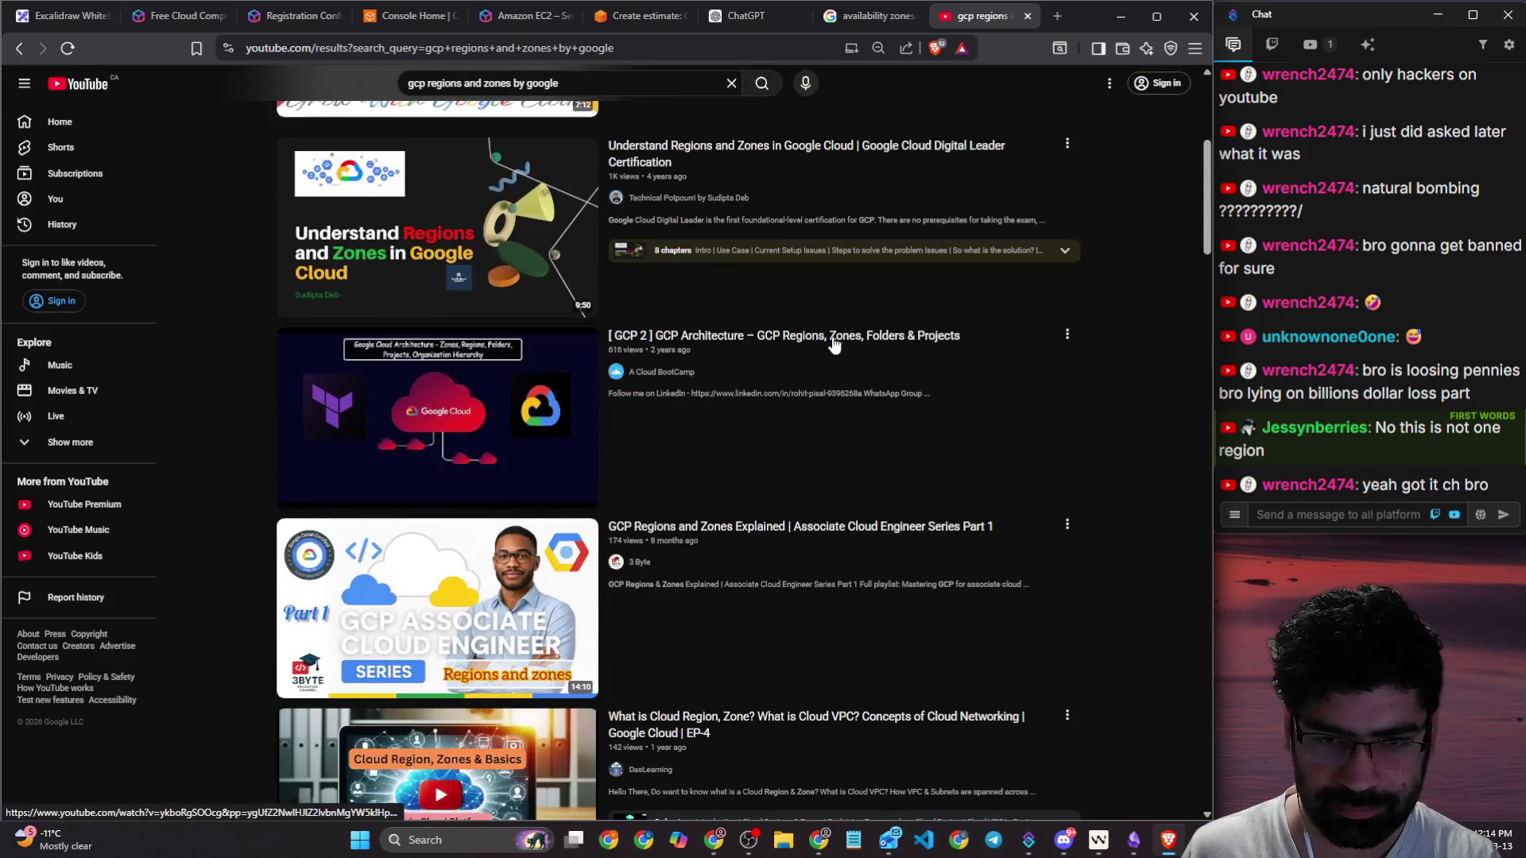
scroll(832, 347, "down", 20)
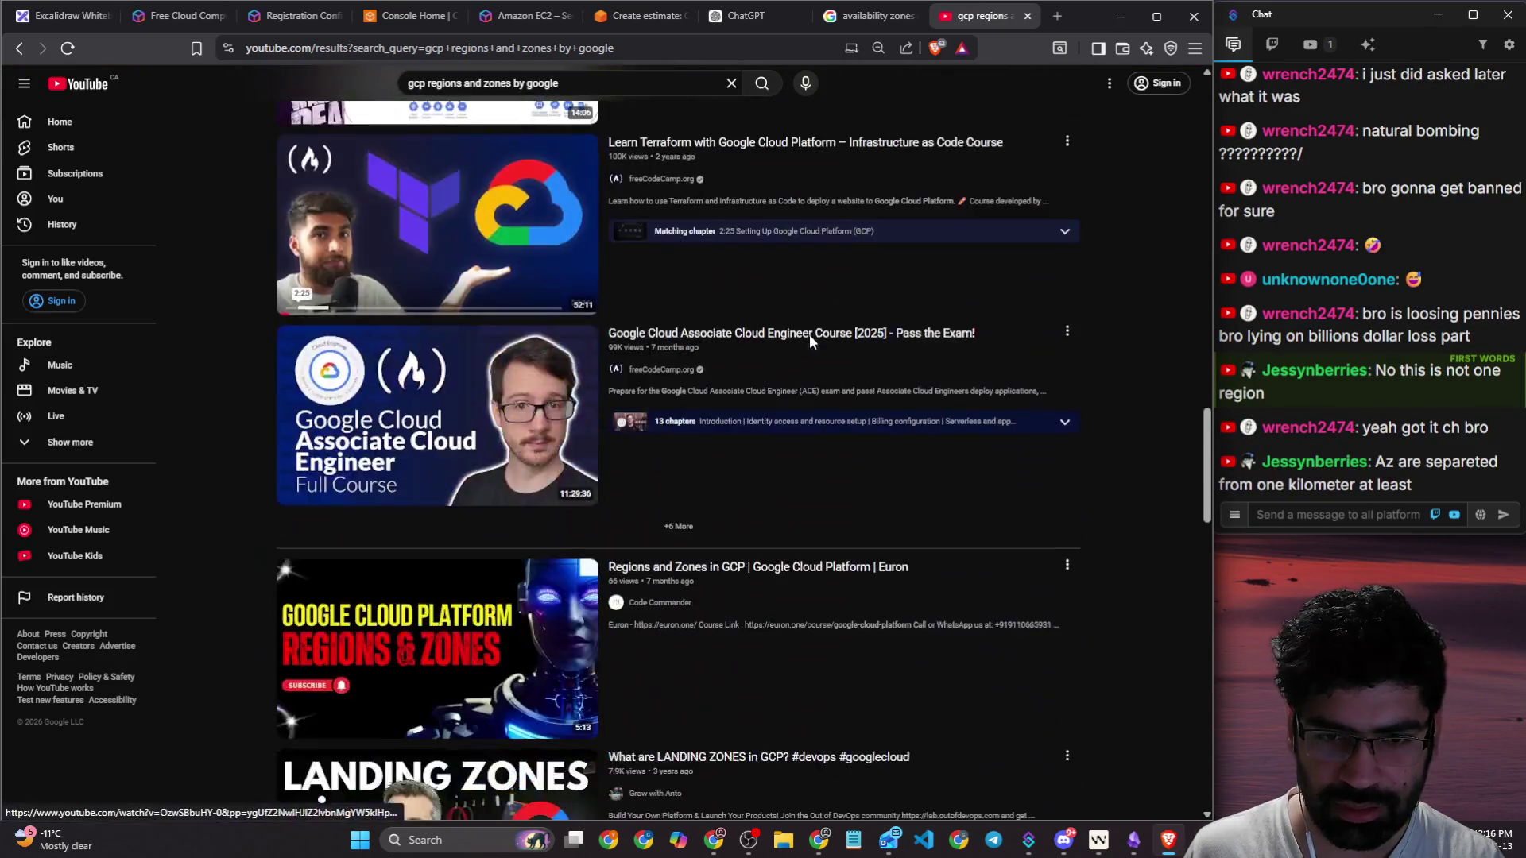
scroll(829, 352, "down", 10)
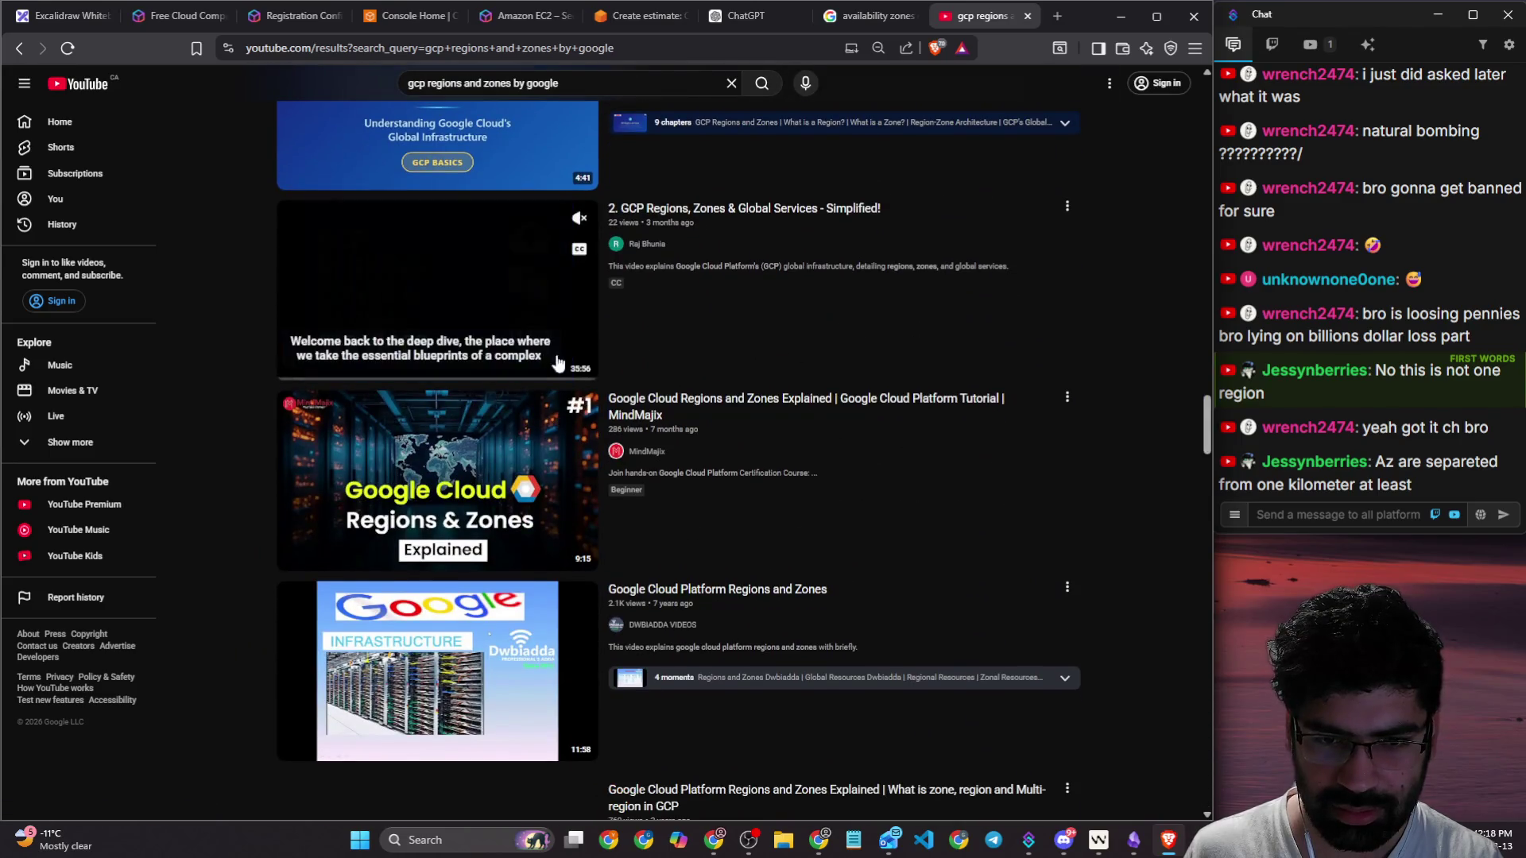
scroll(567, 479, "down", 15)
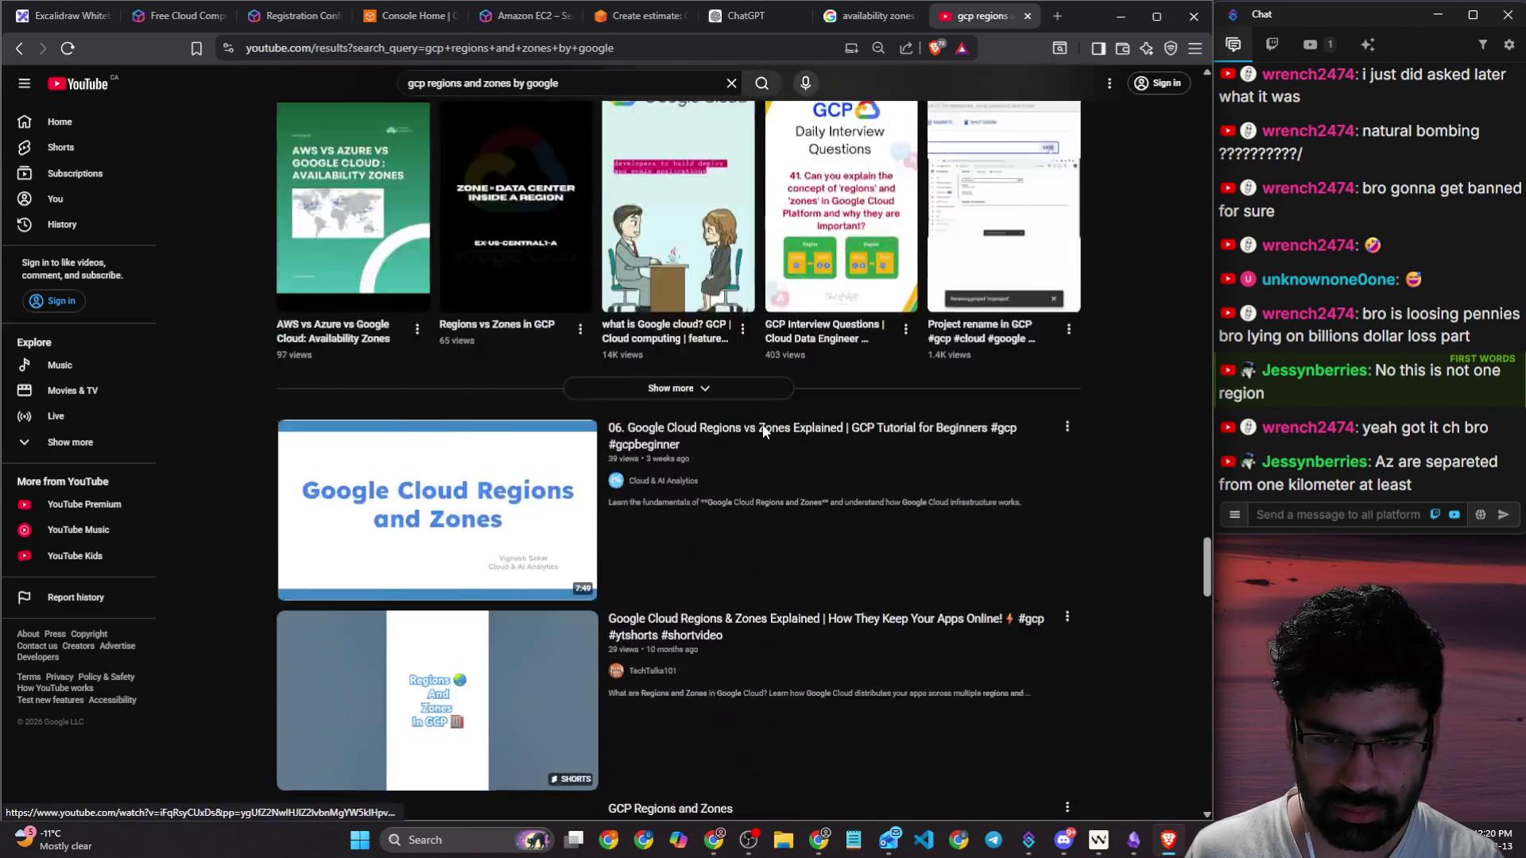
mouse_move(1025, 188)
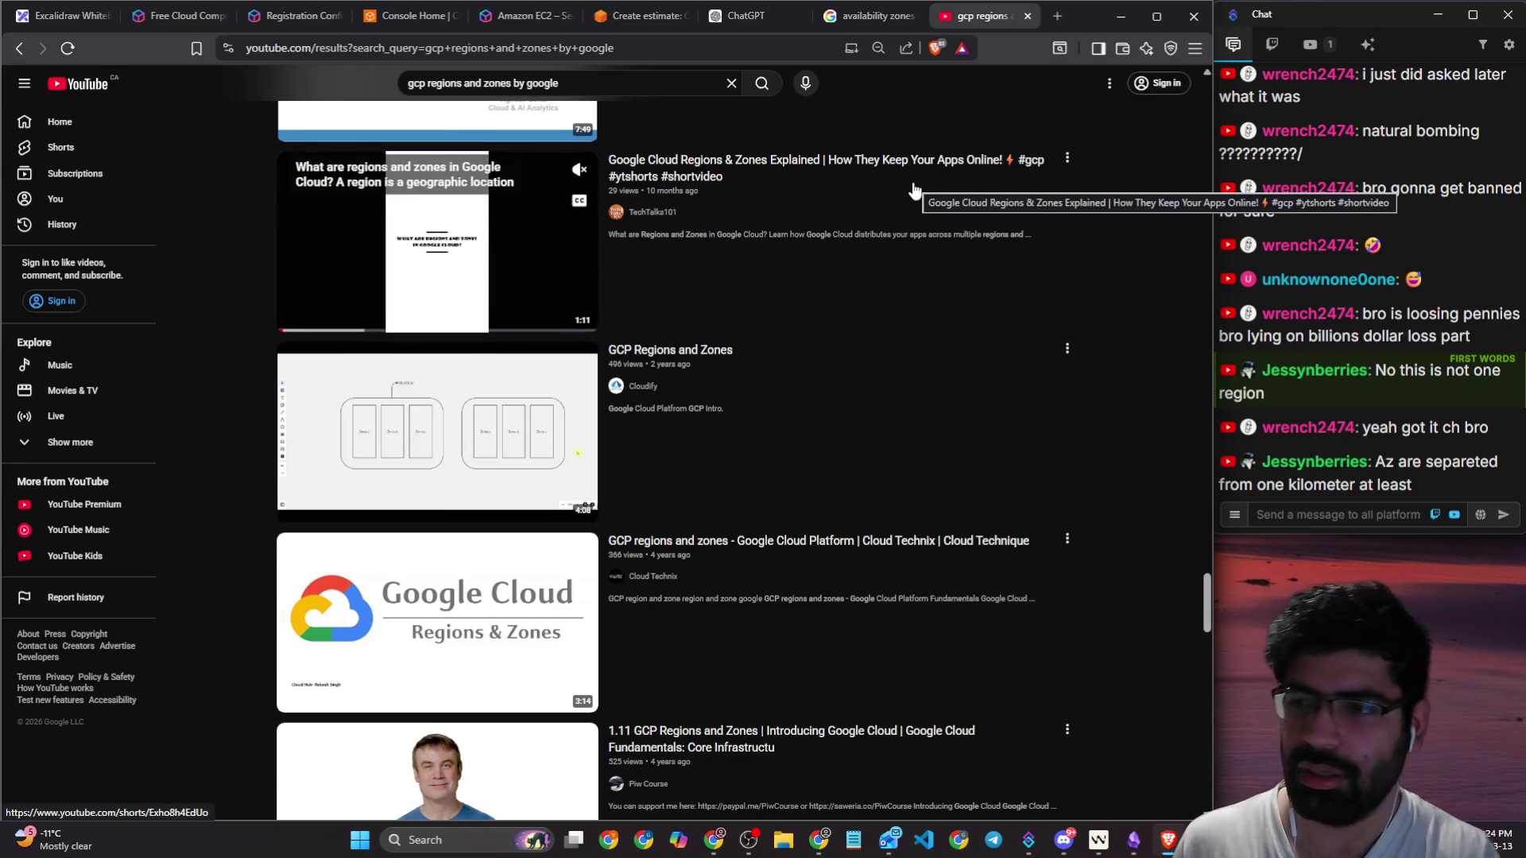
Step: Close the YouTube tab and copy the regions-and-zones diagram from Google Images
left_click(1027, 17)
left_click(535, 512)
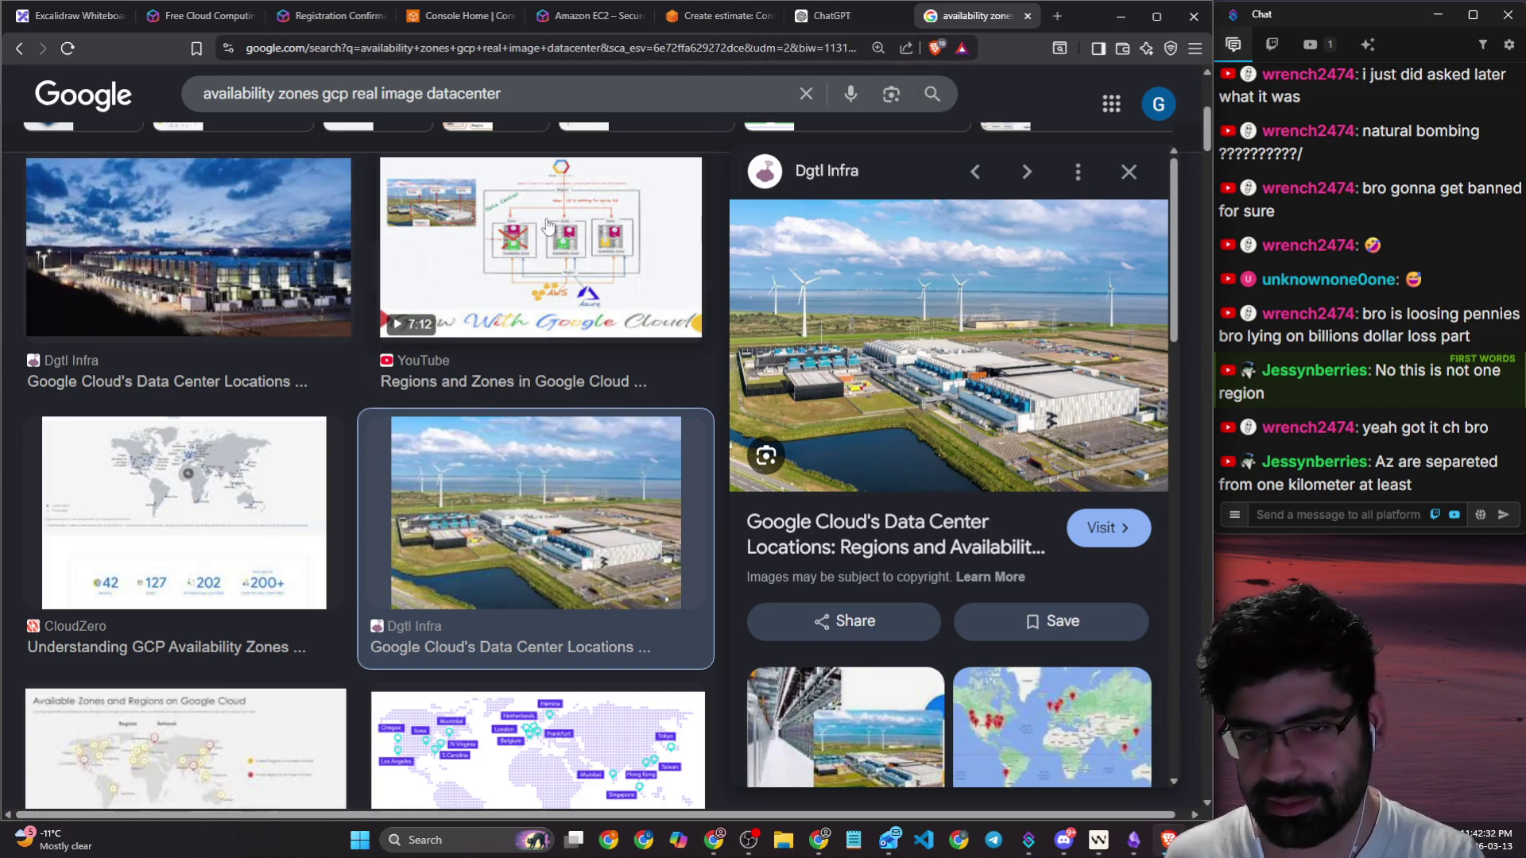
left_click(540, 254)
right_click(1061, 389)
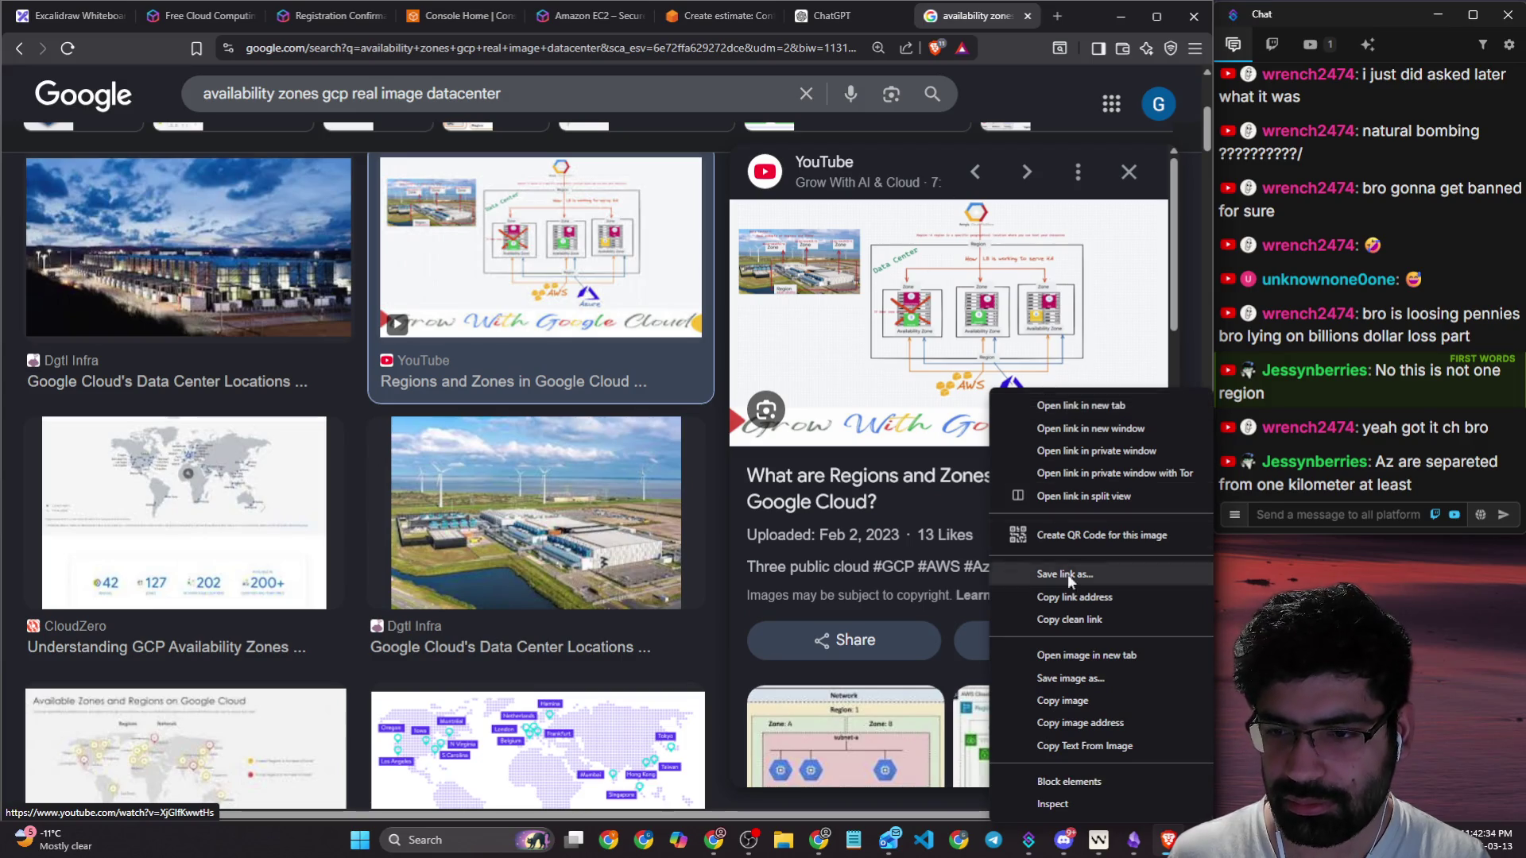
left_click(1079, 699)
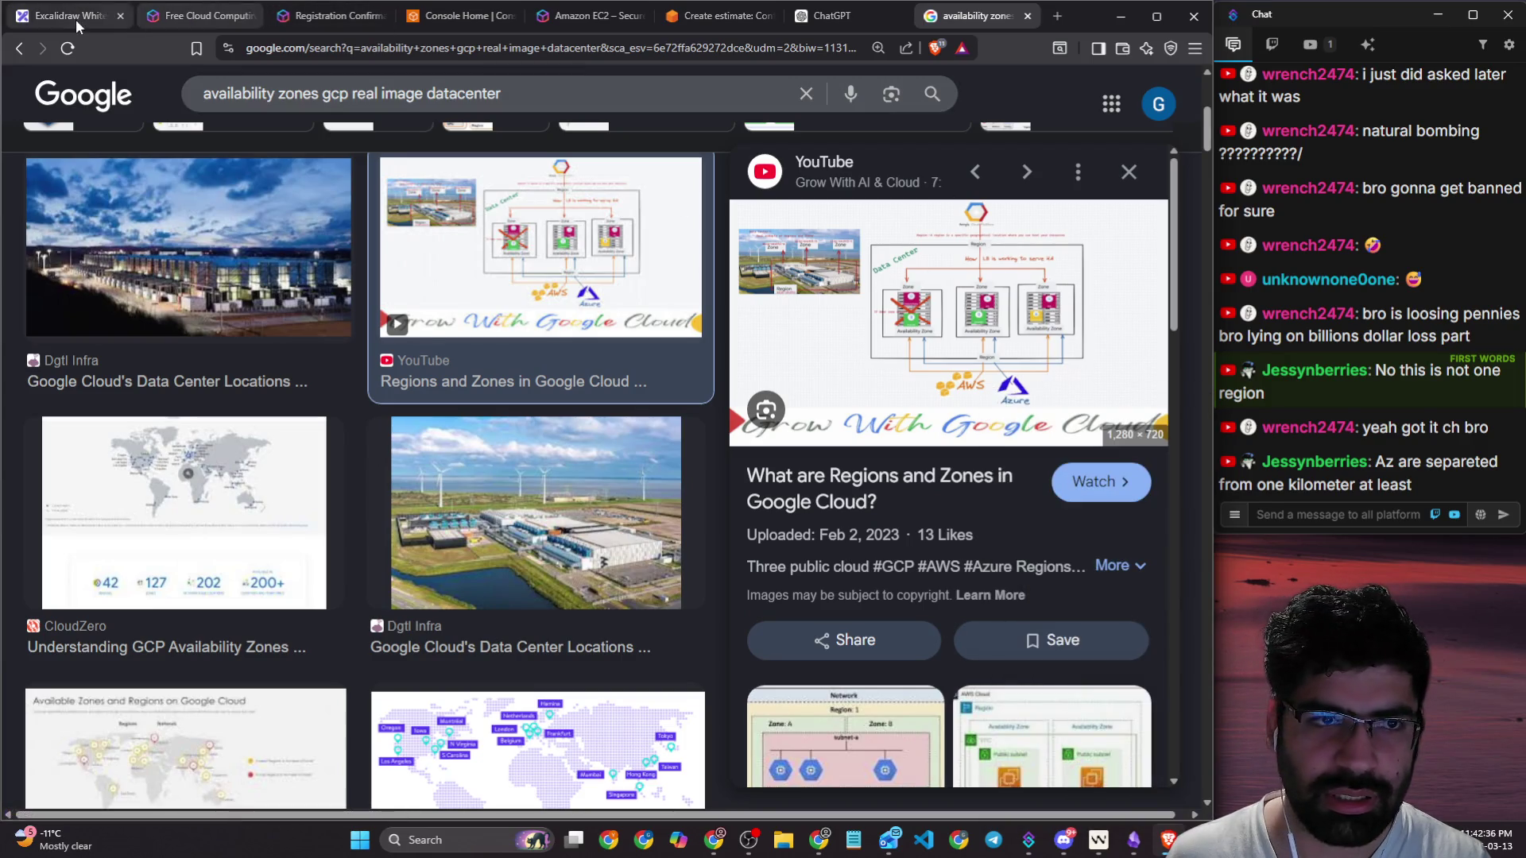
Step: Paste the diagram into Excalidraw and move it down and to the right
left_click(79, 15)
scroll(402, 391, "down", 3)
key("ctrl+v")
left_click_drag(469, 437, 629, 530)
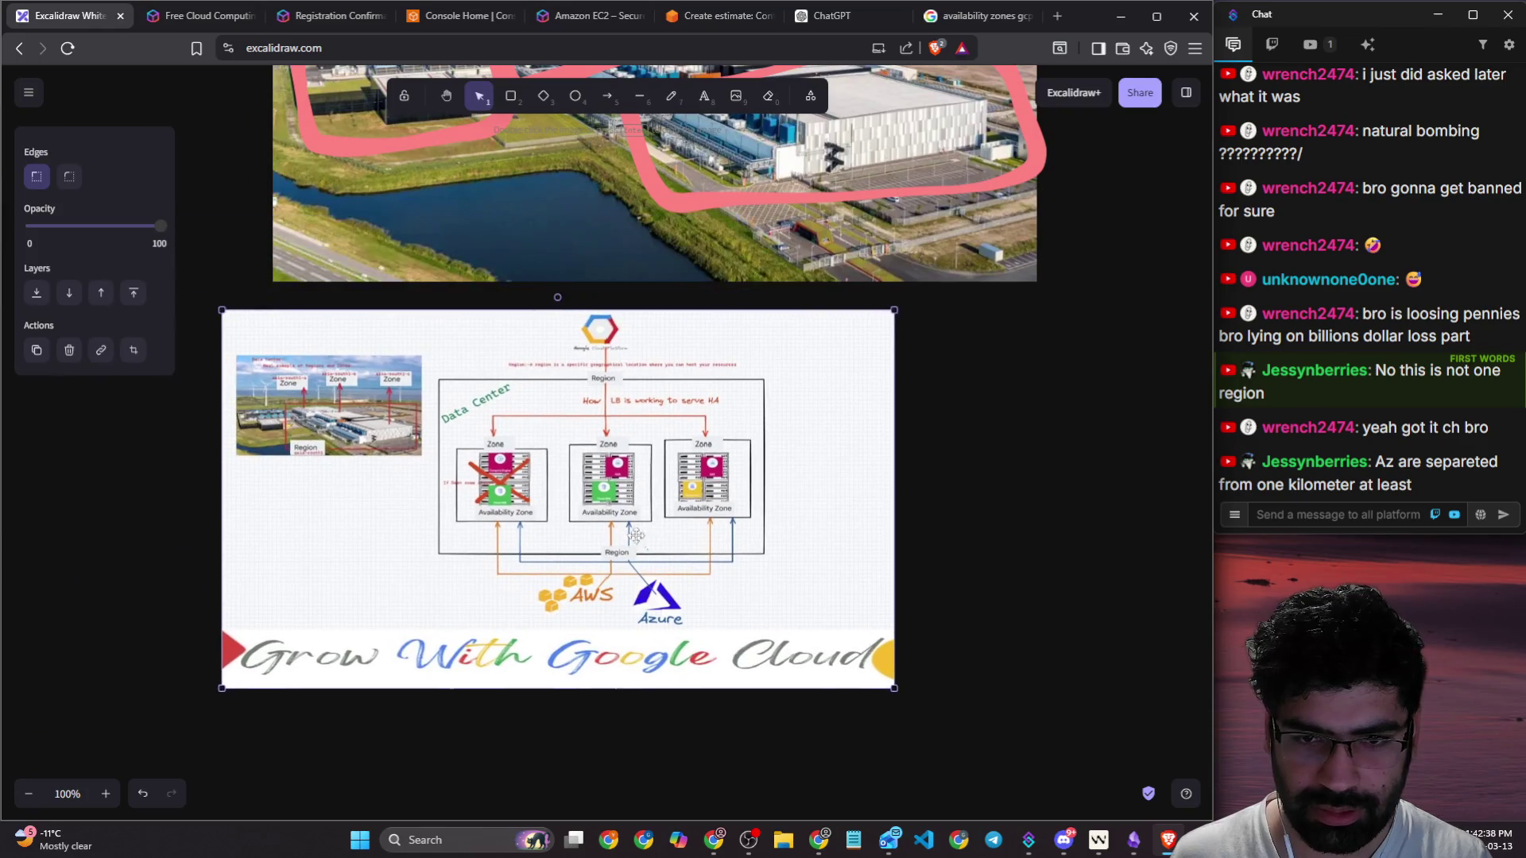
Step: Enlarge the pasted Google Cloud regions-and-zones diagram and position it beneath the datacenter photo
mouse_move(892, 692)
left_mouse_down()
mouse_move(958, 736)
mouse_move(856, 690)
mouse_move(1165, 854)
left_mouse_up()
left_click_drag(604, 474, 694, 623)
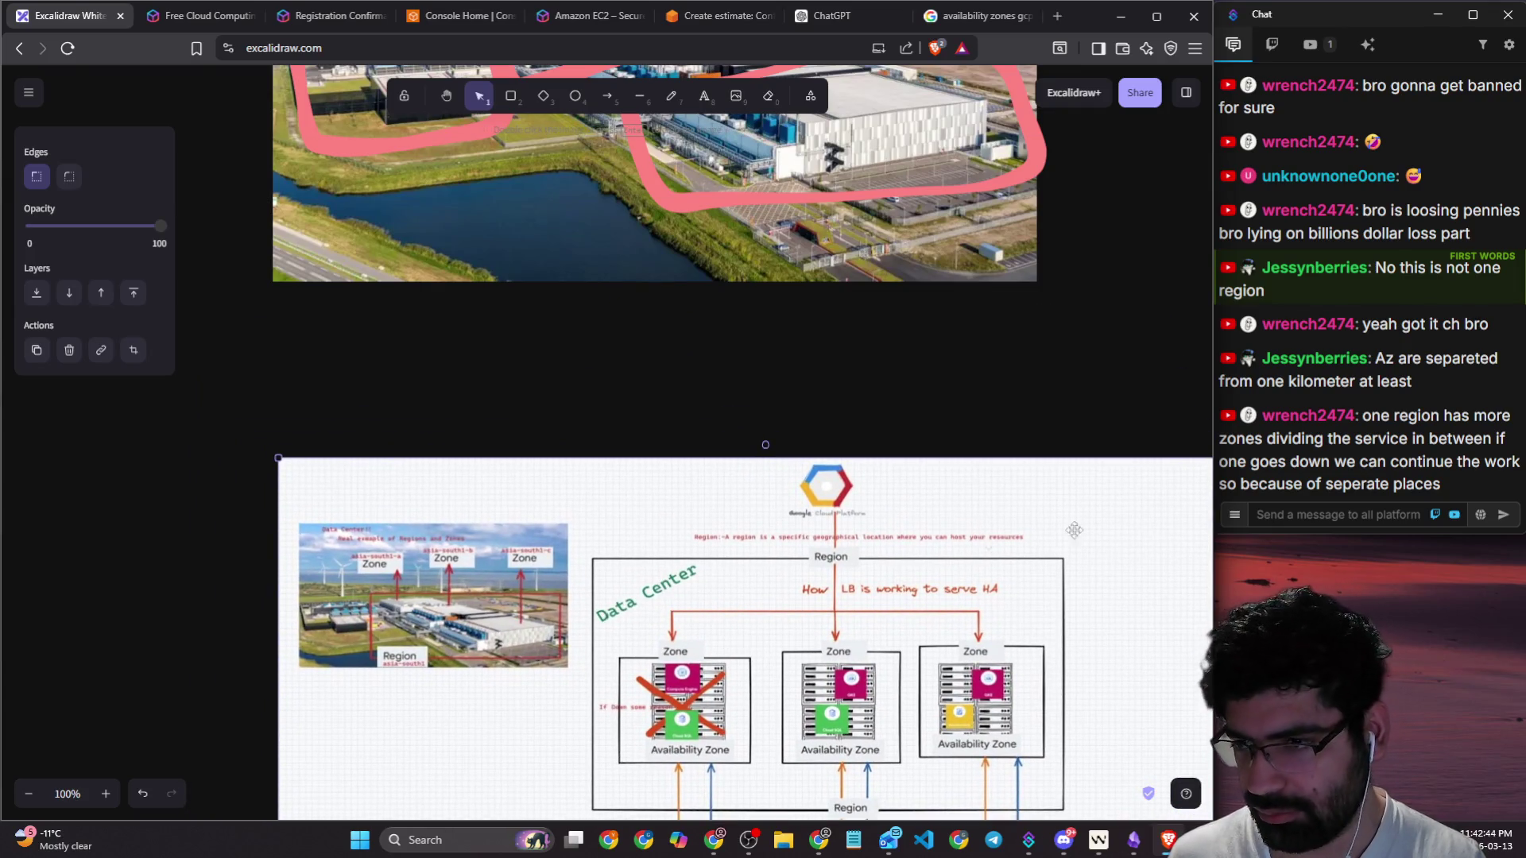
mouse_move(1267, 440)
left_mouse_down()
mouse_move(1492, 447)
mouse_move(1514, 480)
left_mouse_up()
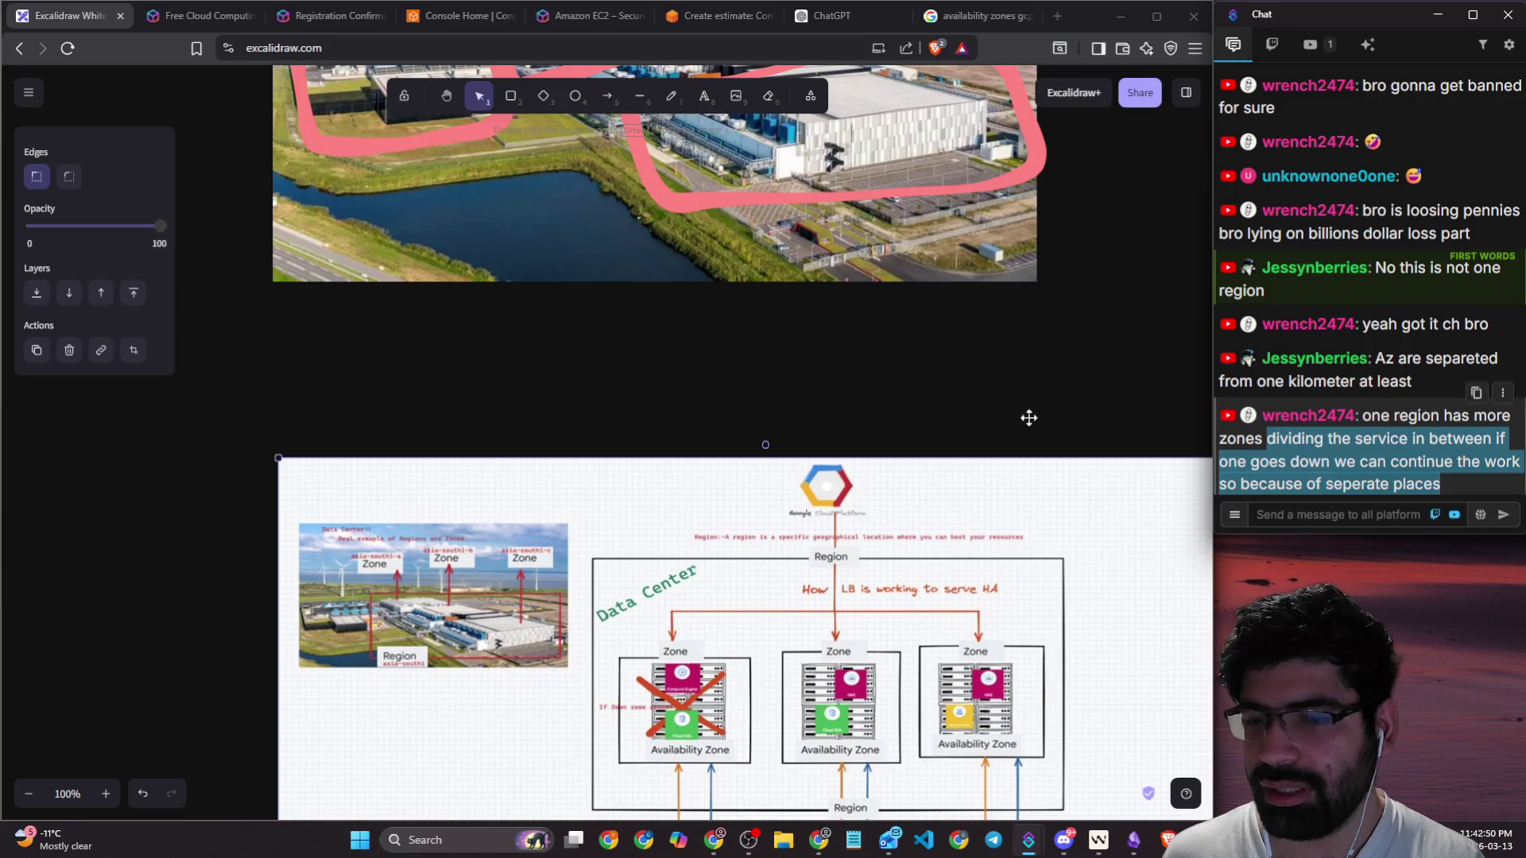
scroll(484, 370, "down", 4)
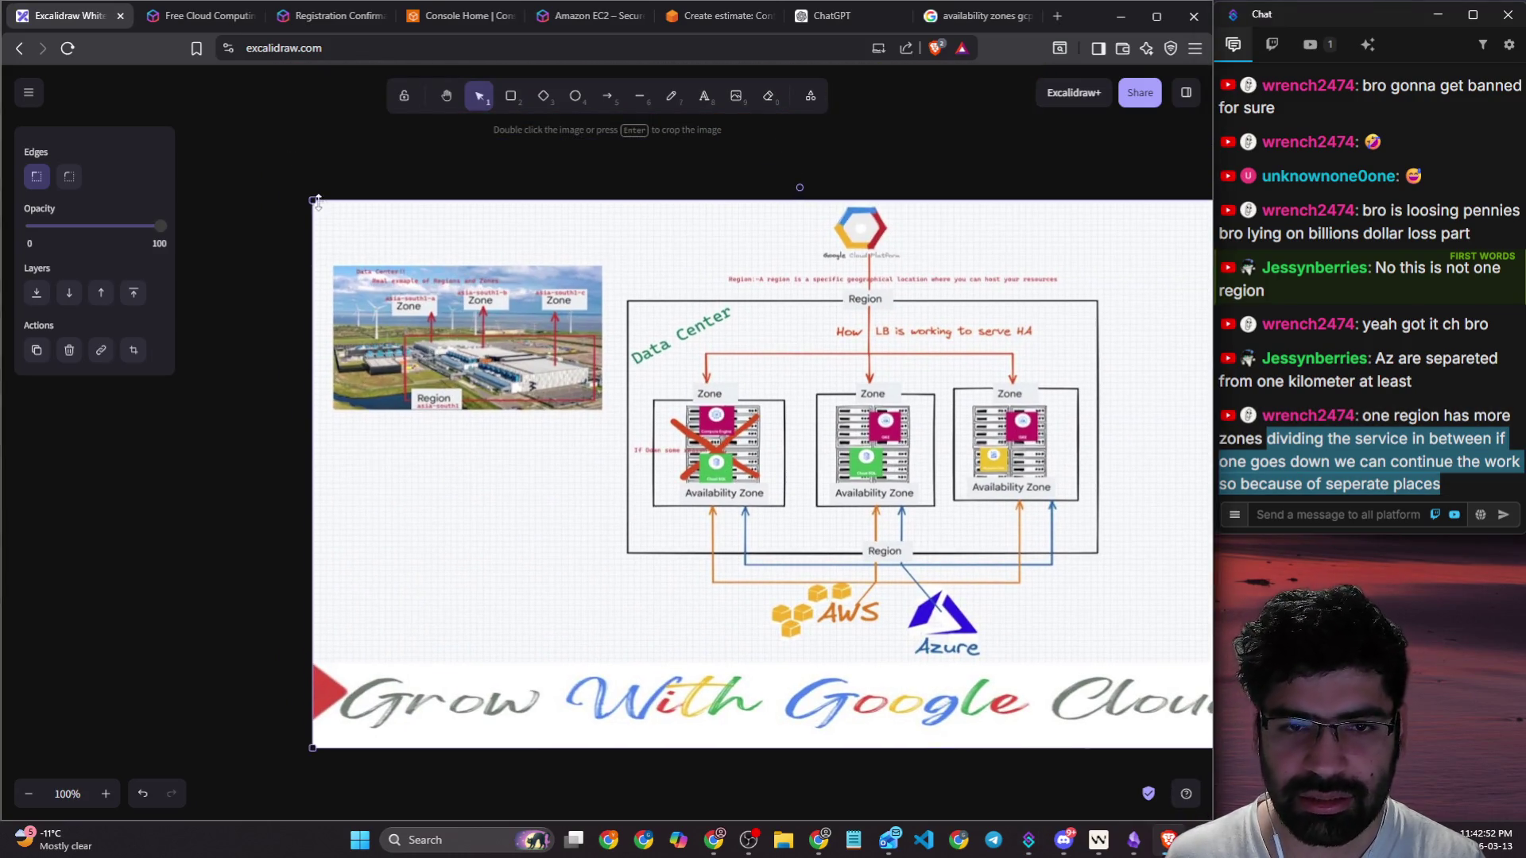
mouse_move(314, 200)
left_mouse_down()
mouse_move(199, 95)
mouse_move(545, 409)
mouse_move(542, 450)
mouse_move(426, 286)
mouse_move(89, 183)
mouse_move(380, 281)
left_mouse_up()
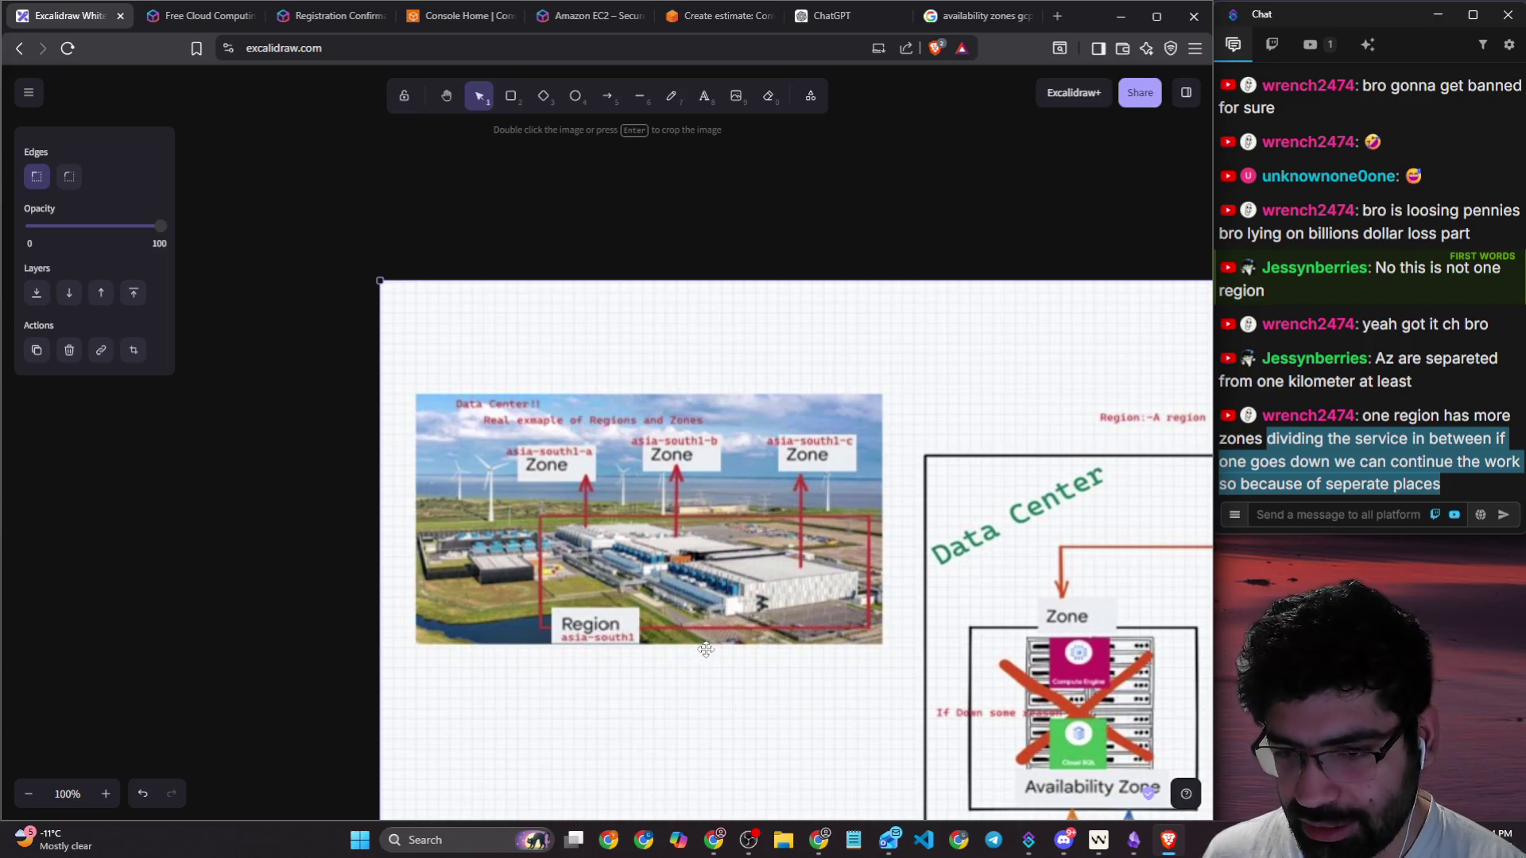
scroll(727, 604, "up", 3)
scroll(652, 184, "up", 5)
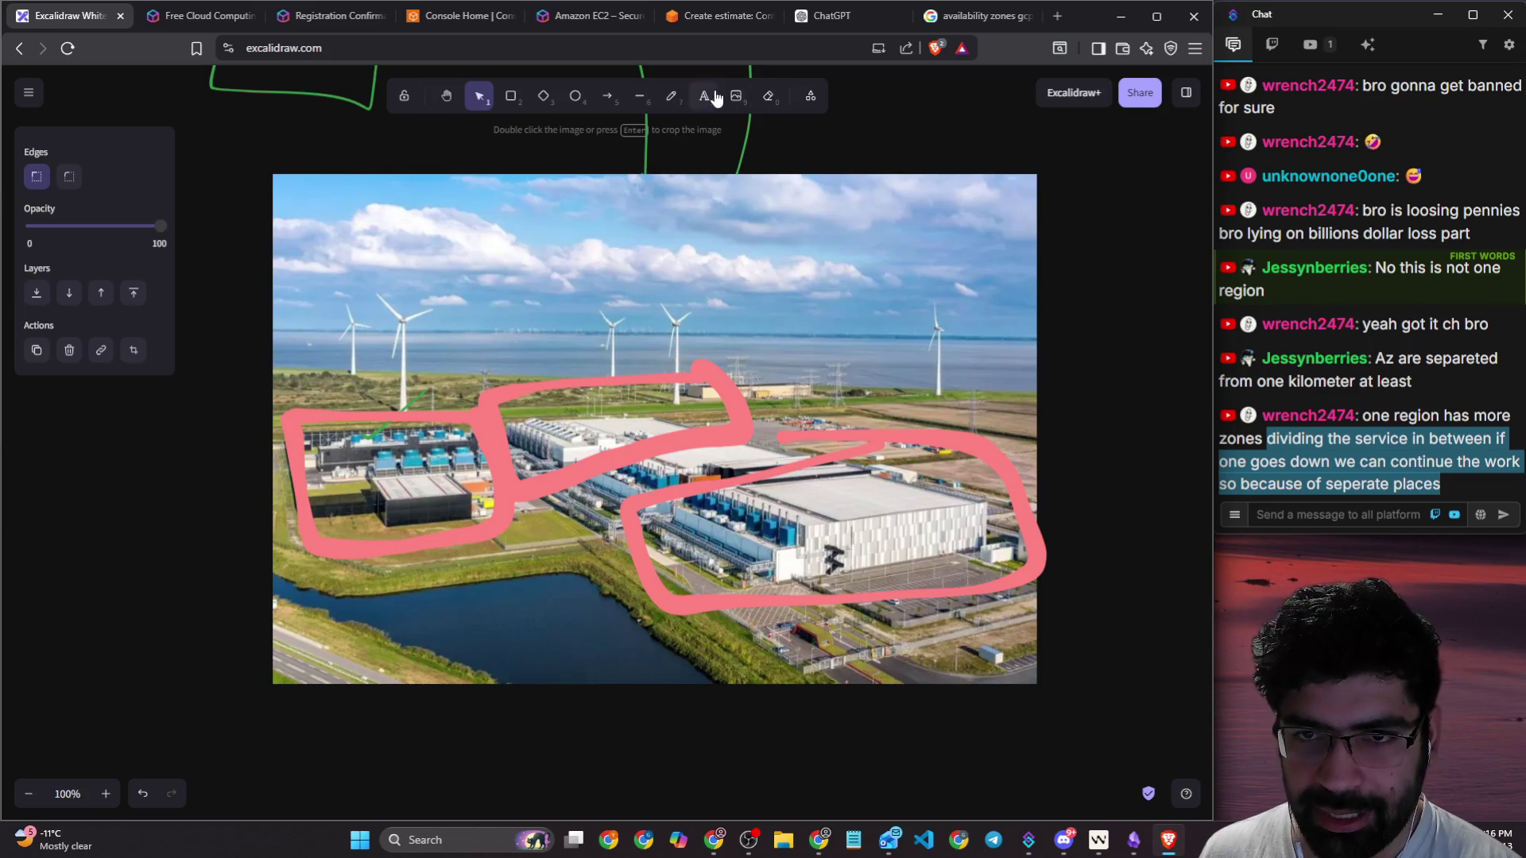
Step: With the freedraw pencil, draw three pink arrows pointing down at the left, middle and right buildings
left_click(769, 96)
left_click(672, 96)
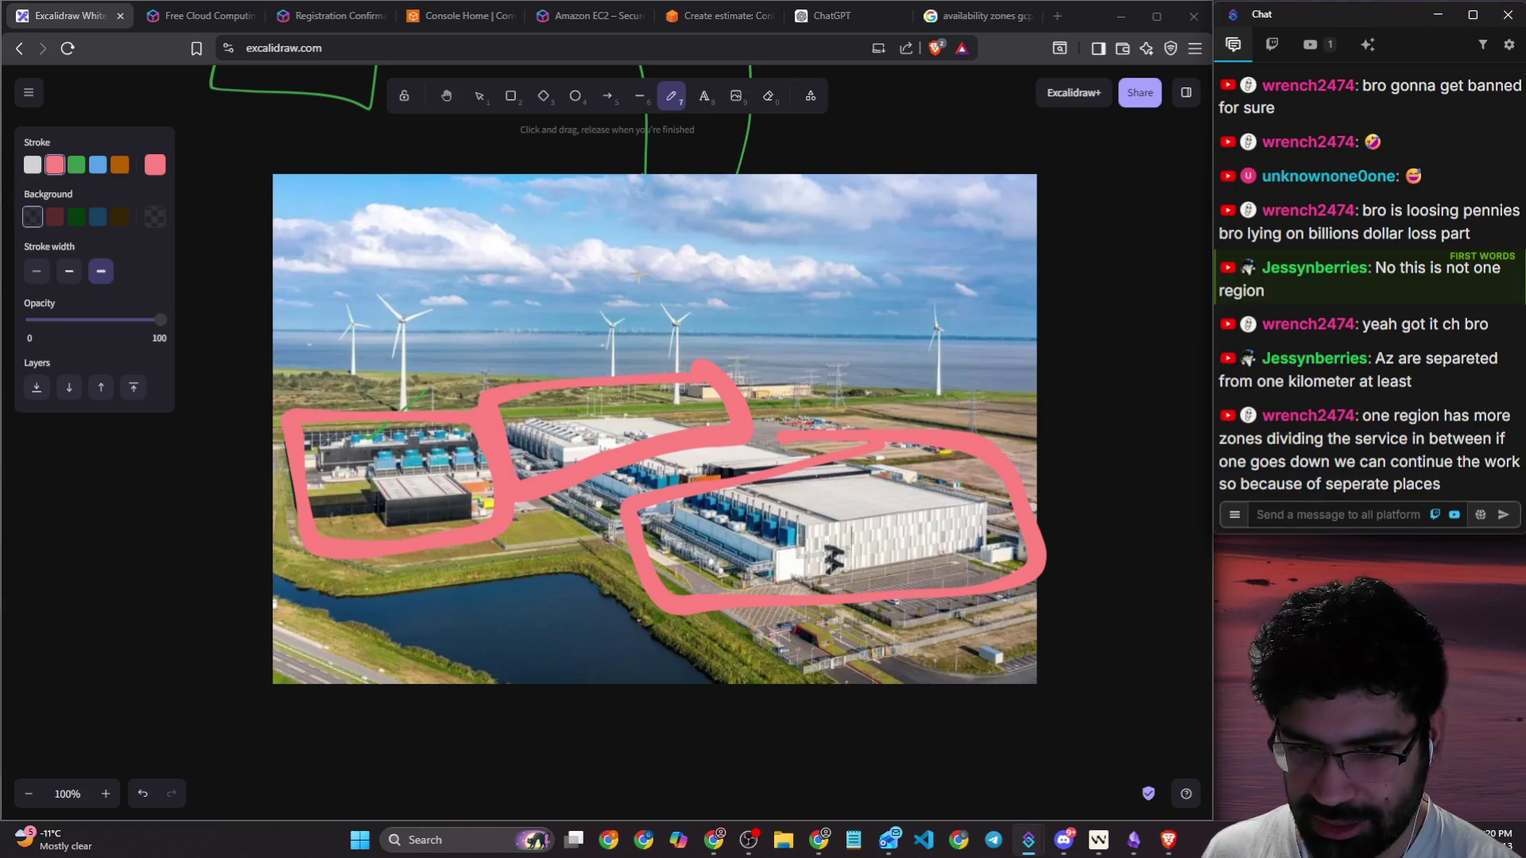
left_click_drag(577, 240, 594, 350)
mouse_move(917, 322)
left_mouse_down()
mouse_move(882, 421)
mouse_move(942, 402)
left_mouse_up()
mouse_move(336, 271)
left_mouse_down()
mouse_move(334, 393)
mouse_move(372, 349)
left_mouse_up()
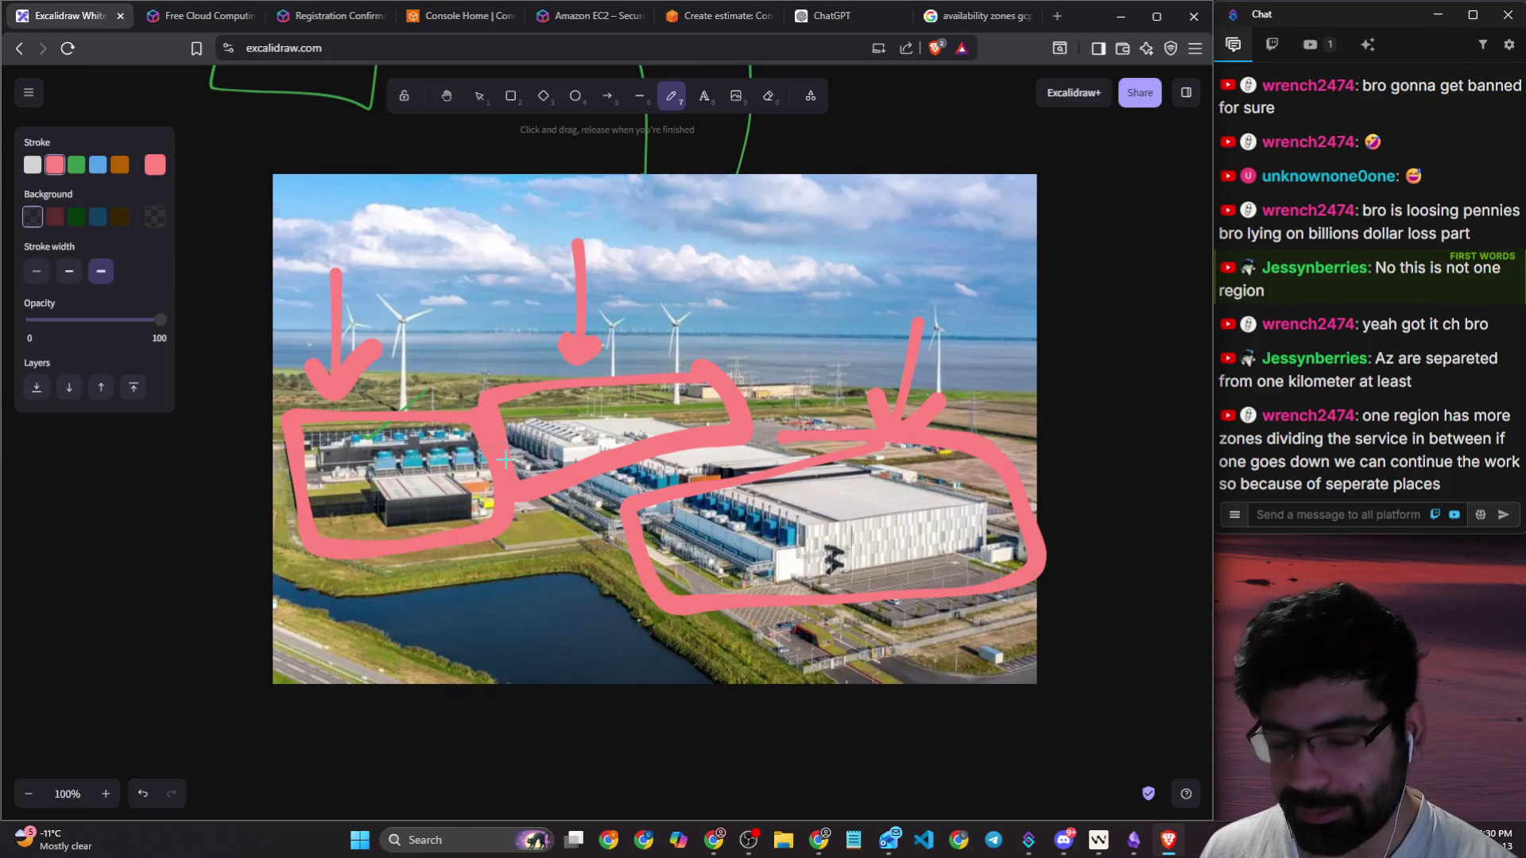
Step: Scribble a rough handwritten letter above each of the three pink arrows
scroll(505, 459, "down", 1)
left_click(827, 15)
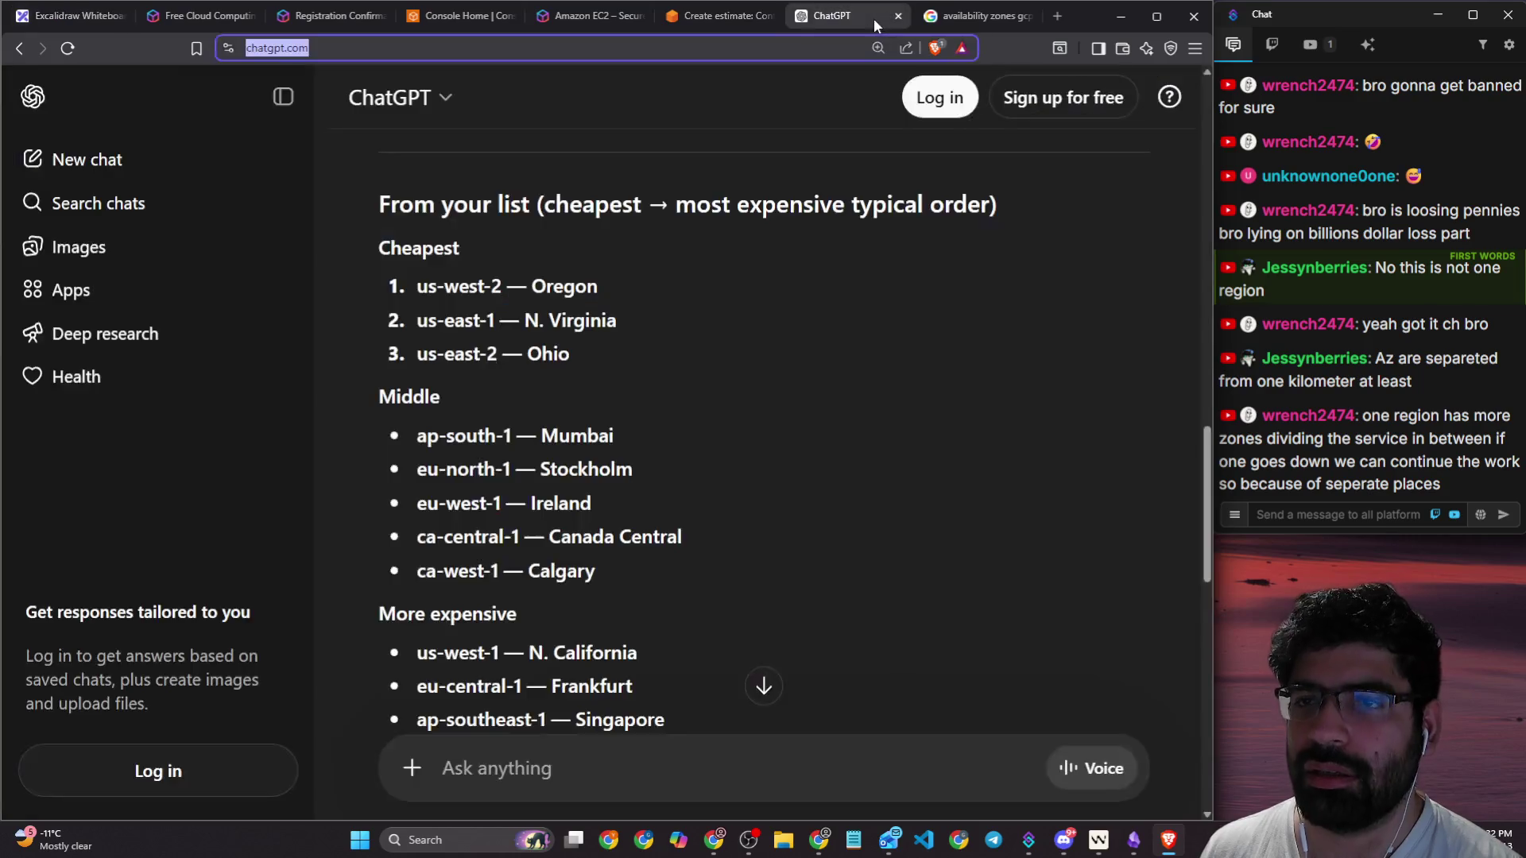
left_click(977, 16)
left_click(72, 15)
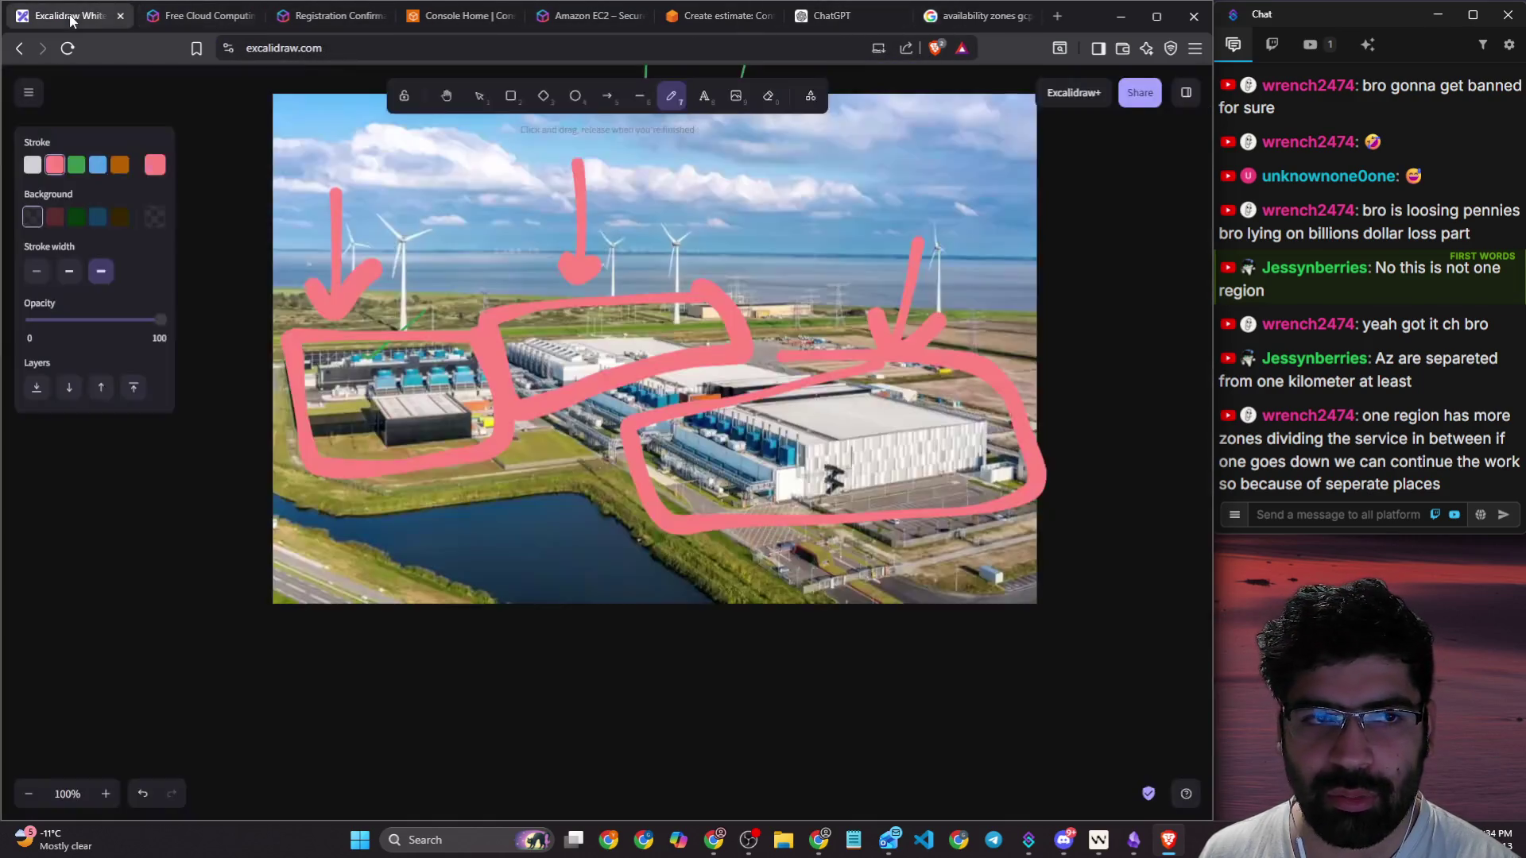
scroll(770, 379, "up", 8)
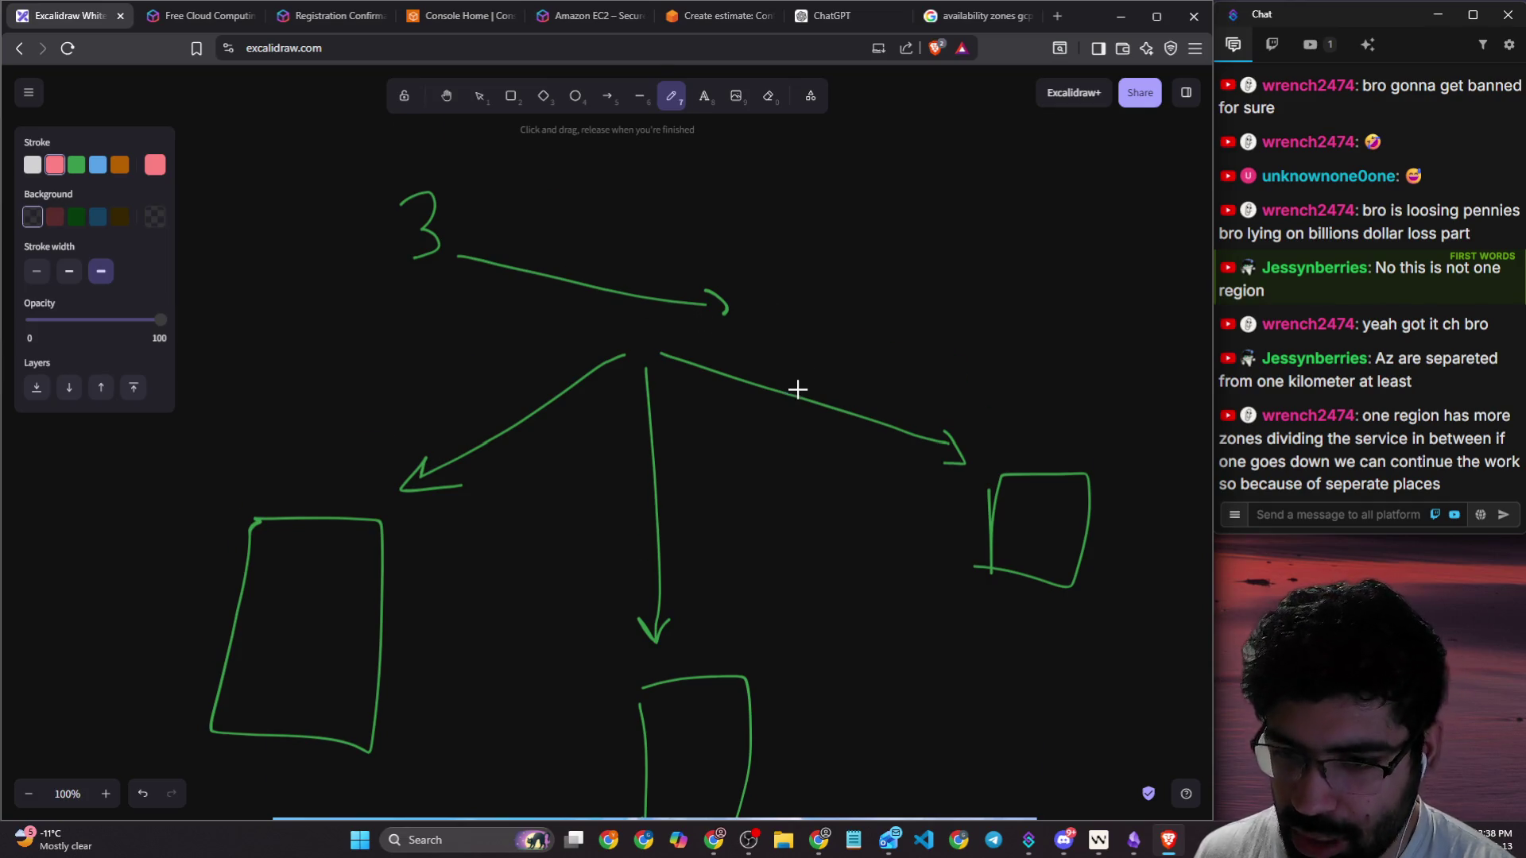
scroll(794, 386, "down", 8)
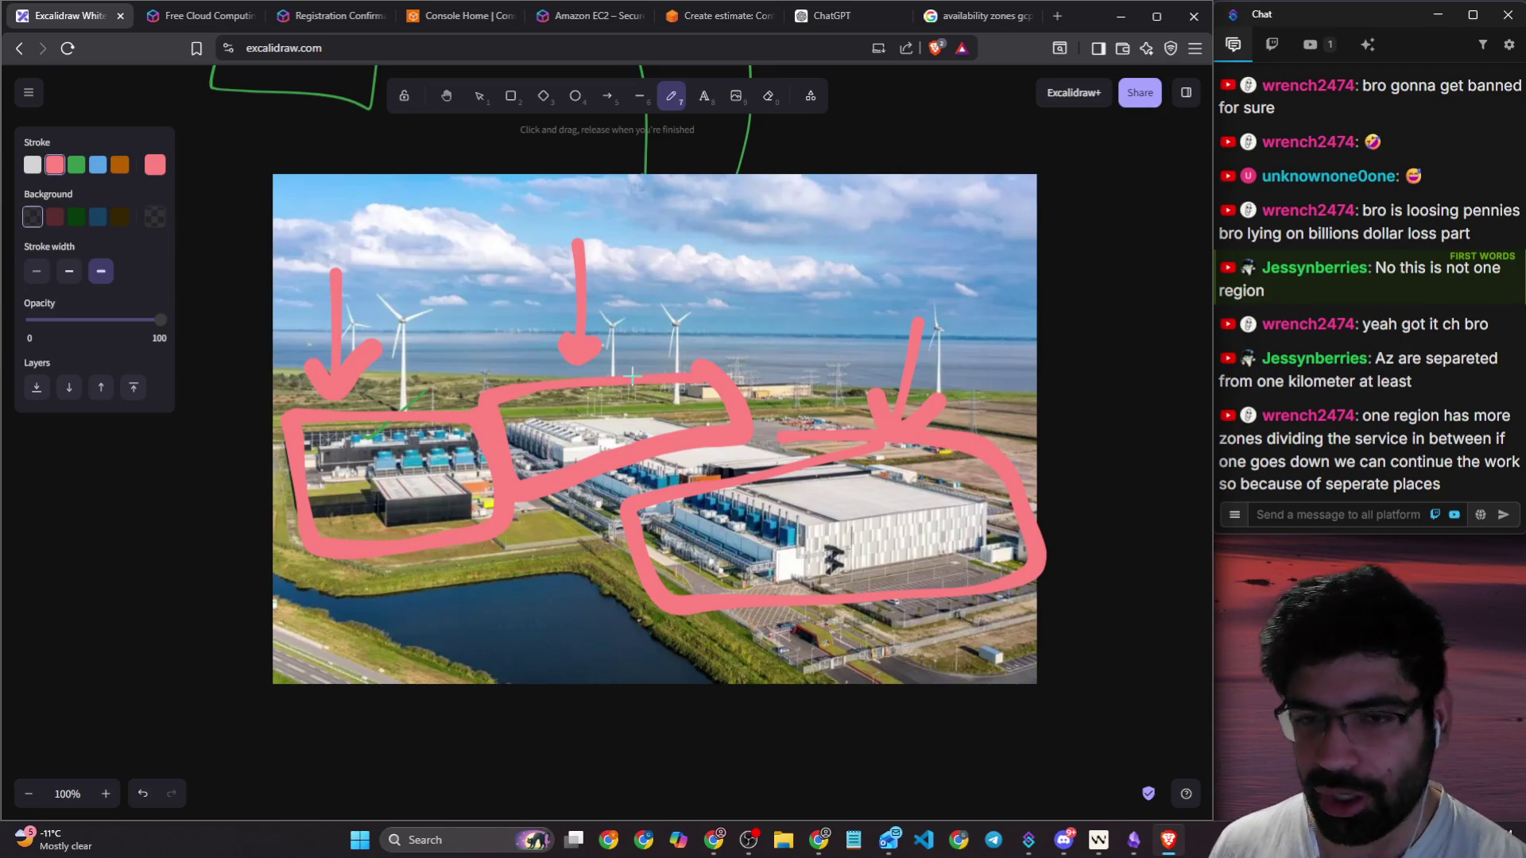
mouse_move(337, 254)
left_mouse_down()
mouse_move(358, 203)
mouse_move(322, 234)
left_mouse_up()
mouse_move(588, 211)
left_mouse_down()
mouse_move(588, 185)
mouse_move(648, 194)
mouse_move(608, 250)
left_mouse_up()
mouse_move(940, 232)
left_mouse_down()
mouse_move(936, 318)
mouse_move(1003, 320)
left_mouse_up()
left_click_drag(653, 208, 747, 145)
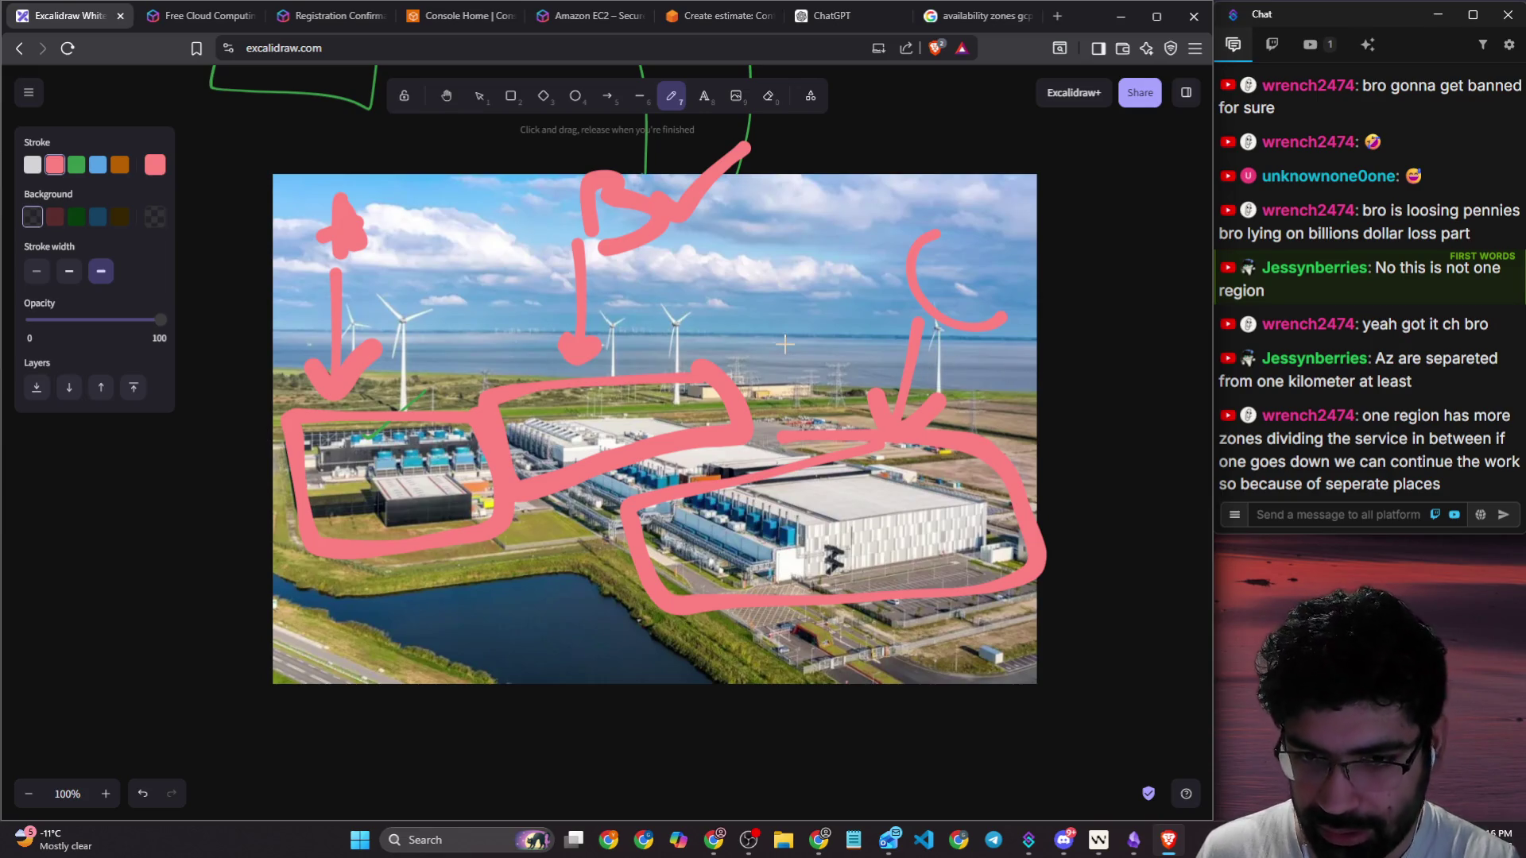
scroll(785, 344, "down", 4)
scroll(753, 338, "up", 2)
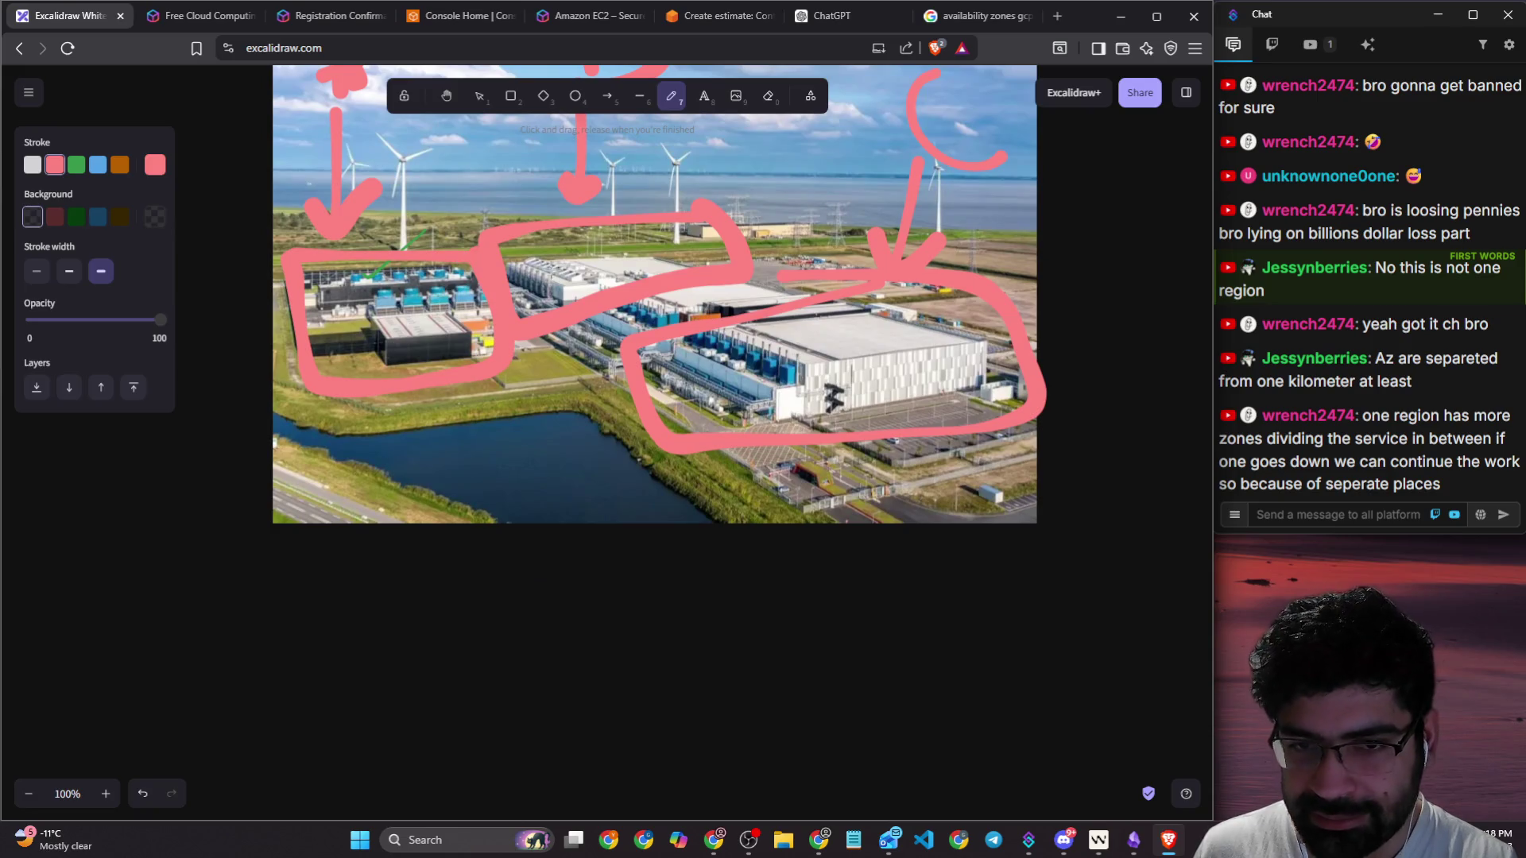
Step: Set medium stroke width and handwrite 'Electricity' below the datacenter photo
scroll(237, 597, "down", 2)
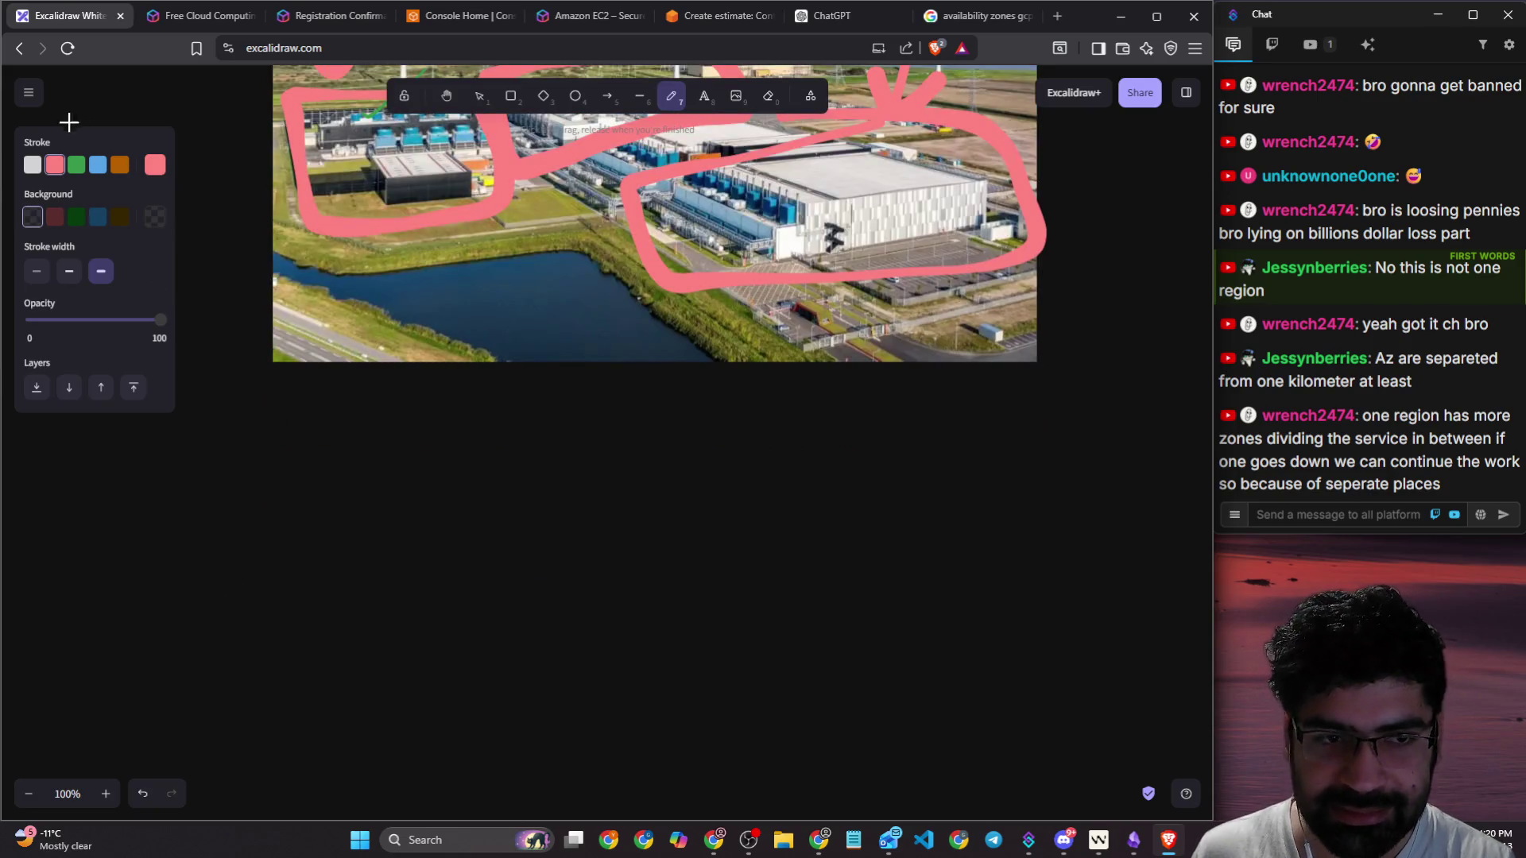
left_click(67, 271)
mouse_move(350, 418)
left_mouse_down()
mouse_move(327, 422)
mouse_move(389, 422)
mouse_move(429, 486)
mouse_move(508, 477)
mouse_move(515, 506)
mouse_move(549, 459)
mouse_move(577, 501)
left_mouse_up()
left_click(578, 453)
left_click_drag(640, 455, 690, 494)
mouse_move(722, 419)
left_mouse_down()
mouse_move(739, 468)
mouse_move(787, 501)
left_mouse_up()
Step: Handwrite 'Water' beneath it and add bullet dashes before both words
mouse_move(318, 604)
left_mouse_down()
mouse_move(334, 664)
mouse_move(409, 563)
left_mouse_up()
left_click_drag(436, 615, 482, 636)
mouse_move(511, 542)
left_mouse_down()
mouse_move(503, 636)
mouse_move(557, 588)
left_mouse_up()
mouse_move(557, 604)
left_mouse_down()
mouse_move(579, 589)
mouse_move(632, 627)
left_mouse_up()
left_click_drag(156, 454, 270, 461)
left_click_drag(198, 637, 286, 637)
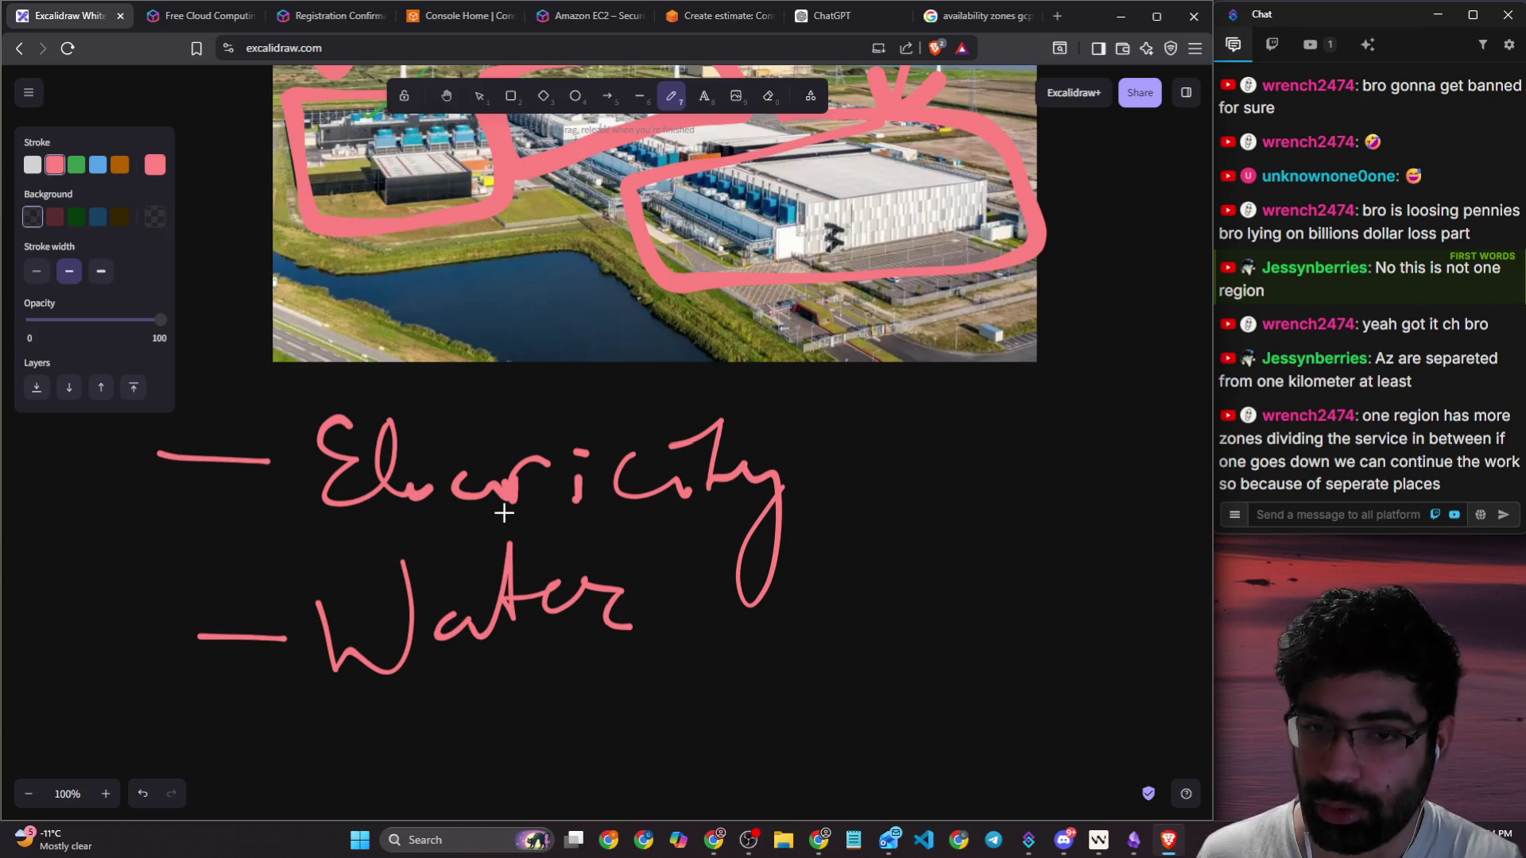
scroll(504, 513, "up", 4)
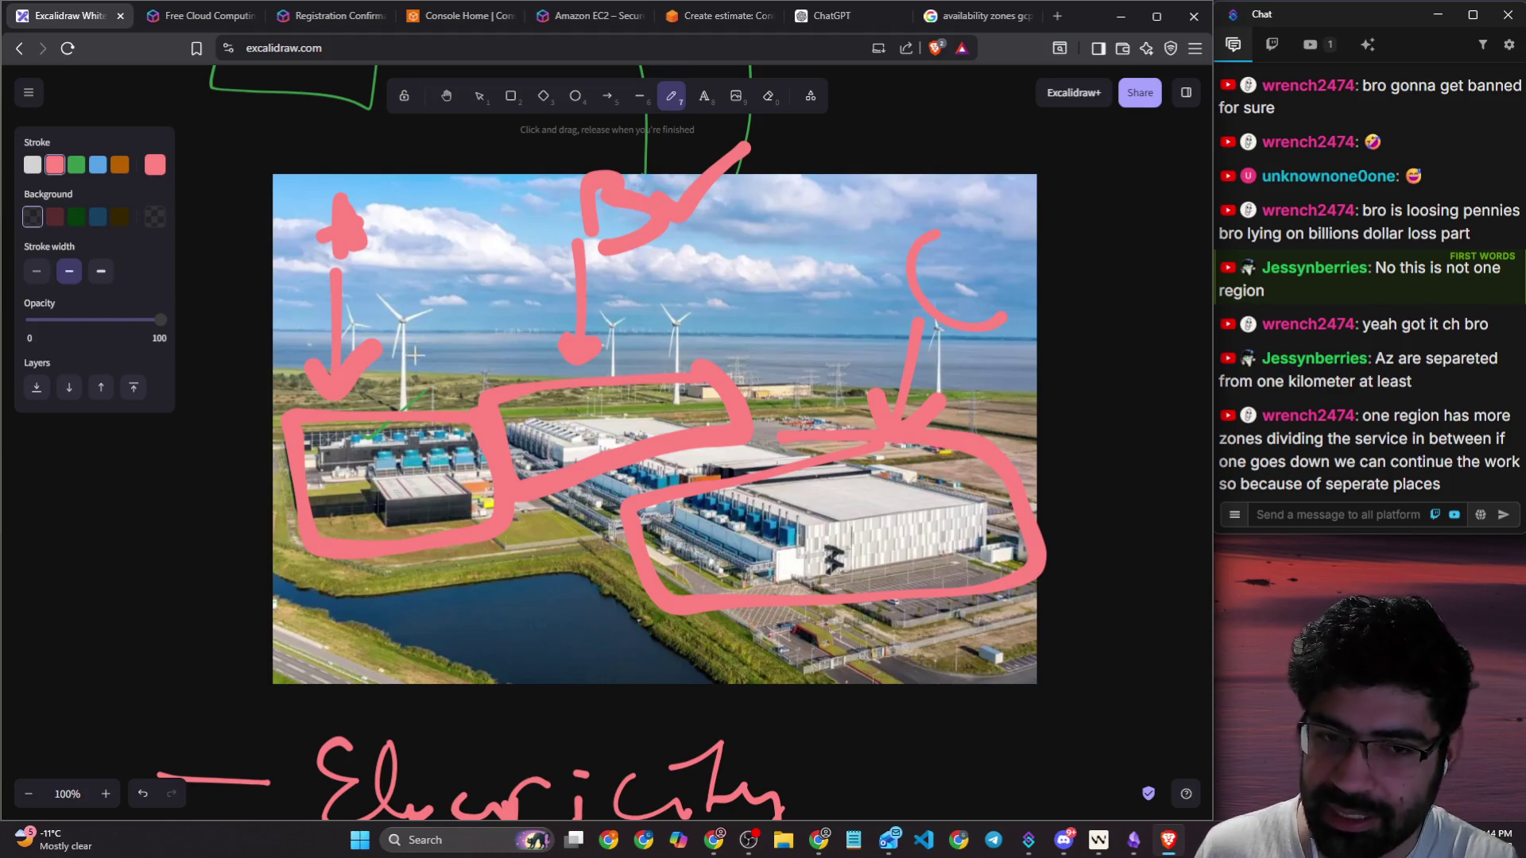
scroll(413, 408, "down", 2)
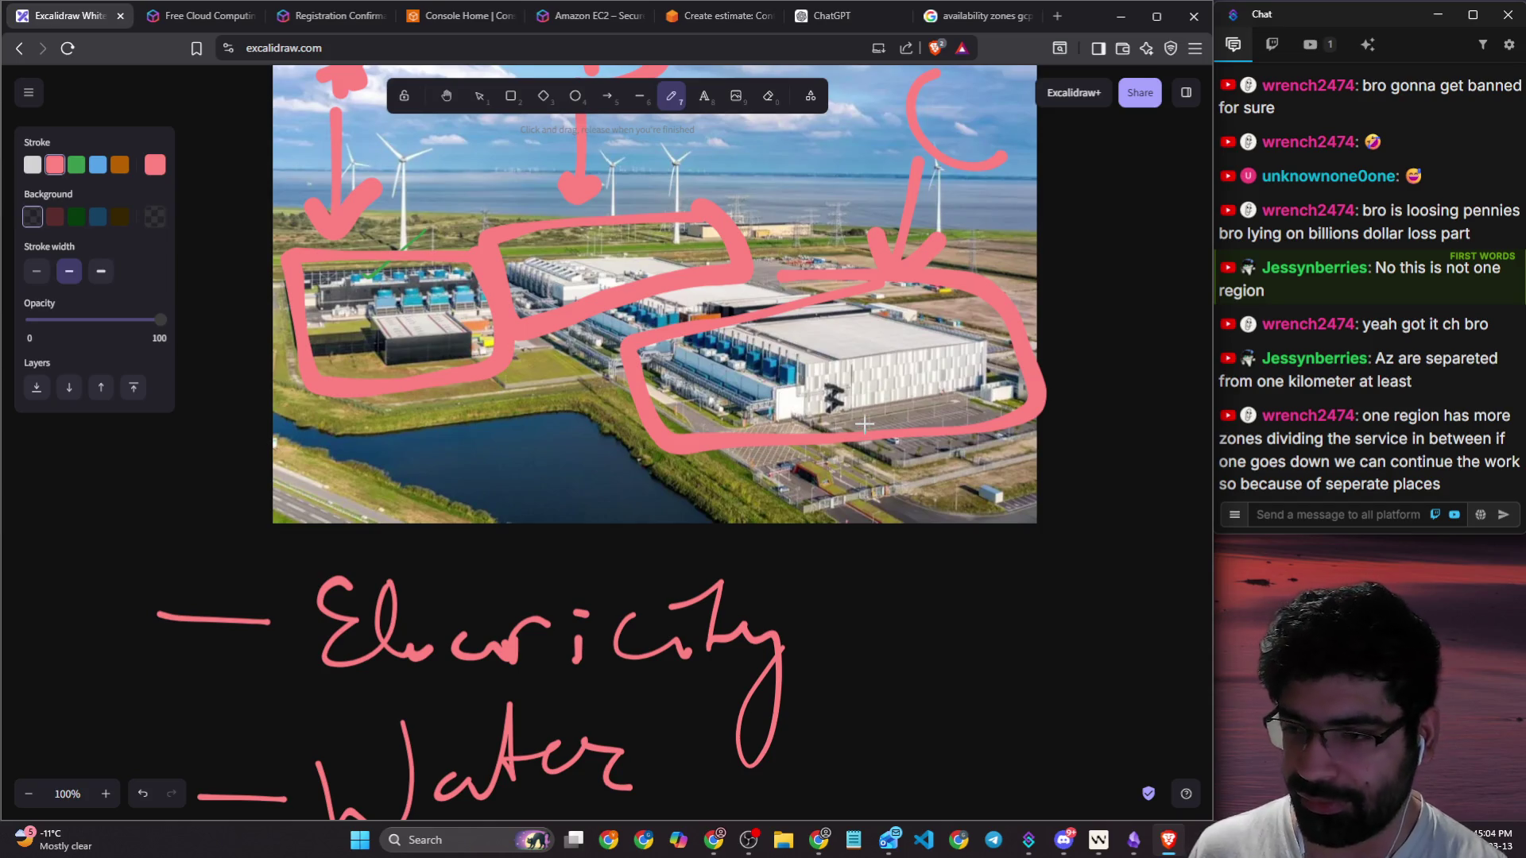
scroll(849, 431, "down", 5)
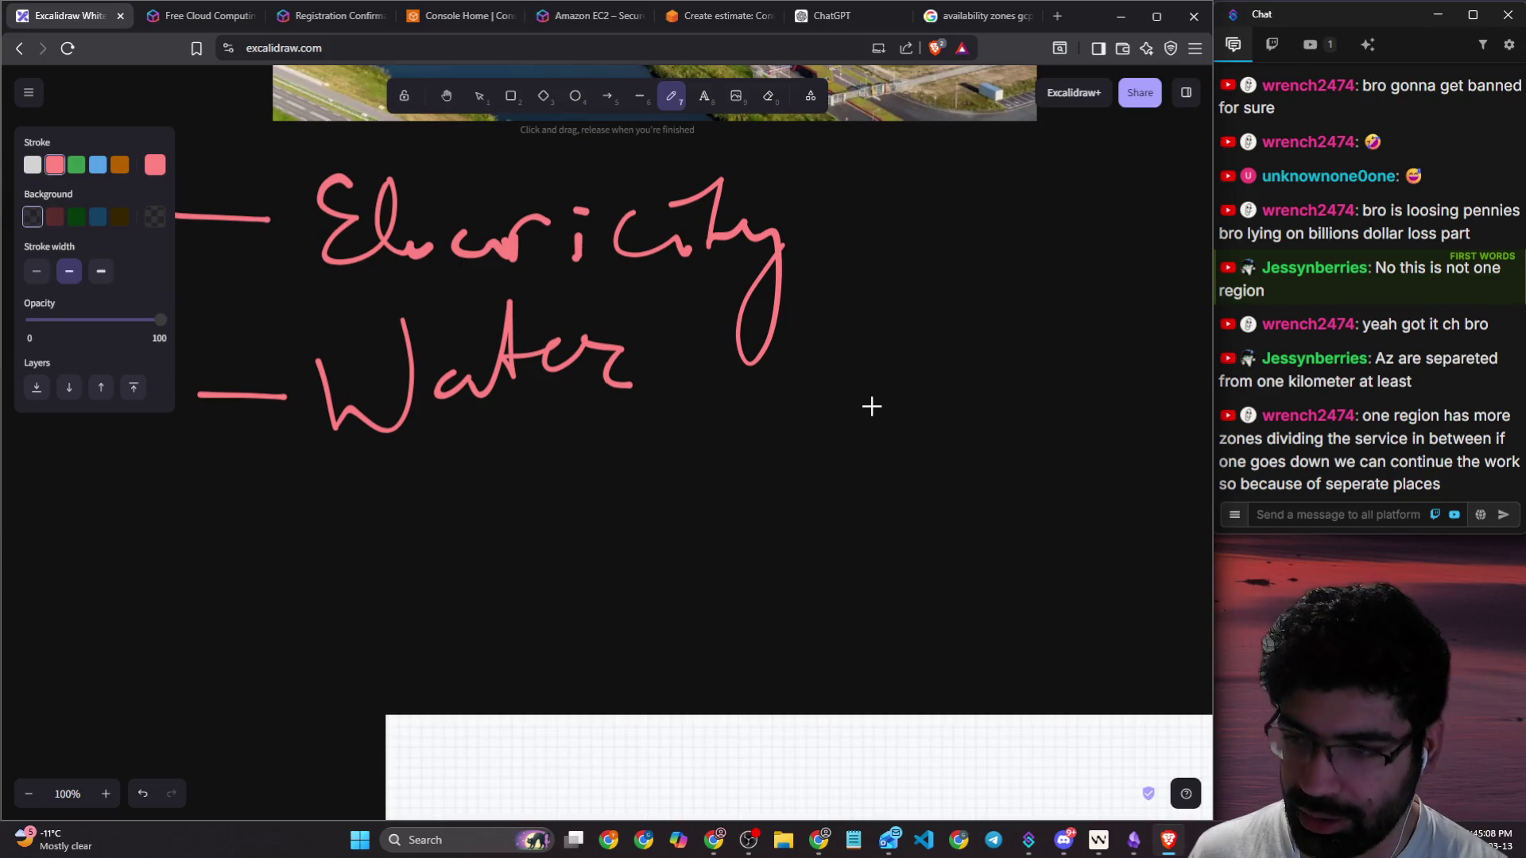
Step: In Google Images, search for 'elon took down one data cebter'
left_click(977, 15)
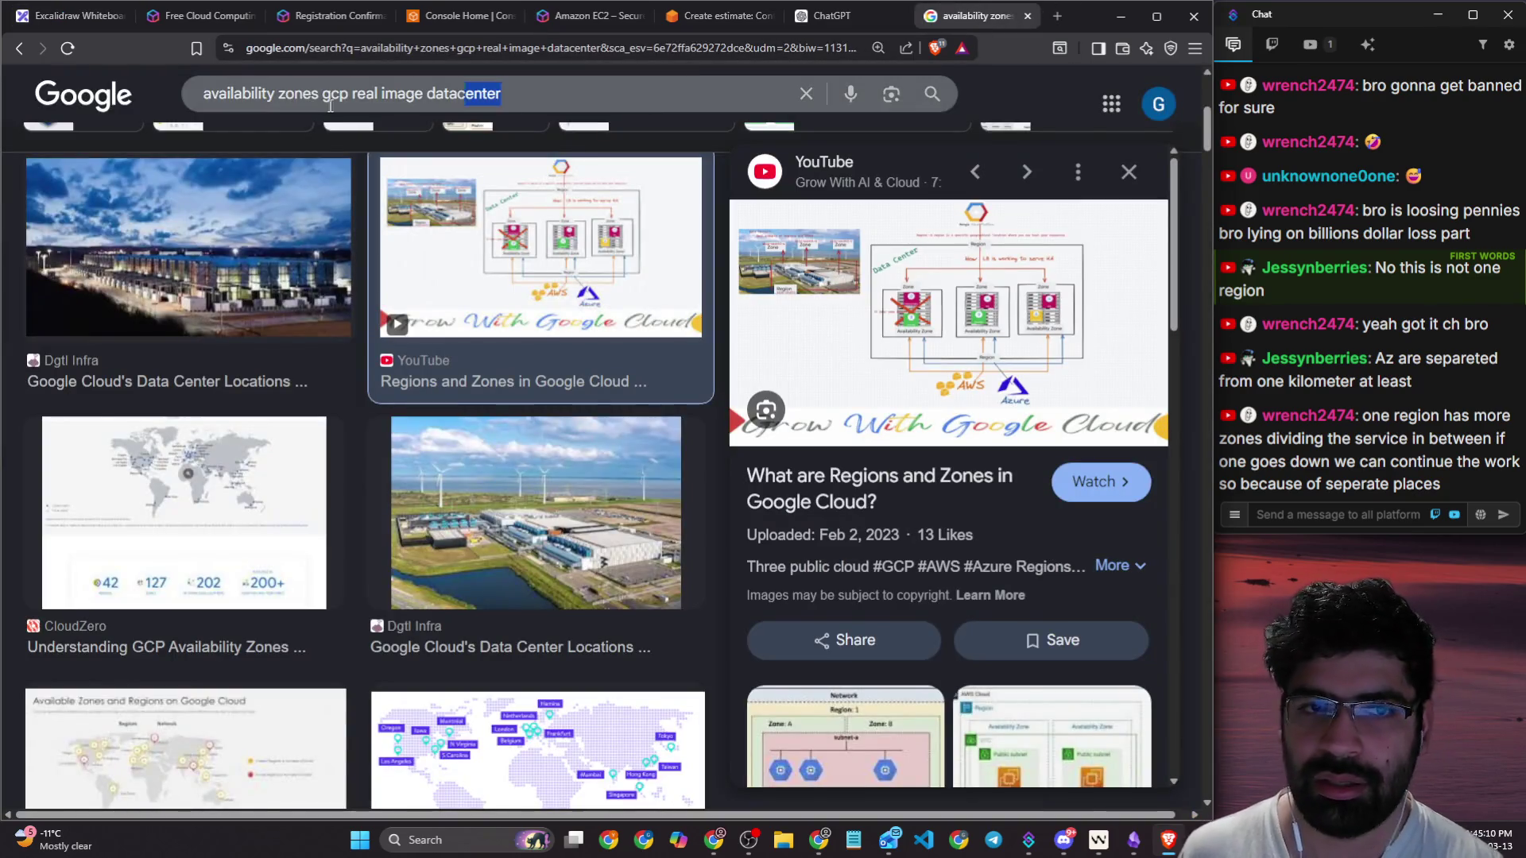
type("e")
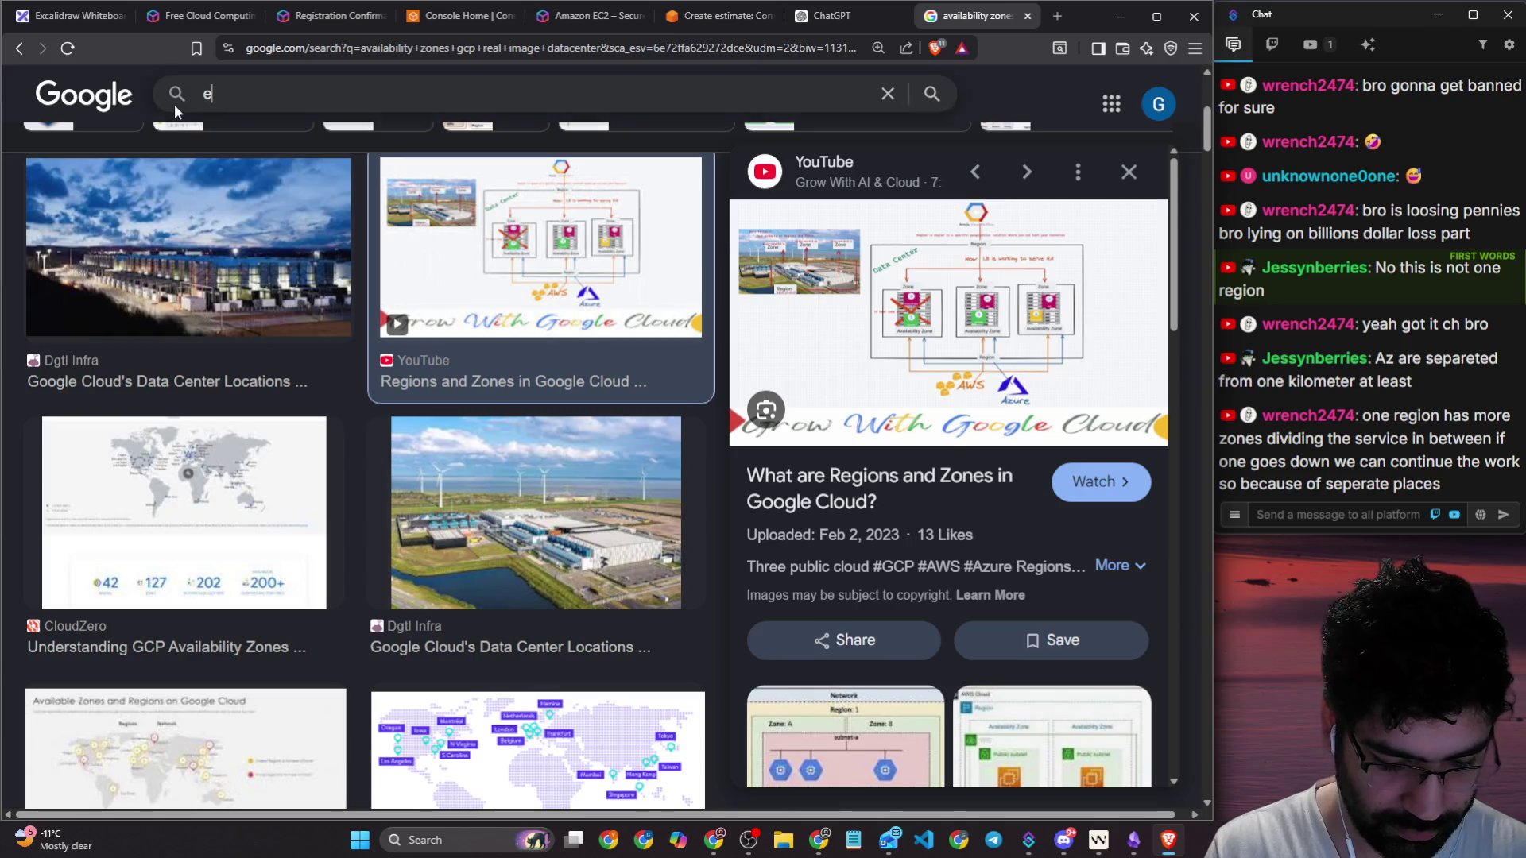
type("lon took do")
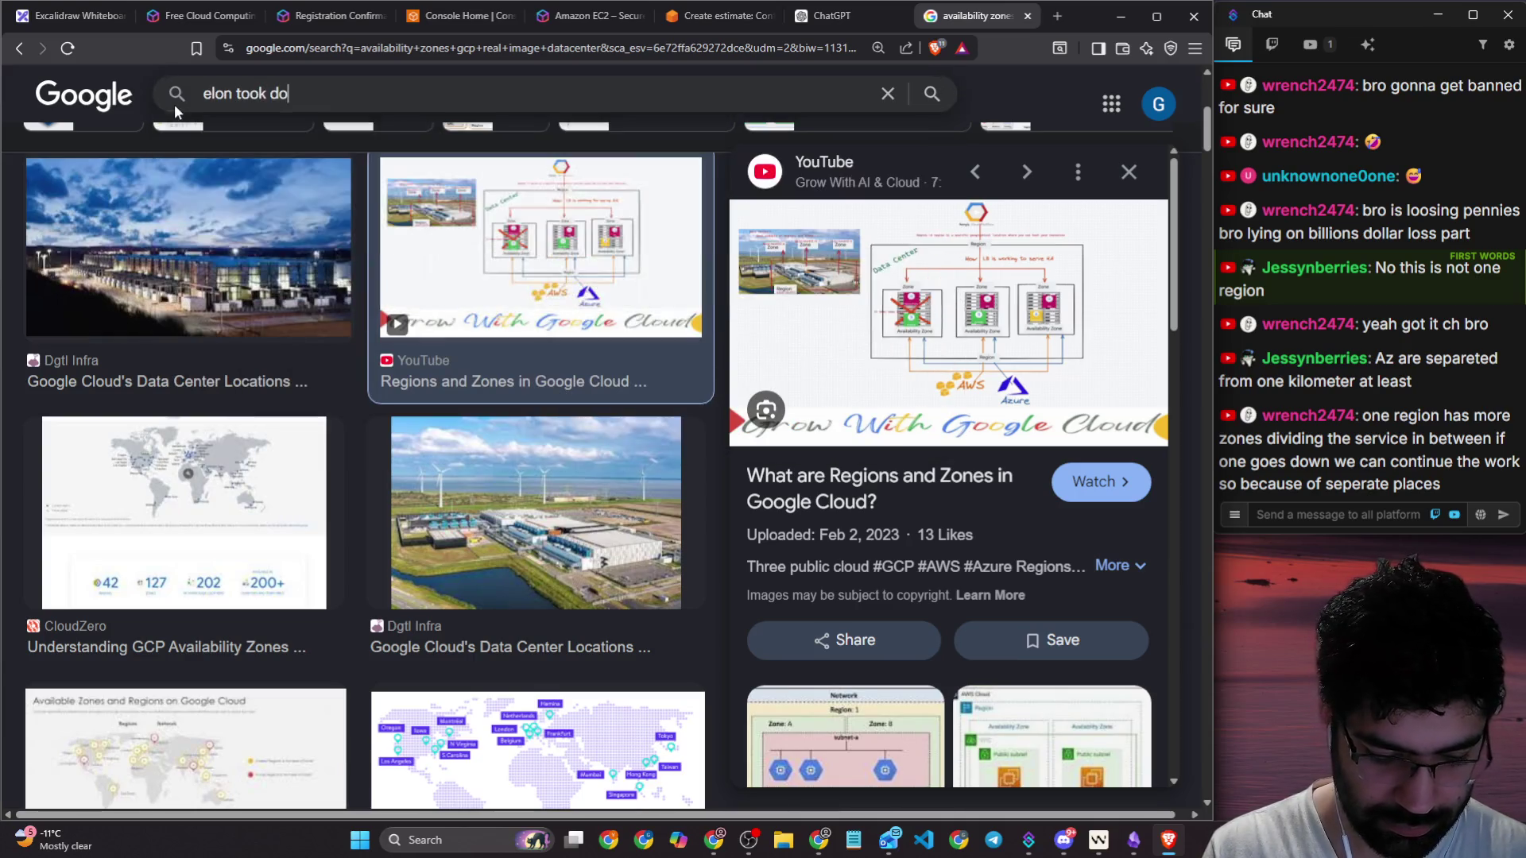
type("wn one serve")
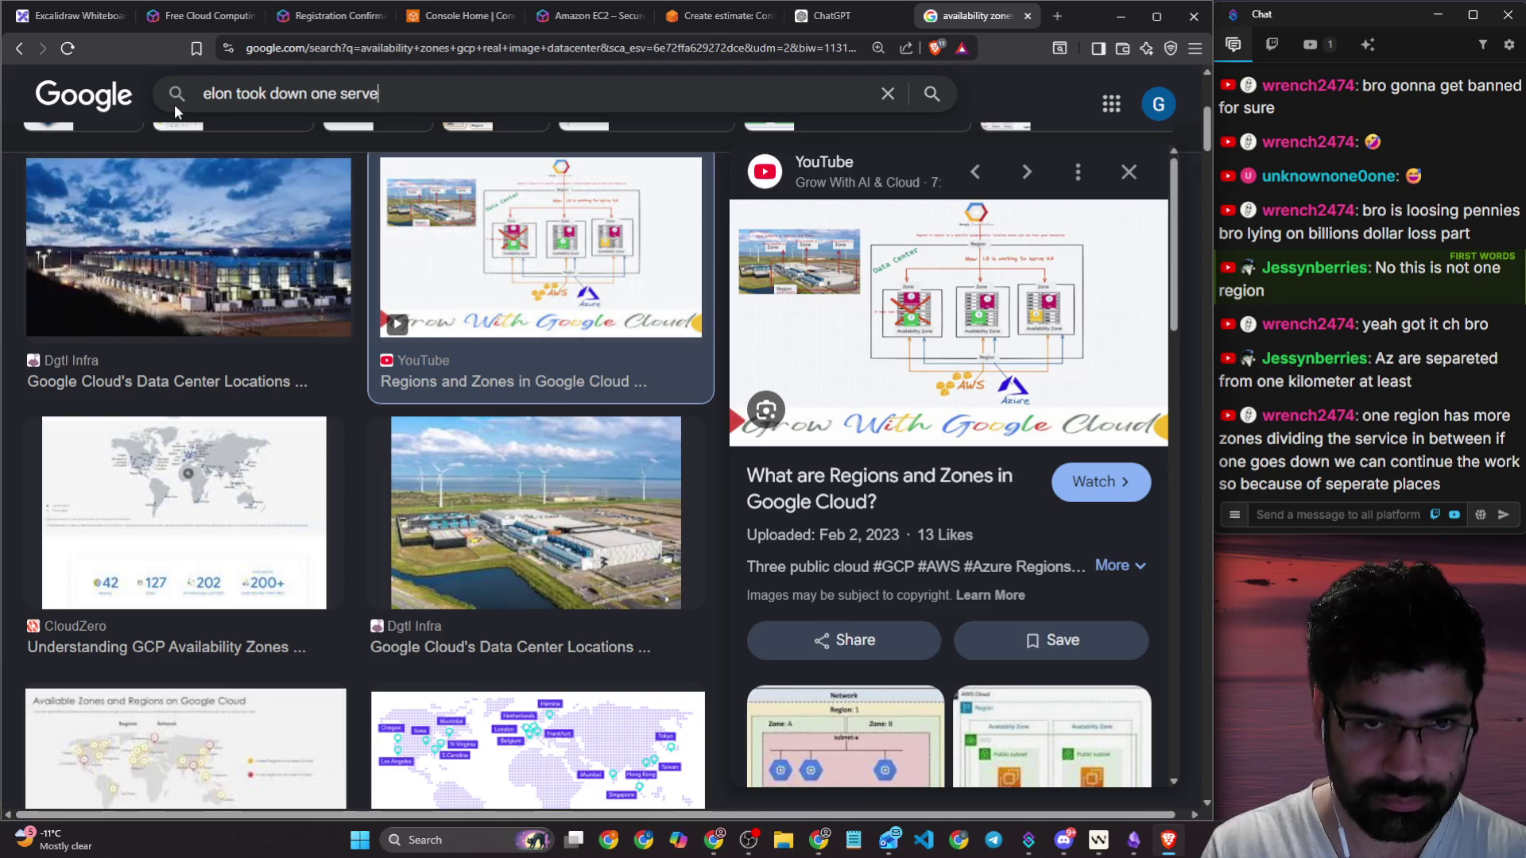
key("BackSpace")
key("BackSpace")
key("BackSpace")
key("BackSpace")
key("BackSpace")
type("dat")
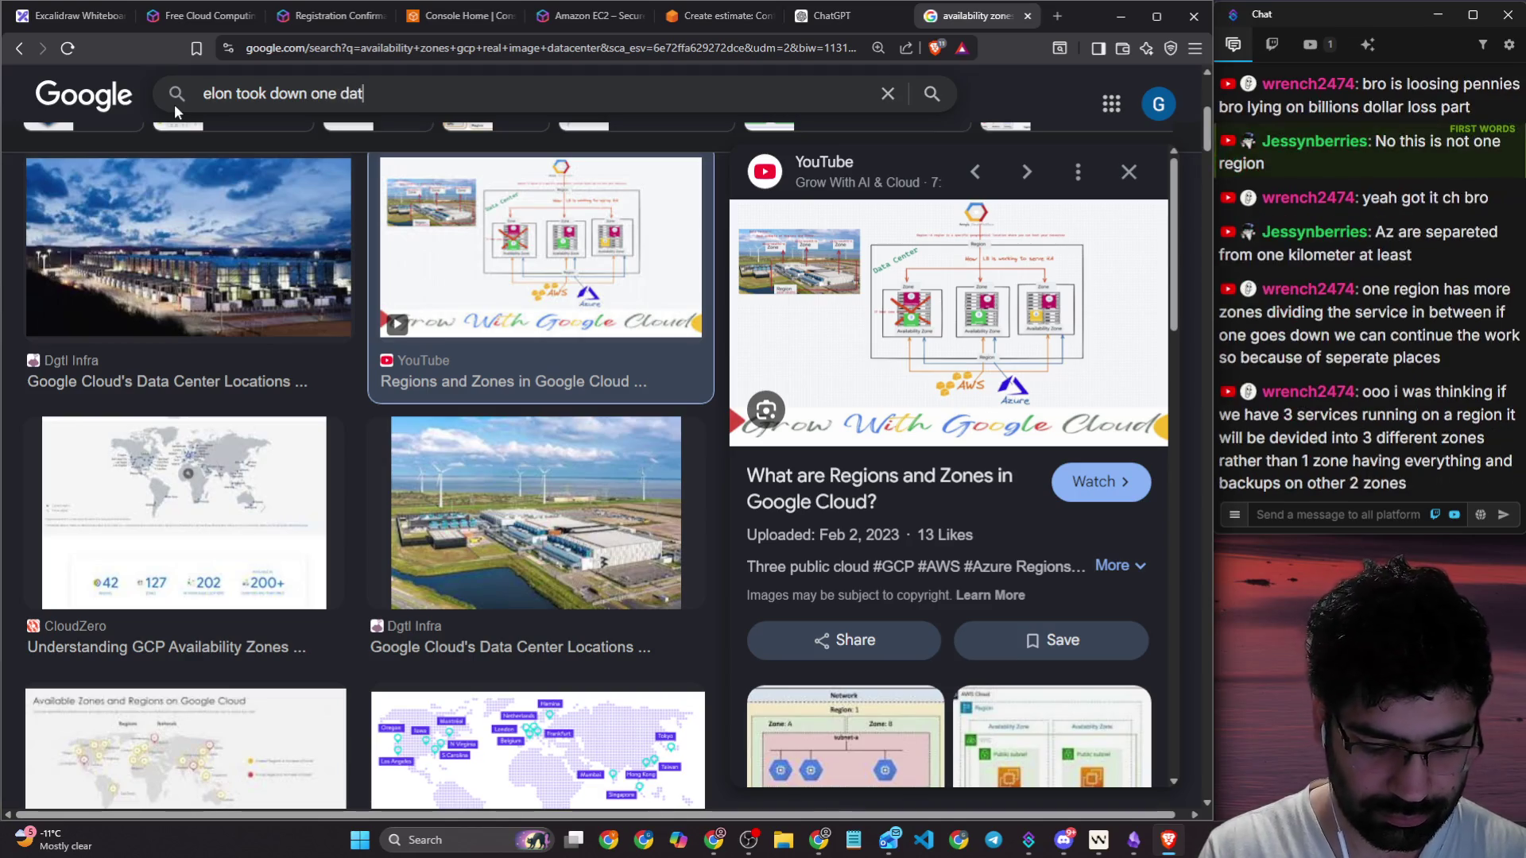
type("a cebter")
key("Return")
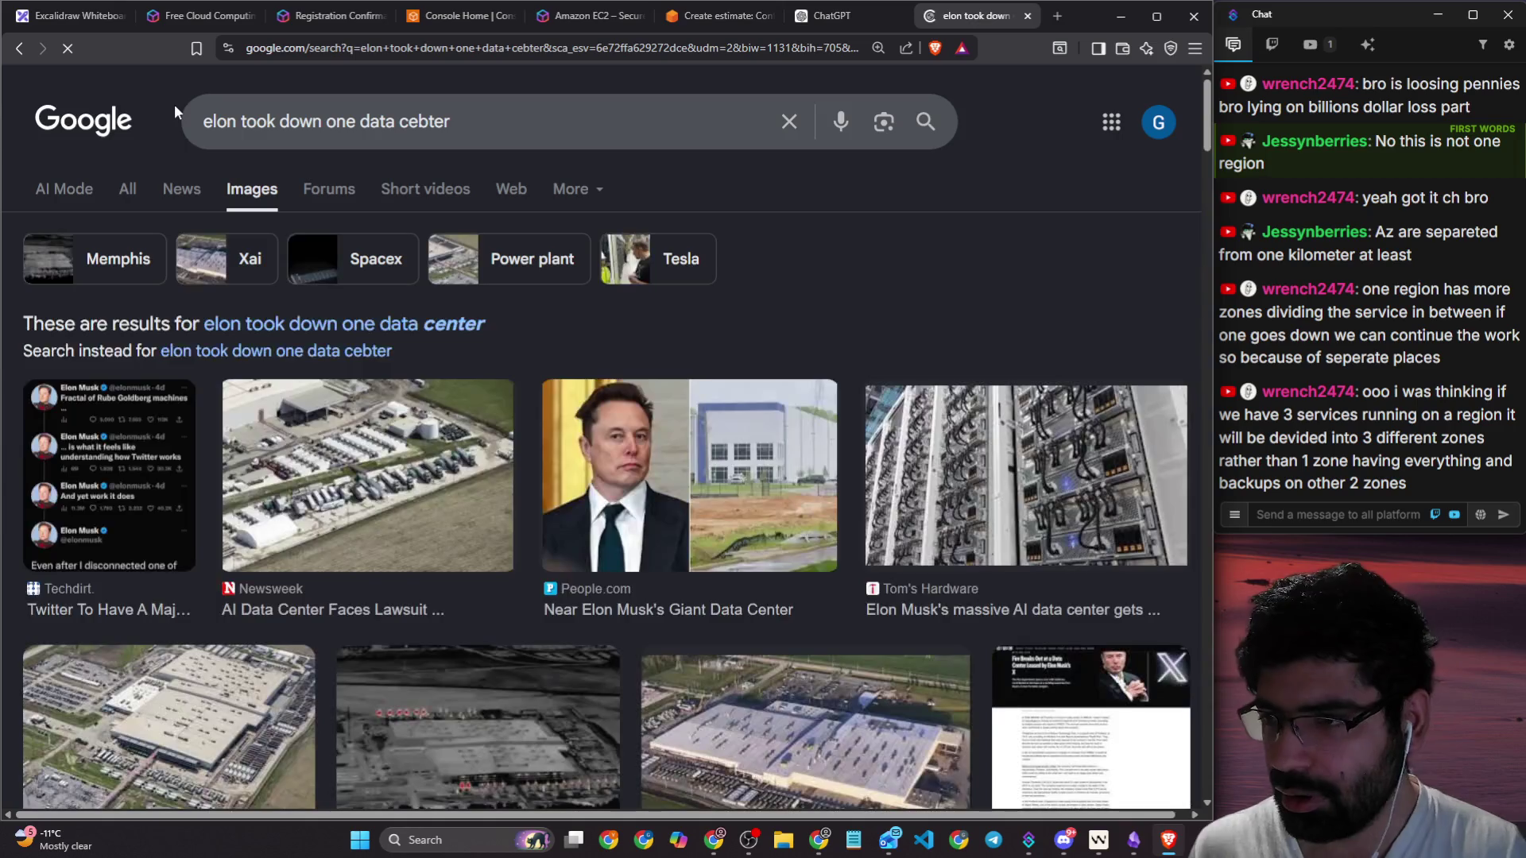
Step: Highlight the viewer's chat phrases about three zones and services running in one region
left_click_drag(1332, 414, 1507, 412)
left_click_drag(1329, 437, 1484, 438)
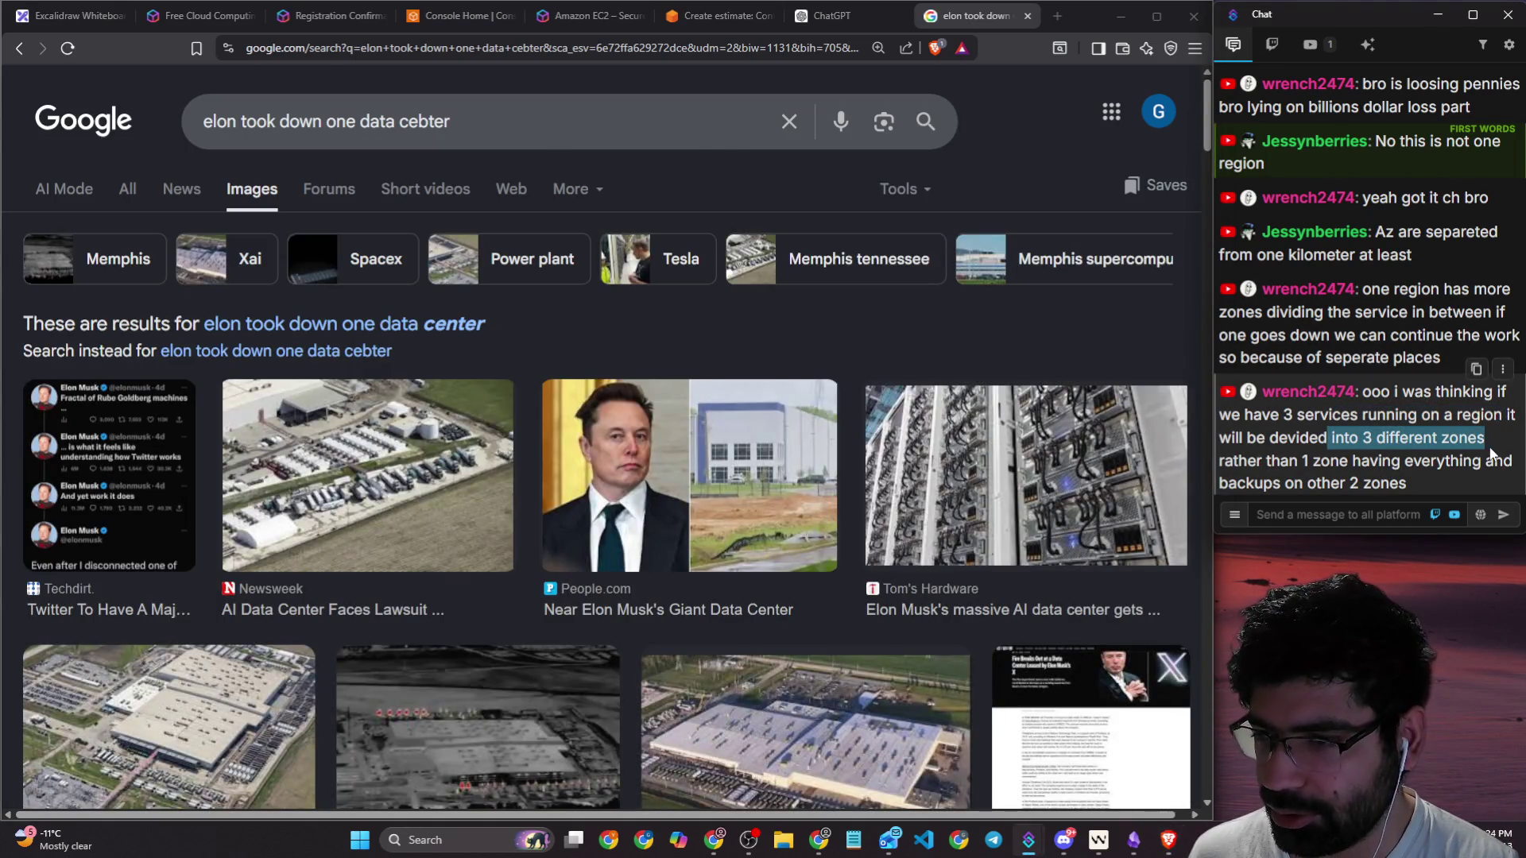
left_click_drag(1300, 461, 1496, 466)
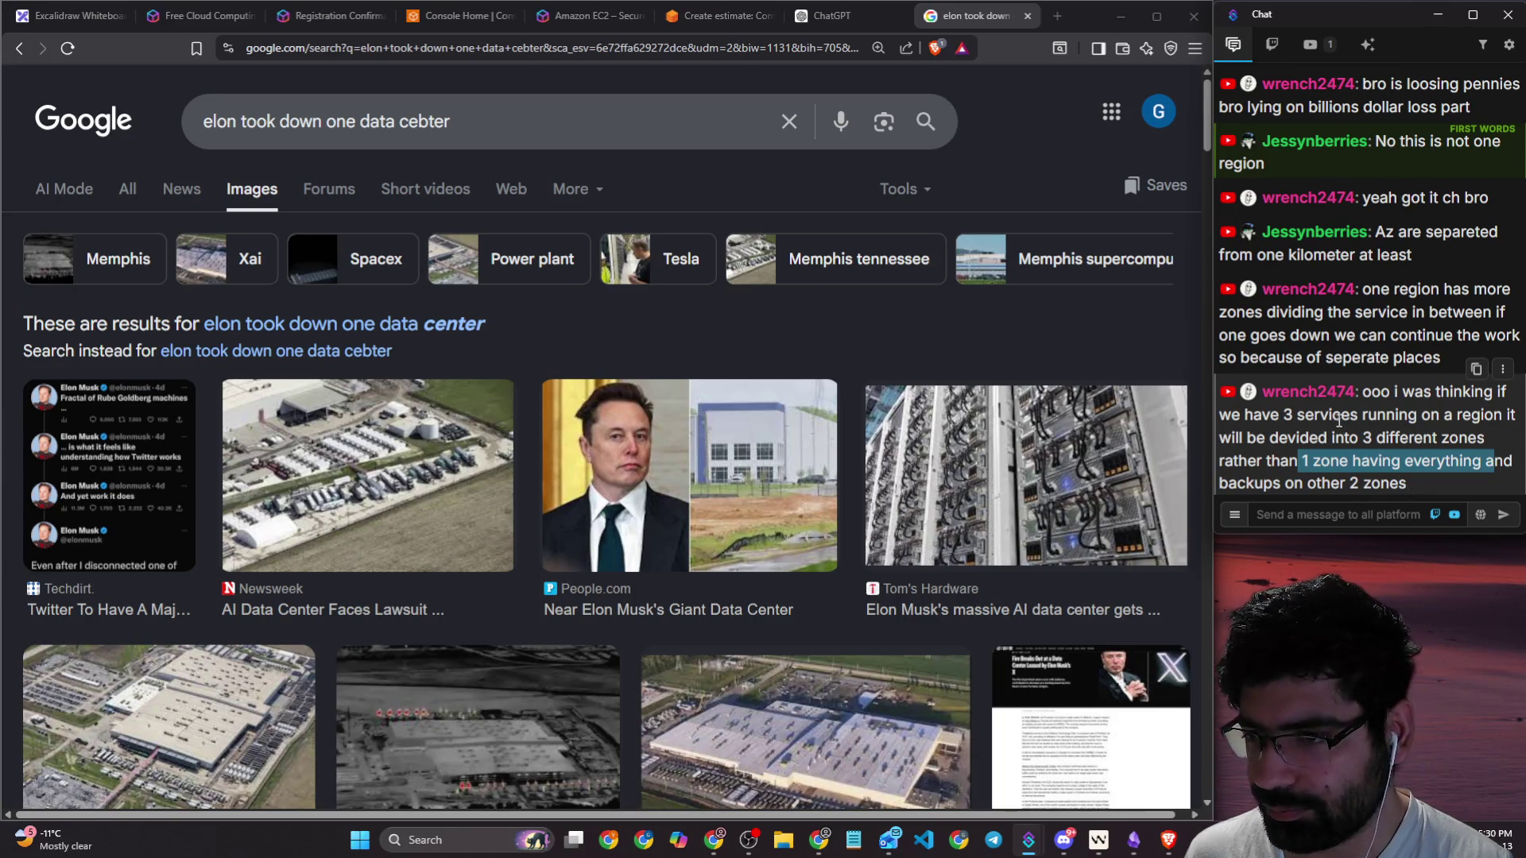
left_click(1314, 421)
left_click_drag(1280, 415, 1445, 422)
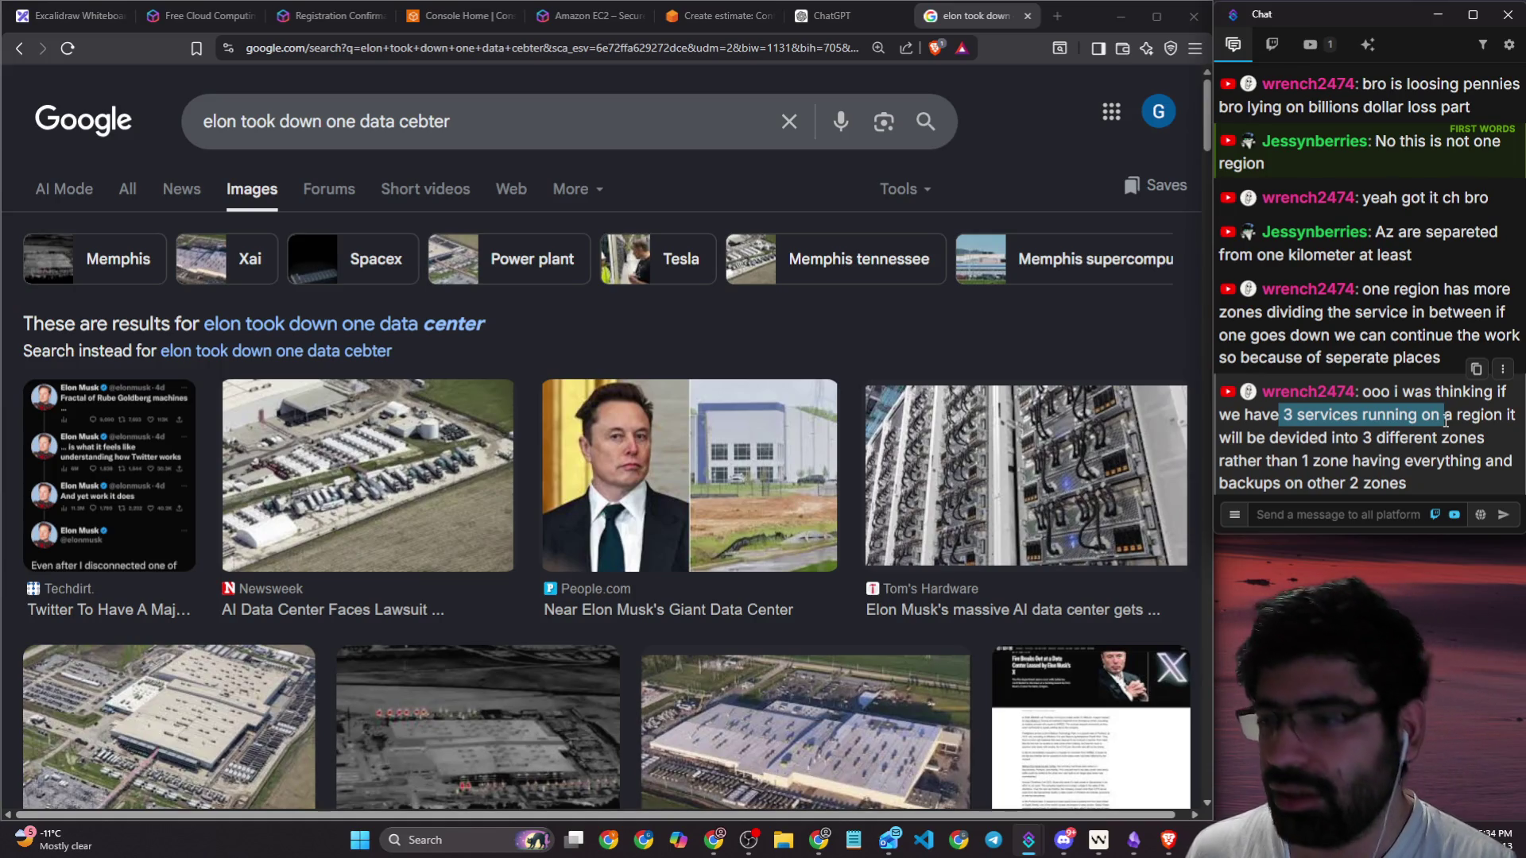
left_click_drag(1445, 422, 1482, 417)
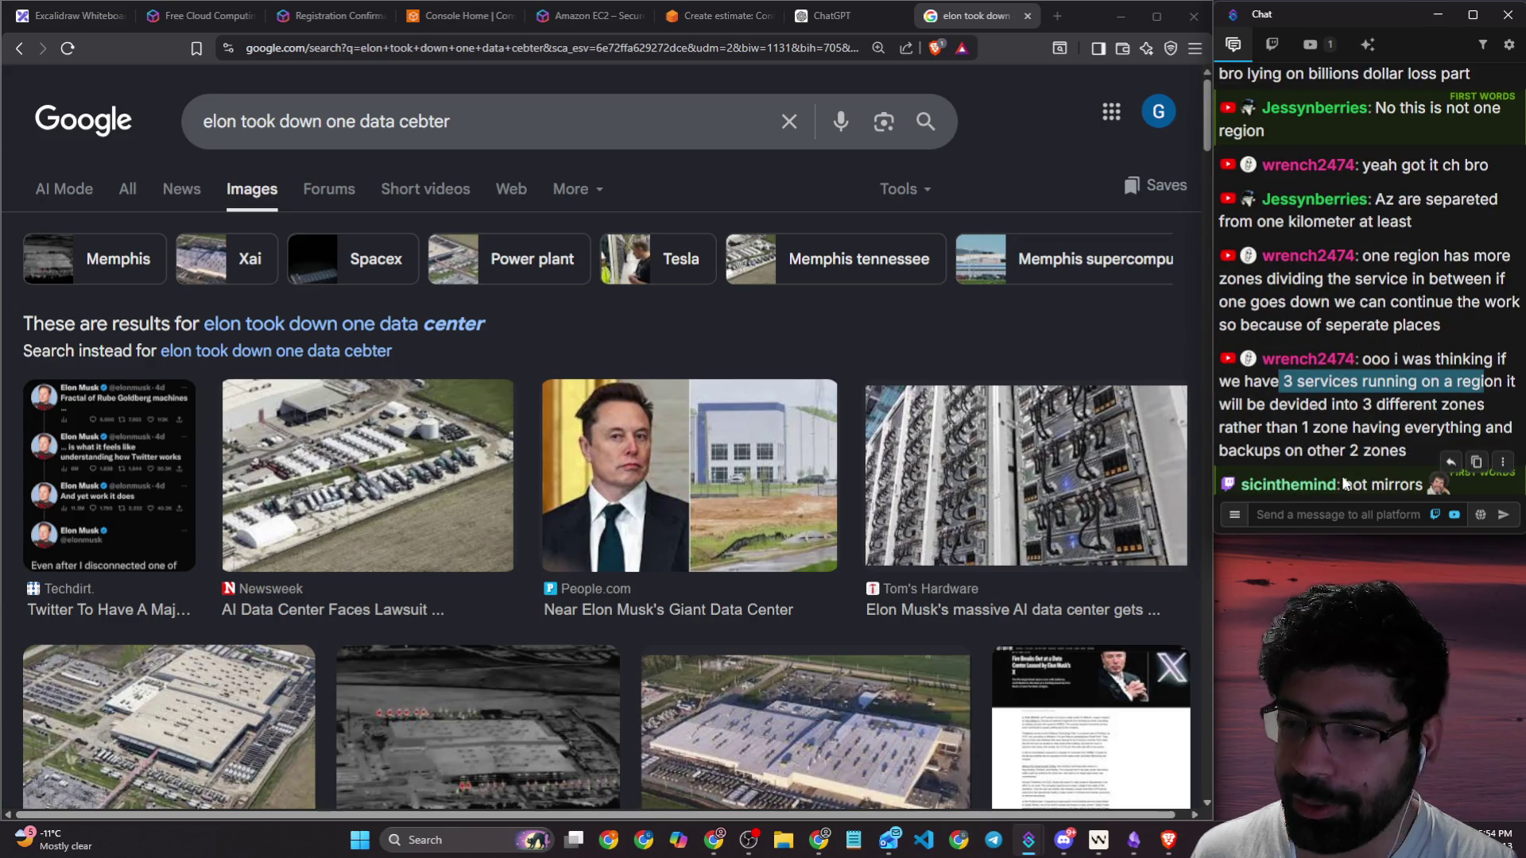
left_click(1380, 518)
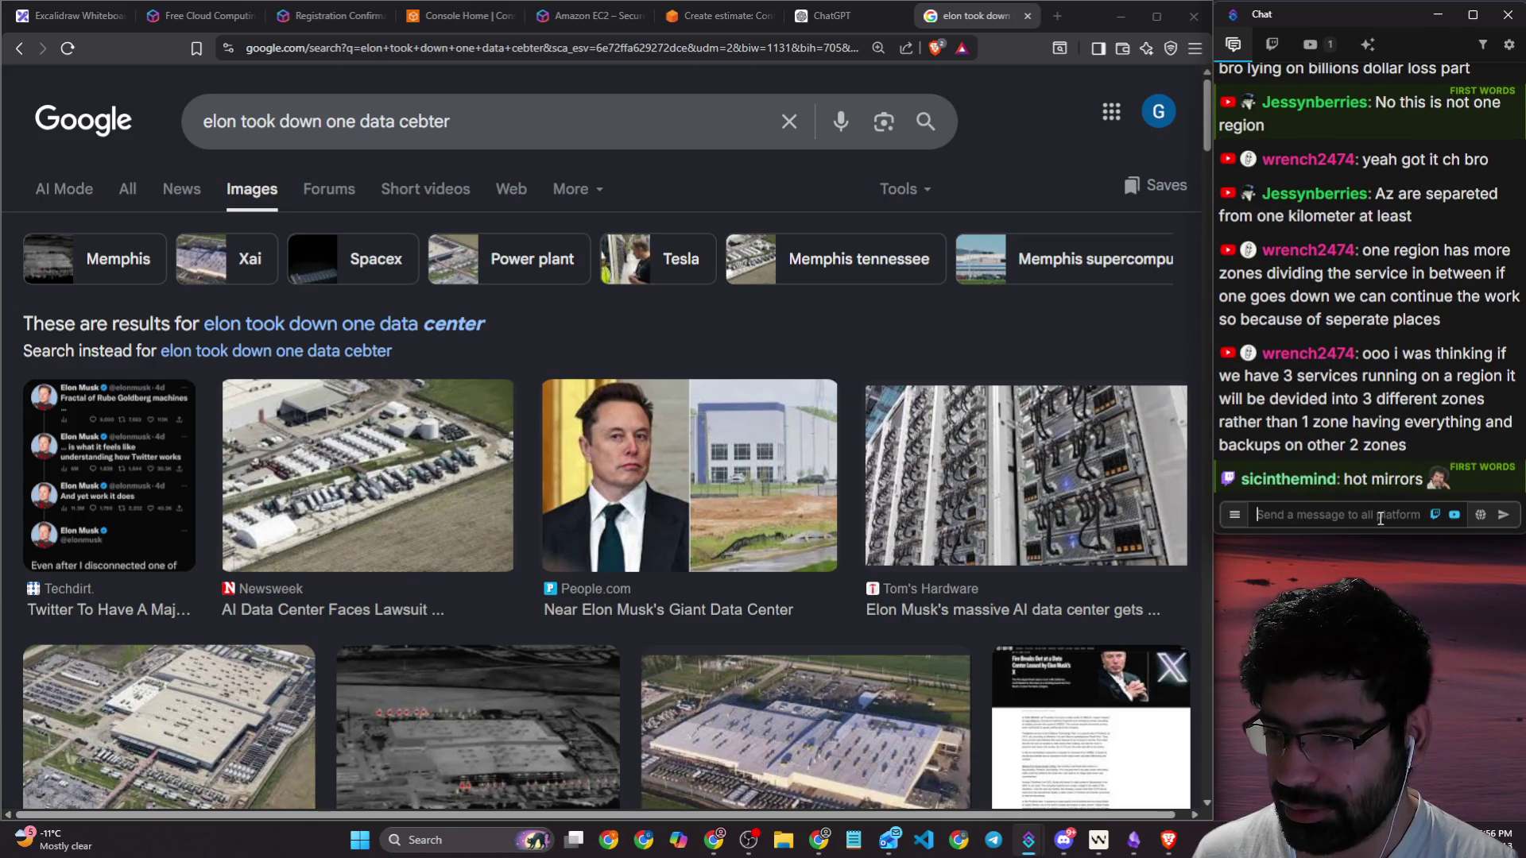
scroll(659, 371, "down", 1)
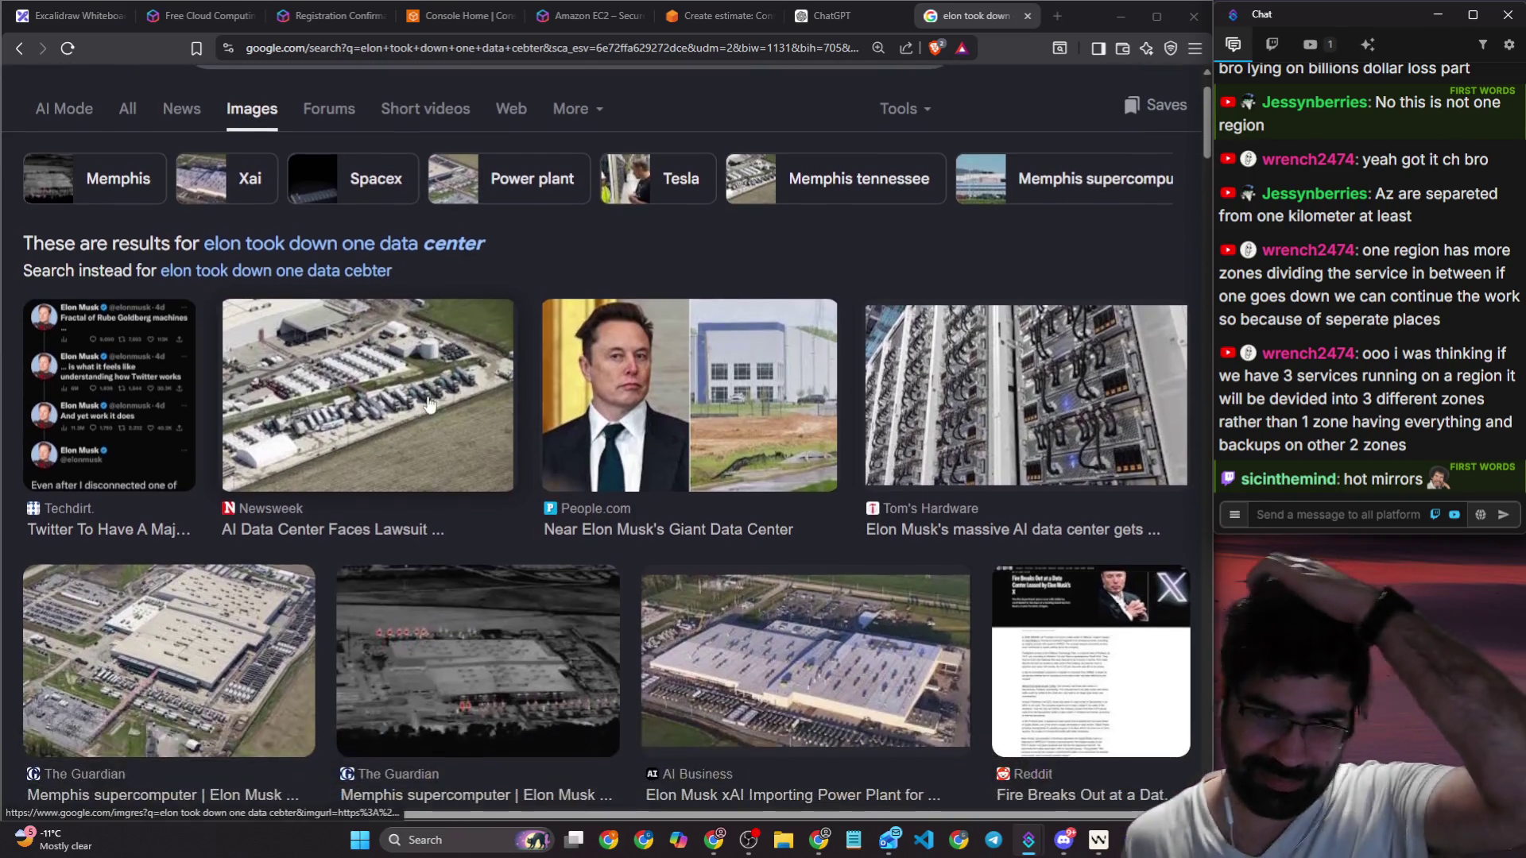
scroll(659, 372, "down", 3)
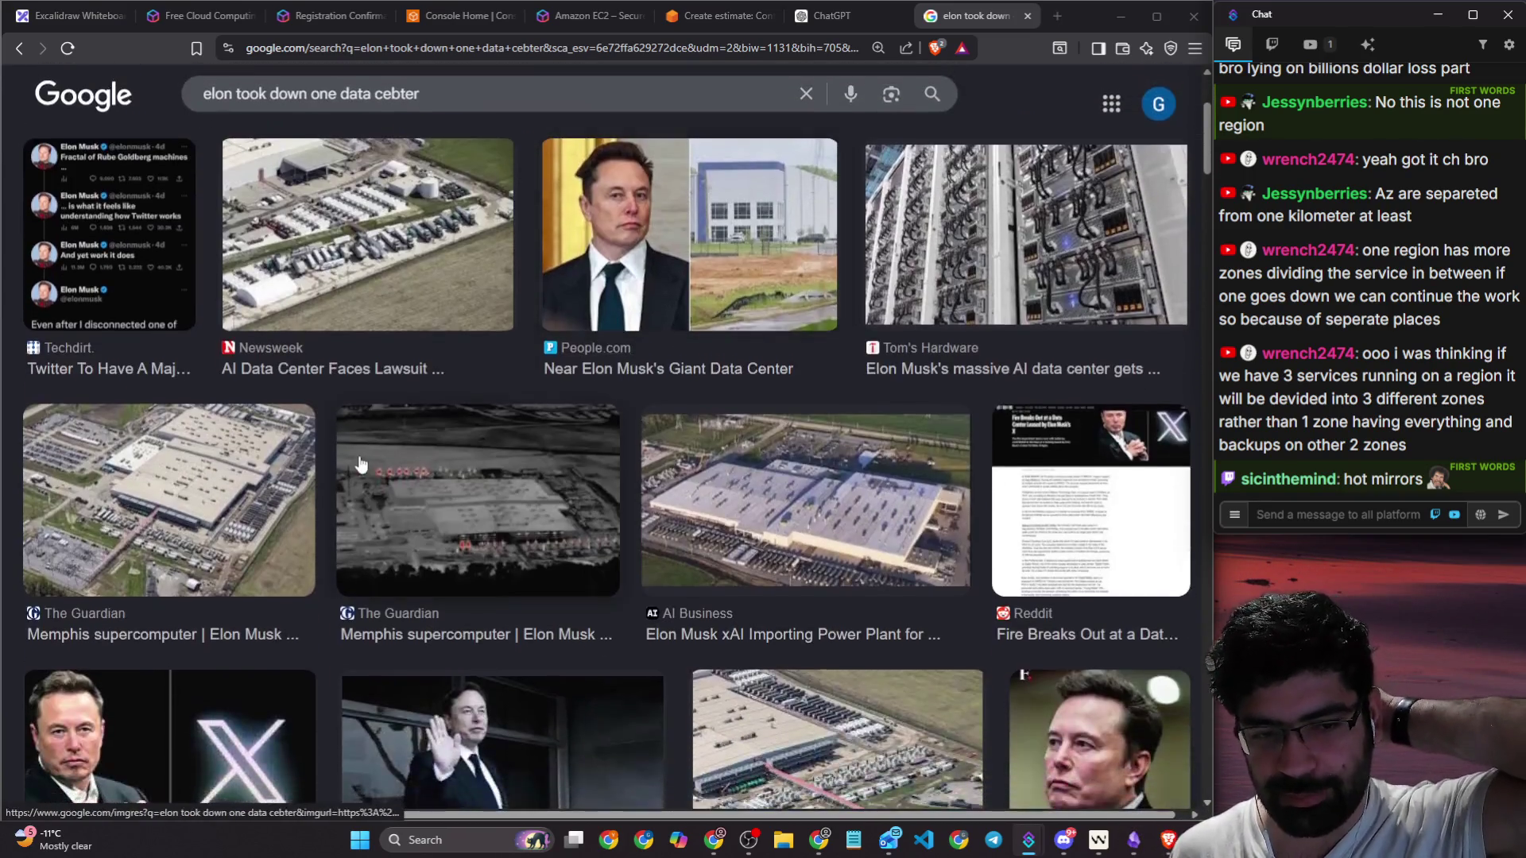
scroll(224, 205, "up", 5)
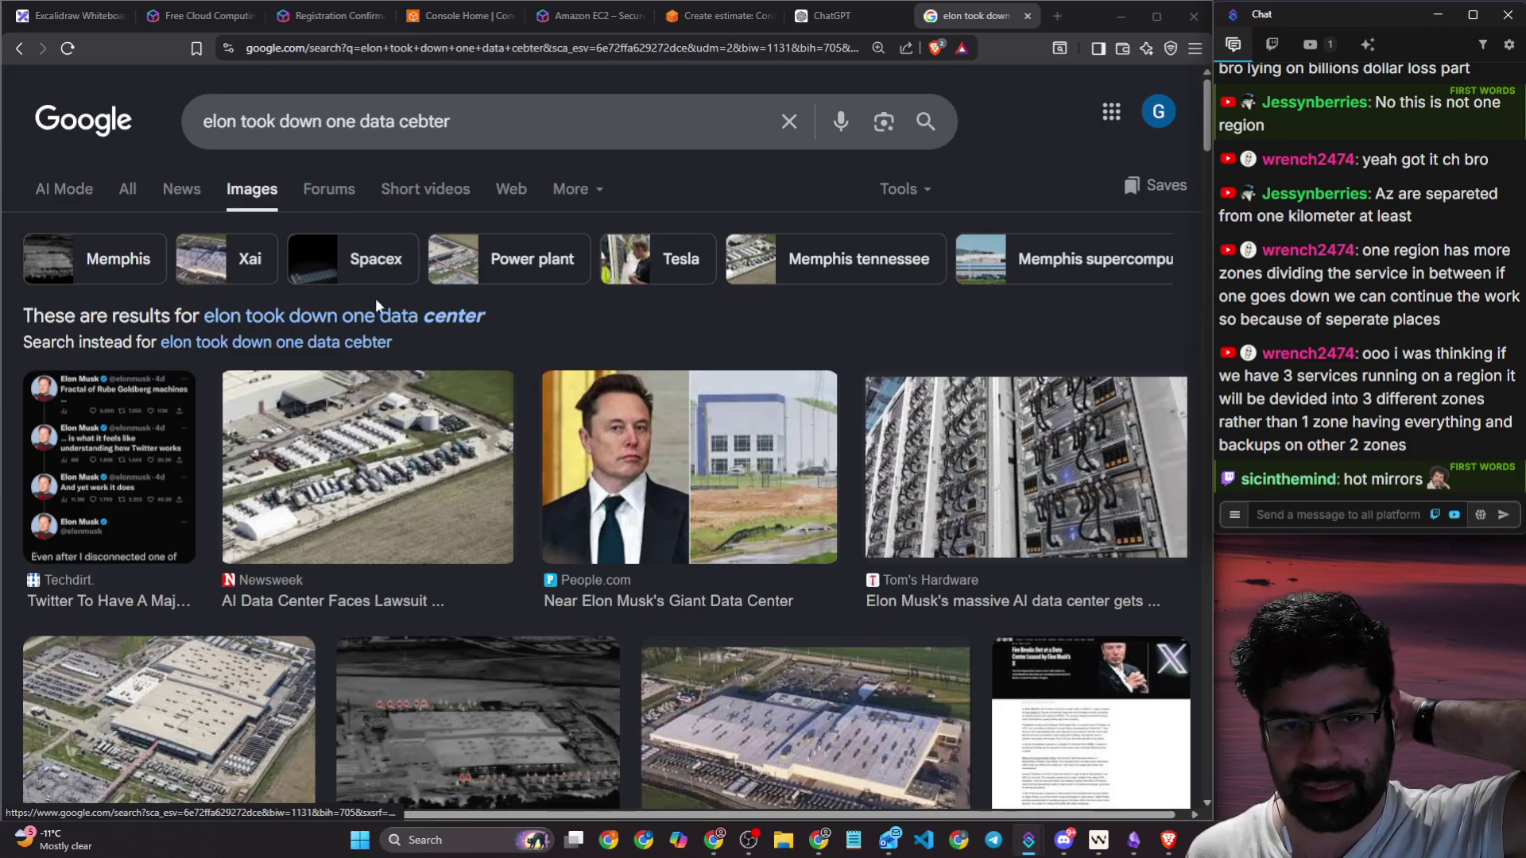
Step: Accept the 'data center' spelling correction and search again with 'twitter' added
left_click(375, 314)
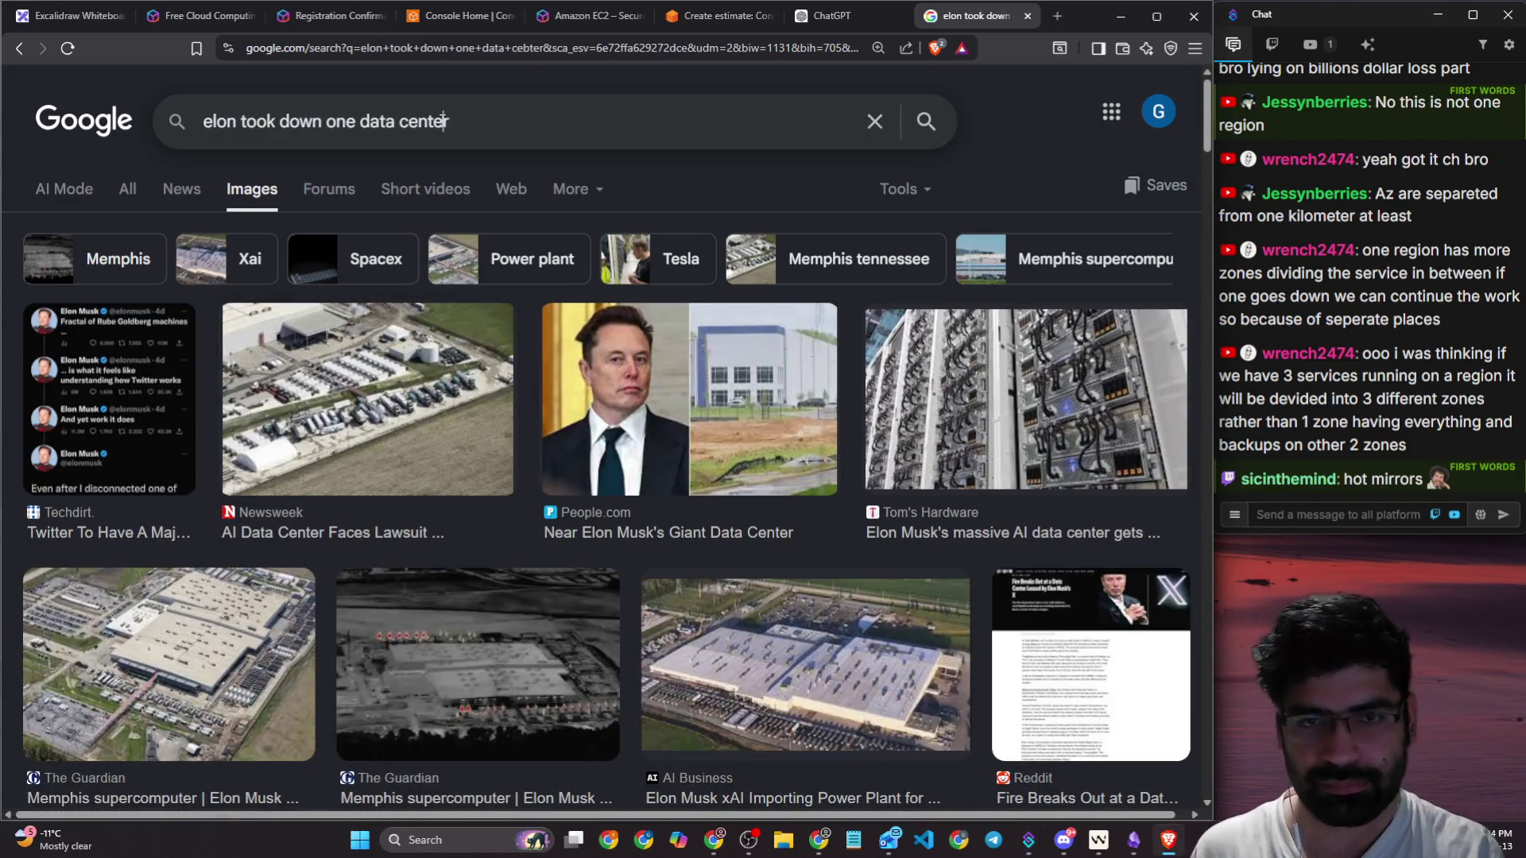
type(" twit")
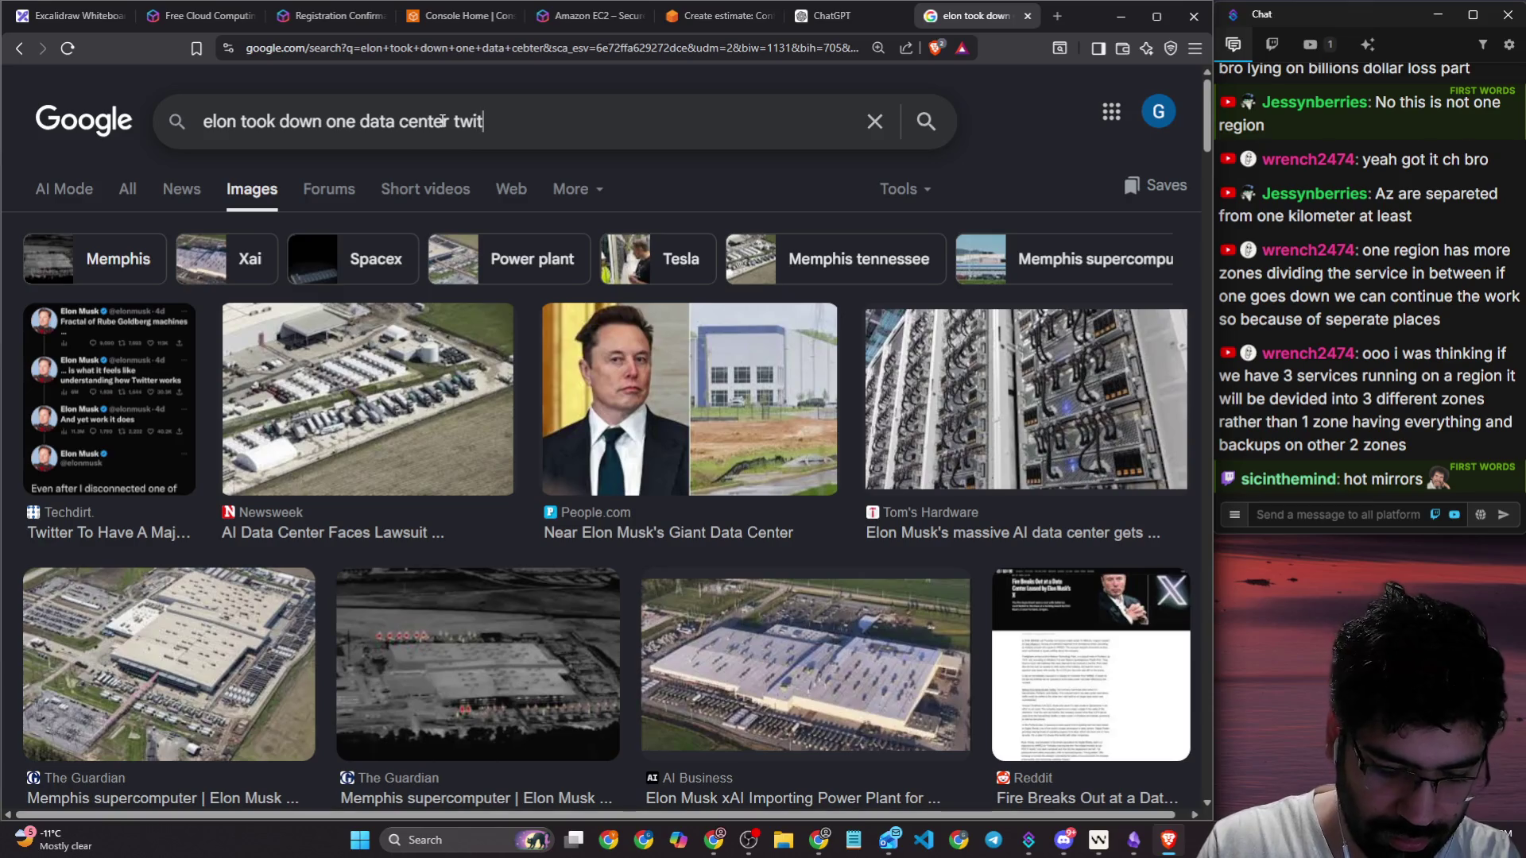
type("ter")
key("Return")
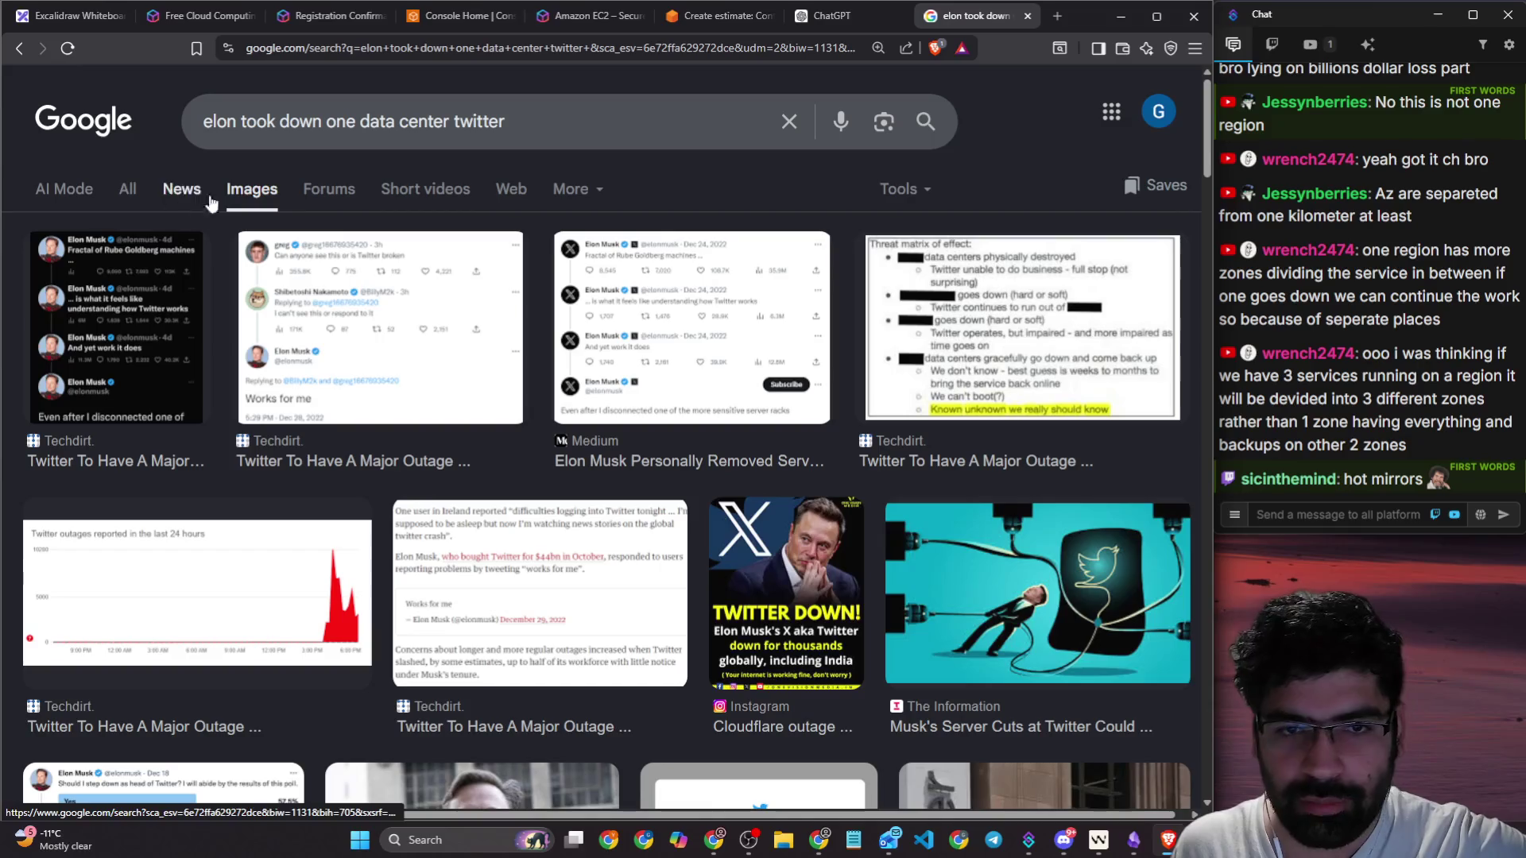
scroll(334, 211, "down", 2)
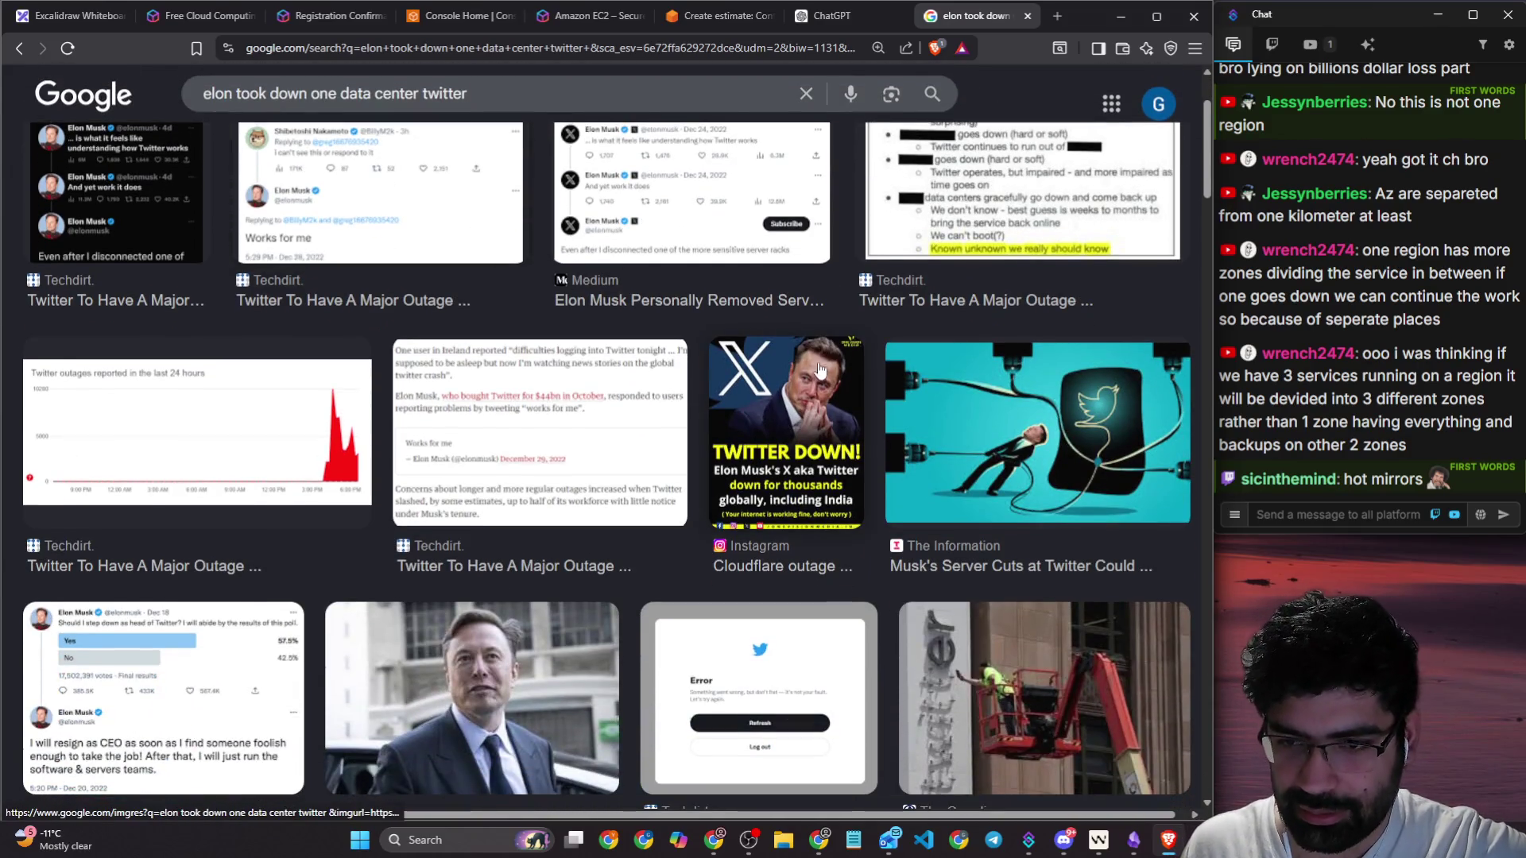
left_click(804, 24)
Step: Handwrite a pink 'X.com' on empty canvas in Excalidraw
left_click(72, 15)
scroll(350, 231, "down", 10)
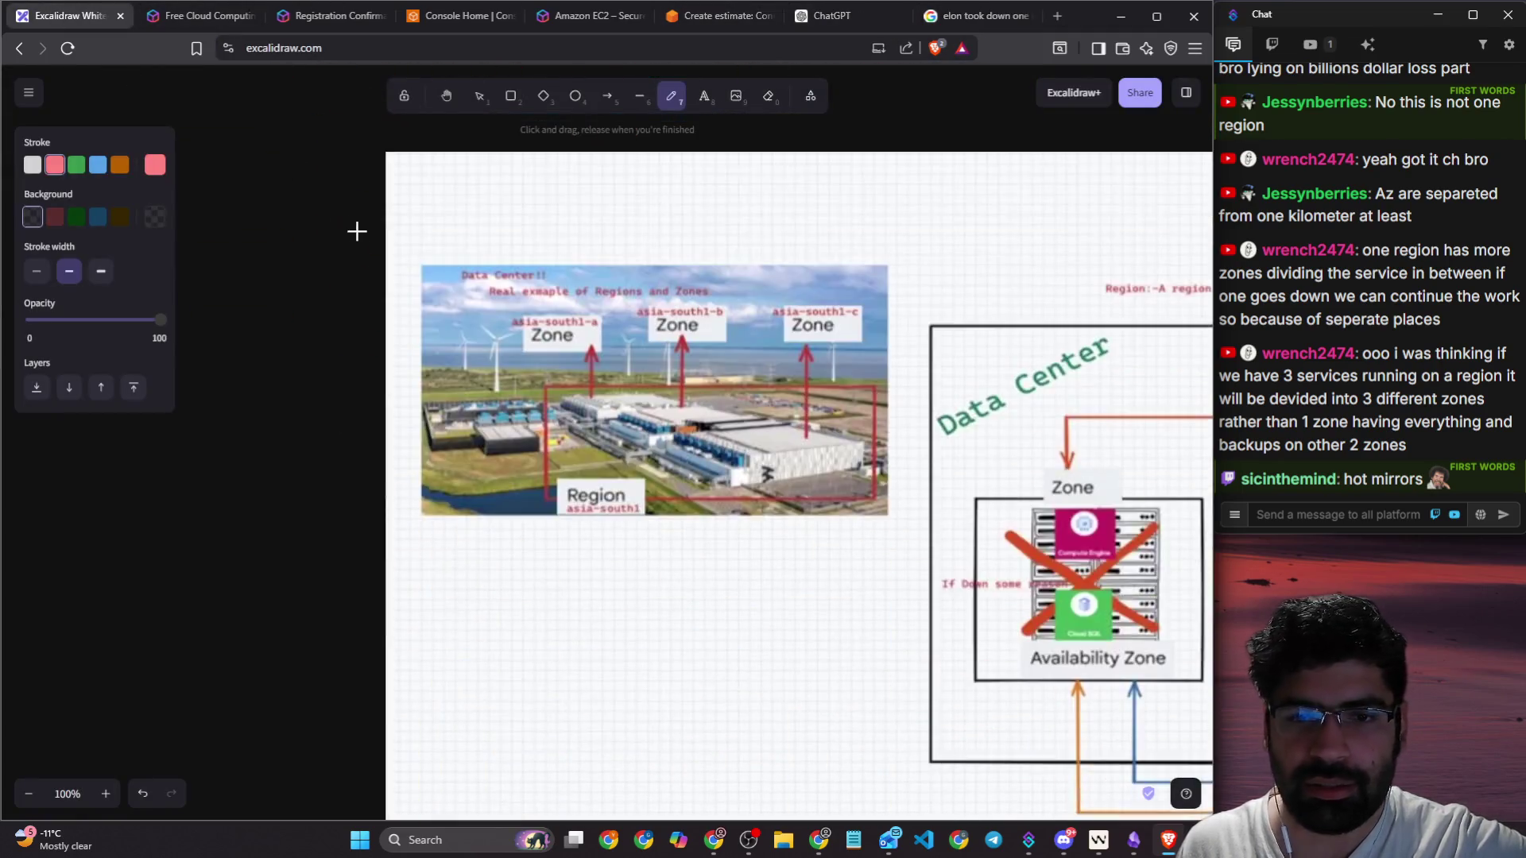
scroll(414, 307, "down", 5)
left_click_drag(539, 162, 600, 248)
left_click_drag(609, 166, 529, 250)
left_click(632, 222)
left_click_drag(711, 198, 896, 225)
Step: In white, draw arrows from X.com to A, B and C, then cross out C
left_click(33, 165)
mouse_move(628, 280)
left_mouse_down()
mouse_move(395, 425)
mouse_move(419, 428)
left_mouse_up()
mouse_move(322, 454)
left_mouse_down()
mouse_move(344, 528)
mouse_move(334, 440)
mouse_move(366, 513)
left_mouse_up()
key("ctrl+z")
left_click_drag(304, 497, 383, 473)
left_click_drag(650, 282, 650, 381)
left_click_drag(634, 359, 663, 359)
mouse_move(650, 436)
left_mouse_down()
mouse_move(650, 523)
mouse_move(655, 509)
left_mouse_up()
mouse_move(653, 290)
left_mouse_down()
mouse_move(856, 395)
mouse_move(831, 407)
left_mouse_up()
mouse_move(950, 428)
left_mouse_down()
mouse_move(913, 453)
mouse_move(962, 457)
left_mouse_up()
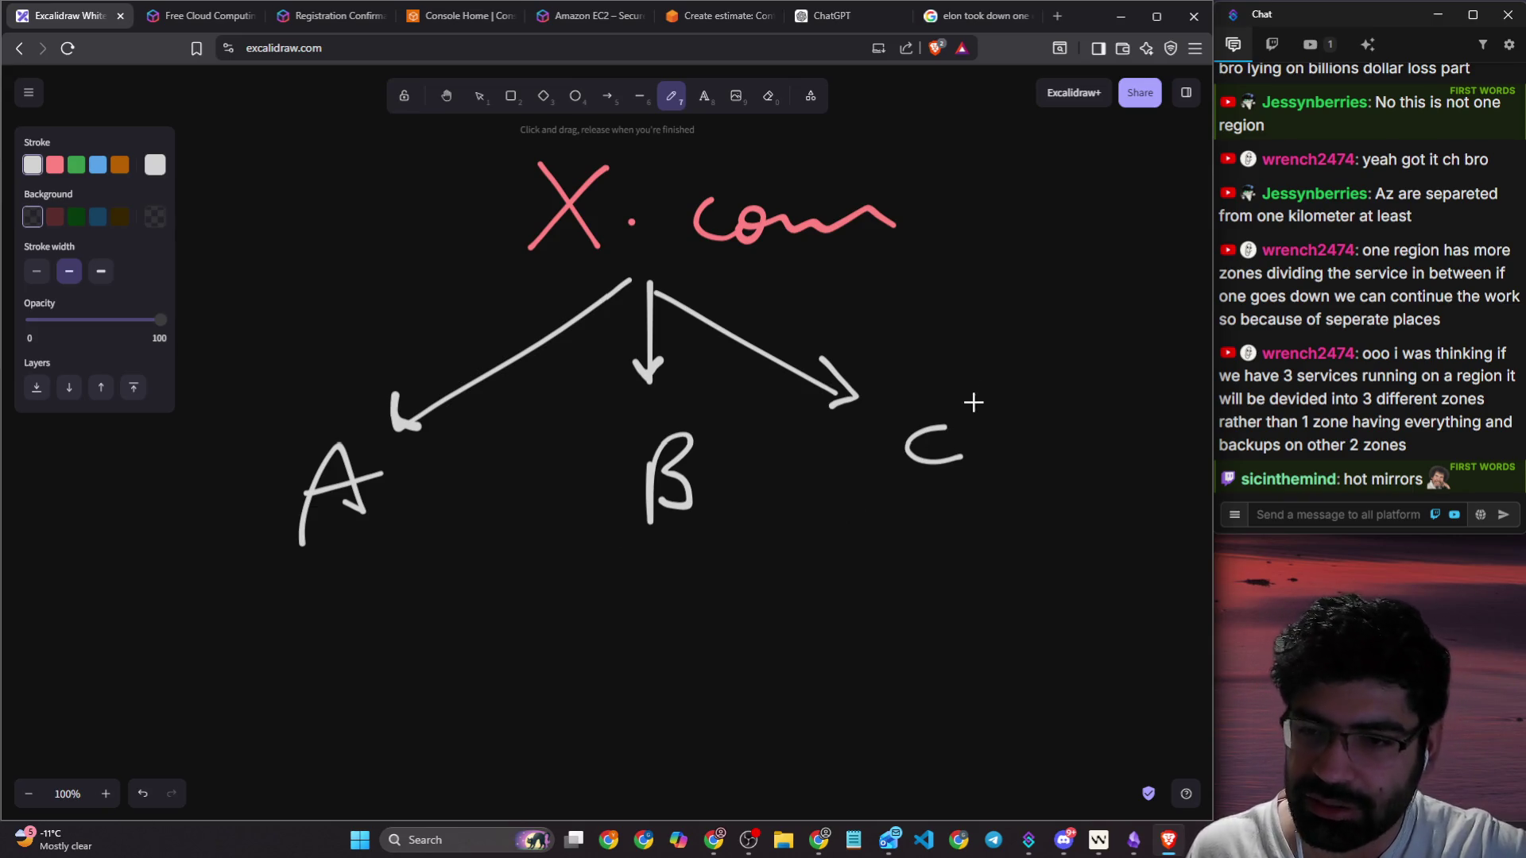
left_click_drag(976, 389, 902, 485)
left_click_drag(896, 399, 989, 506)
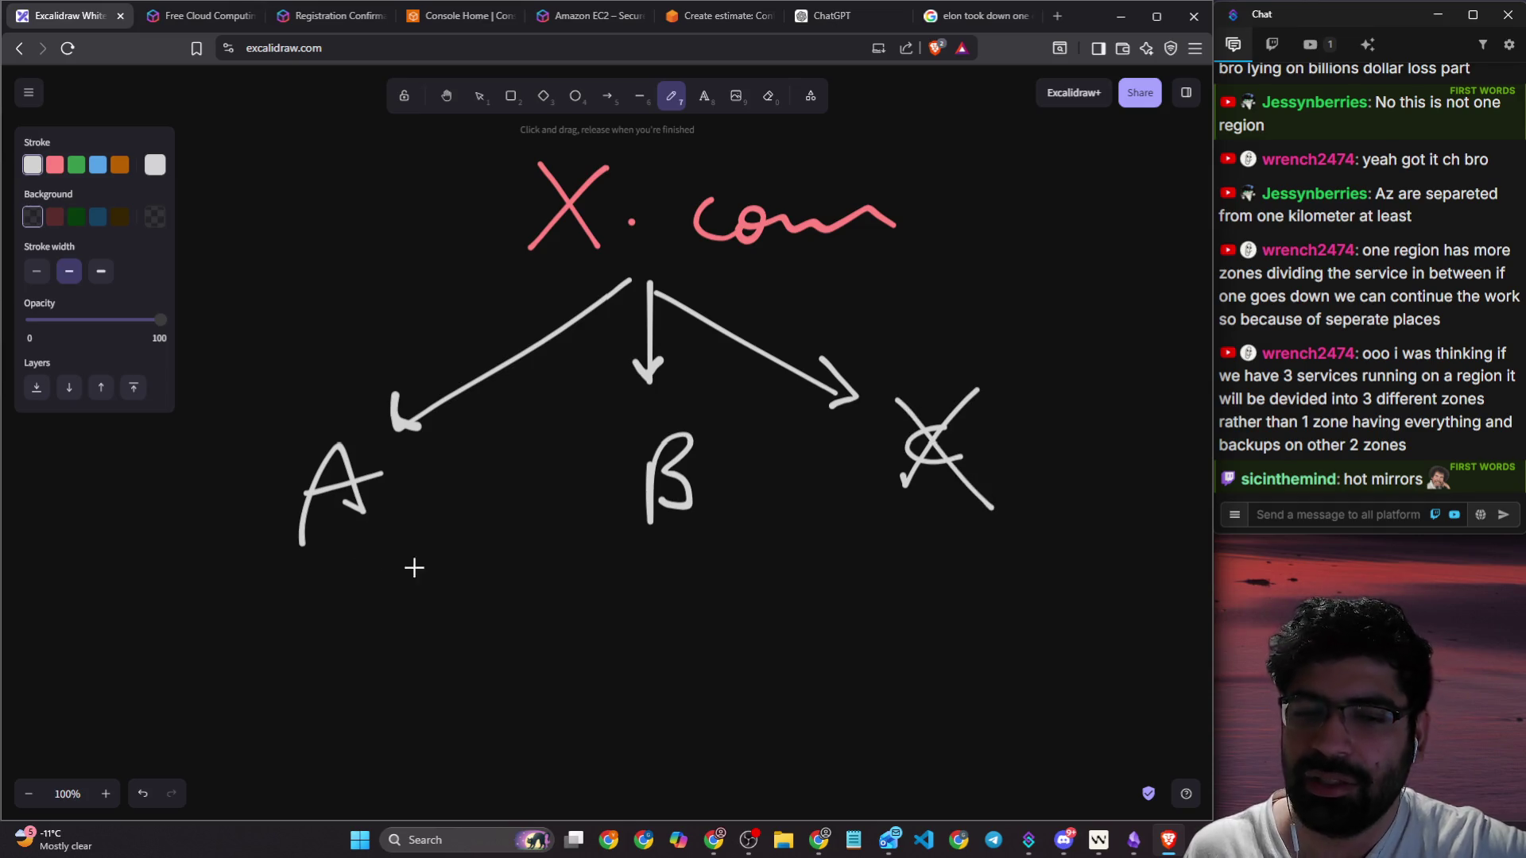
Step: Handwrite '3 months' and an underlined '3 weeks' below the diagram and tick both
scroll(455, 405, "down", 3)
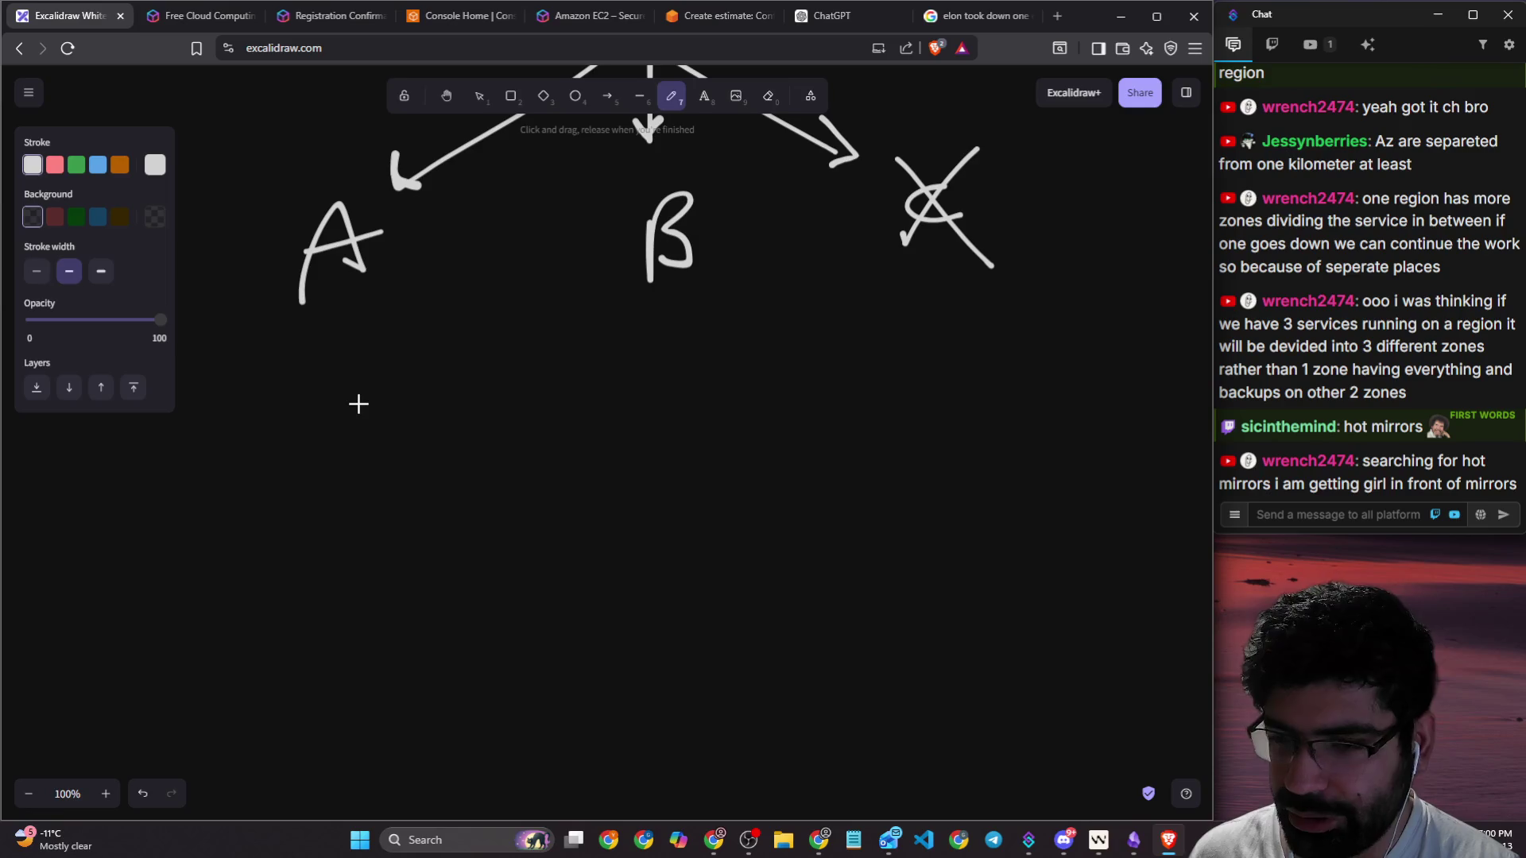
mouse_move(374, 392)
left_mouse_down()
mouse_move(398, 441)
mouse_move(350, 469)
left_mouse_up()
left_click_drag(468, 429, 628, 433)
left_click_drag(649, 379, 689, 455)
scroll(565, 471, "down", 2)
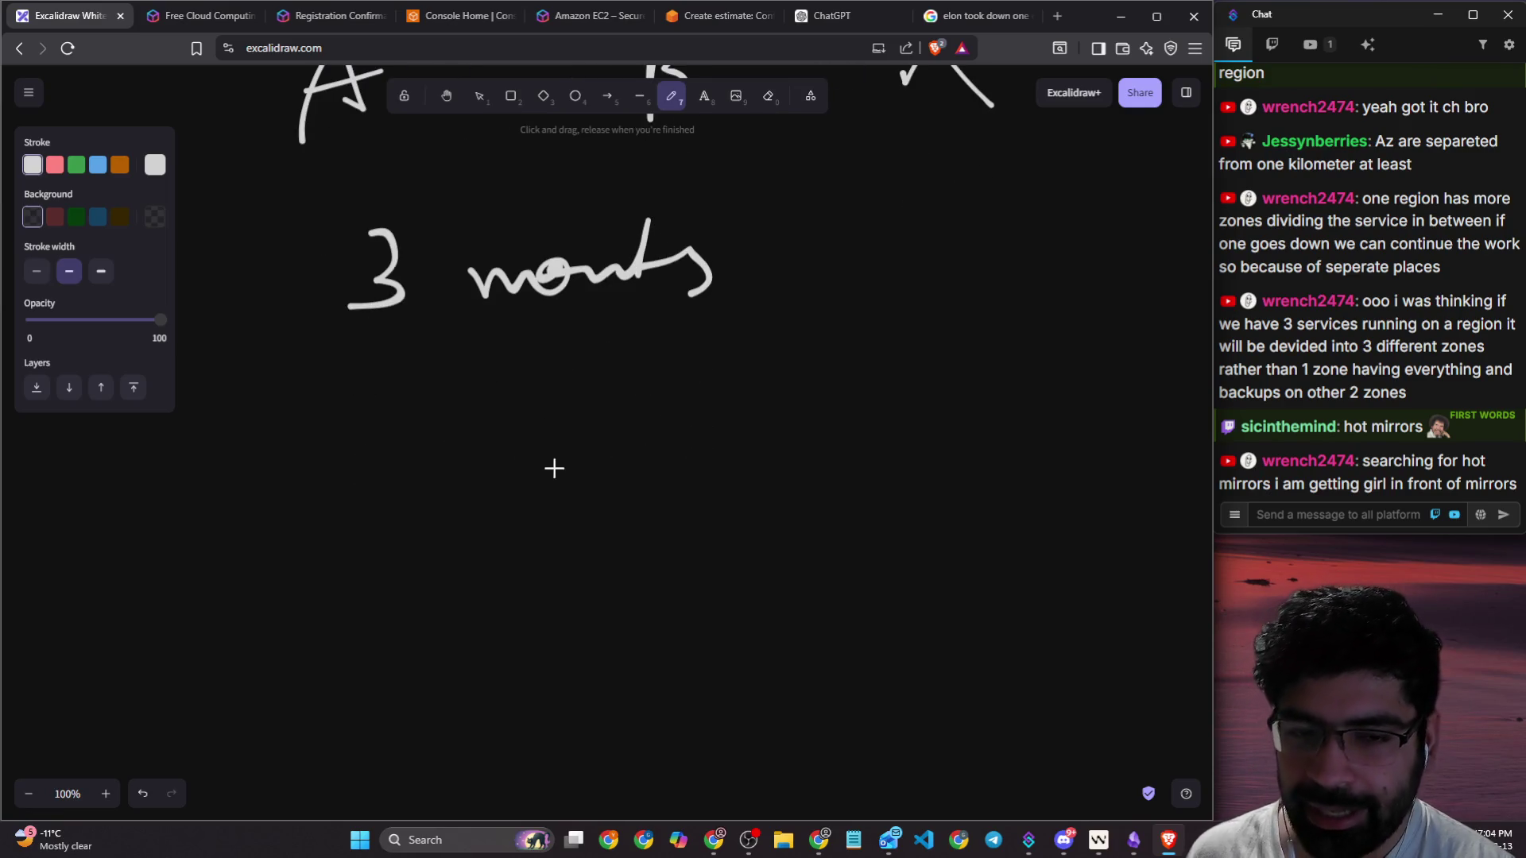
left_click_drag(372, 405, 338, 497)
mouse_move(479, 465)
left_mouse_down()
mouse_move(511, 480)
mouse_move(538, 430)
left_mouse_up()
mouse_move(555, 460)
left_mouse_down()
mouse_move(561, 445)
mouse_move(628, 461)
left_mouse_up()
left_click_drag(649, 397, 645, 485)
left_click_drag(675, 429, 688, 468)
left_click_drag(518, 516, 849, 480)
mouse_move(702, 438)
left_mouse_down()
mouse_move(715, 456)
mouse_move(697, 484)
left_mouse_up()
left_click_drag(817, 433, 944, 368)
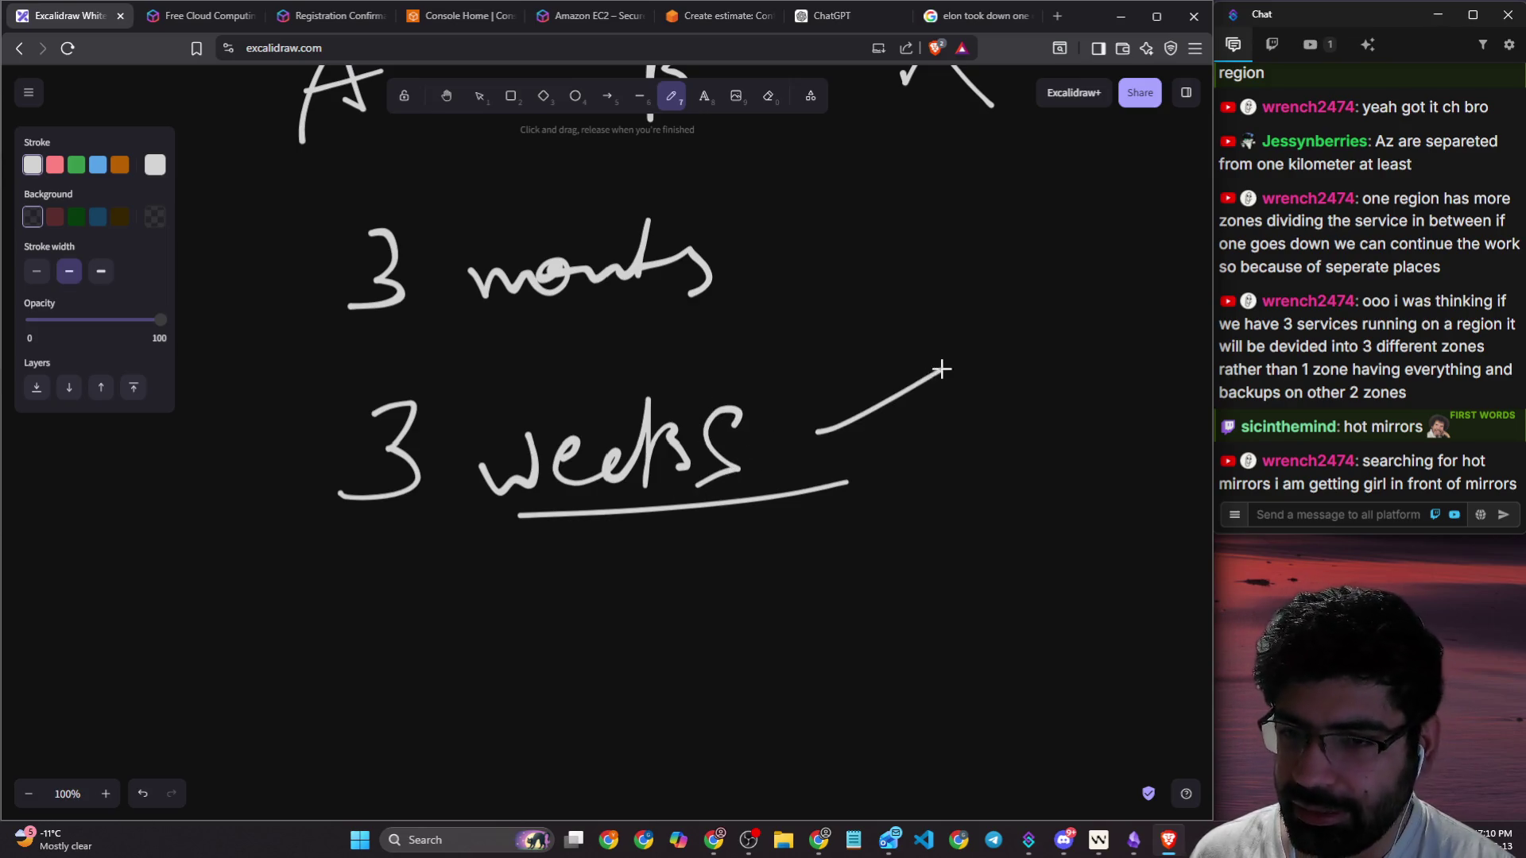
left_click_drag(733, 251, 834, 182)
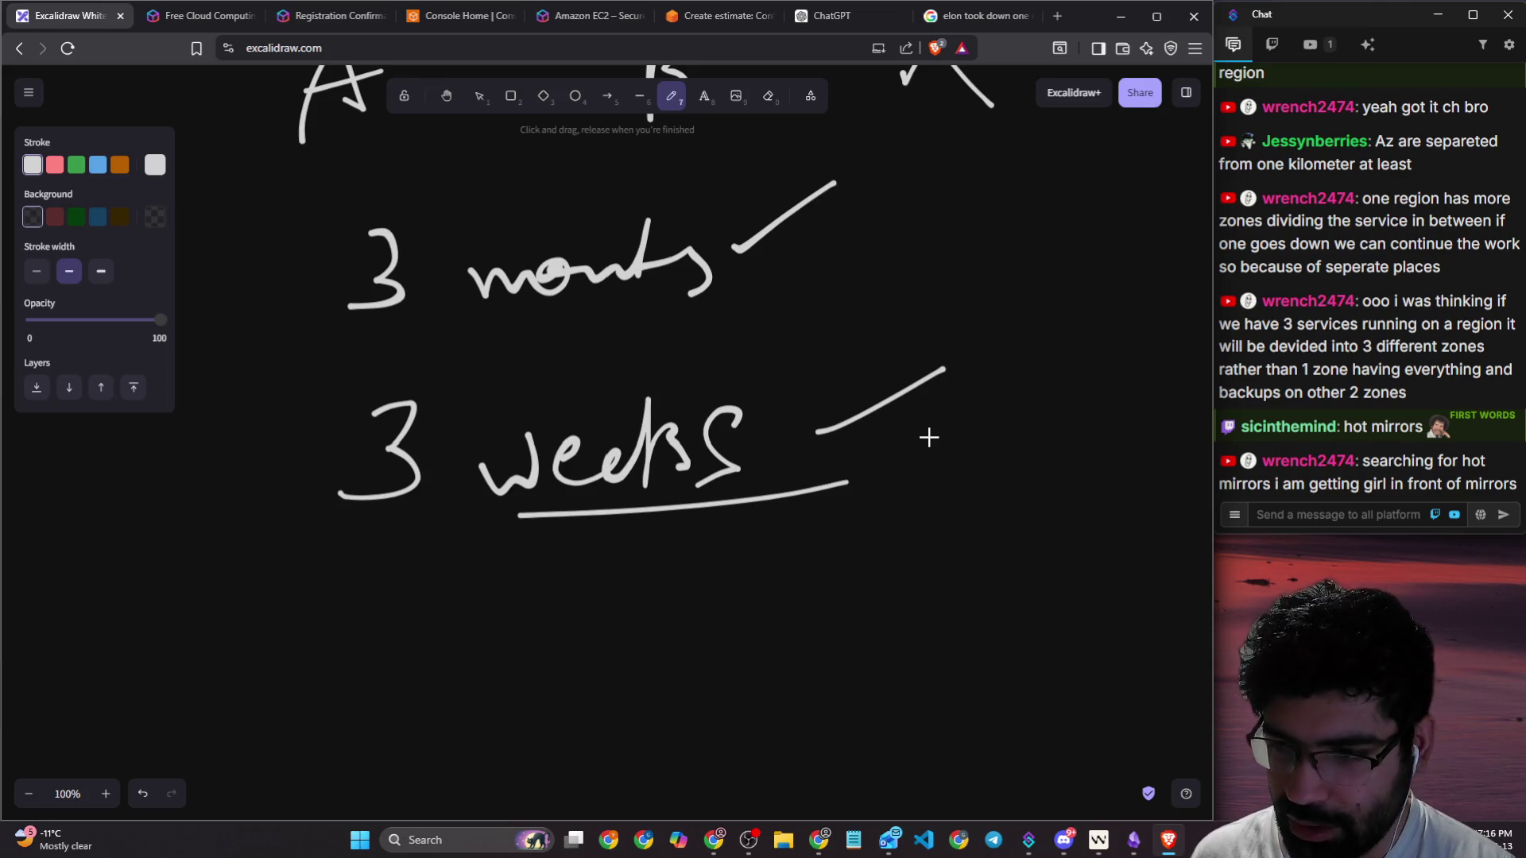
Step: Box and cross out C again, and tick A and B as still running
scroll(942, 429, "up", 1)
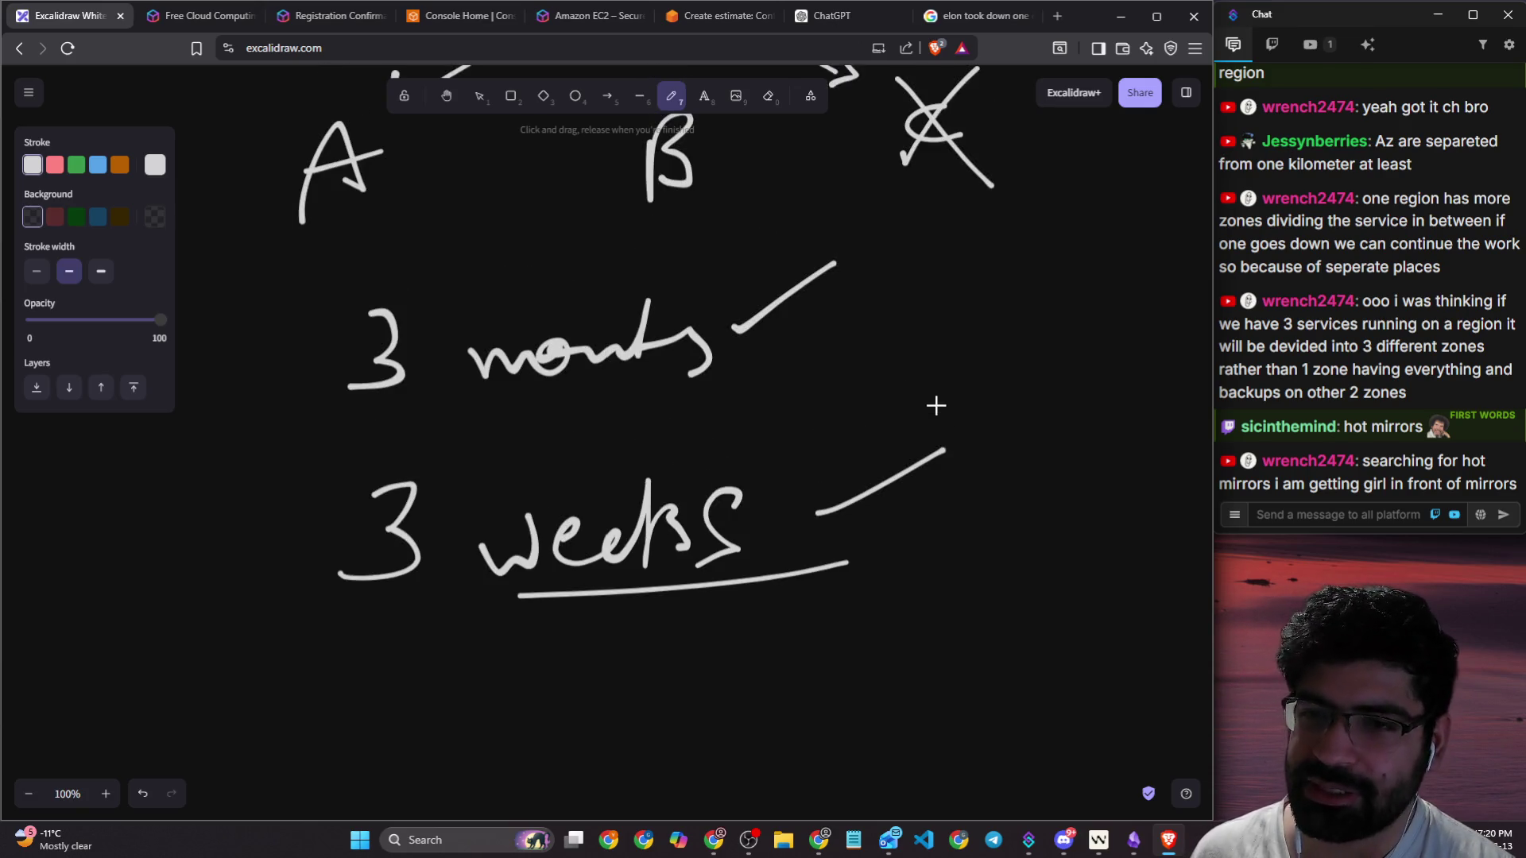
scroll(928, 352, "up", 3)
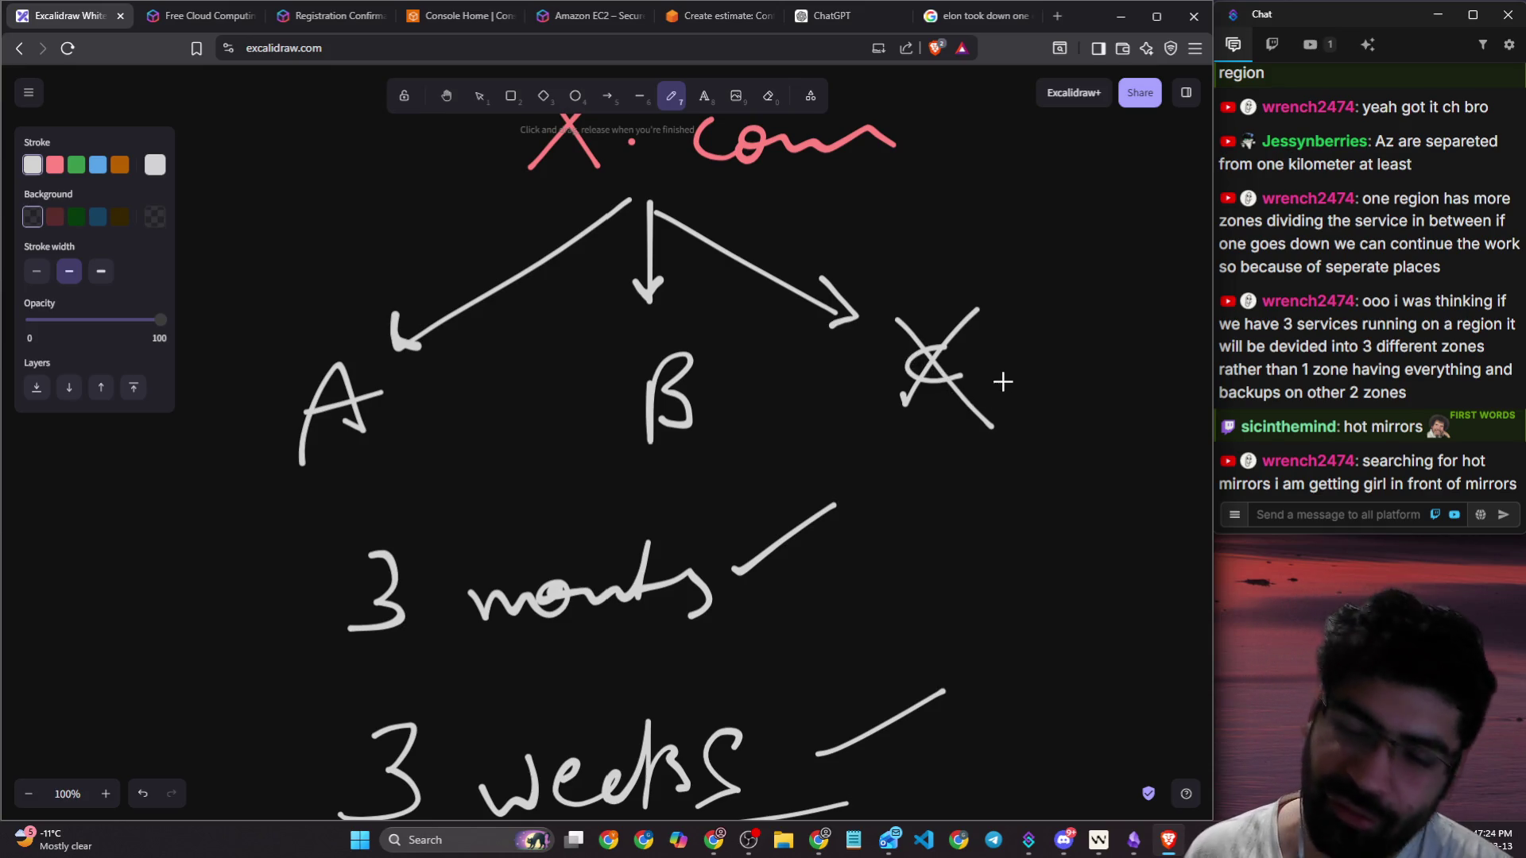
mouse_move(1030, 285)
left_mouse_down()
mouse_move(872, 429)
mouse_move(991, 444)
left_mouse_up()
left_click_drag(1041, 249, 828, 499)
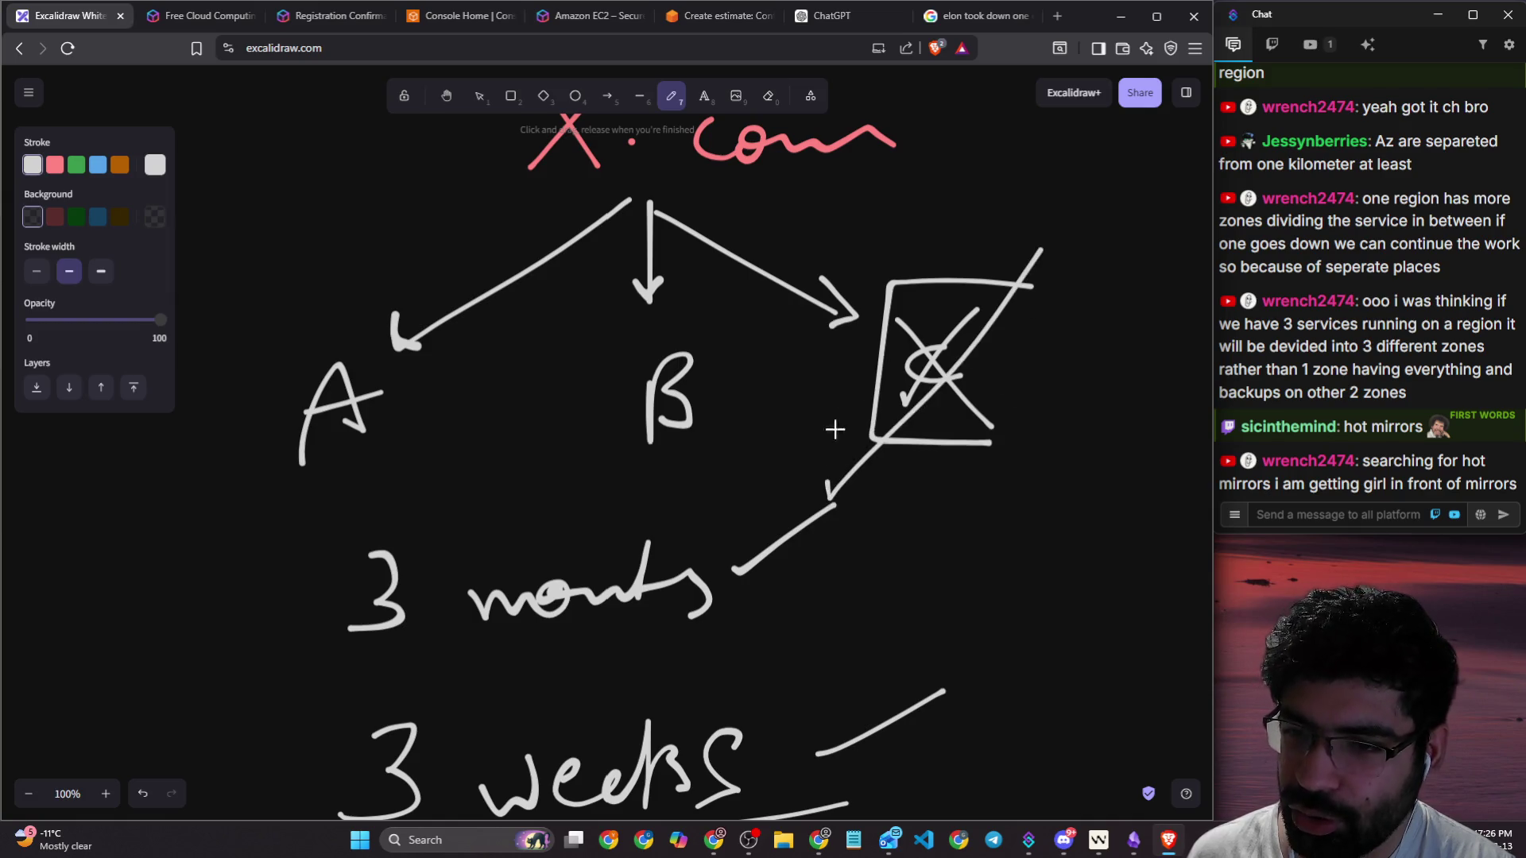
left_click_drag(855, 236, 986, 503)
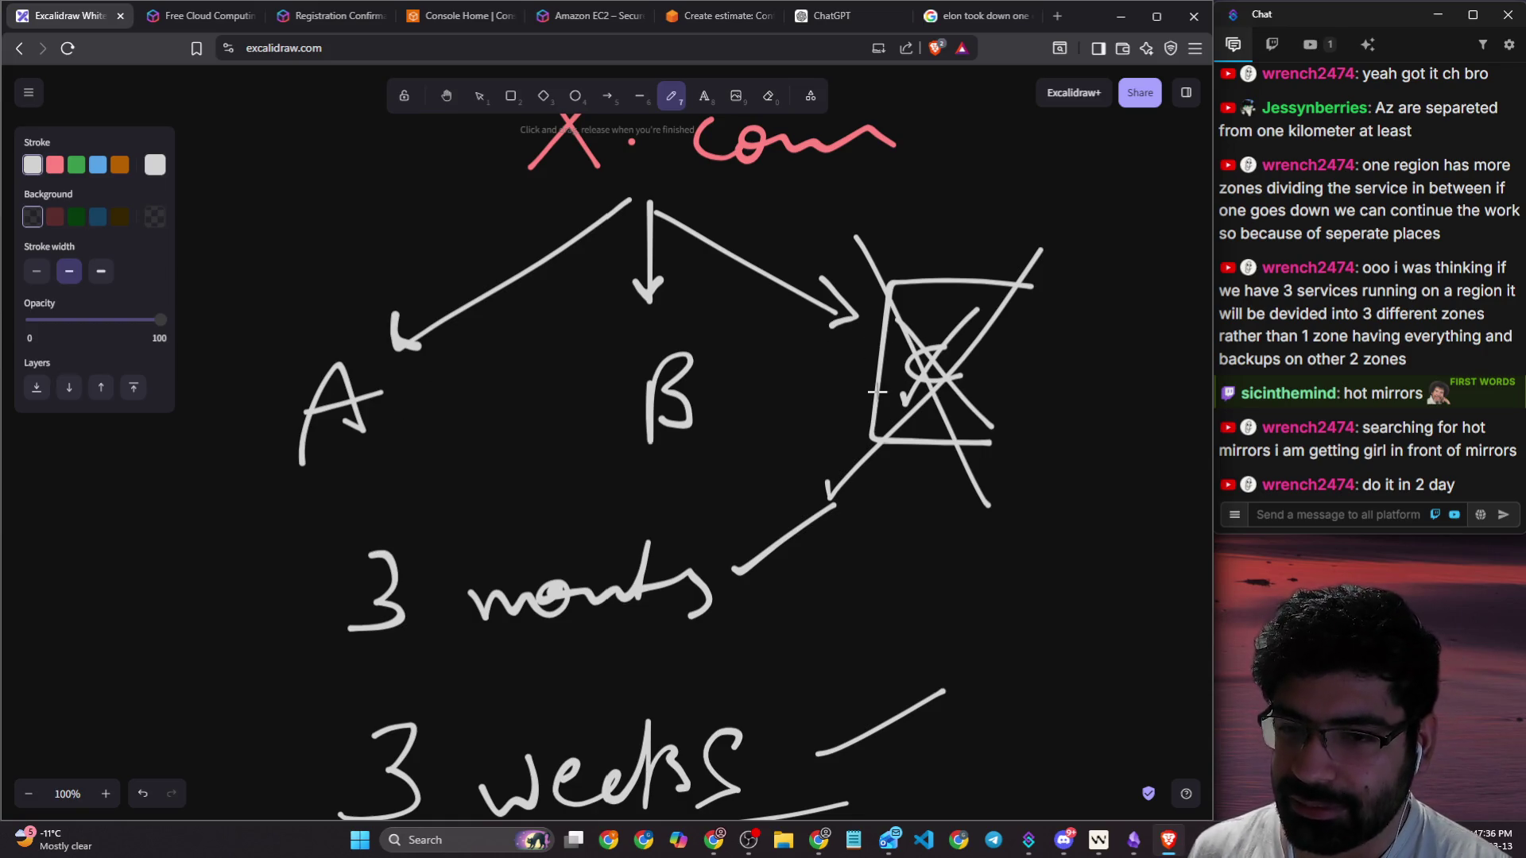
left_click_drag(330, 316, 391, 267)
left_click_drag(638, 338, 673, 312)
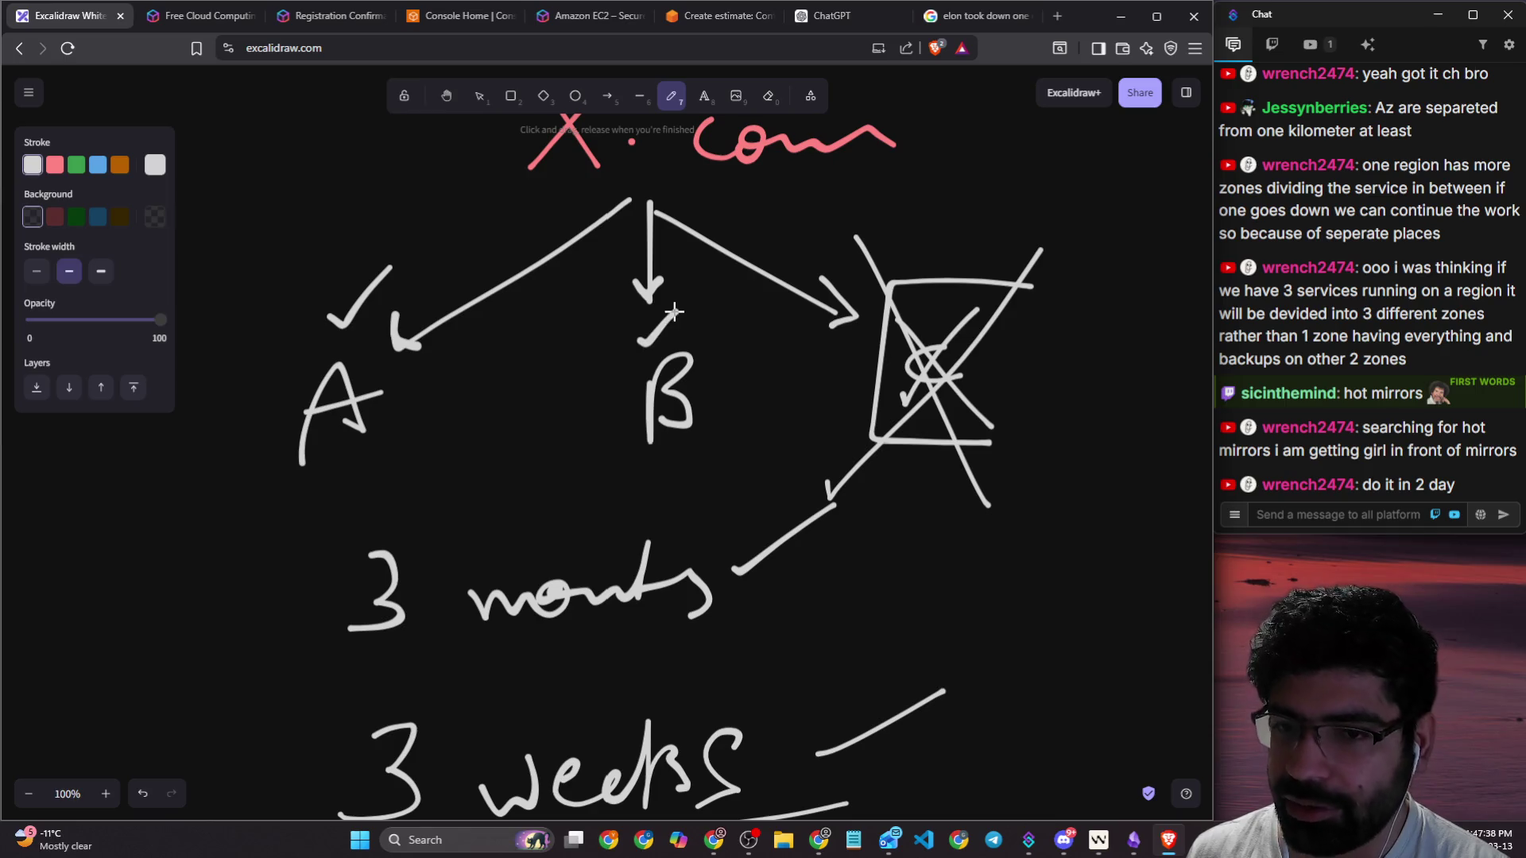
Step: Show web results for the Twitter data-center query and open the Reddit result in a new tab
left_click(976, 15)
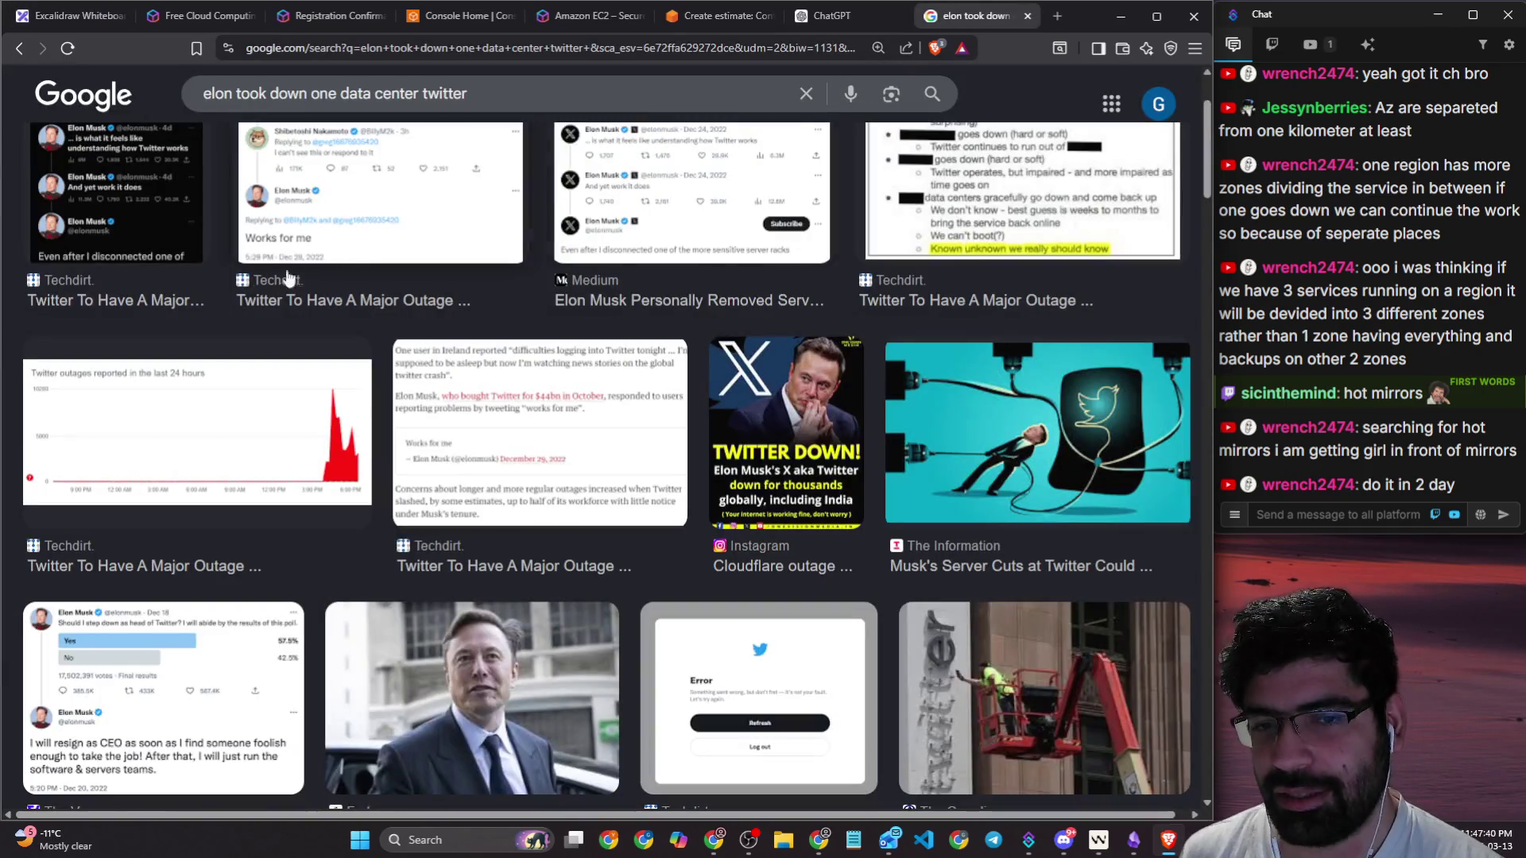
scroll(263, 385, "up", 2)
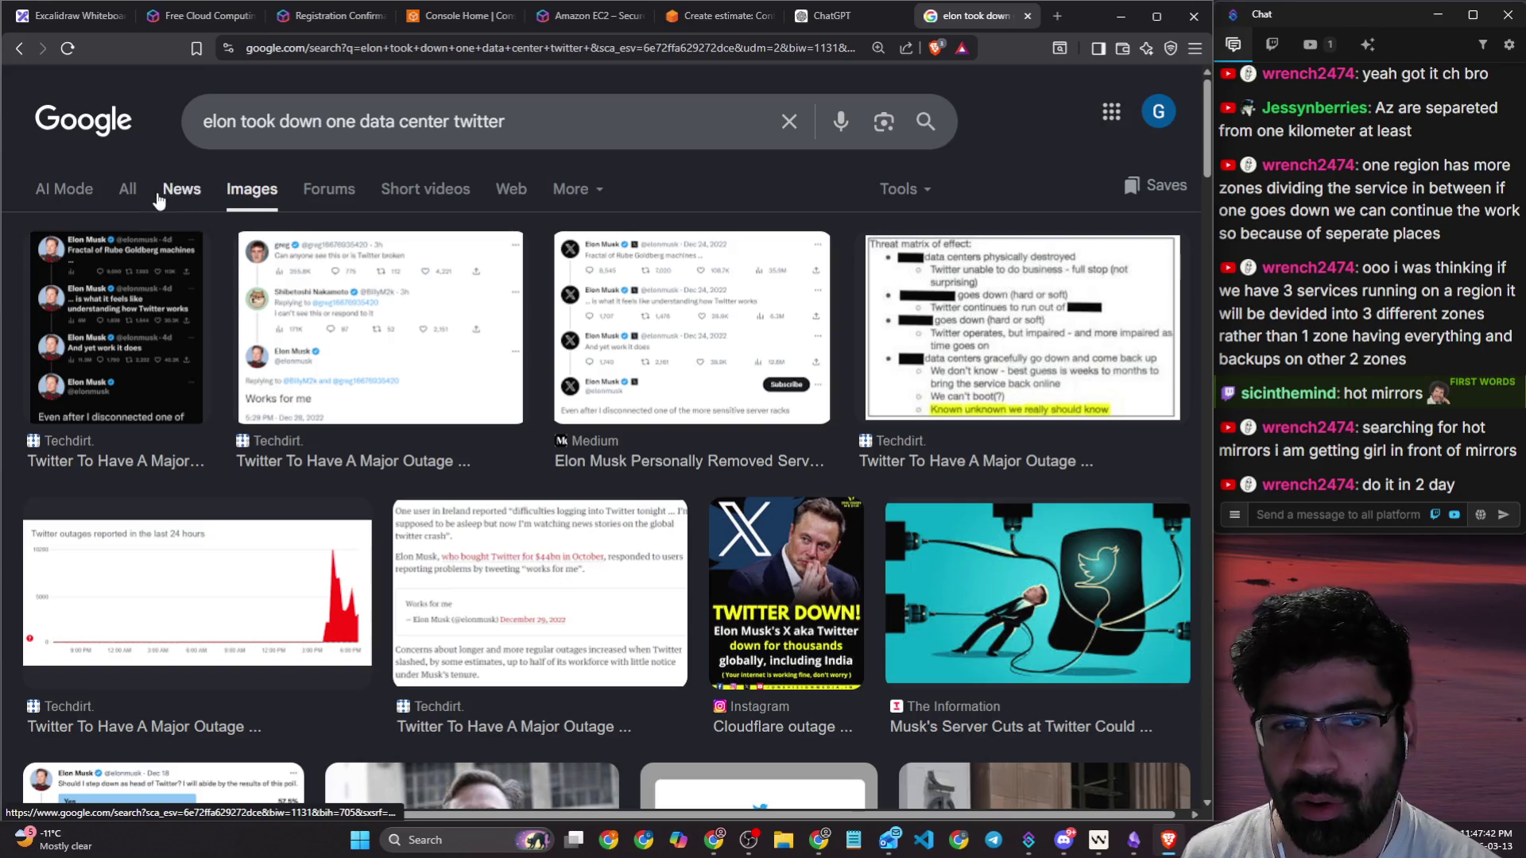
left_click(137, 199)
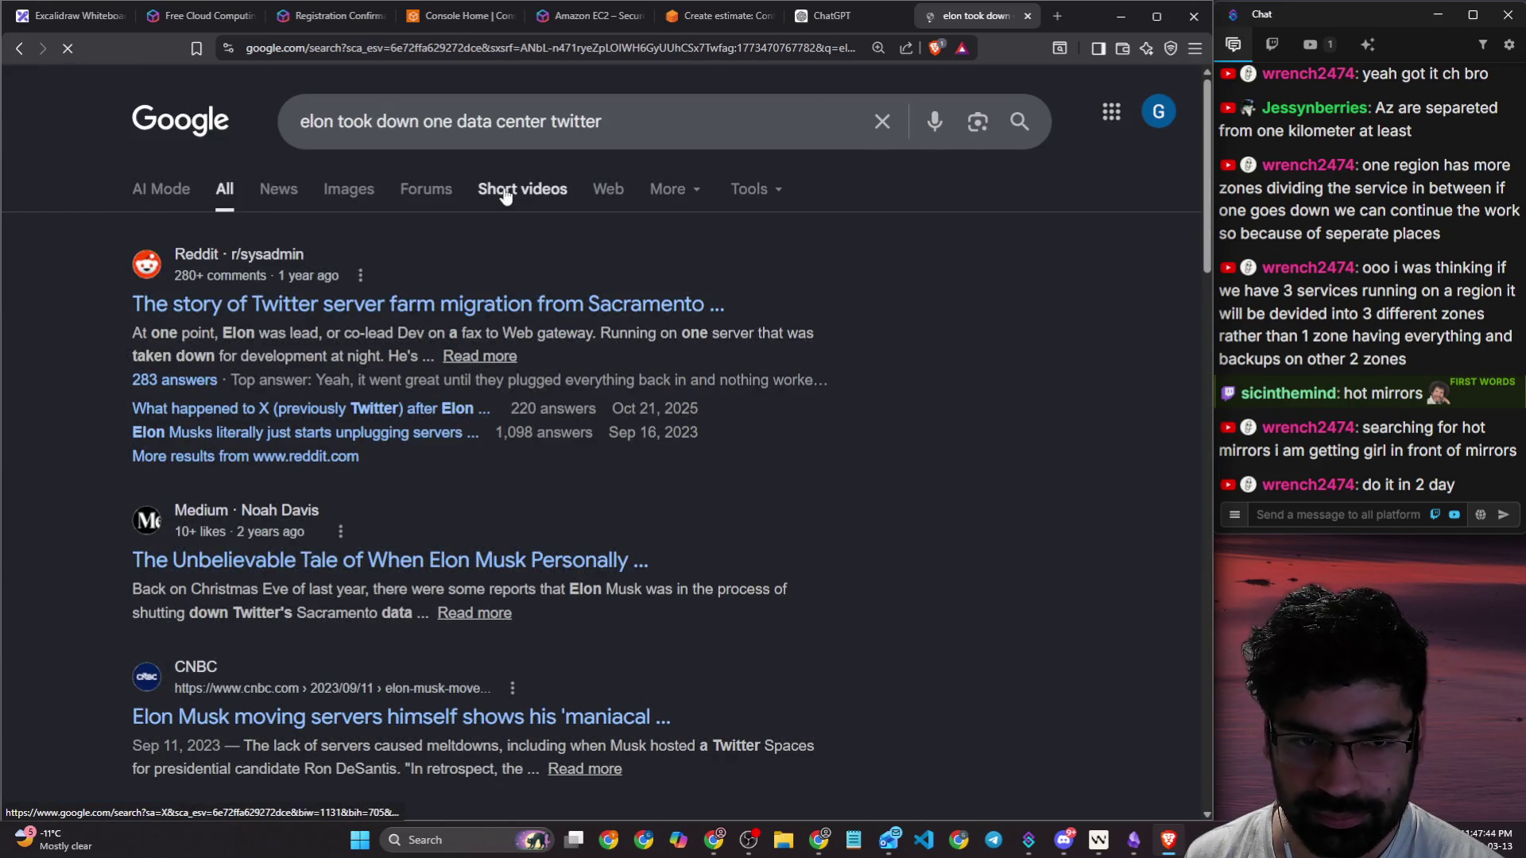
left_click(480, 191)
left_click(225, 191)
right_click(359, 302)
left_click(516, 319)
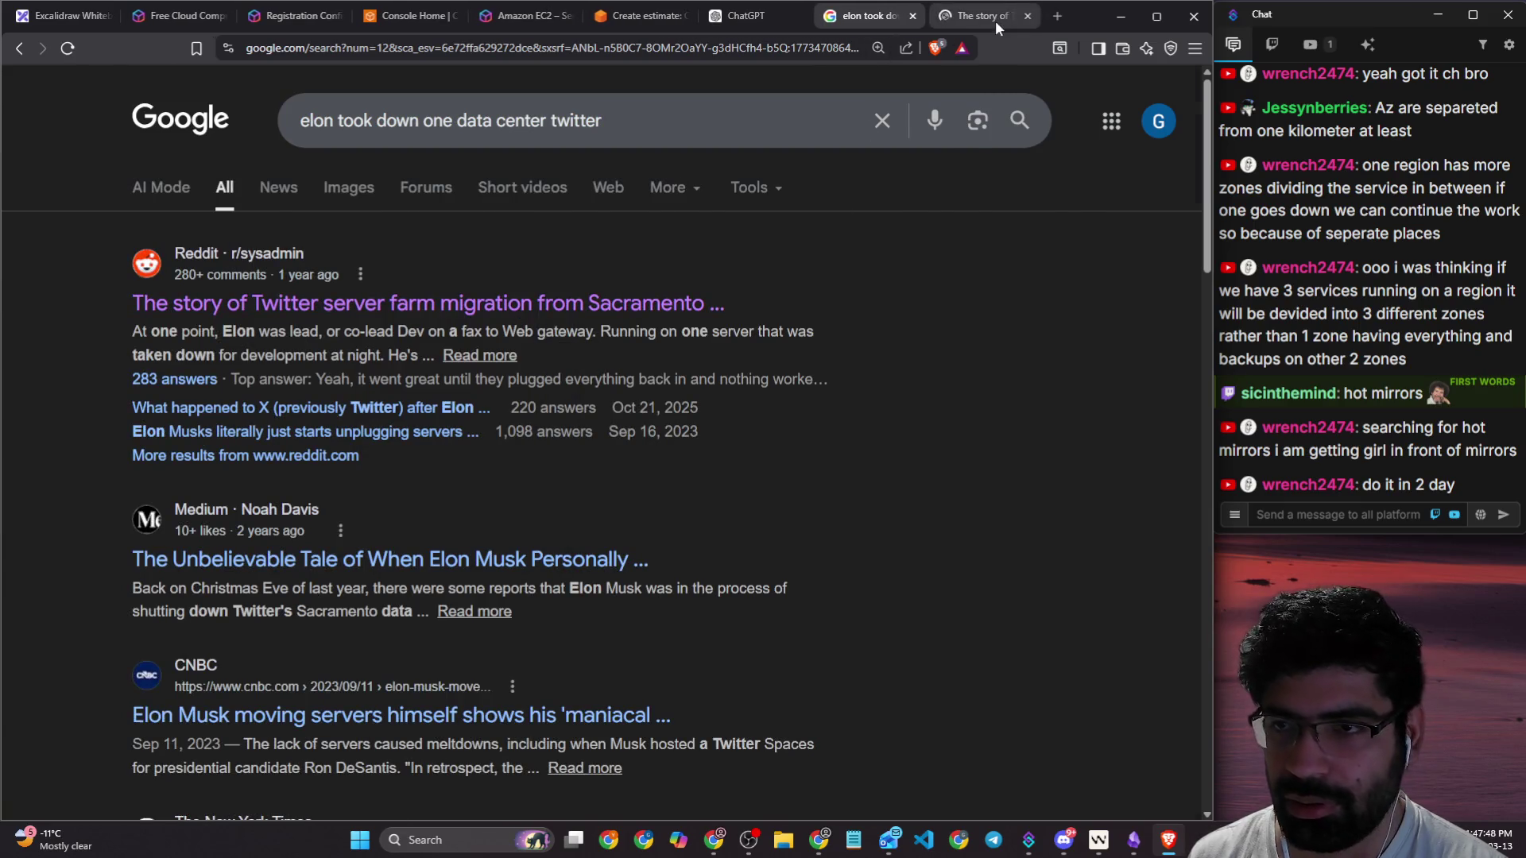
Step: Read the r/sysadmin Twitter-migration post title, then go back to the Google results
left_click(995, 21)
left_click_drag(282, 168, 825, 169)
left_click_drag(281, 188, 552, 191)
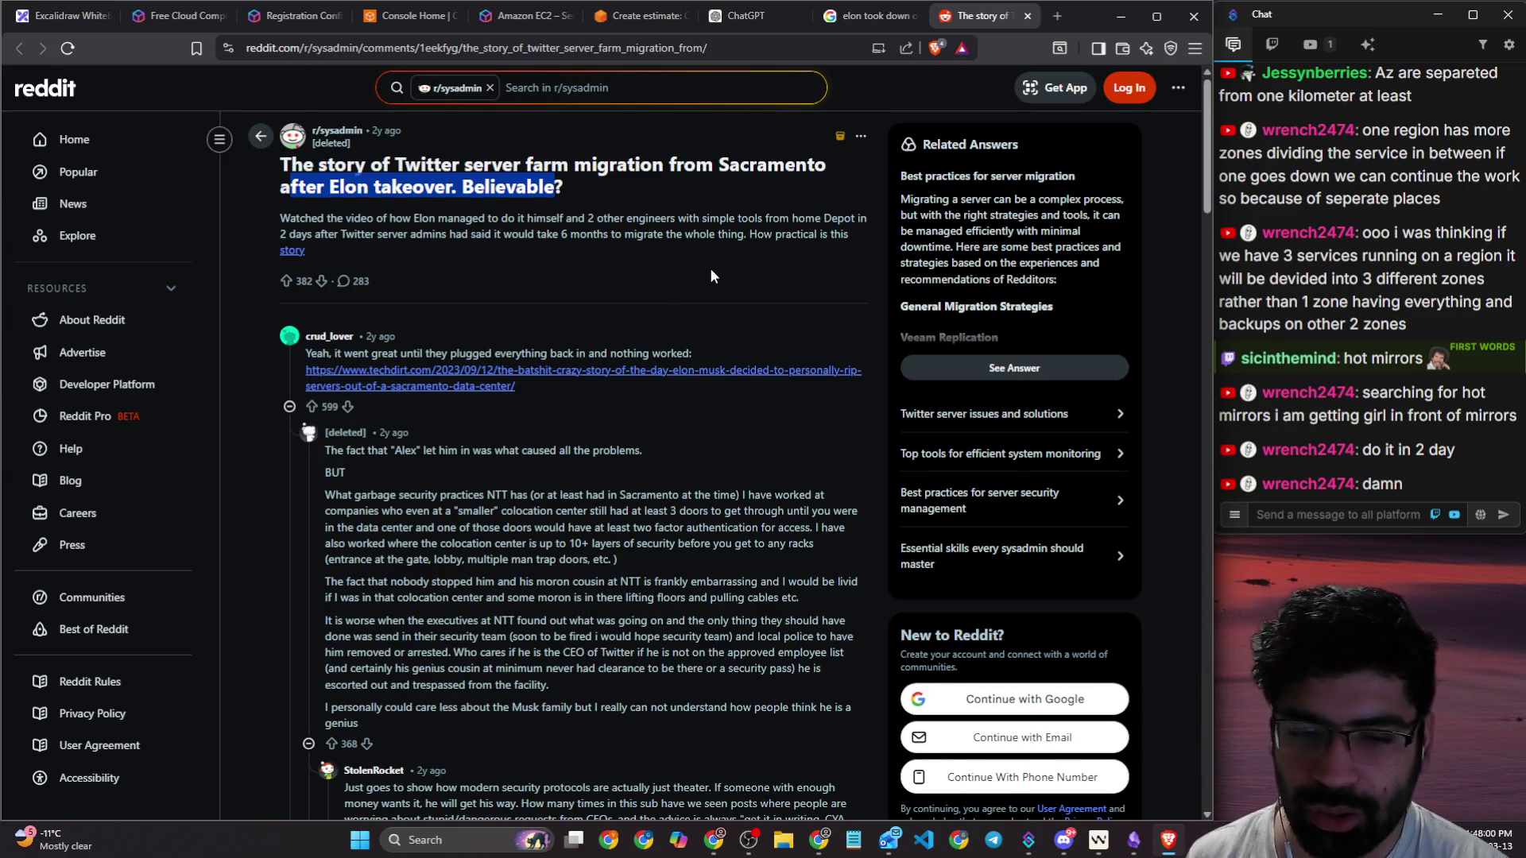
scroll(706, 273, "down", 4)
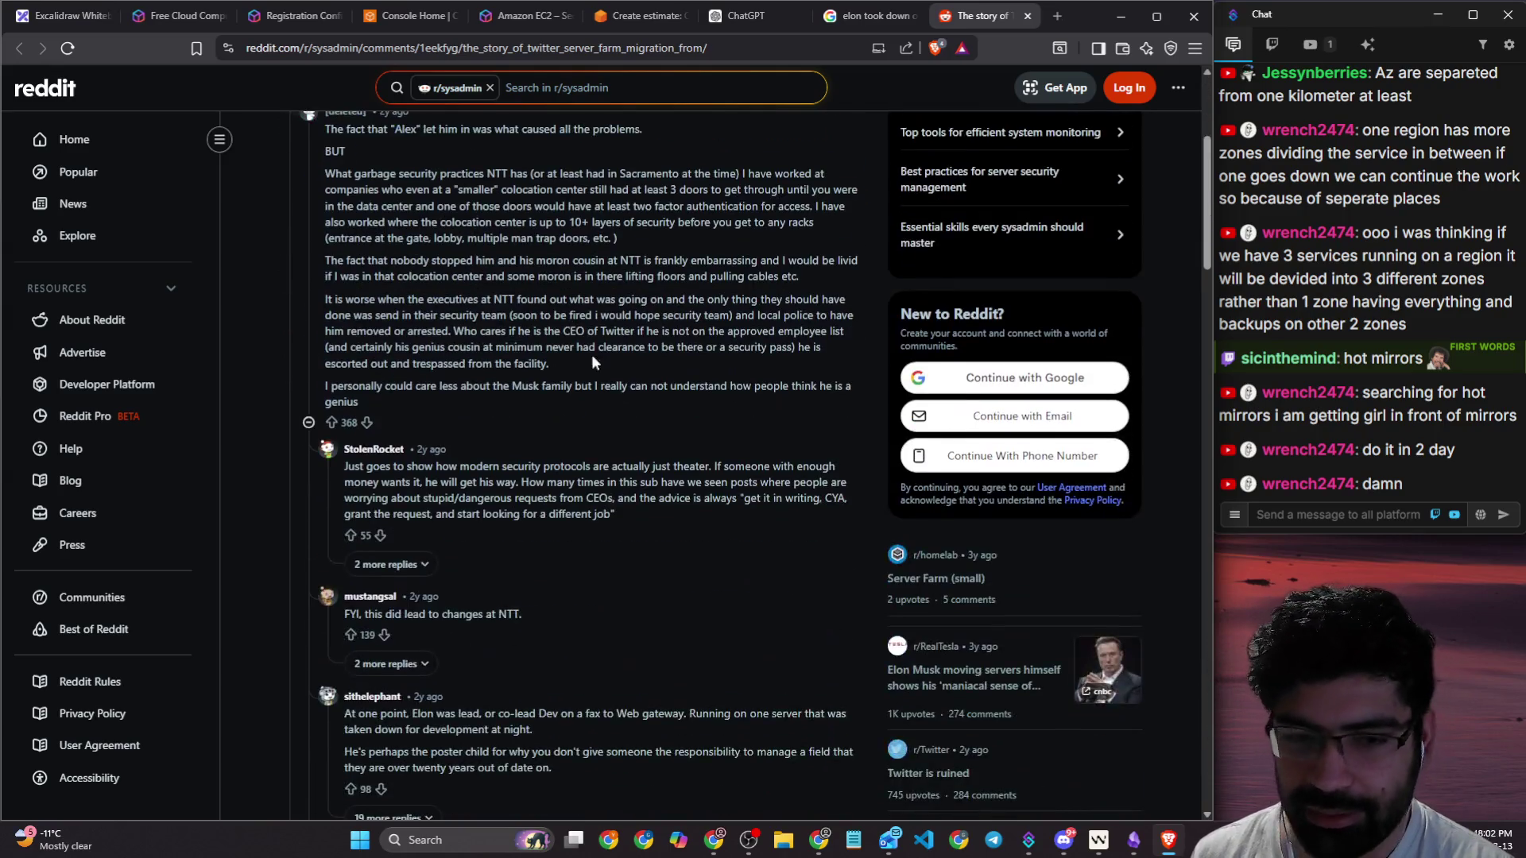
left_click(872, 21)
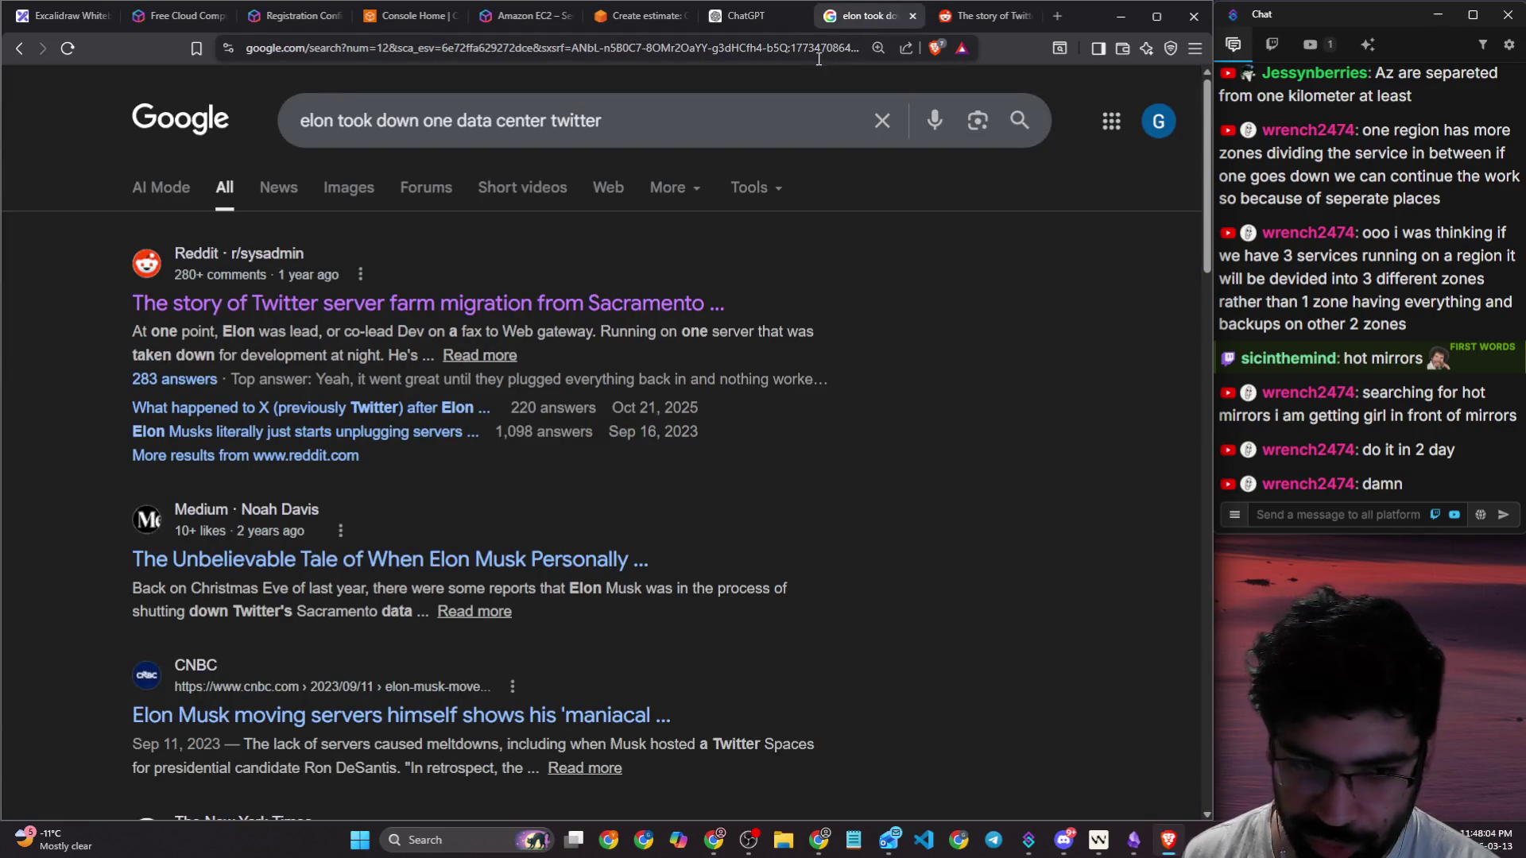
Step: Review ChatGPT's AWS regions ranked cheapest to priciest, then move to the Amazon EC2 SLA page
left_click(731, 22)
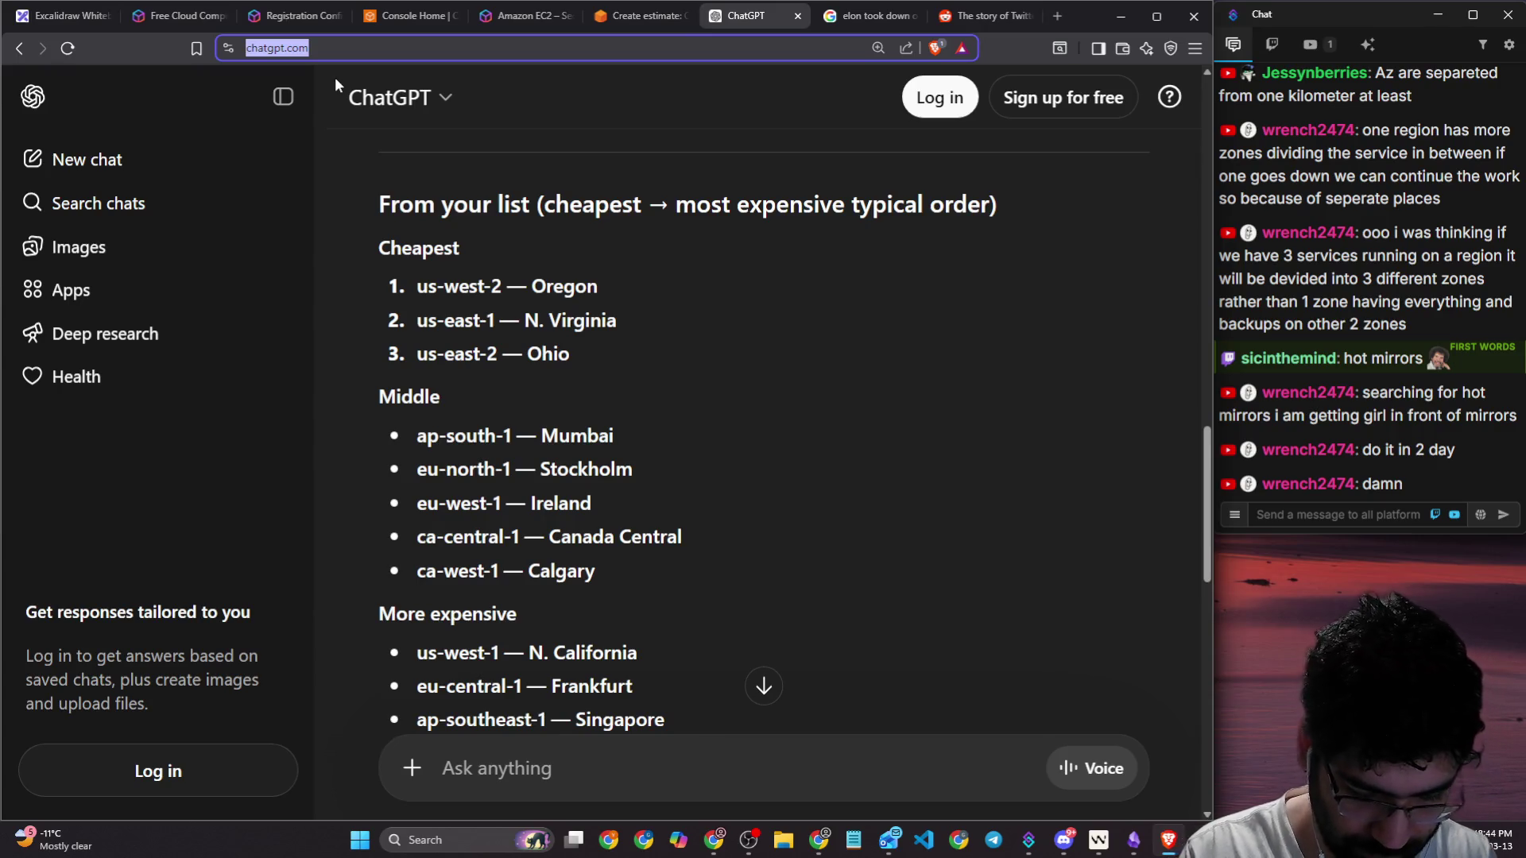
key("ctrl+9")
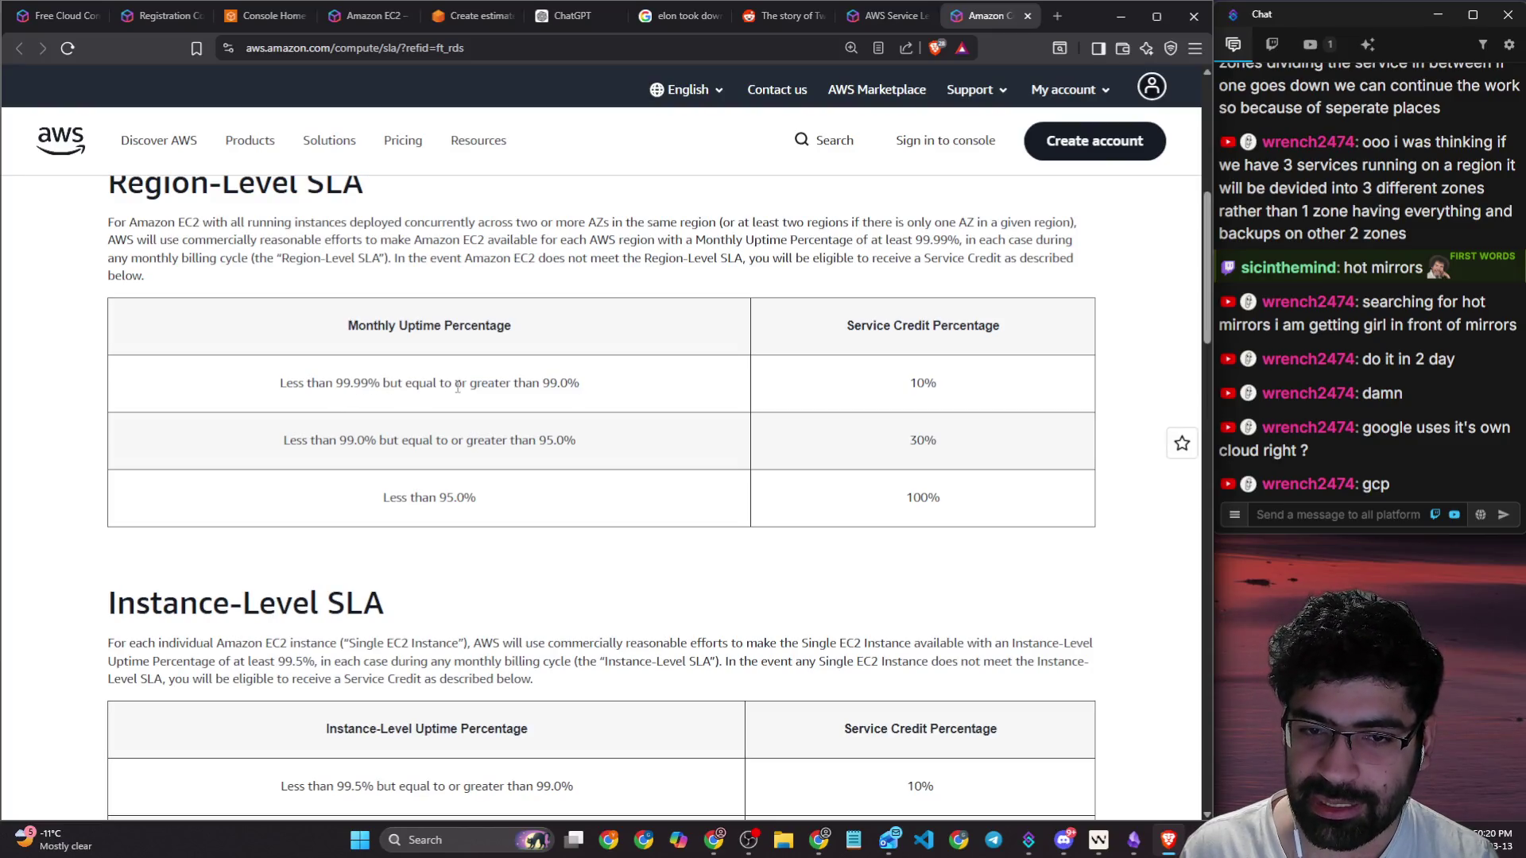
Step: Highlight the EC2 credit table's 99.0 row with 10% credit and the below-95.0% row with 100% credit
left_click_drag(548, 389, 573, 390)
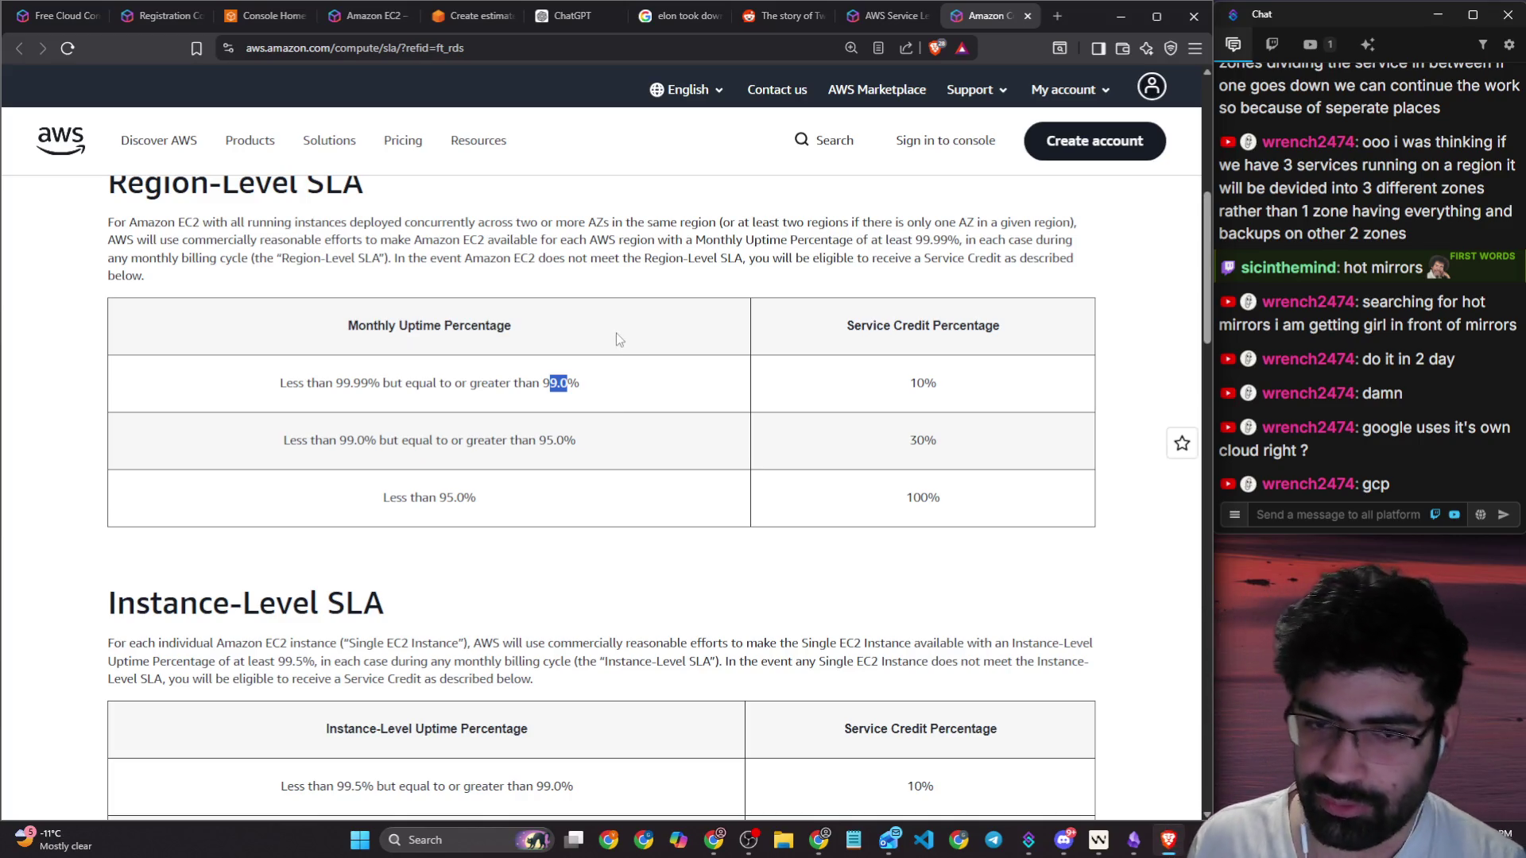
left_click(623, 389)
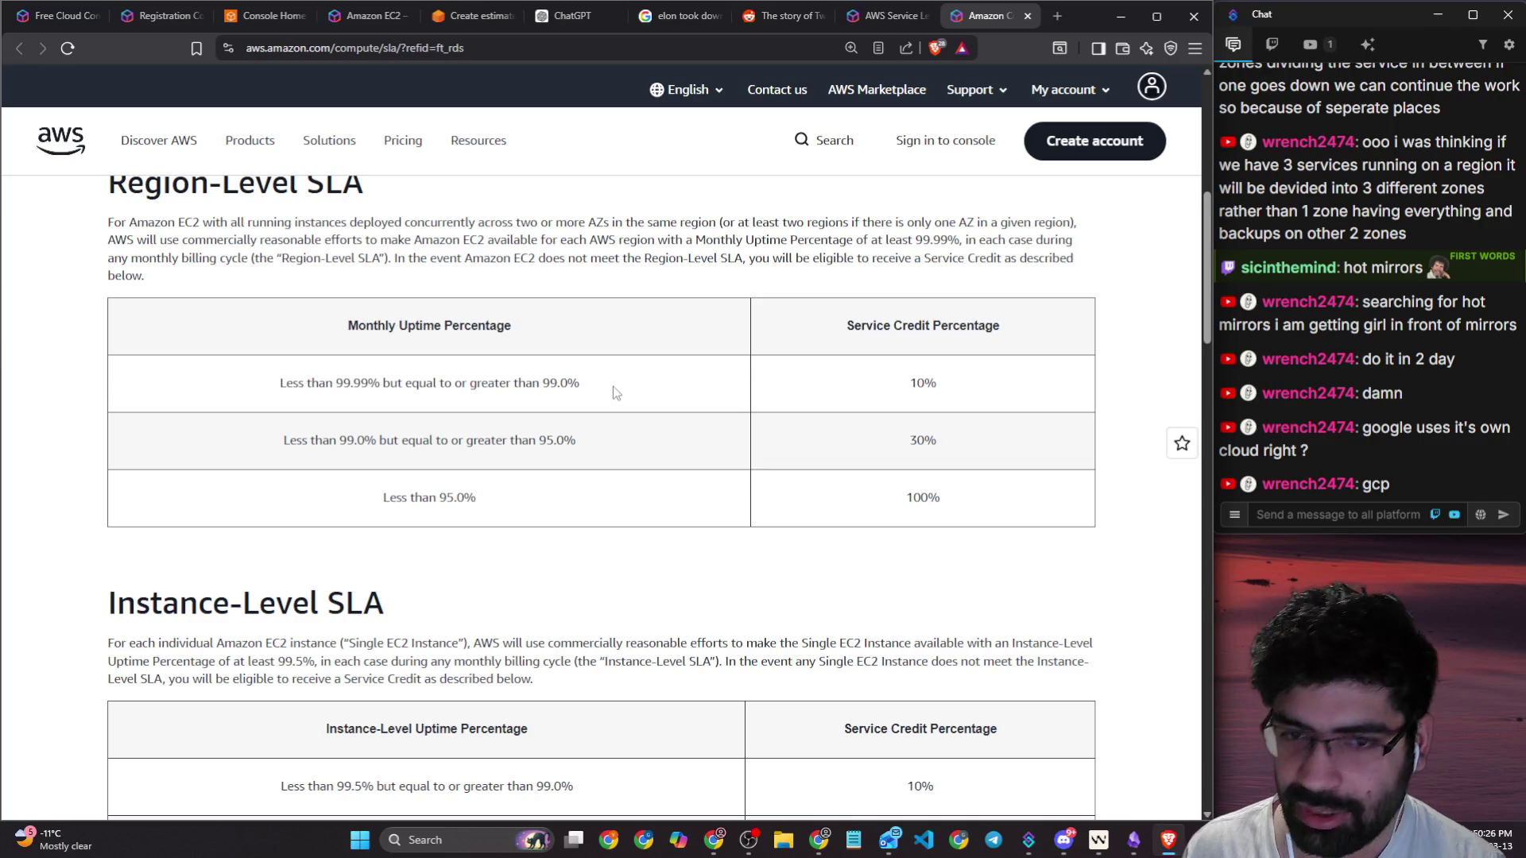
left_click_drag(612, 387, 265, 374)
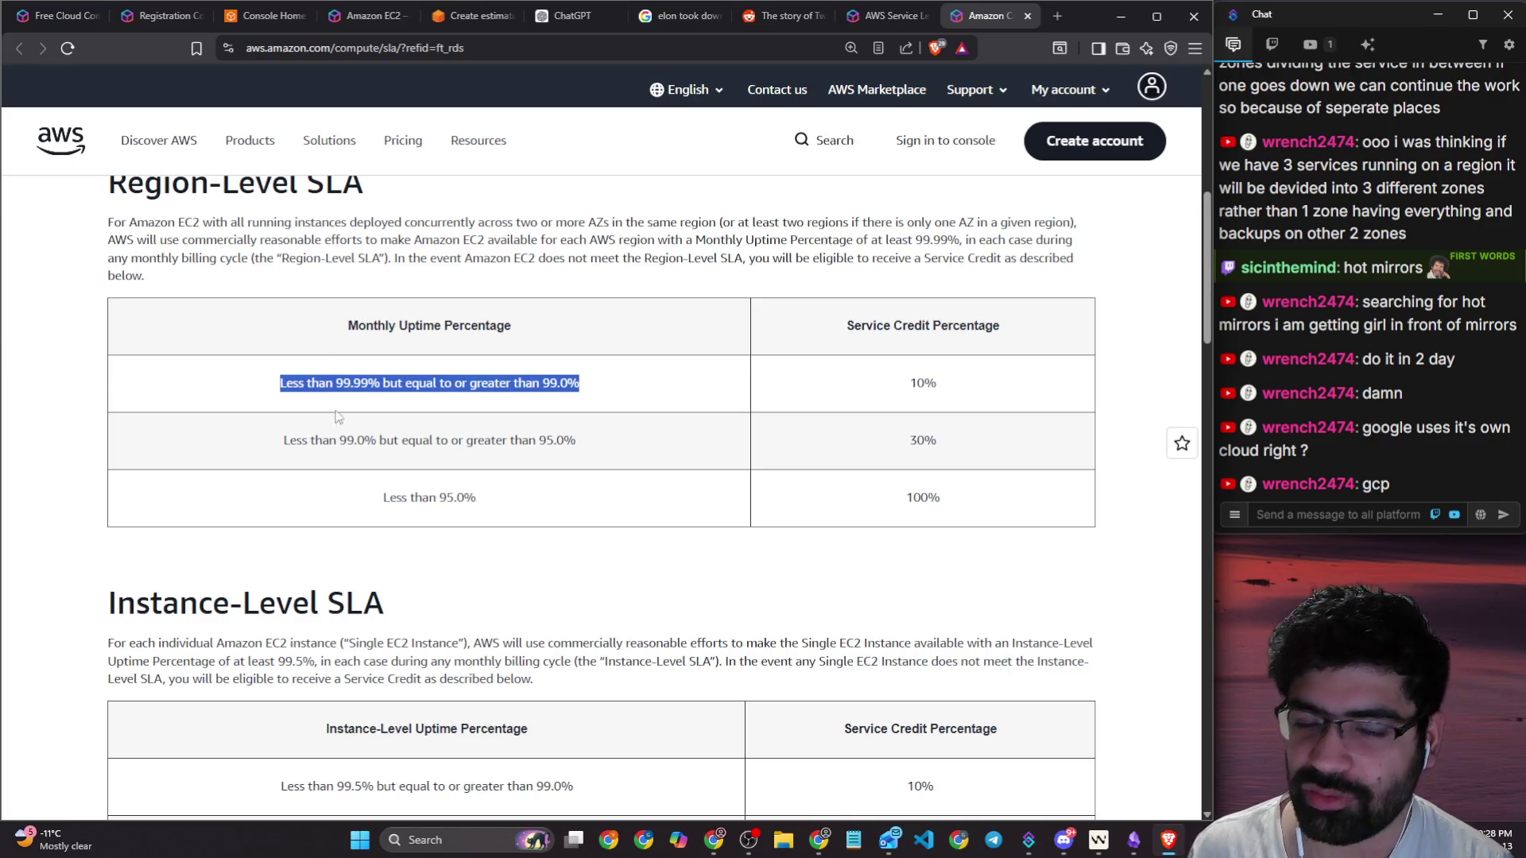
left_click_drag(594, 388, 272, 378)
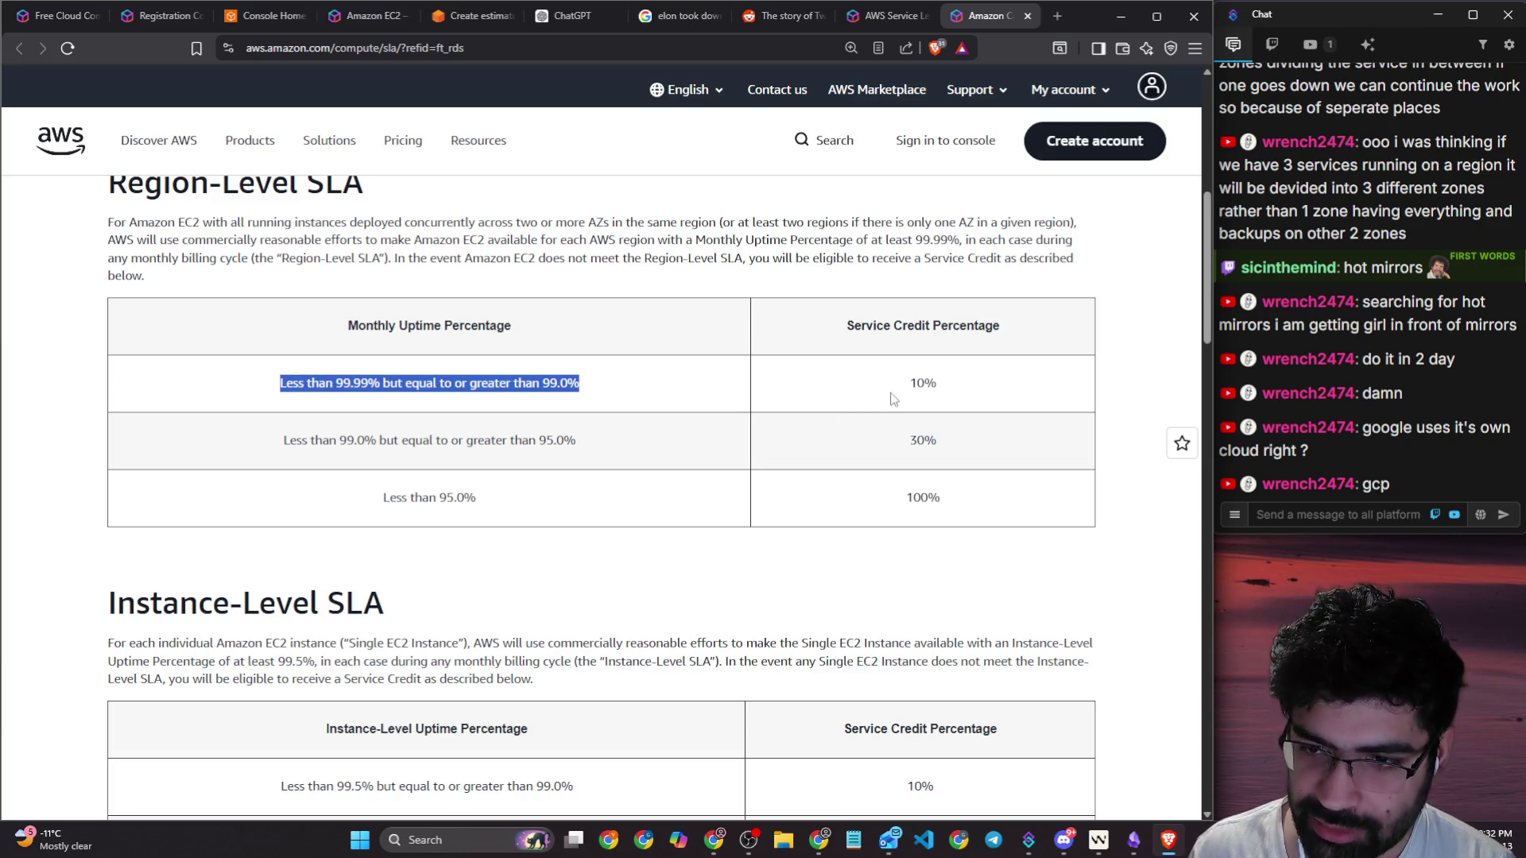
left_click_drag(903, 388, 955, 390)
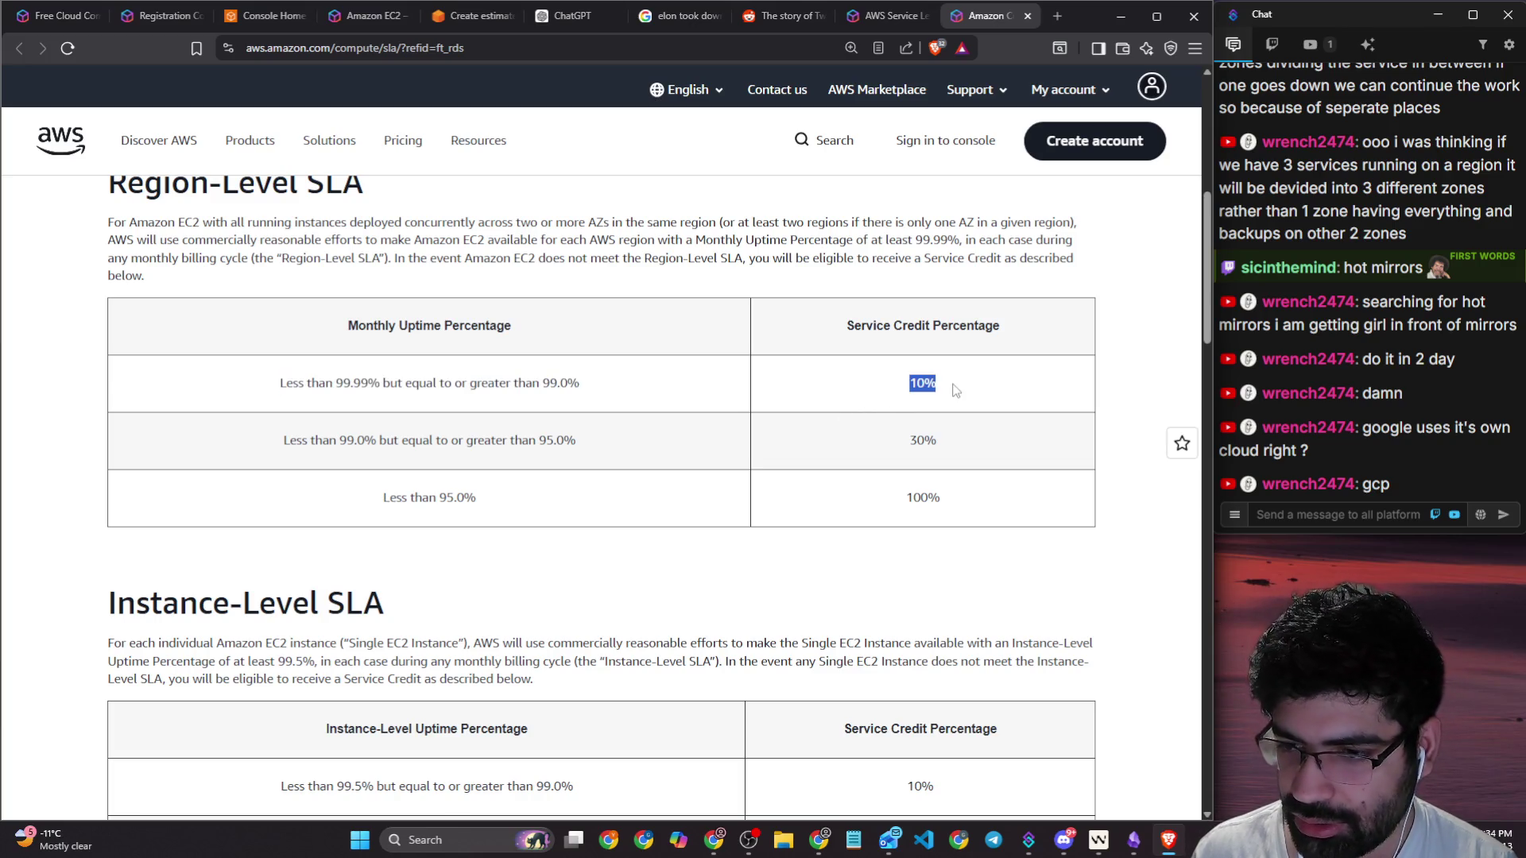
left_click_drag(384, 499, 470, 504)
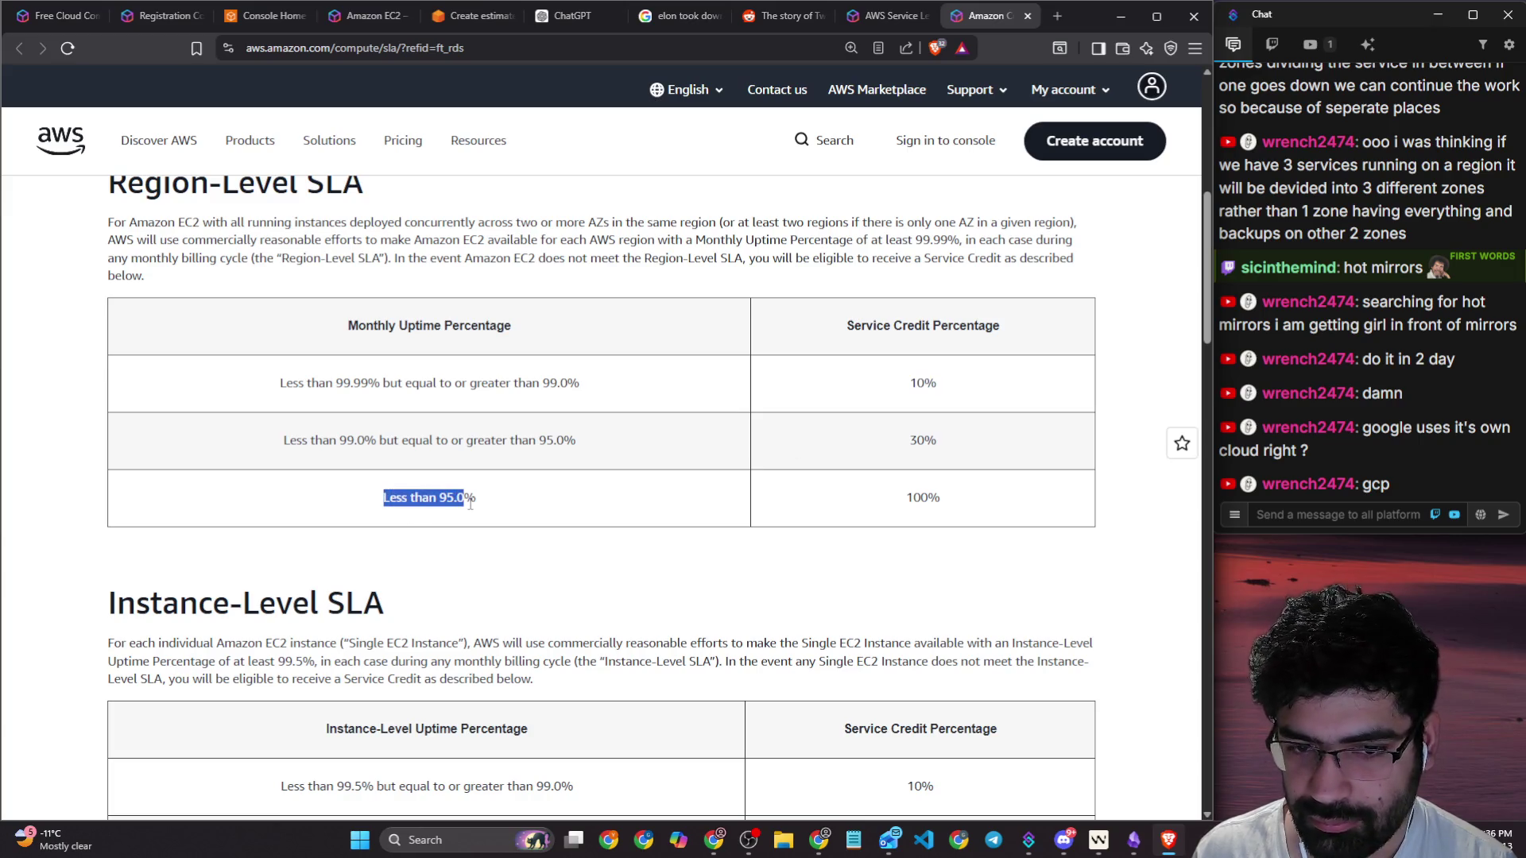
left_click_drag(906, 513, 940, 513)
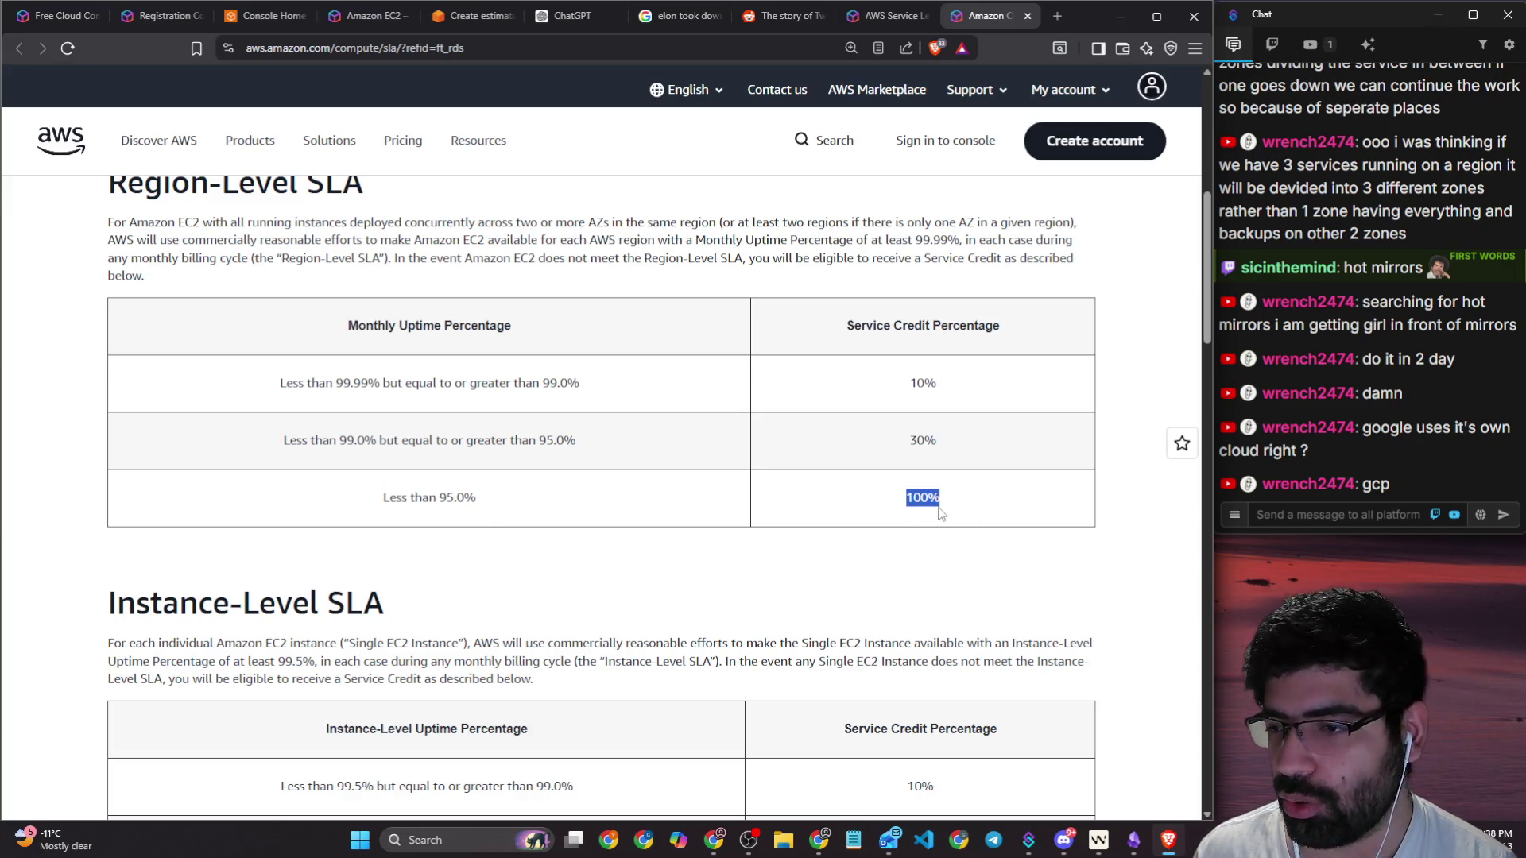
Step: Scroll the SLA tables, highlight the 99.99 uptime figures, and return to the Service Level Agreements page
scroll(680, 402, "down", 8)
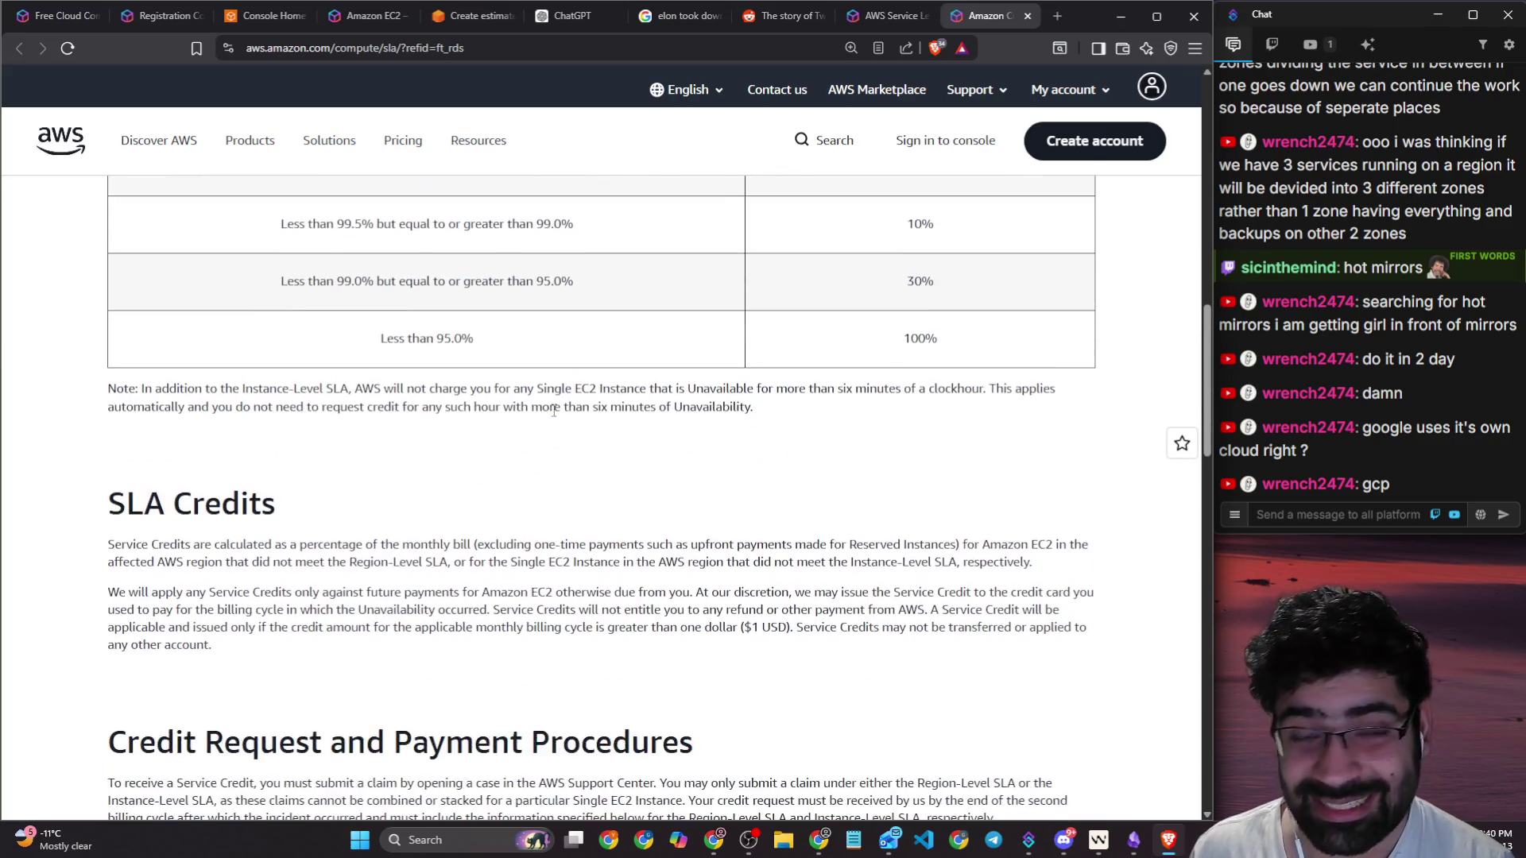
scroll(680, 402, "up", 8)
scroll(469, 359, "down", 5)
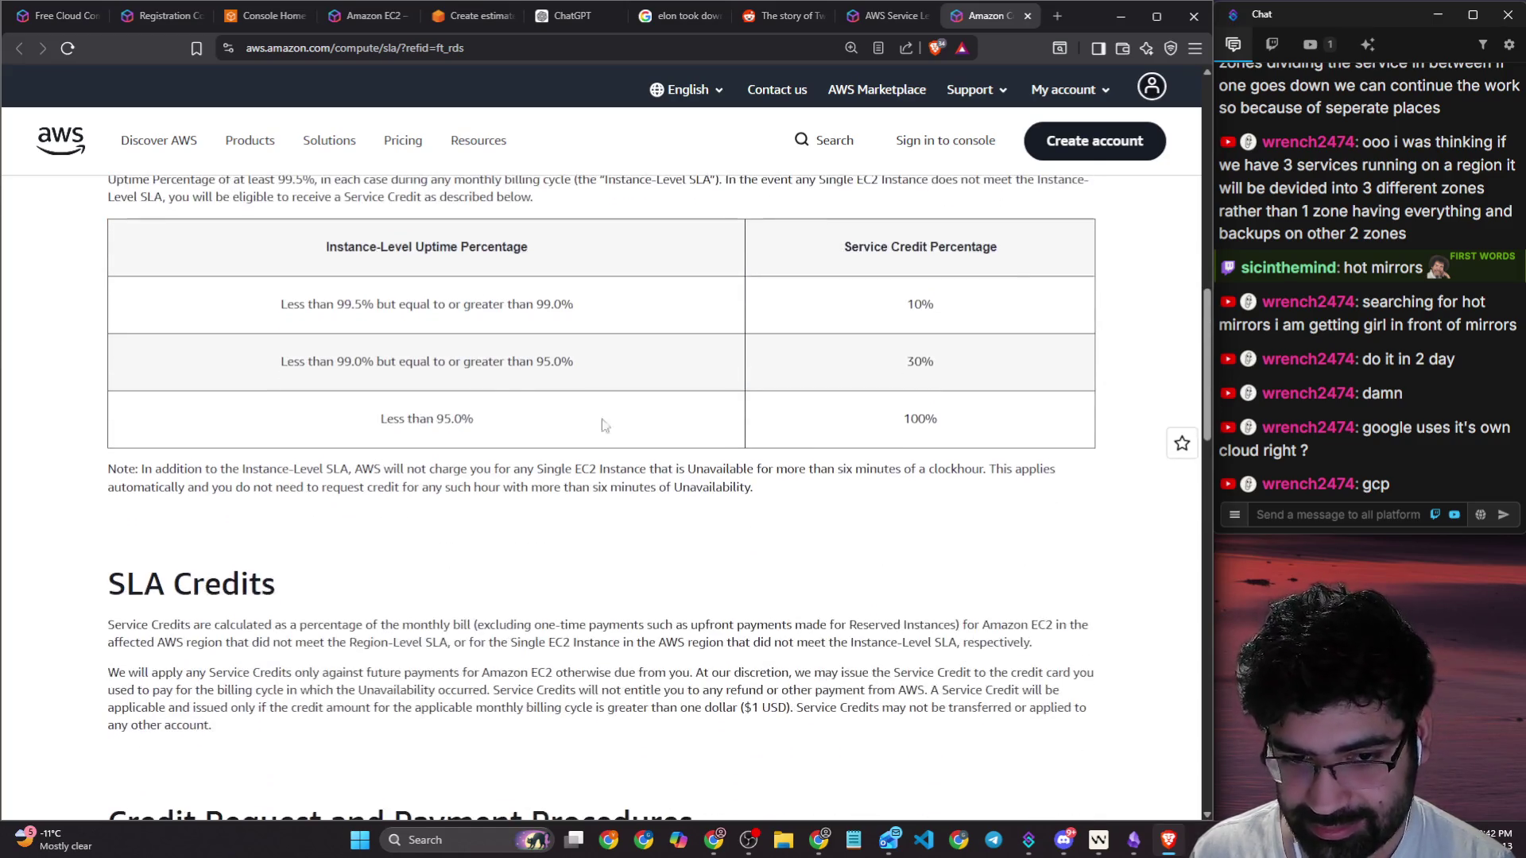
scroll(468, 359, "up", 2)
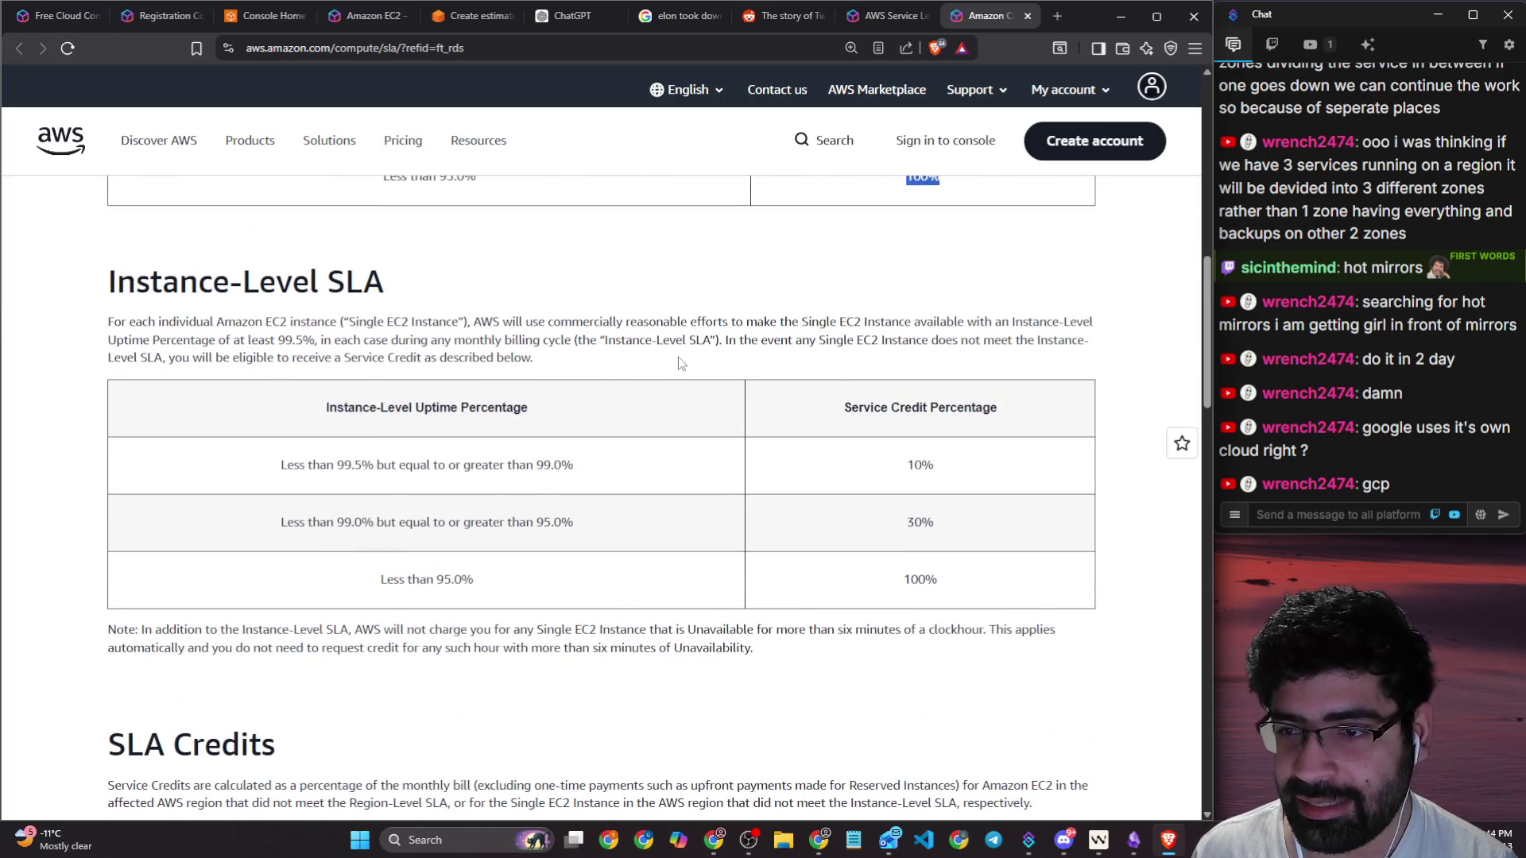
scroll(656, 359, "up", 5)
left_click_drag(337, 462, 370, 465)
left_click_drag(341, 520, 367, 521)
scroll(503, 524, "down", 7)
scroll(502, 521, "down", 12)
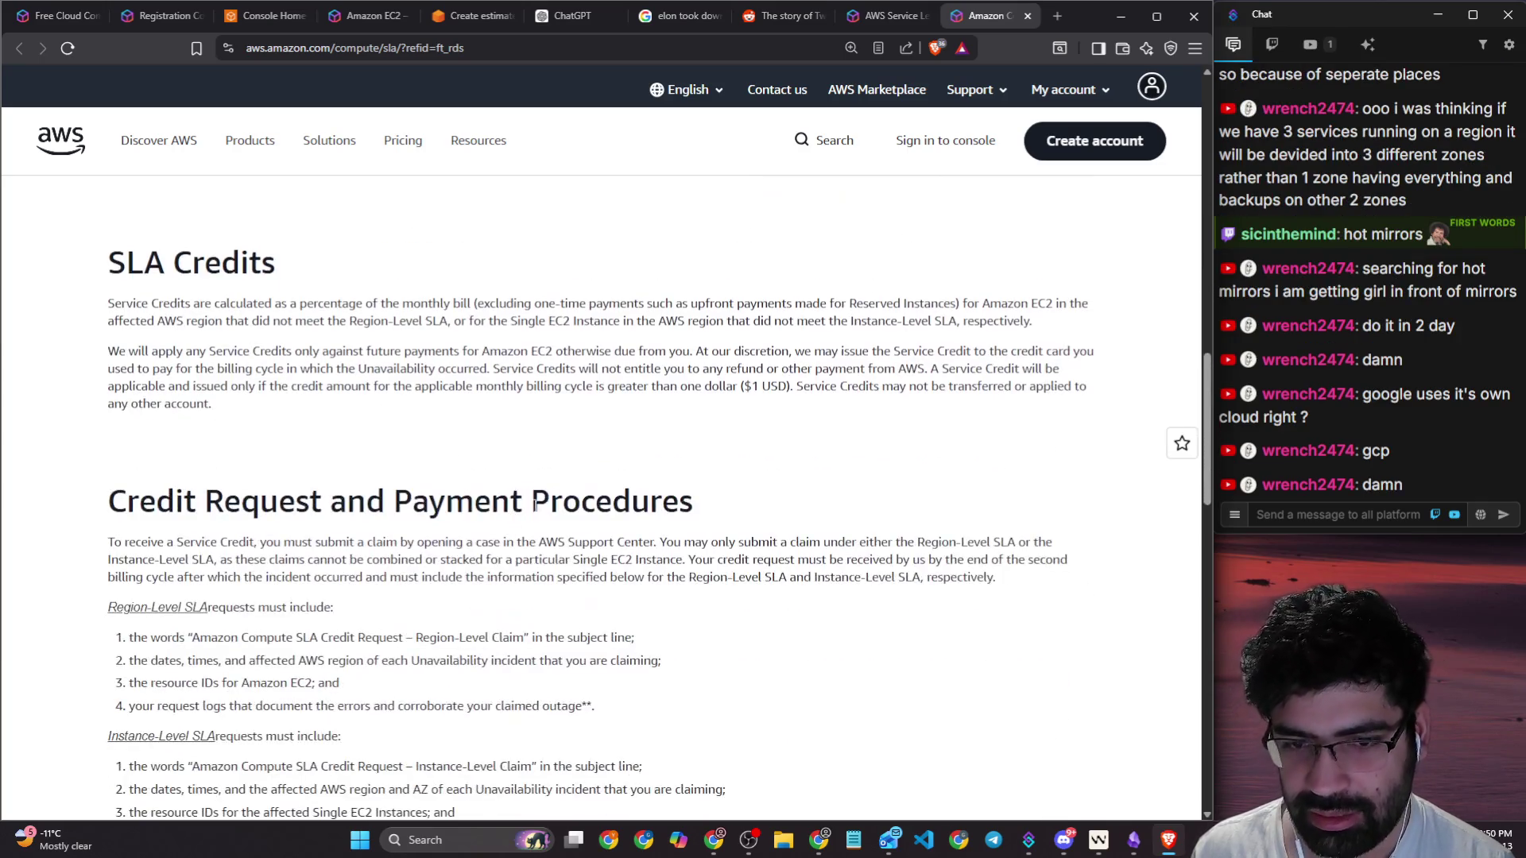
scroll(649, 491, "down", 5)
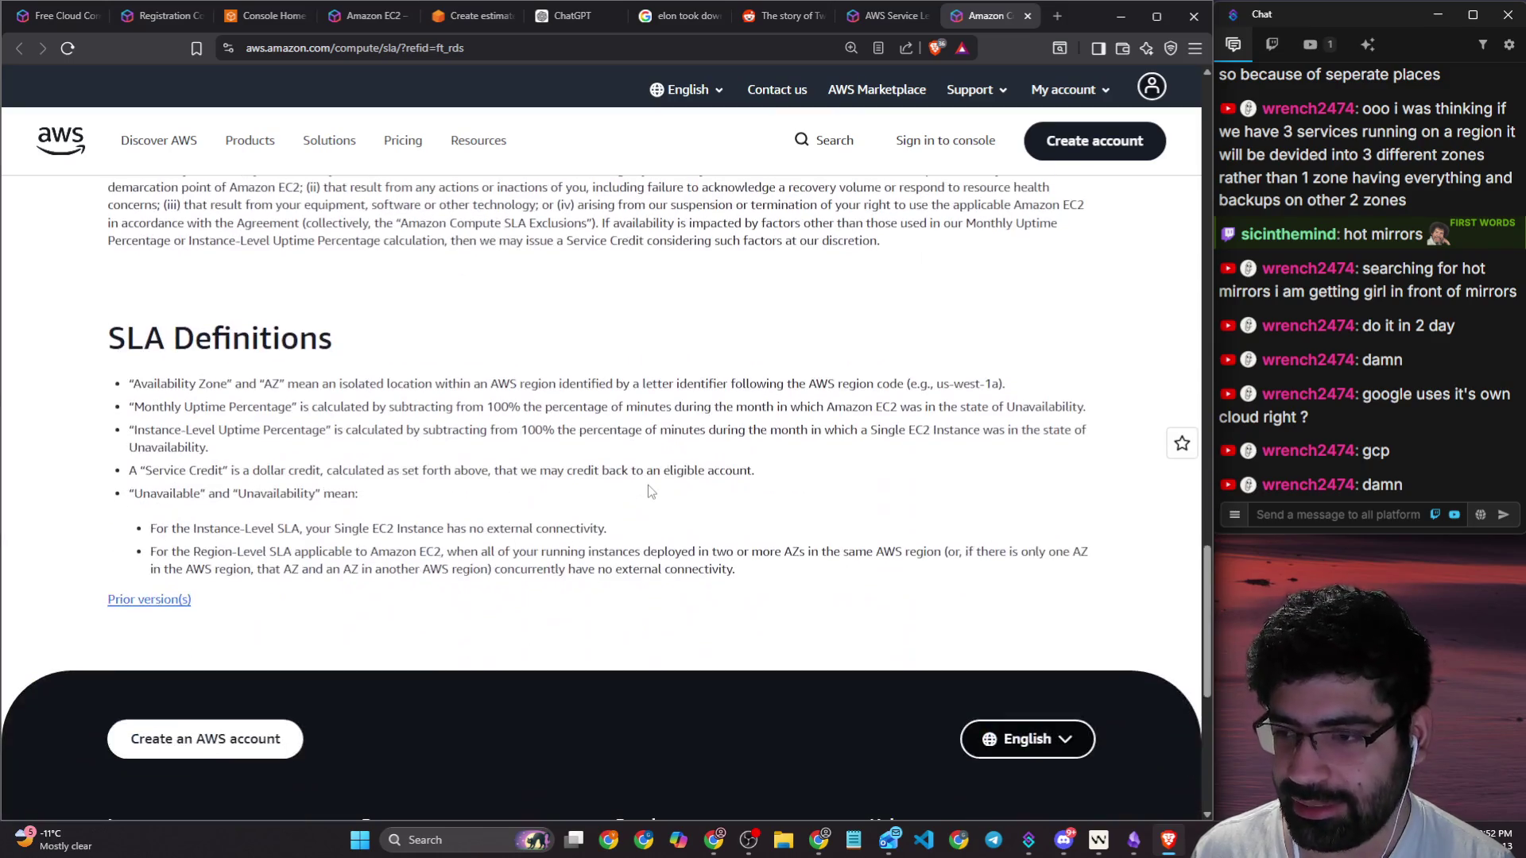
left_click(859, 23)
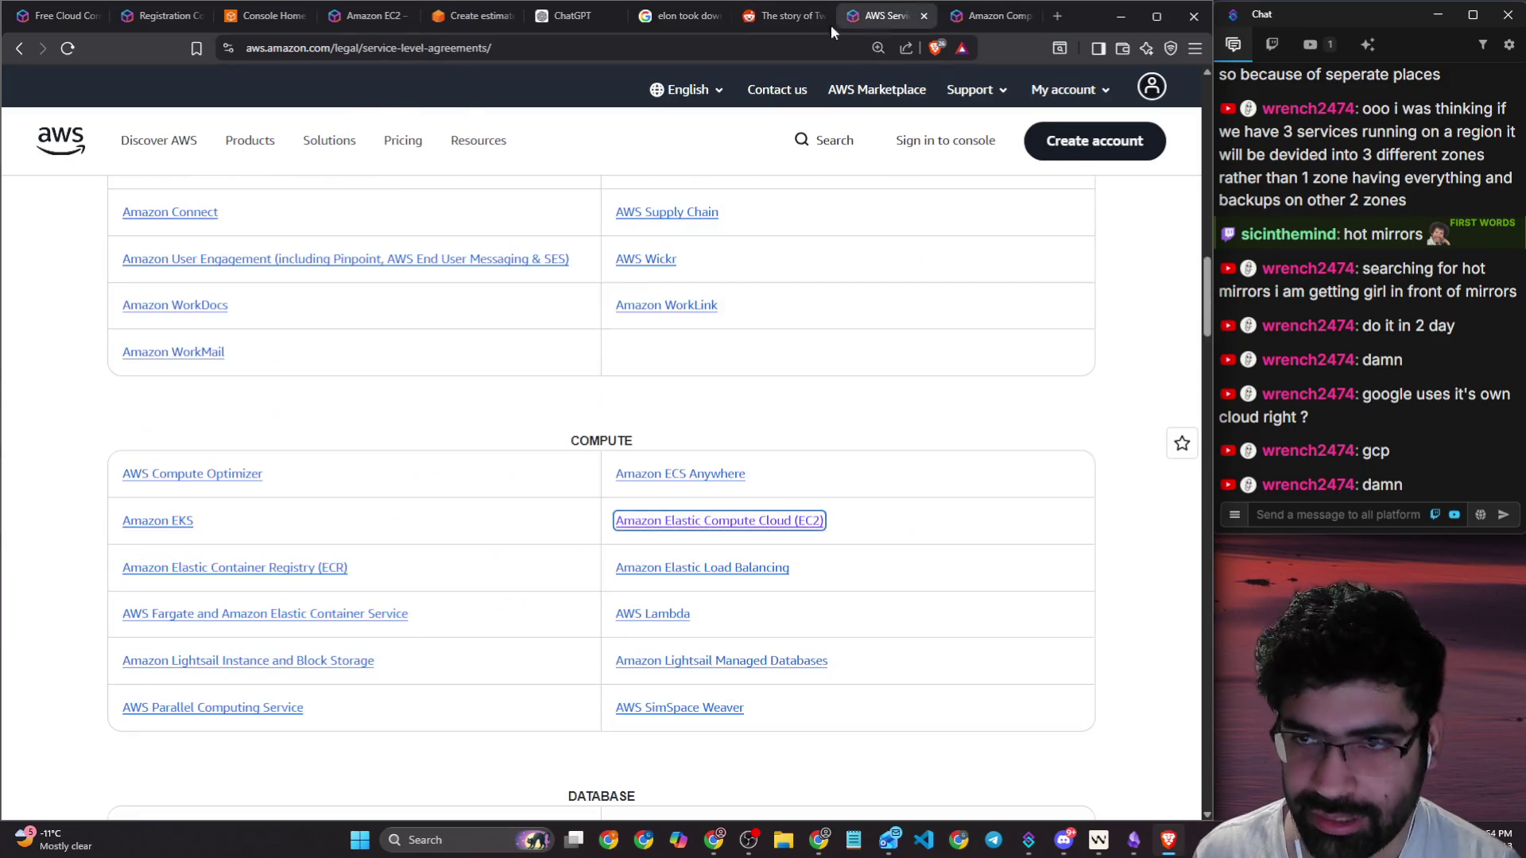
Step: Post the SLA page's web address in the stream chat
left_click(389, 47)
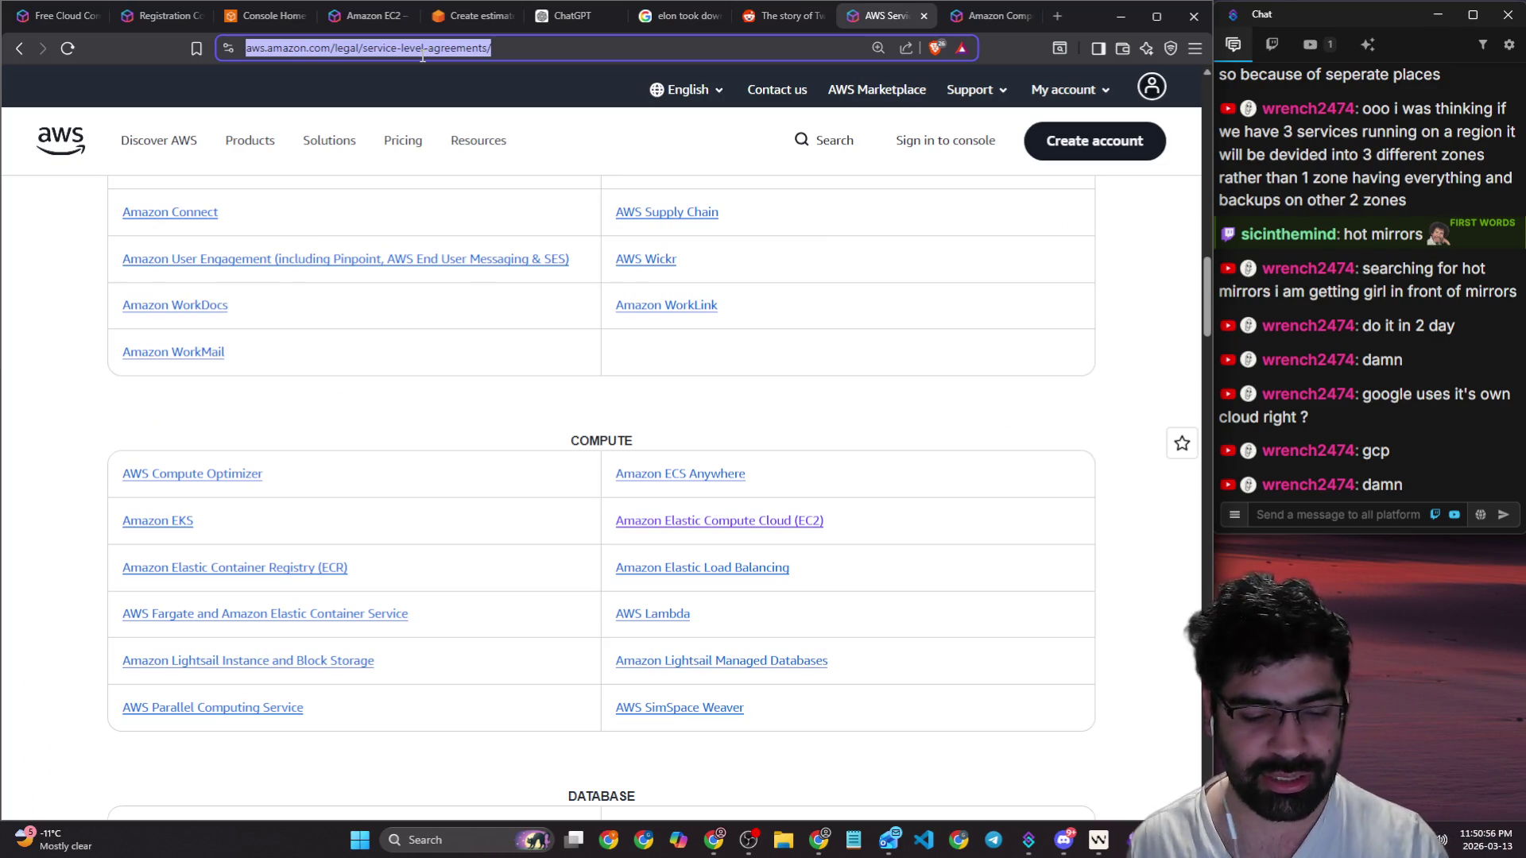
key("ctrl+c")
left_click(1314, 513)
key("ctrl+v")
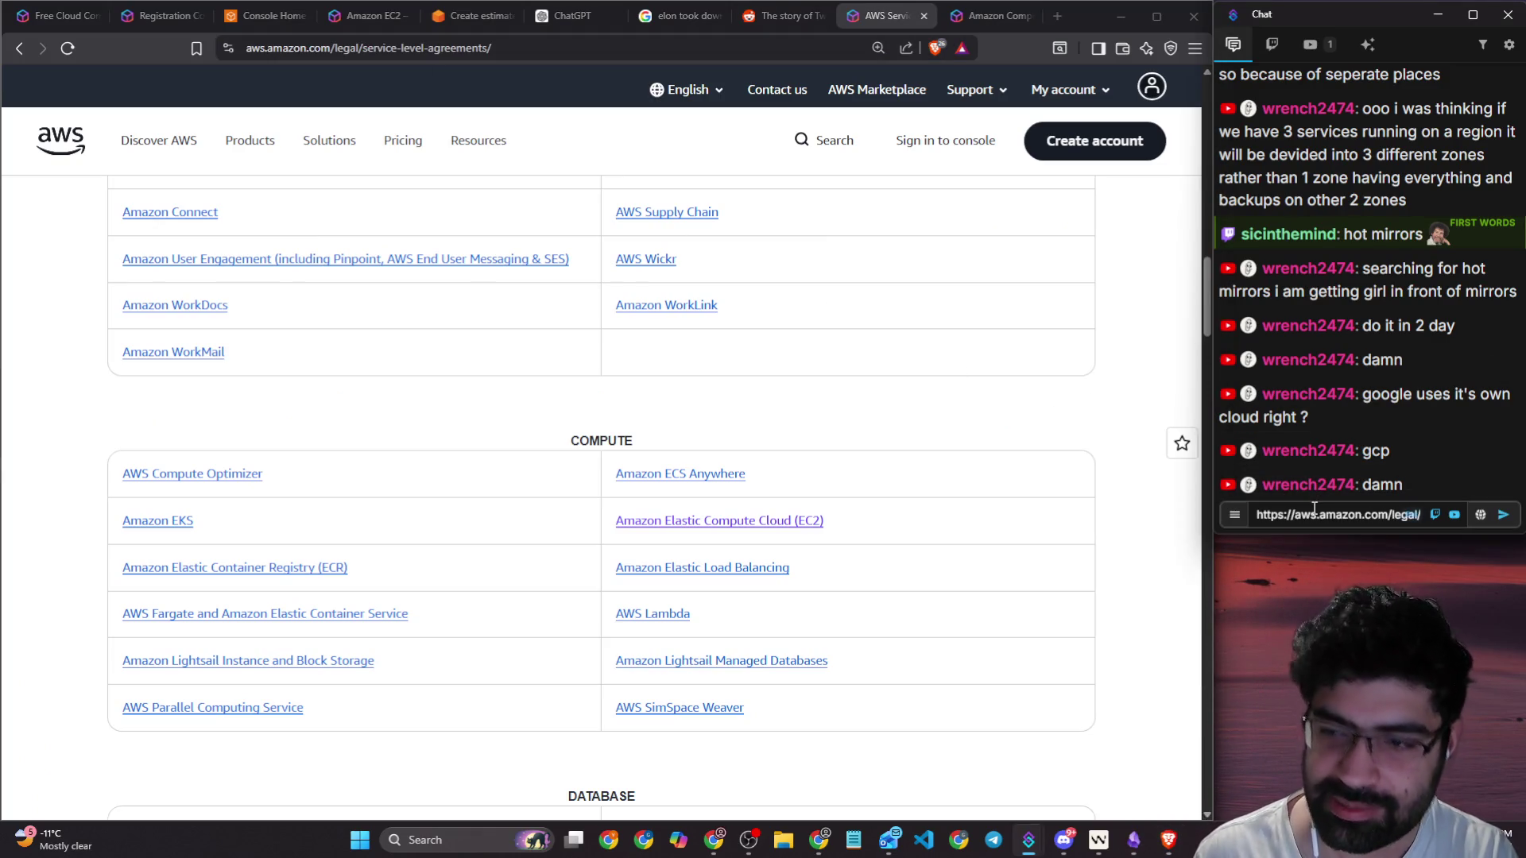
key("Return")
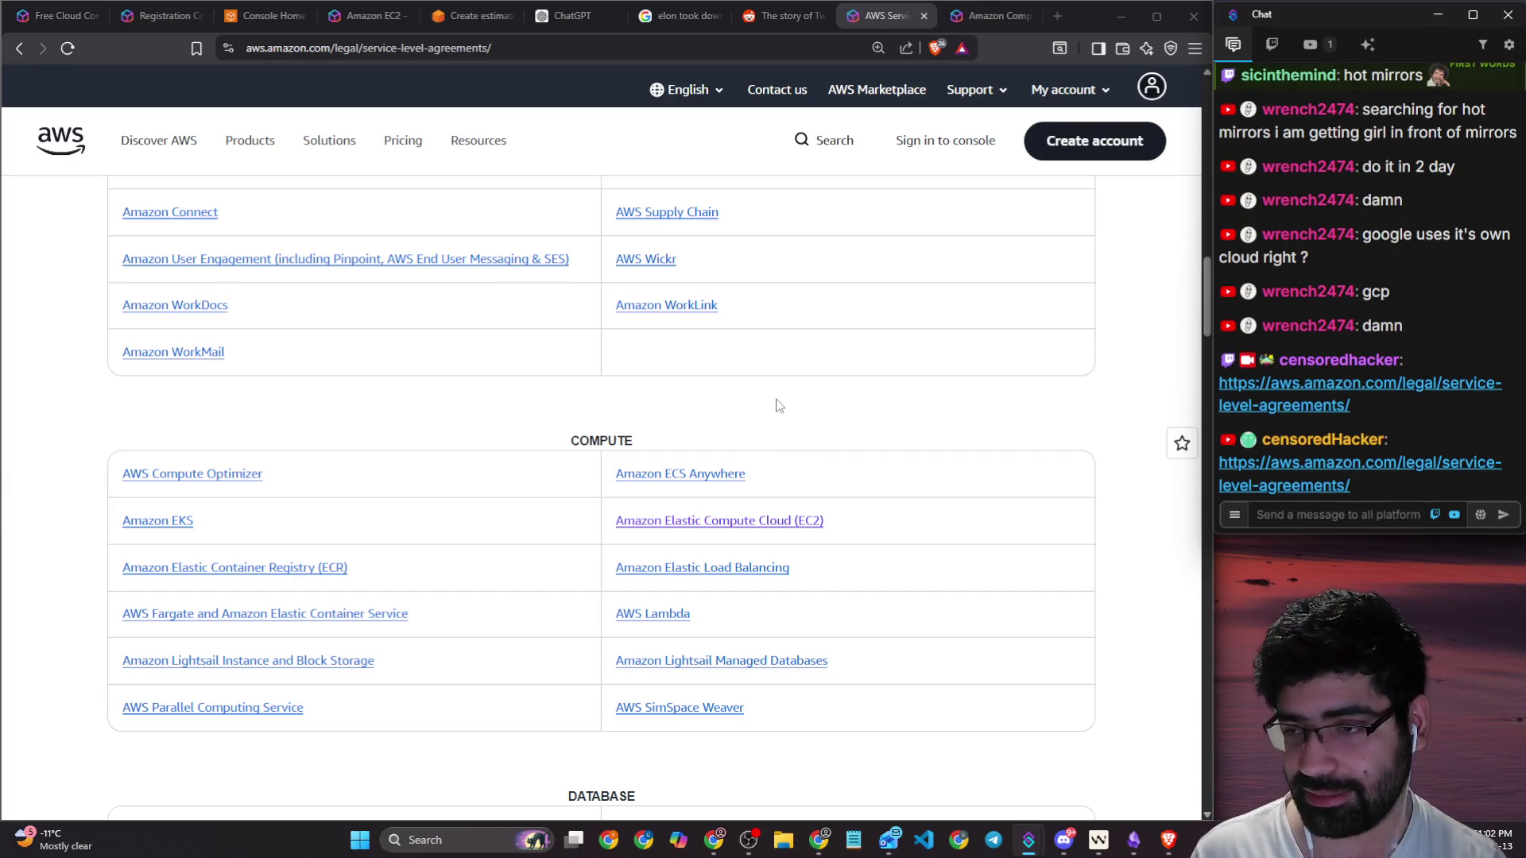
Step: Close the SLA, Compute SLA, Google and Reddit tabs, leaving the EC2 pricing page showing
left_click(923, 17)
left_click(923, 17)
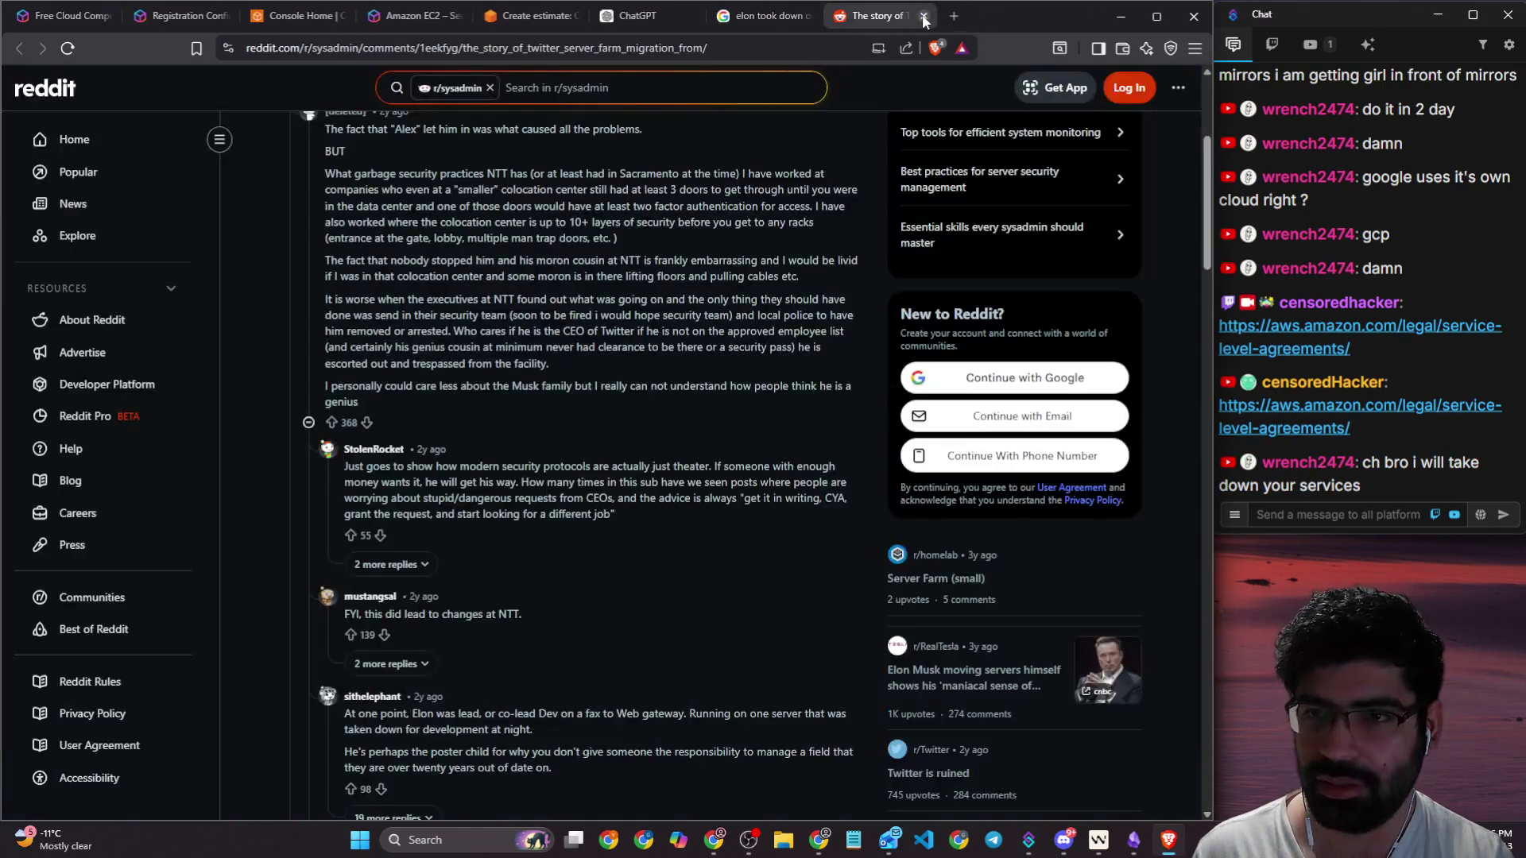
left_click(861, 26)
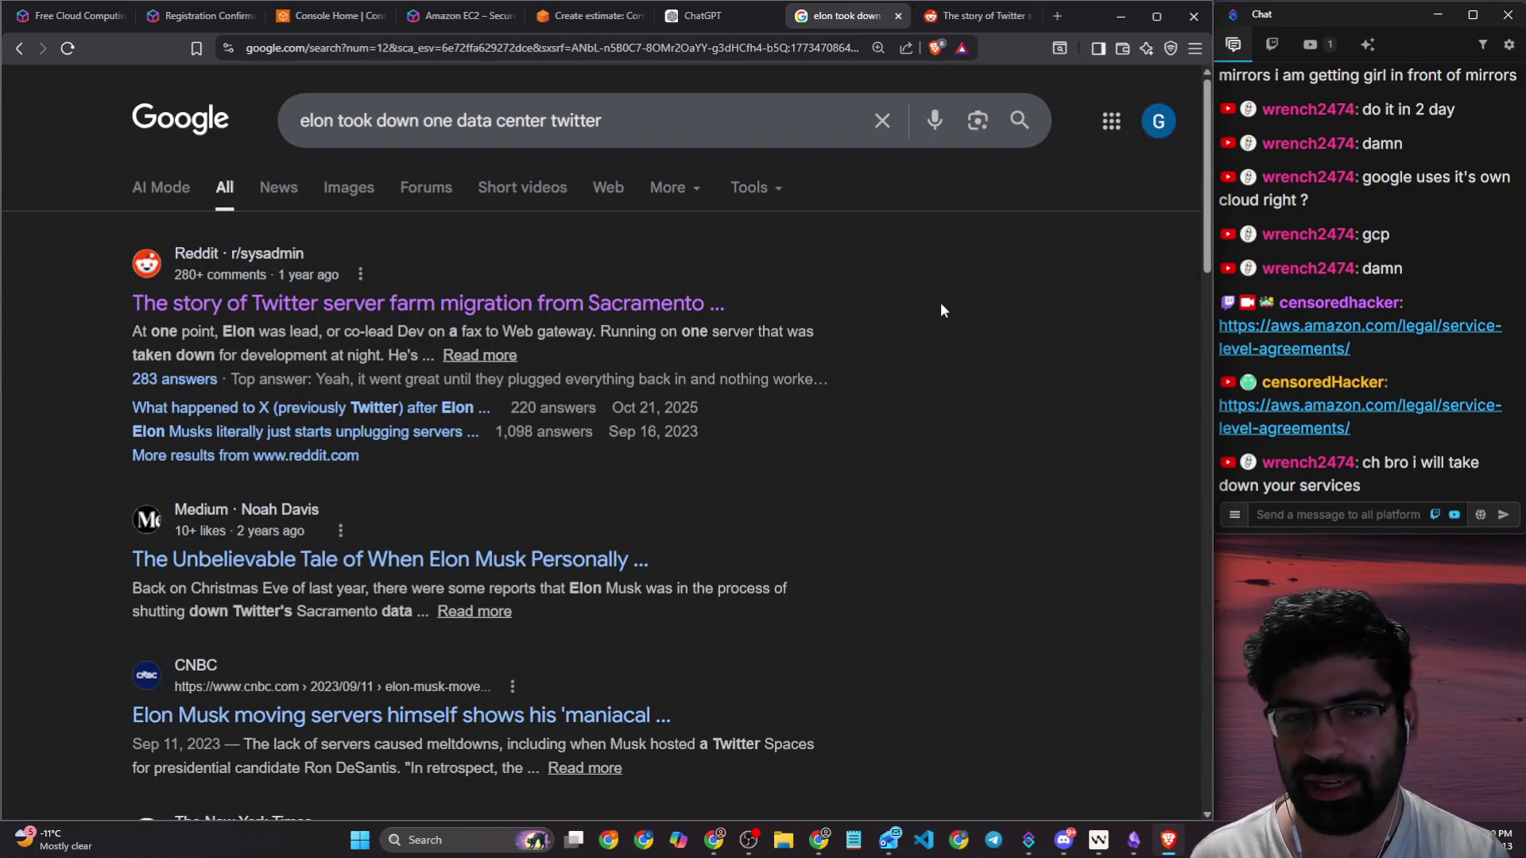
left_click(899, 15)
left_click(901, 16)
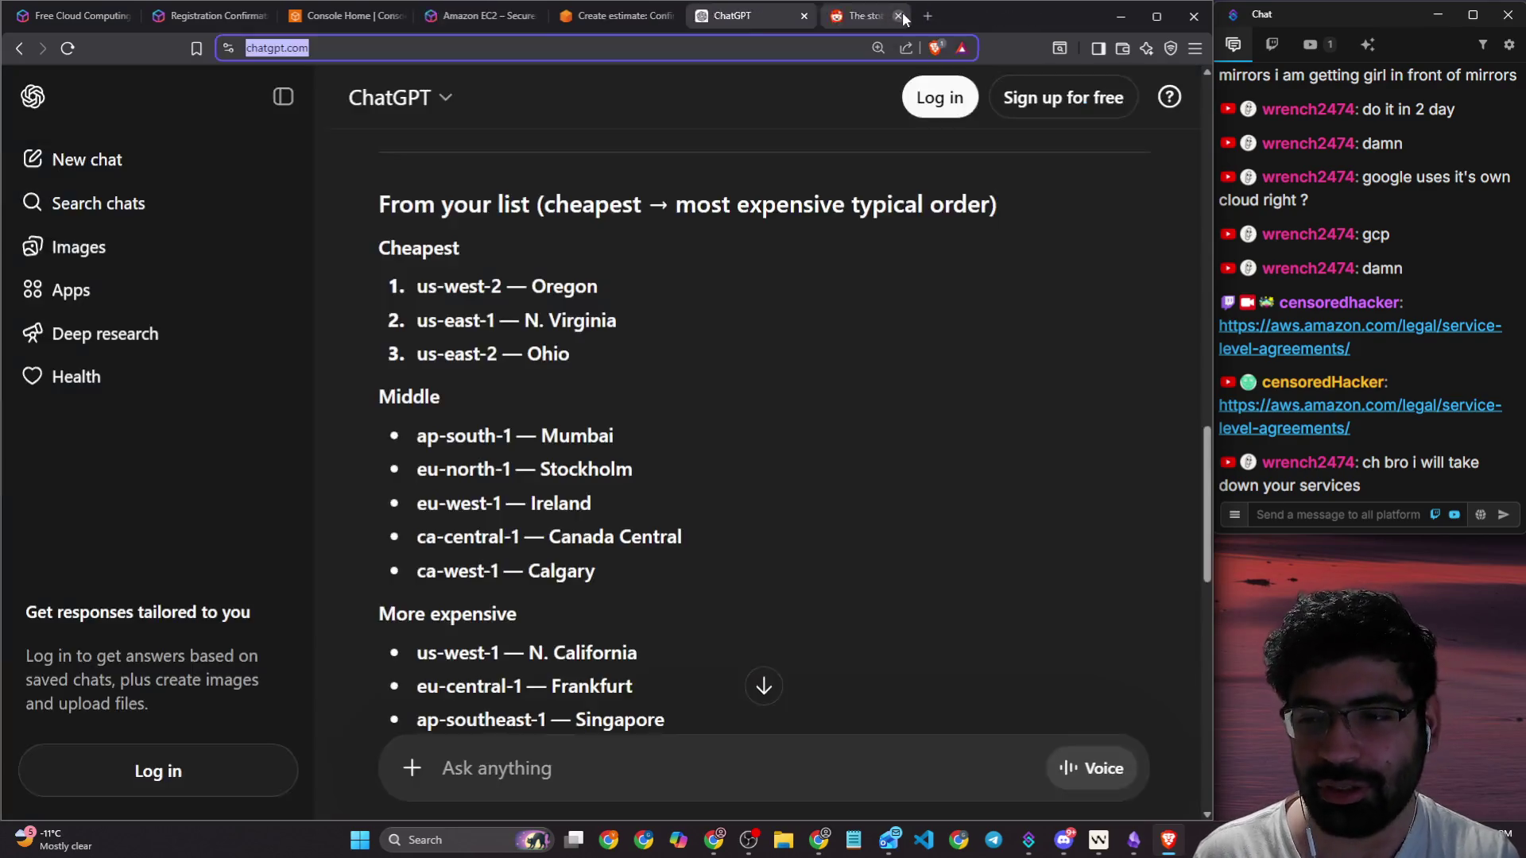
left_click(607, 17)
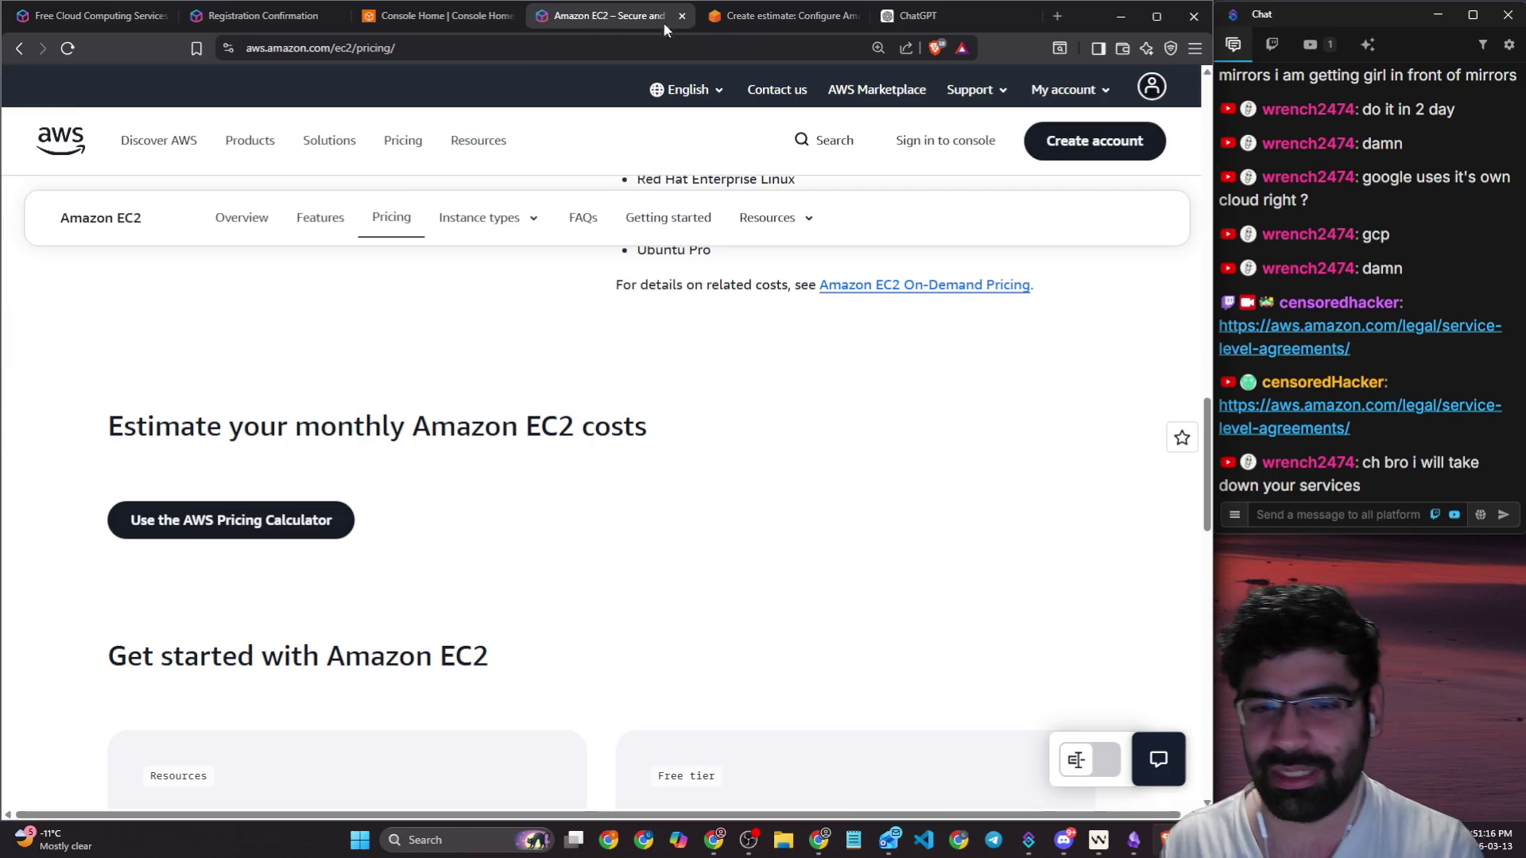
Step: Review the EC2 estimate with t4g.nano at 0.0067 hourly and 2.41 USD monthly, then select the address bar
left_click(745, 21)
scroll(602, 426, "down", 1)
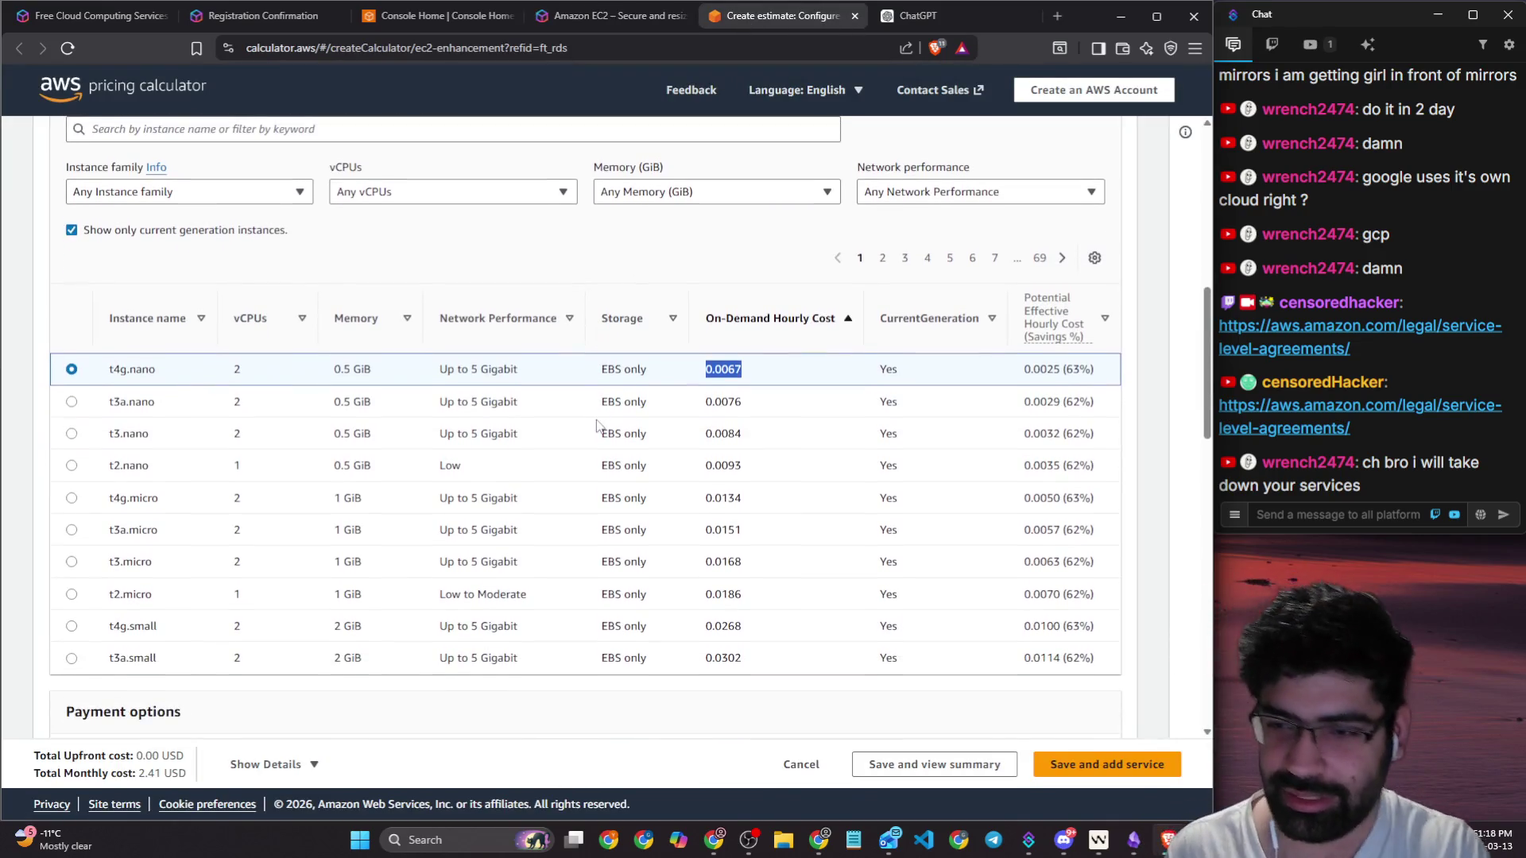
scroll(513, 404, "down", 1)
scroll(517, 378, "up", 3)
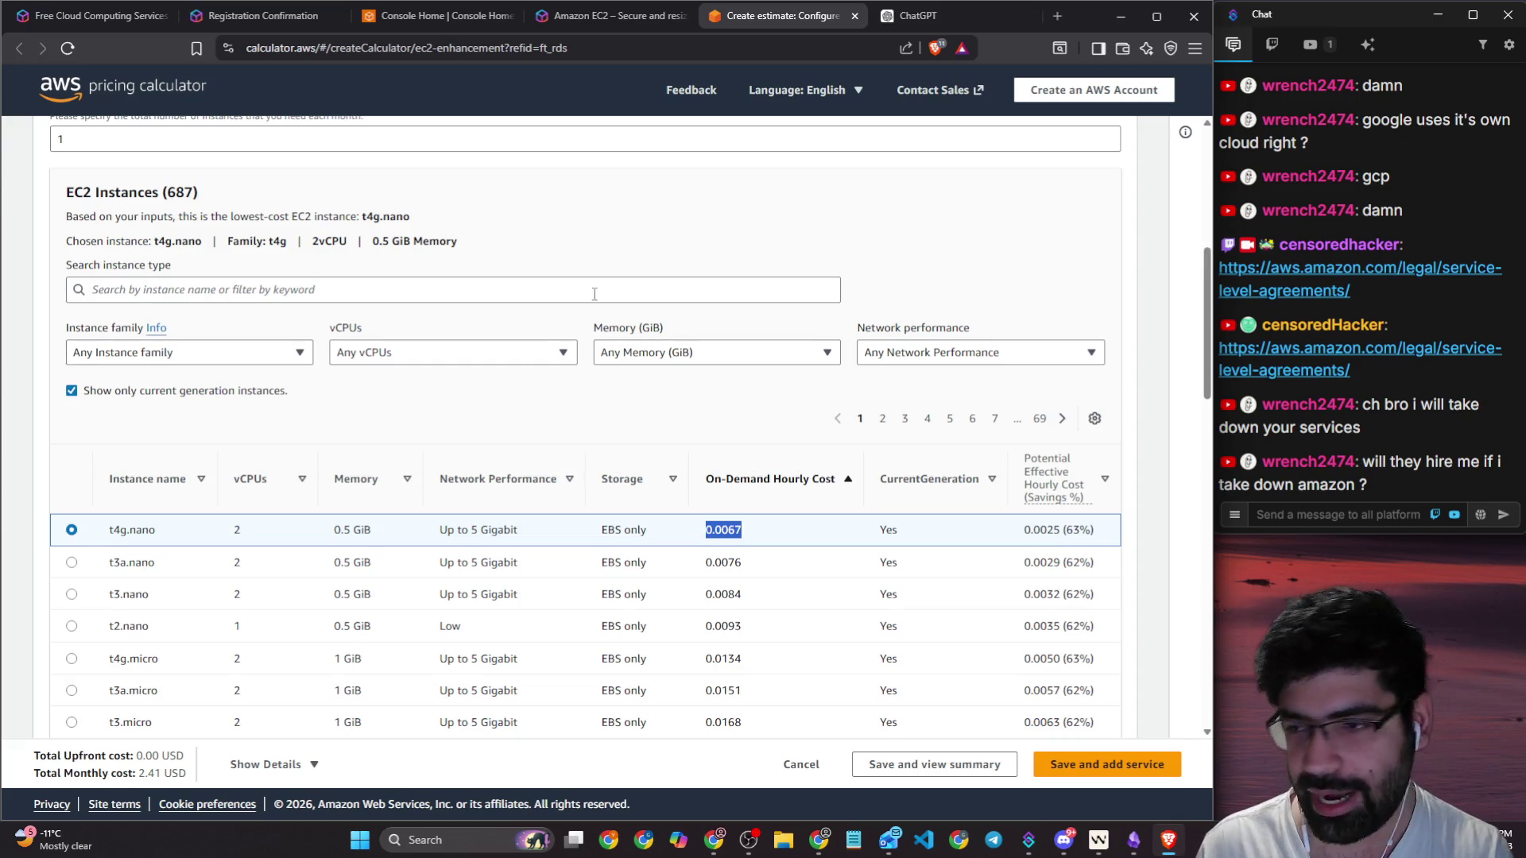
left_click(1361, 513)
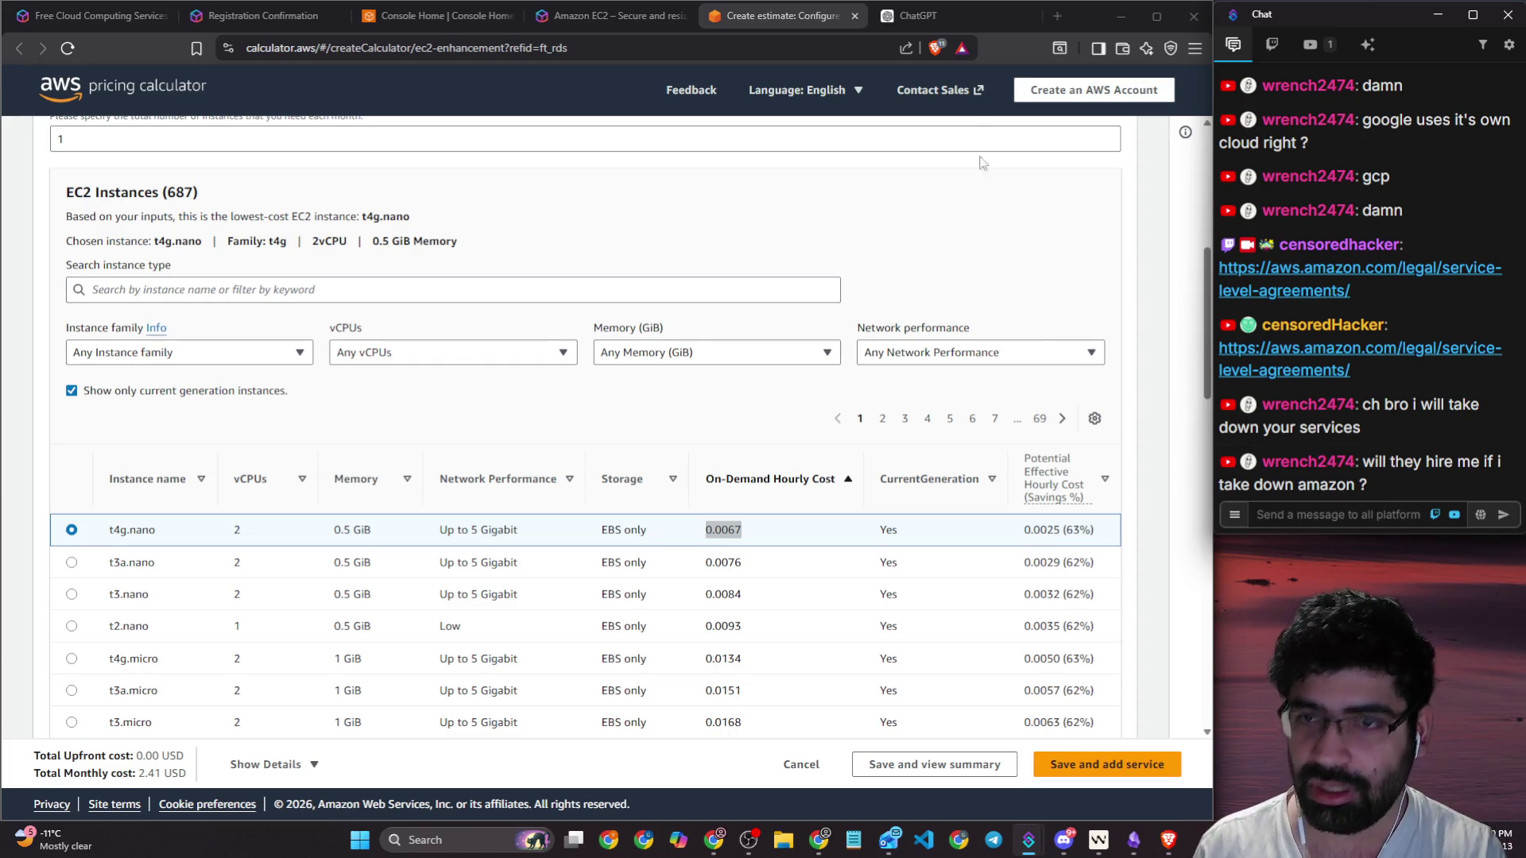
left_click(643, 53)
Step: Go to YouTube, then search Brave for 'guy tries to take down aws using bomb'
type("youtube.com")
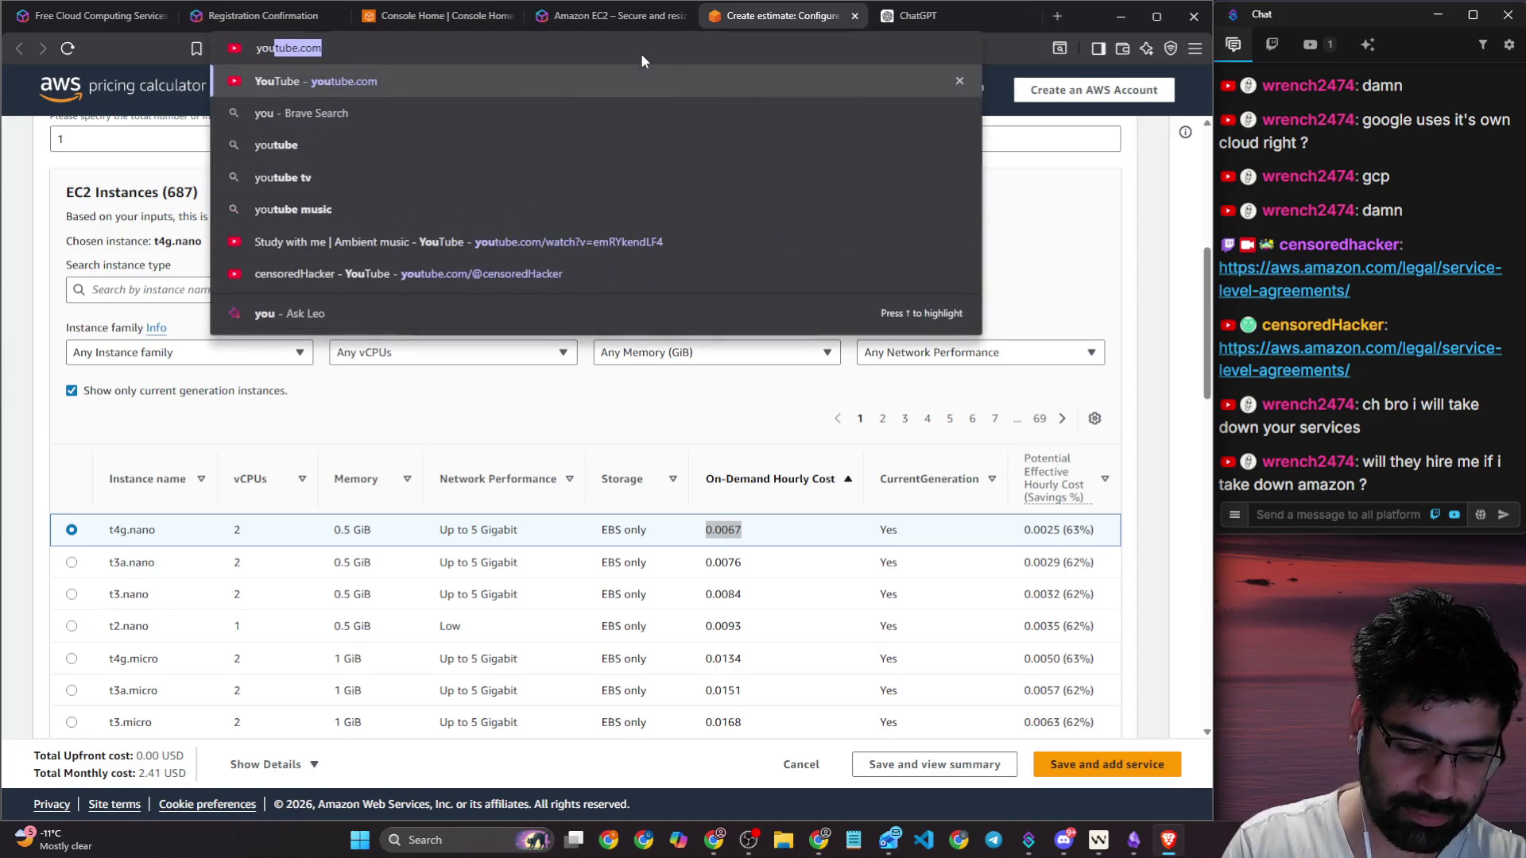
key("Return")
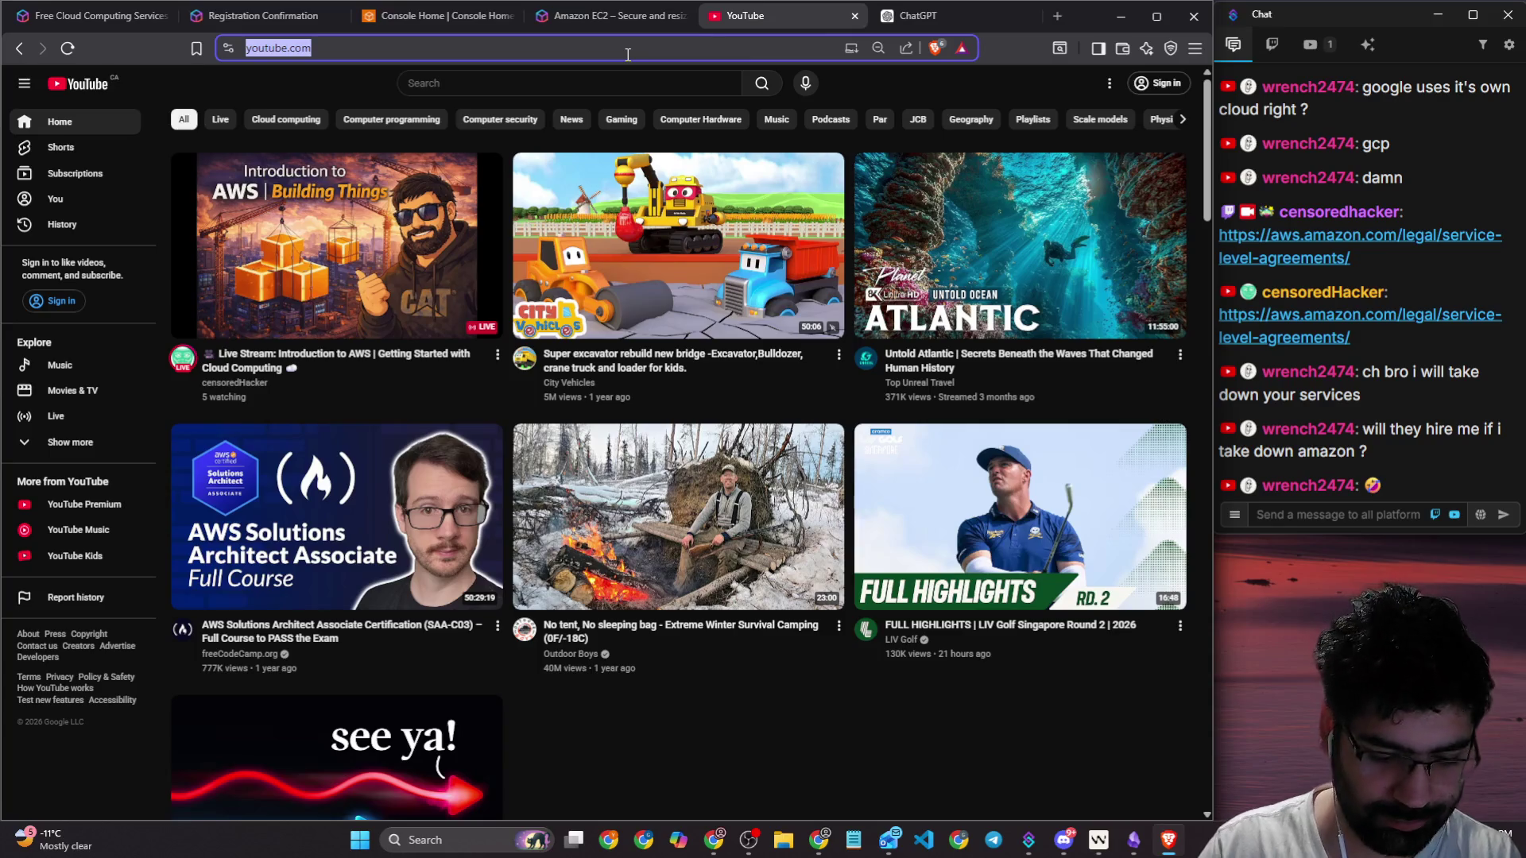
type("guy ")
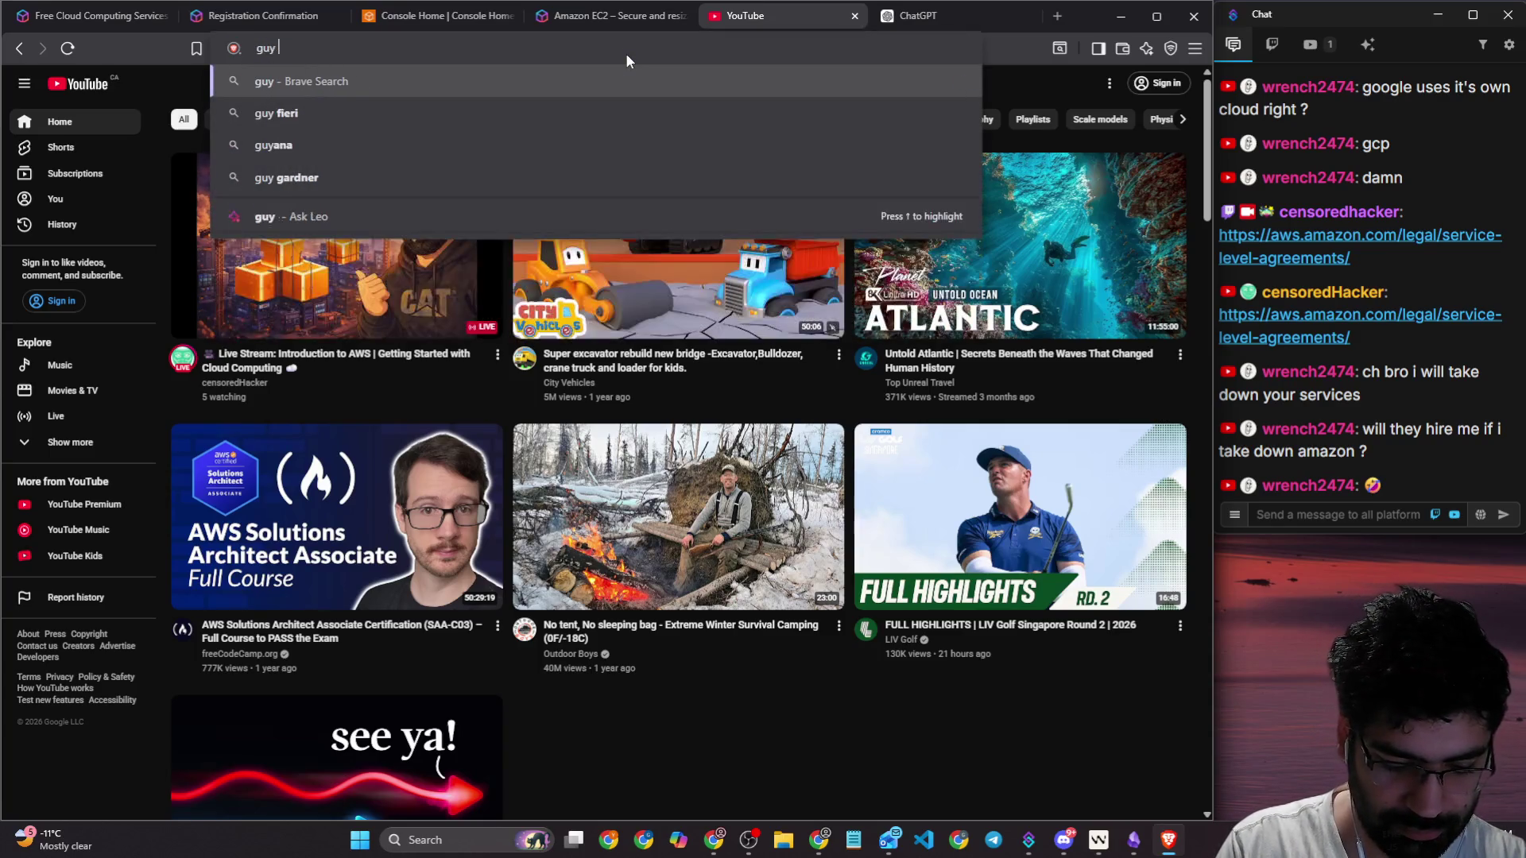
type("tries t")
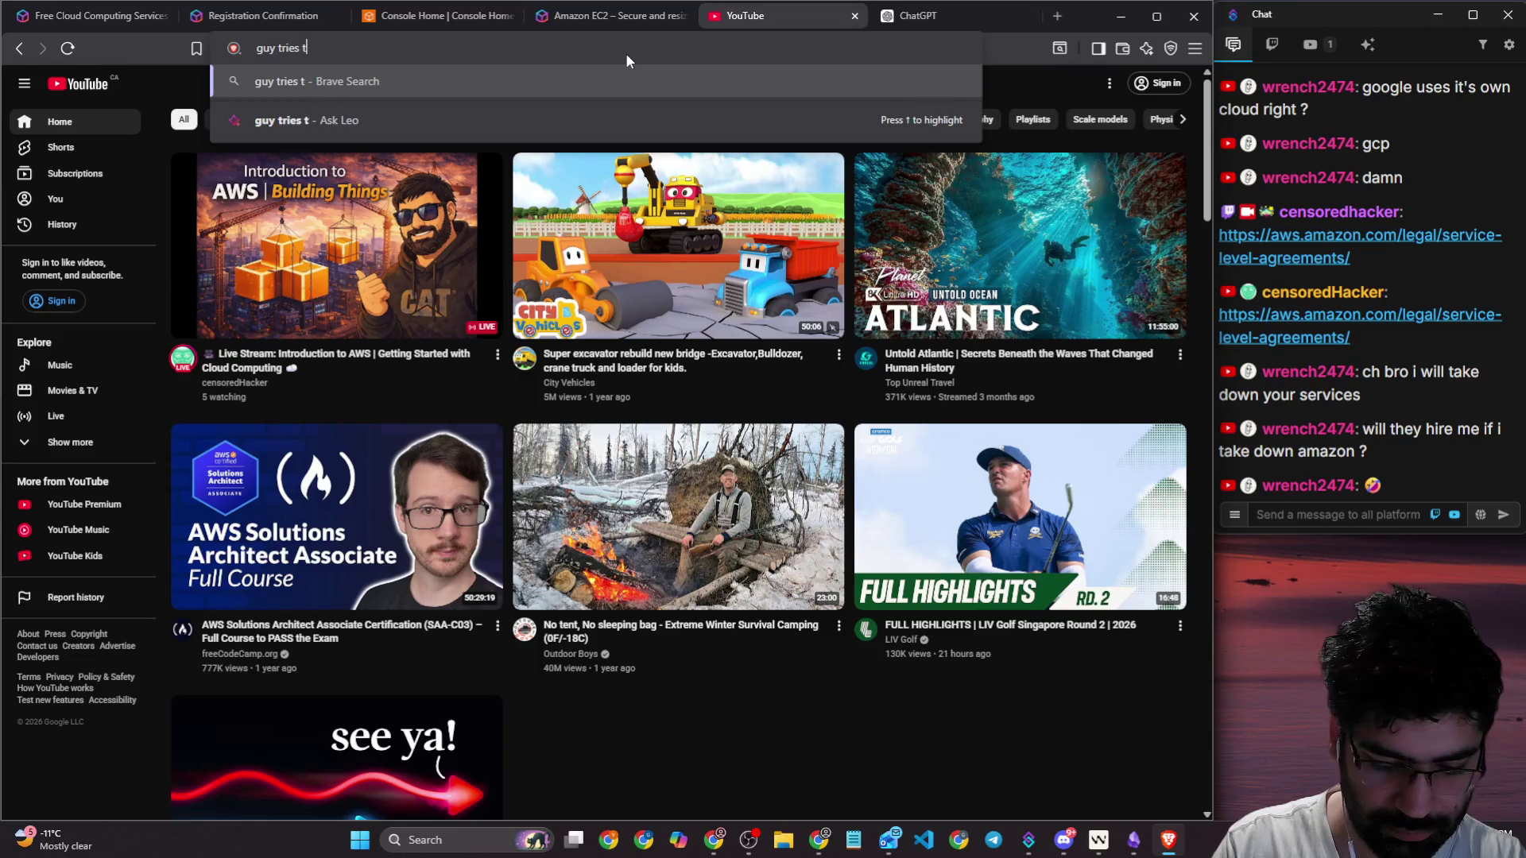
type("o take down ")
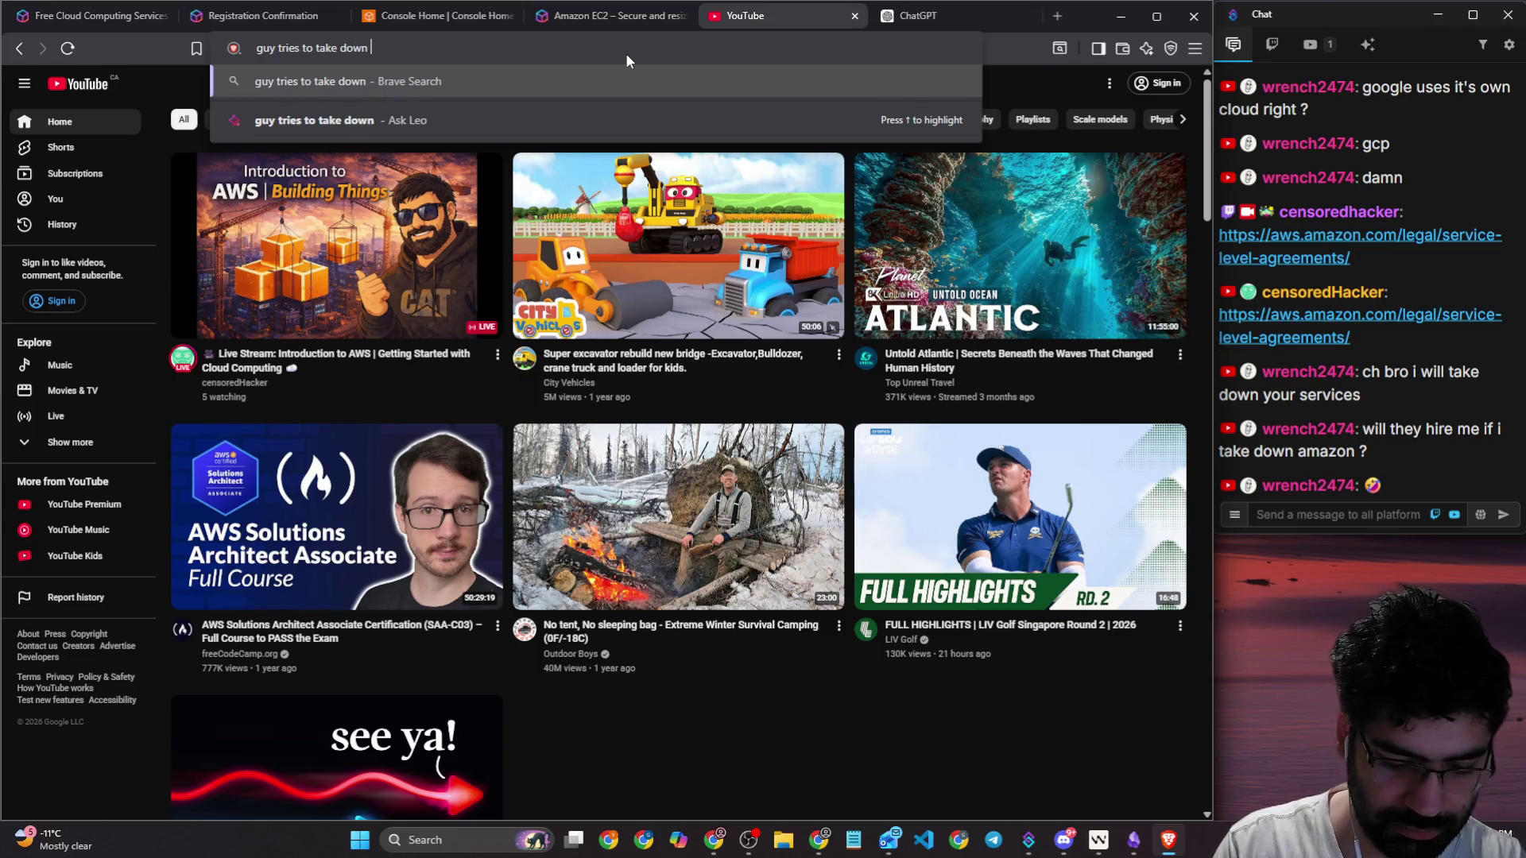
type("aws using bi")
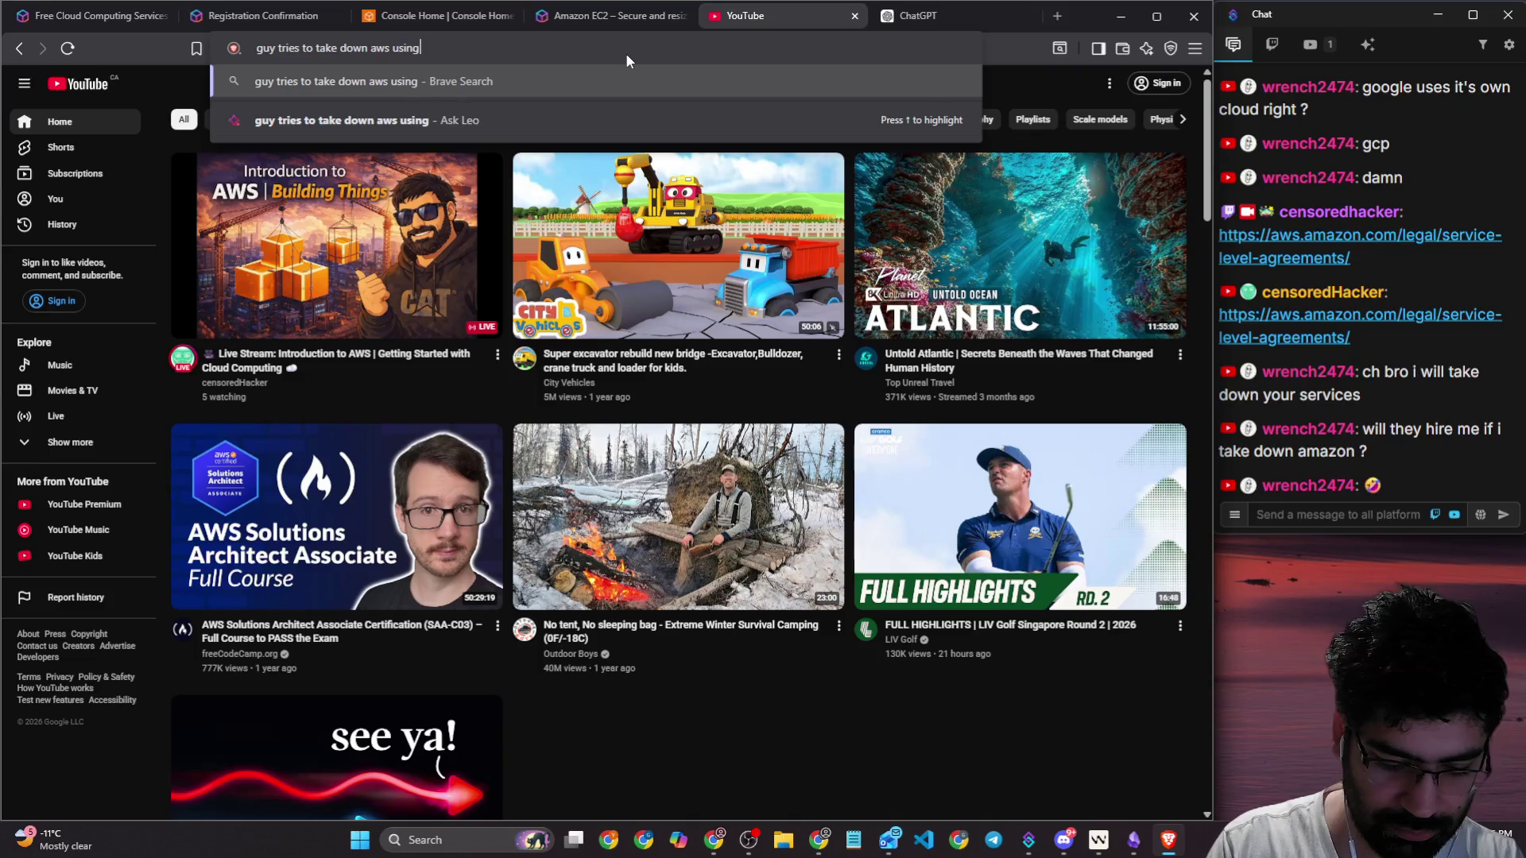
key("BackSpace")
type("omb")
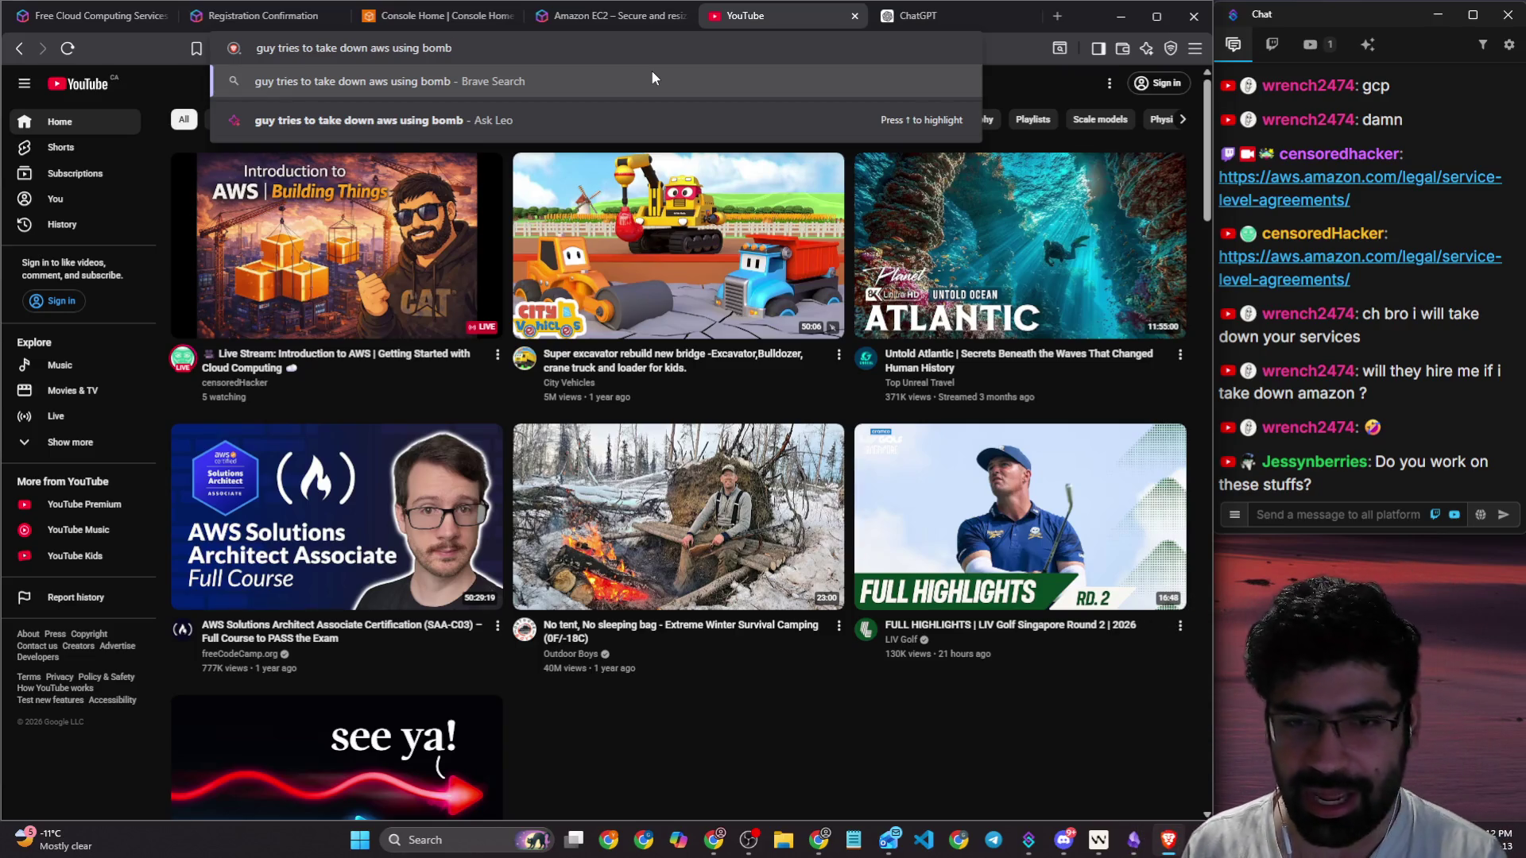
left_click(613, 67)
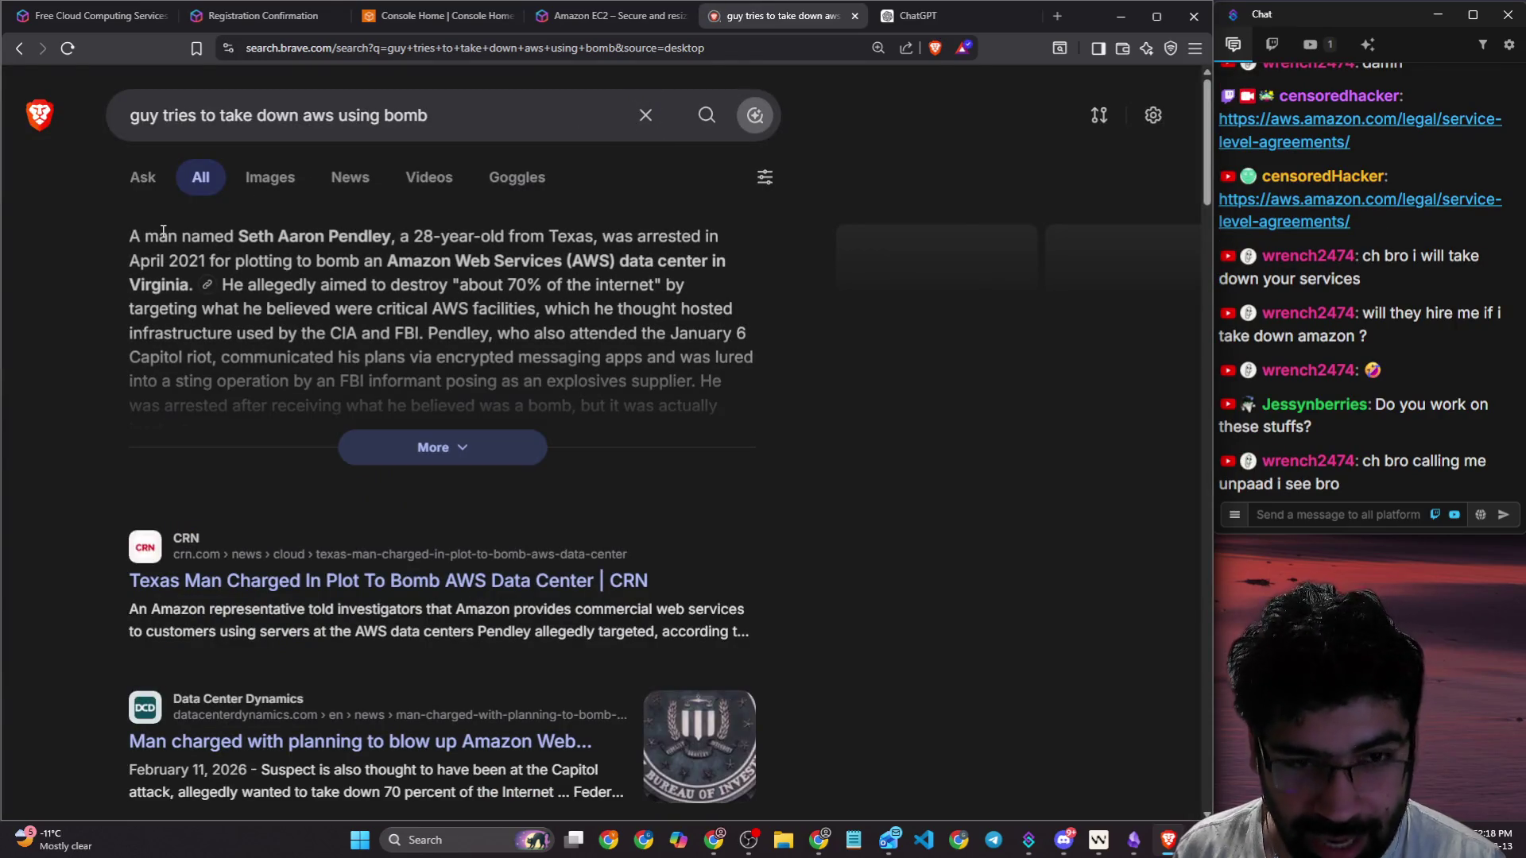
Step: Highlight the AI summary's April 2021 plot and 70%-of-internet lines, and expand the full summary
left_click_drag(143, 239, 713, 237)
left_click_drag(140, 262, 719, 276)
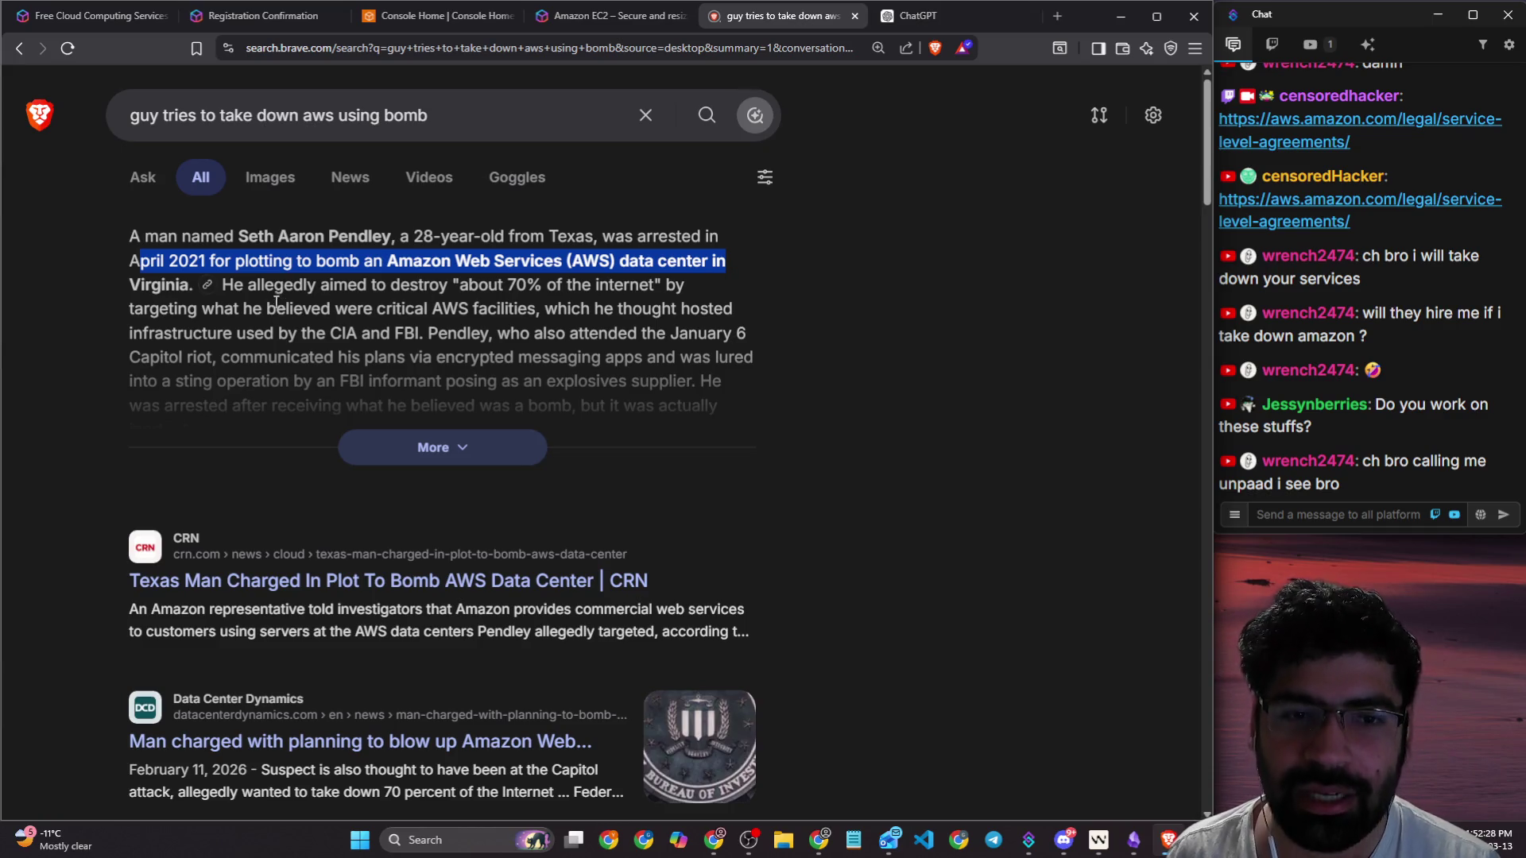
left_click_drag(237, 291, 674, 293)
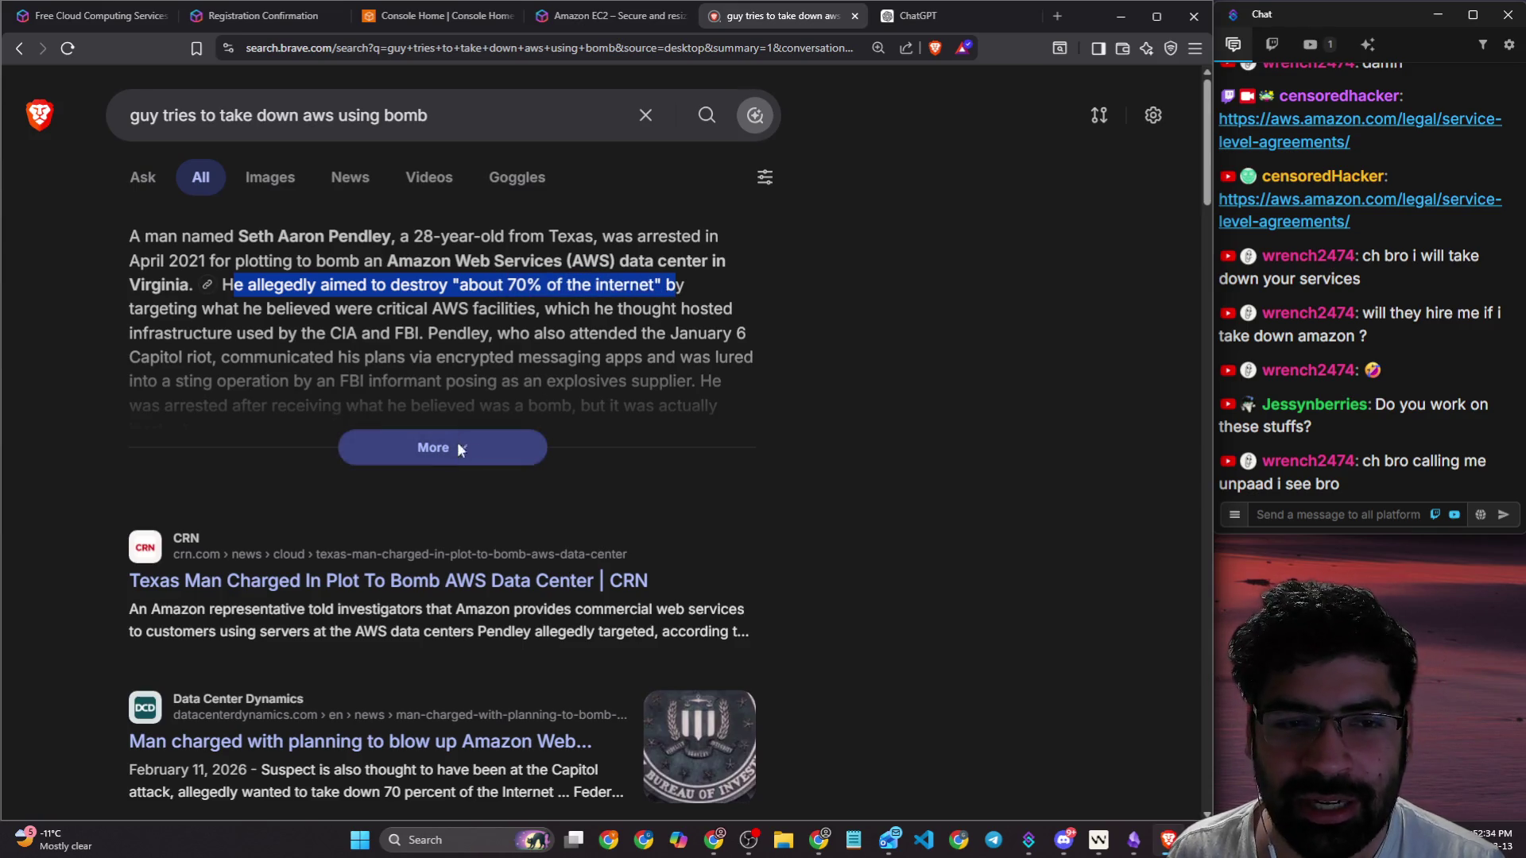
left_click(461, 449)
mouse_move(129, 311)
left_mouse_down()
mouse_move(677, 310)
mouse_move(747, 333)
left_mouse_up()
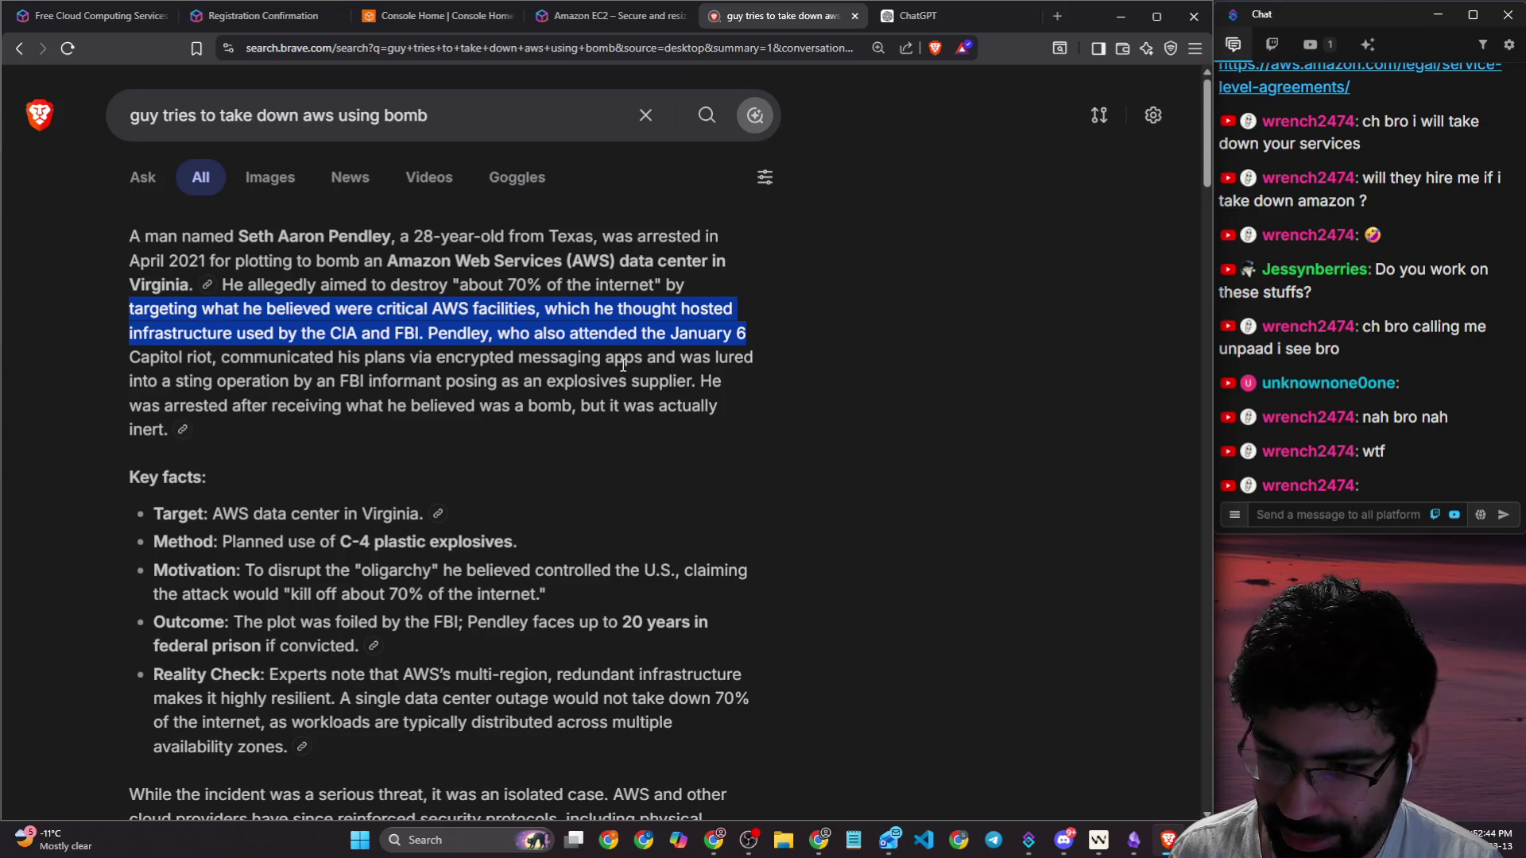
left_click(623, 364)
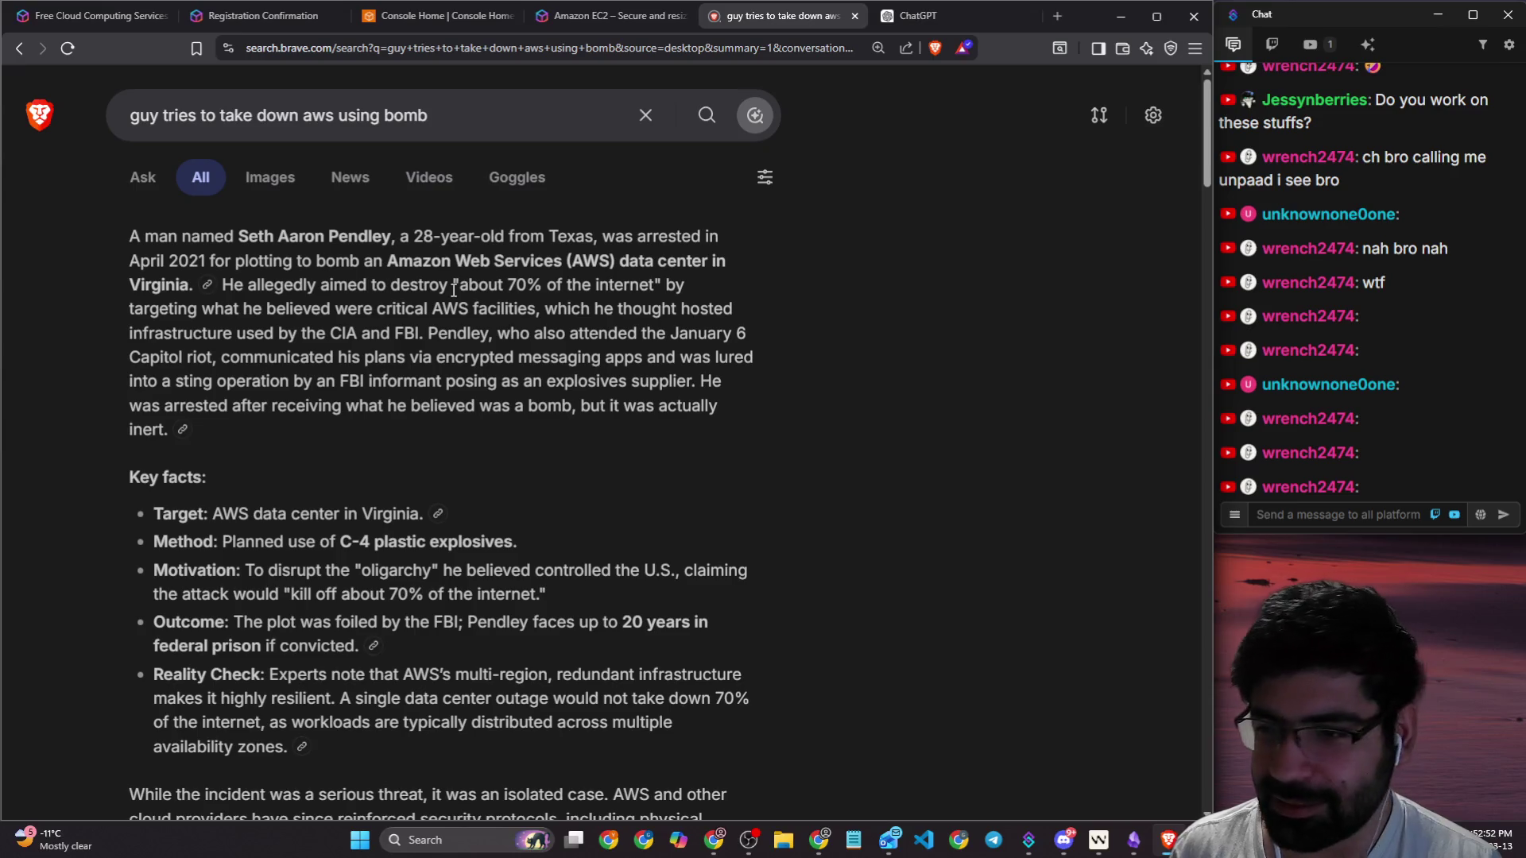
Step: Select a chat message, return to the browser, highlight the suspect's age and state, and scroll down
triple_click(1423, 421)
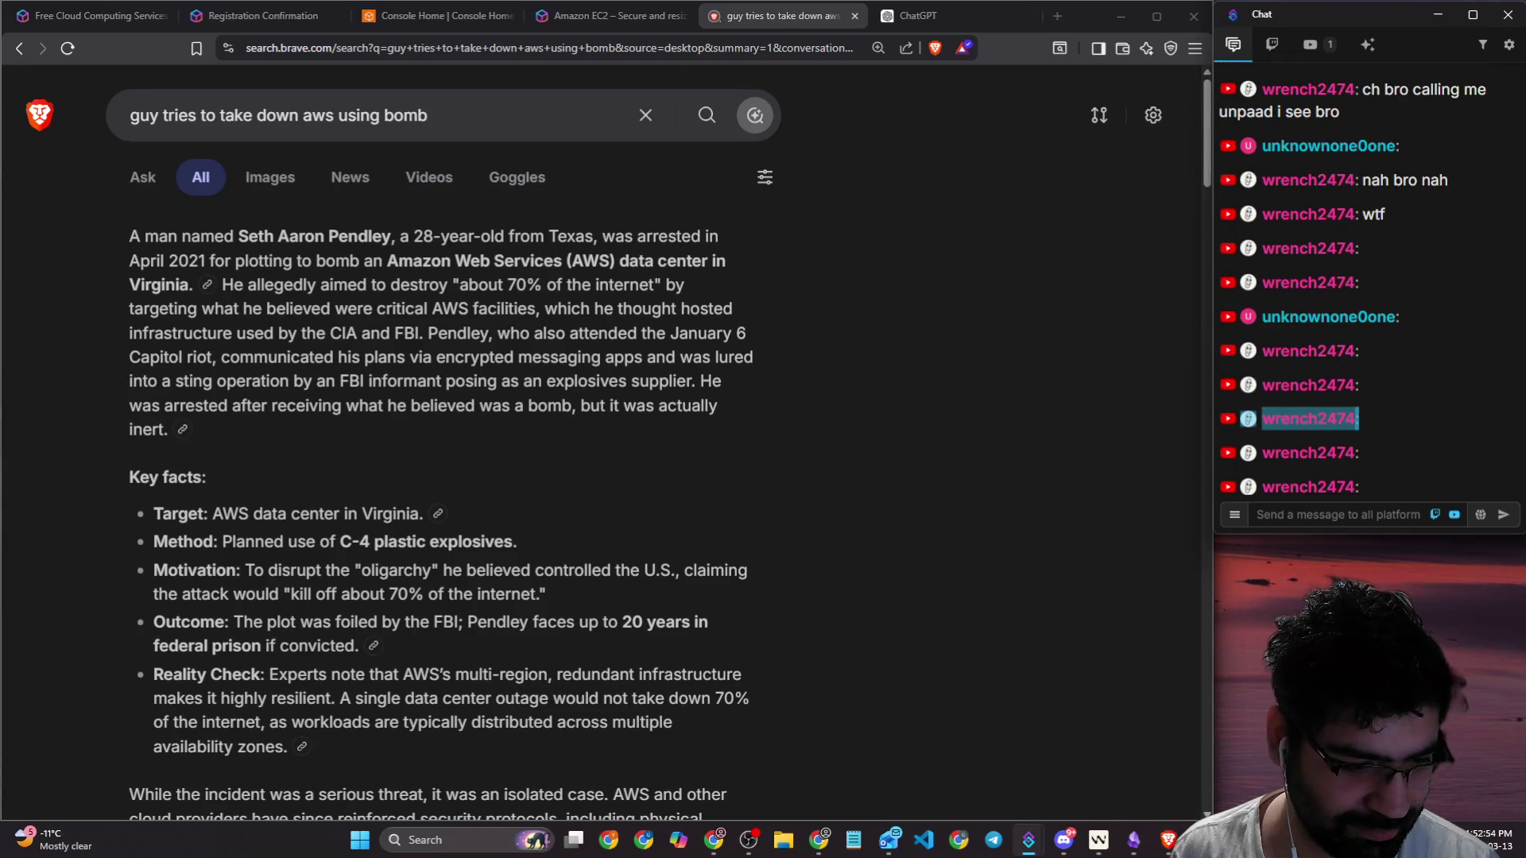
left_click(1384, 517)
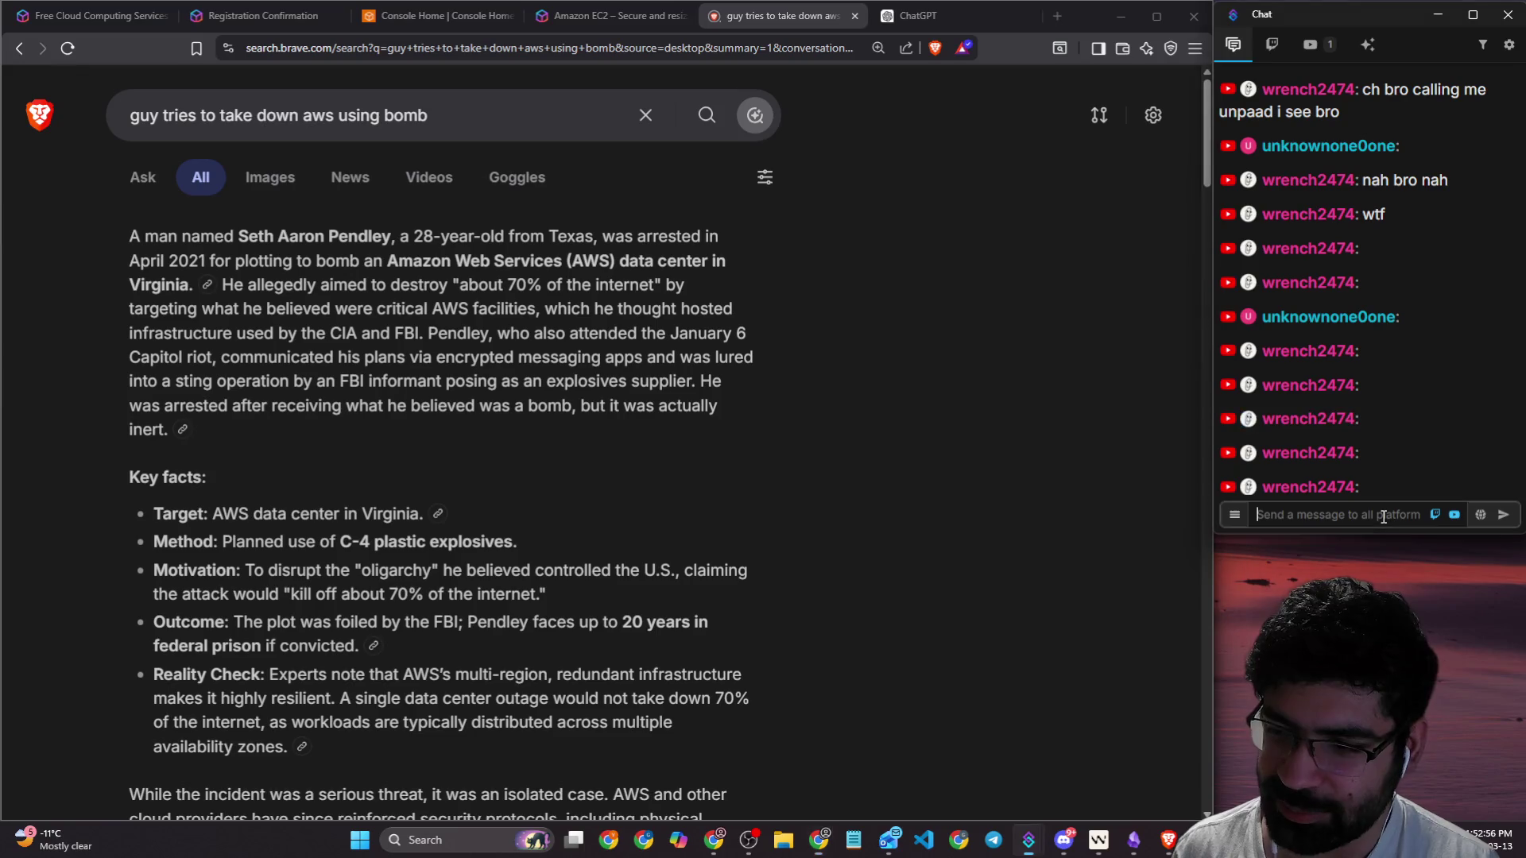
key("alt+Tab")
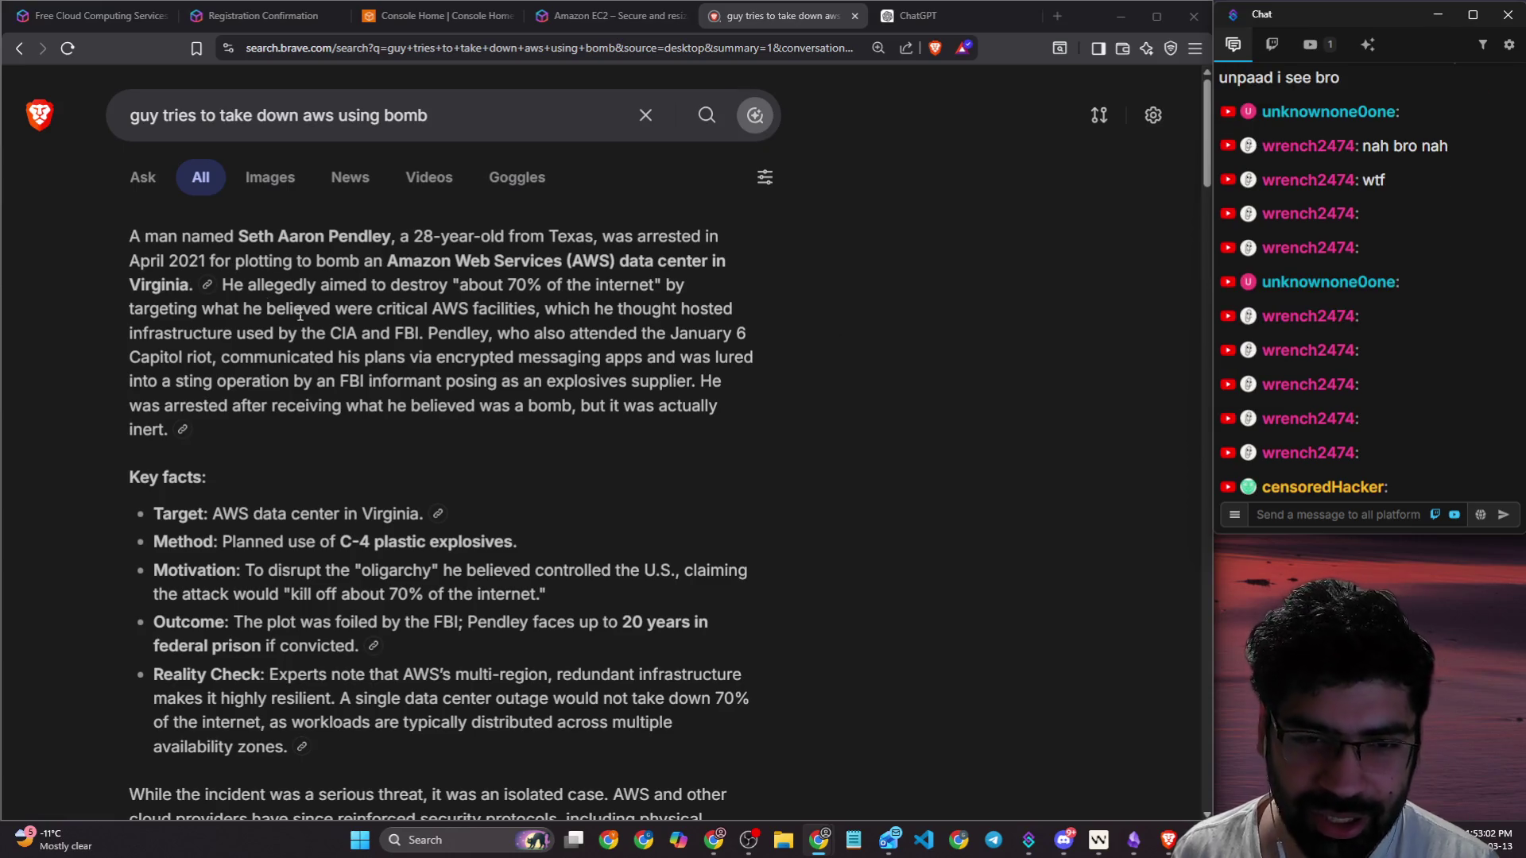
left_click(325, 338)
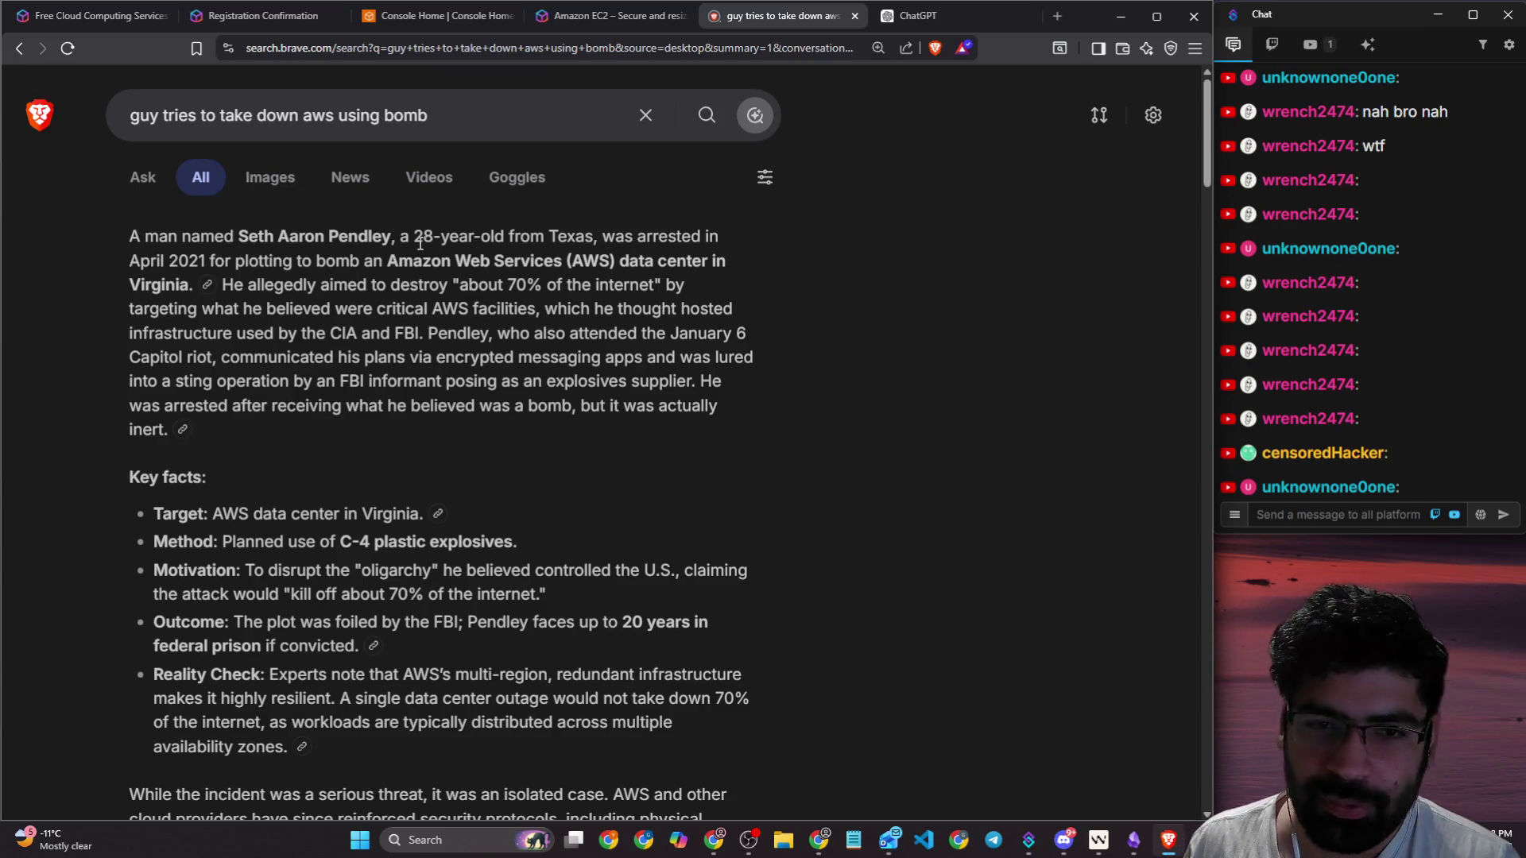
left_click_drag(396, 239, 581, 243)
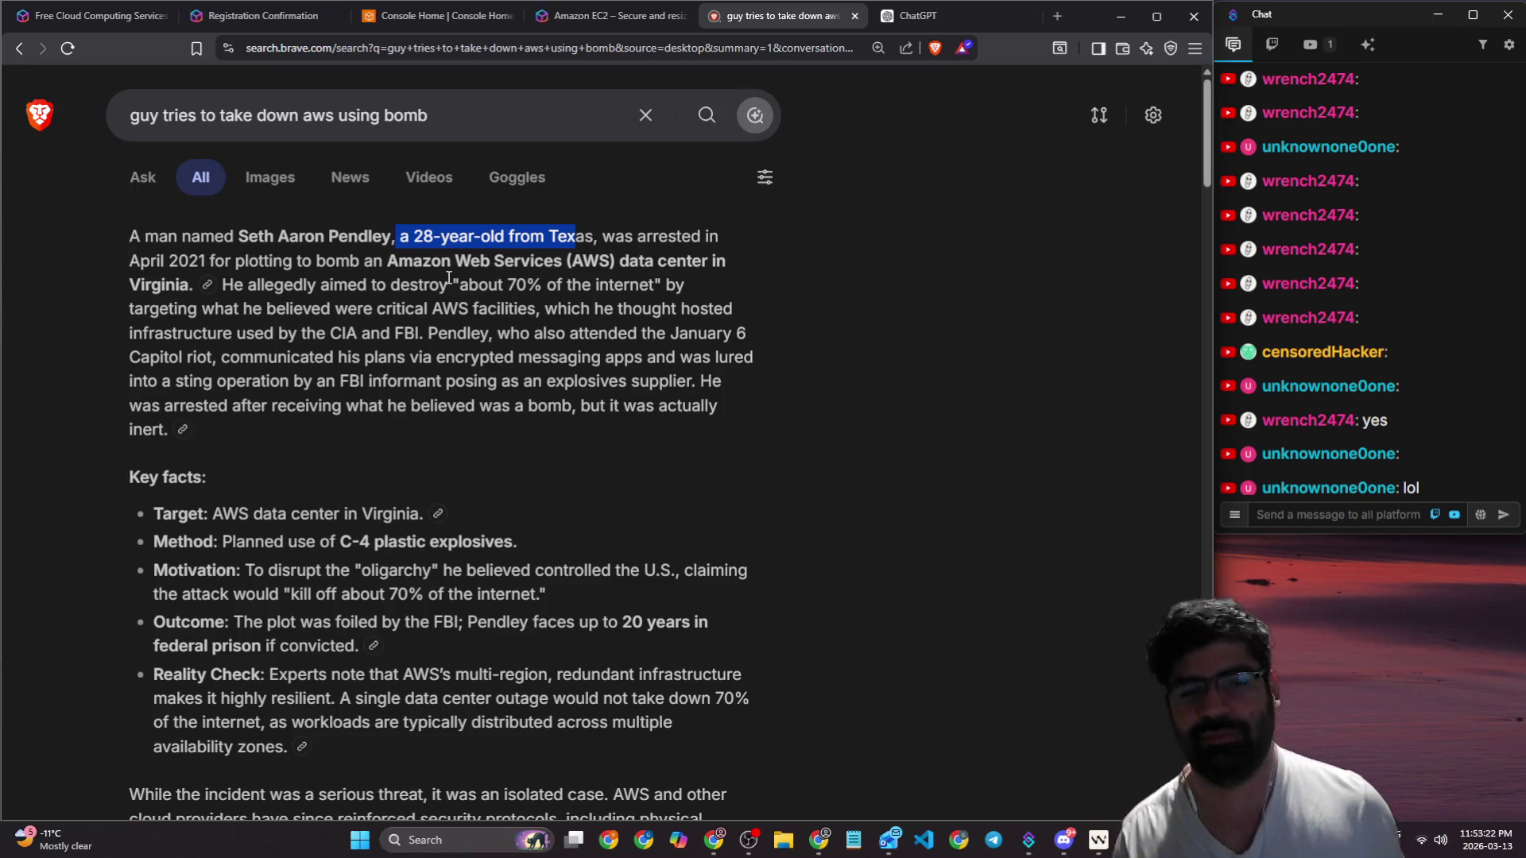
scroll(575, 372, "down", 5)
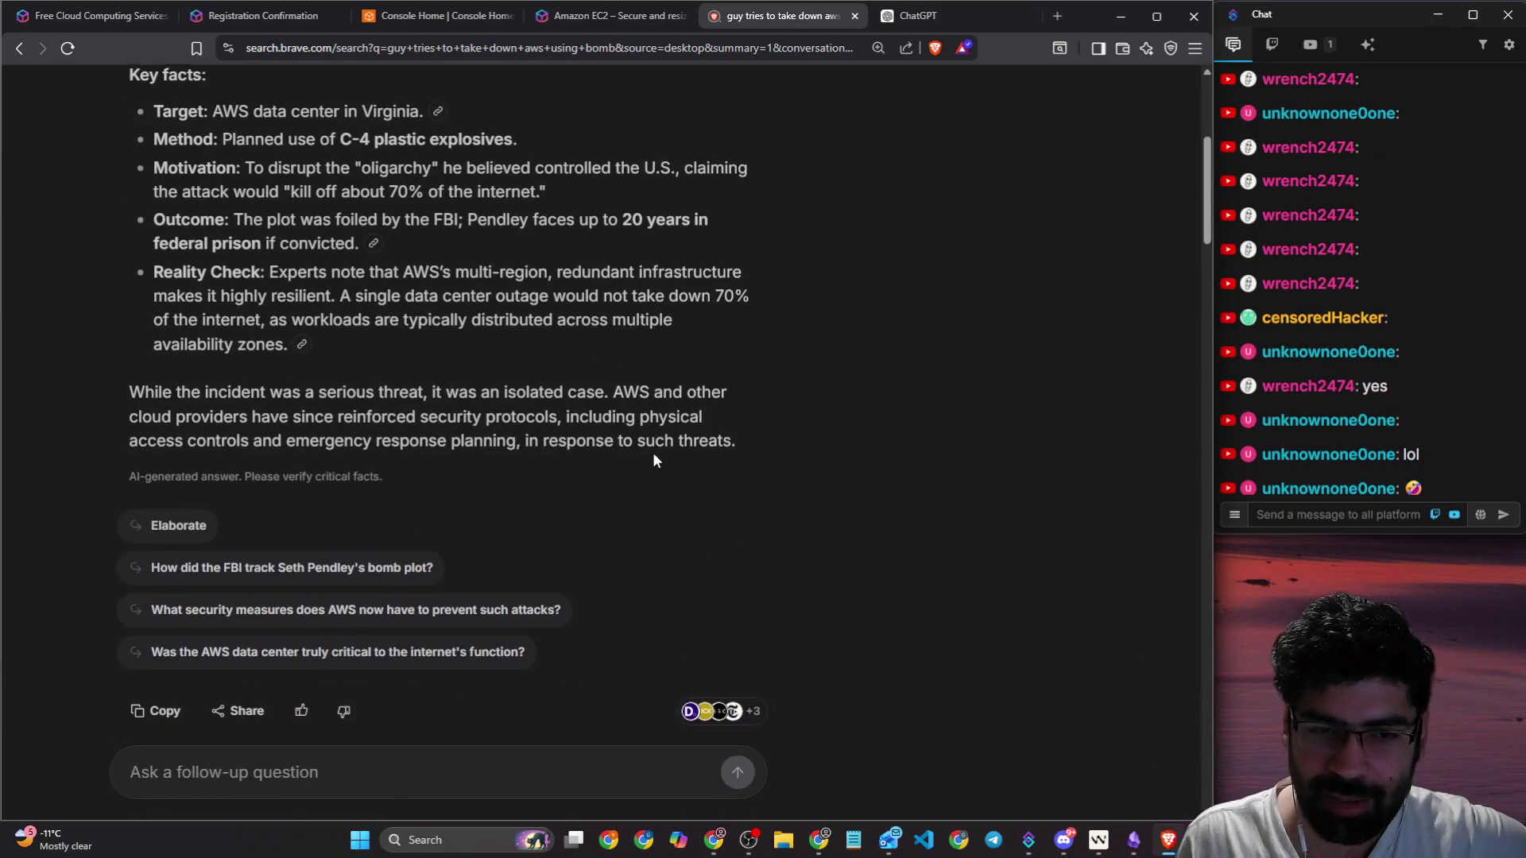
scroll(652, 452, "down", 5)
scroll(965, 386, "up", 2)
scroll(954, 405, "down", 3)
scroll(239, 576, "down", 3)
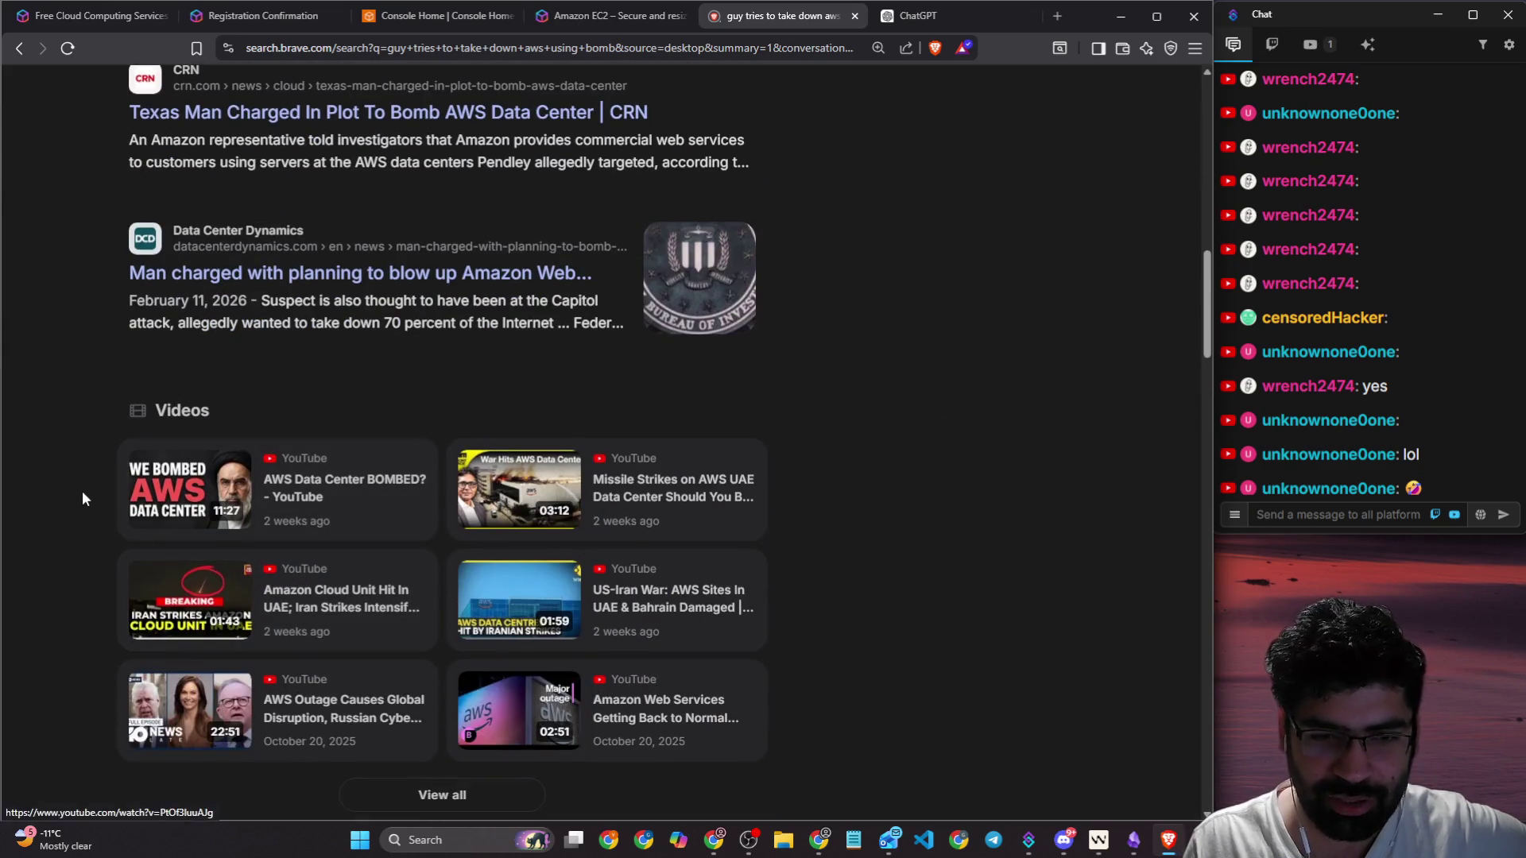
scroll(82, 489, "down", 2)
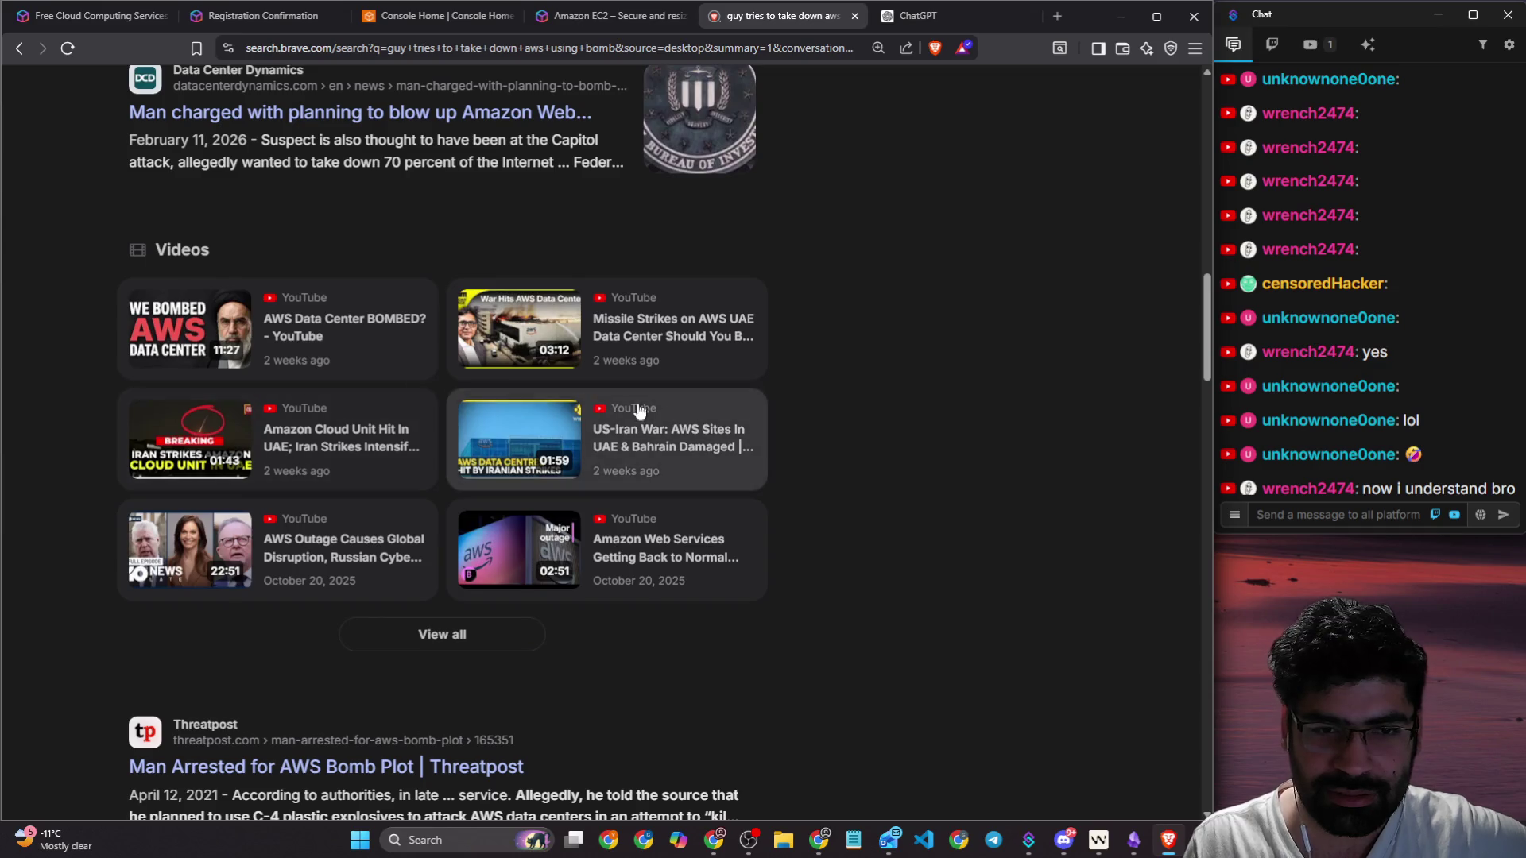
scroll(973, 385, "up", 9)
scroll(1049, 397, "up", 8)
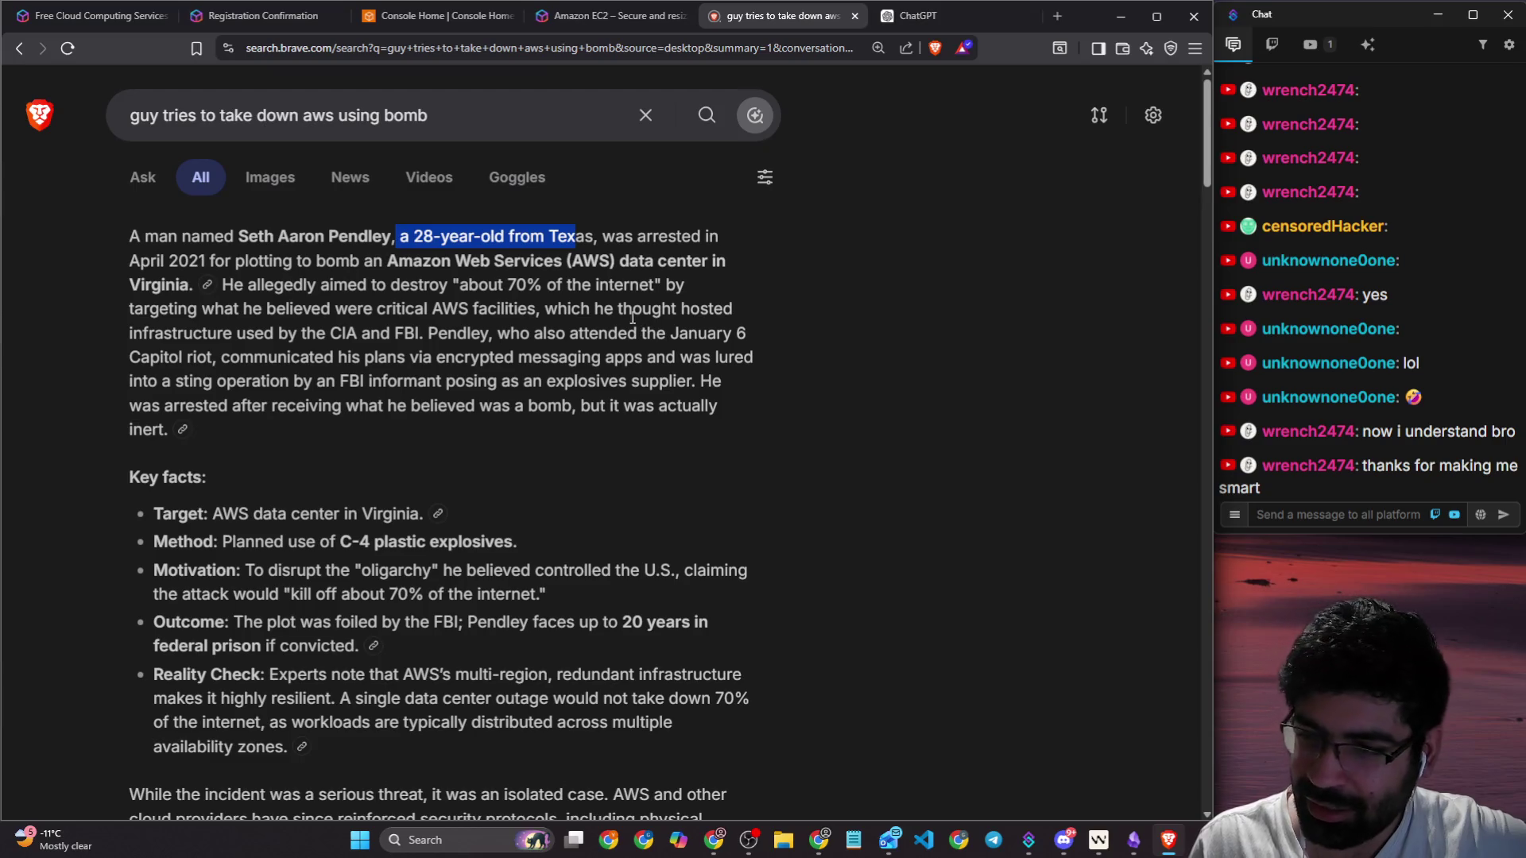
left_click_drag(325, 334, 415, 344)
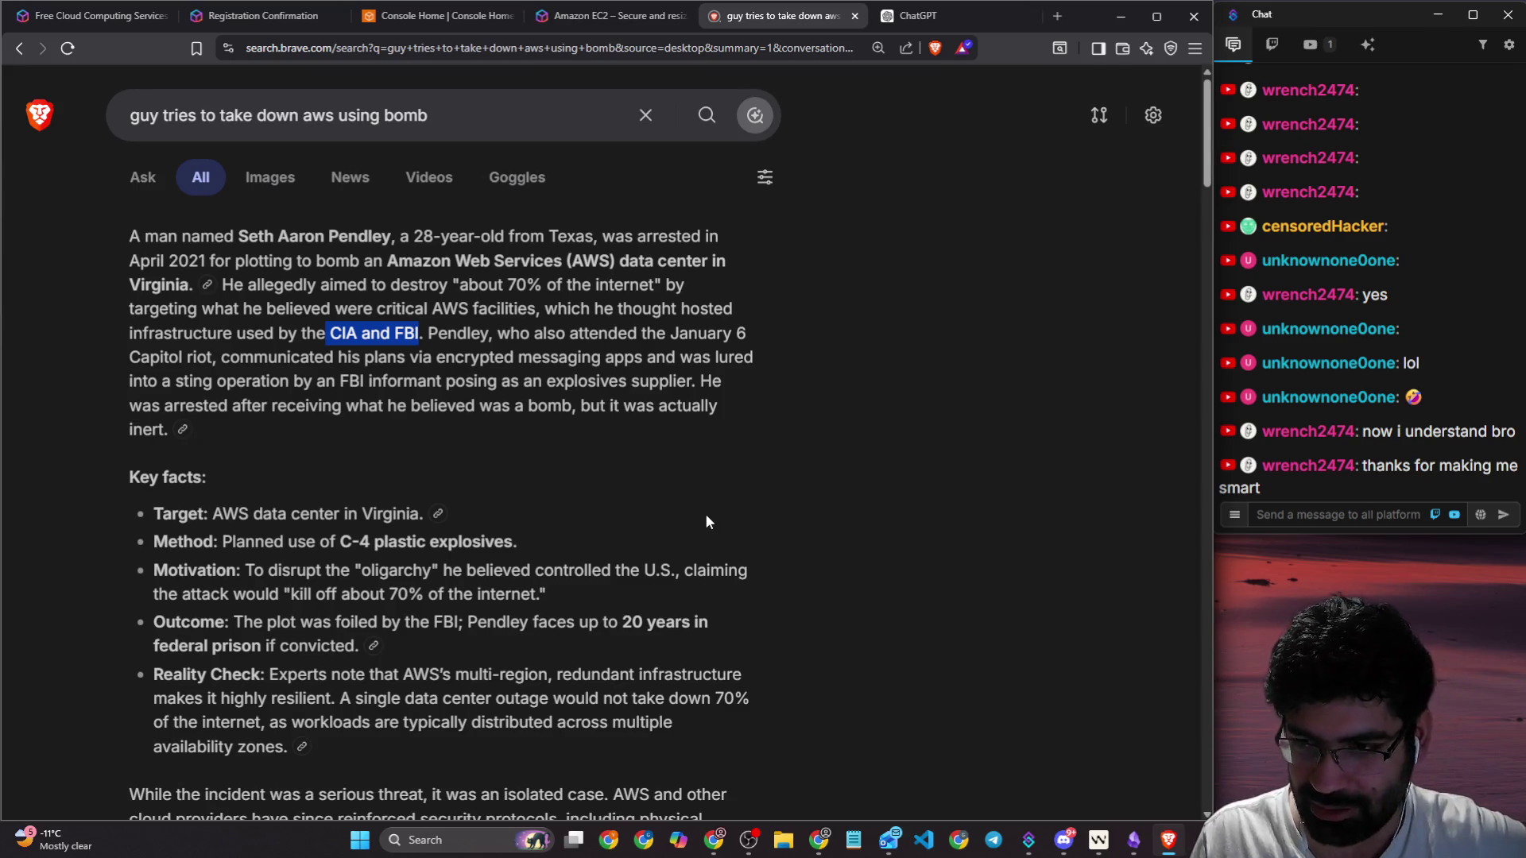
left_click(855, 16)
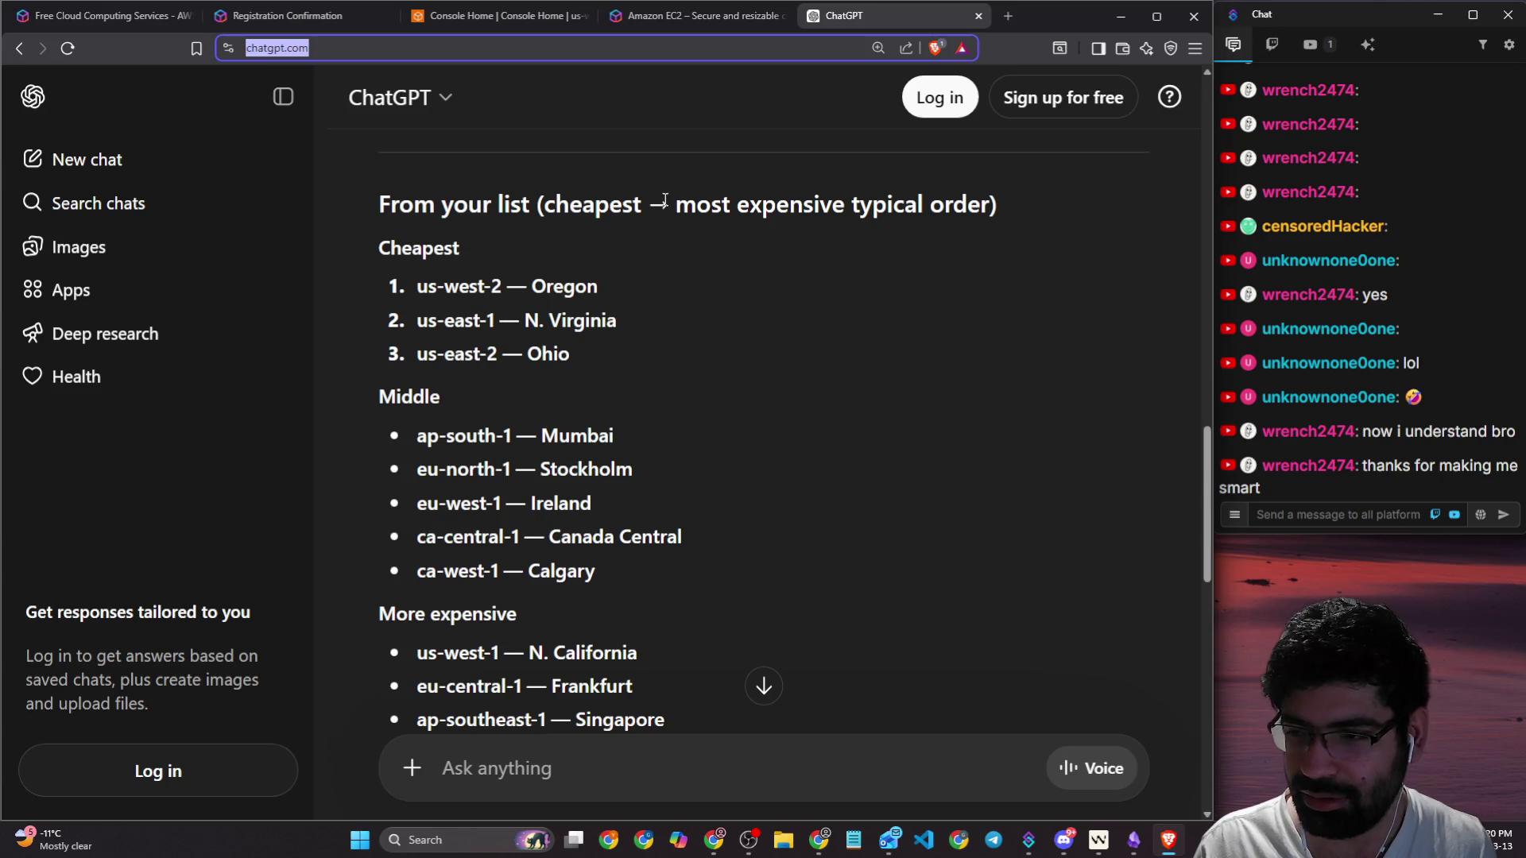
Step: Switch to Console Home and check the region list, keeping United States (Oregon) us-west-2
scroll(563, 112, "down", 3)
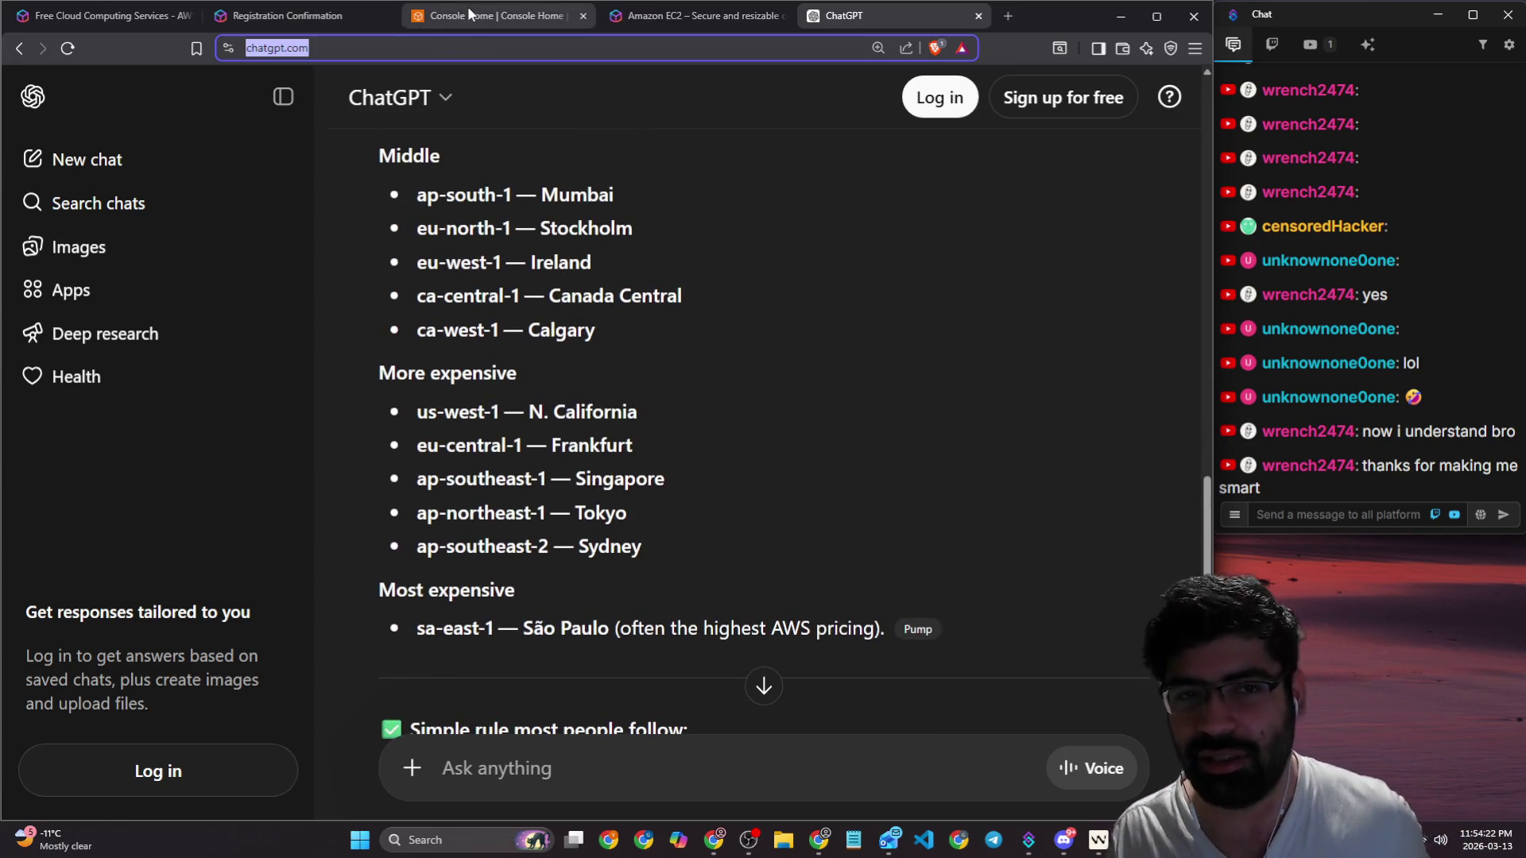
left_click(464, 11)
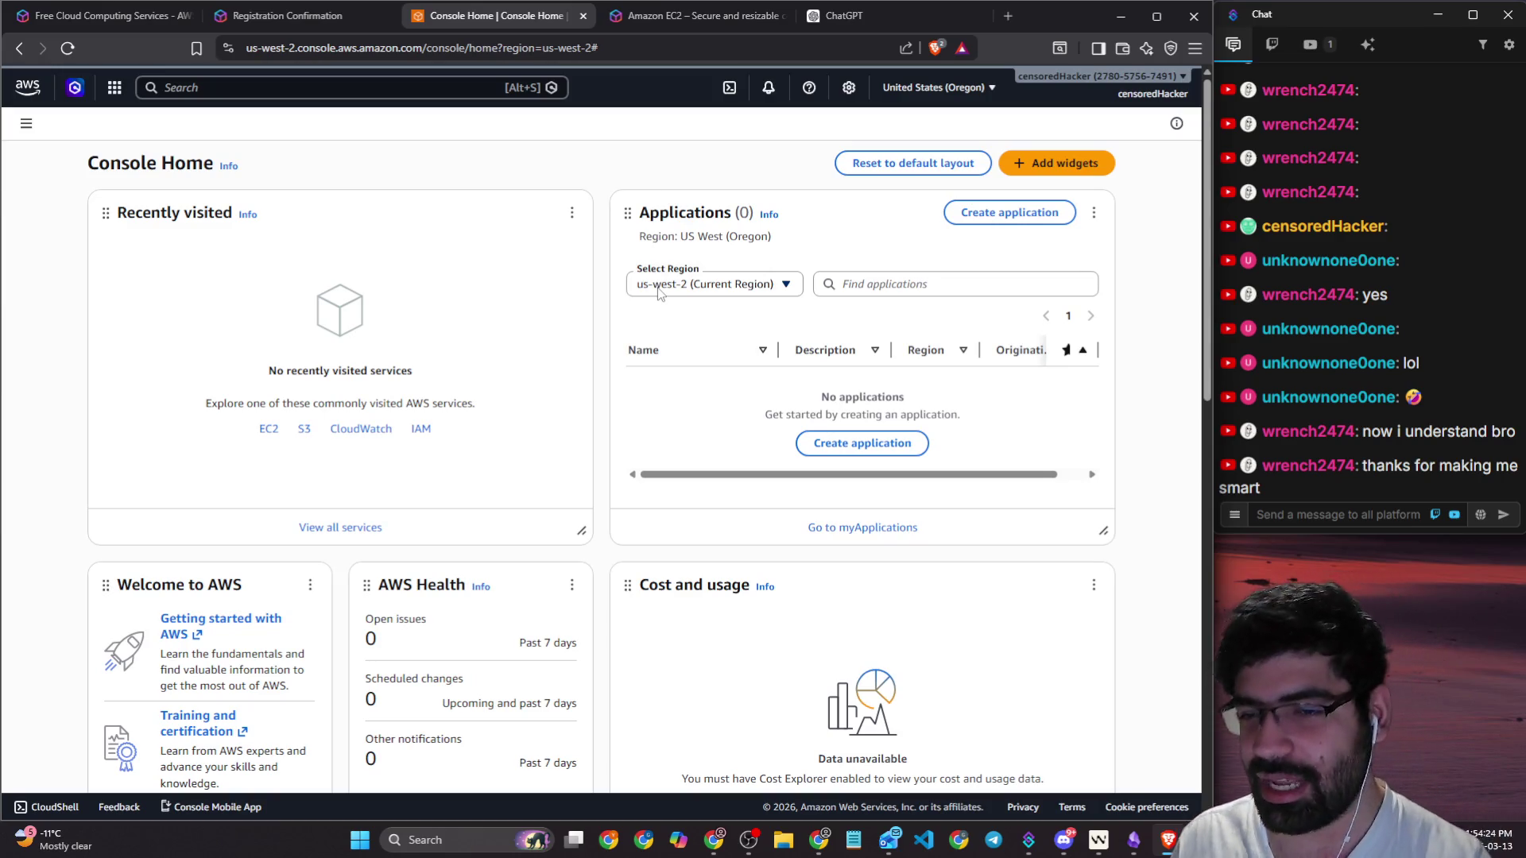
left_click(946, 94)
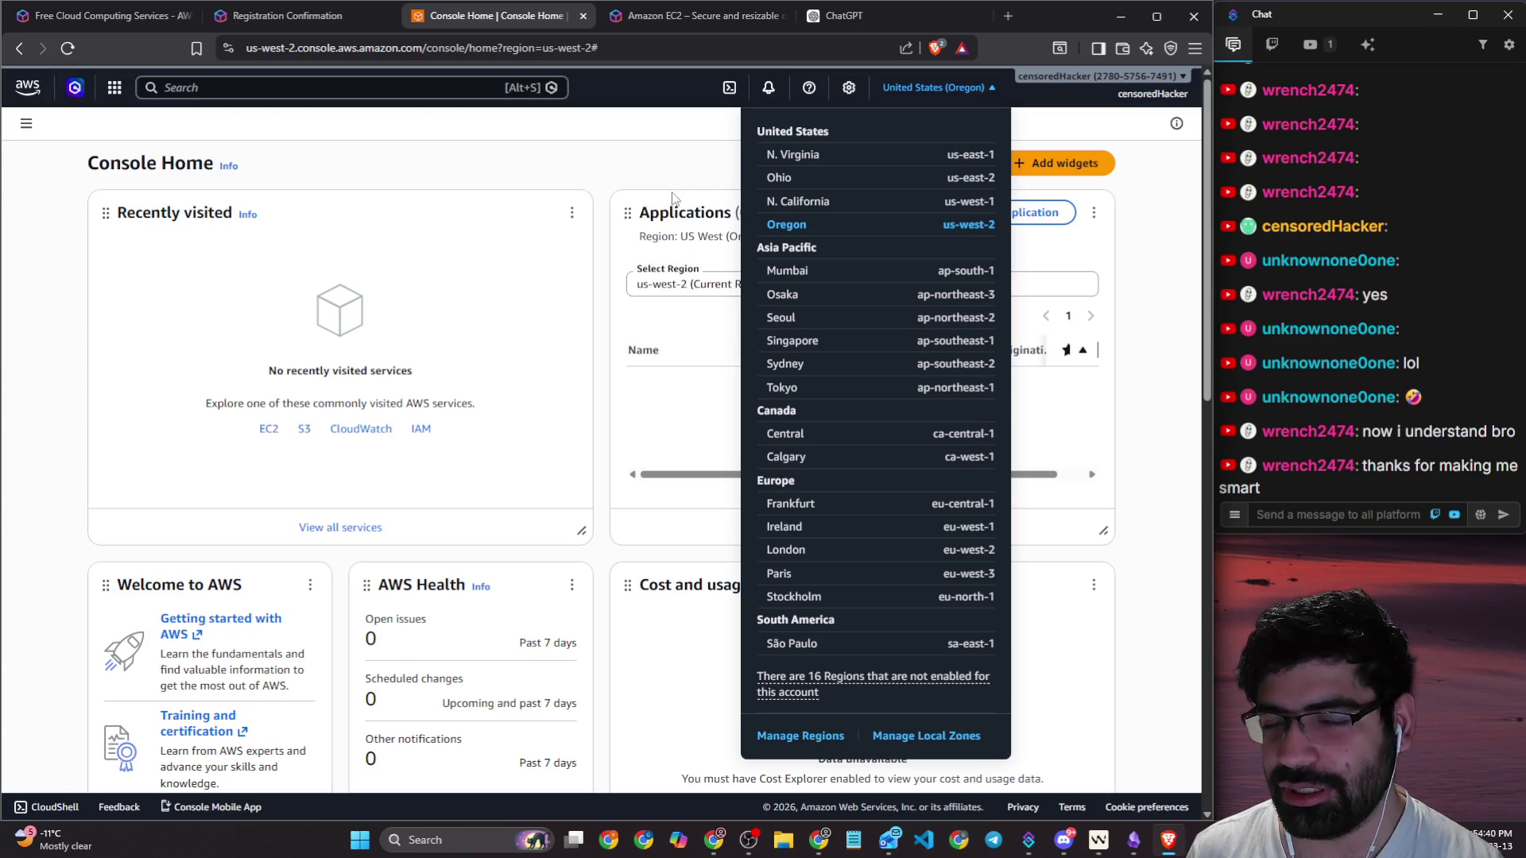
left_click(648, 182)
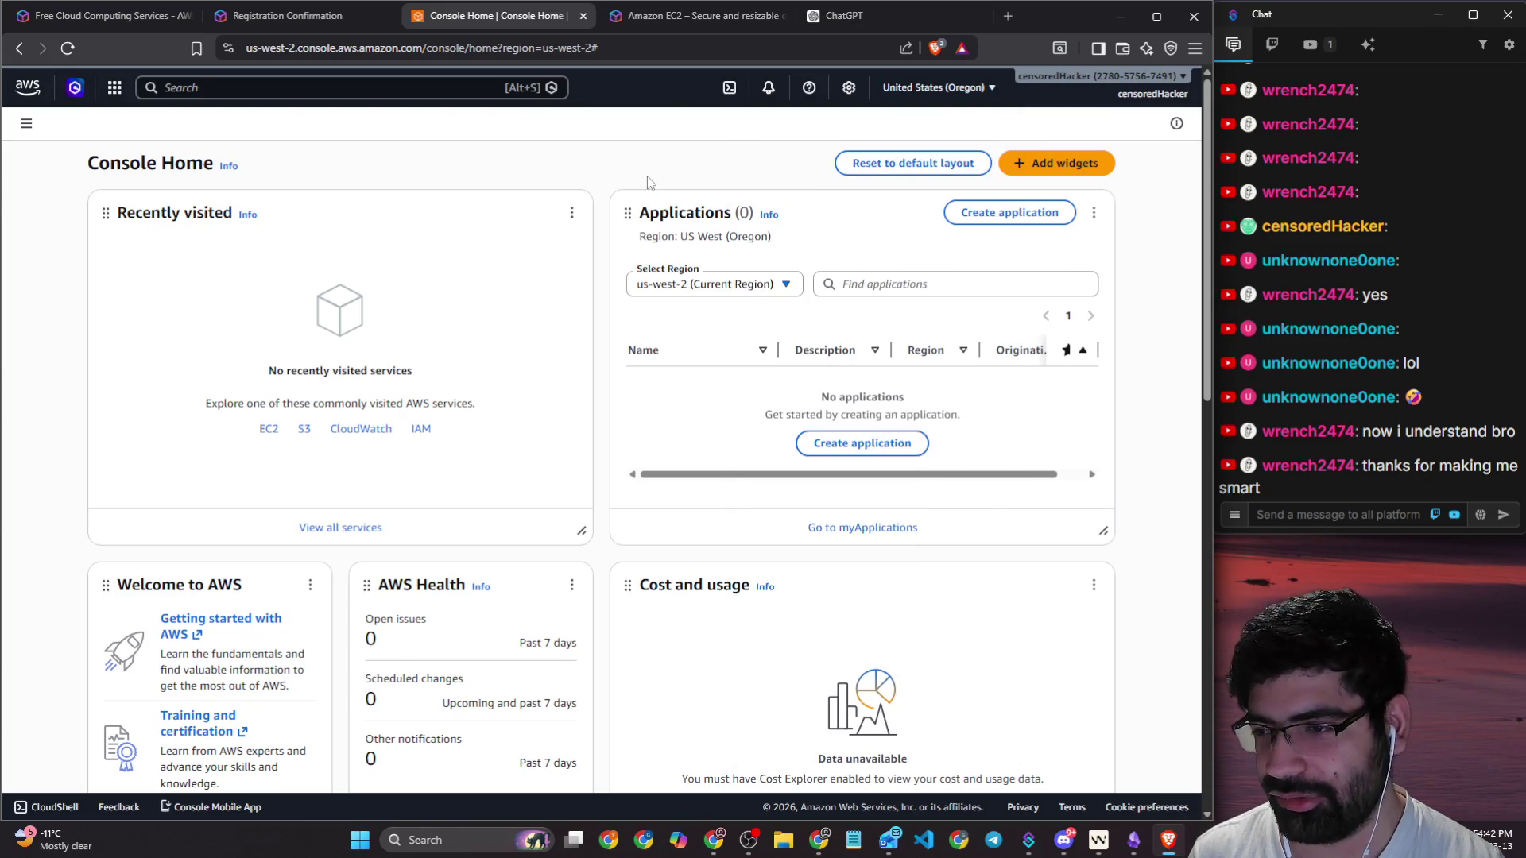
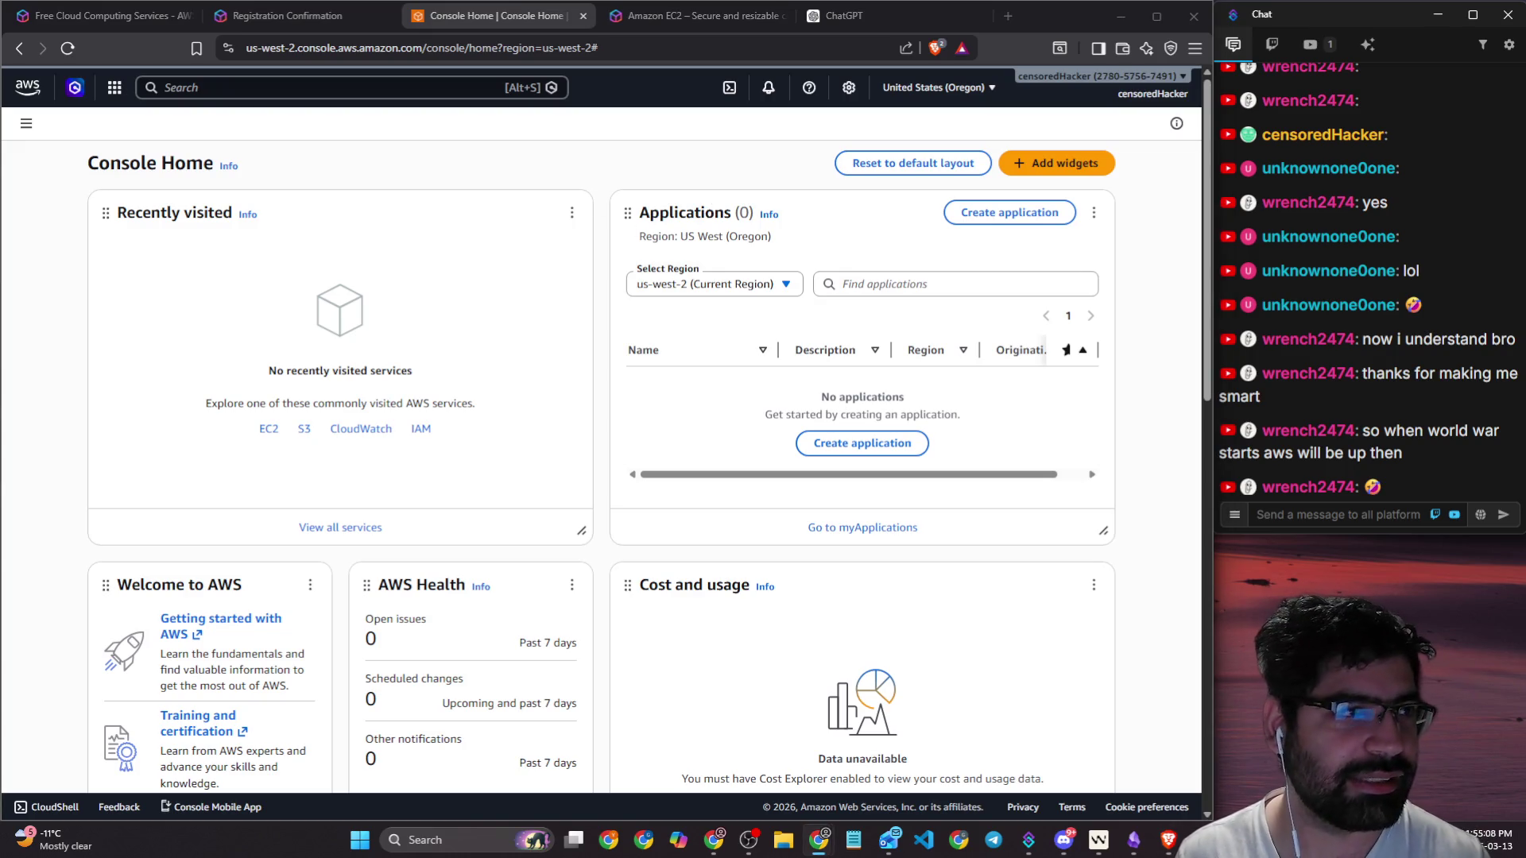
Step: Check the region list but keep us-west-2, then tick Free services and Cost region in Obsidian
left_click(735, 287)
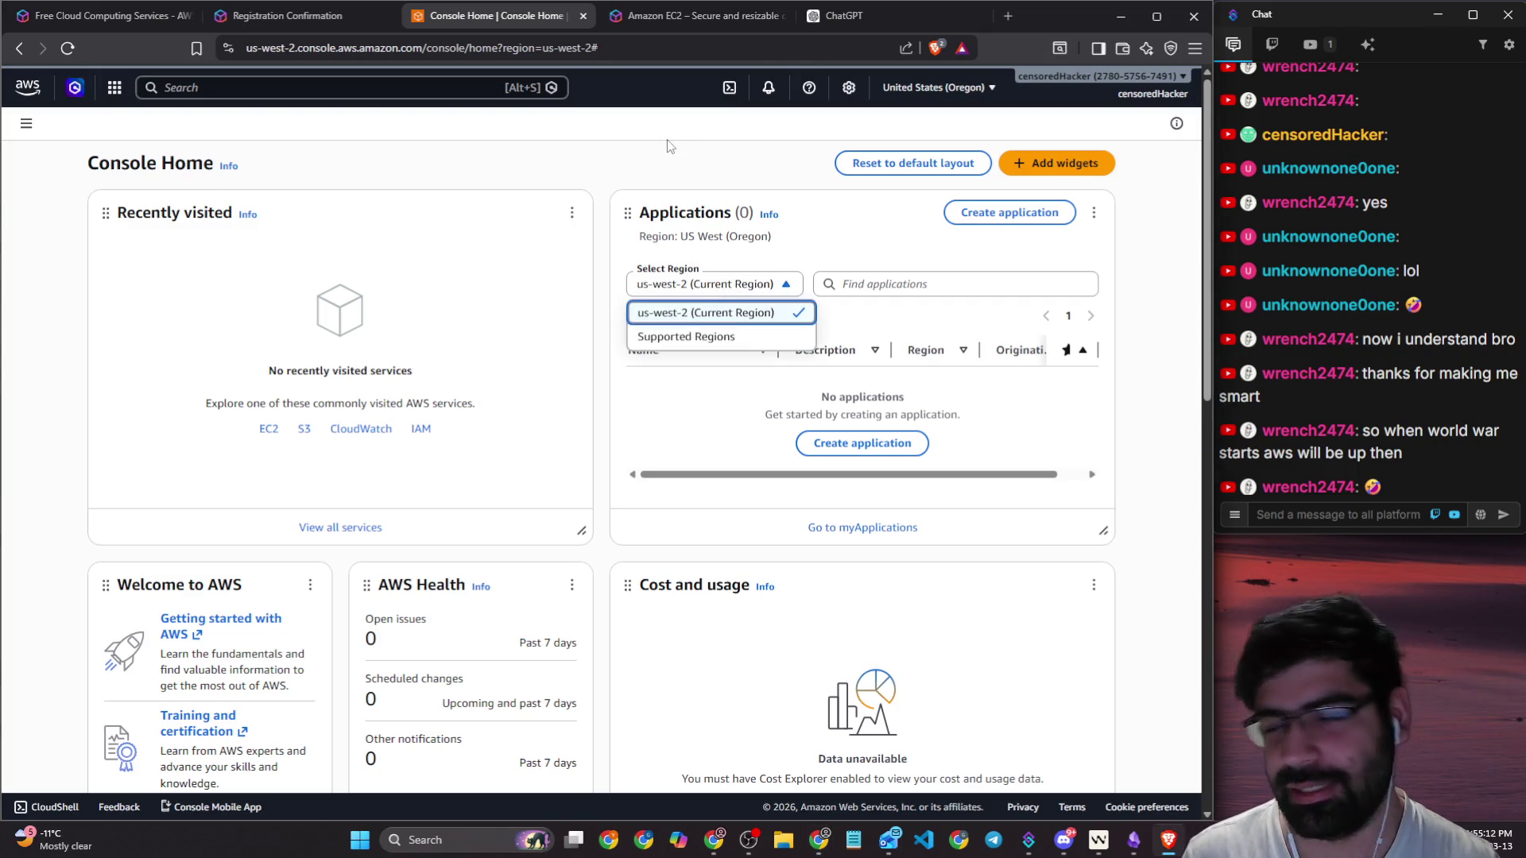
left_click(825, 276)
left_click(1133, 840)
key("ctrl+Return")
left_click(369, 337)
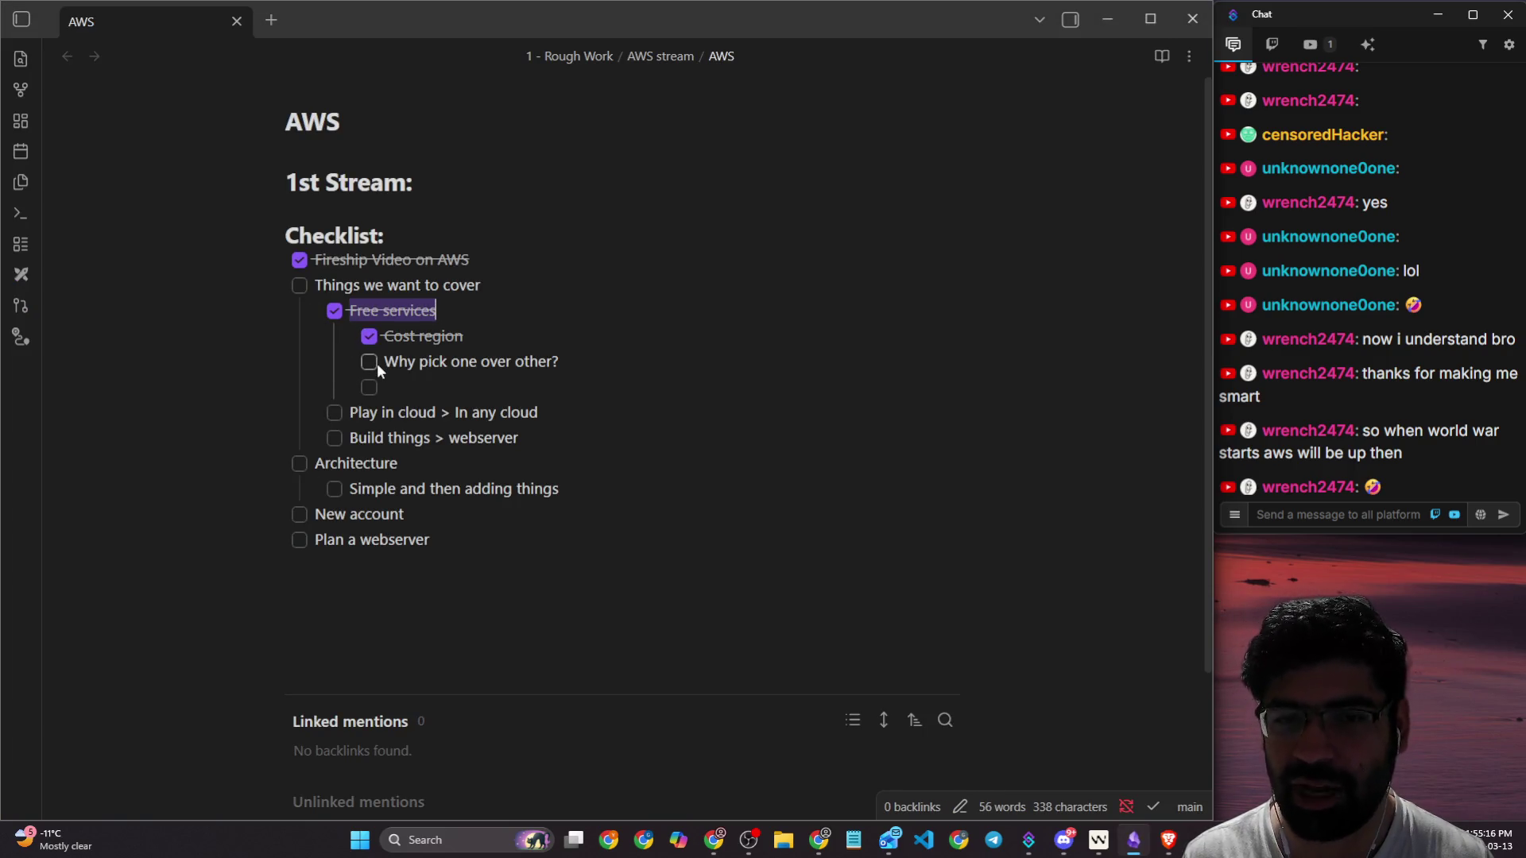
Step: Tick 'Why pick one over other?', clear the blank task line, and return to the AWS console
left_click(368, 362)
left_click(388, 385)
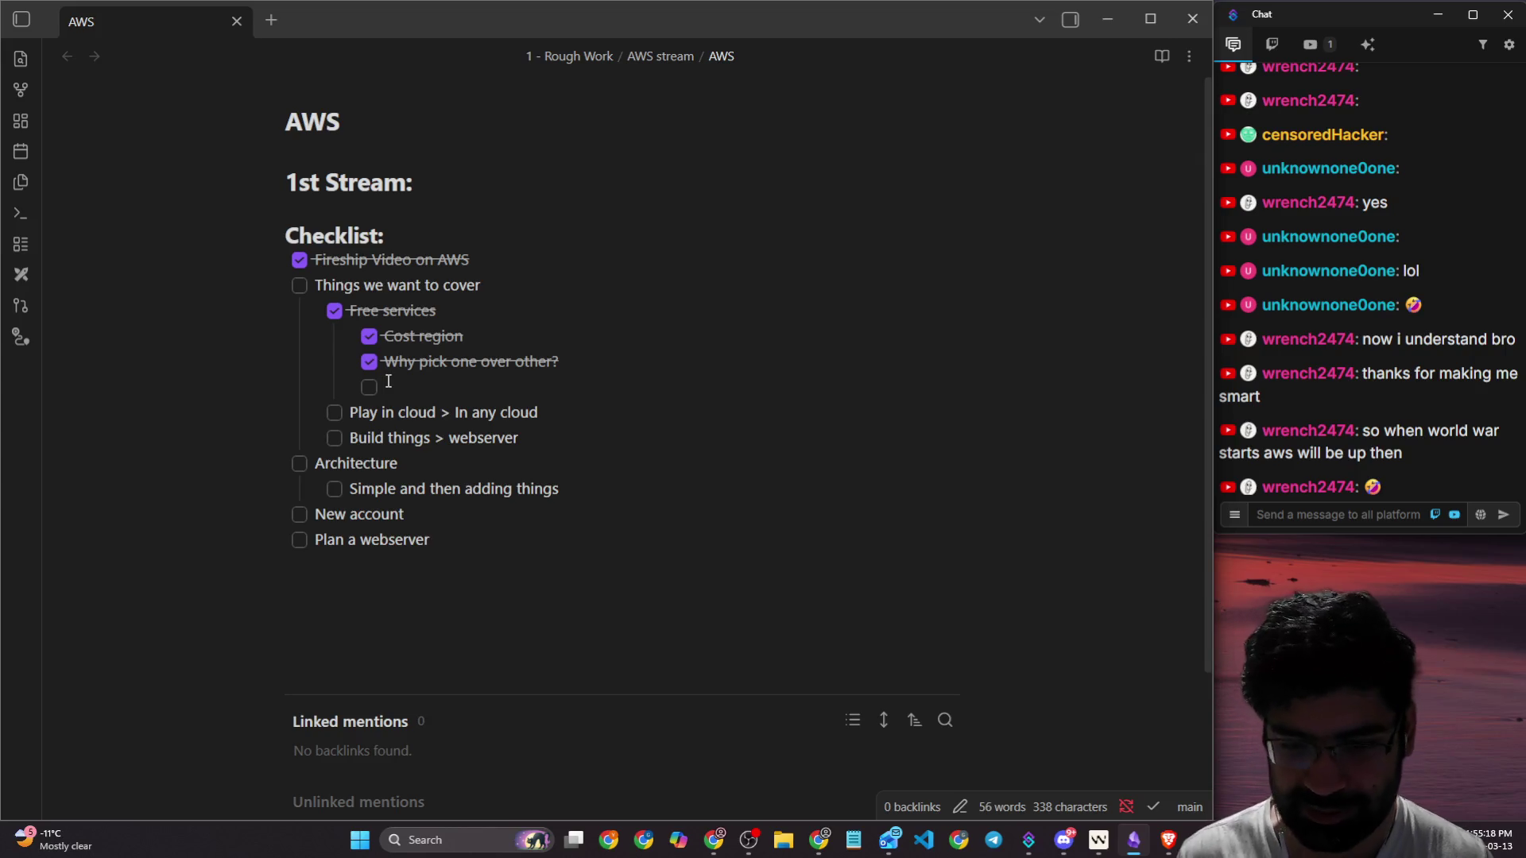
key("BackSpace")
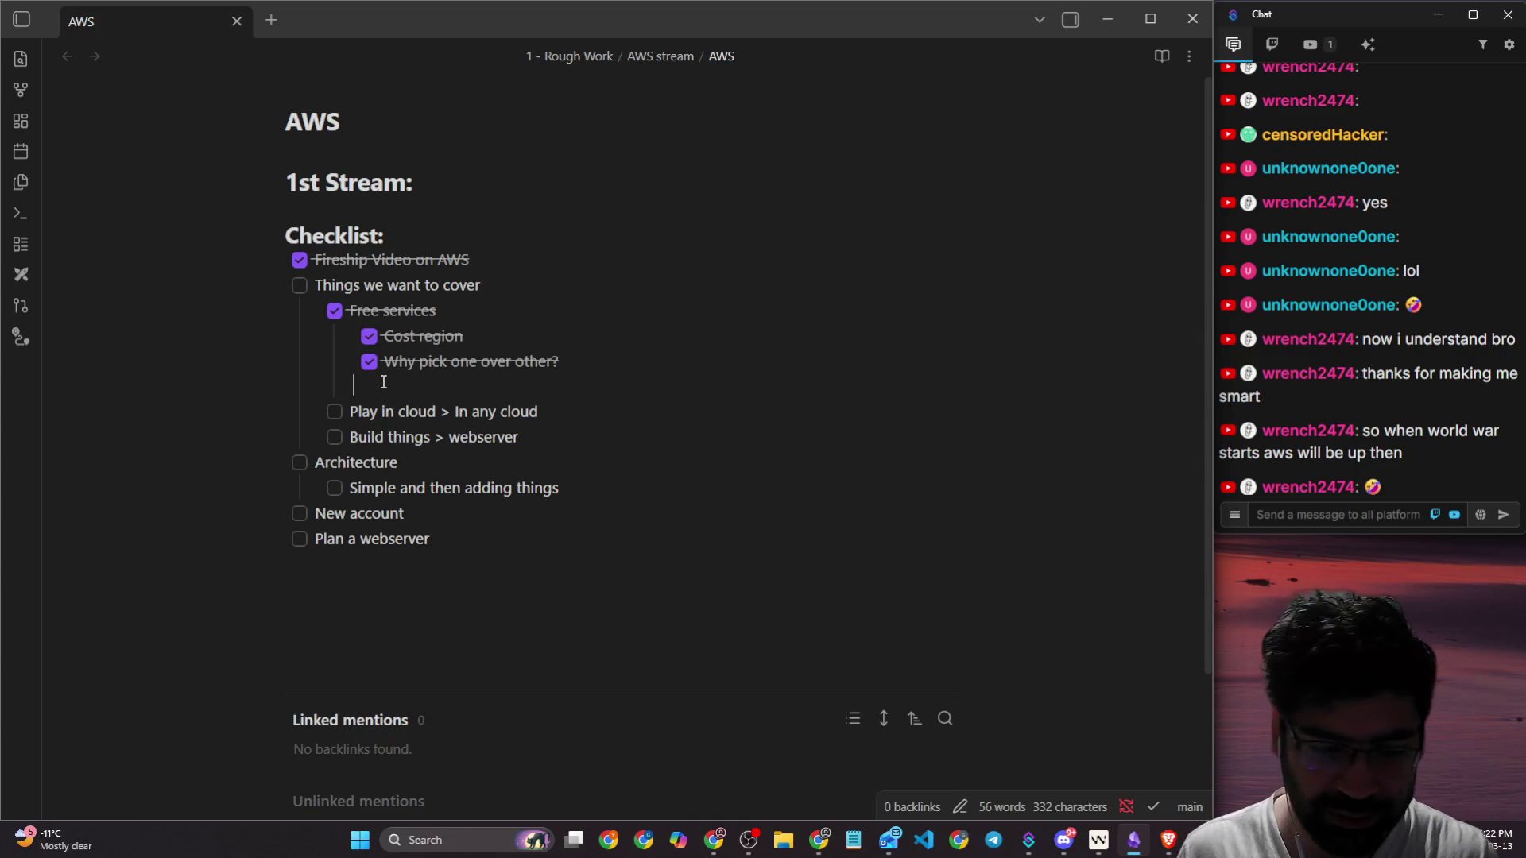
key("alt+Tab")
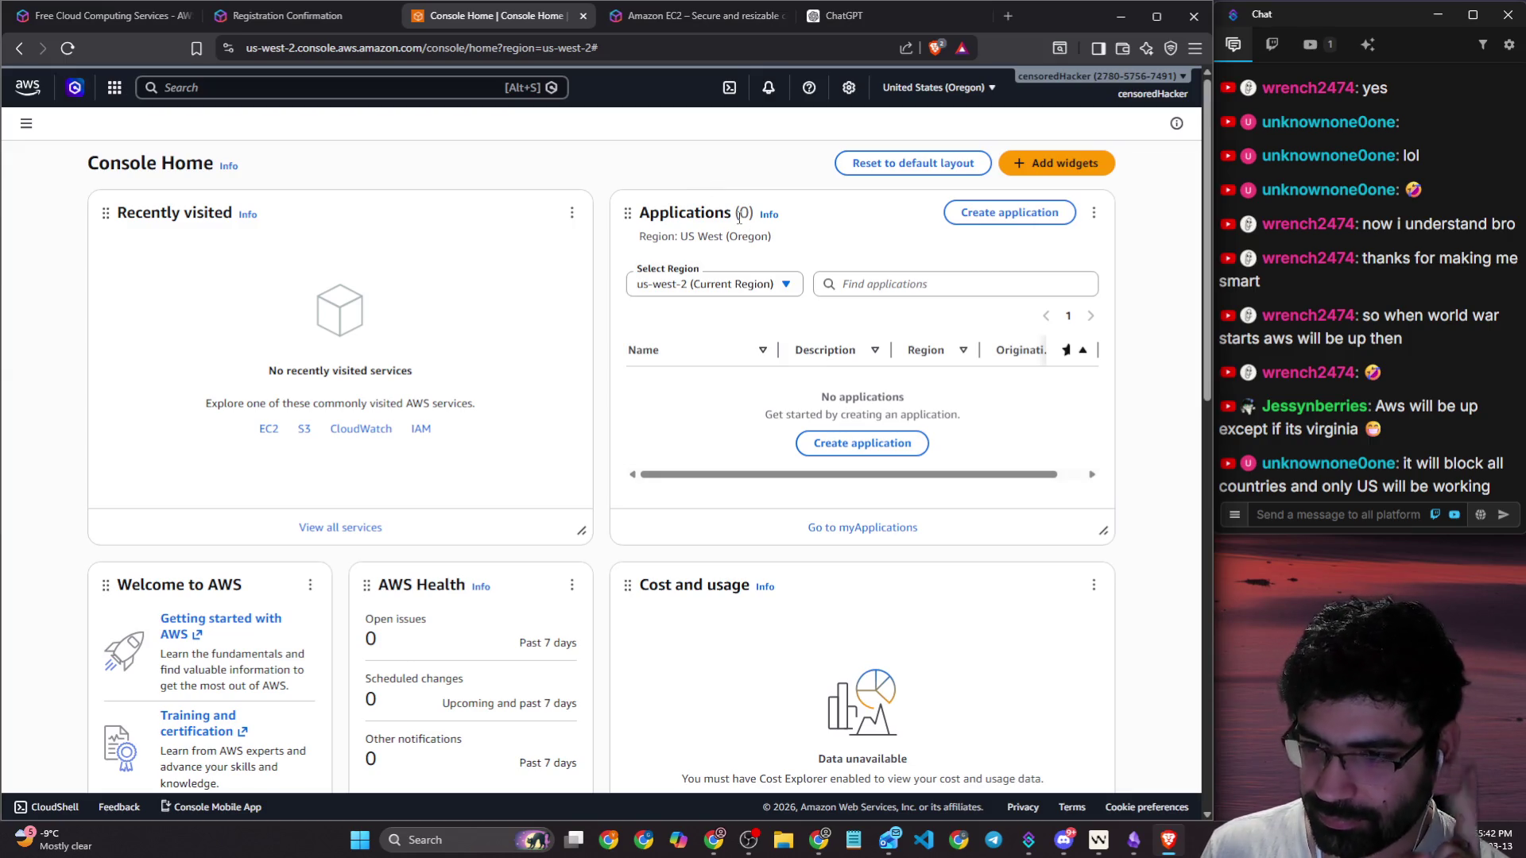
Step: From the EC2 pricing tab, search Brave for 'aws first data cebter'
left_click(733, 23)
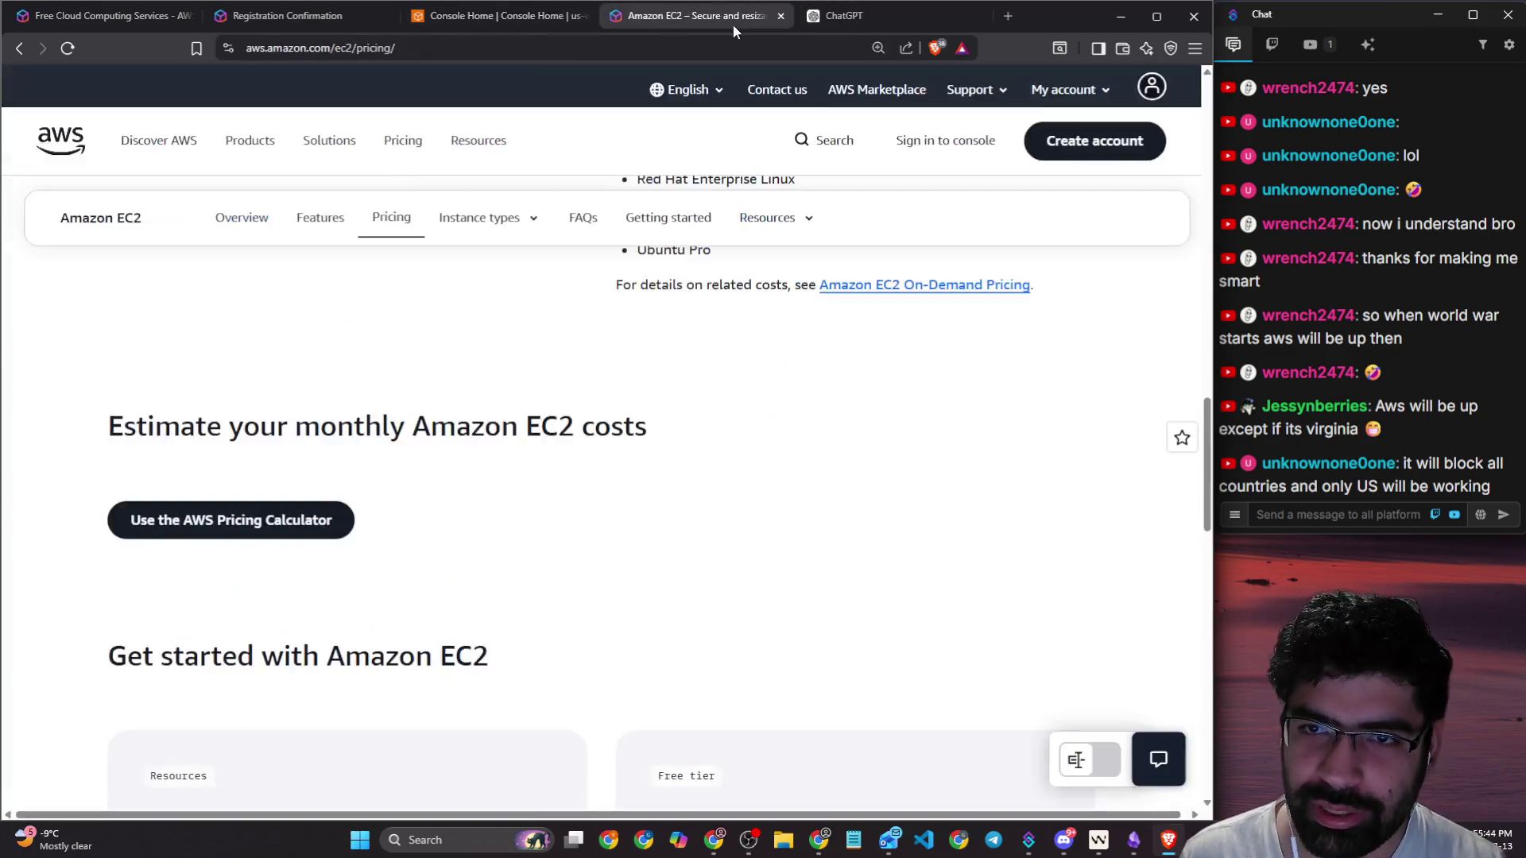
left_click(689, 40)
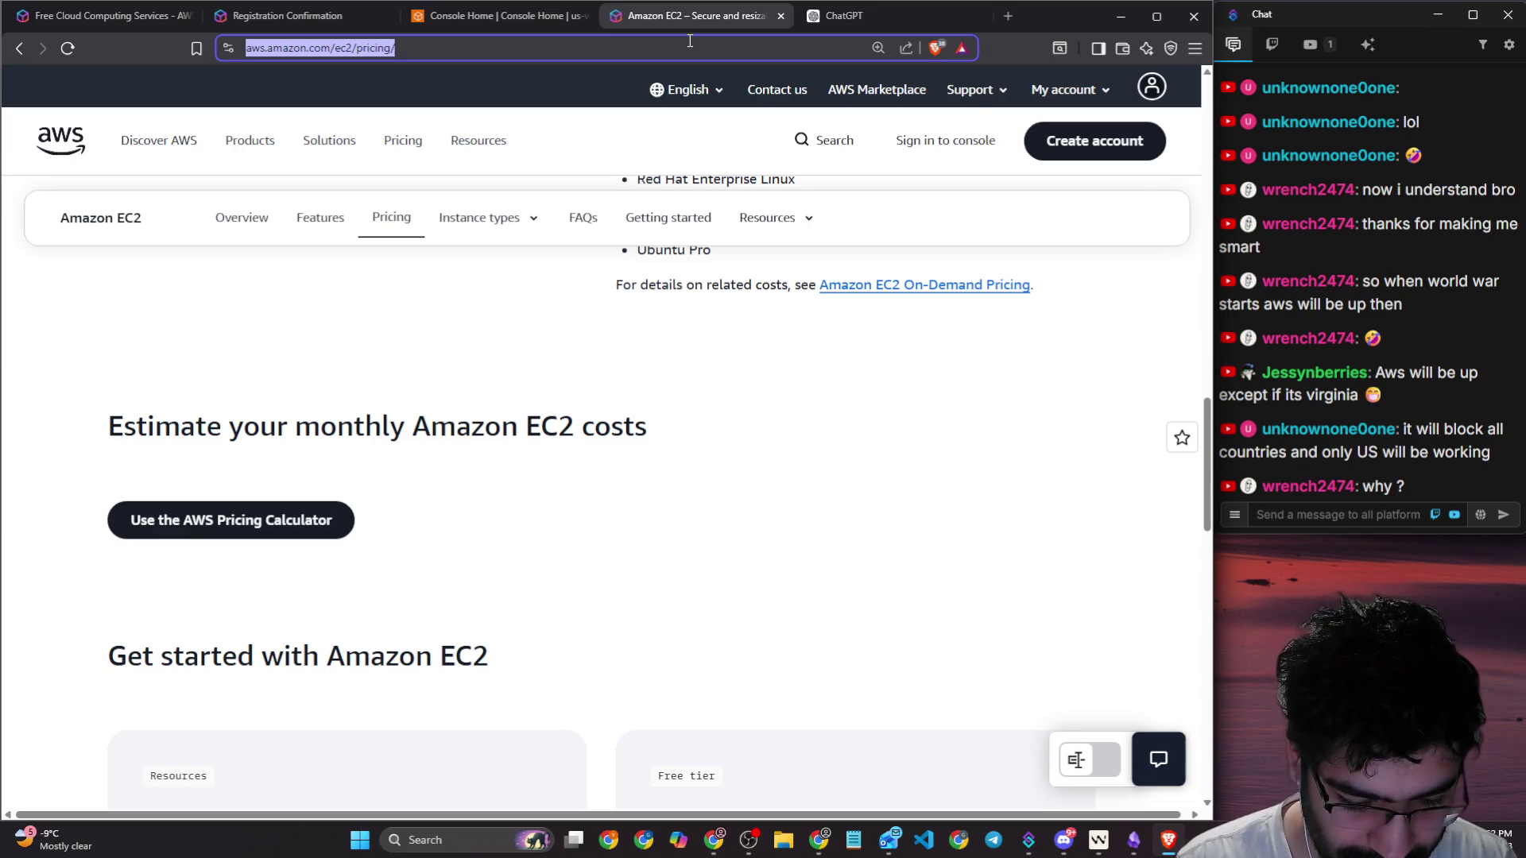
type("aws ")
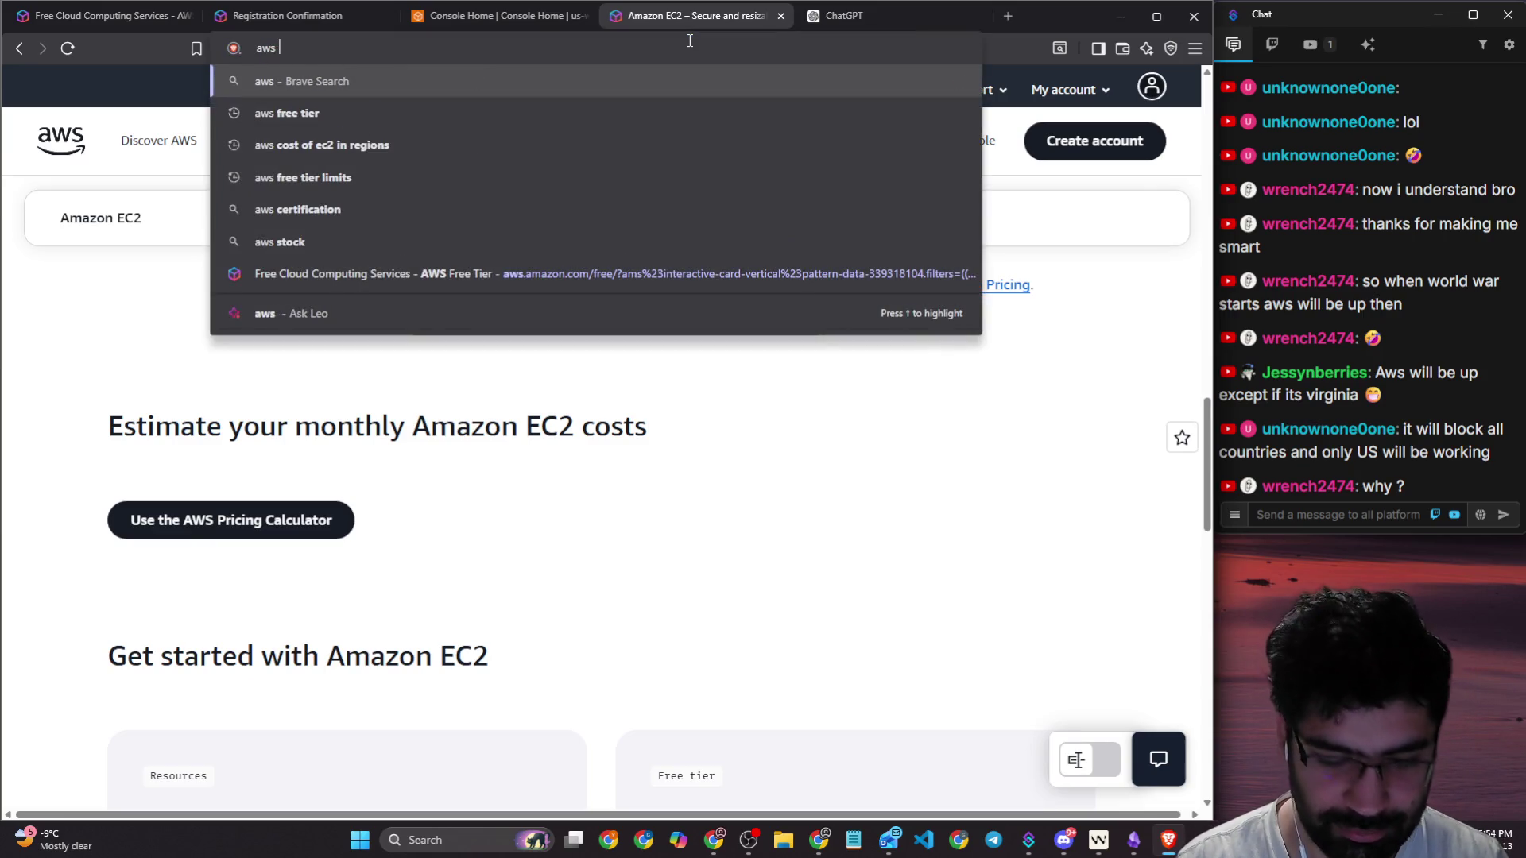
type("first")
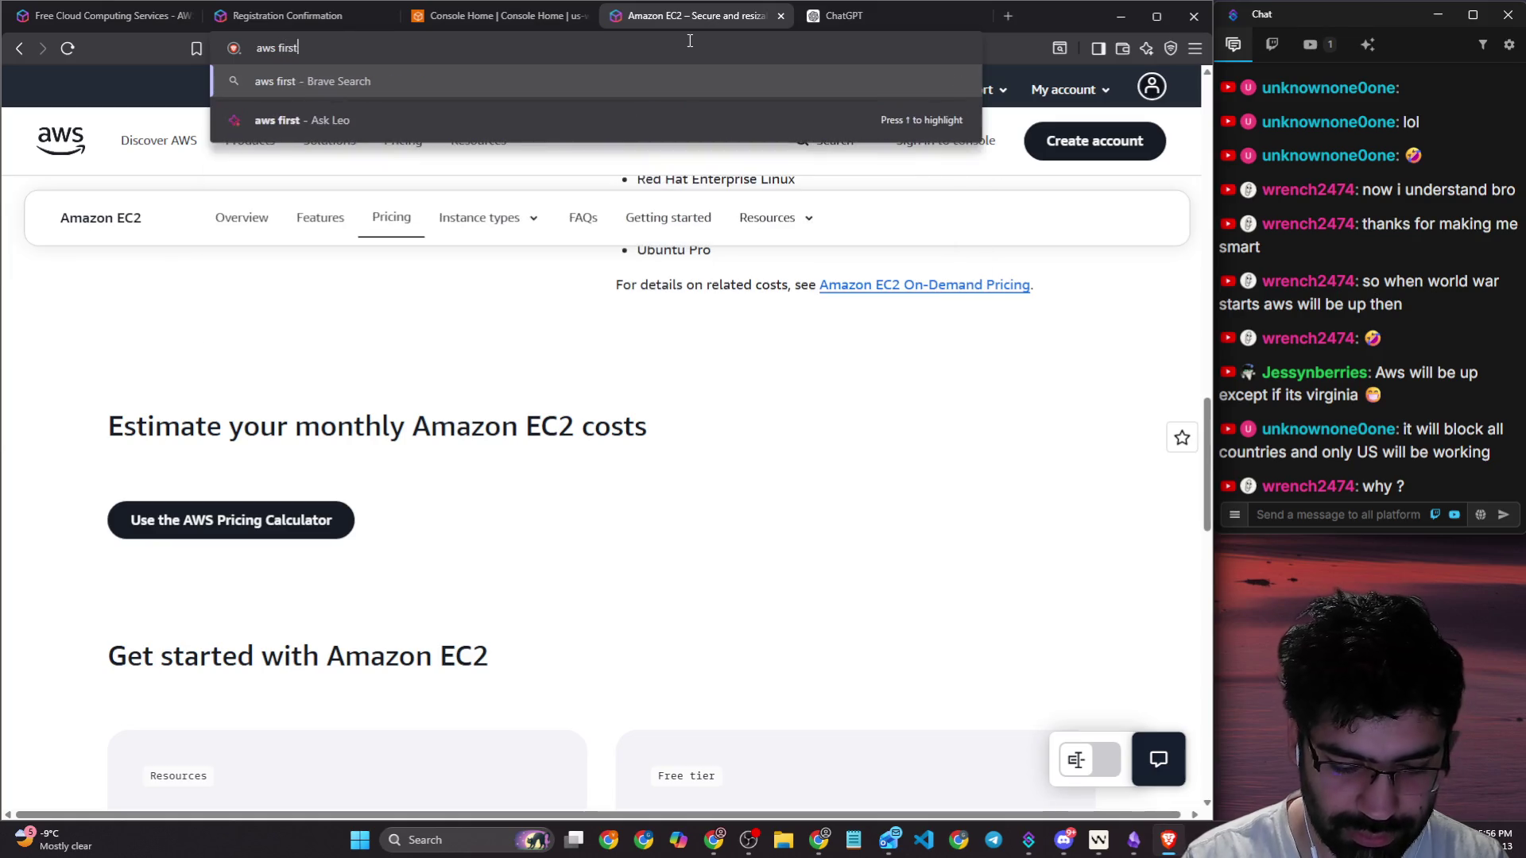
type(" data cebter")
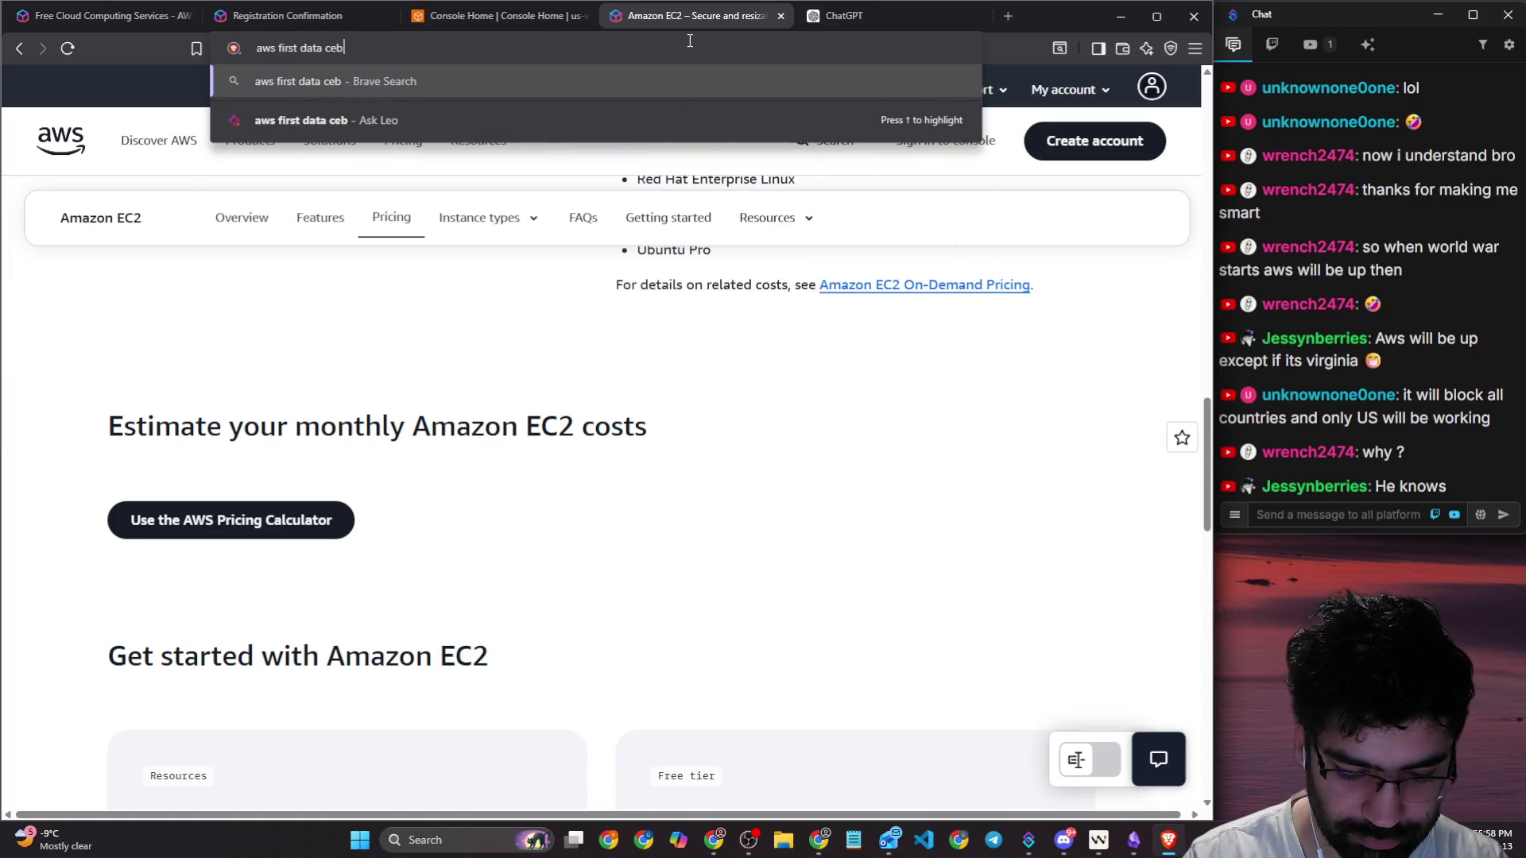
key("Return")
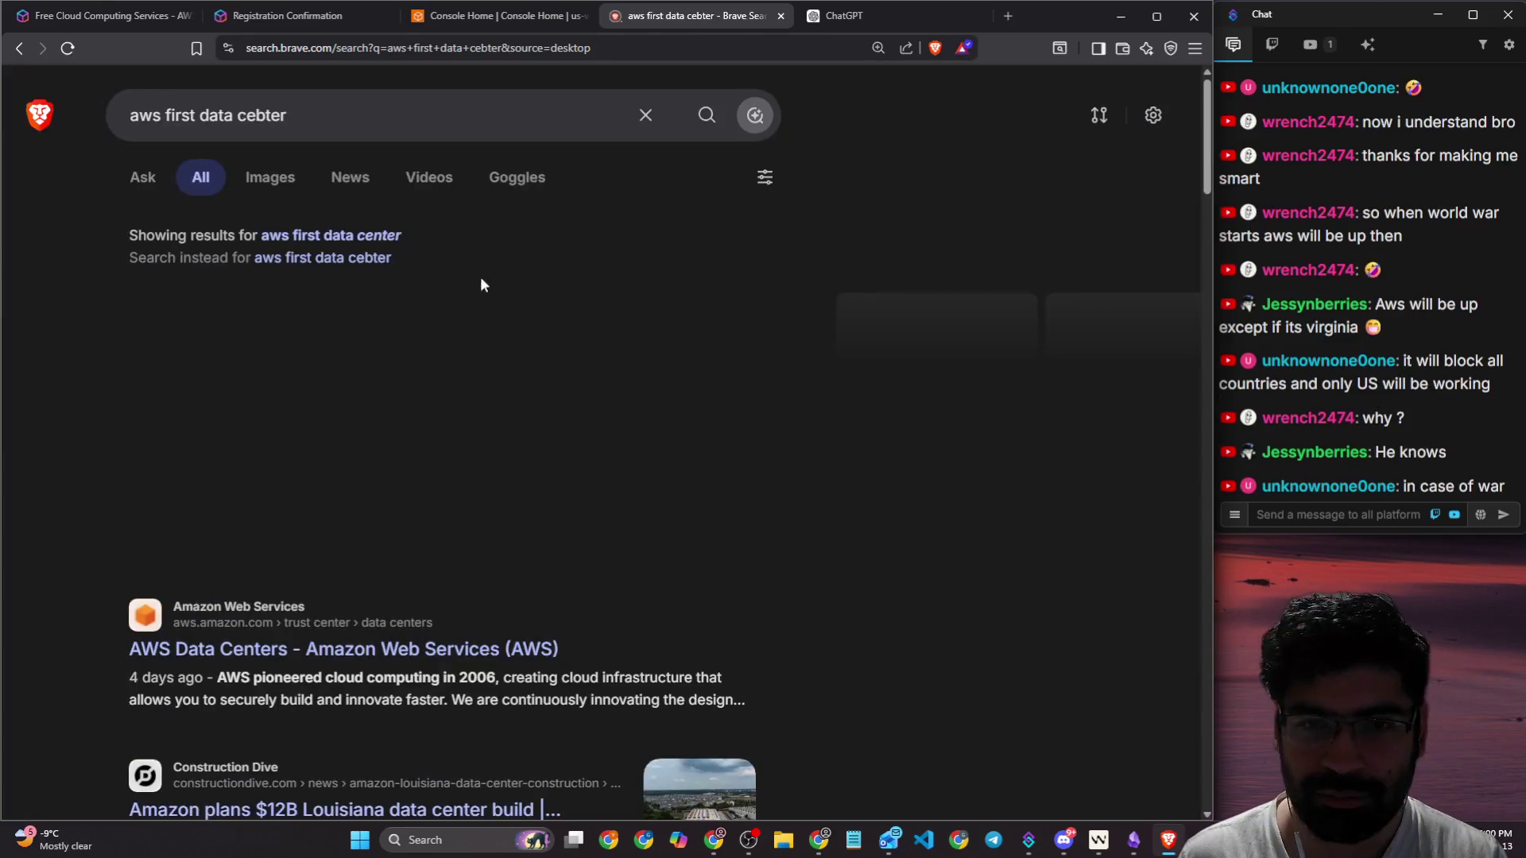
Step: Highlight the AI answer's 2006 launch and Northern Virginia, then expand the full answer
scroll(477, 413, "down", 4)
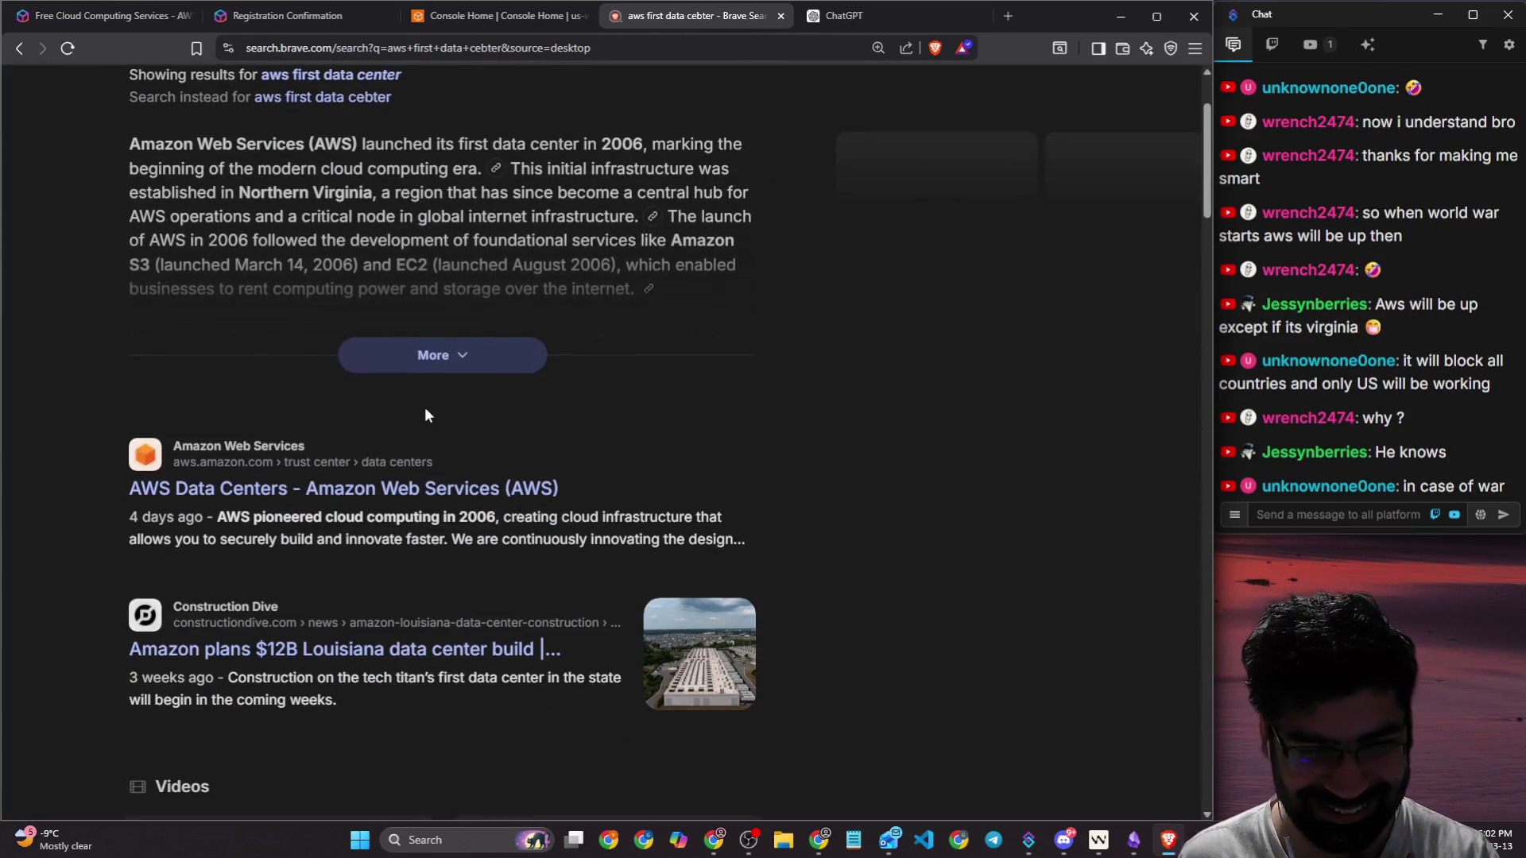
scroll(322, 347, "up", 3)
left_click_drag(326, 306, 643, 305)
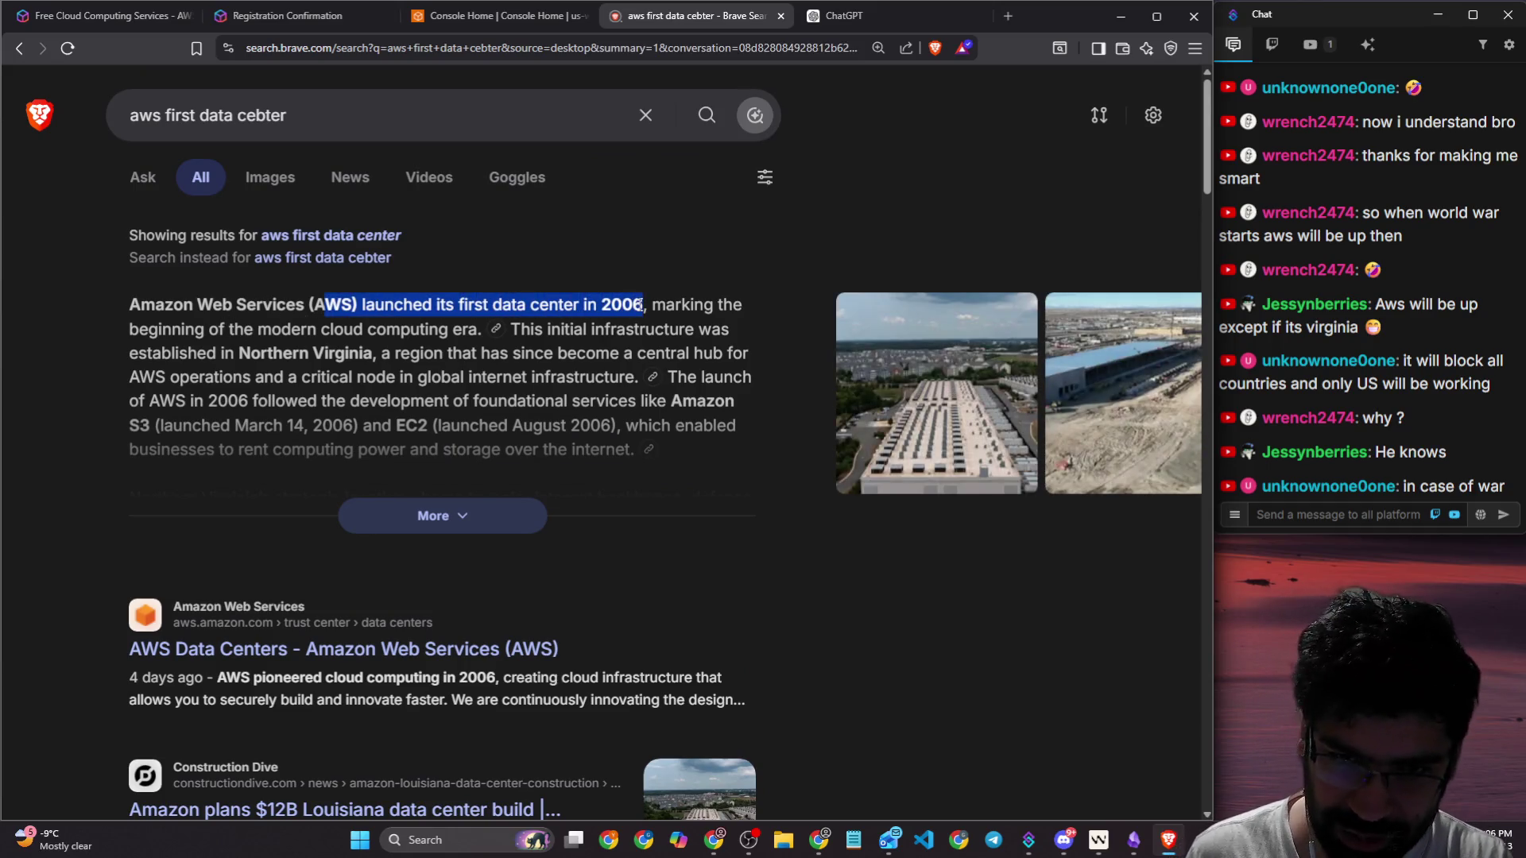
left_click_drag(236, 353, 382, 355)
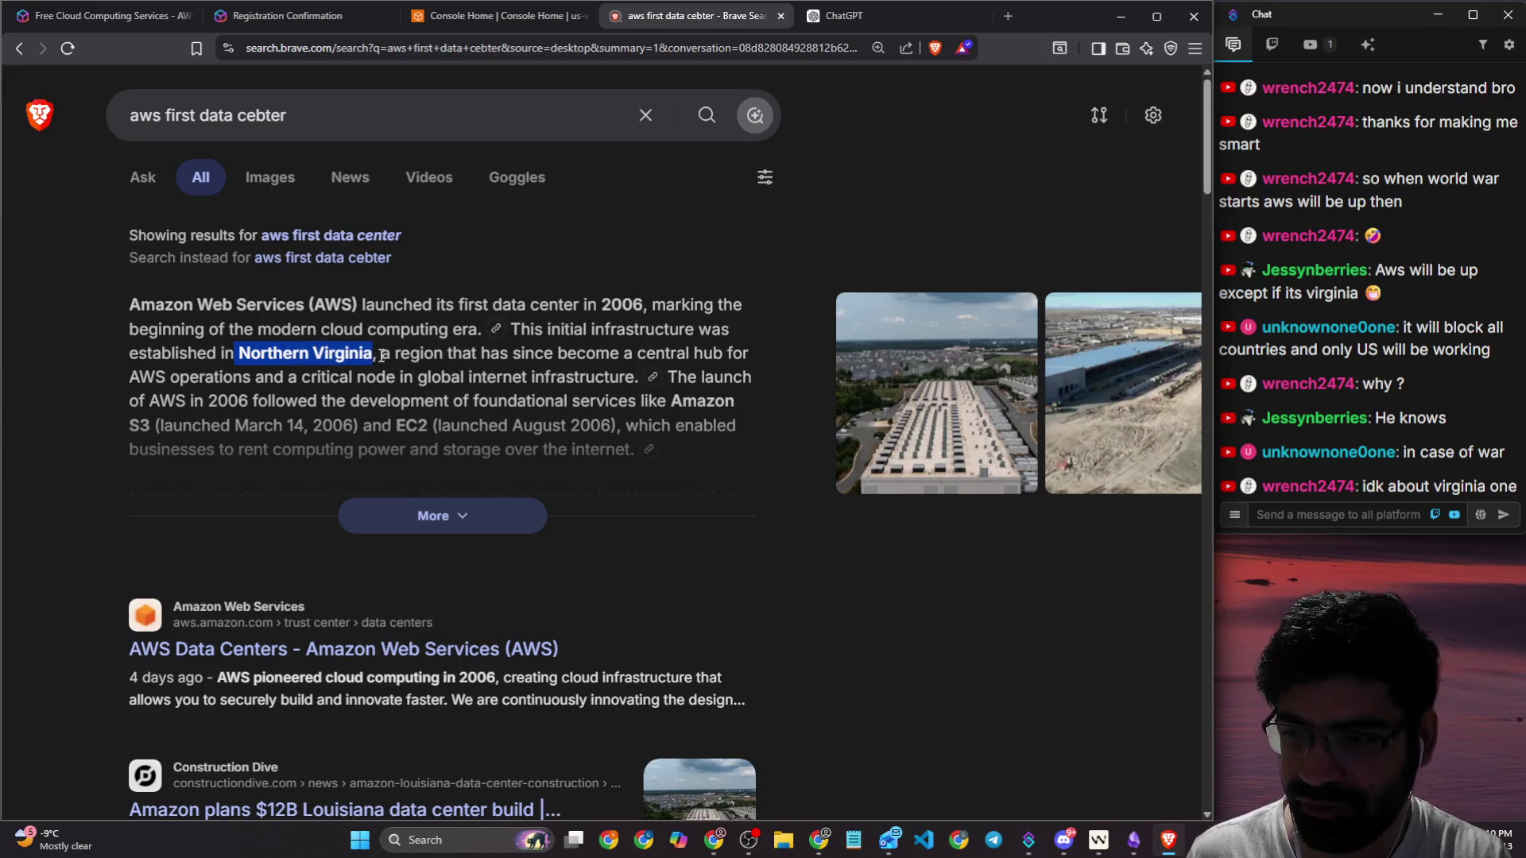
left_click(448, 516)
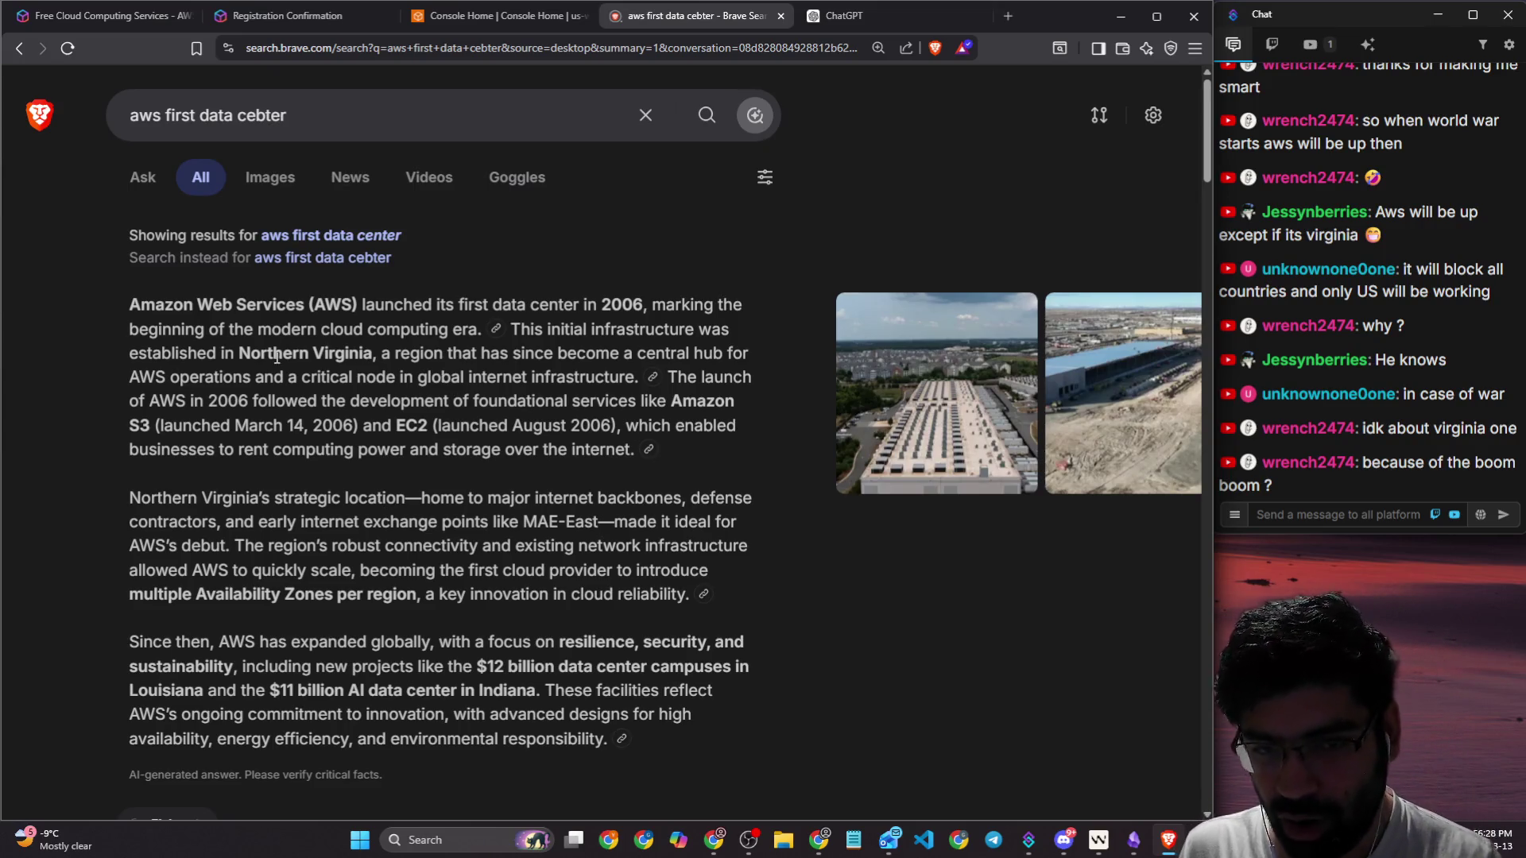
left_click(404, 124)
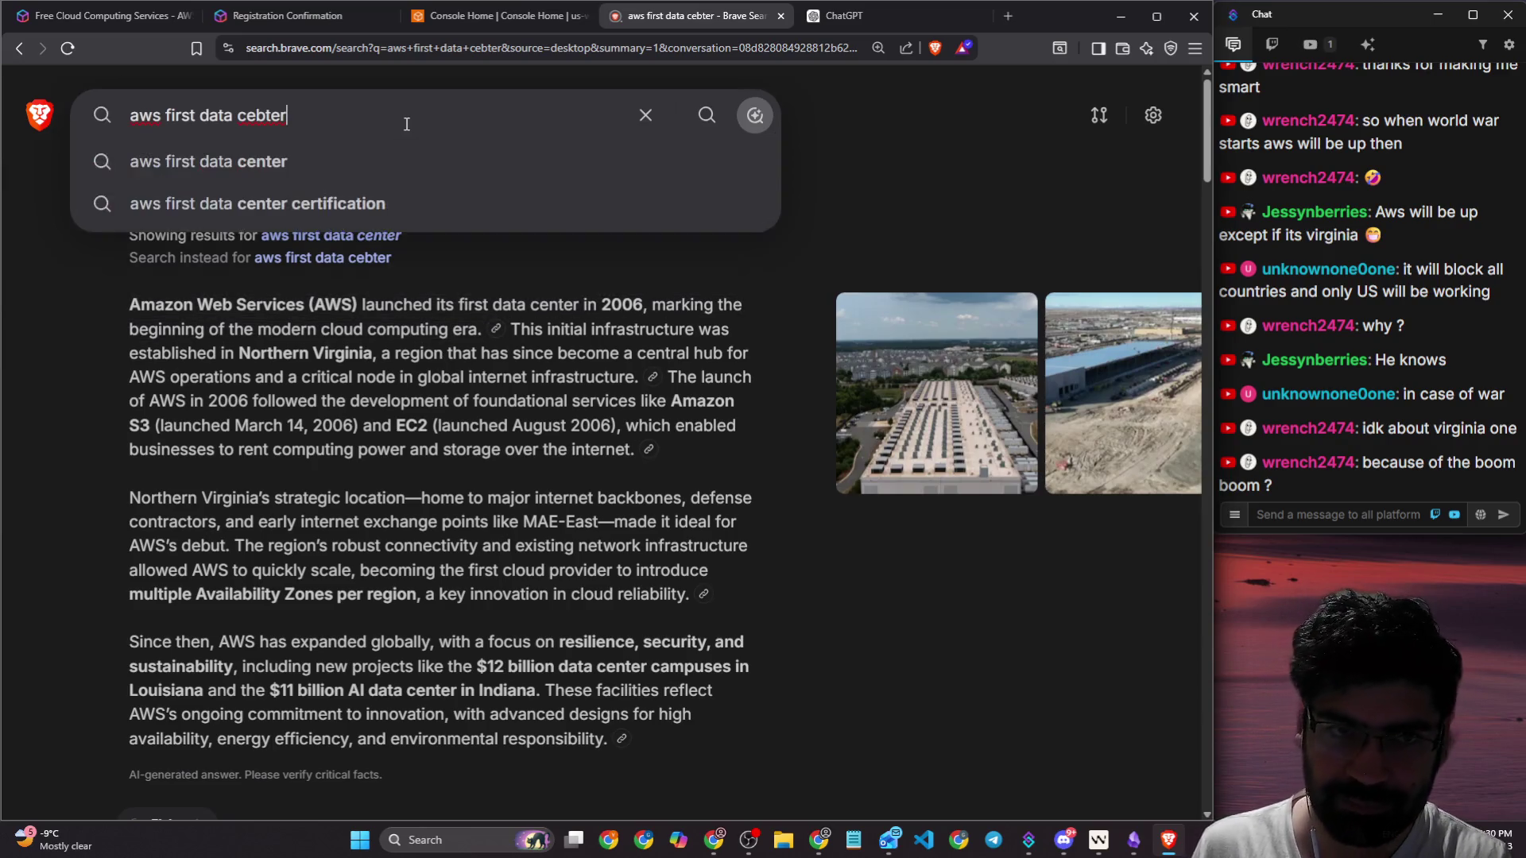
Step: Search 'aws first data center where any new aws service is first deployed'
key("Down")
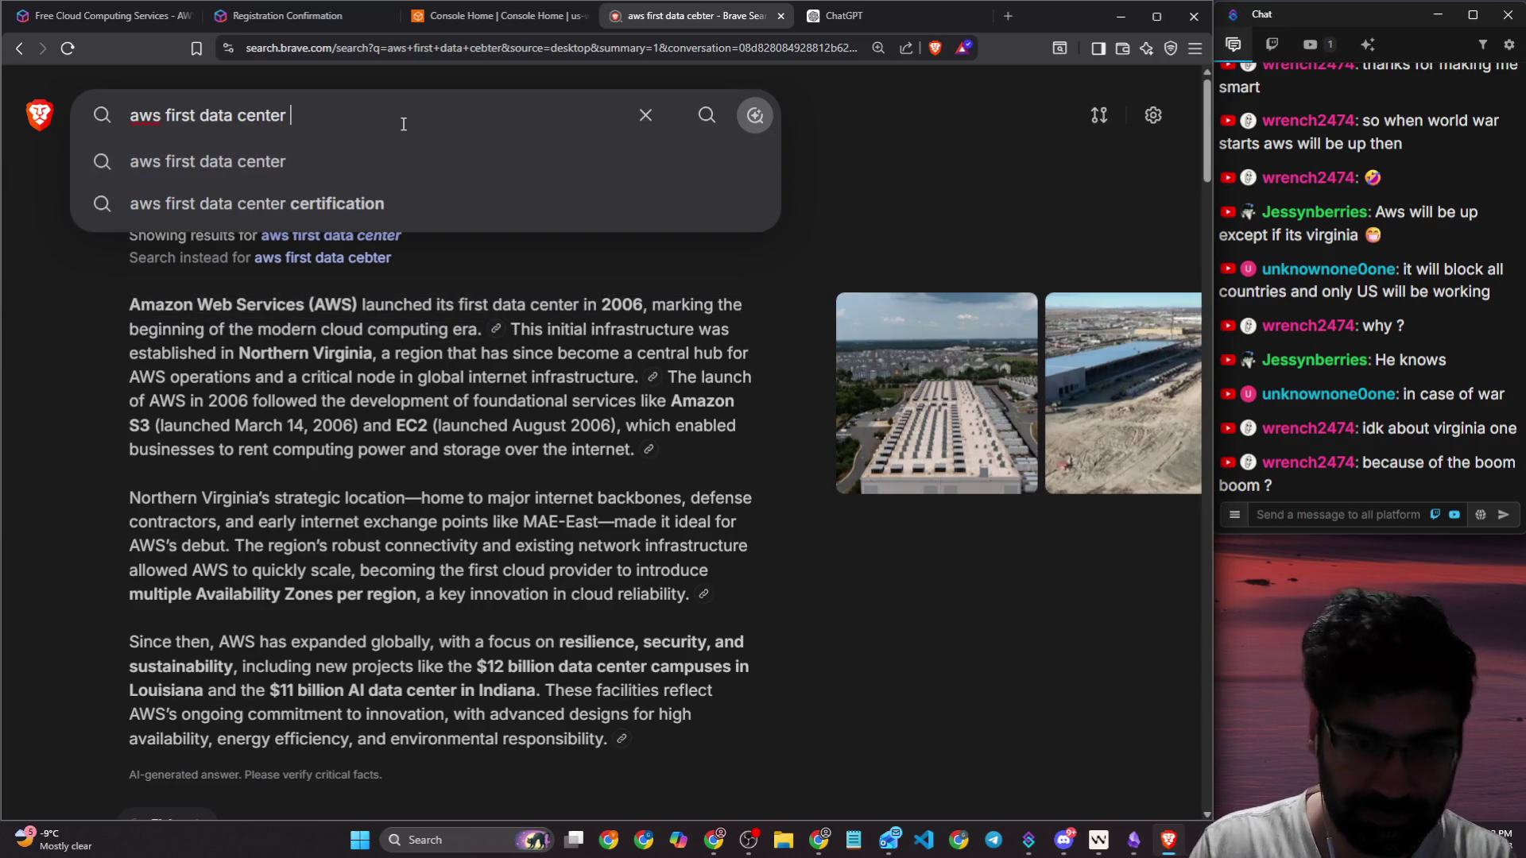
type("where any a")
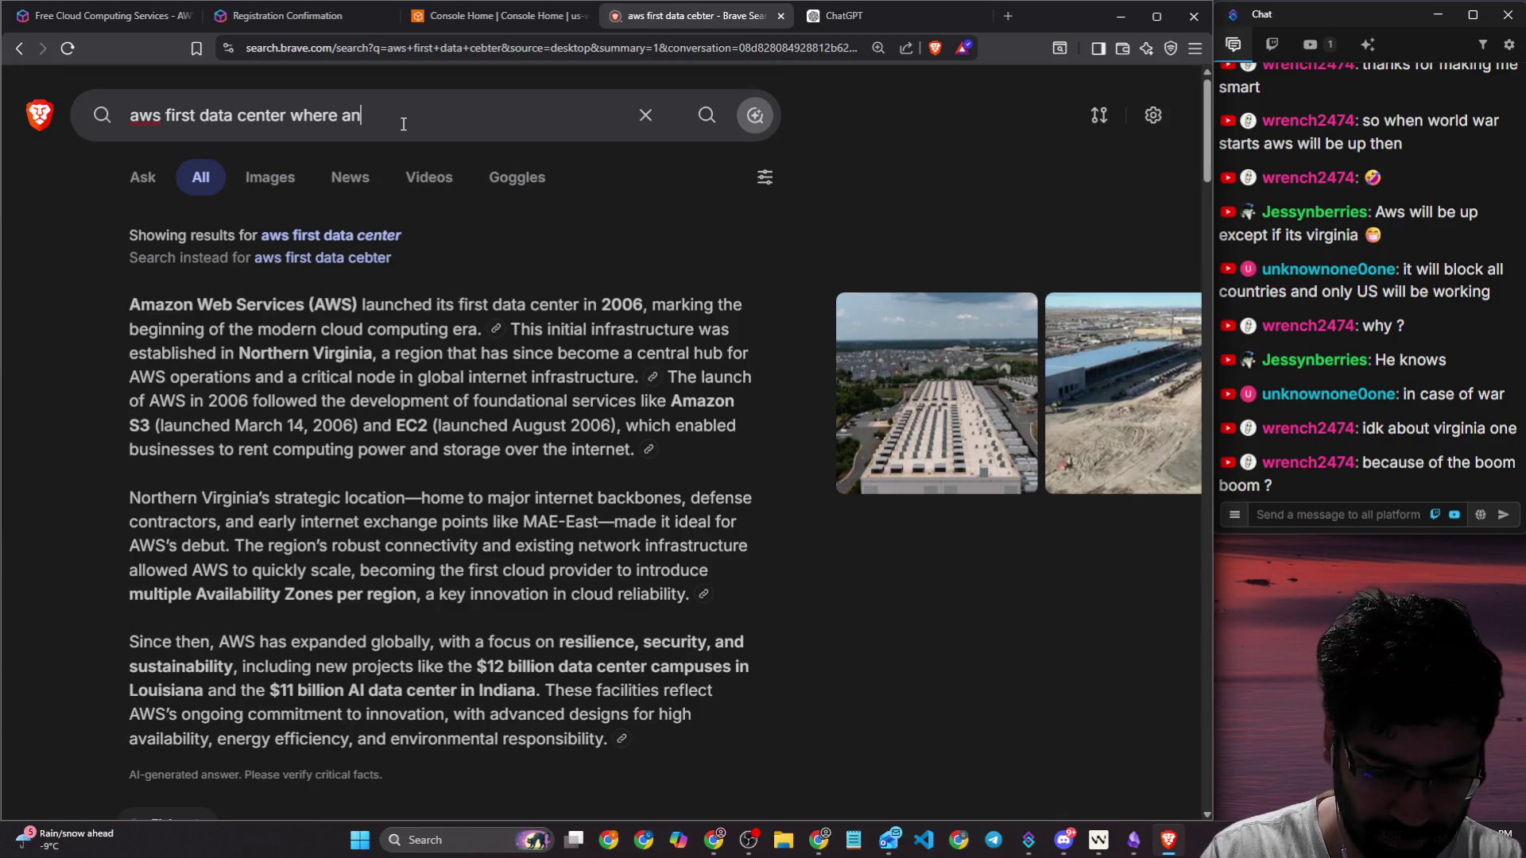
key("BackSpace")
type("ne")
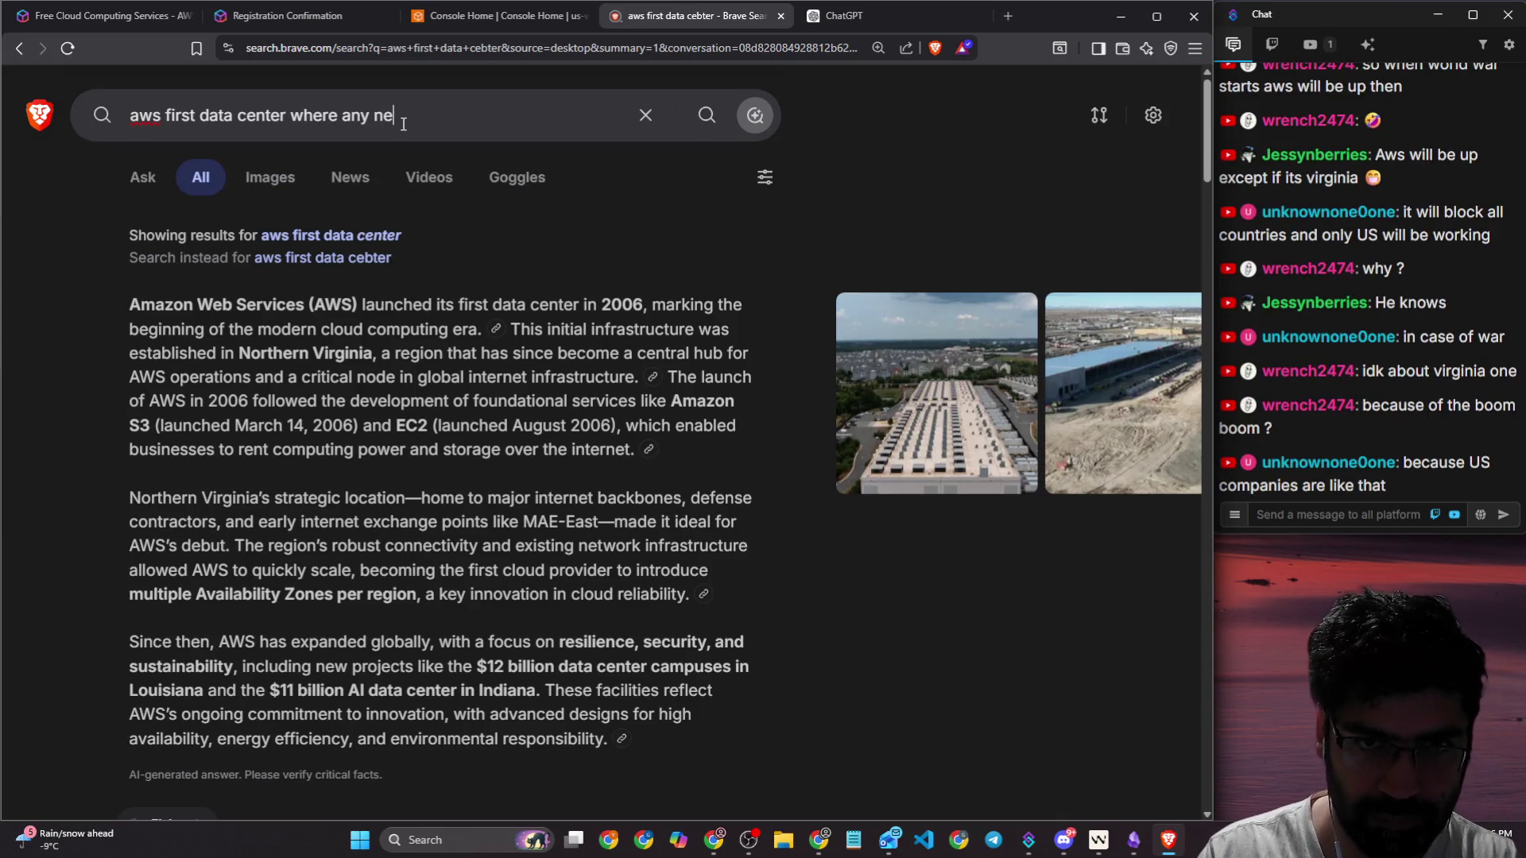
type("w aws service is first deploy")
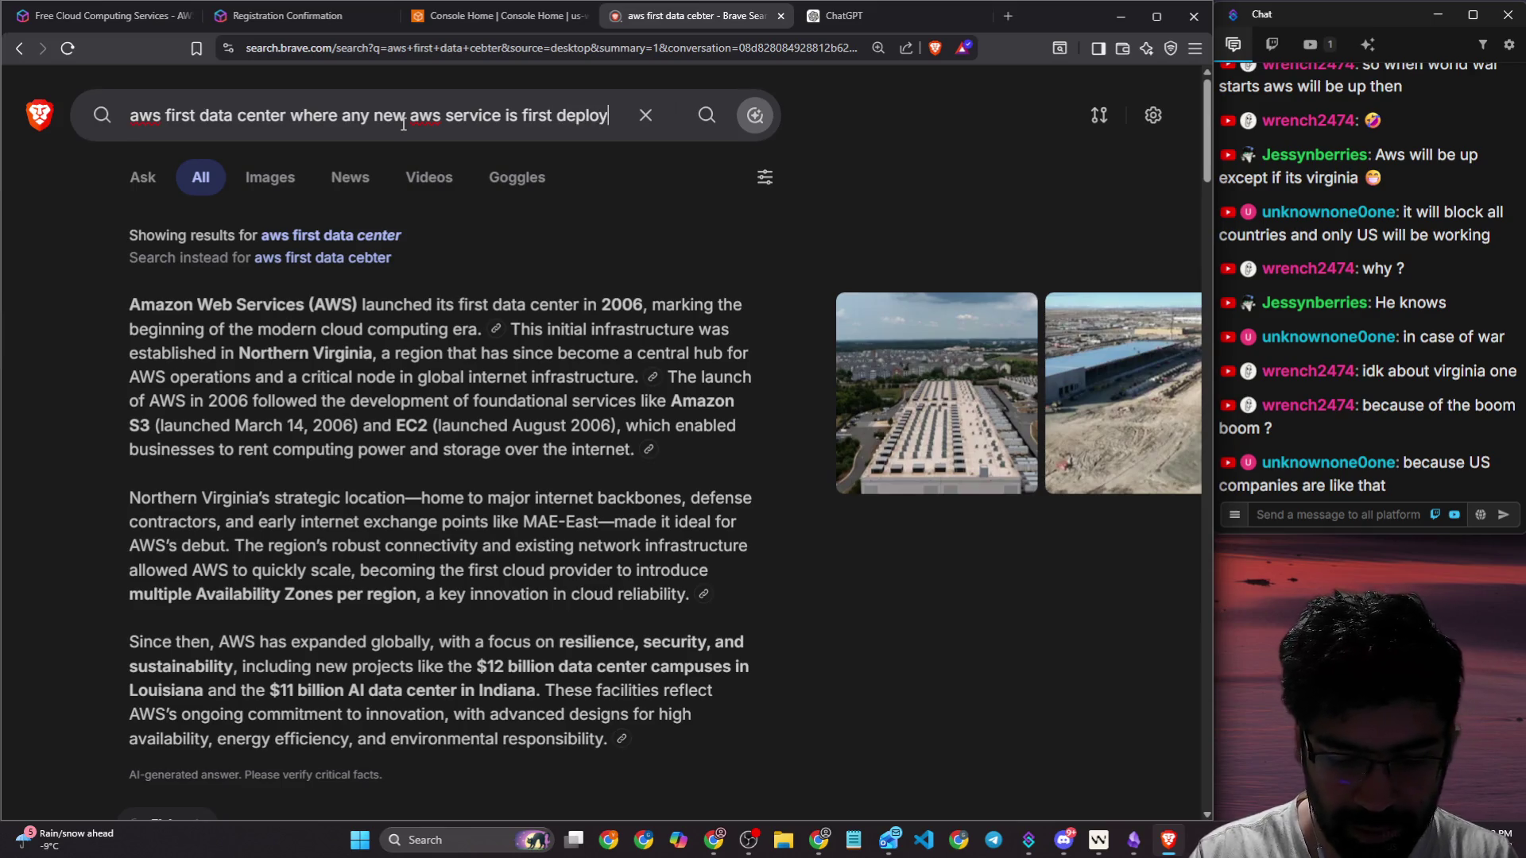
type("ed")
key("Return")
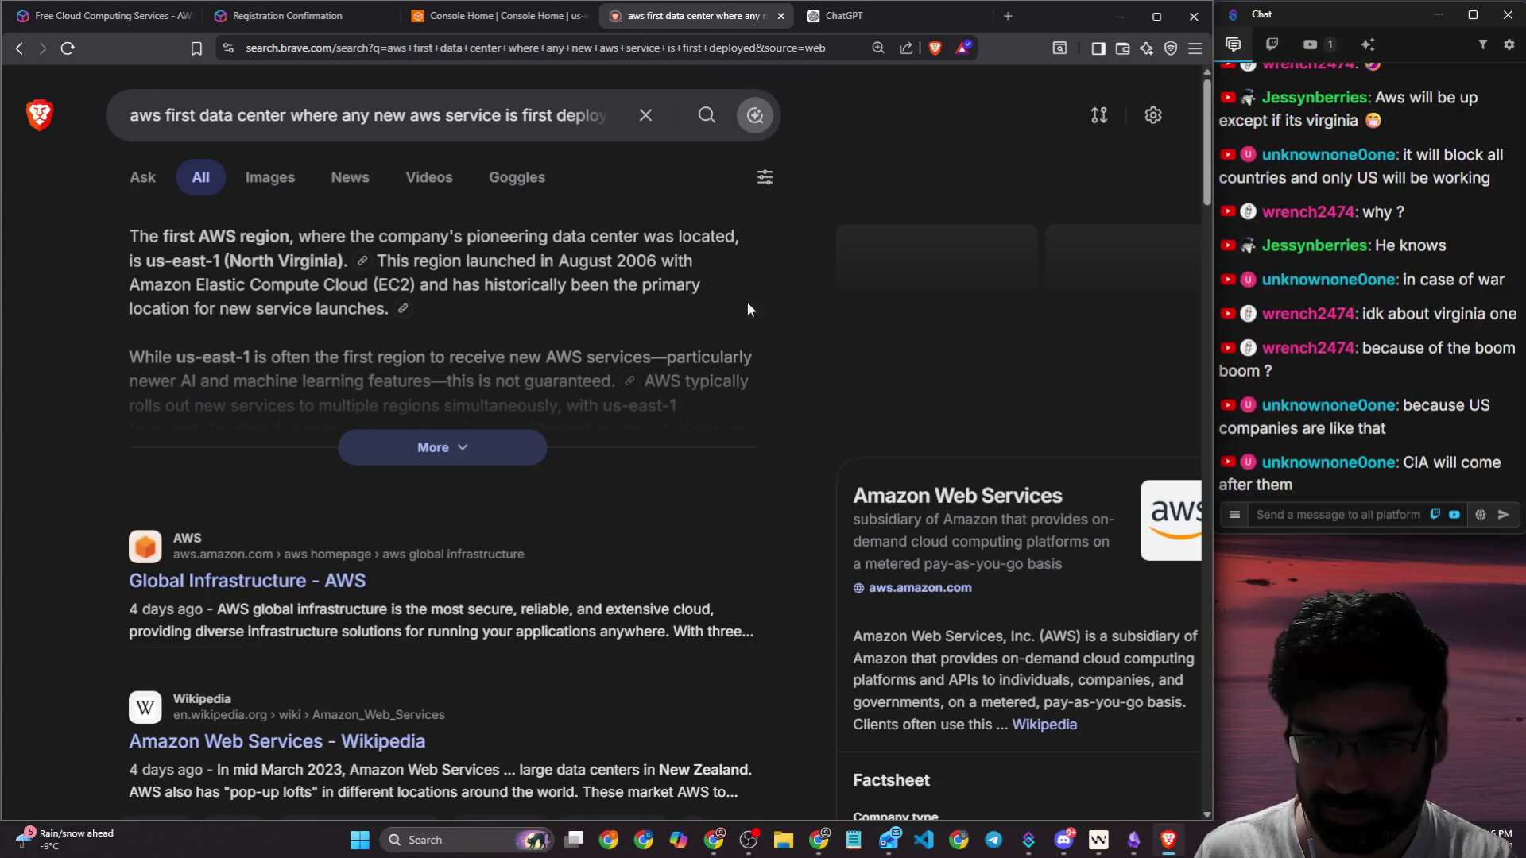
Step: Expand the AI answer naming us-east-1 (North Virginia), then select the whole query
left_click_drag(133, 264, 650, 236)
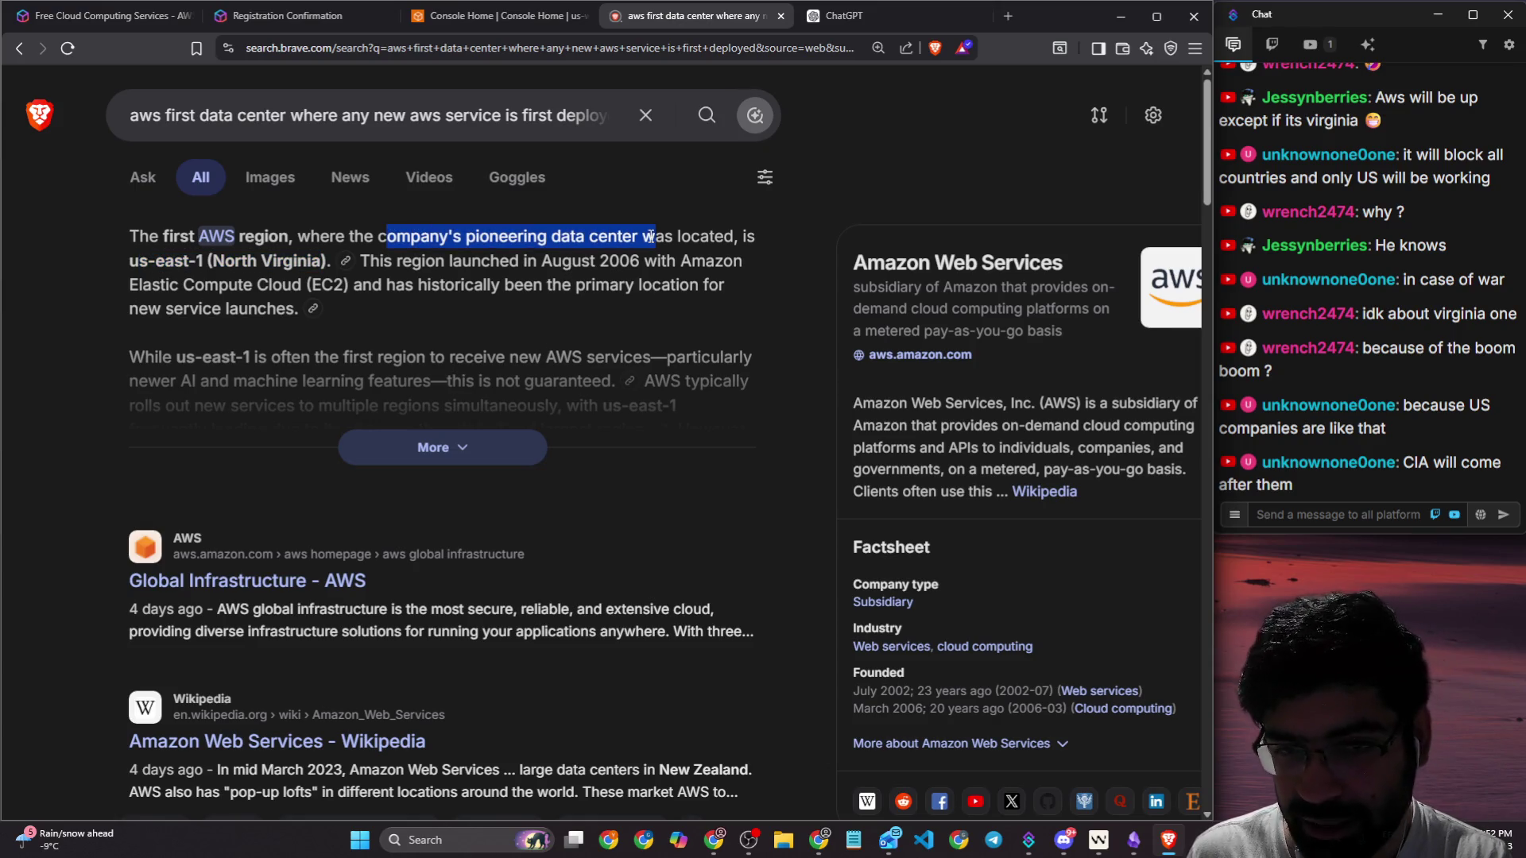
left_click(469, 436)
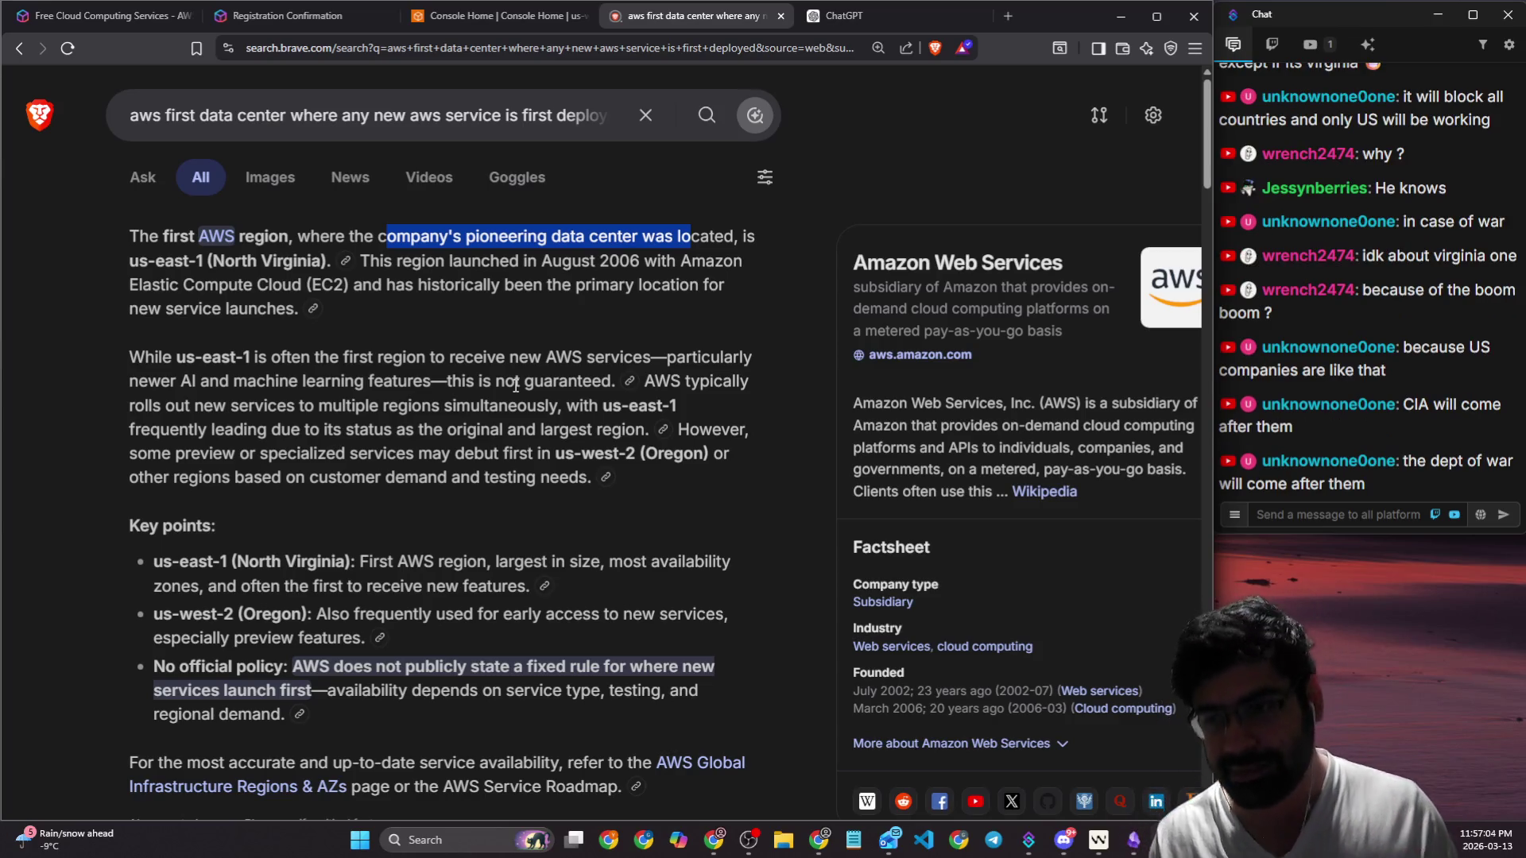
left_click(577, 135)
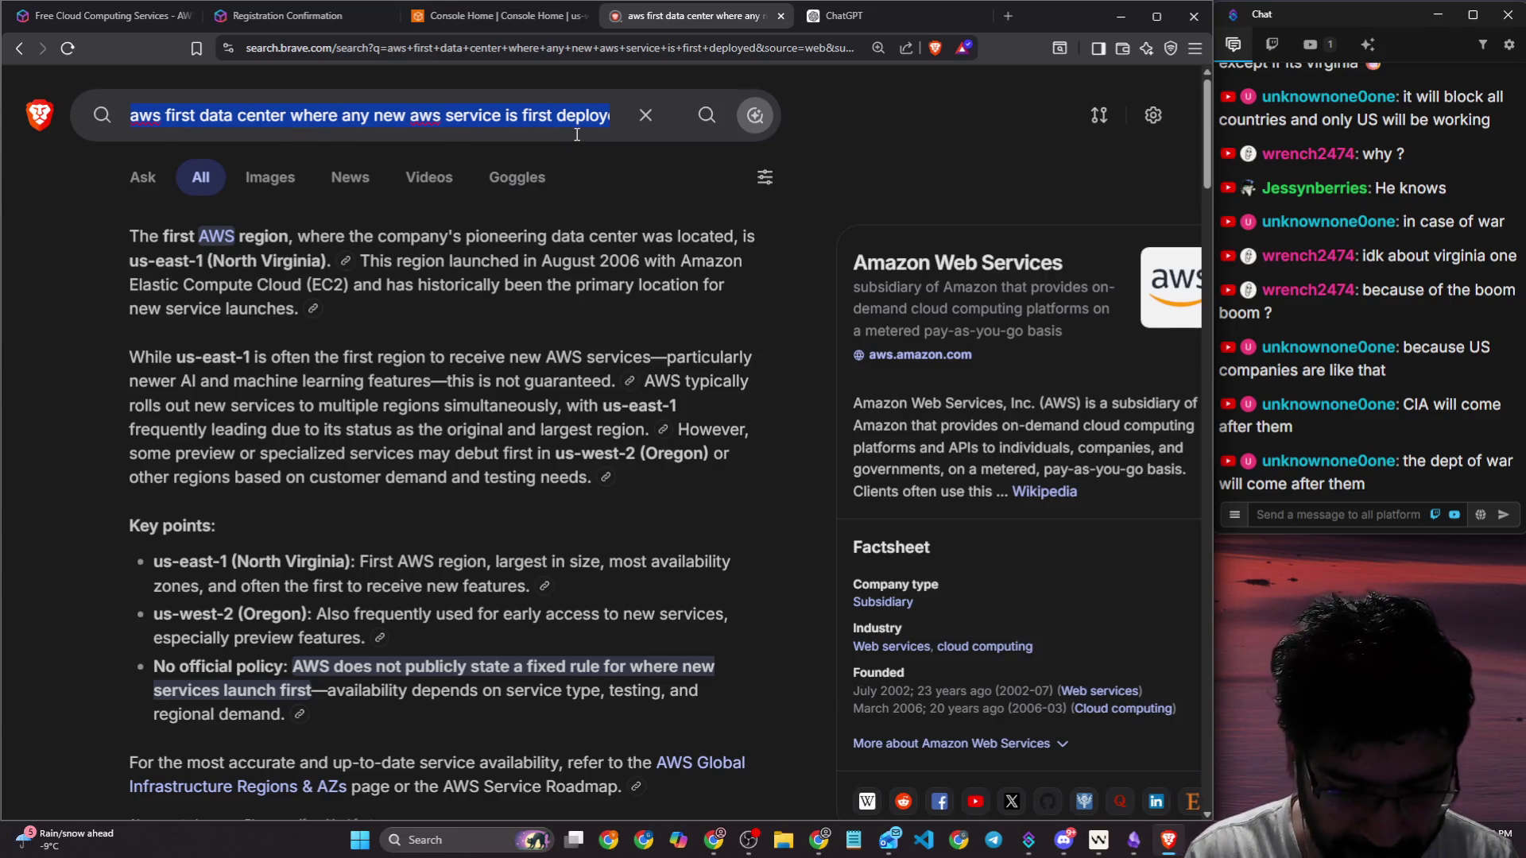
Step: Search for 169.129.169.129, then replace the query with 'cloud magic ip'
type("169.")
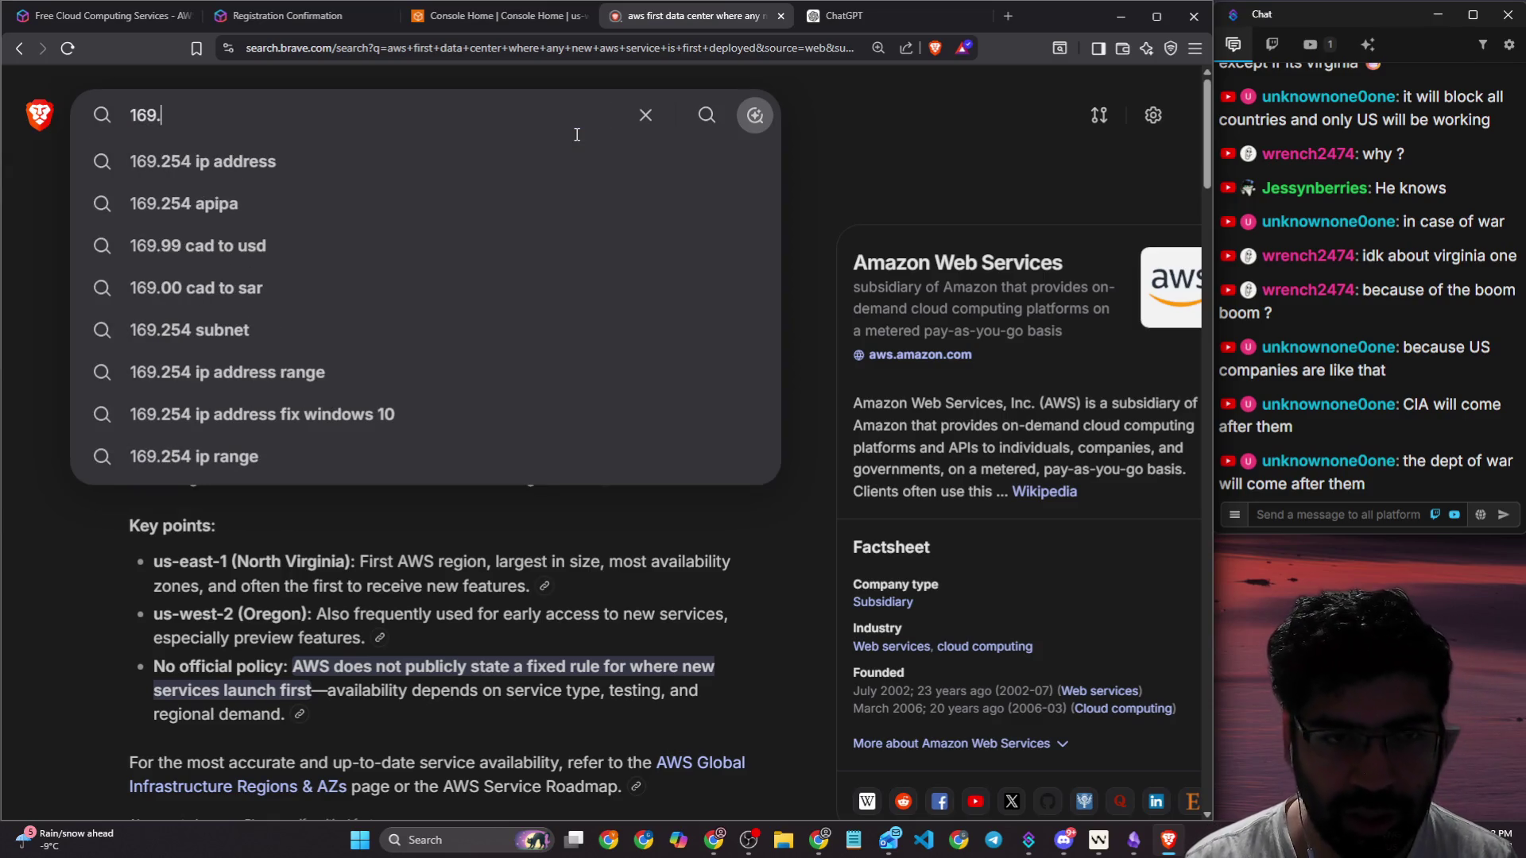
type("129")
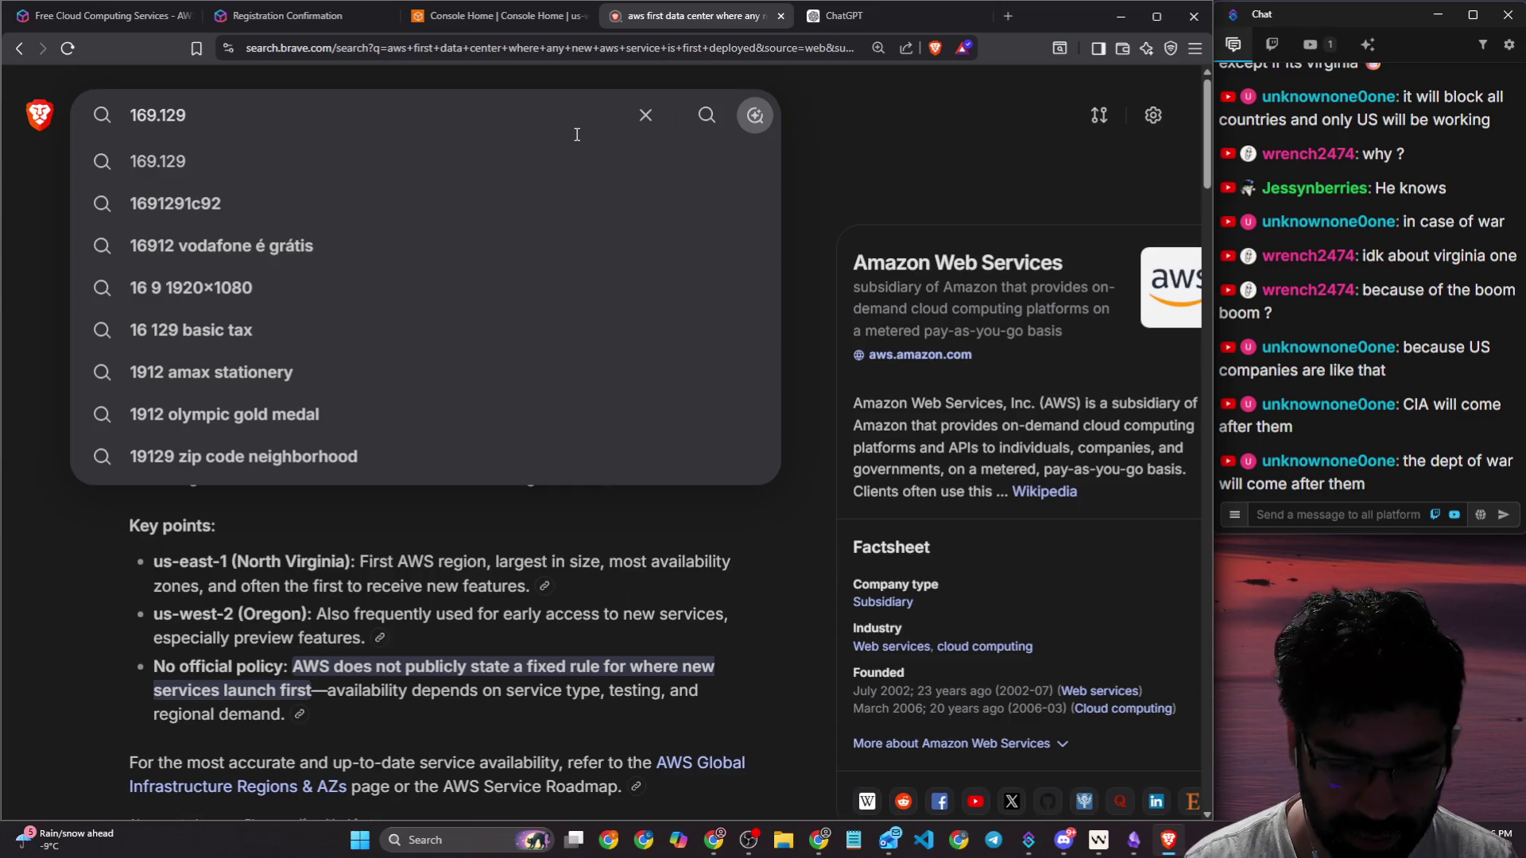
type(".169.129")
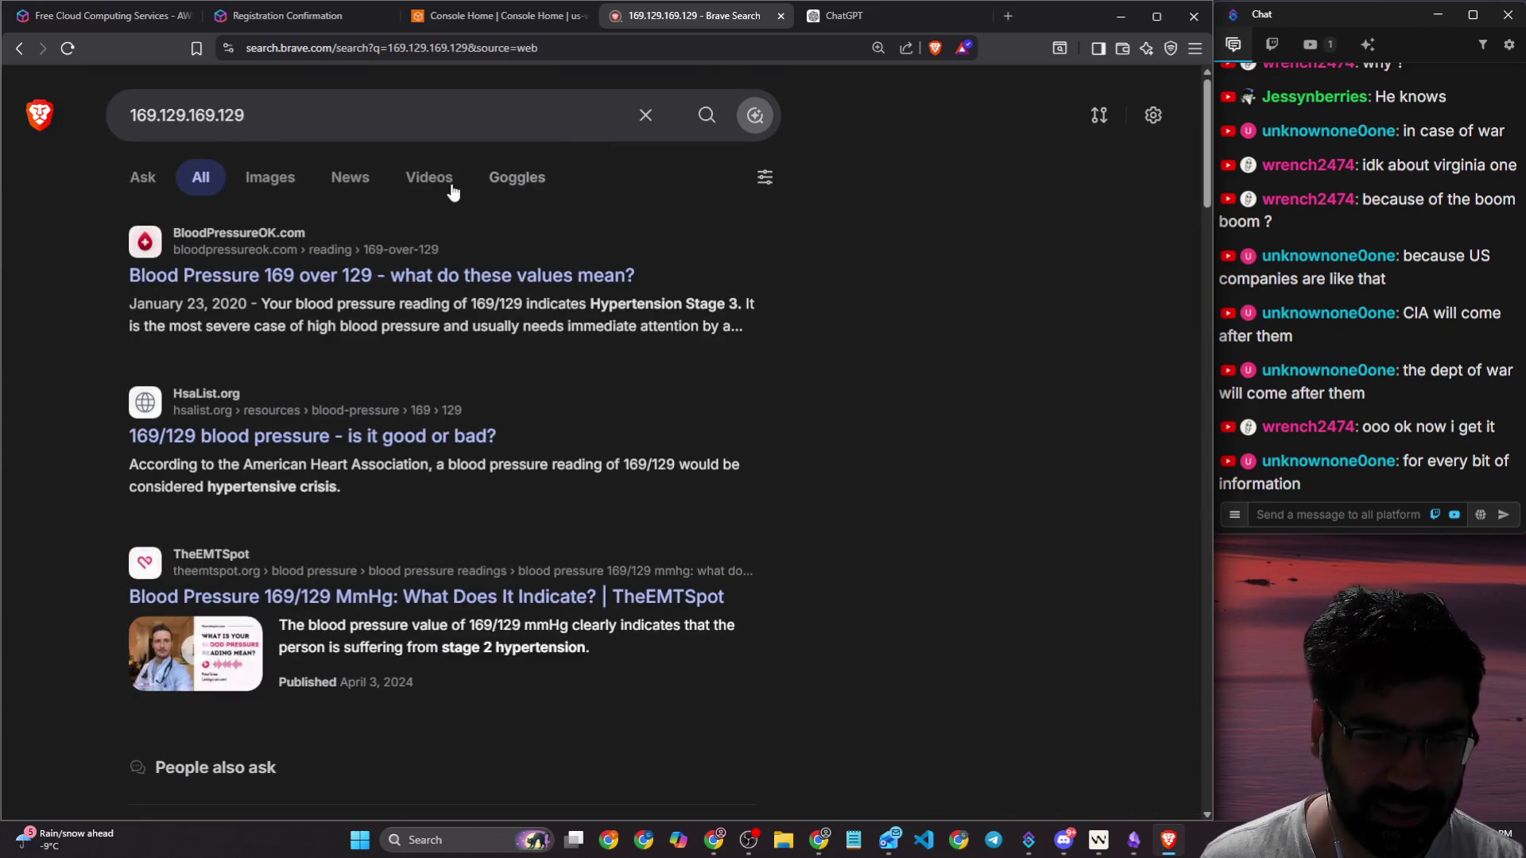
left_click(314, 116)
type("a")
key("BackSpace")
type("cloud magic ip")
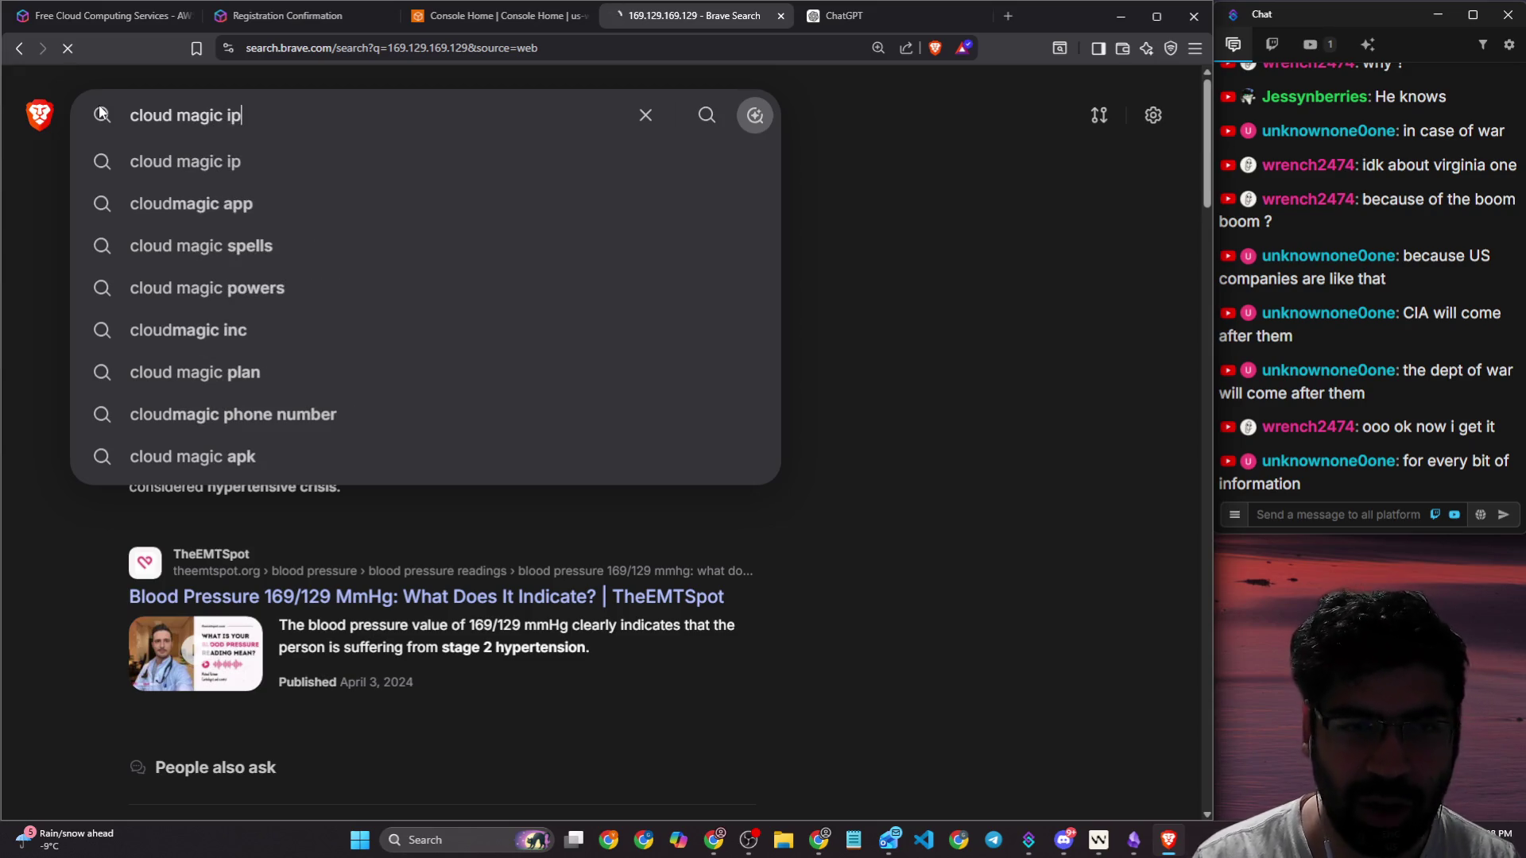
Step: Search 'cloud magic ip' and expand the full AI answer about magic IPs
key("Return")
scroll(149, 274, "down", 3)
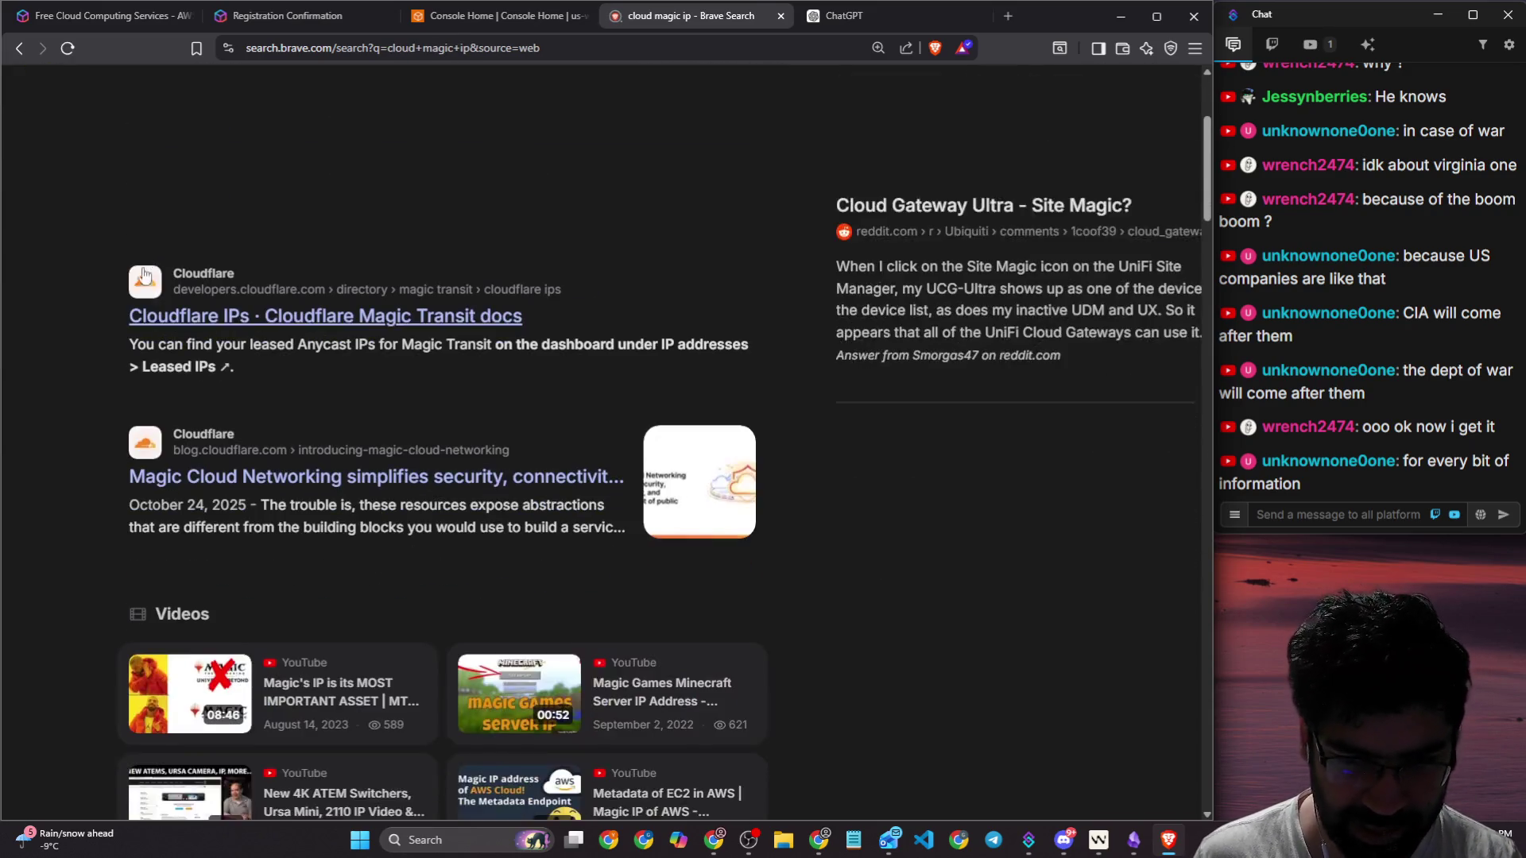
scroll(74, 264, "down", 3)
scroll(95, 253, "up", 5)
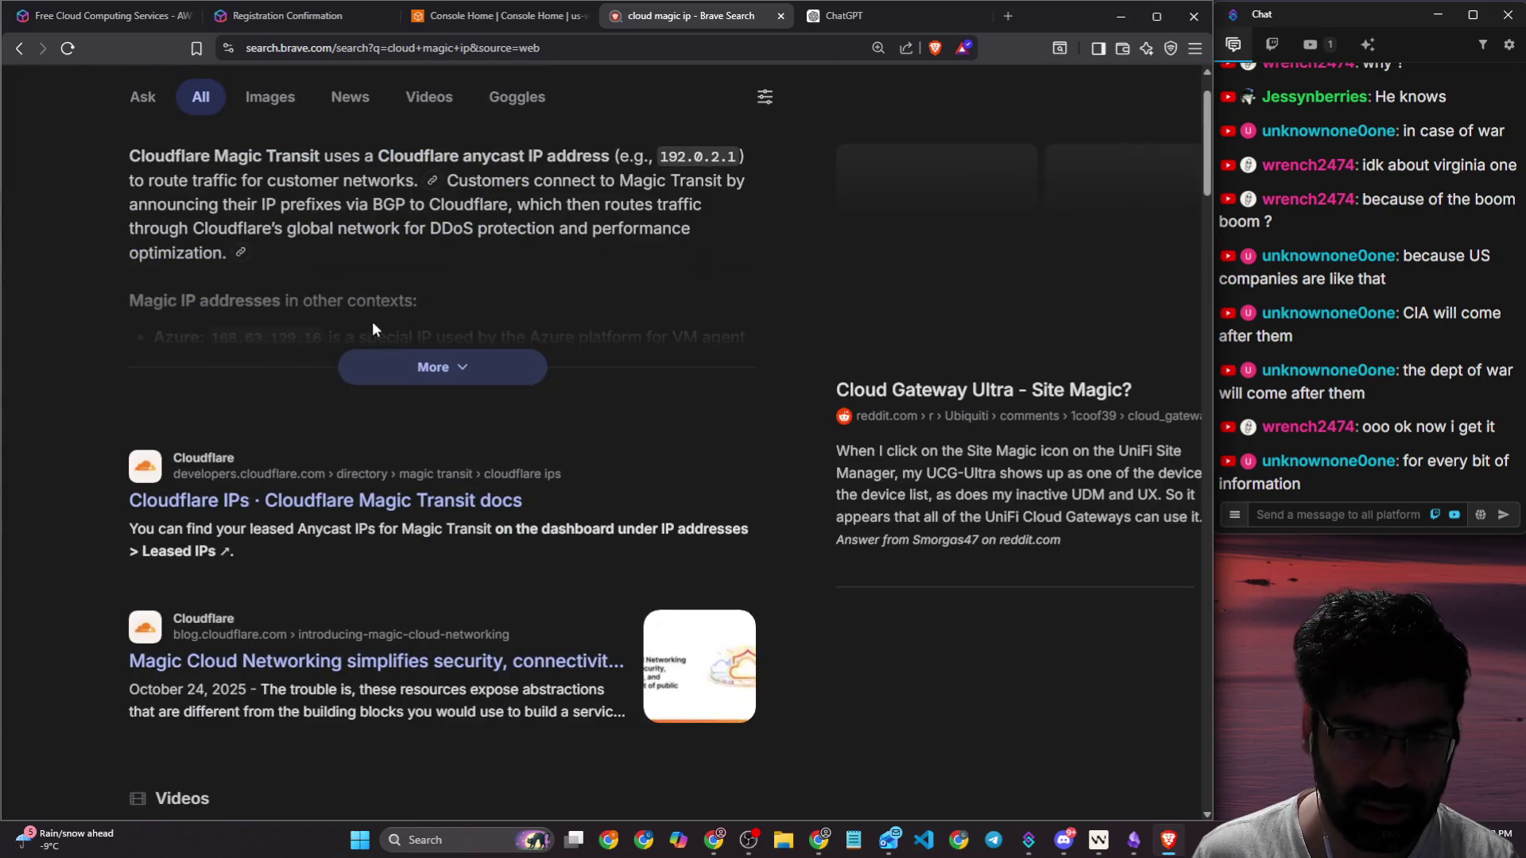
left_click(389, 367)
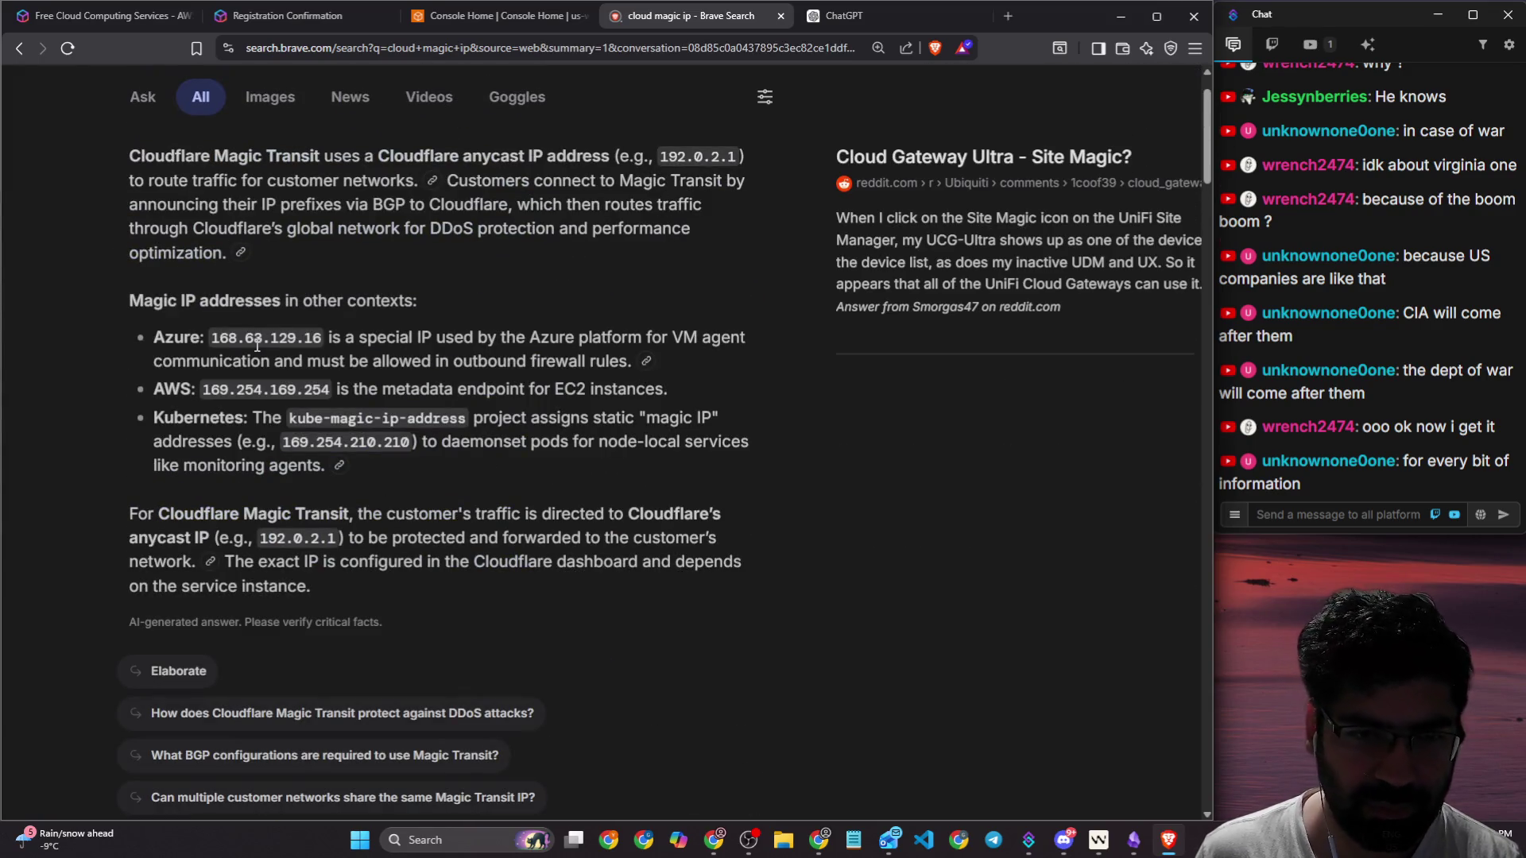
Step: Post the AWS magic IP 169.254.169.254 and Azure IP 168.63.129.16 in the stream chat
left_click_drag(209, 337, 322, 338)
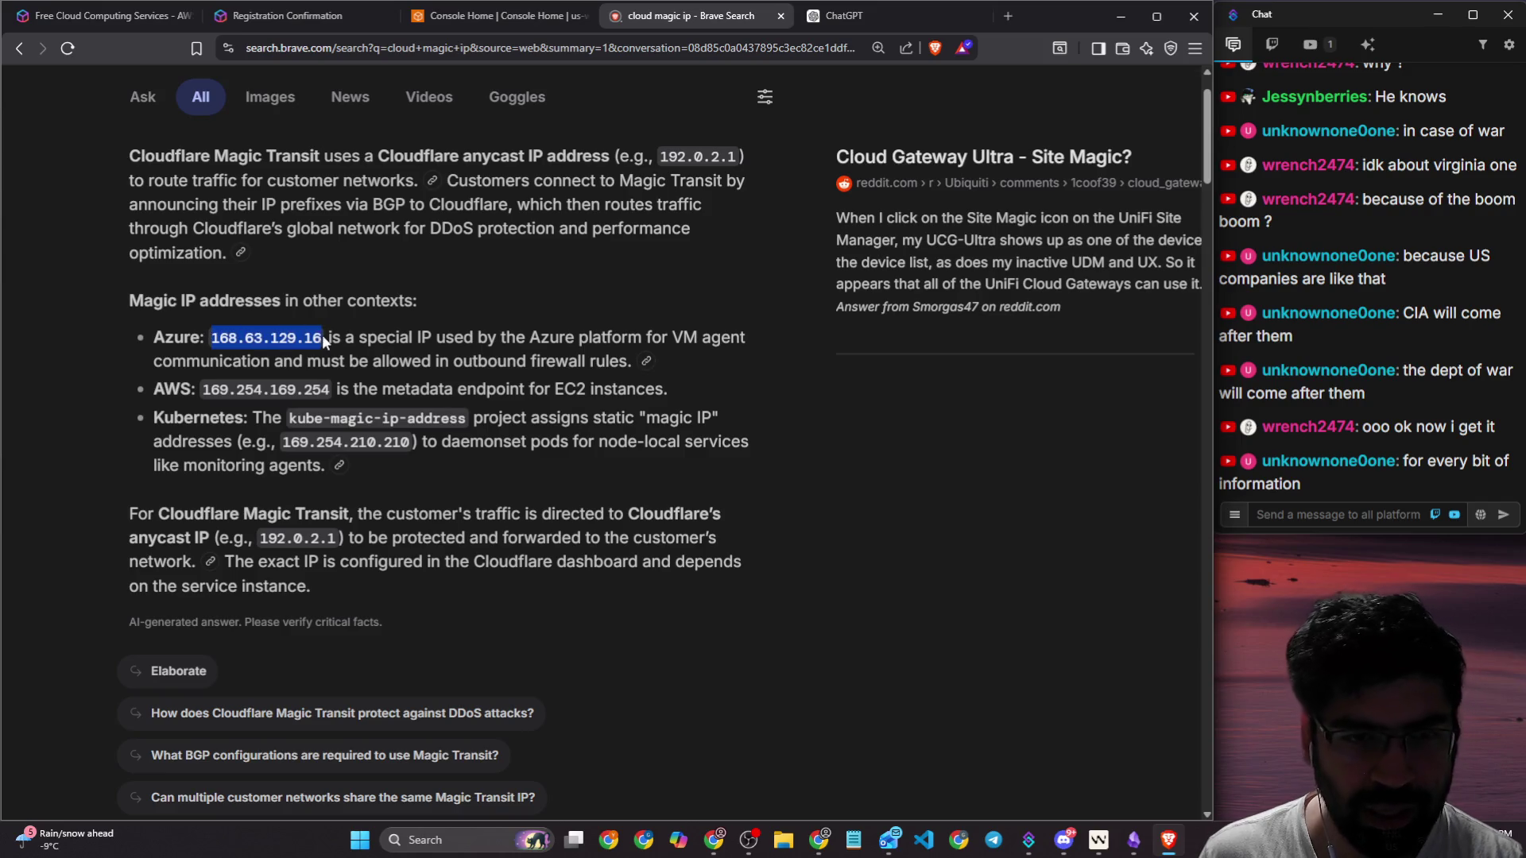
left_click_drag(203, 389, 329, 390)
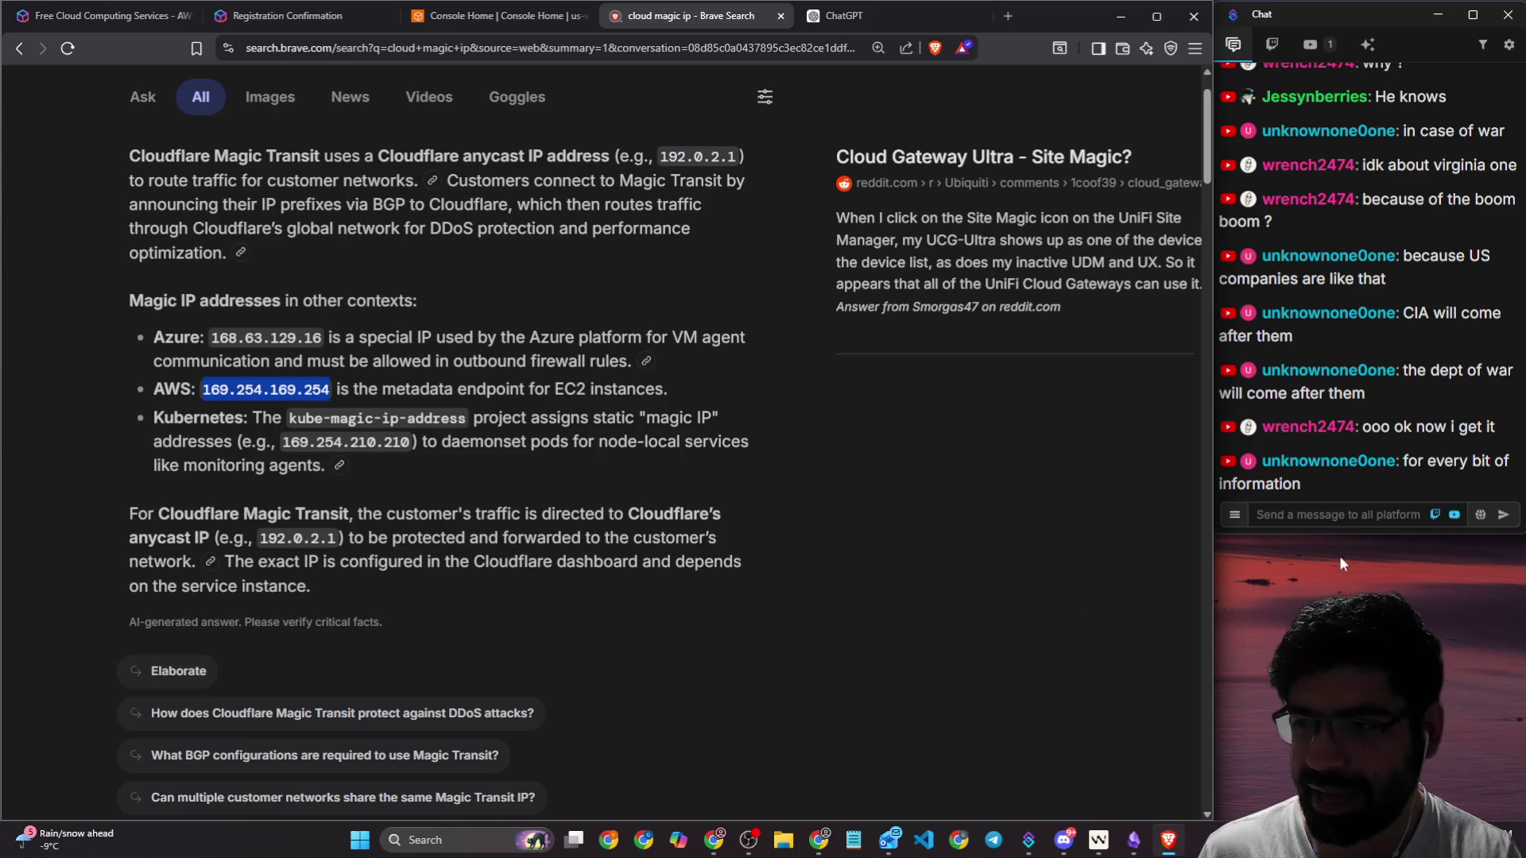
left_click(1338, 514)
type("169.254.169.254")
key("Return")
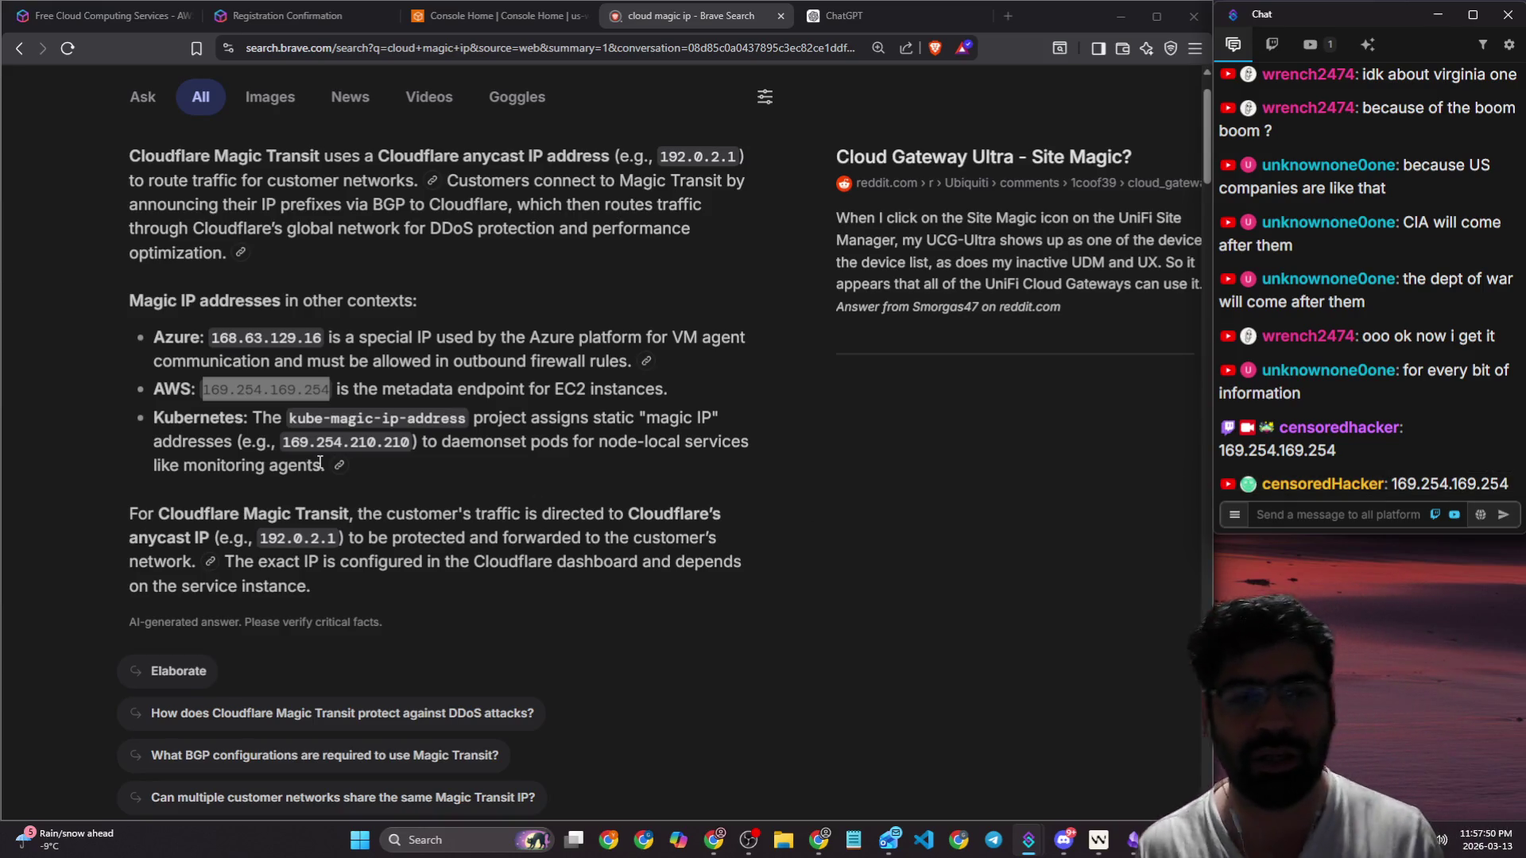
left_click_drag(205, 336, 321, 338)
key("ctrl+c")
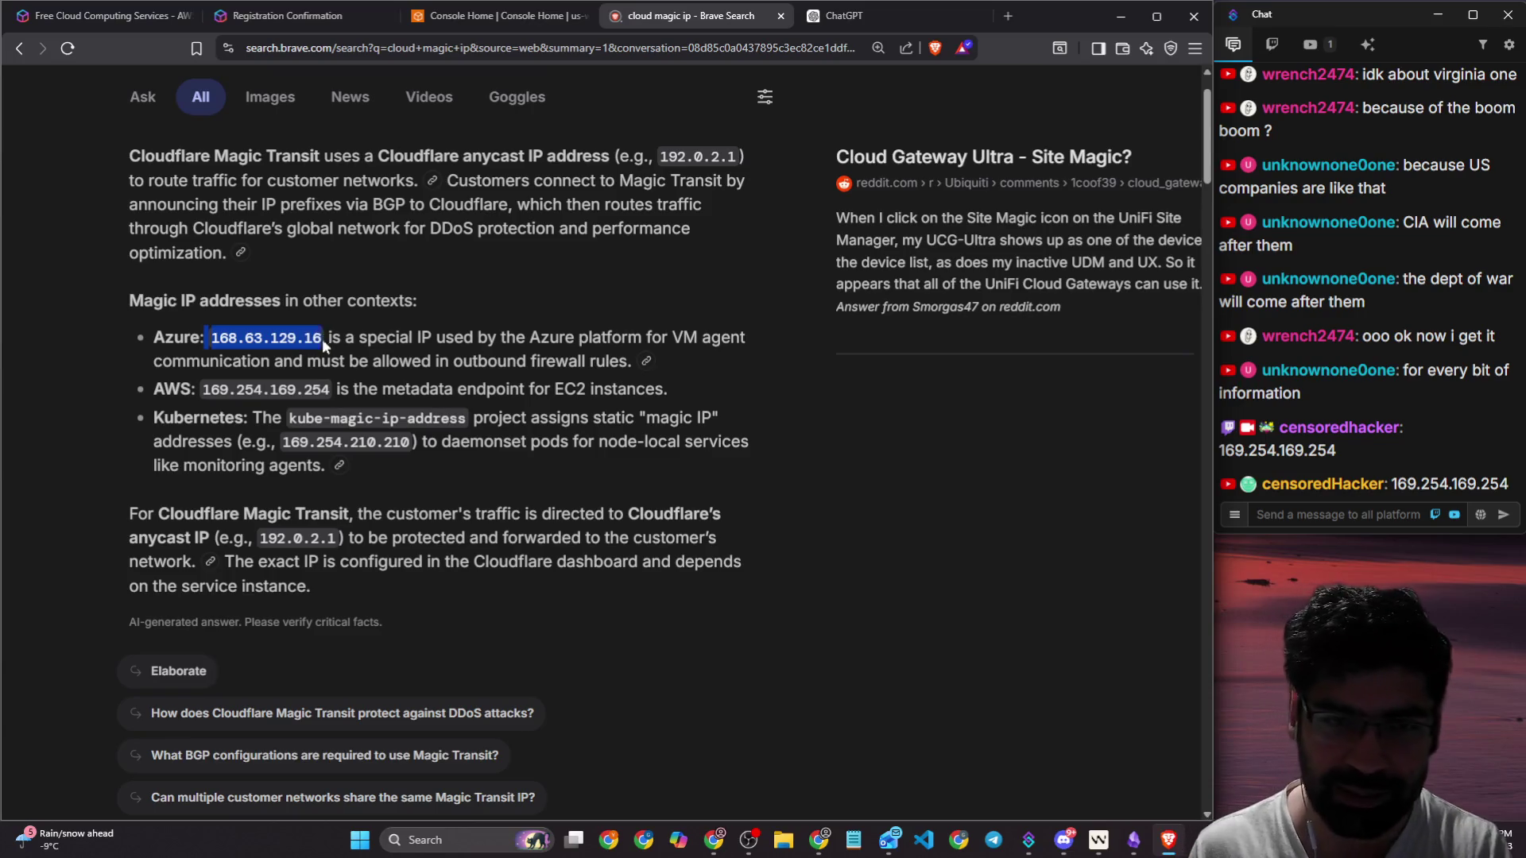
left_click(1337, 516)
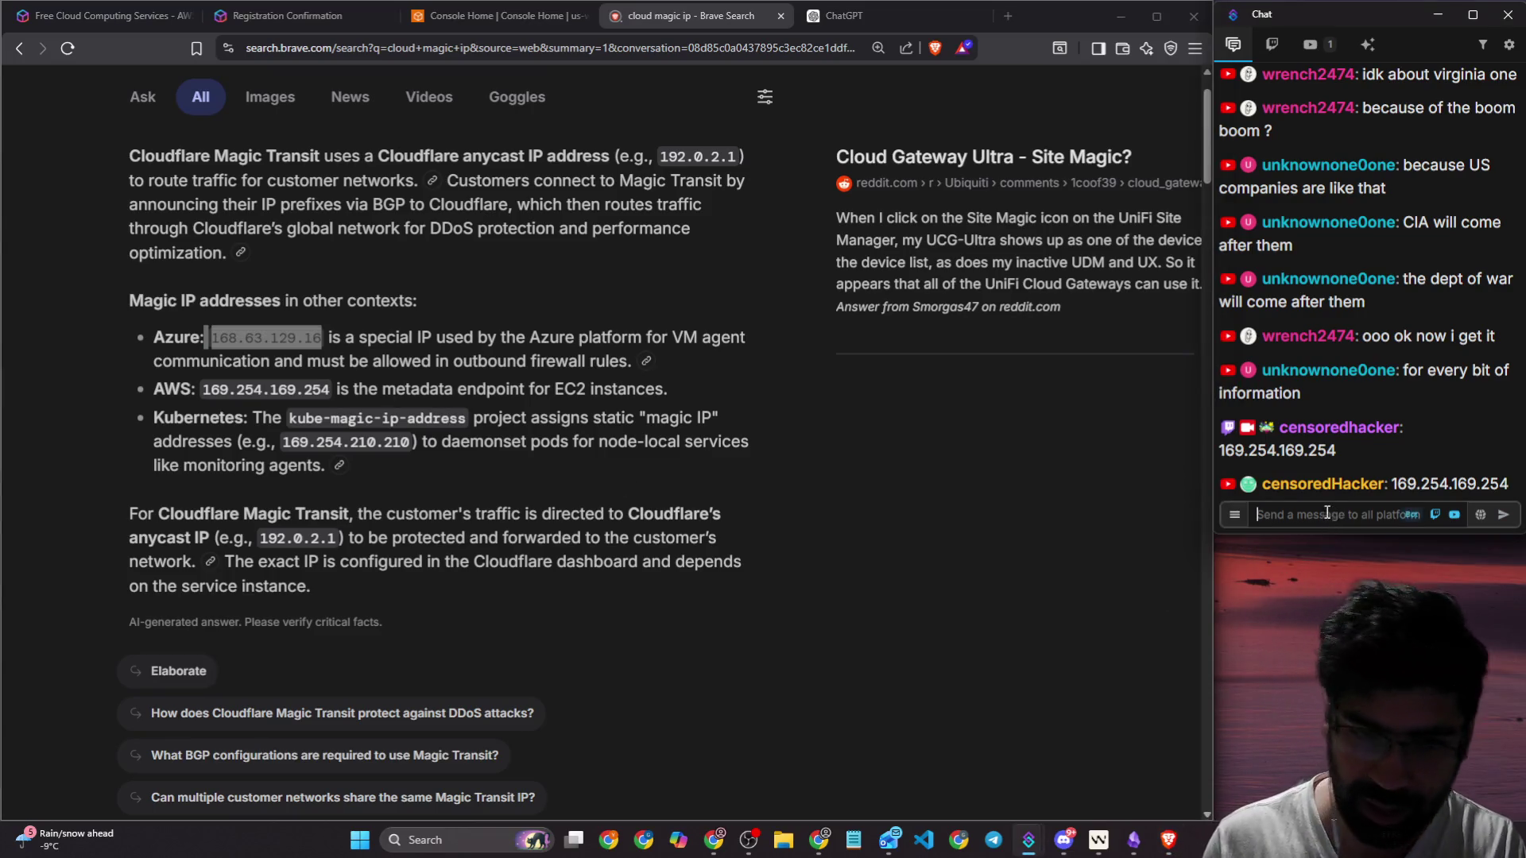
key("ctrl+v")
key("Return")
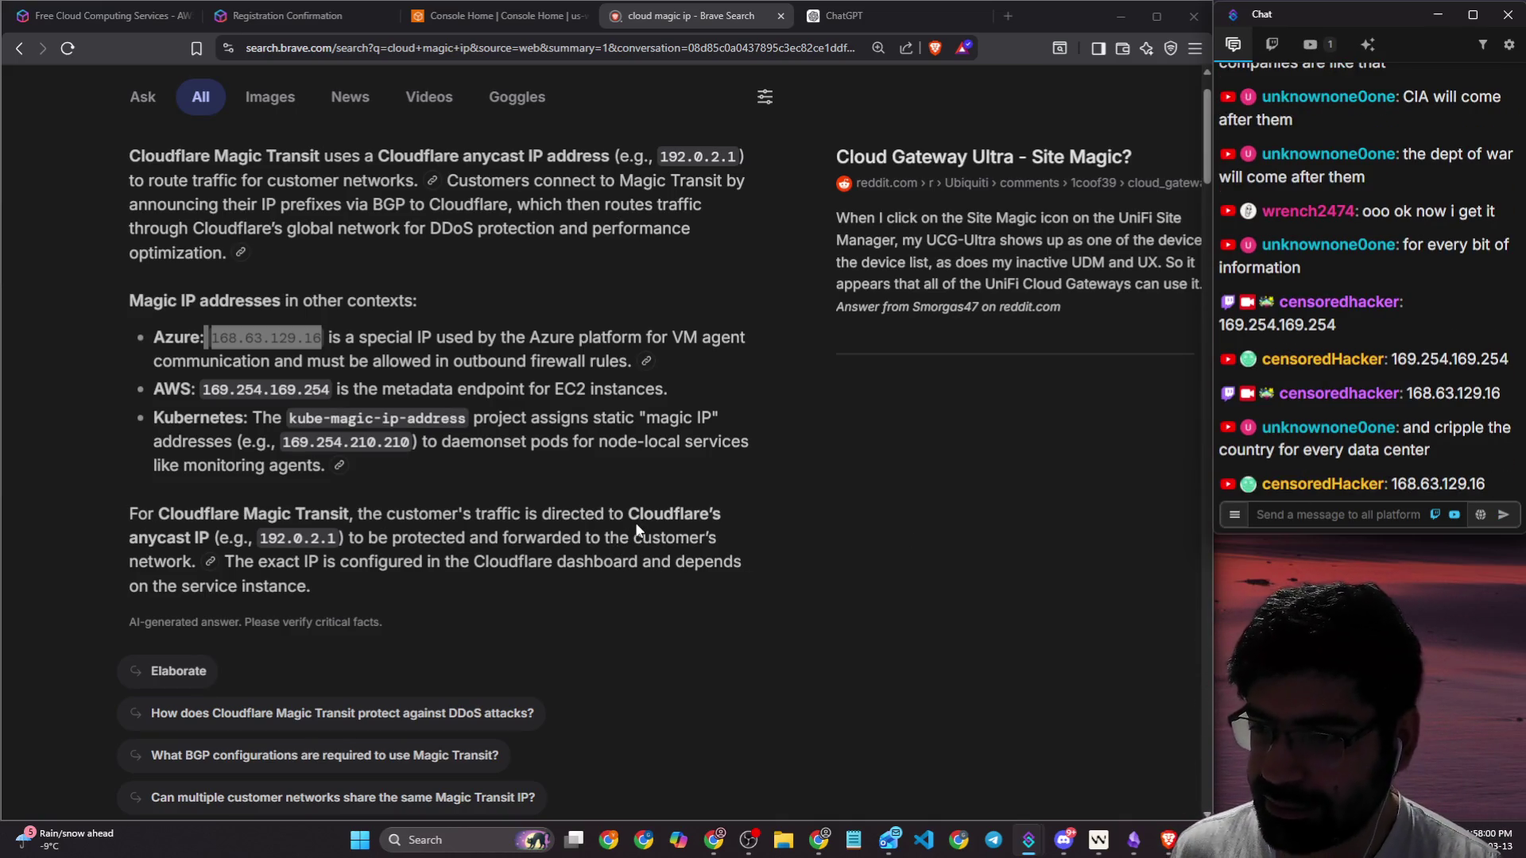
Step: Scroll through the results and chat messages, then close the cloud magic ip tab
mouse_move(1342, 471)
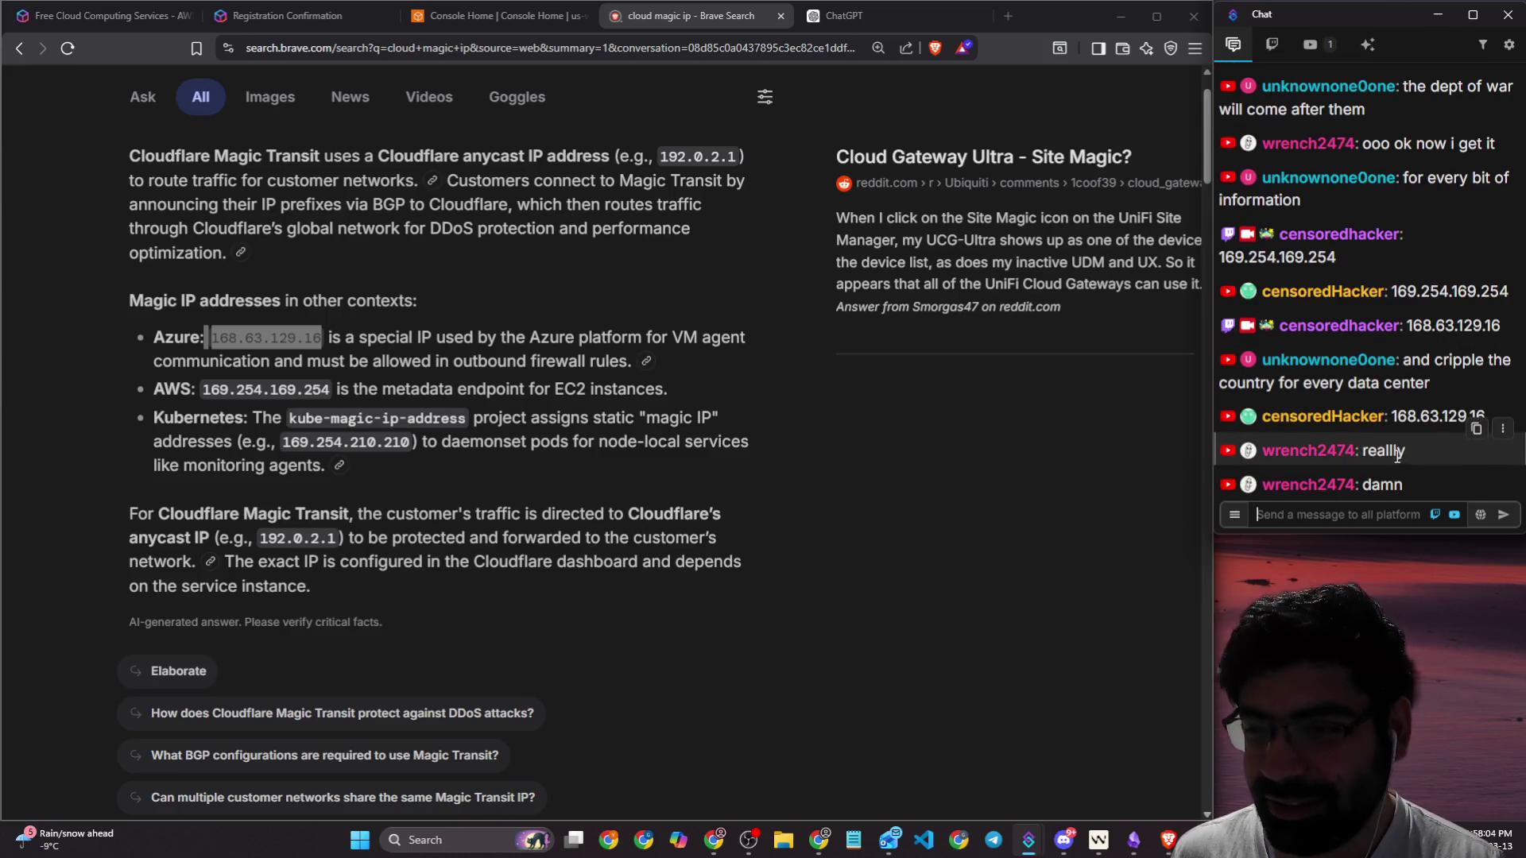
scroll(1375, 453, "up", 3)
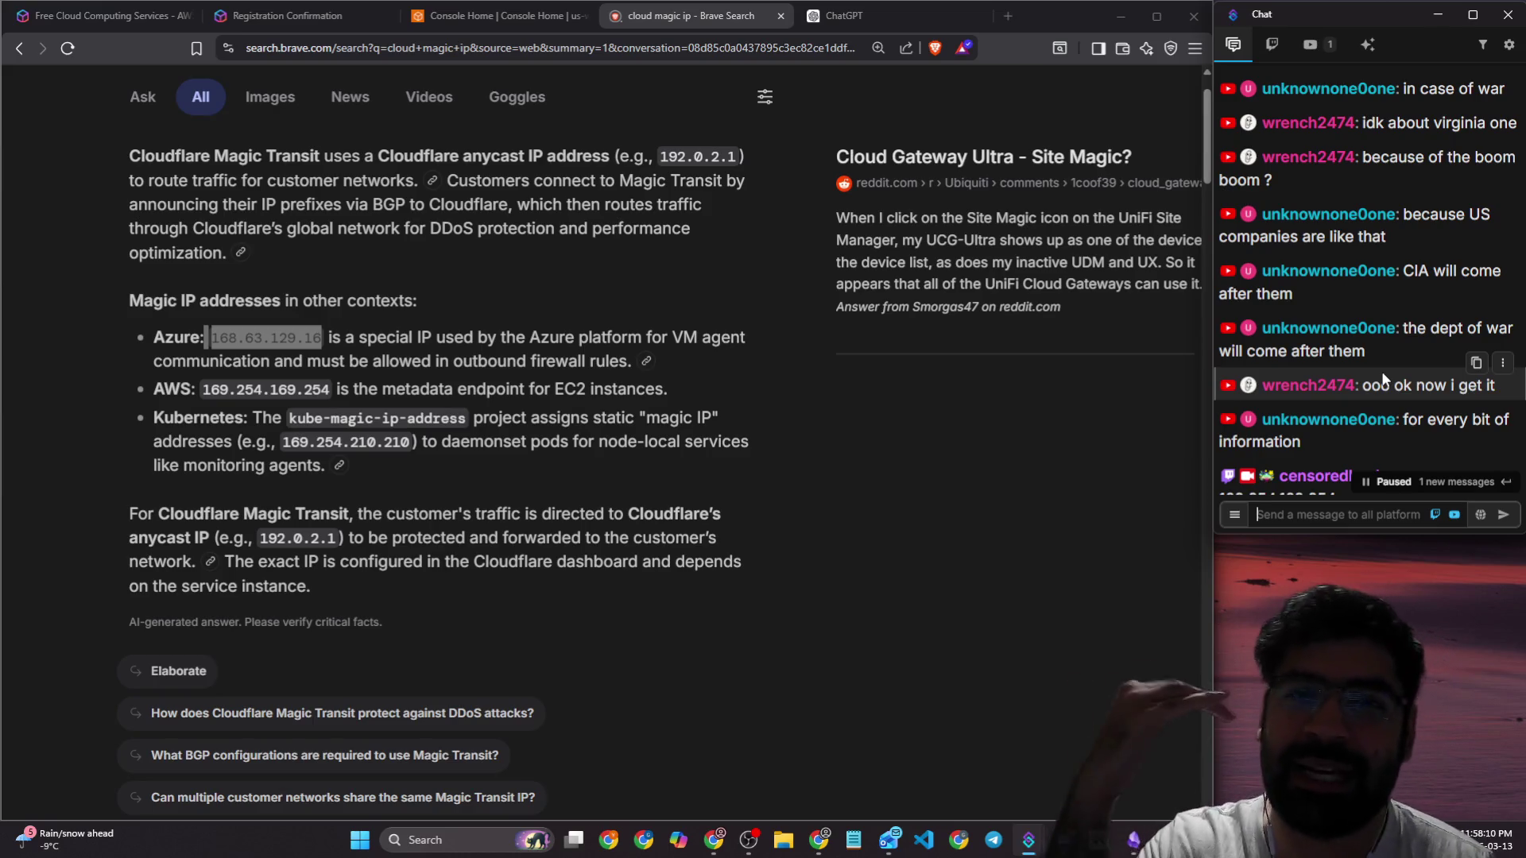
left_click(835, 393)
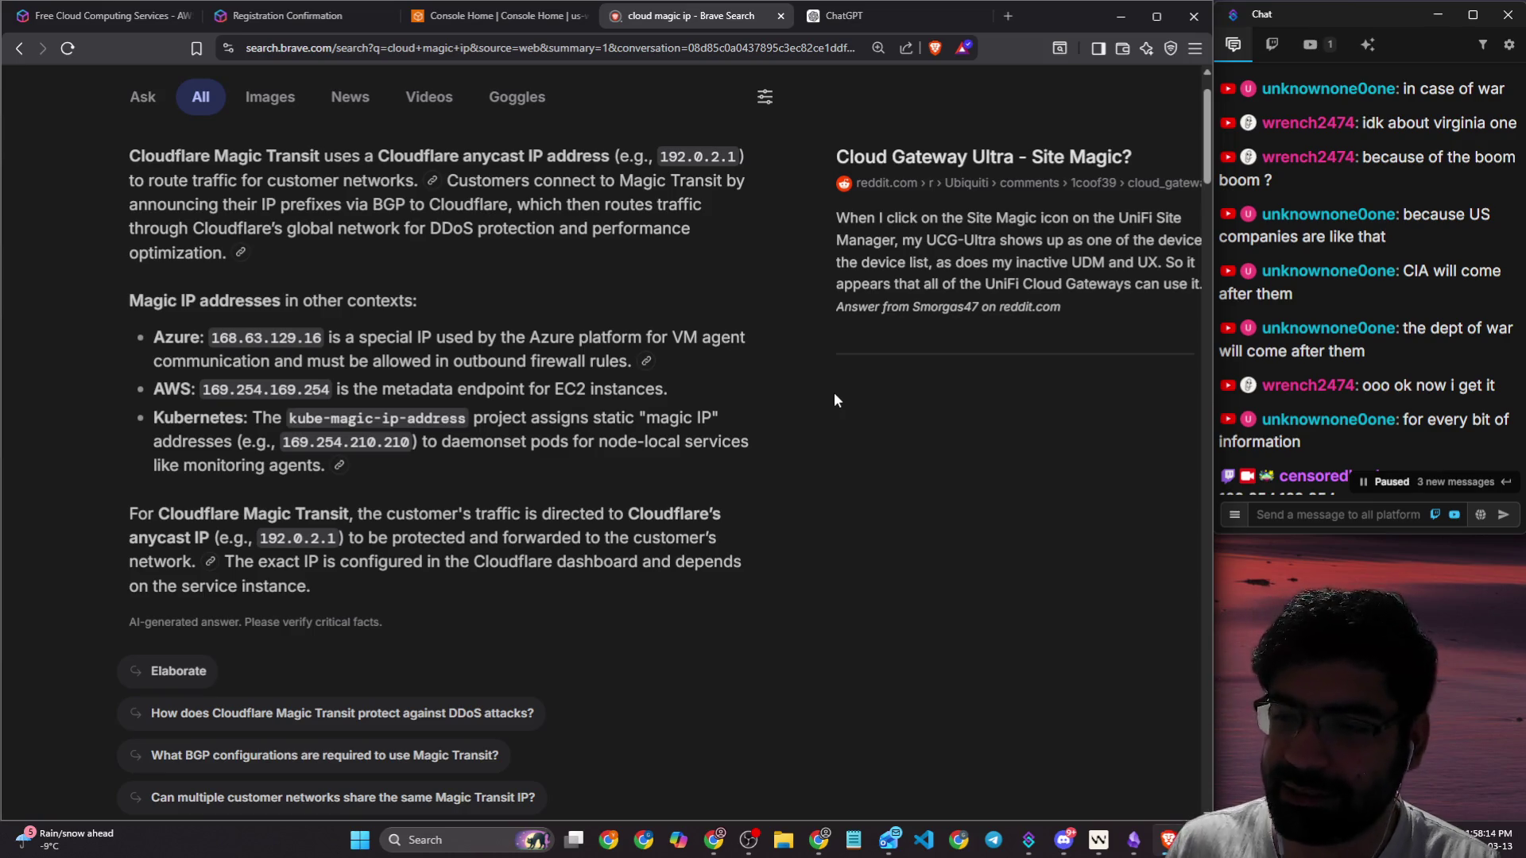
scroll(1375, 367, "down", 5)
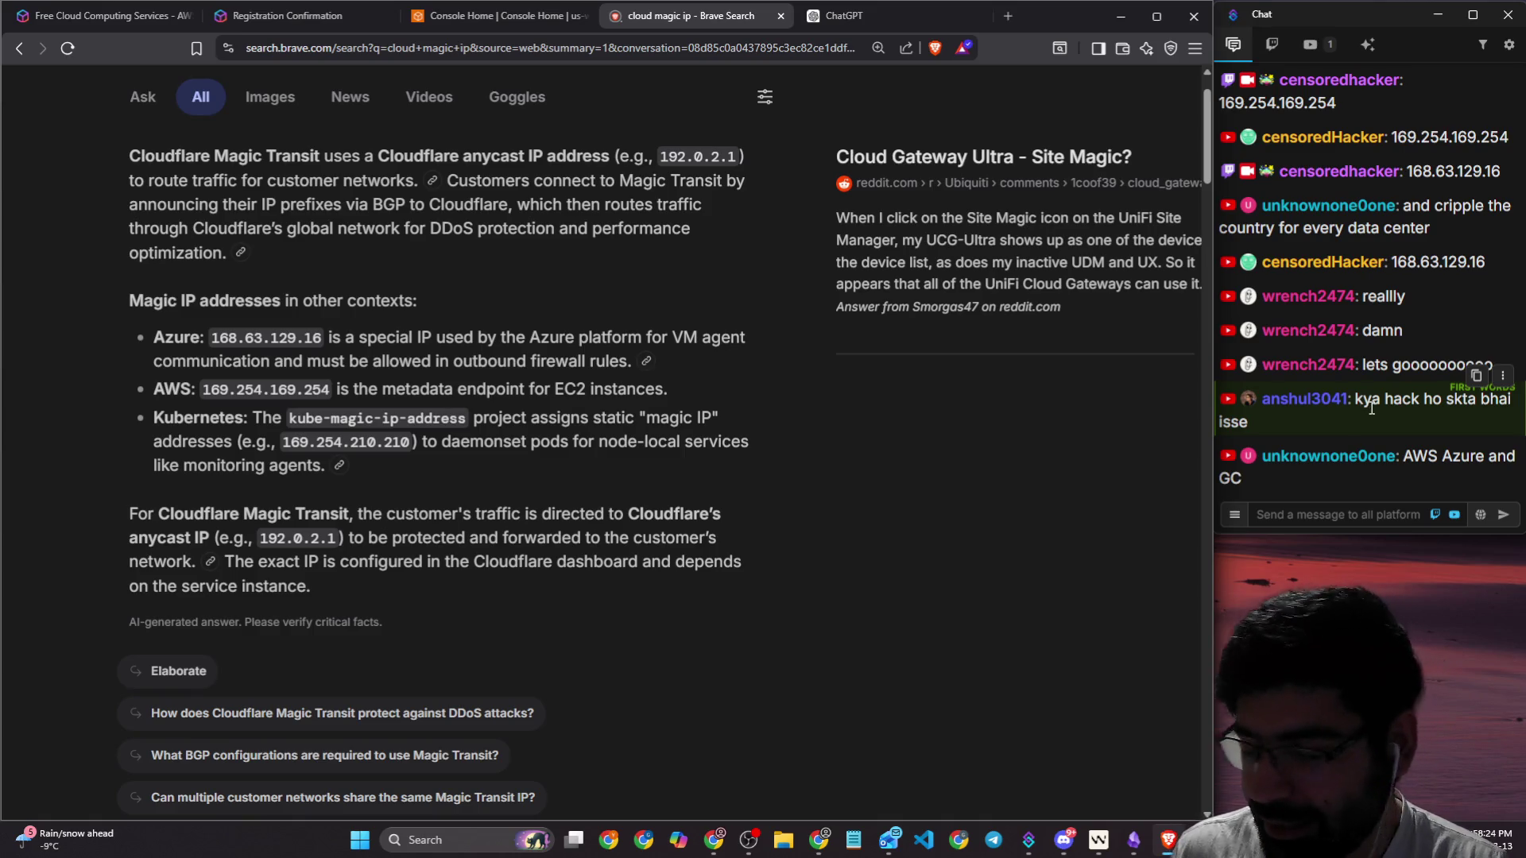
mouse_move(1355, 399)
left_mouse_down()
mouse_move(1457, 402)
mouse_move(1443, 401)
left_mouse_up()
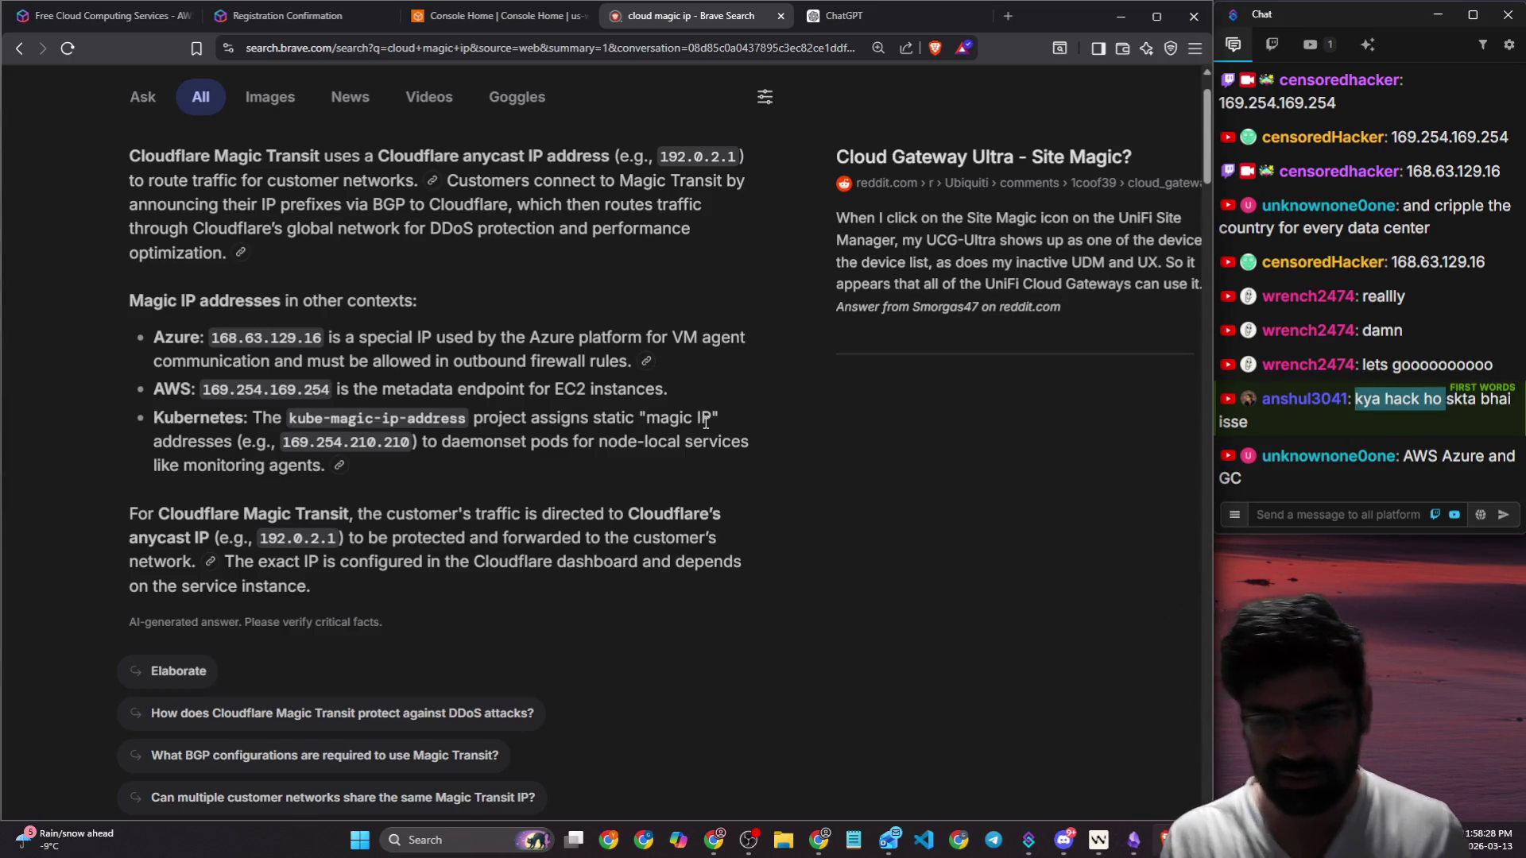
scroll(706, 422, "down", 15)
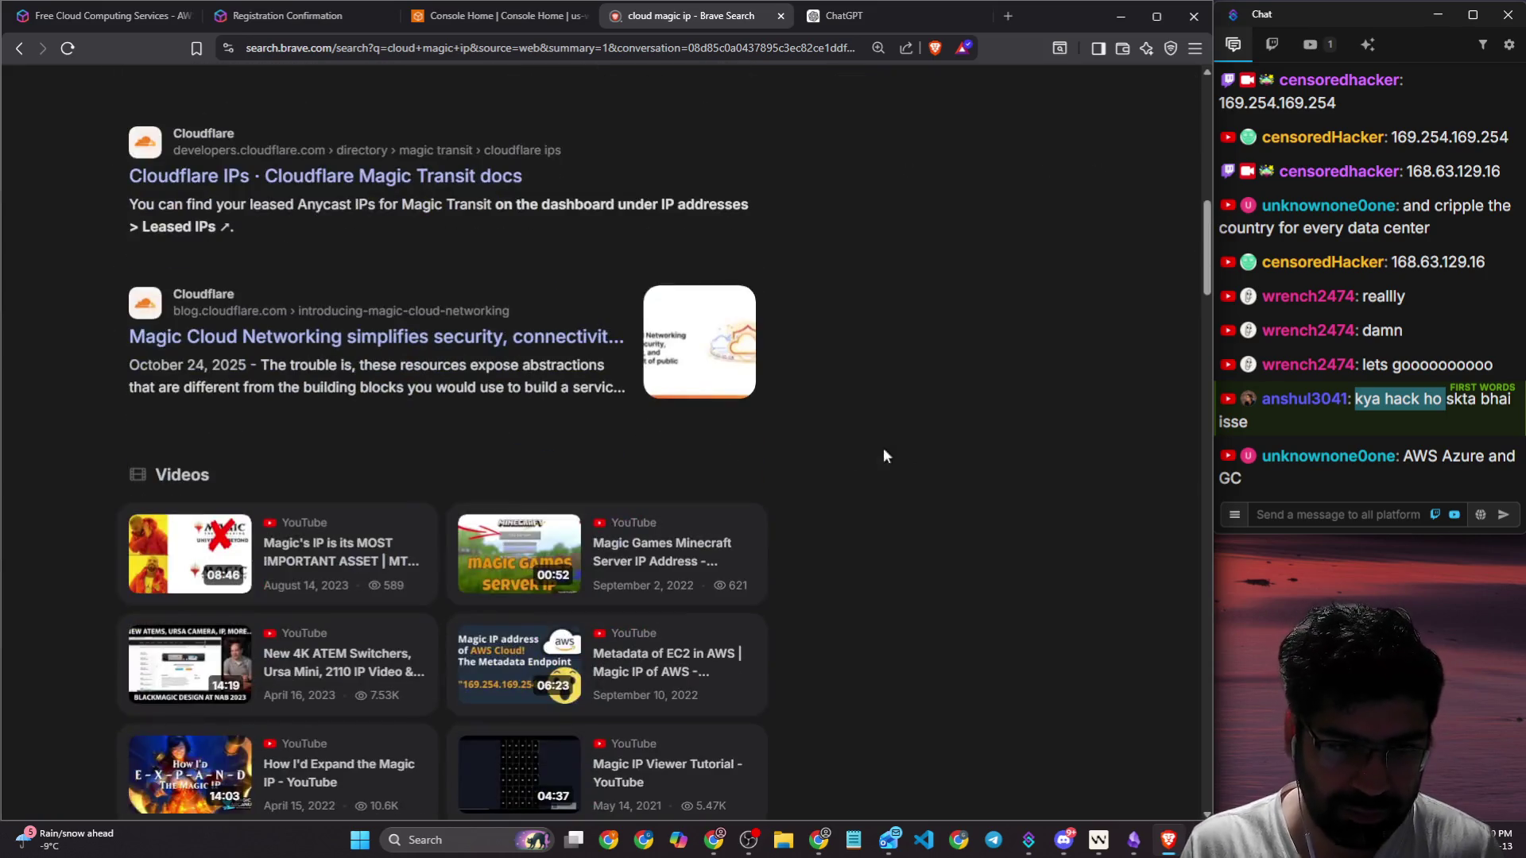
scroll(930, 450, "down", 5)
scroll(931, 446, "up", 4)
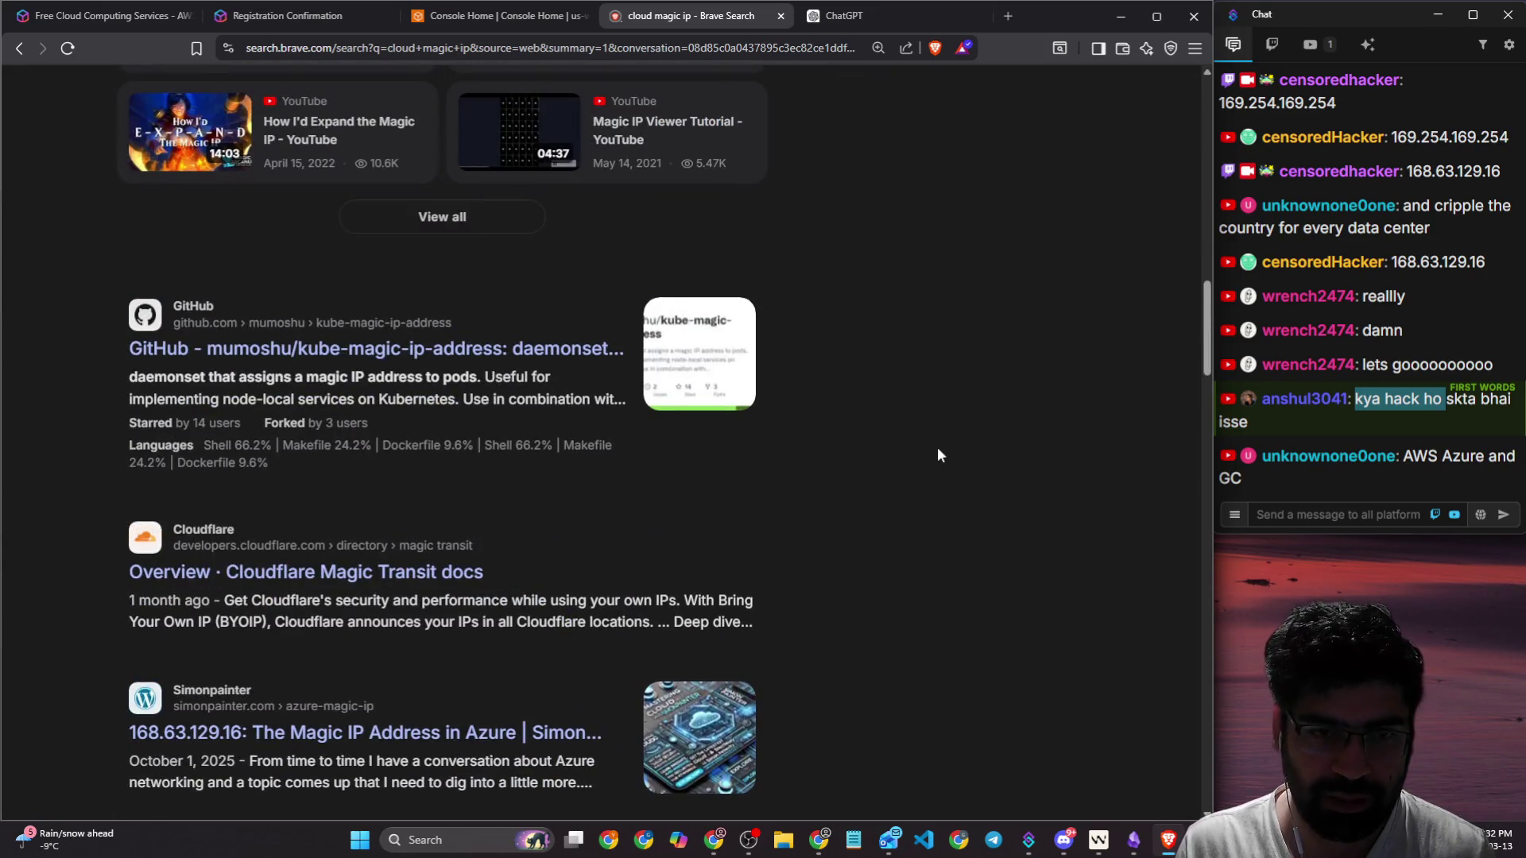
scroll(937, 454, "down", 5)
scroll(938, 456, "up", 12)
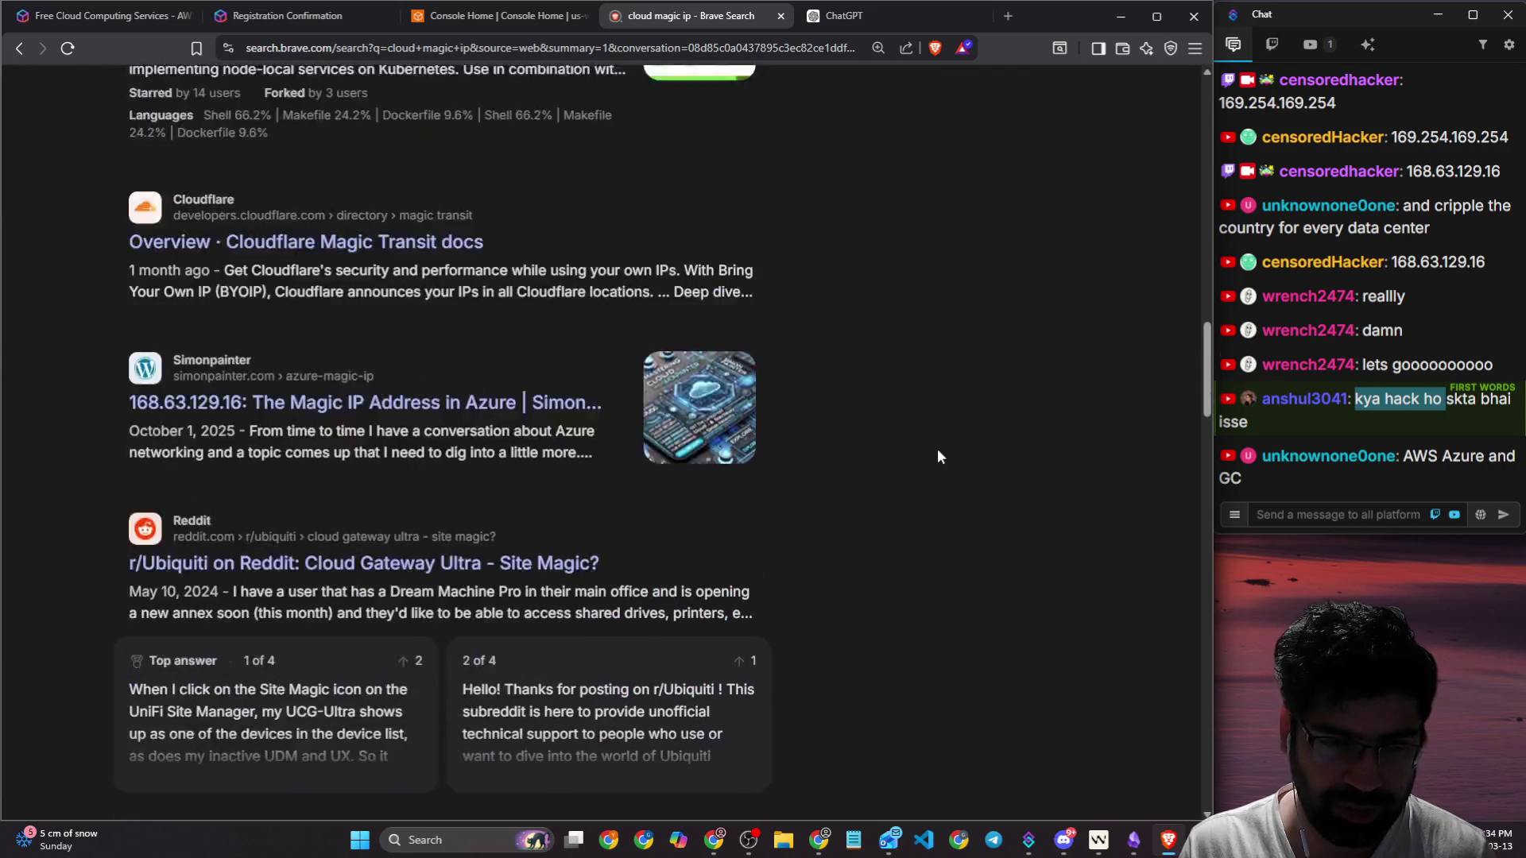
scroll(935, 446, "up", 10)
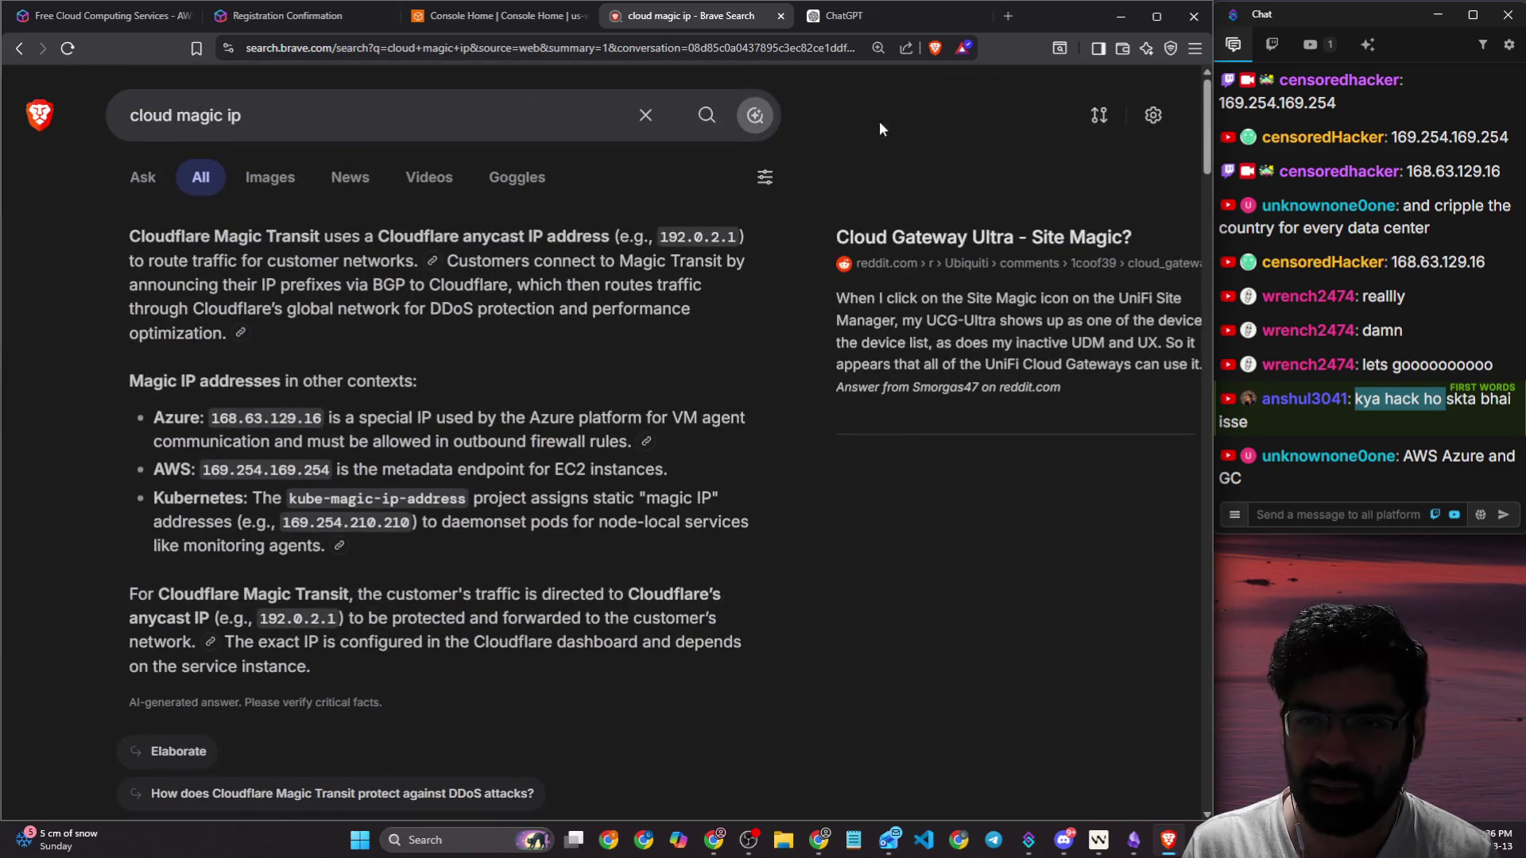
left_click(781, 16)
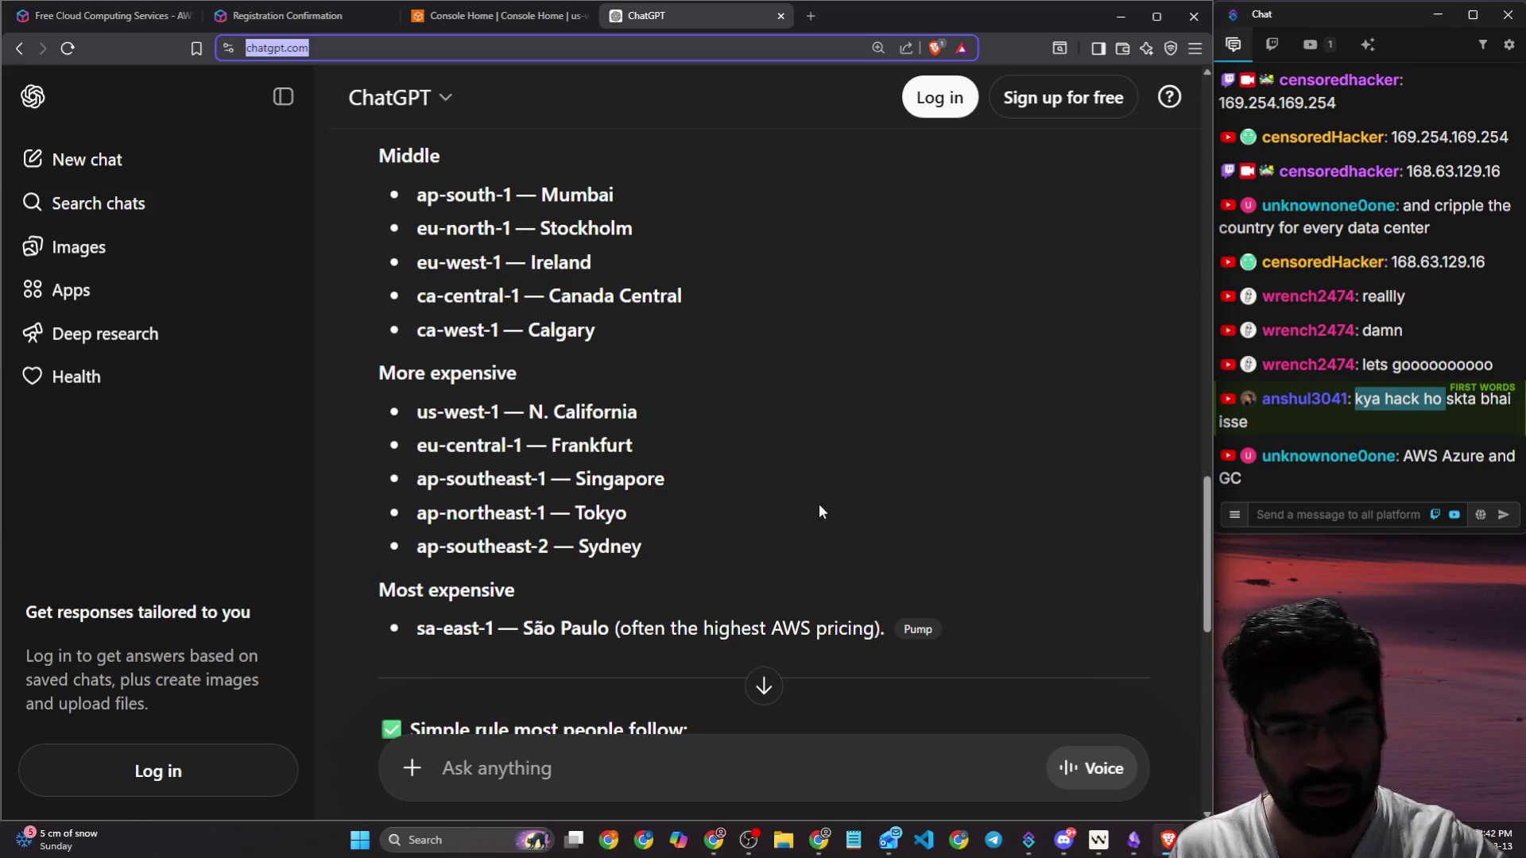
Step: Focus the stream chat input a few times, then put the cursor in ChatGPT's Ask anything box
left_click(1409, 513)
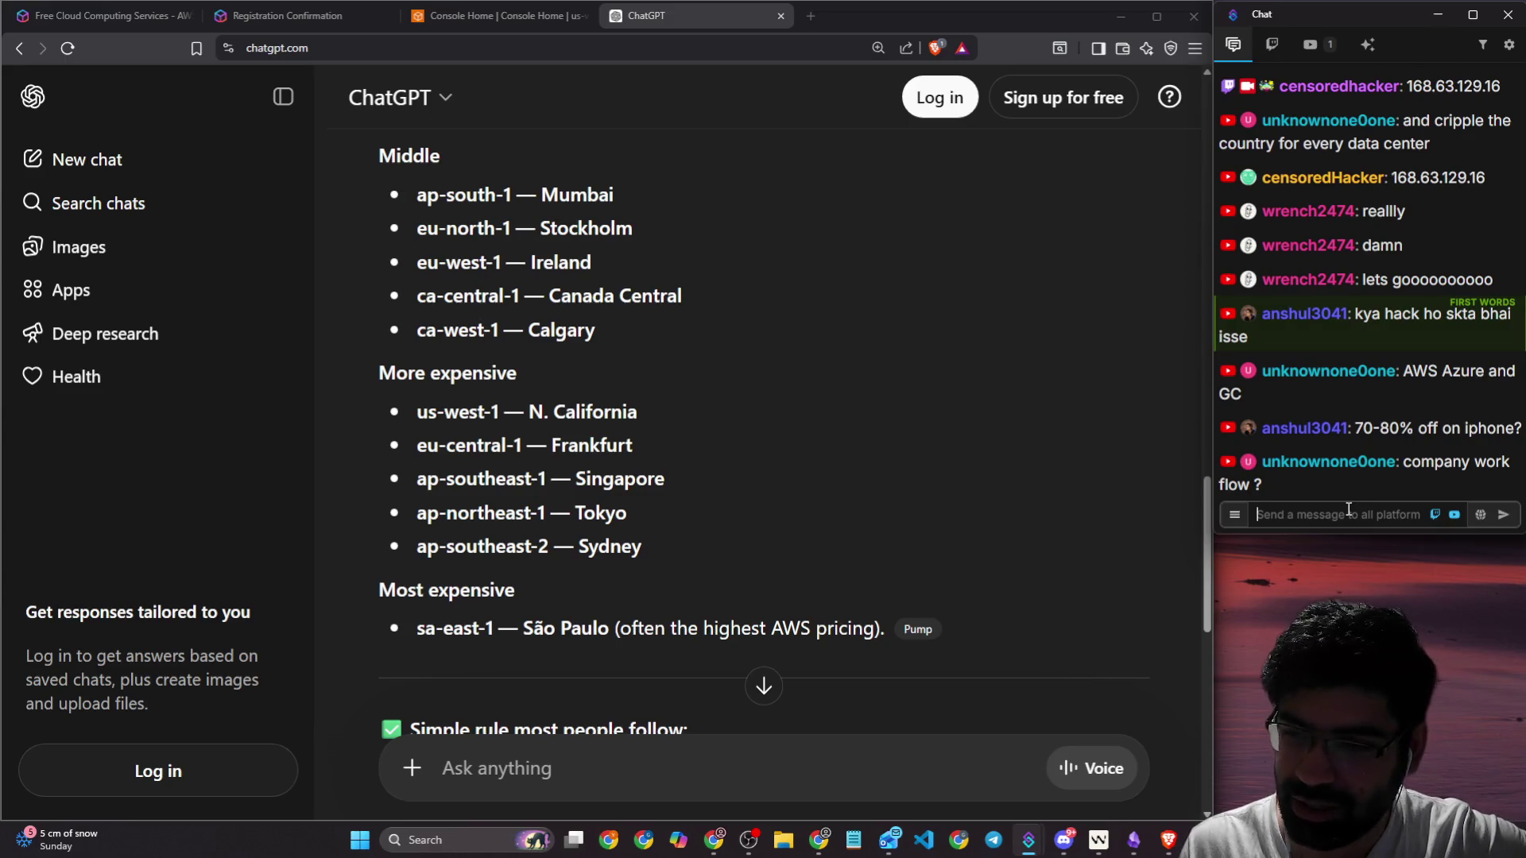
left_click(1288, 514)
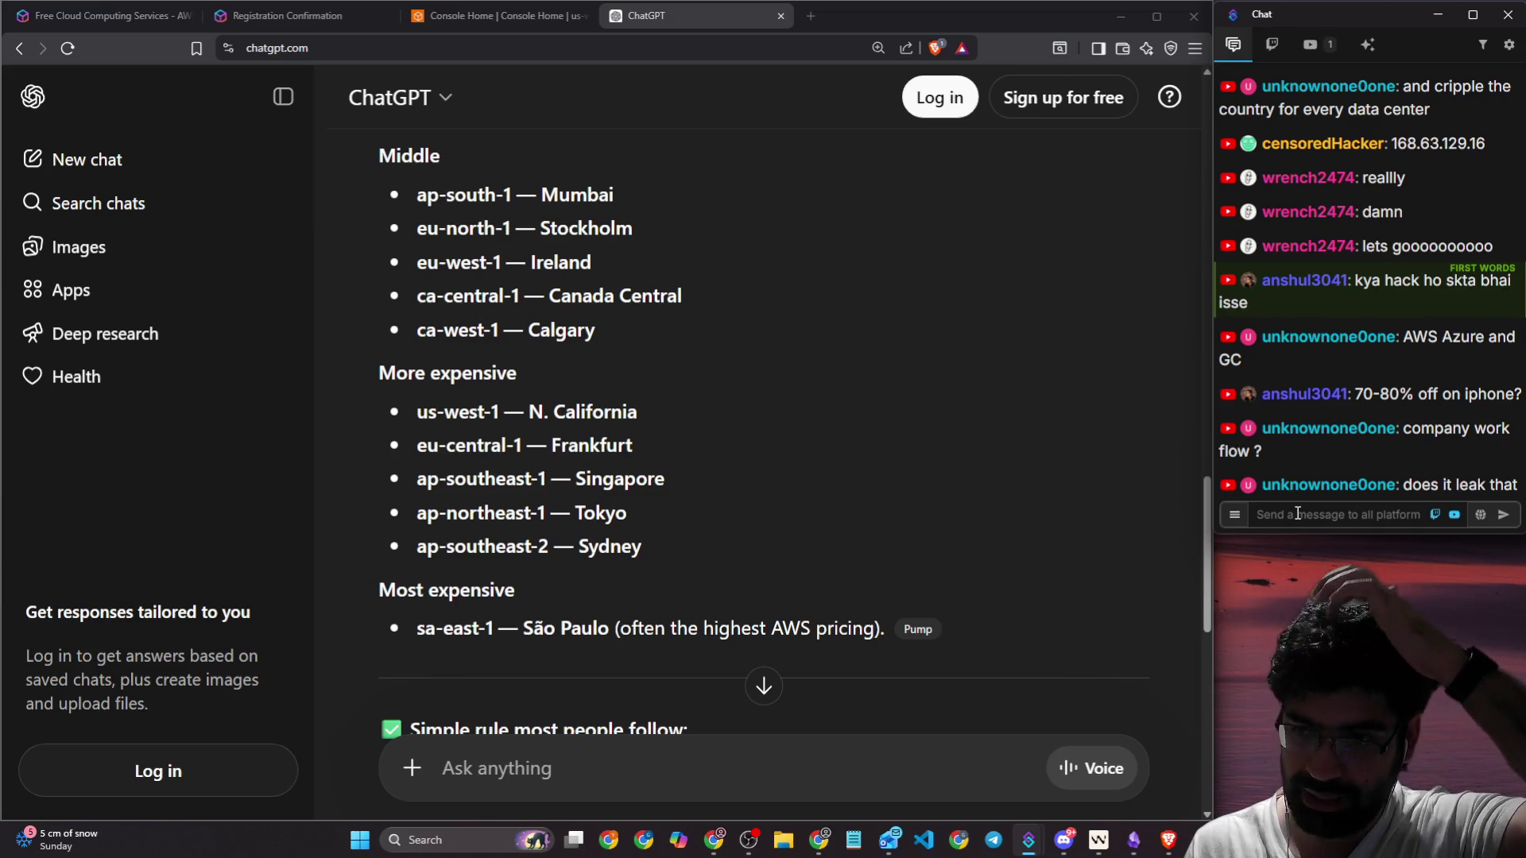
left_click(1297, 517)
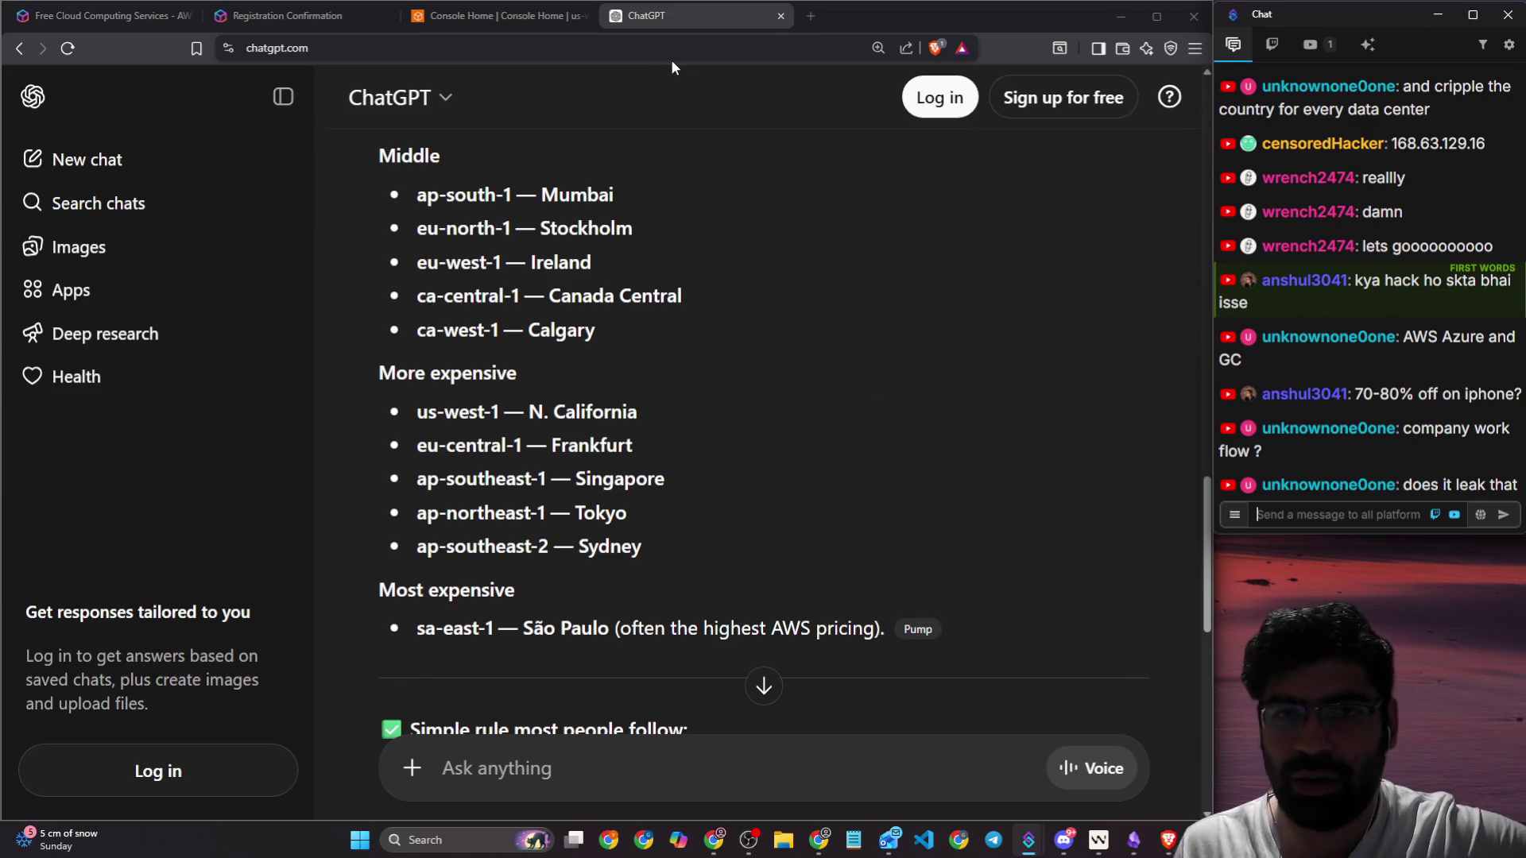
left_click(692, 765)
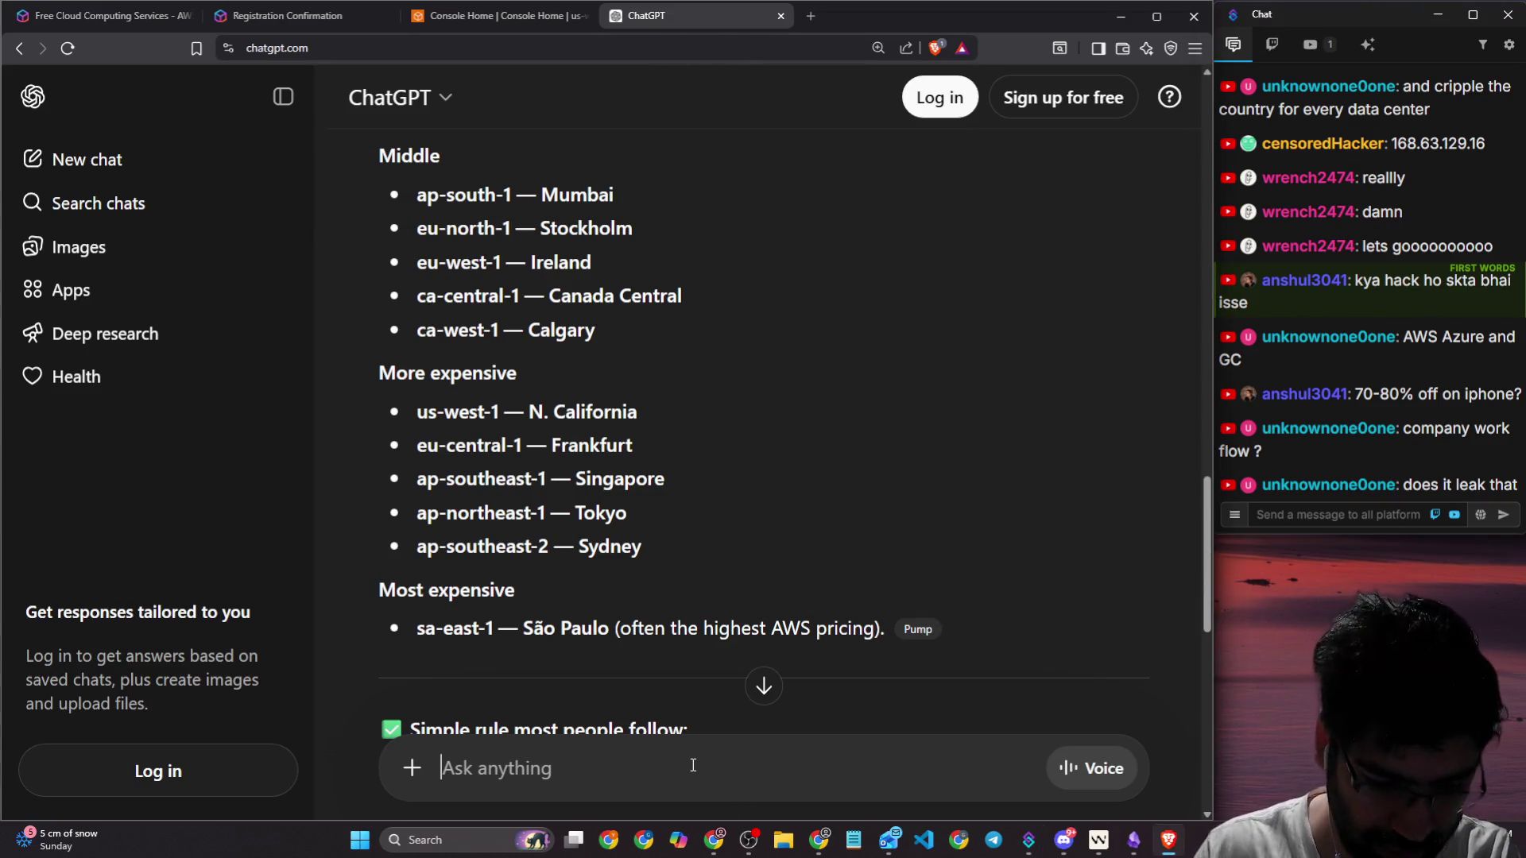
Step: Ask ChatGPT 'what all information can be leak with aws magic ip' and highlight the metadata explanation
type("wha")
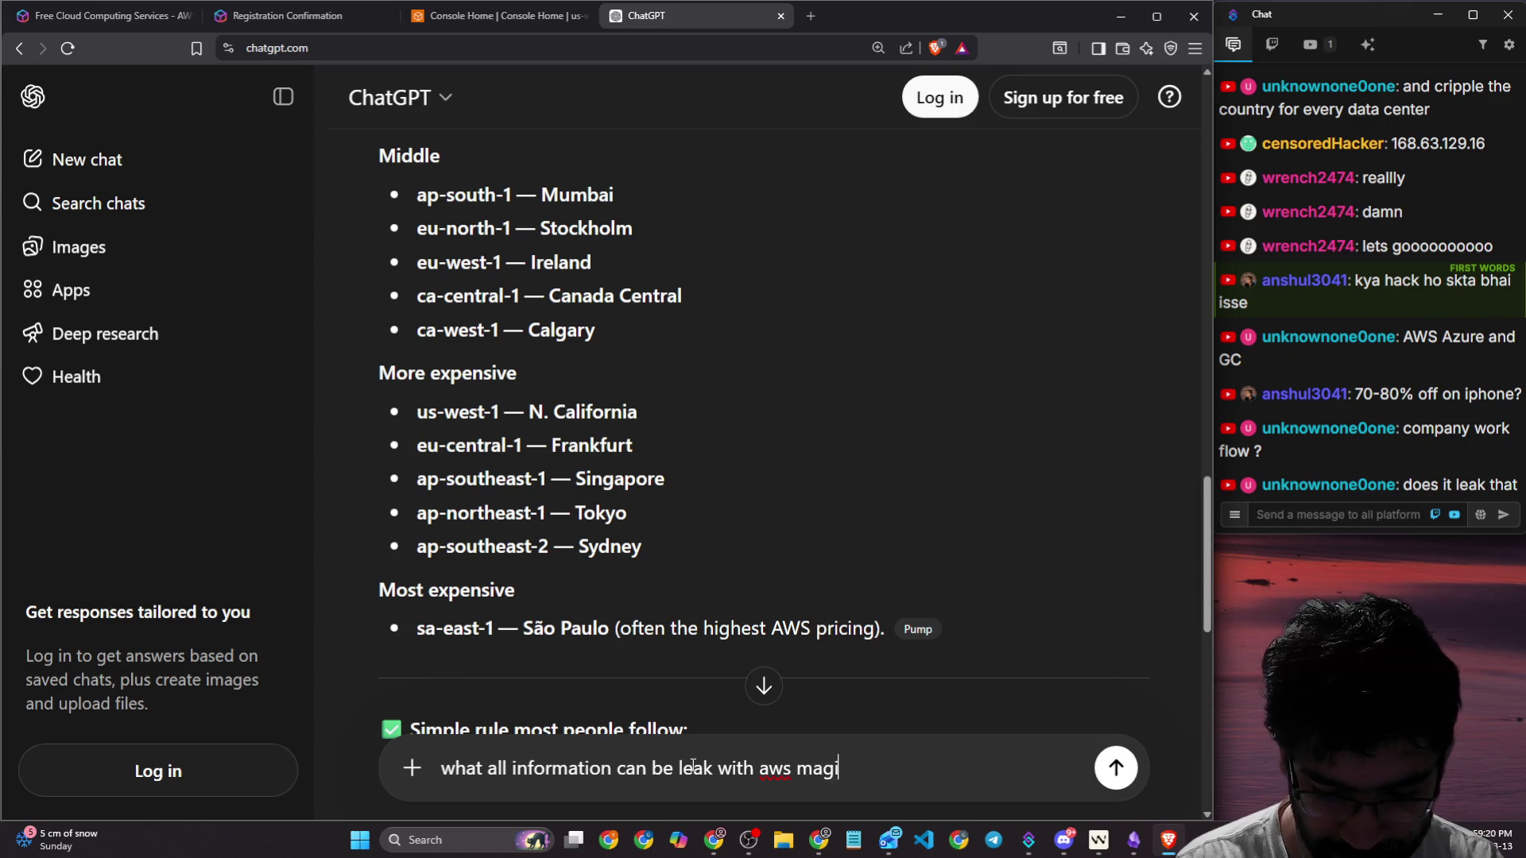
type("p")
key("Return")
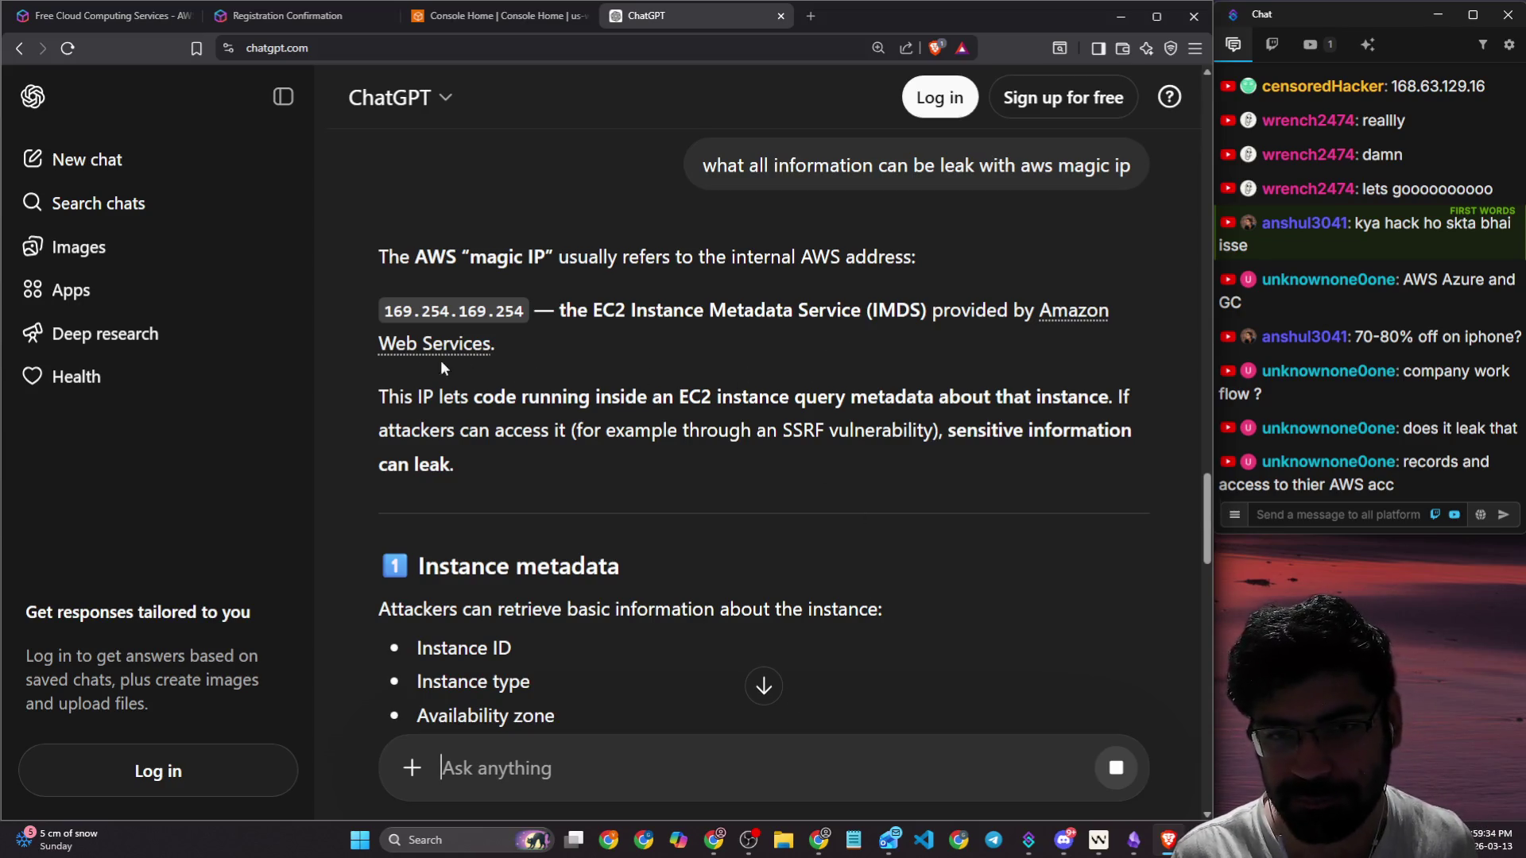
left_click_drag(794, 396, 1004, 399)
scroll(877, 392, "down", 3)
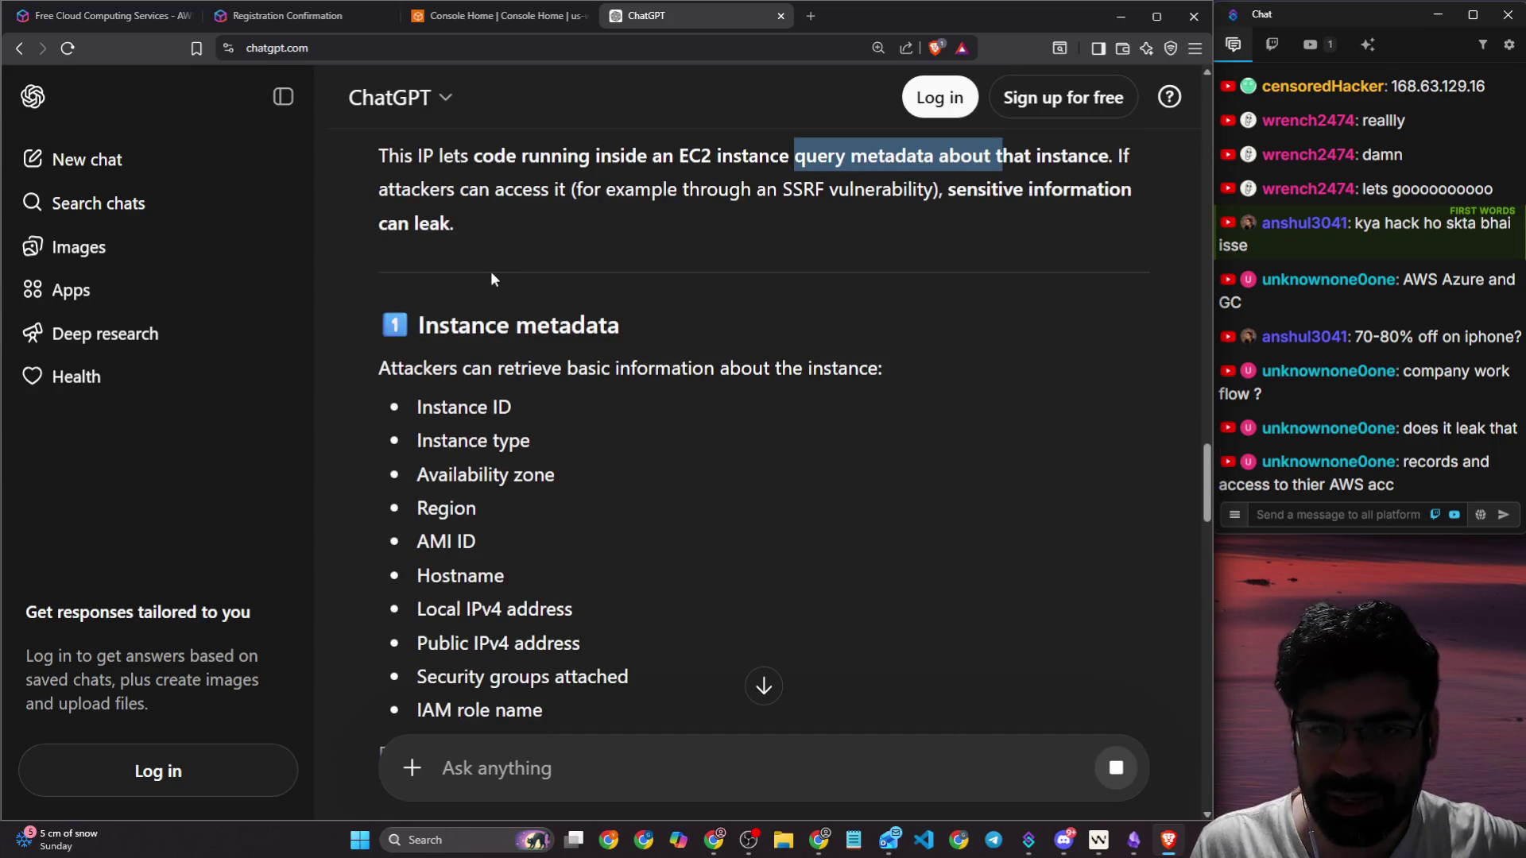
scroll(491, 278, "down", 2)
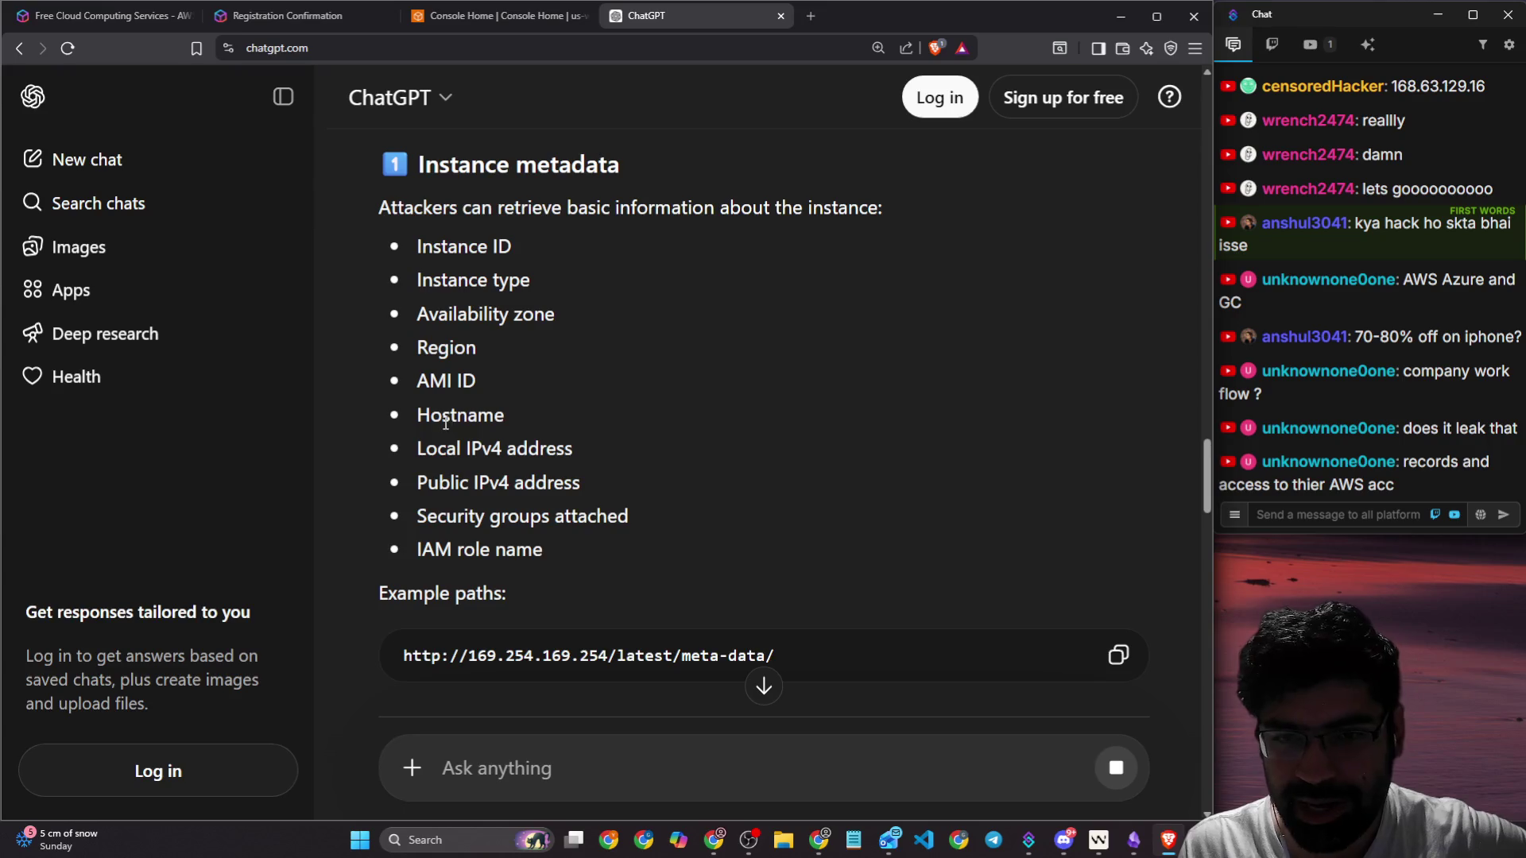
scroll(492, 473, "down", 2)
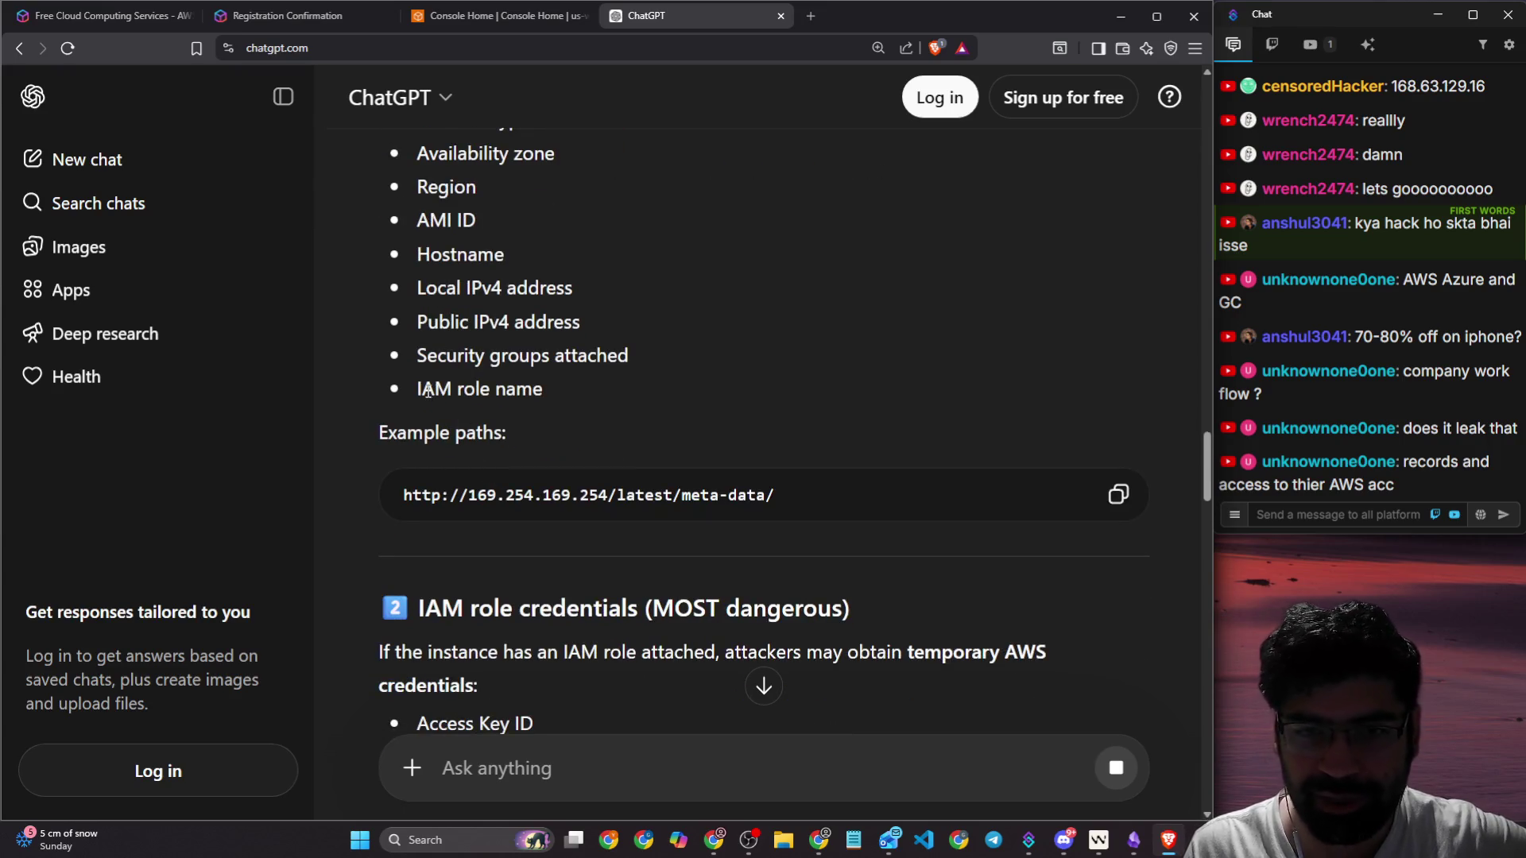
scroll(585, 442, "down", 3)
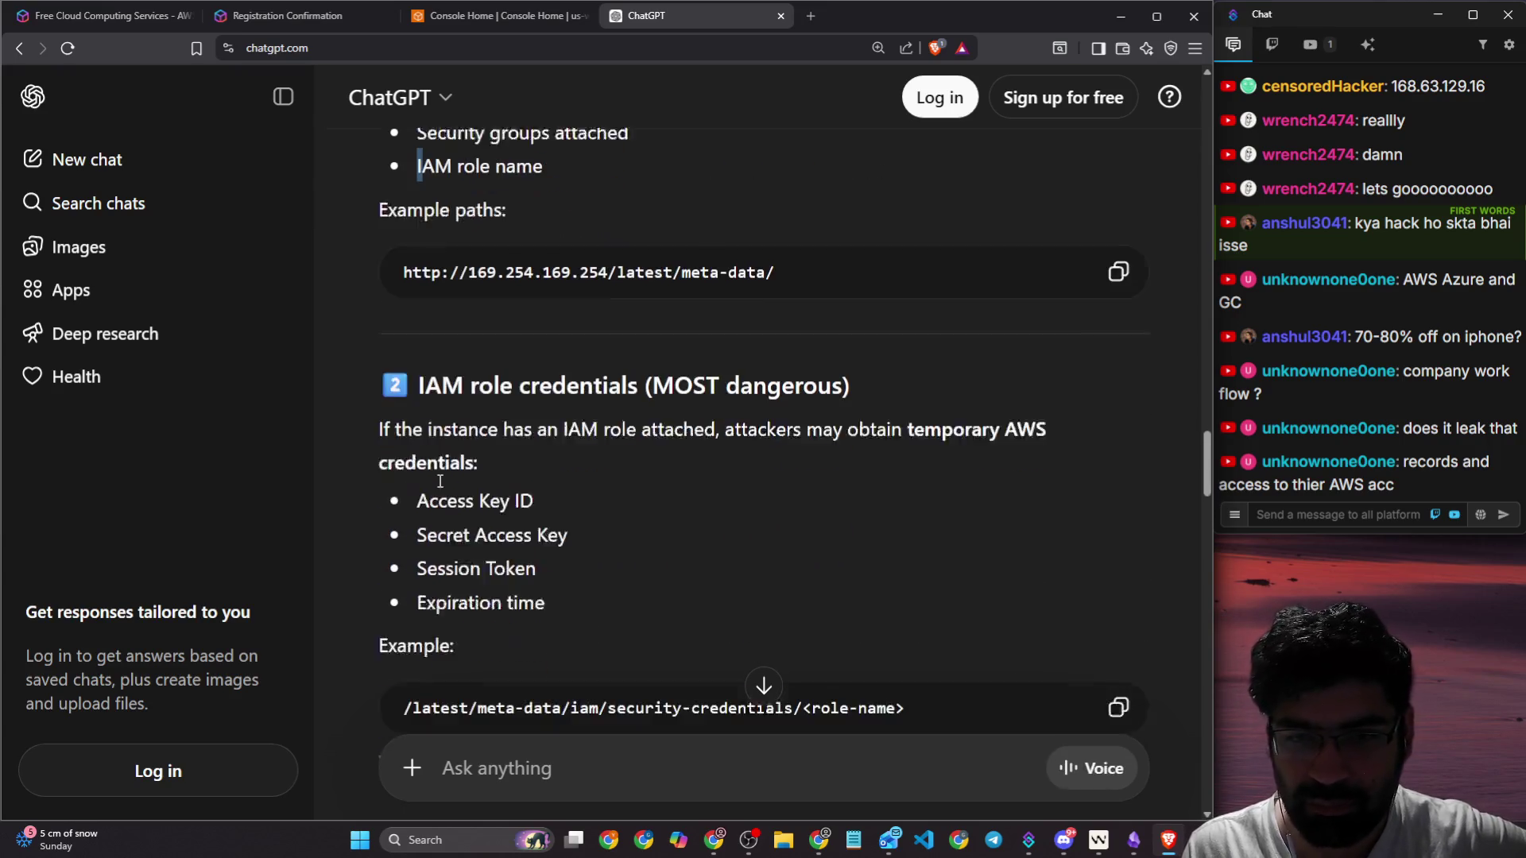
left_click_drag(403, 486, 553, 490)
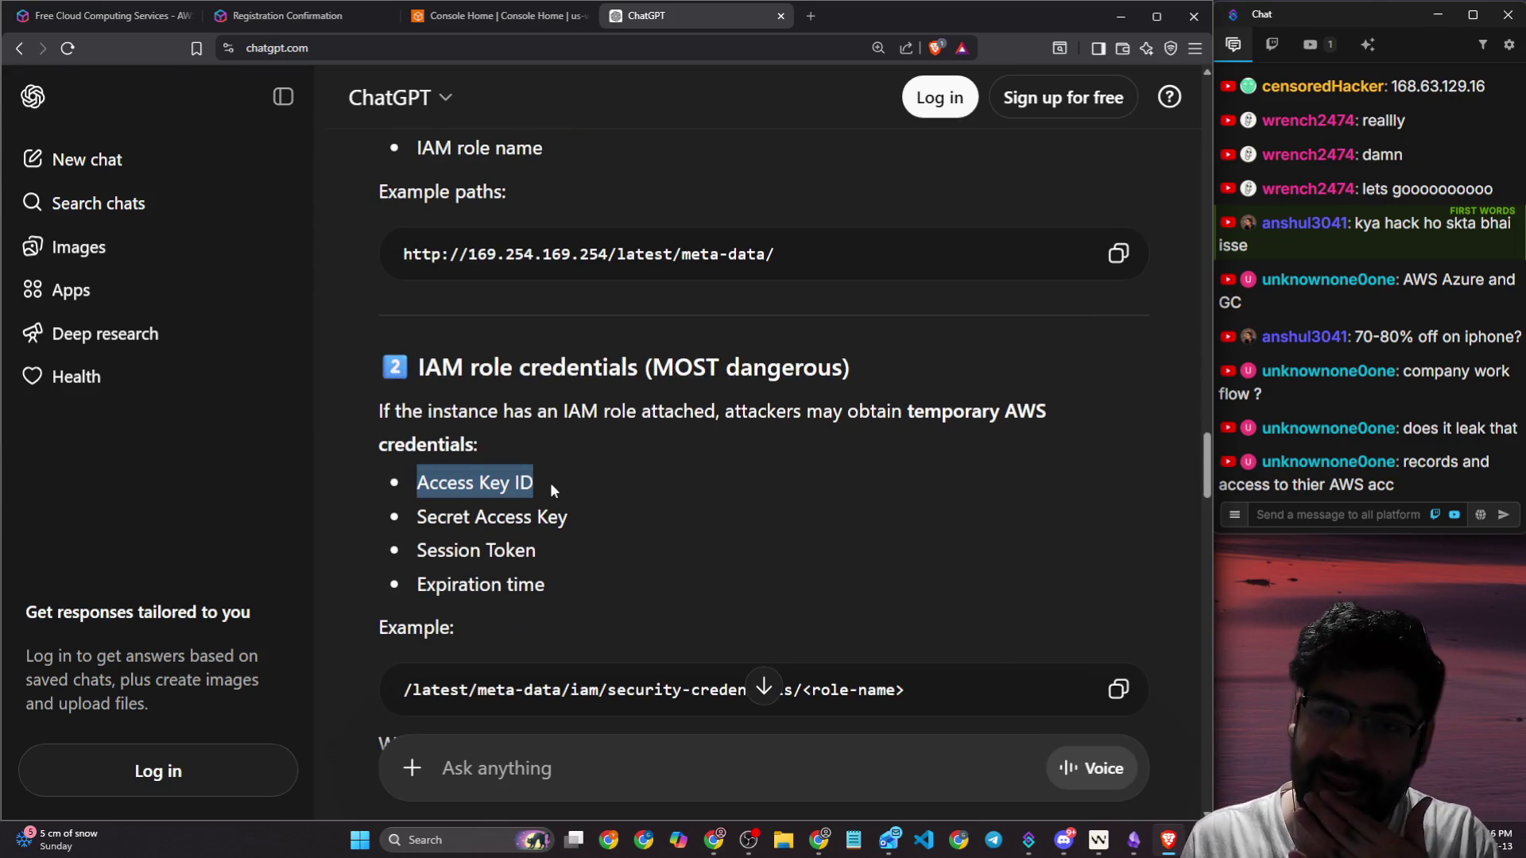
scroll(550, 488, "down", 2)
left_click(664, 463)
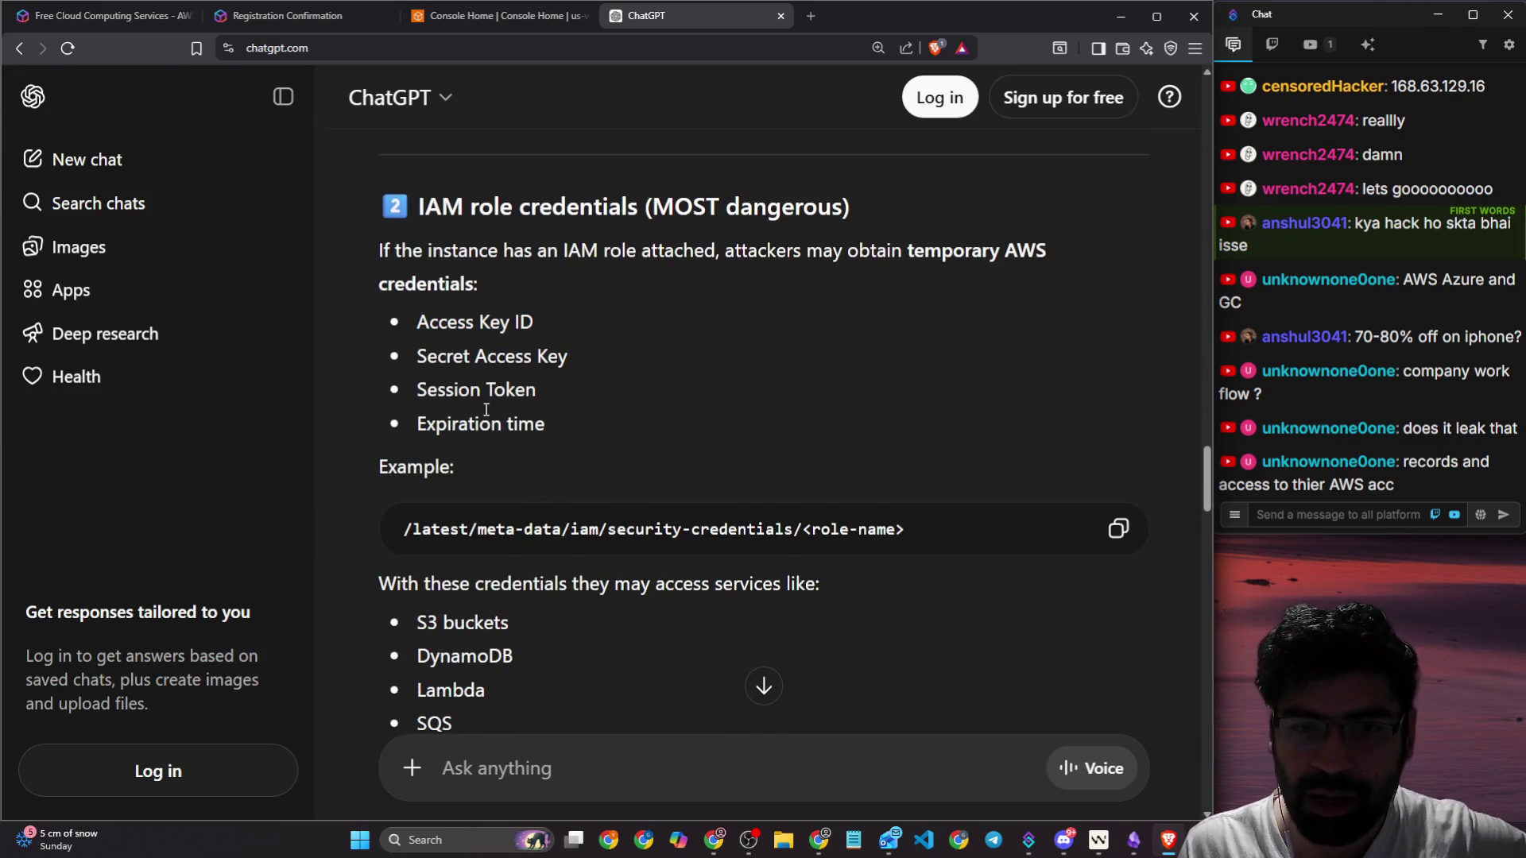
left_click_drag(424, 366, 593, 365)
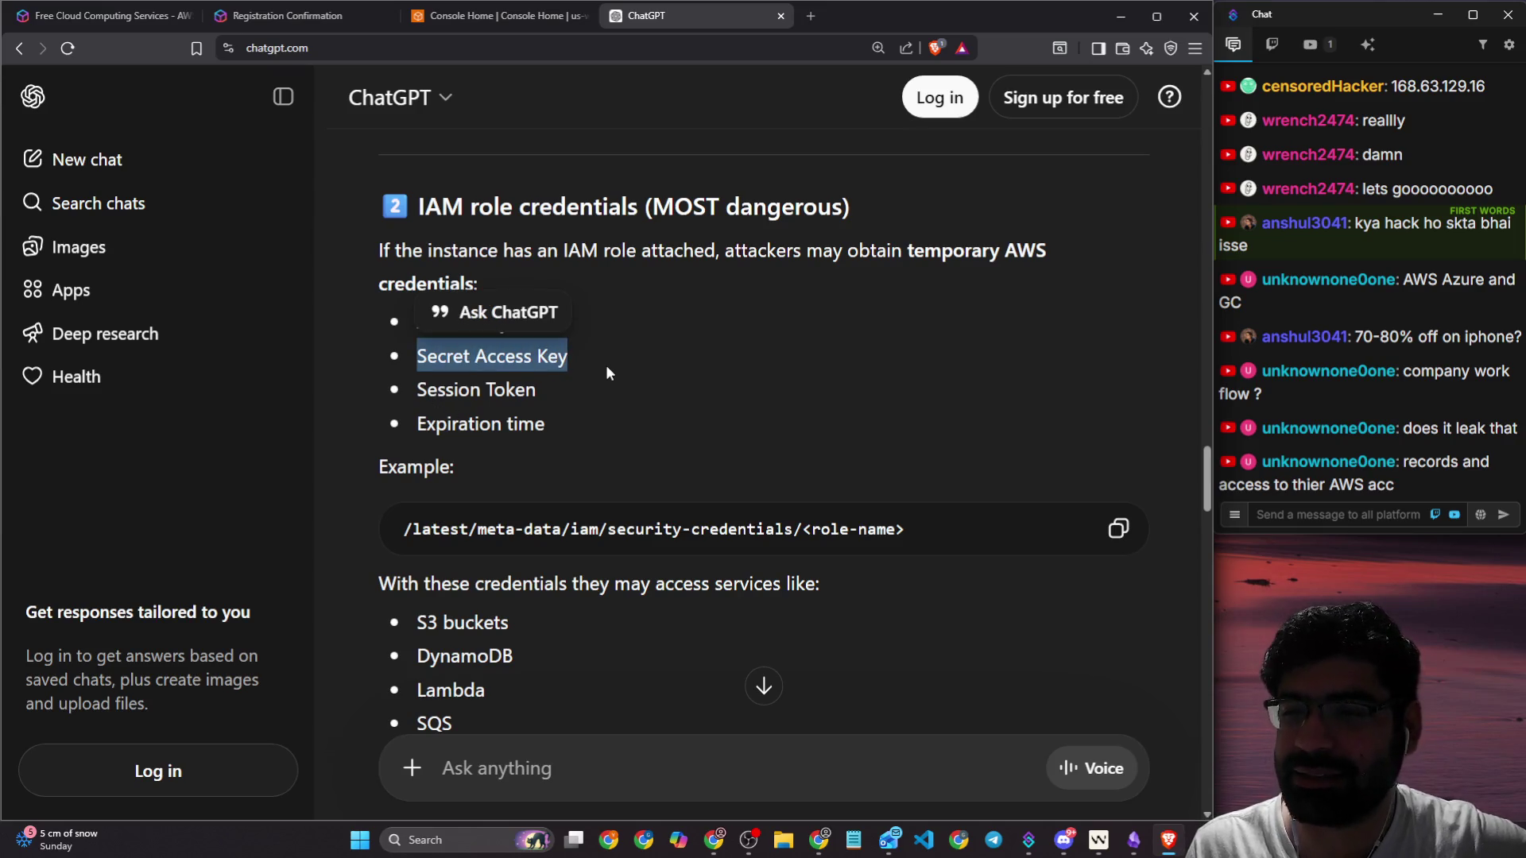
scroll(604, 365, "down", 5)
left_click(645, 375)
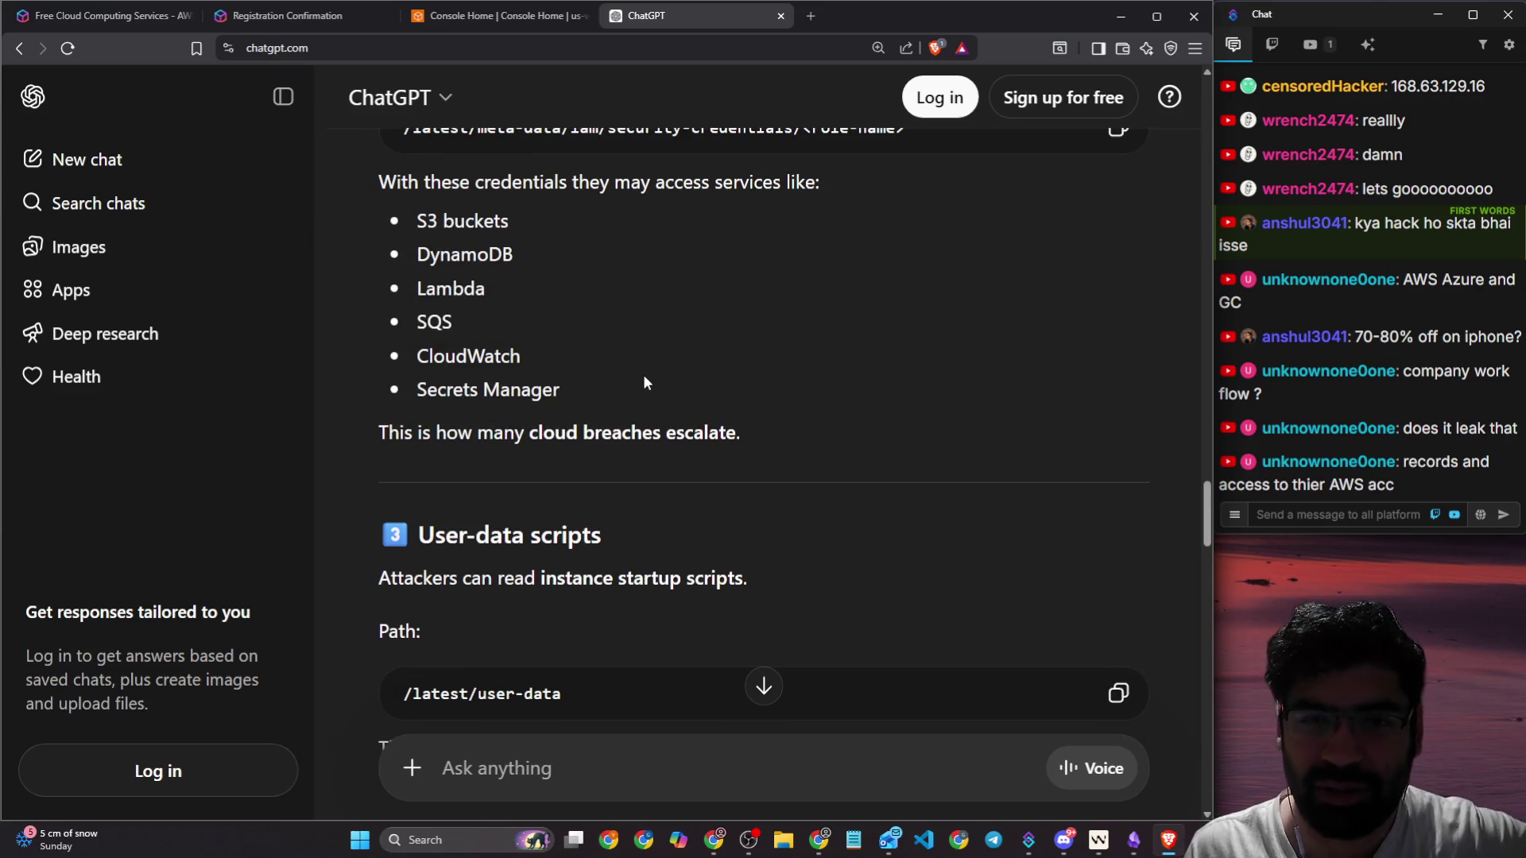
mouse_move(380, 182)
left_mouse_down()
mouse_move(828, 184)
mouse_move(882, 401)
left_mouse_up()
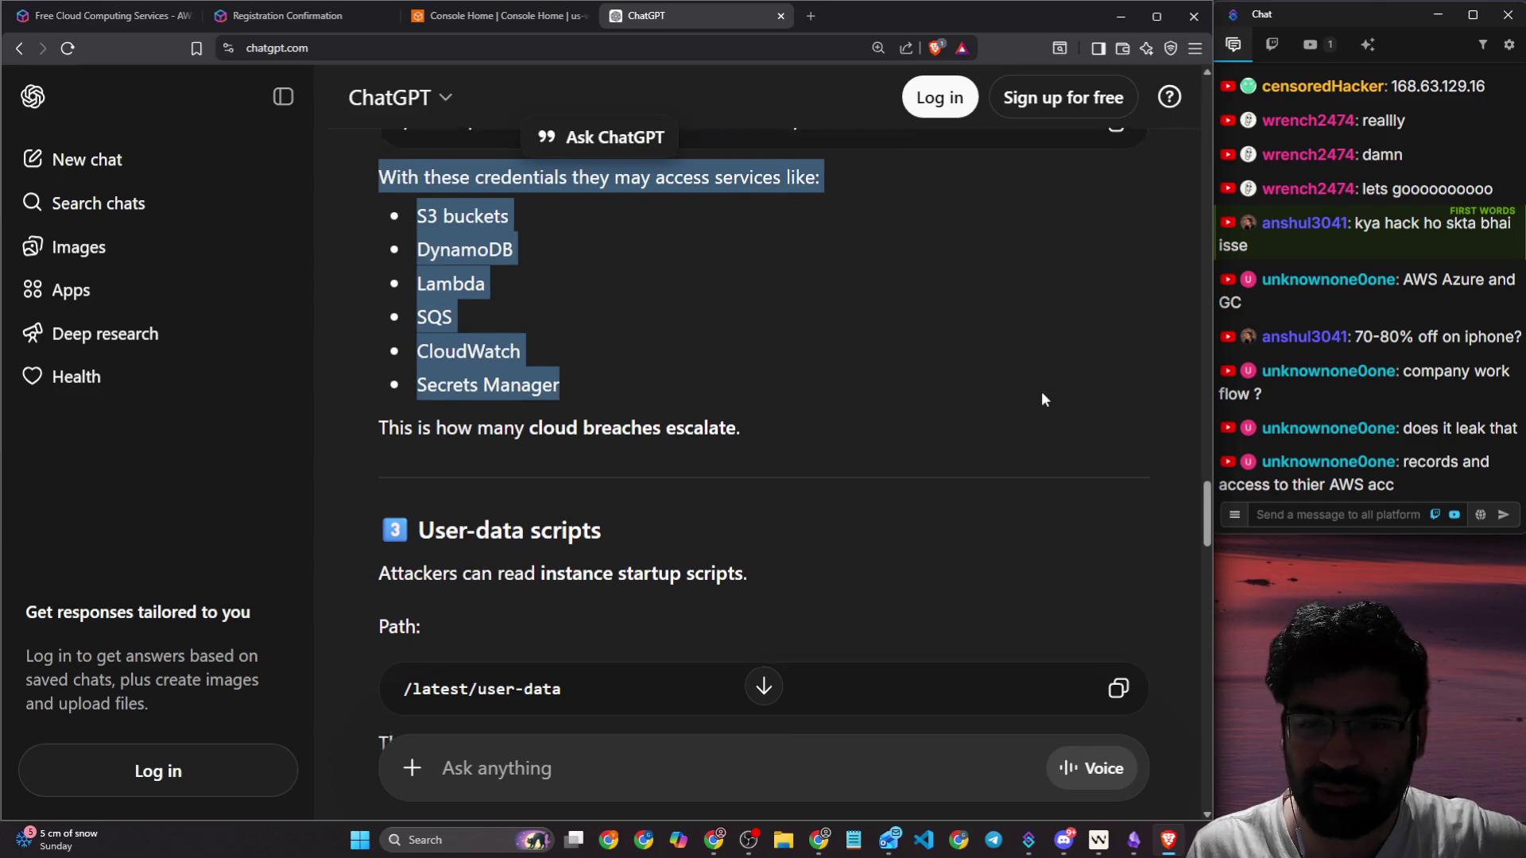
scroll(552, 305, "down", 4)
mouse_move(460, 205)
left_mouse_down()
mouse_move(700, 452)
mouse_move(733, 462)
left_mouse_up()
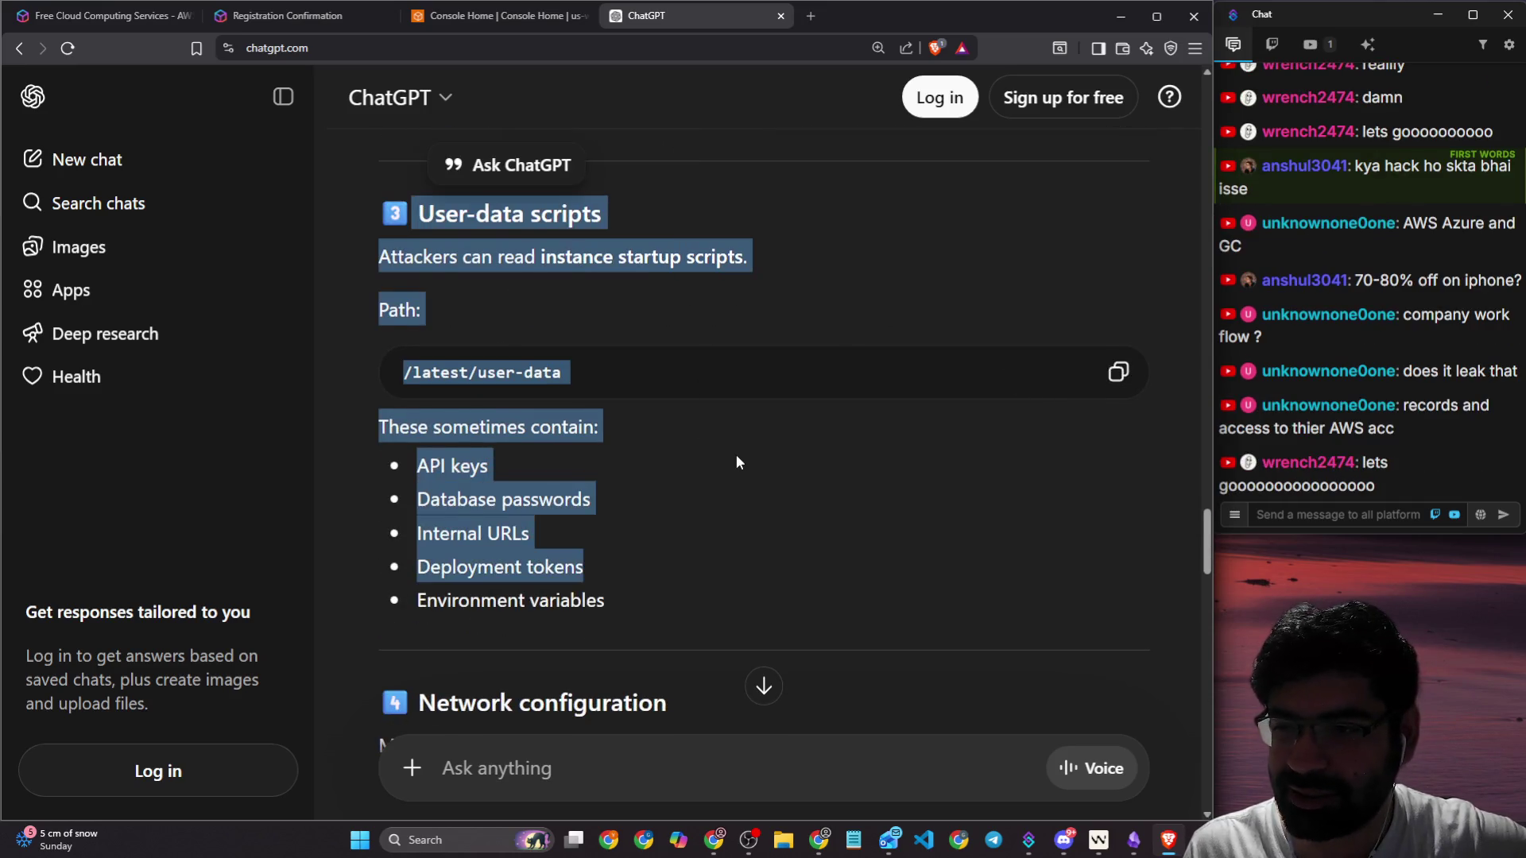
scroll(733, 462, "down", 4)
mouse_move(381, 381)
left_mouse_down()
mouse_move(662, 387)
mouse_move(712, 599)
left_mouse_up()
scroll(799, 522, "down", 5)
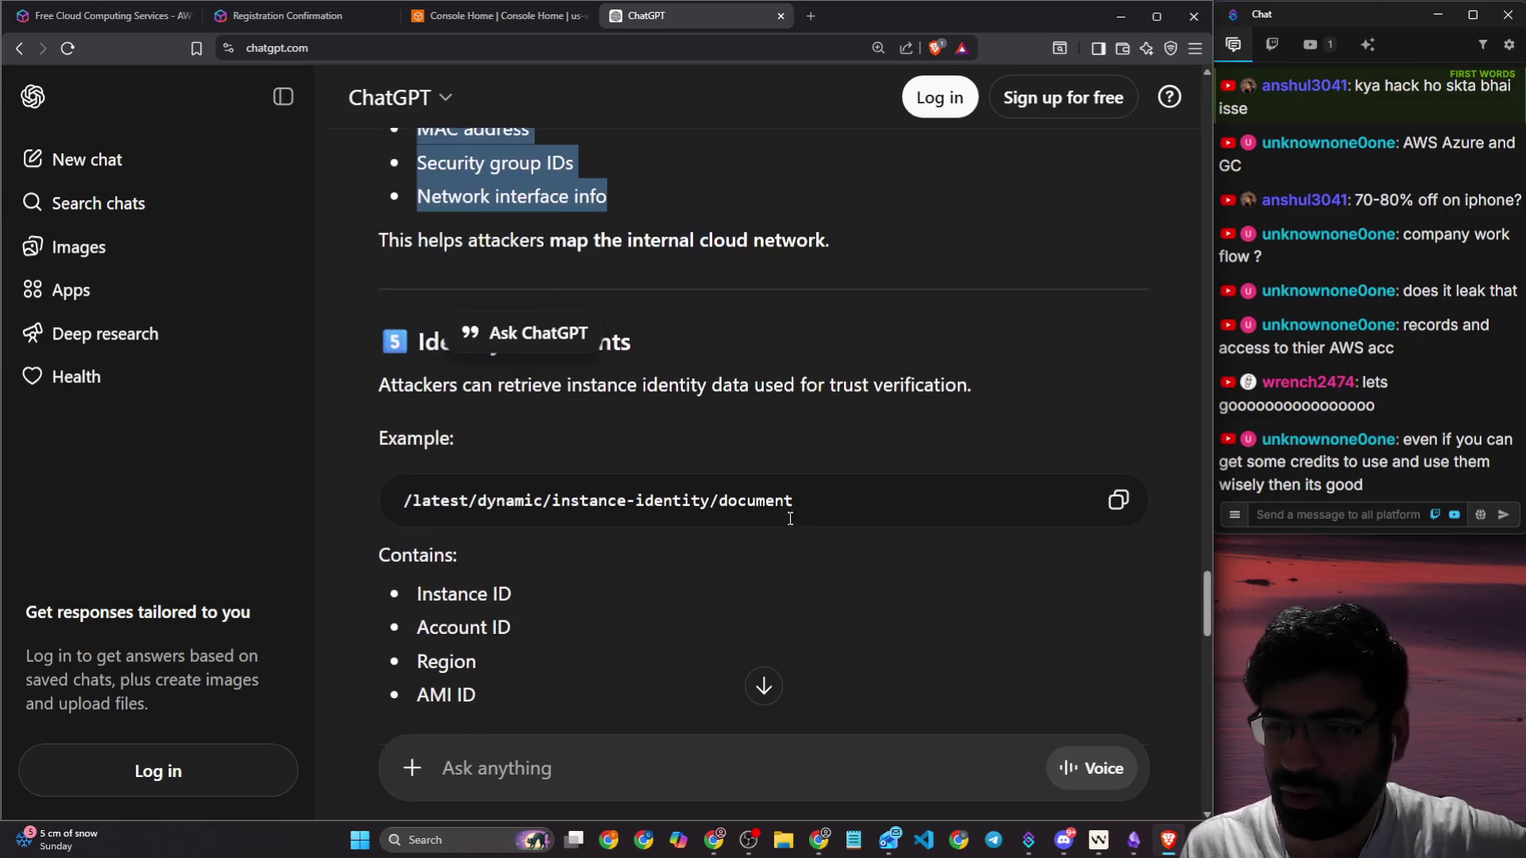
left_click_drag(397, 385, 735, 527)
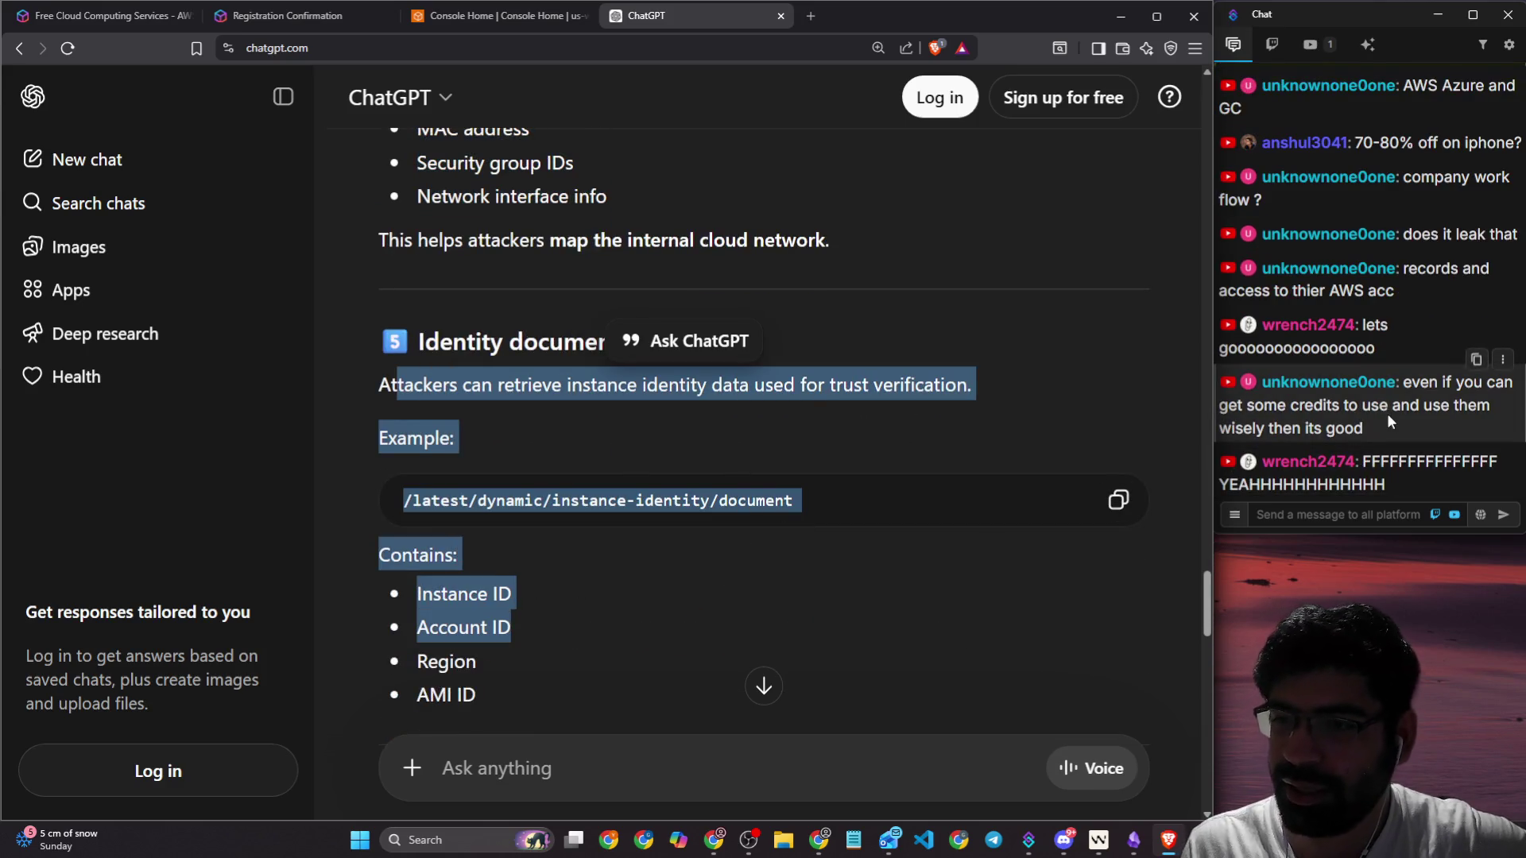
left_click(799, 429)
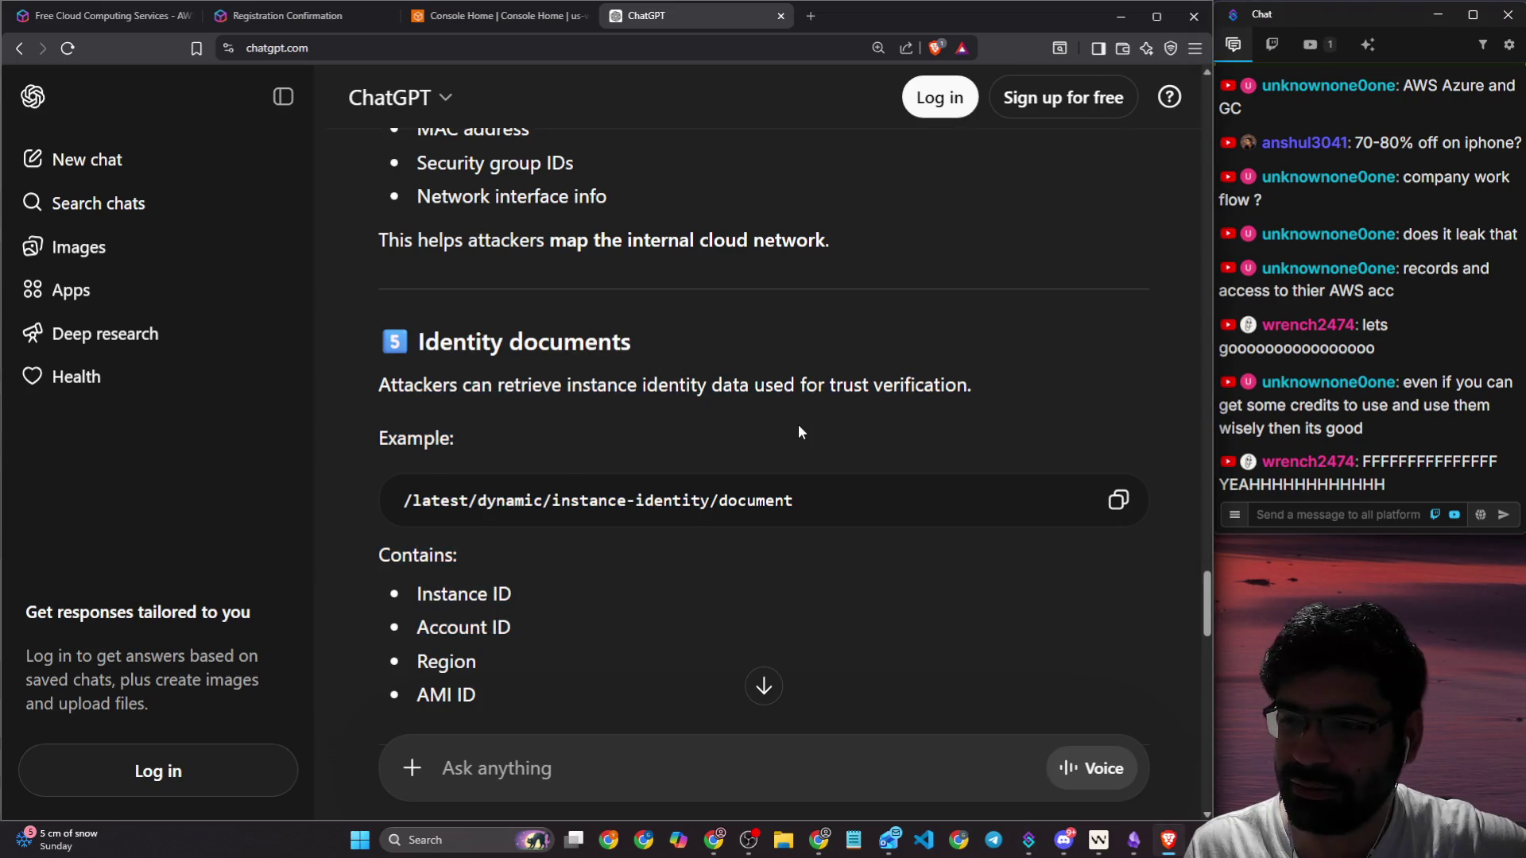
scroll(569, 413, "down", 6)
scroll(571, 422, "down", 17)
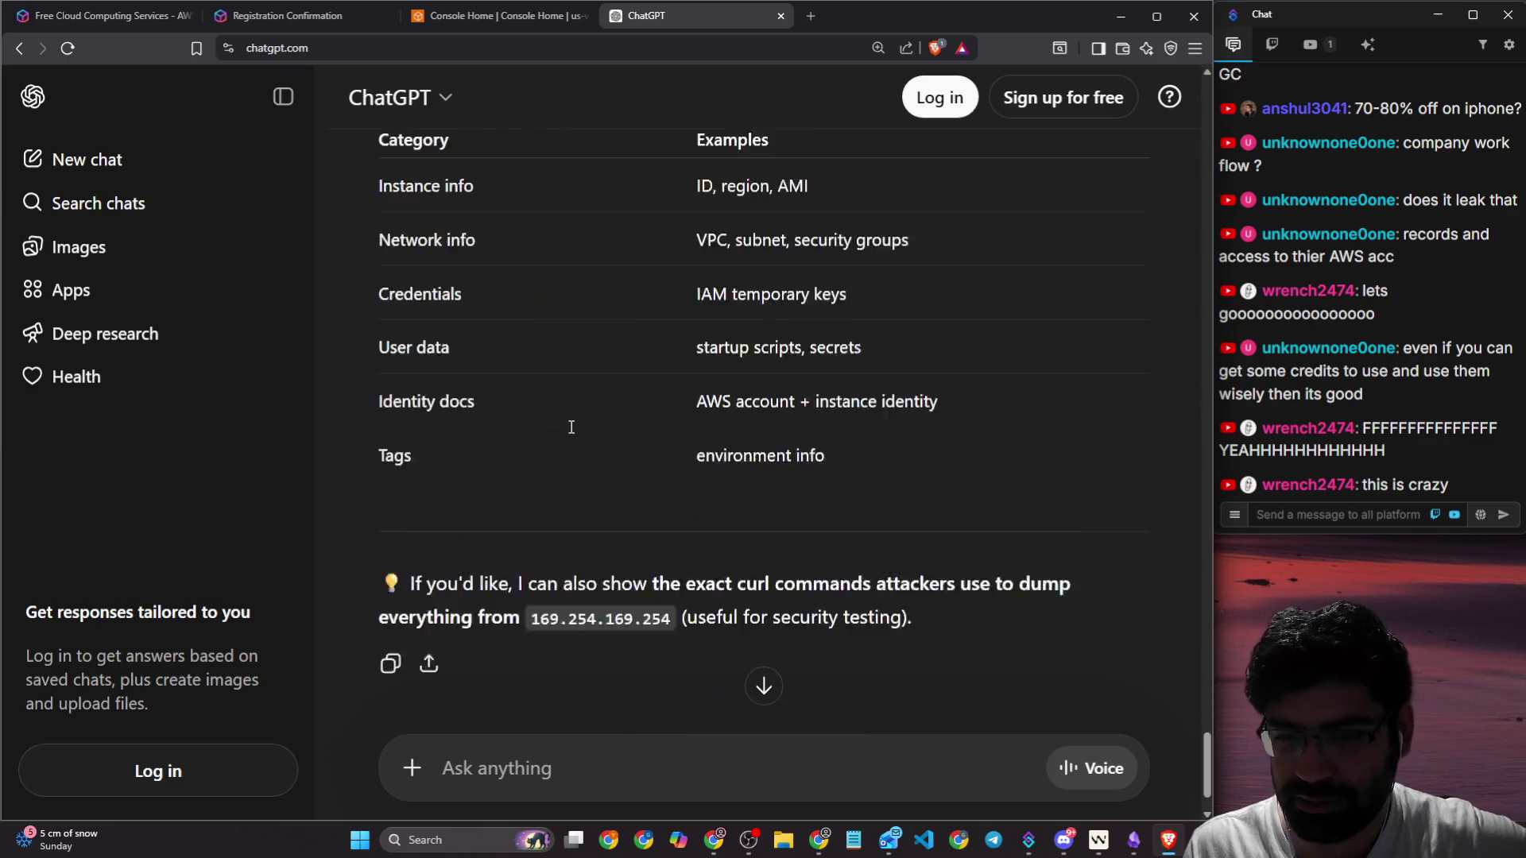
scroll(870, 524, "up", 4)
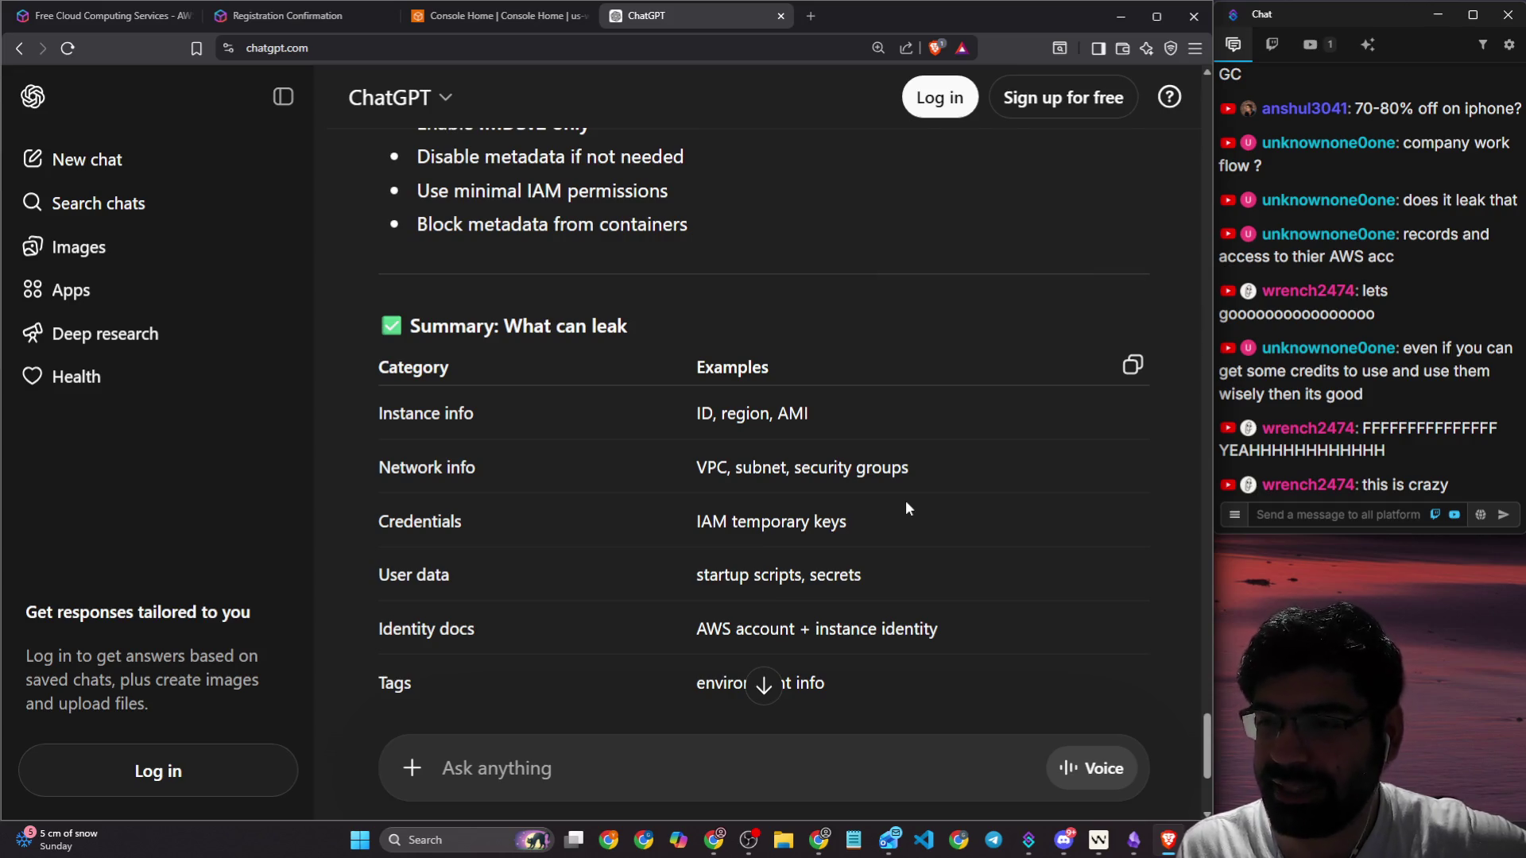
scroll(914, 513, "down", 4)
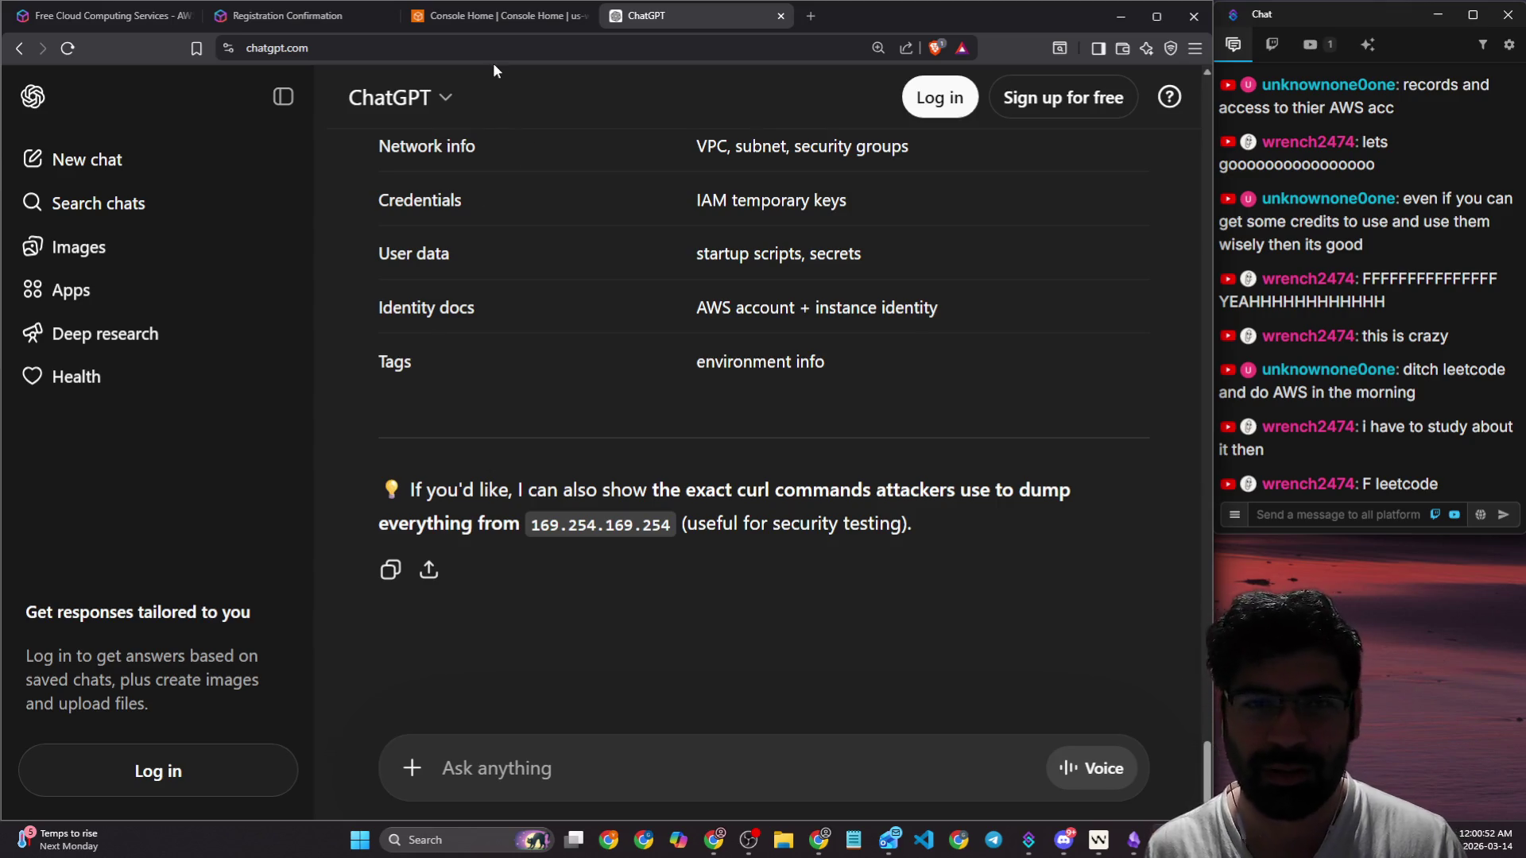
left_click(498, 765)
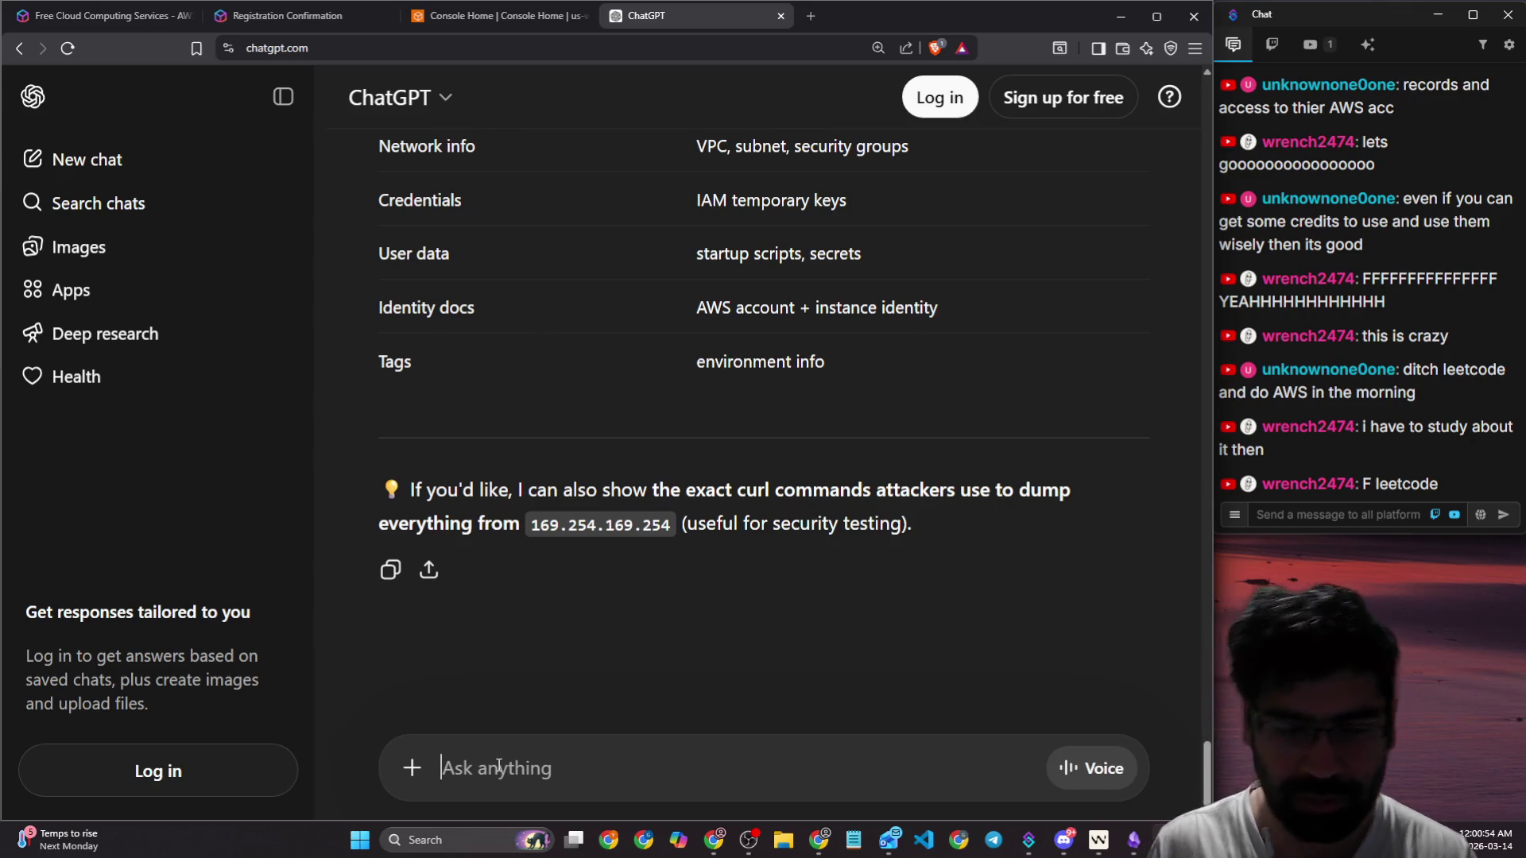
key("alt+Tab")
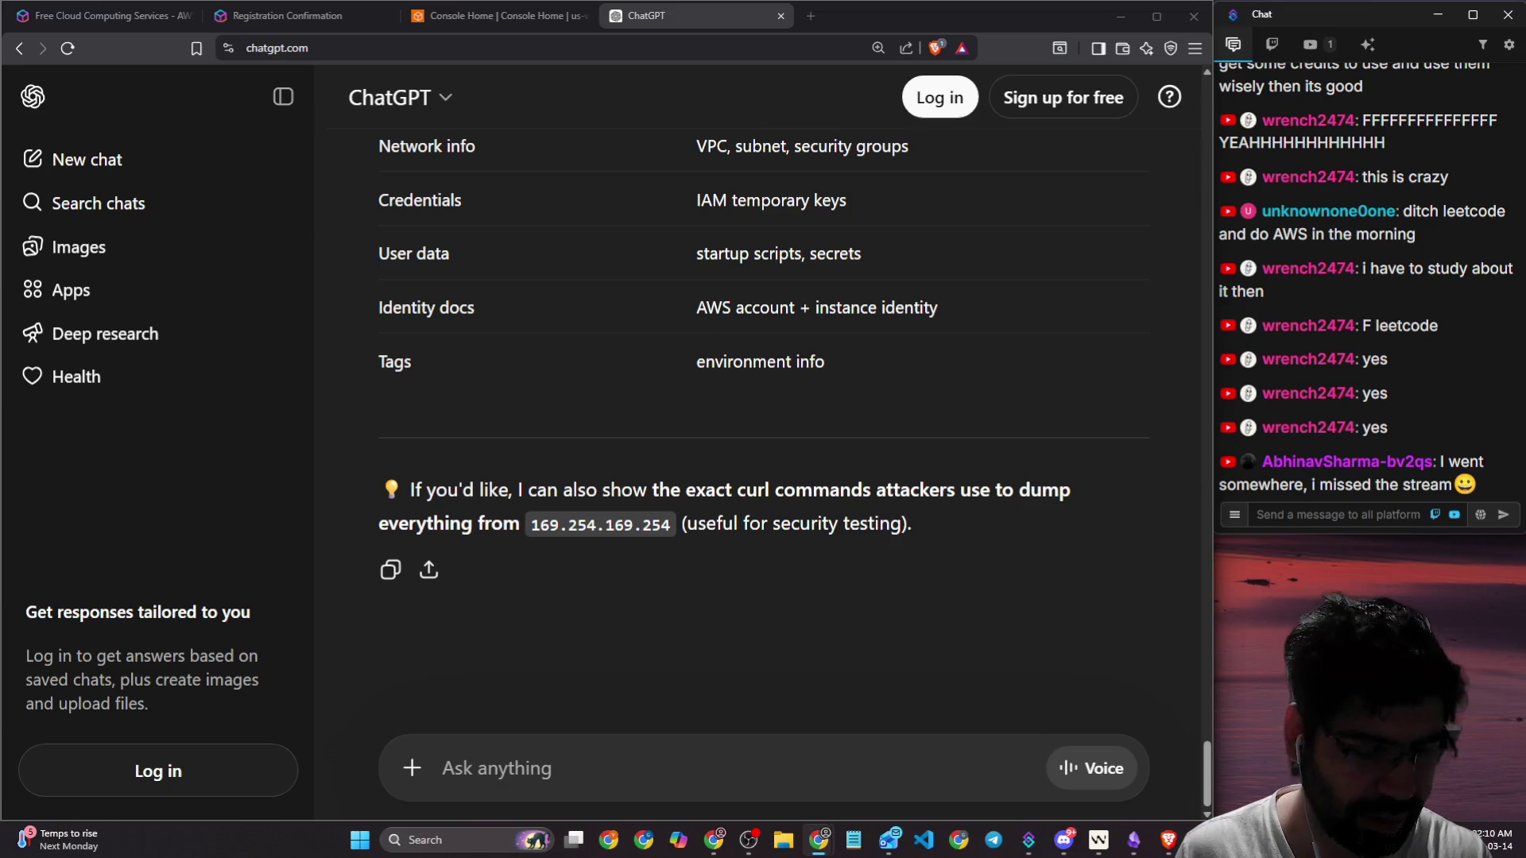
left_click(441, 59)
type("aws s3 leaks")
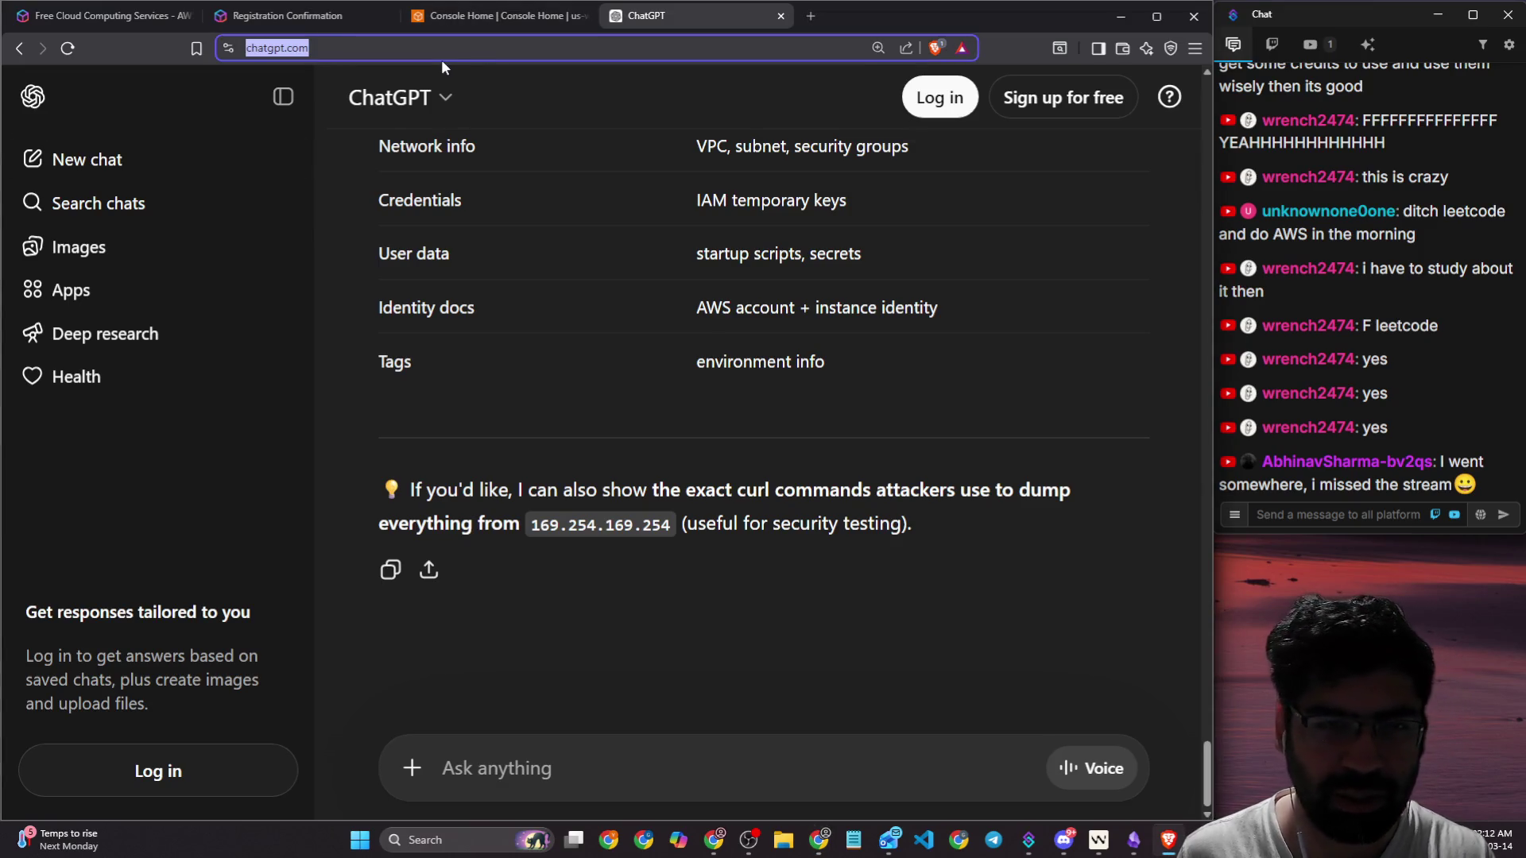
left_click(811, 16)
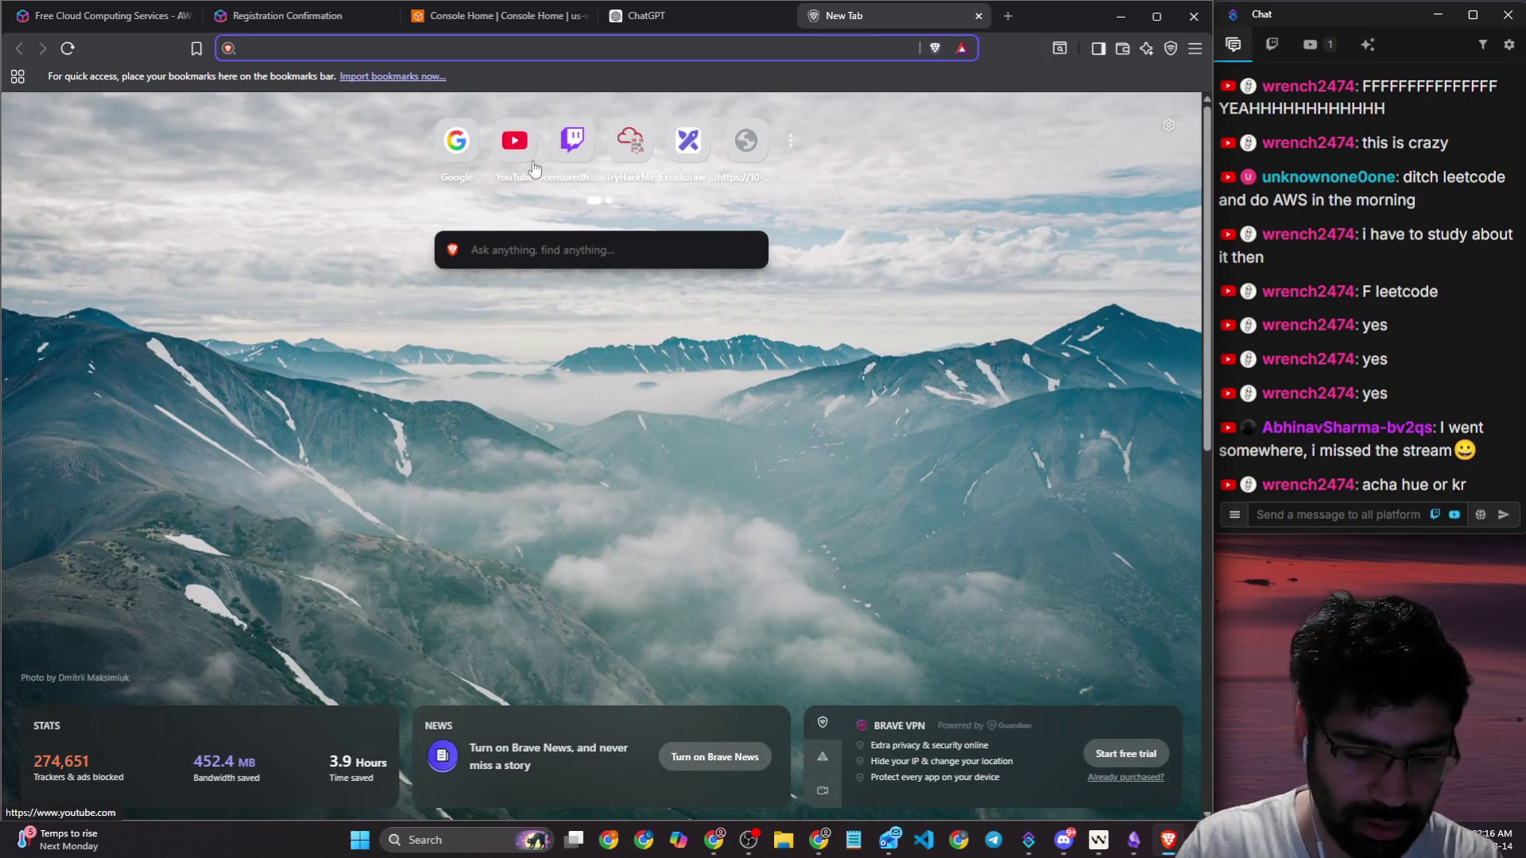
Step: Search 'aws s3 leaks' in a new tab and open the GitHub nagwww/s3-leaks result
type("aws s3 leaks")
key("Return")
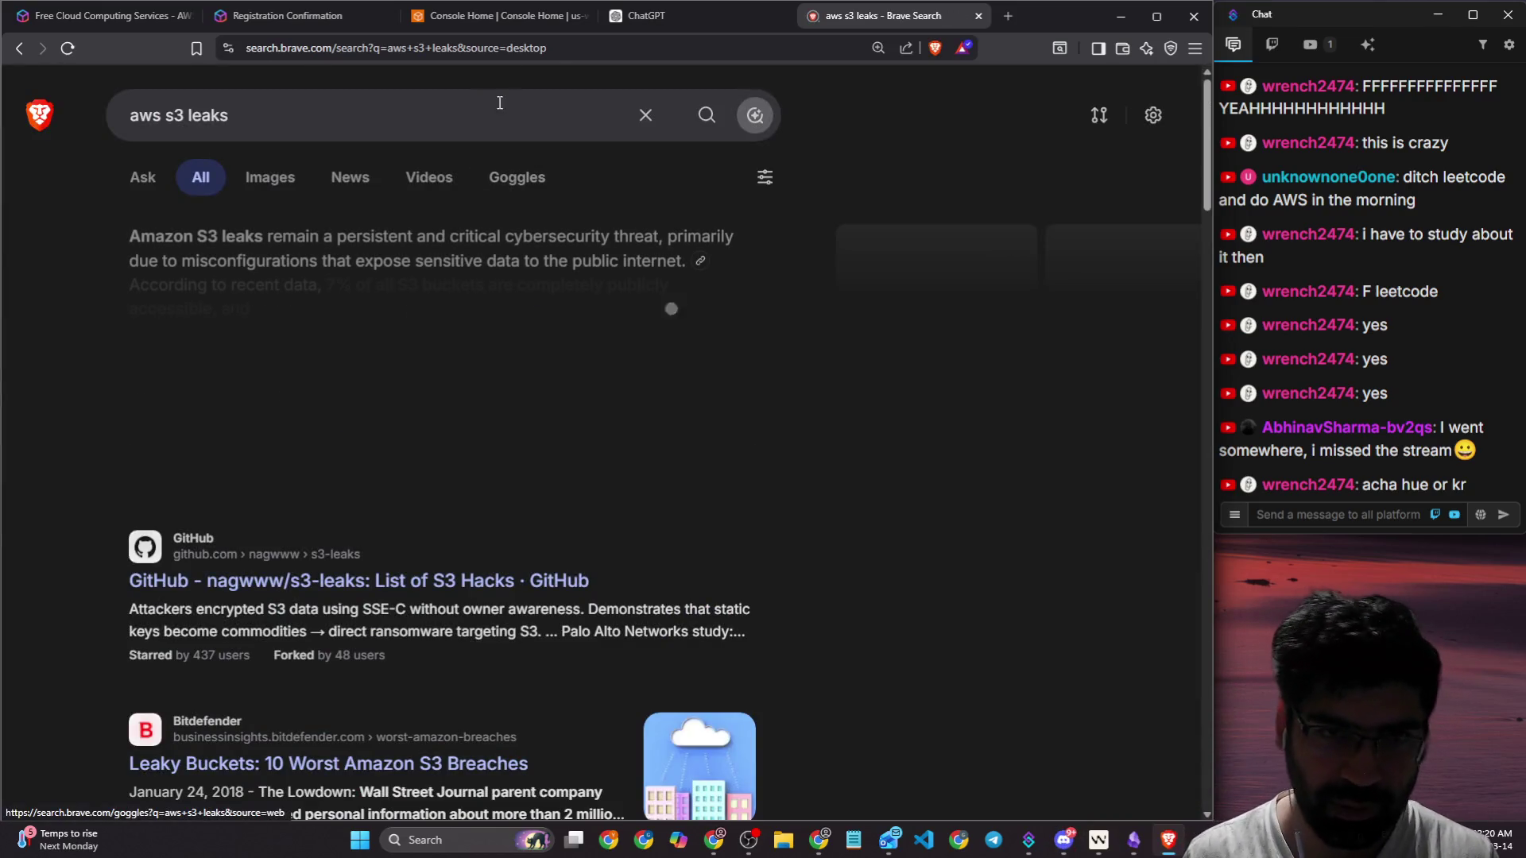
left_click(507, 111)
left_click(378, 581)
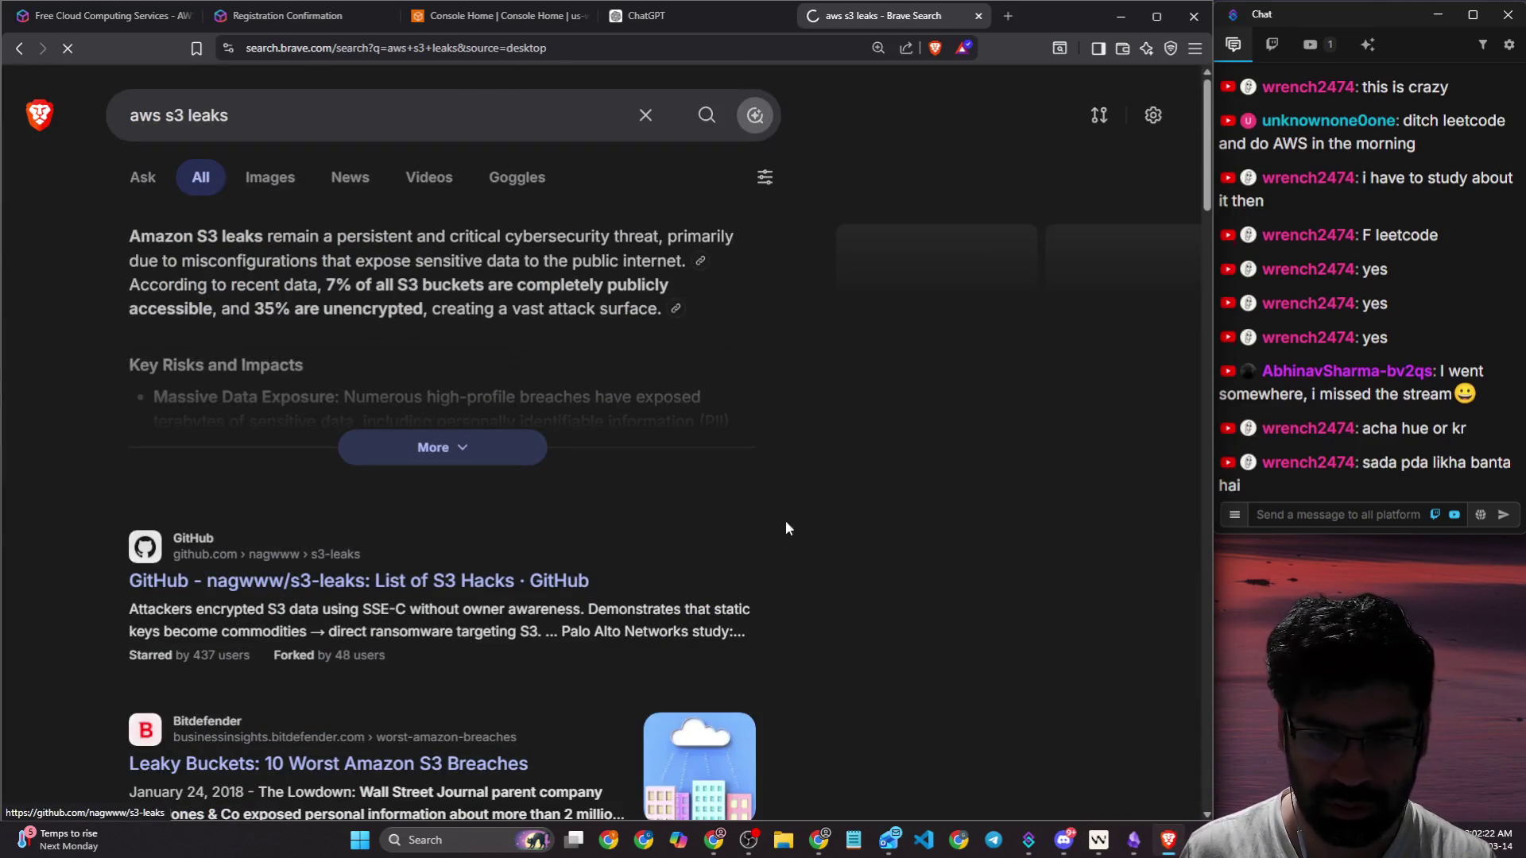
Step: Read the s3-leaks README, share its URL in the stream chat, and return to the results
scroll(578, 347, "down", 5)
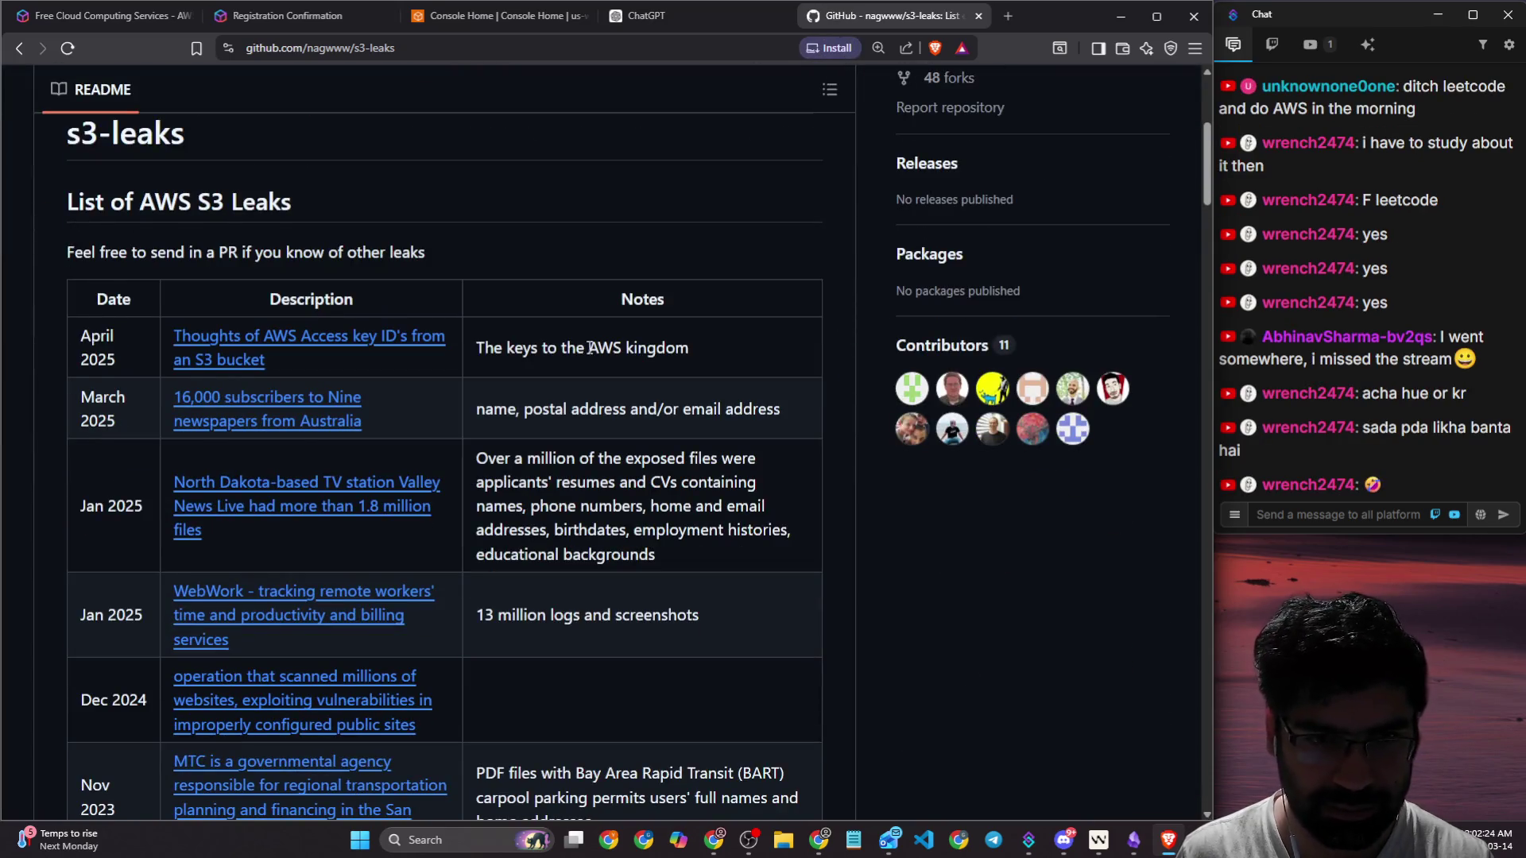
scroll(578, 347, "down", 20)
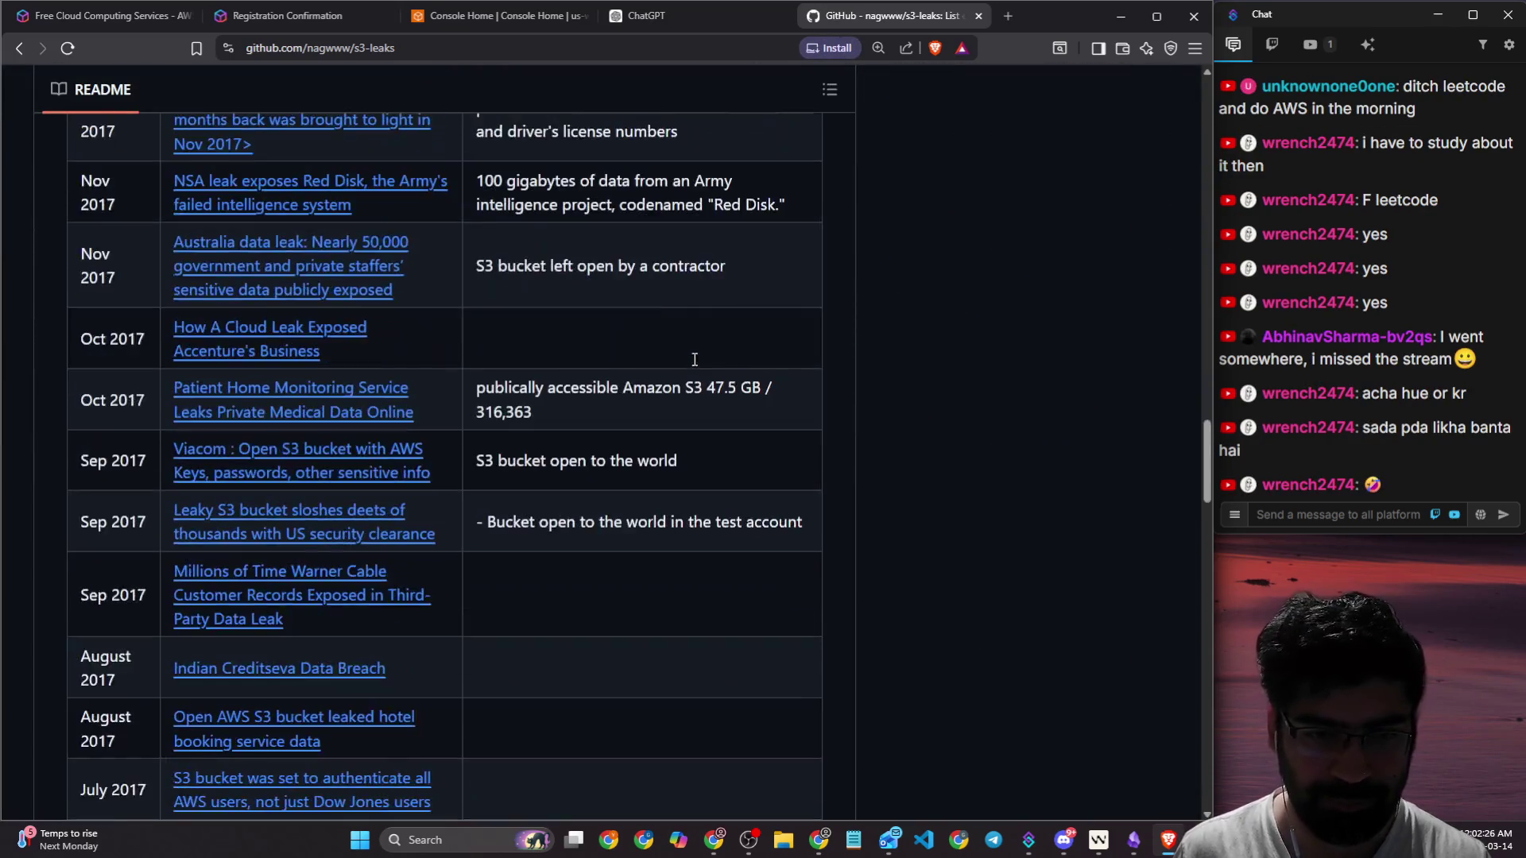
scroll(694, 359, "down", 20)
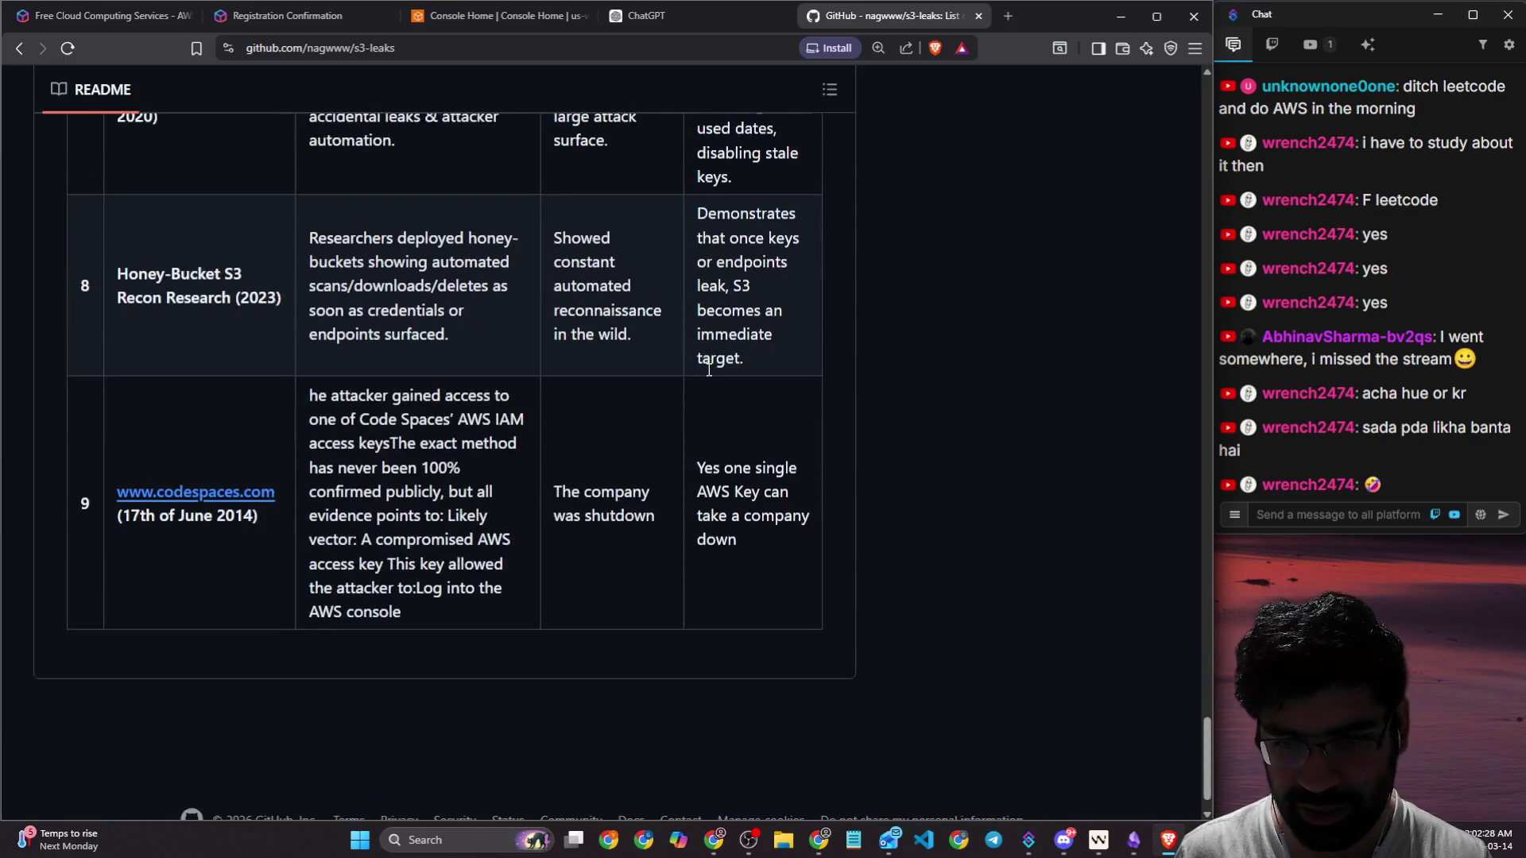
left_click(454, 45)
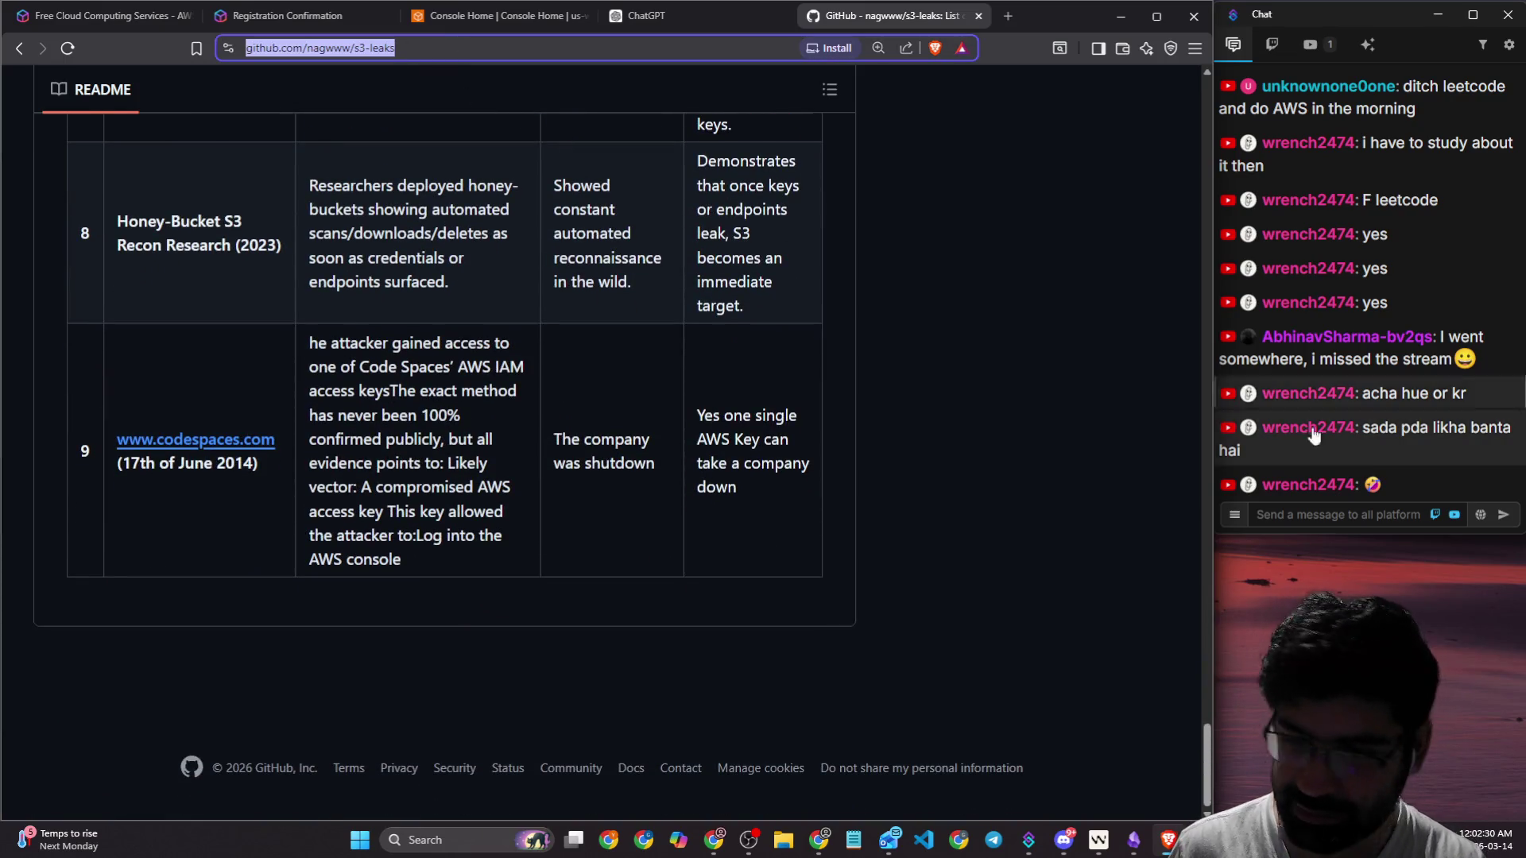
left_click(1377, 513)
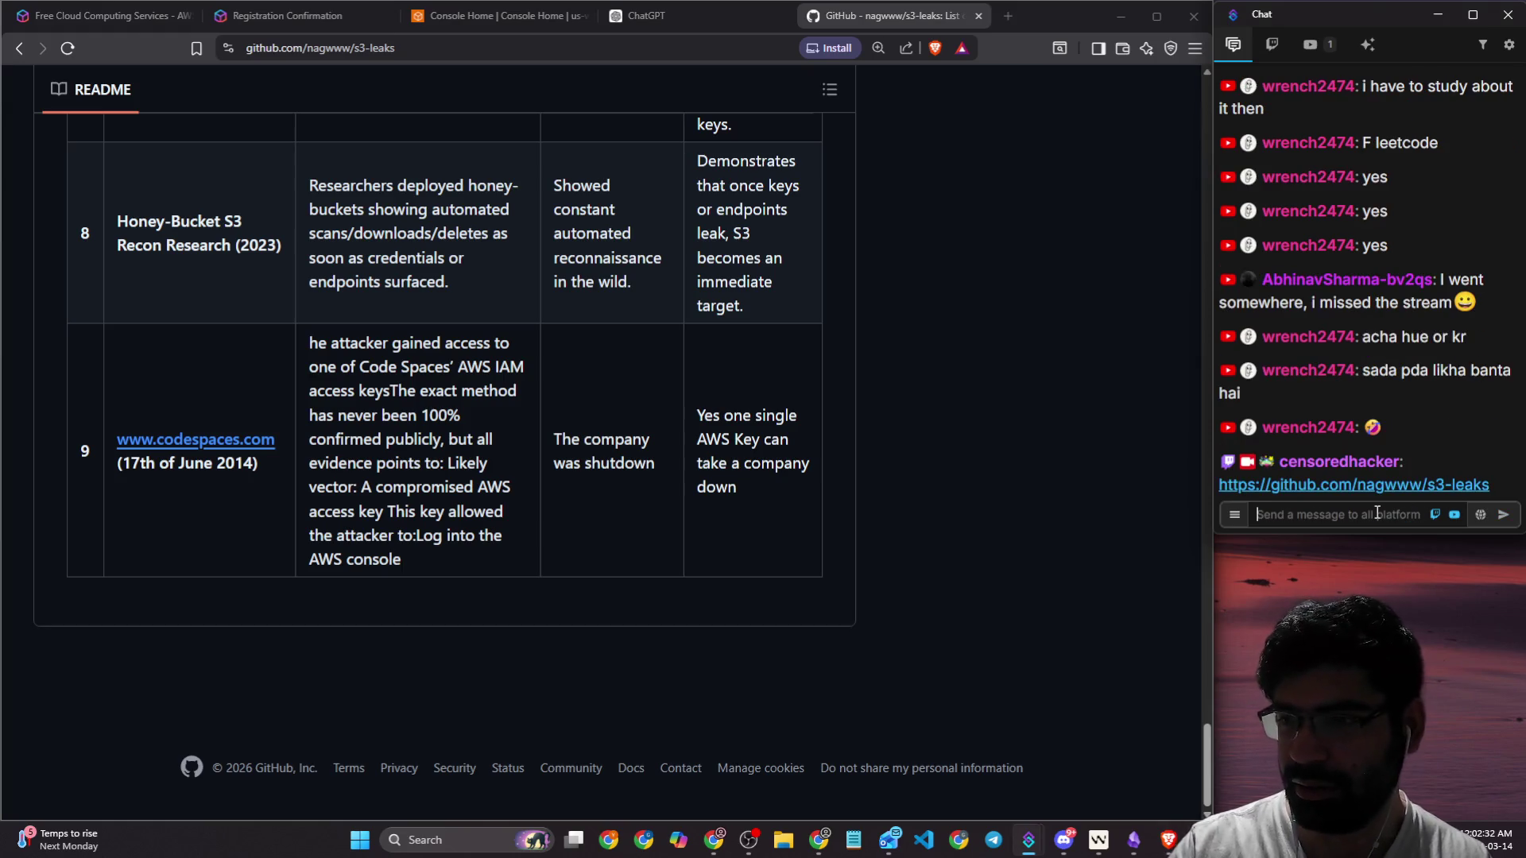
left_click(20, 49)
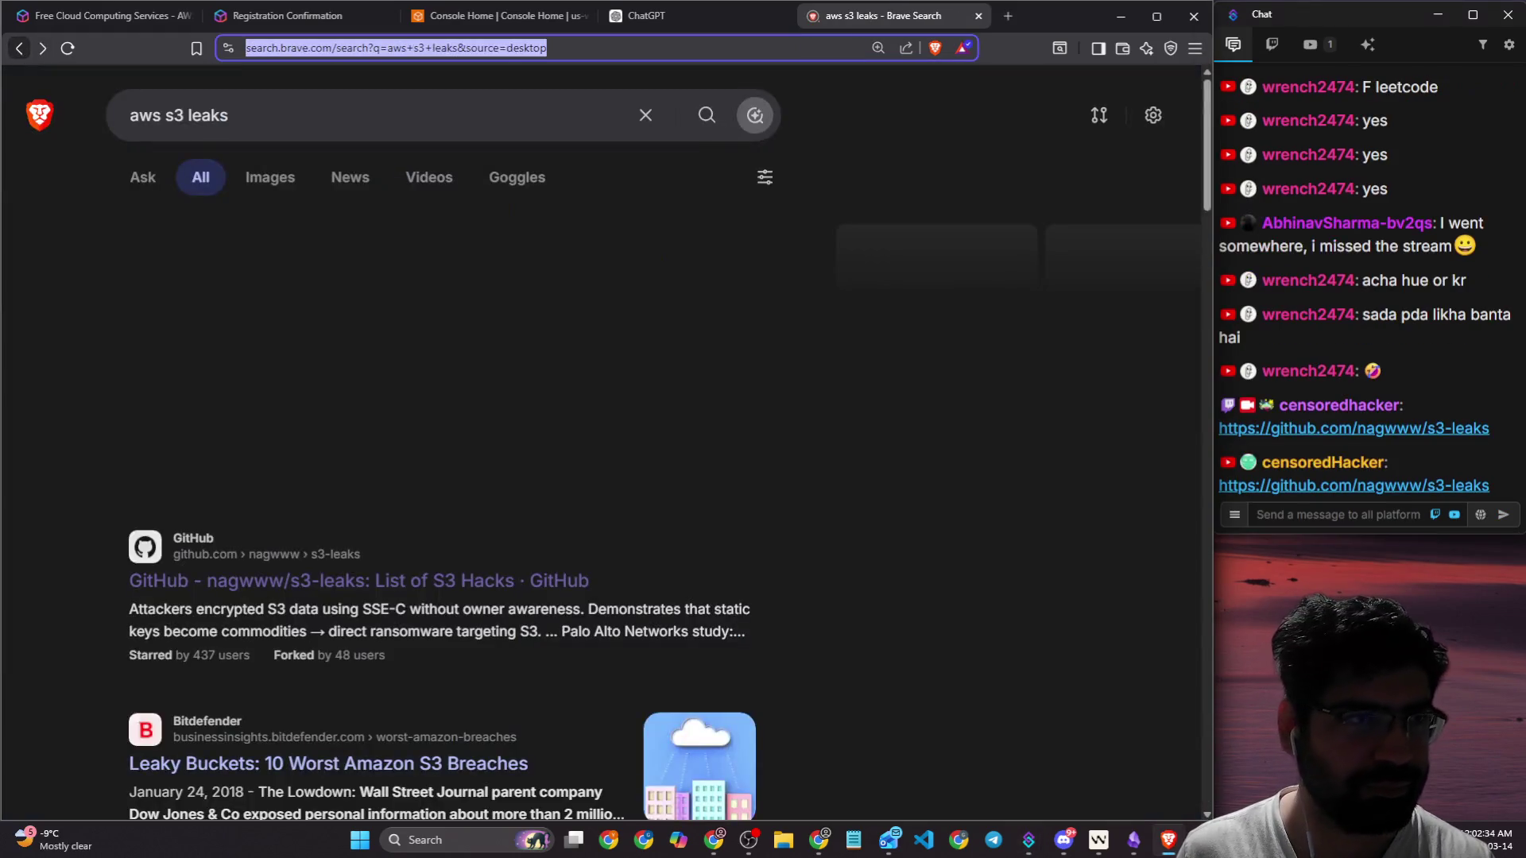
scroll(631, 468, "down", 5)
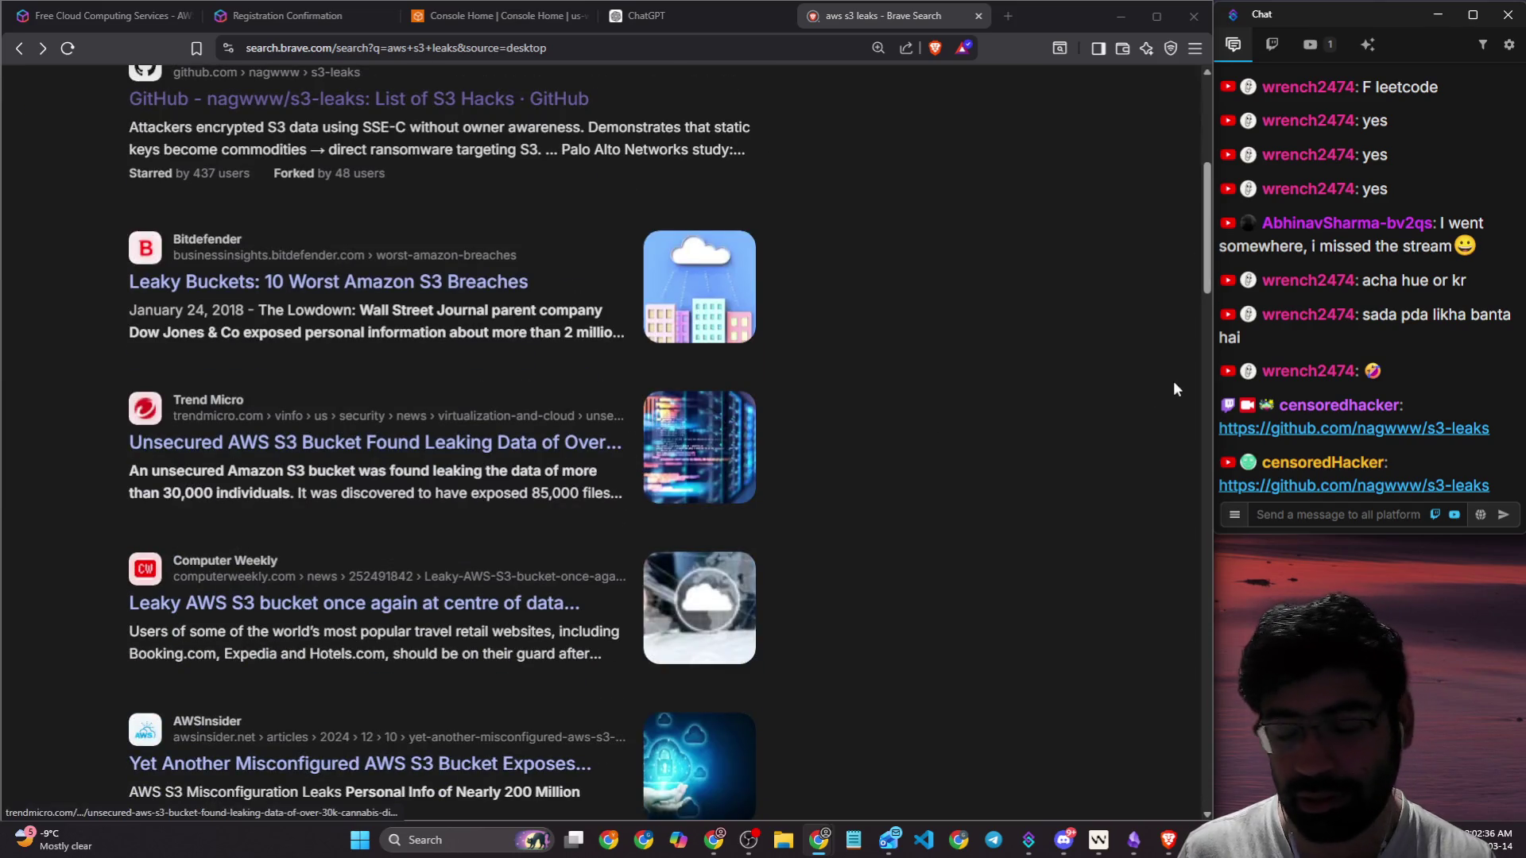
scroll(1171, 385, "down", 3)
scroll(1137, 393, "up", 10)
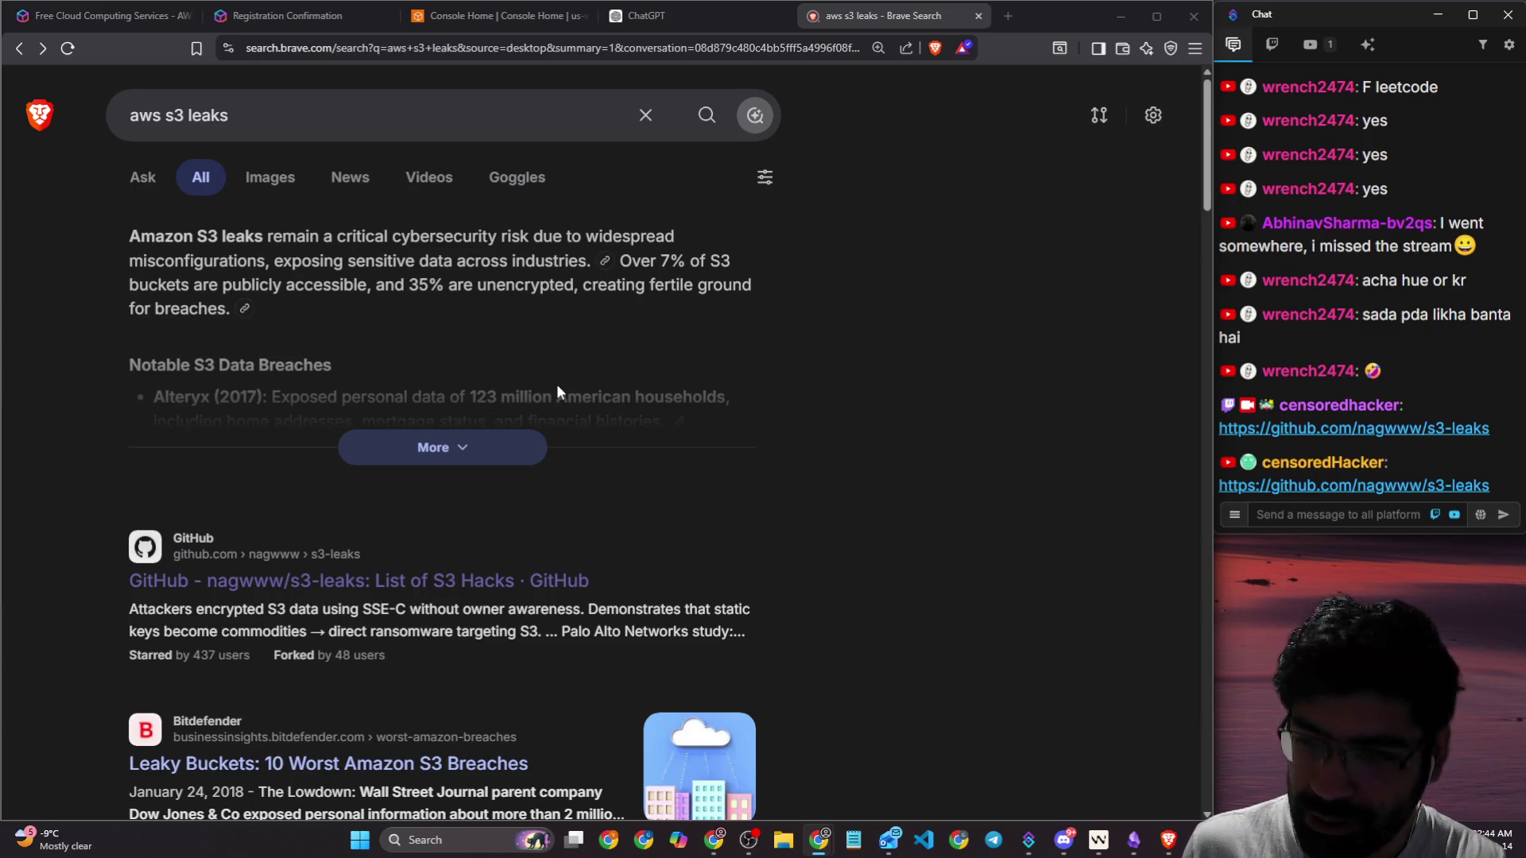
scroll(602, 379, "down", 12)
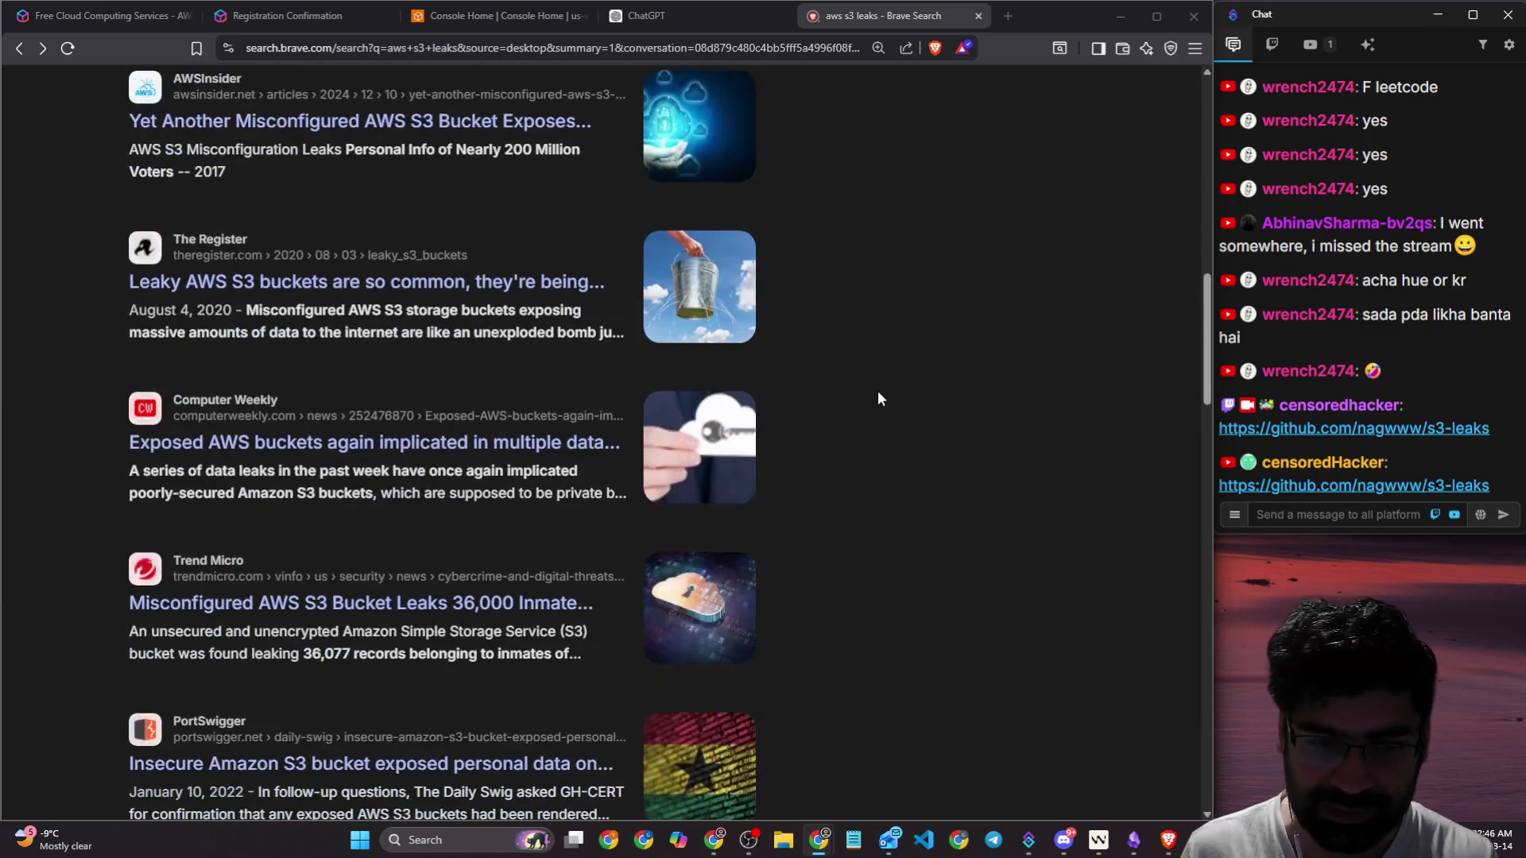
scroll(877, 397, "down", 5)
scroll(941, 379, "up", 20)
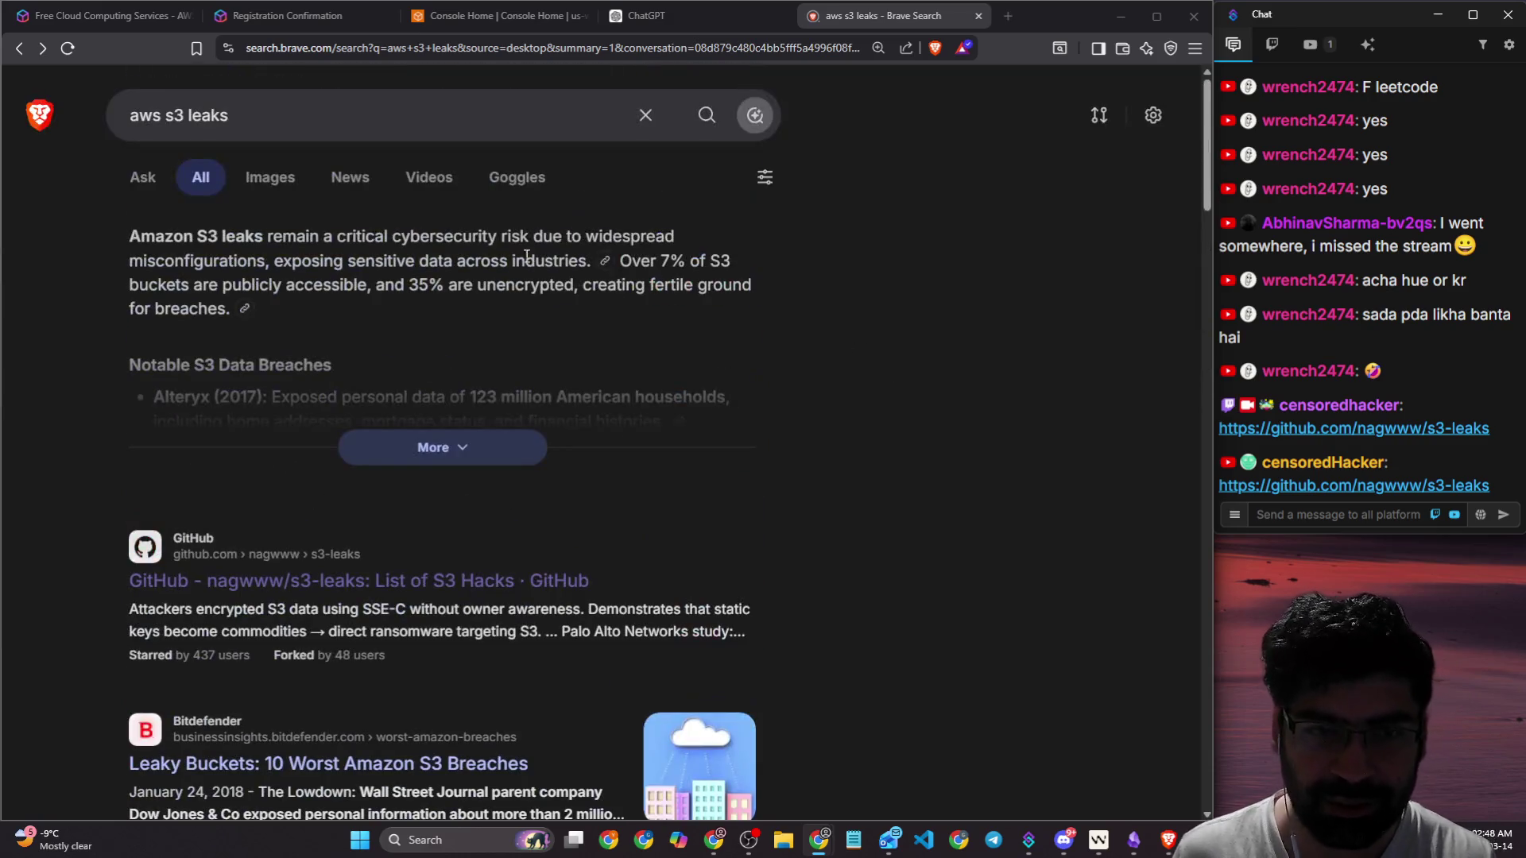
left_click(329, 126)
Step: Replace 'leaks' with 'hacking' and search 'aws s3 hacking twitter post' in Brave
type("twitter post")
key("ctrl+Left")
key("ctrl+Left")
key("ctrl+Left")
key("Left")
key("shift+Right")
key("shift+Right")
key("shift+Right")
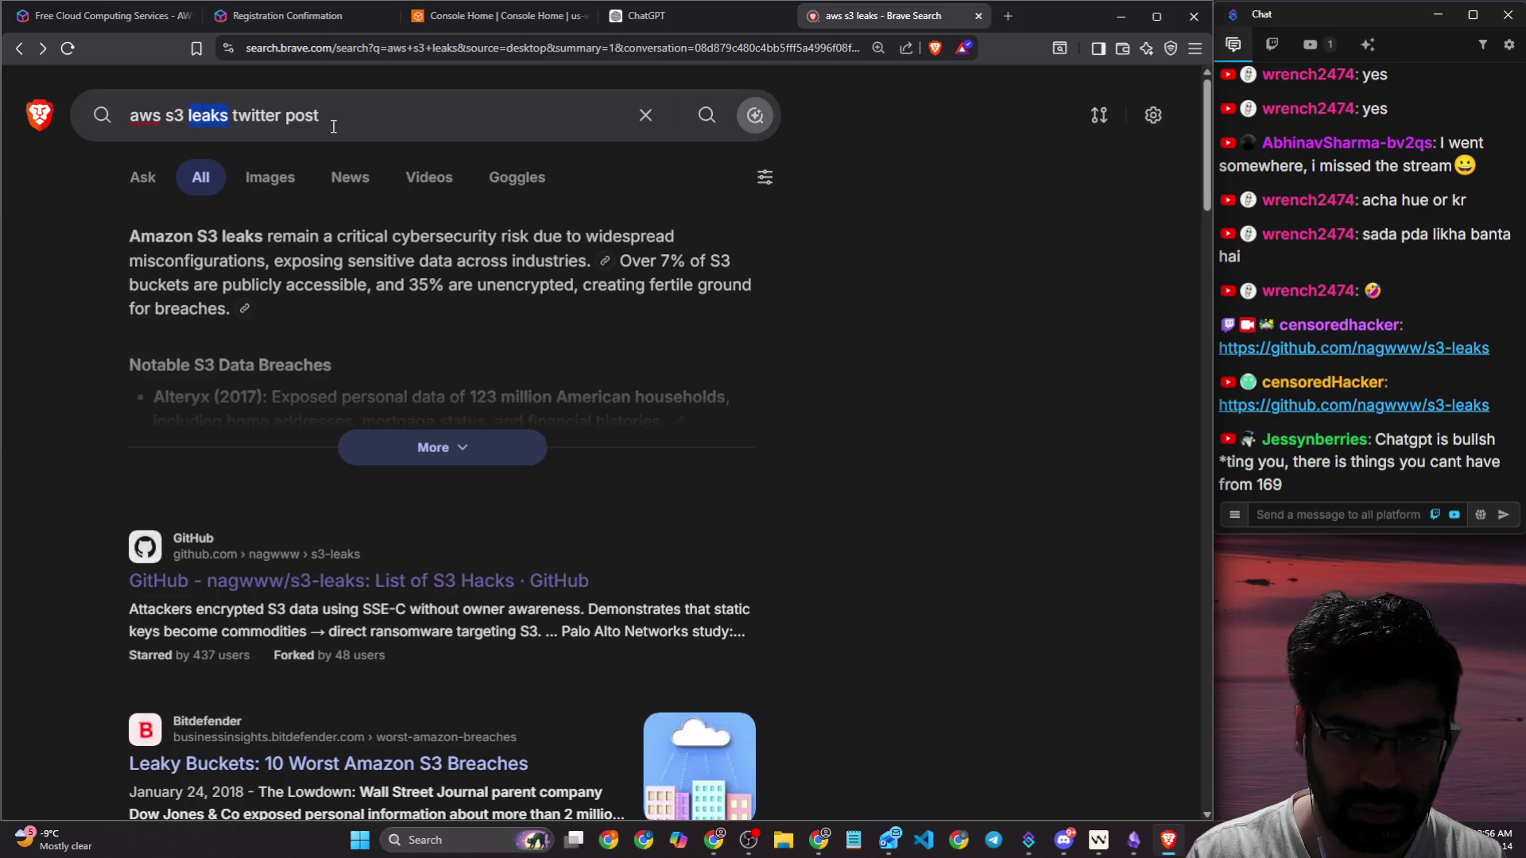
type("hacking")
key("Return")
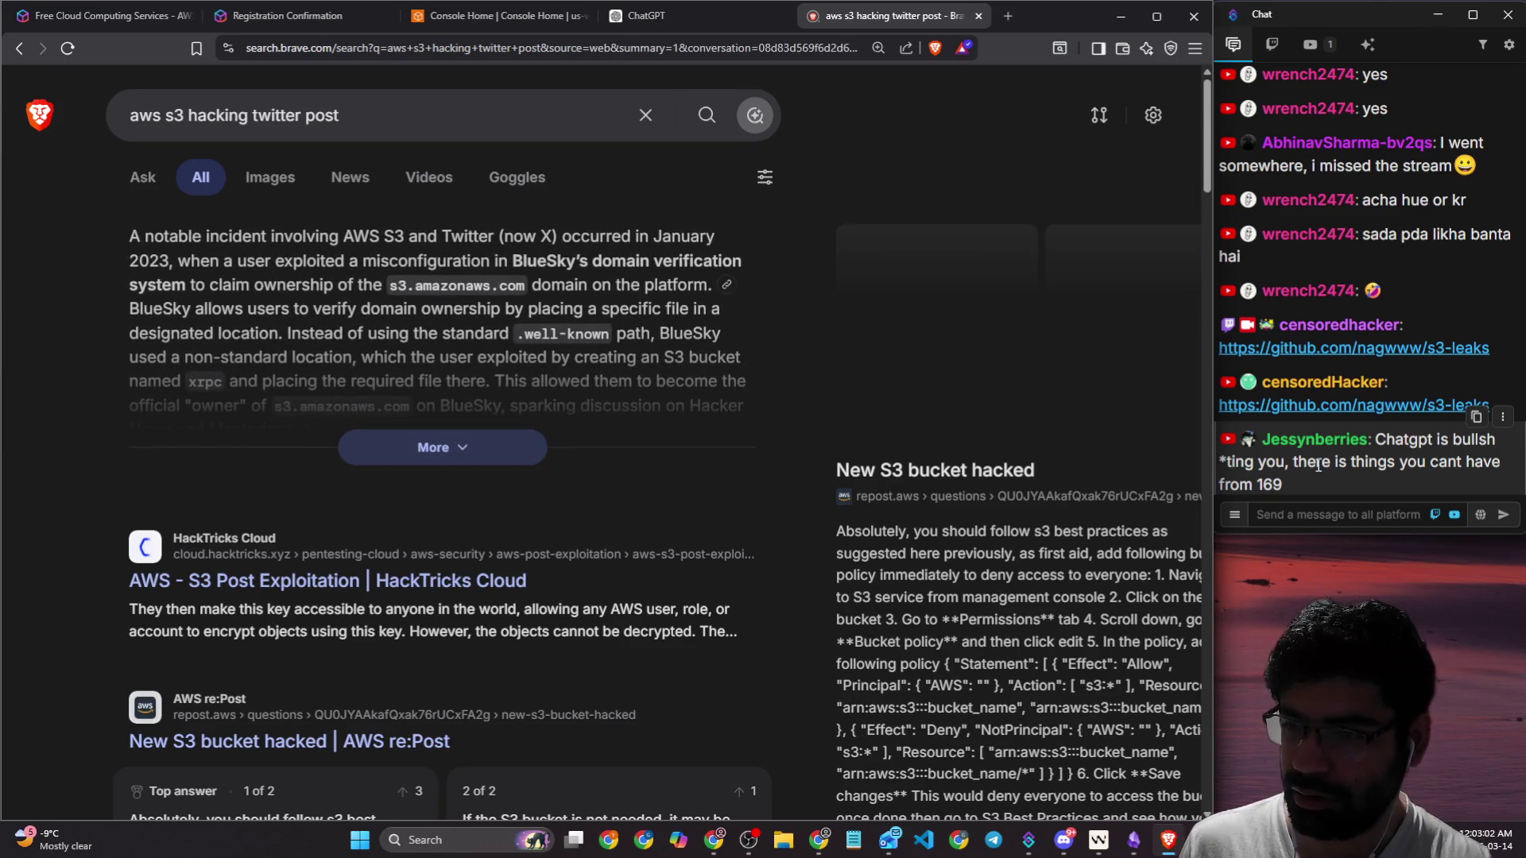
Step: Browse down the BlueSky S3 results, return to the top and select the query
double_click(1263, 484)
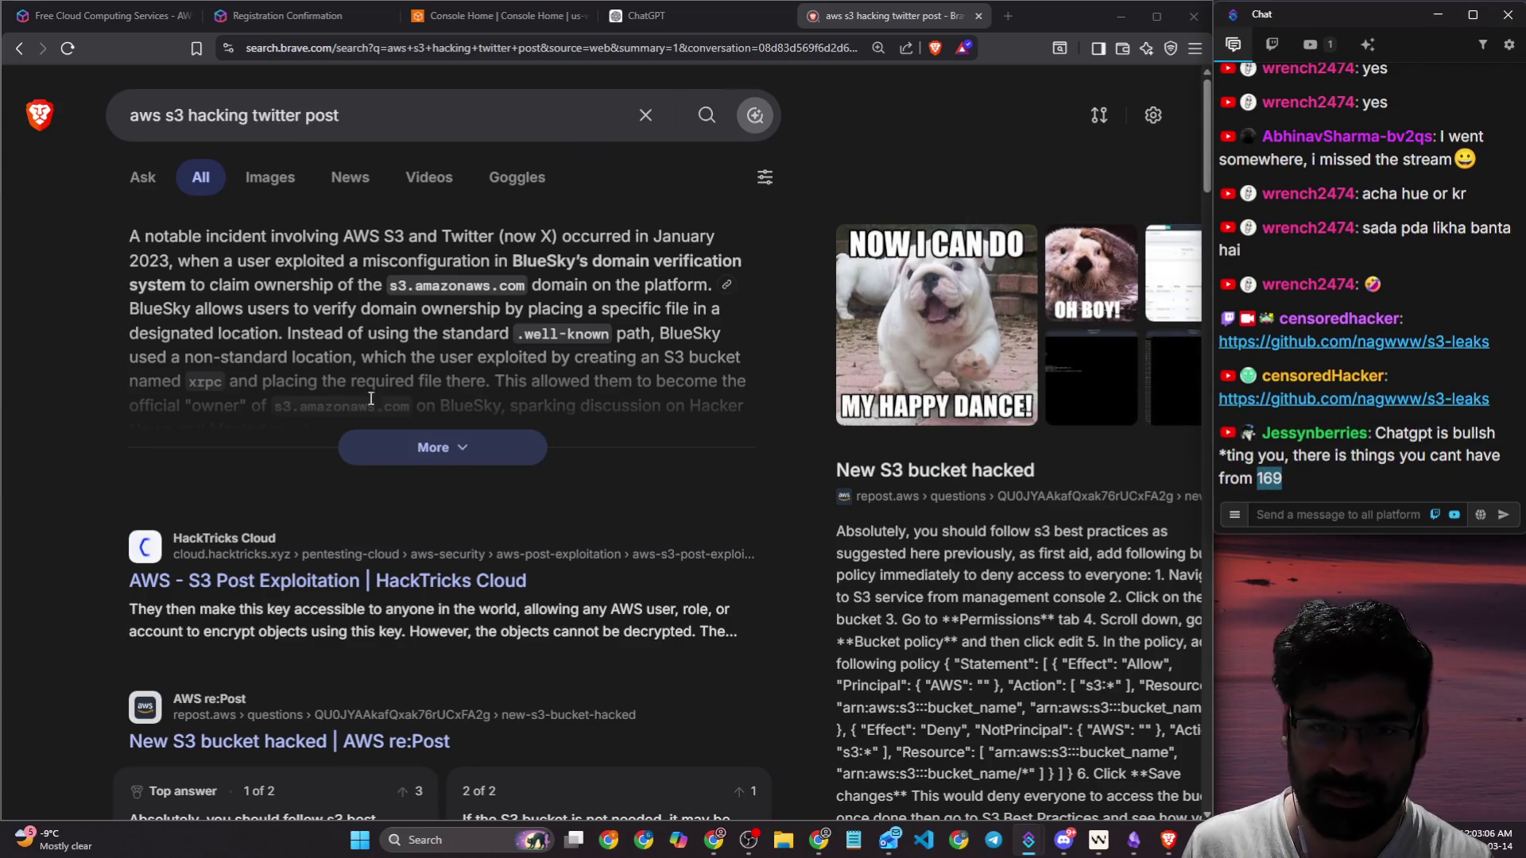
scroll(365, 397, "down", 3)
scroll(312, 416, "down", 10)
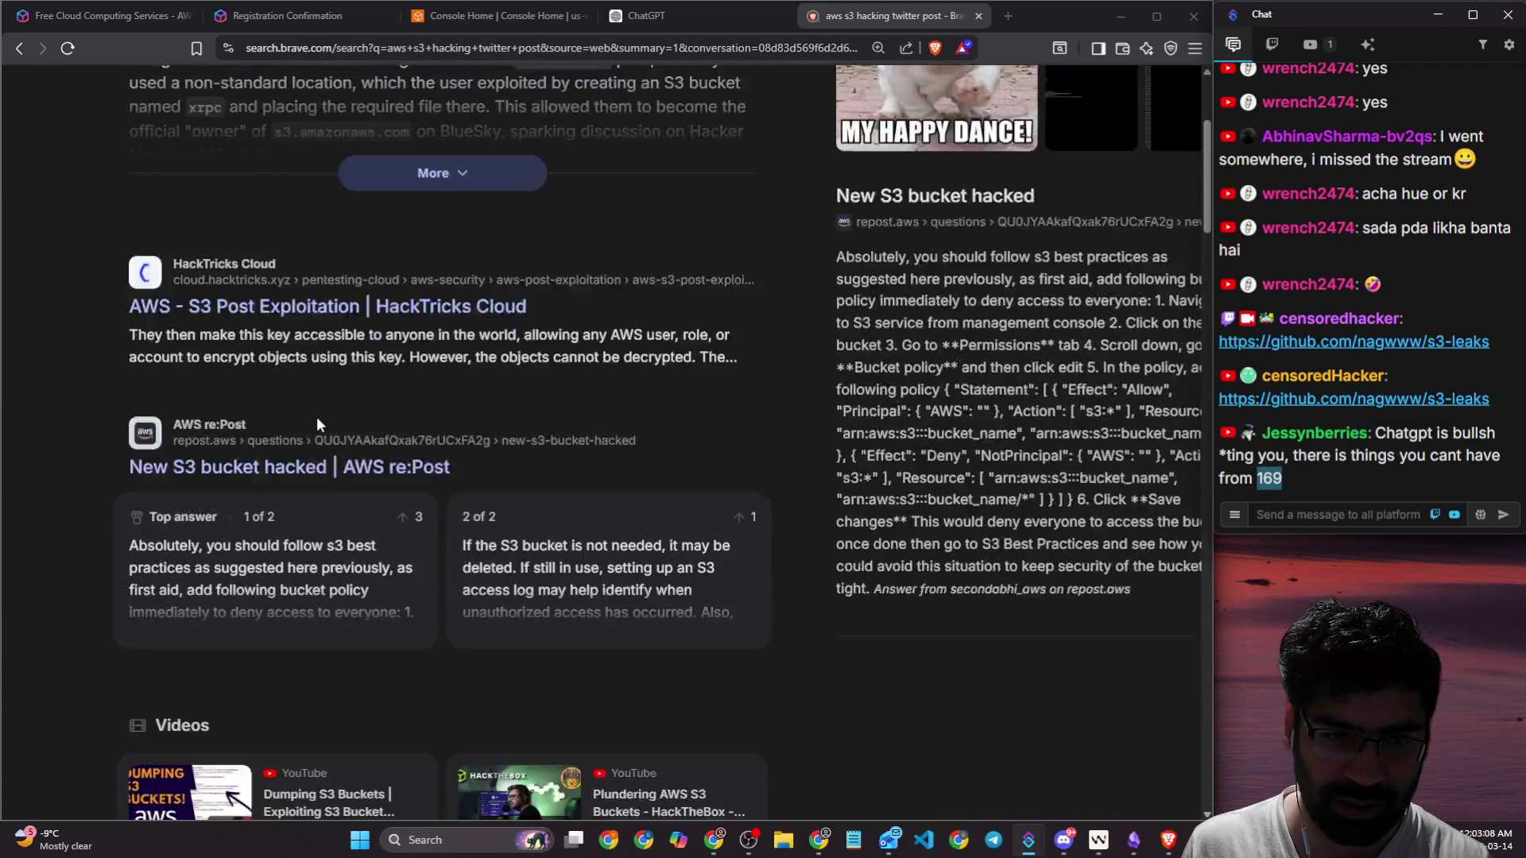
scroll(109, 434, "down", 6)
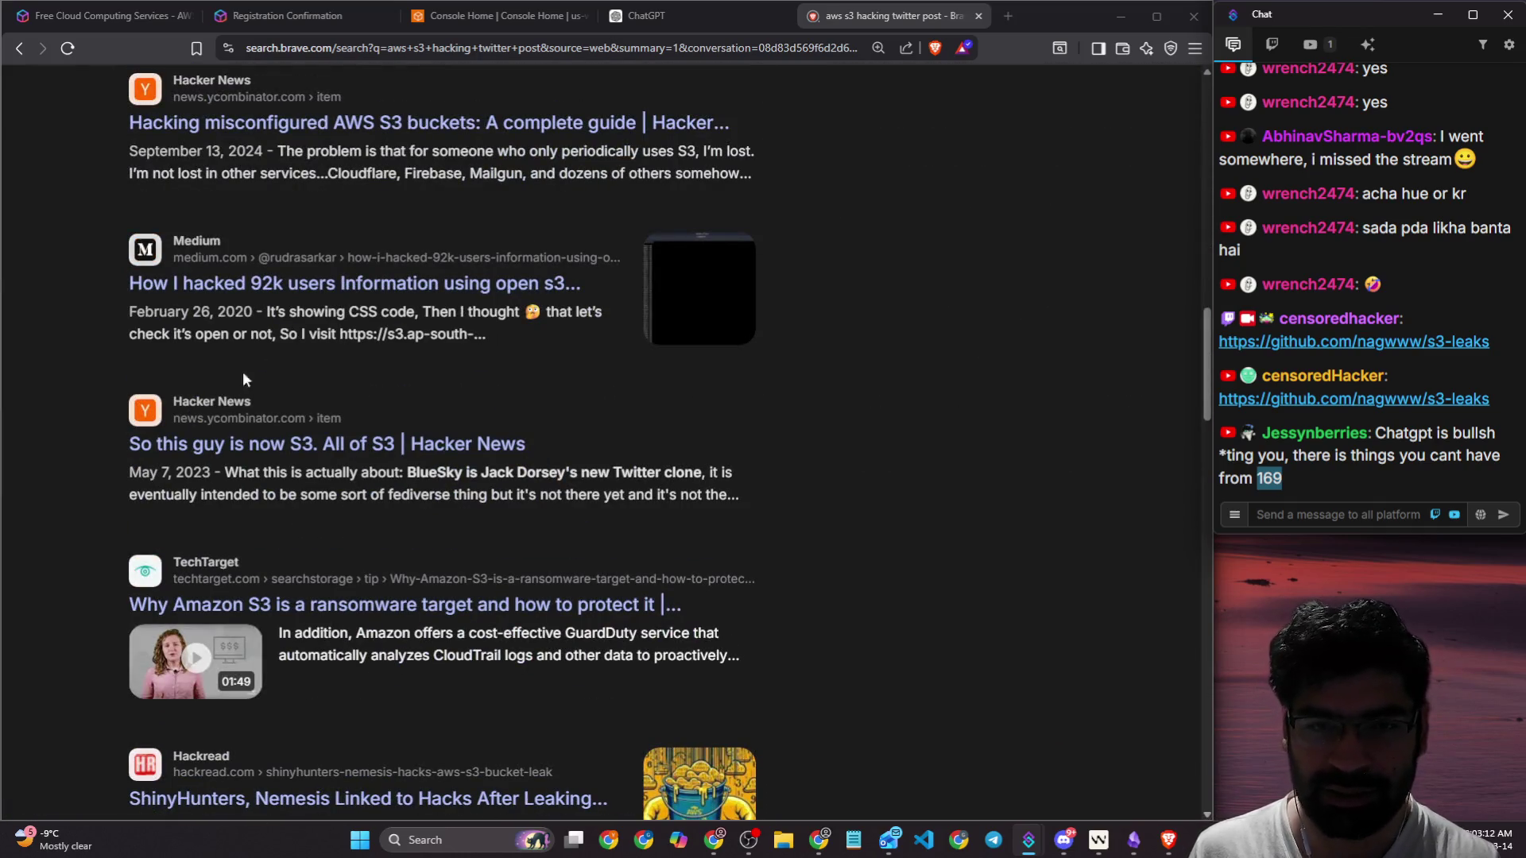
scroll(572, 334, "down", 4)
scroll(874, 473, "down", 4)
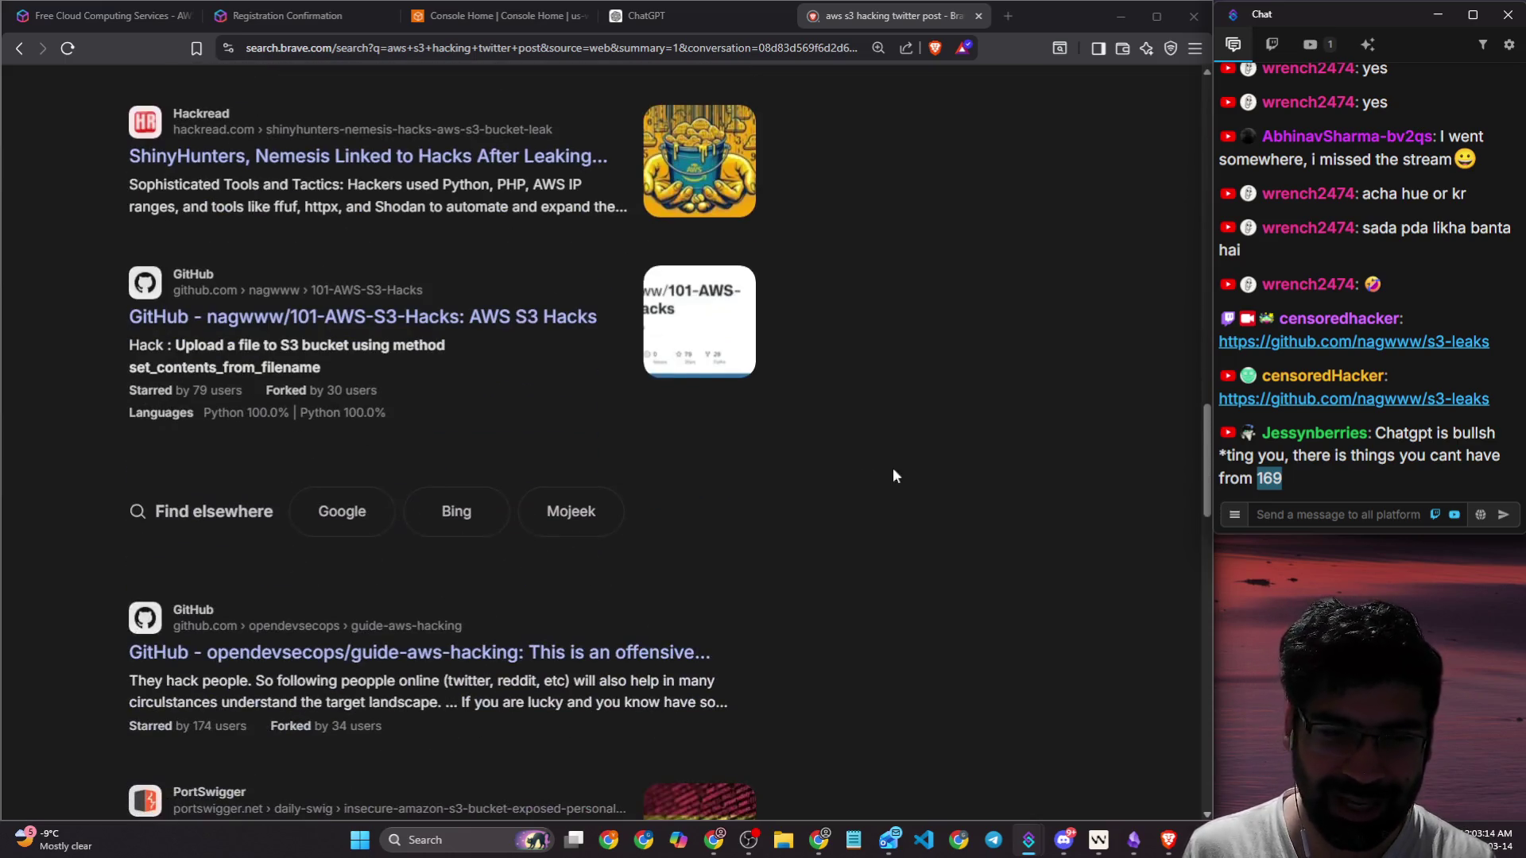
scroll(914, 453, "down", 3)
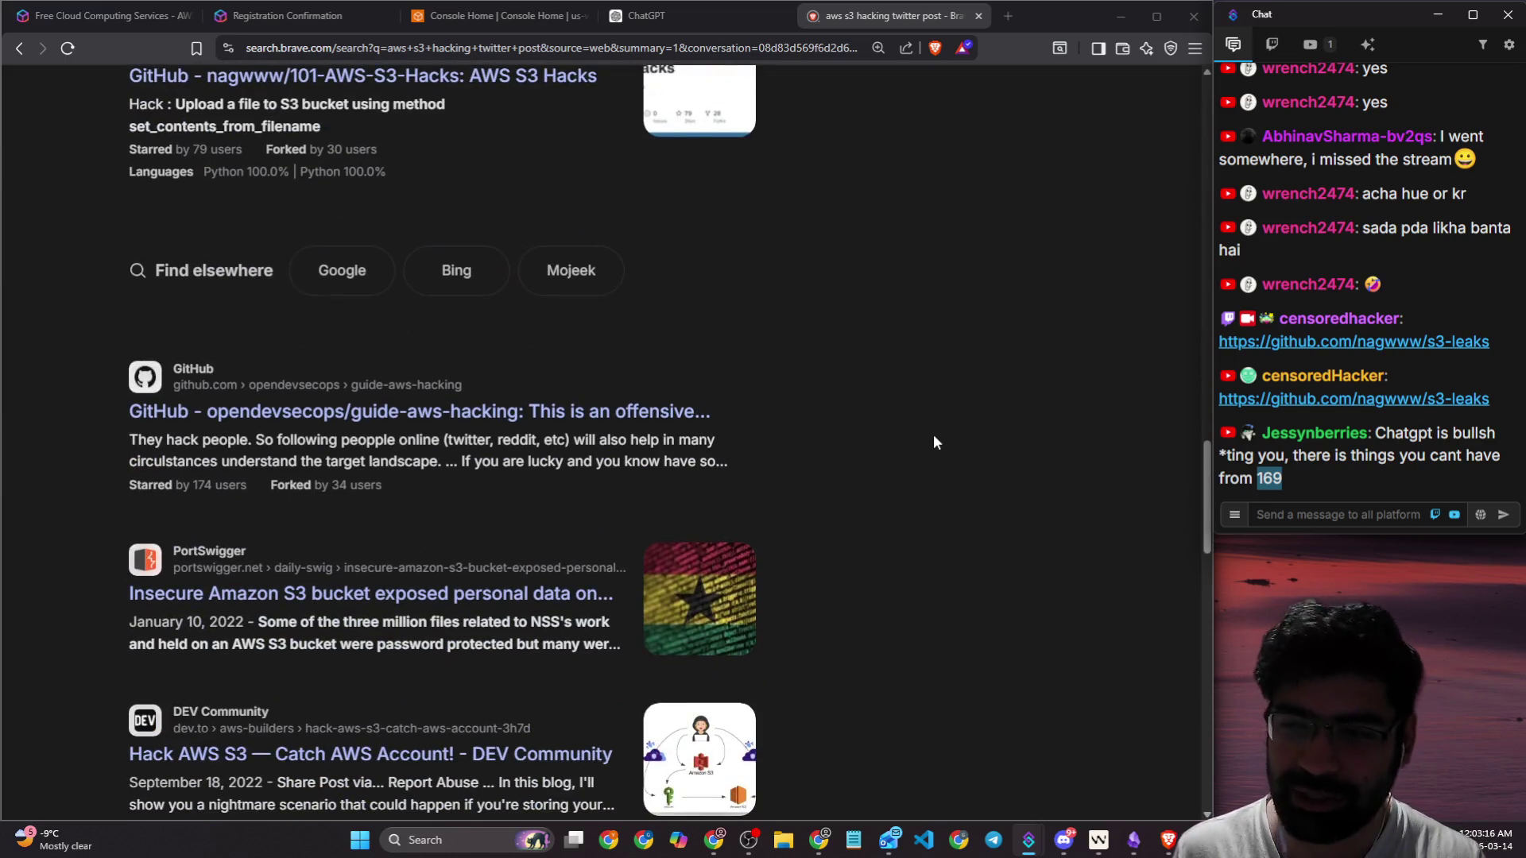
scroll(933, 437, "down", 5)
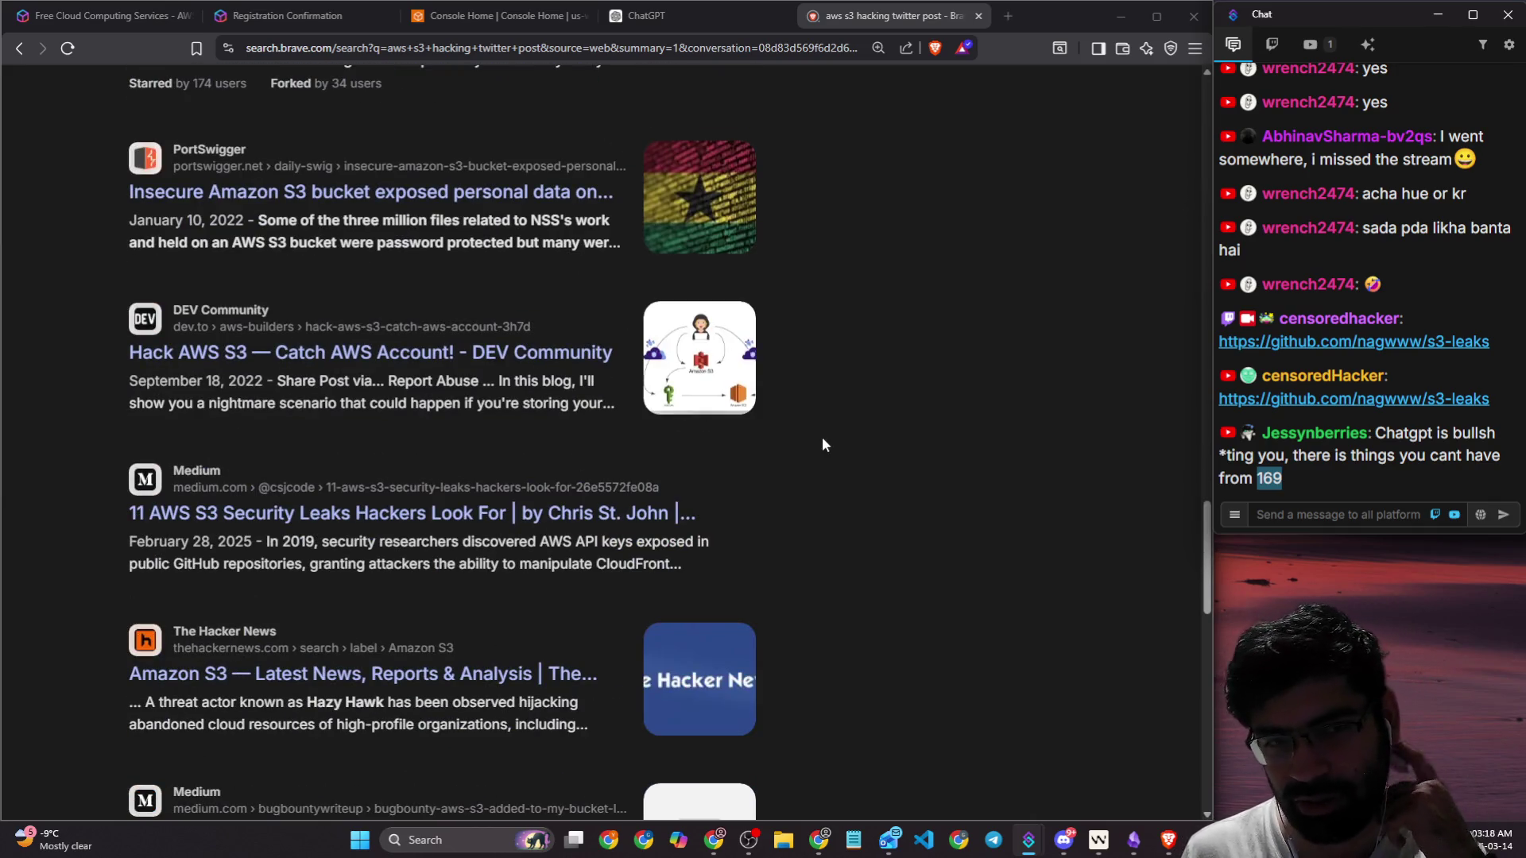
scroll(826, 438, "down", 6)
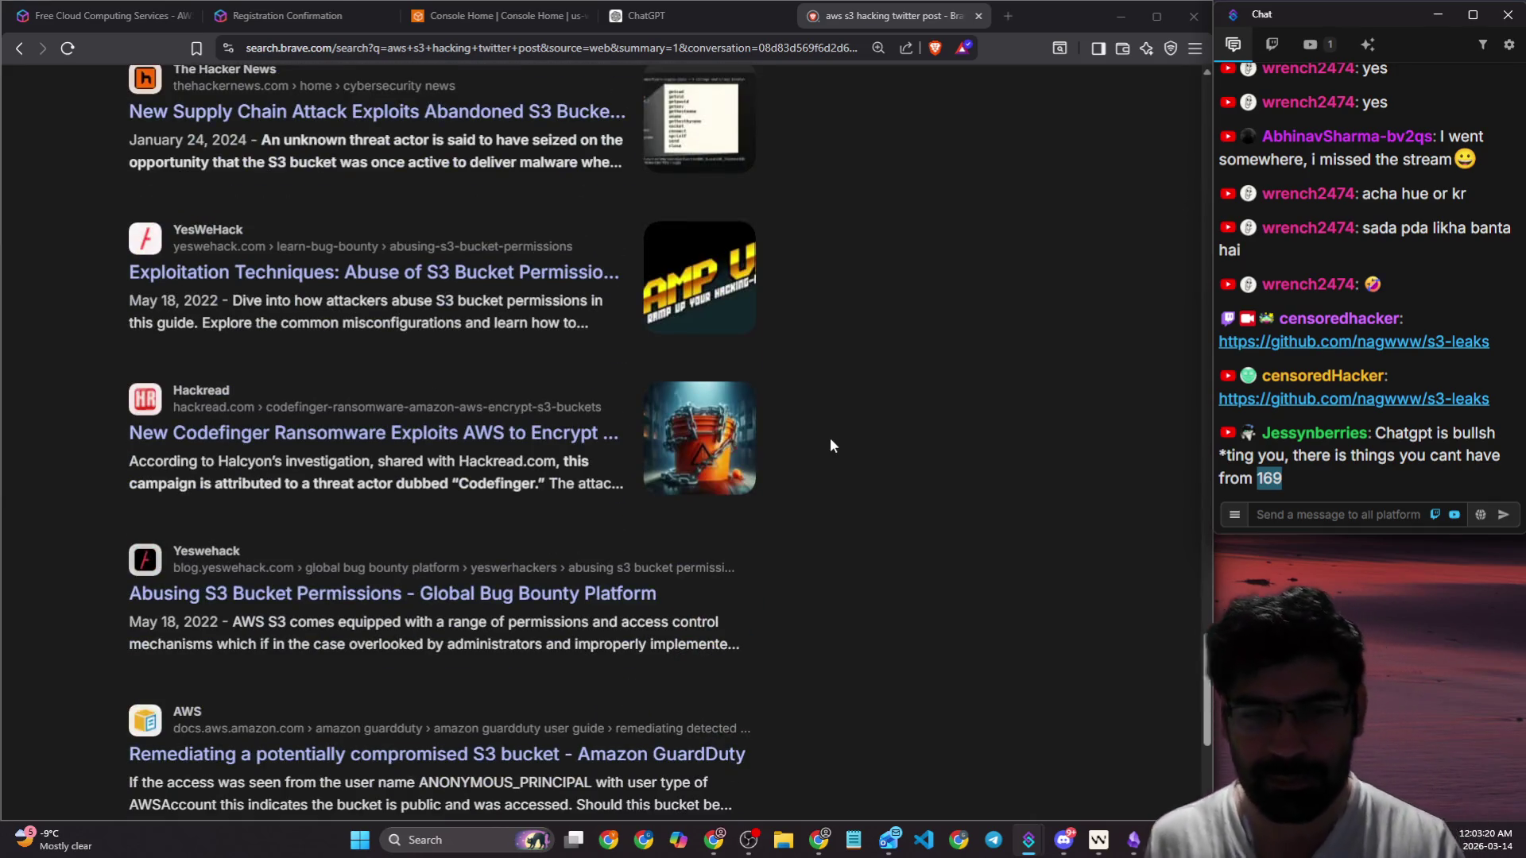
scroll(829, 441, "up", 15)
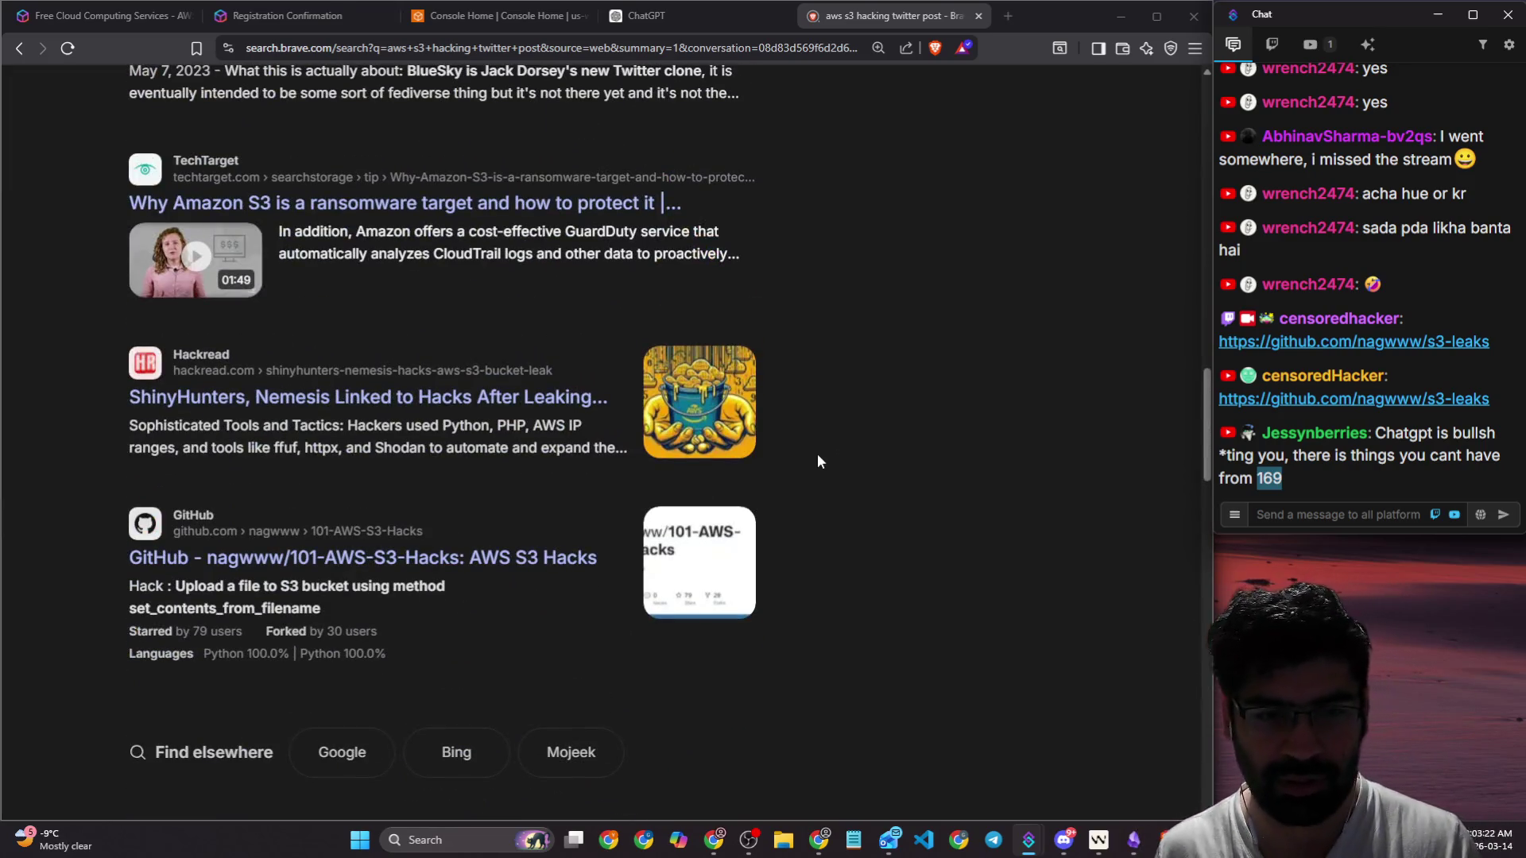
scroll(817, 456, "up", 15)
scroll(290, 365, "up", 7)
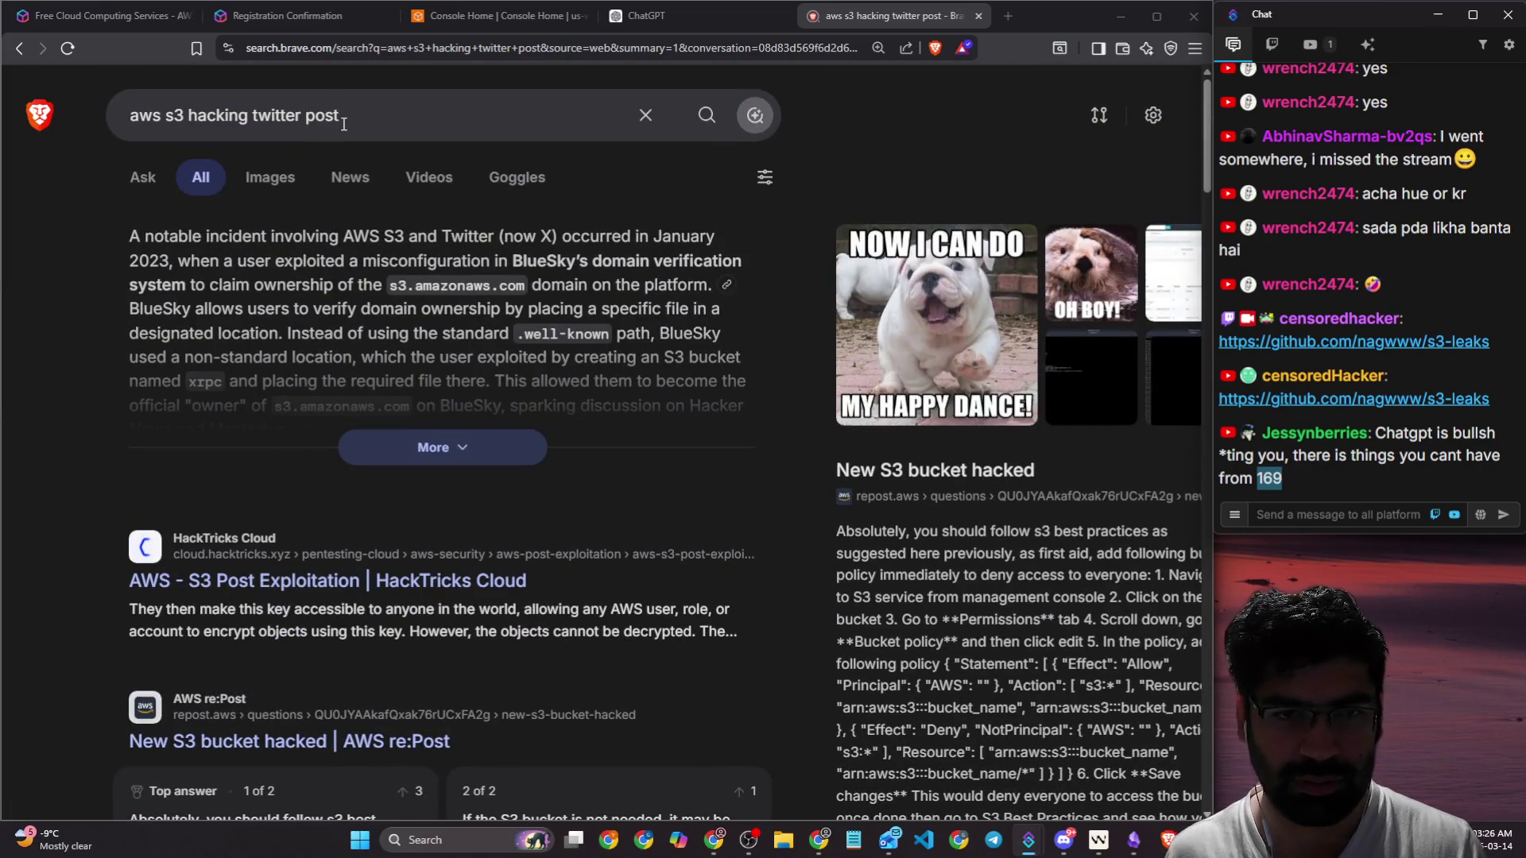
triple_click(382, 119)
Step: Go to Google and search 'aws s3 hacking twitter post' there
key("BackSpace")
left_click(771, 49)
type("google")
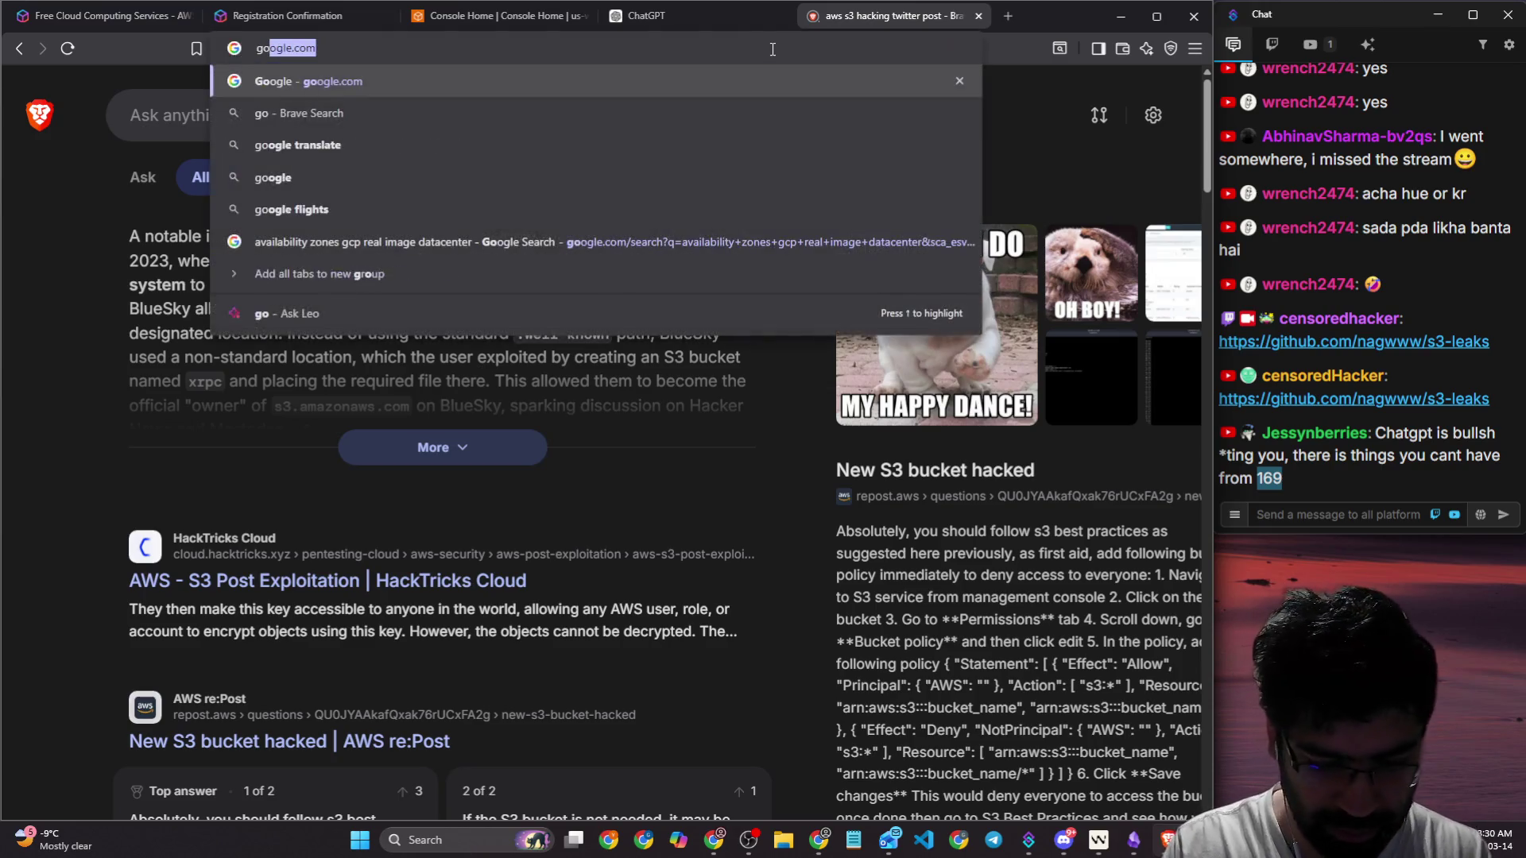
key("Return")
type("aws s3 hacking twitter post")
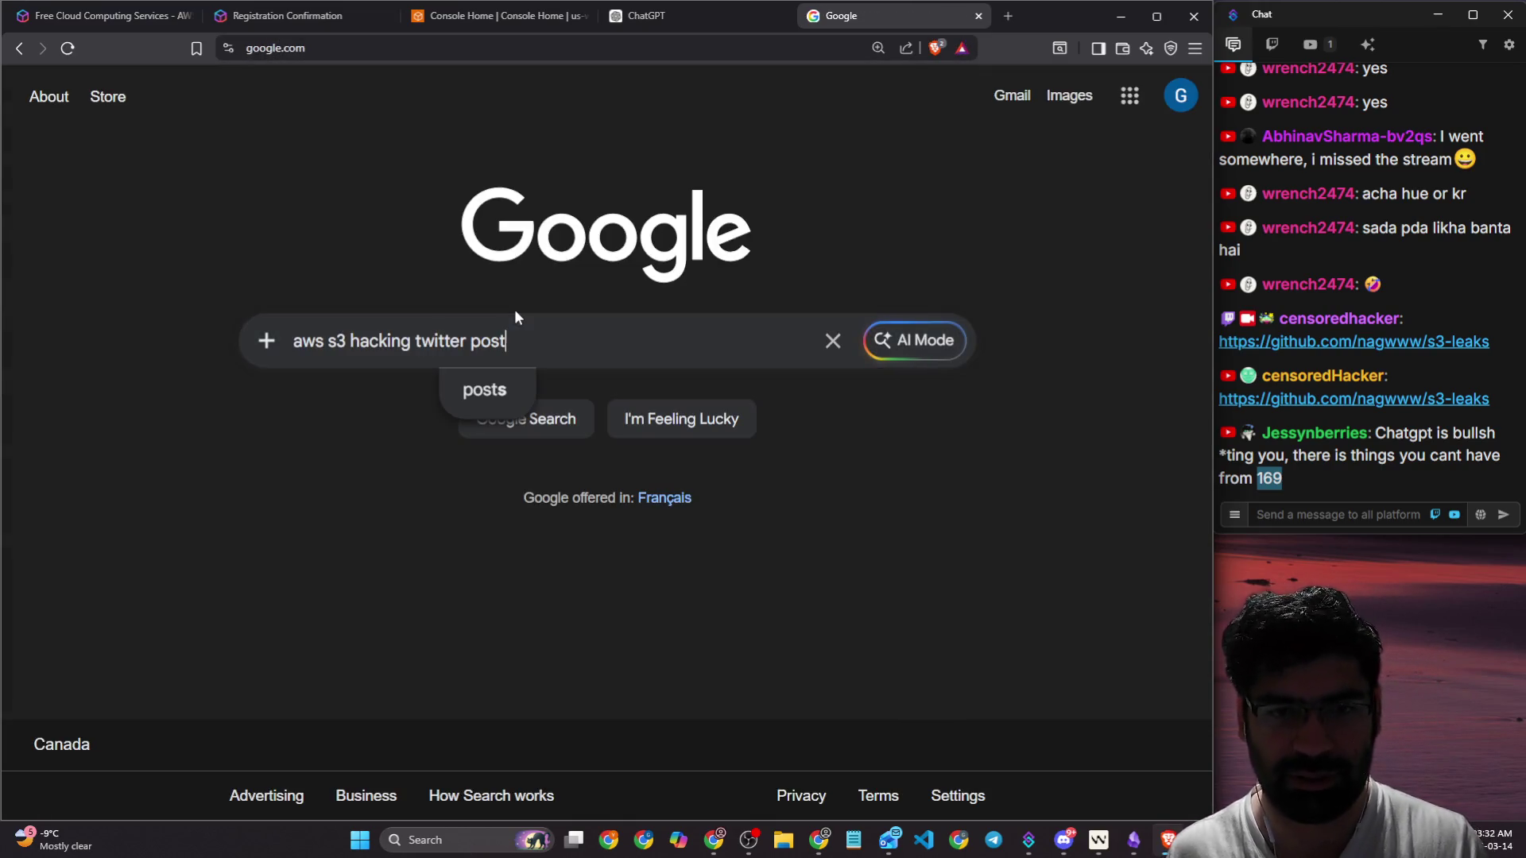
key("Return")
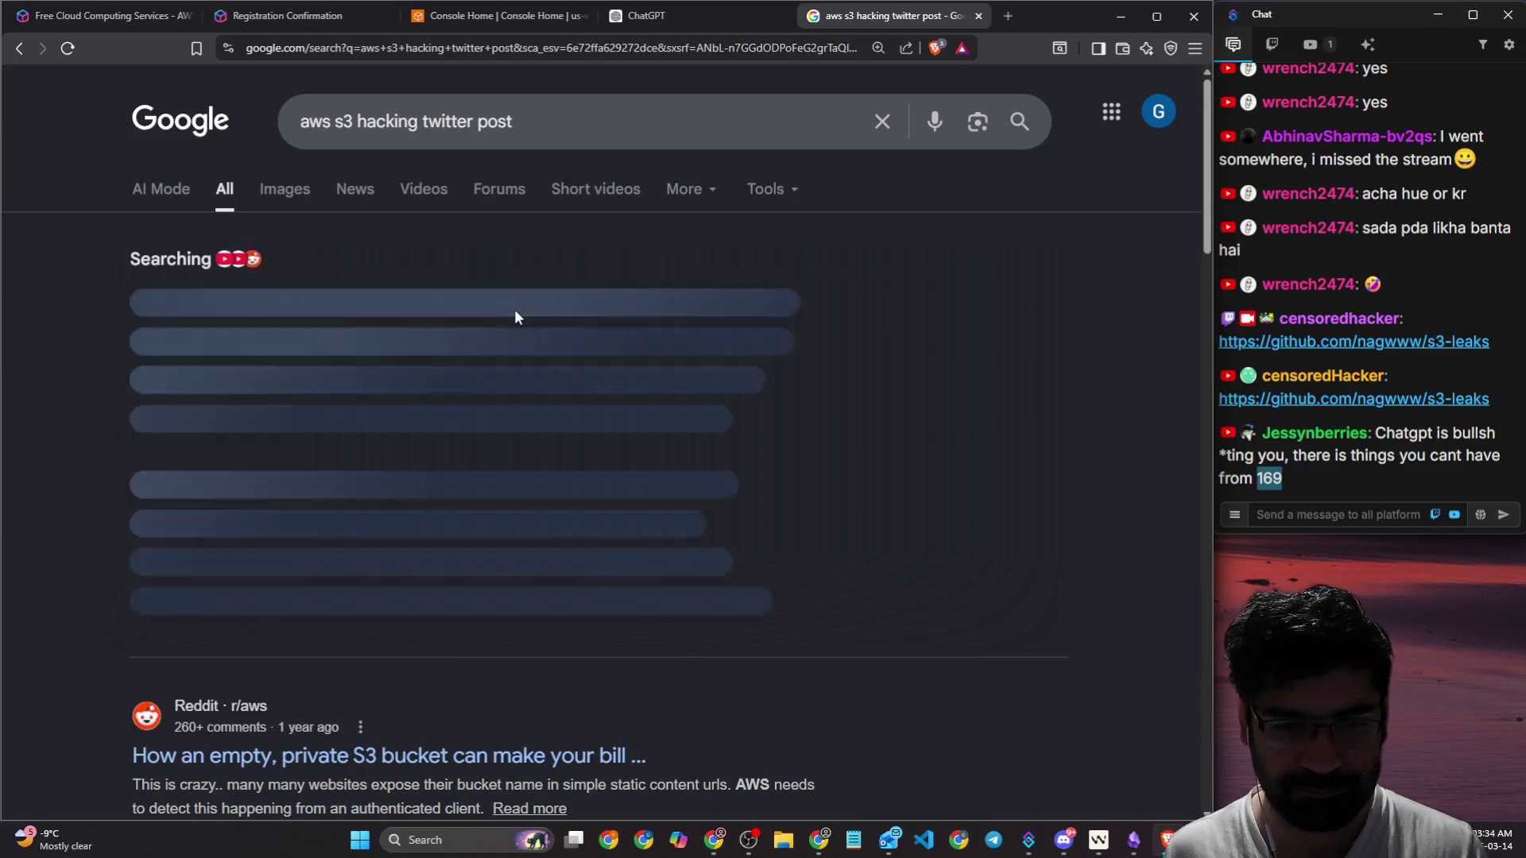
Step: Glance at the Images results, then go back to the All results list
scroll(385, 423, "down", 1)
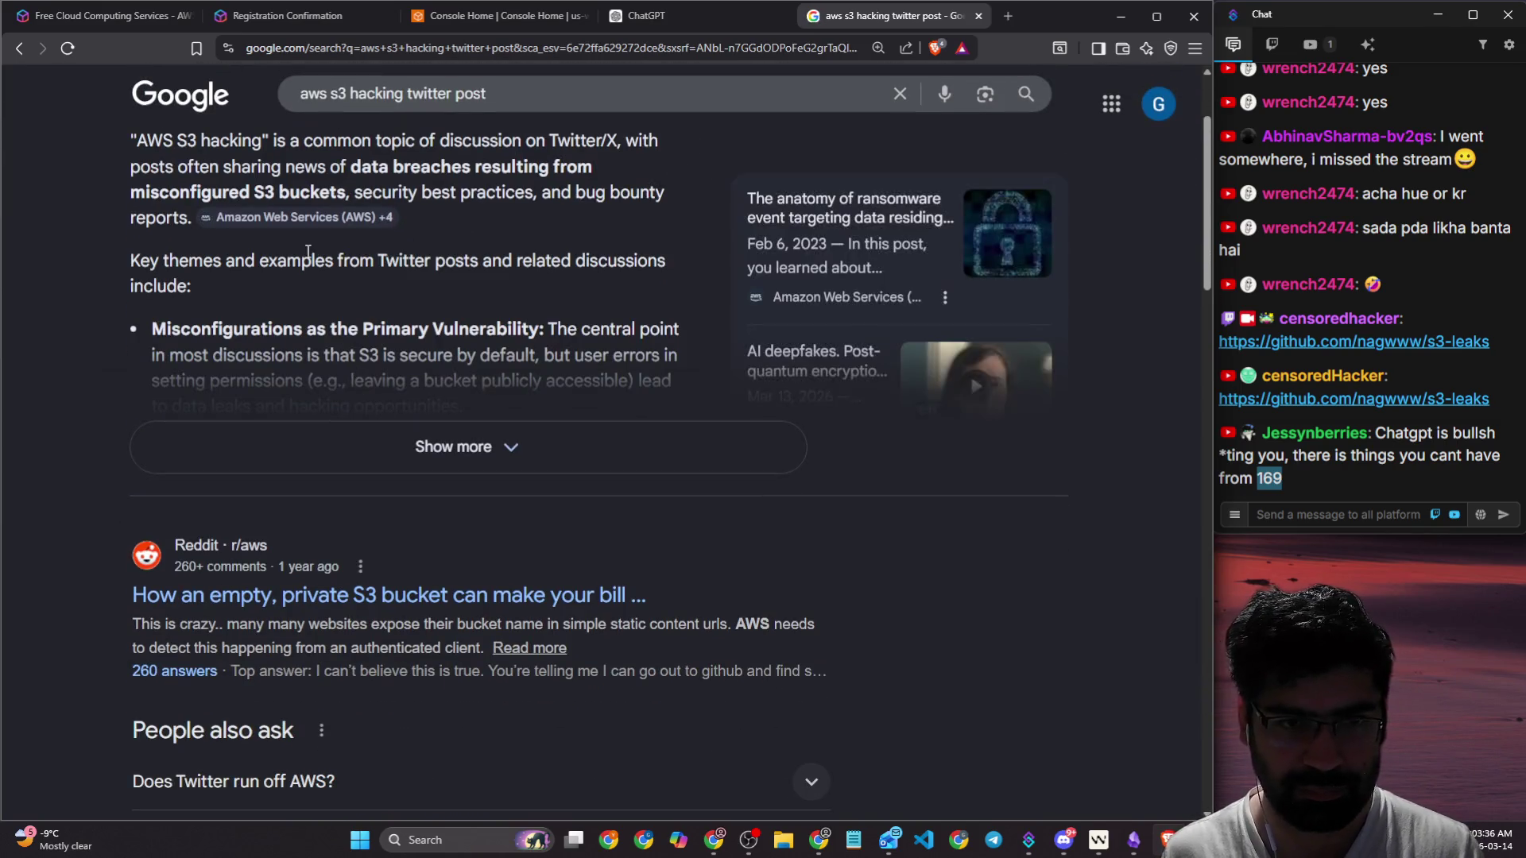
scroll(273, 224, "up", 1)
left_click(284, 188)
scroll(408, 283, "down", 5)
scroll(331, 286, "up", 5)
left_click(127, 189)
scroll(536, 393, "down", 5)
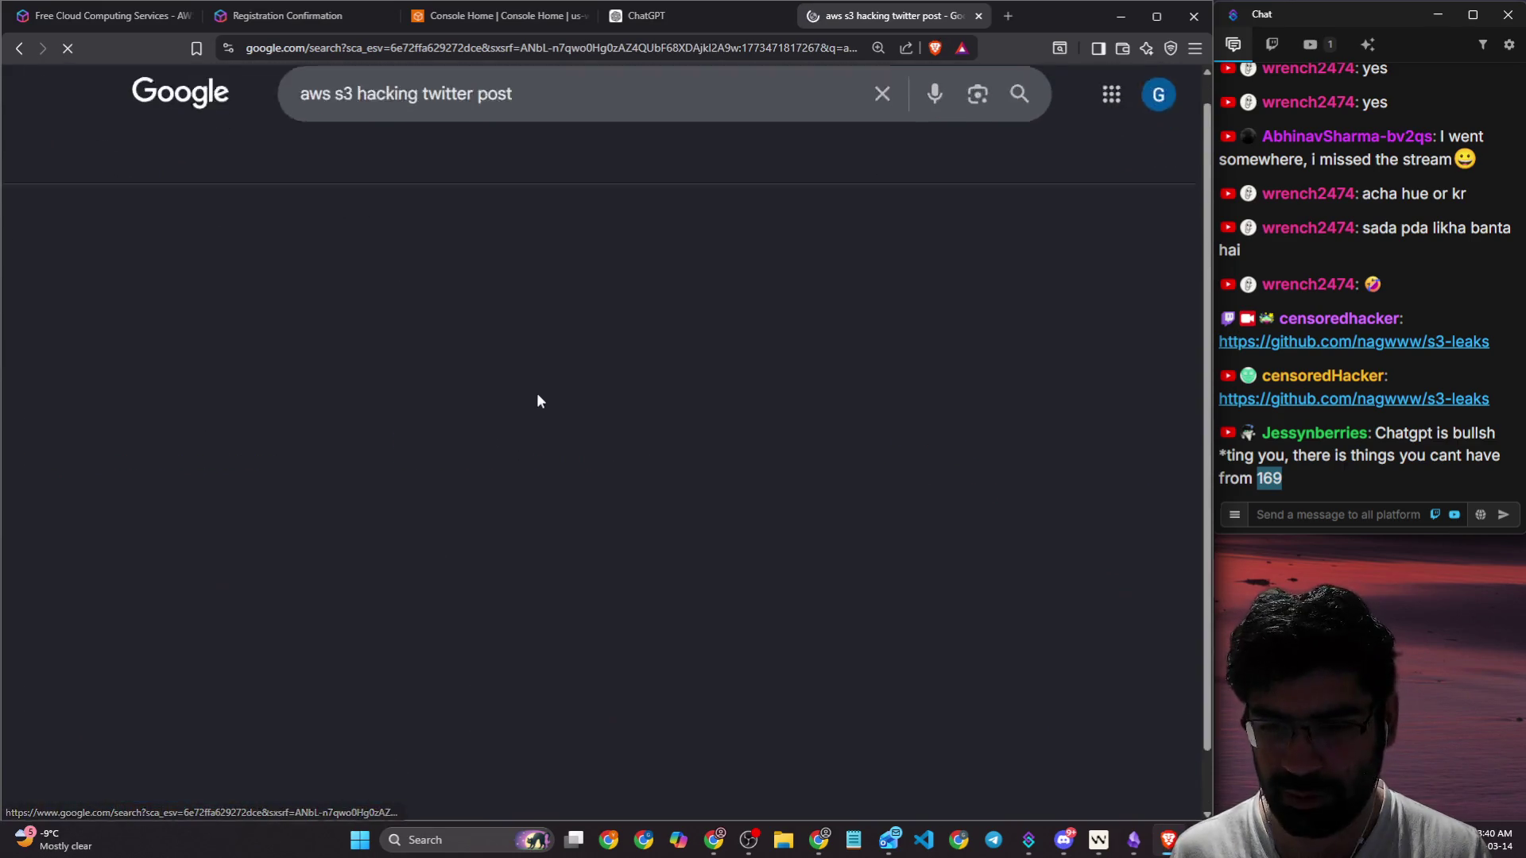
scroll(543, 419, "down", 10)
scroll(545, 421, "up", 3)
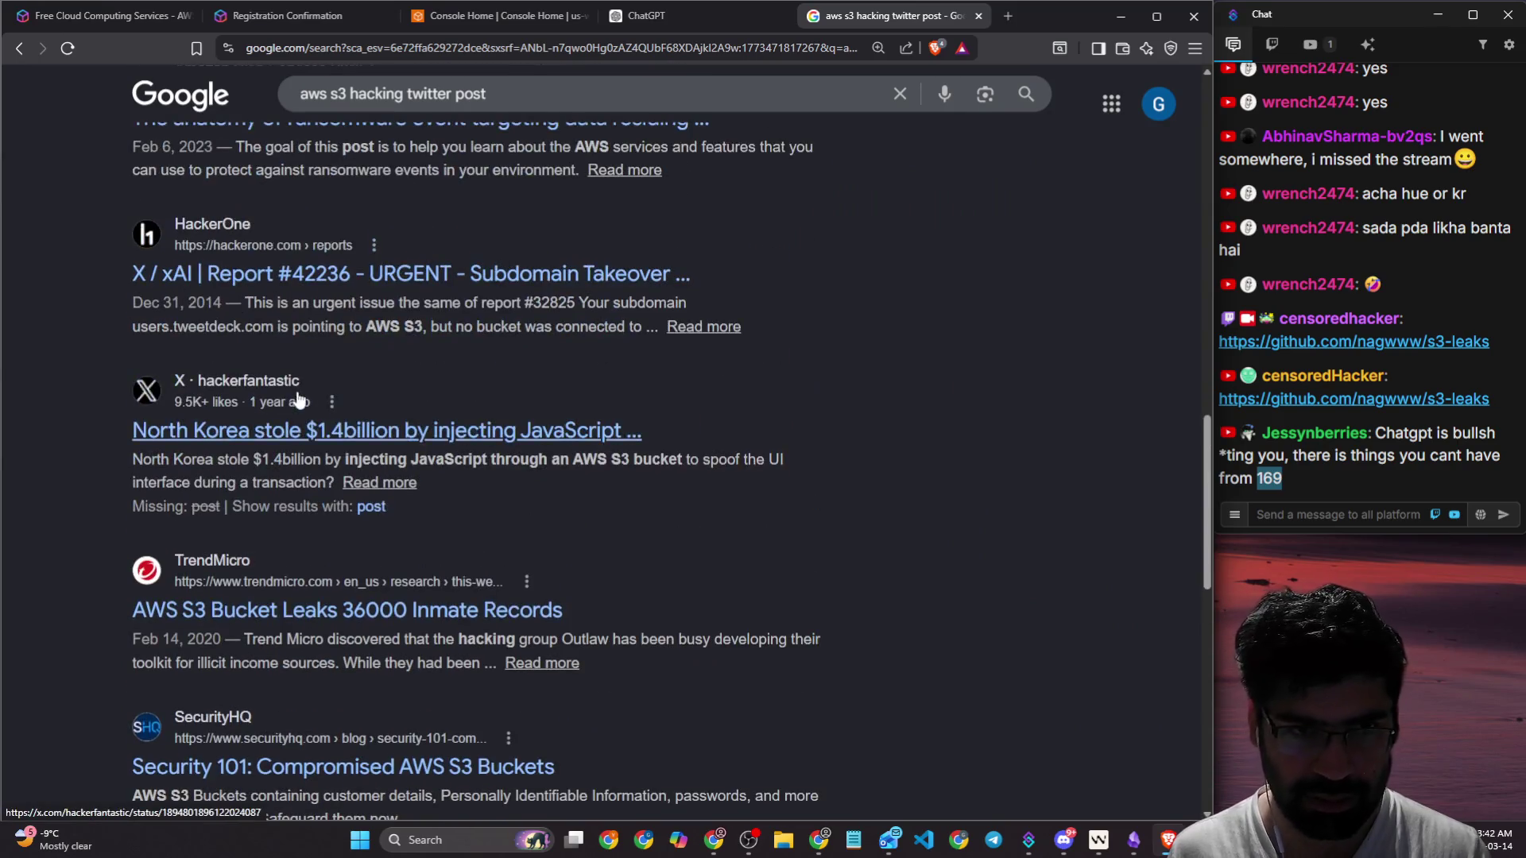
scroll(405, 262, "up", 4)
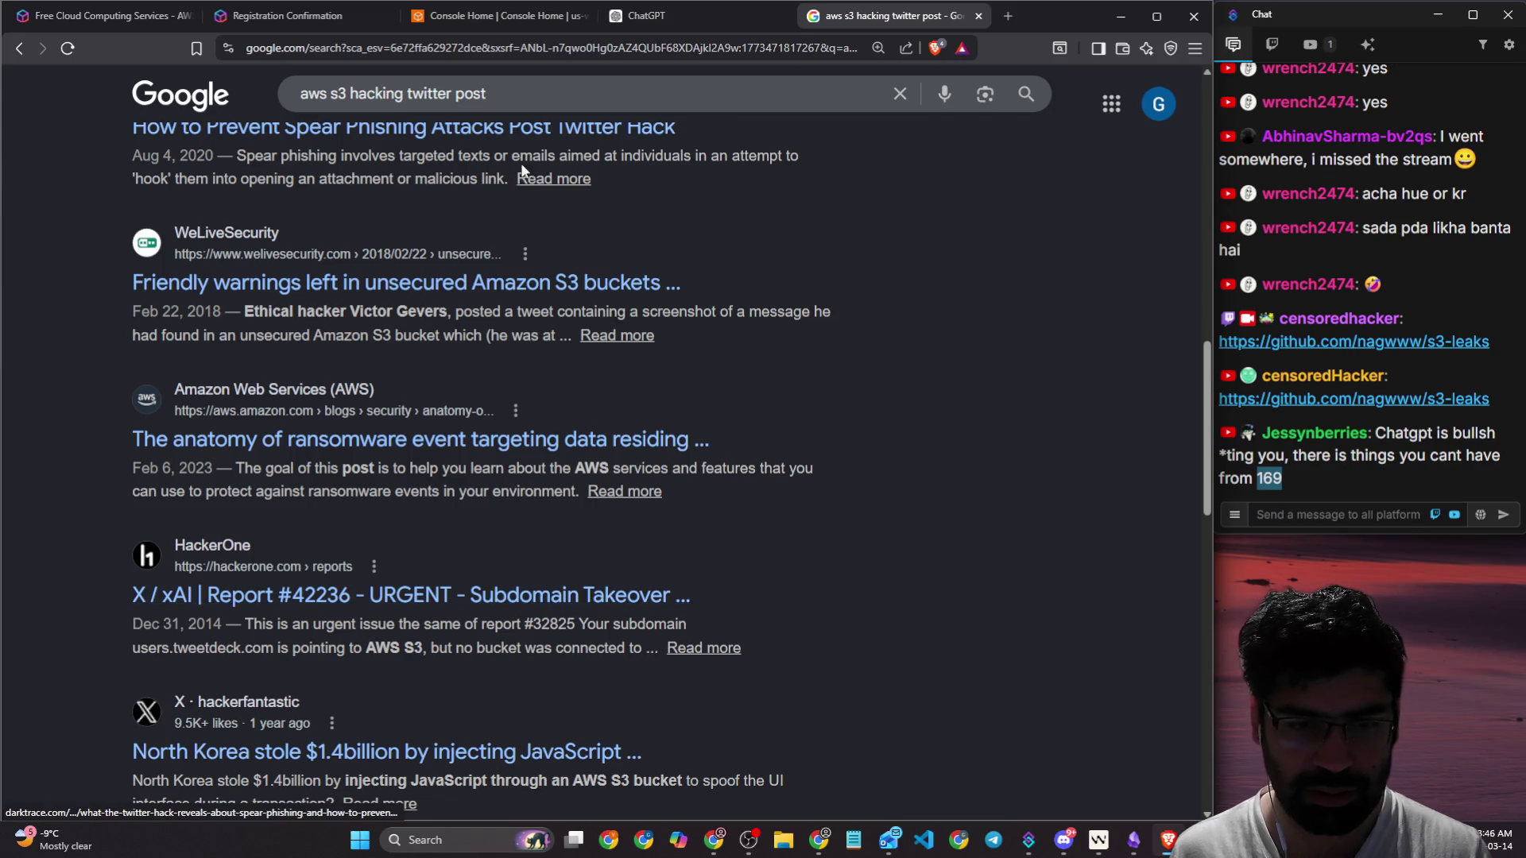
Step: Reword the Google query to 'sub domain cloud hacking twitter post' and search again
left_click(347, 90)
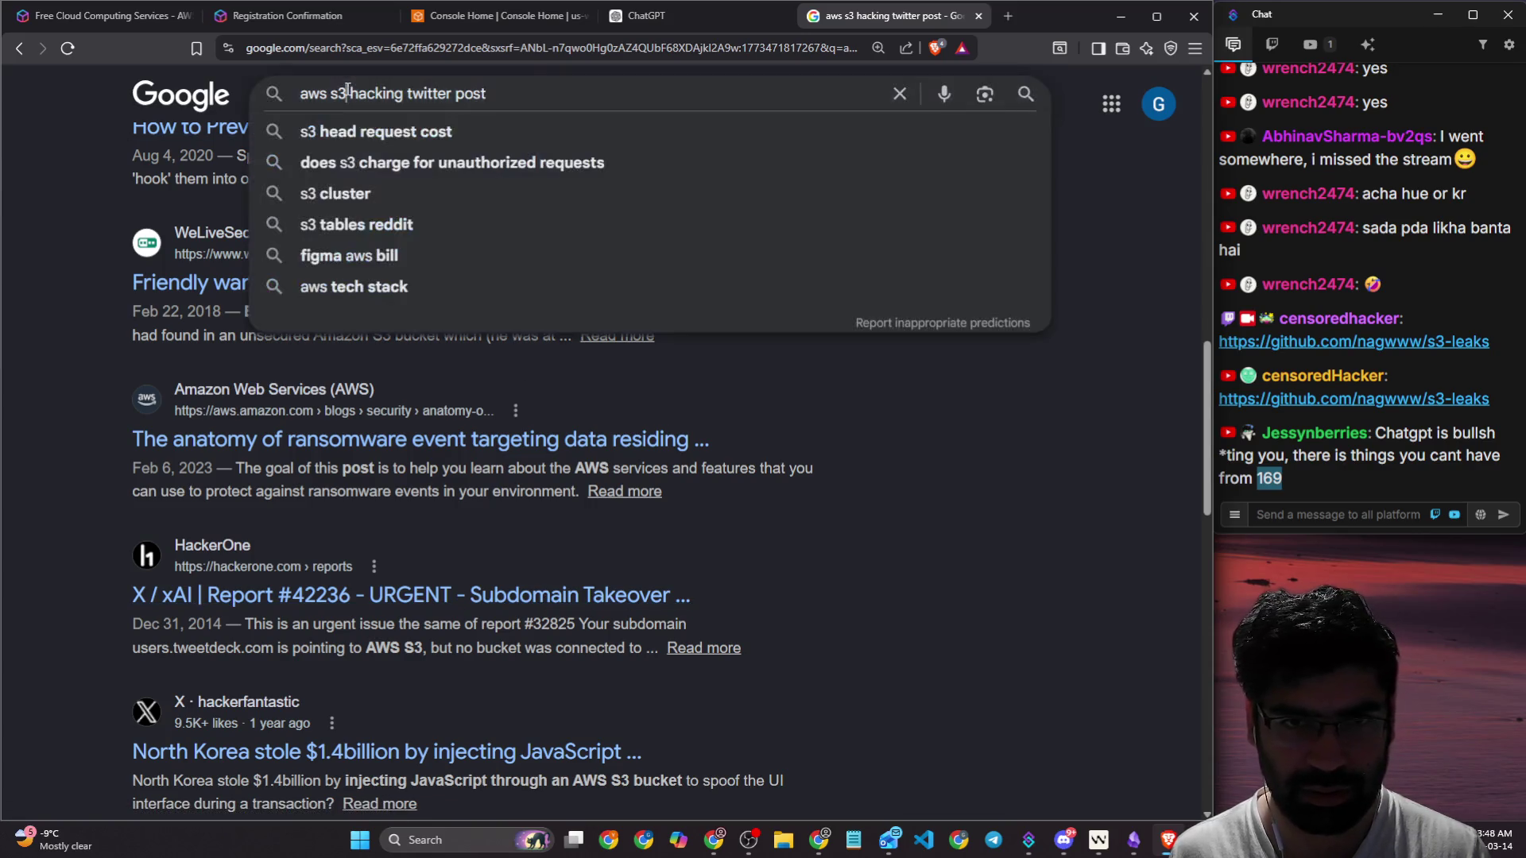
key("BackSpace")
key("BackSpace")
key("BackSpace")
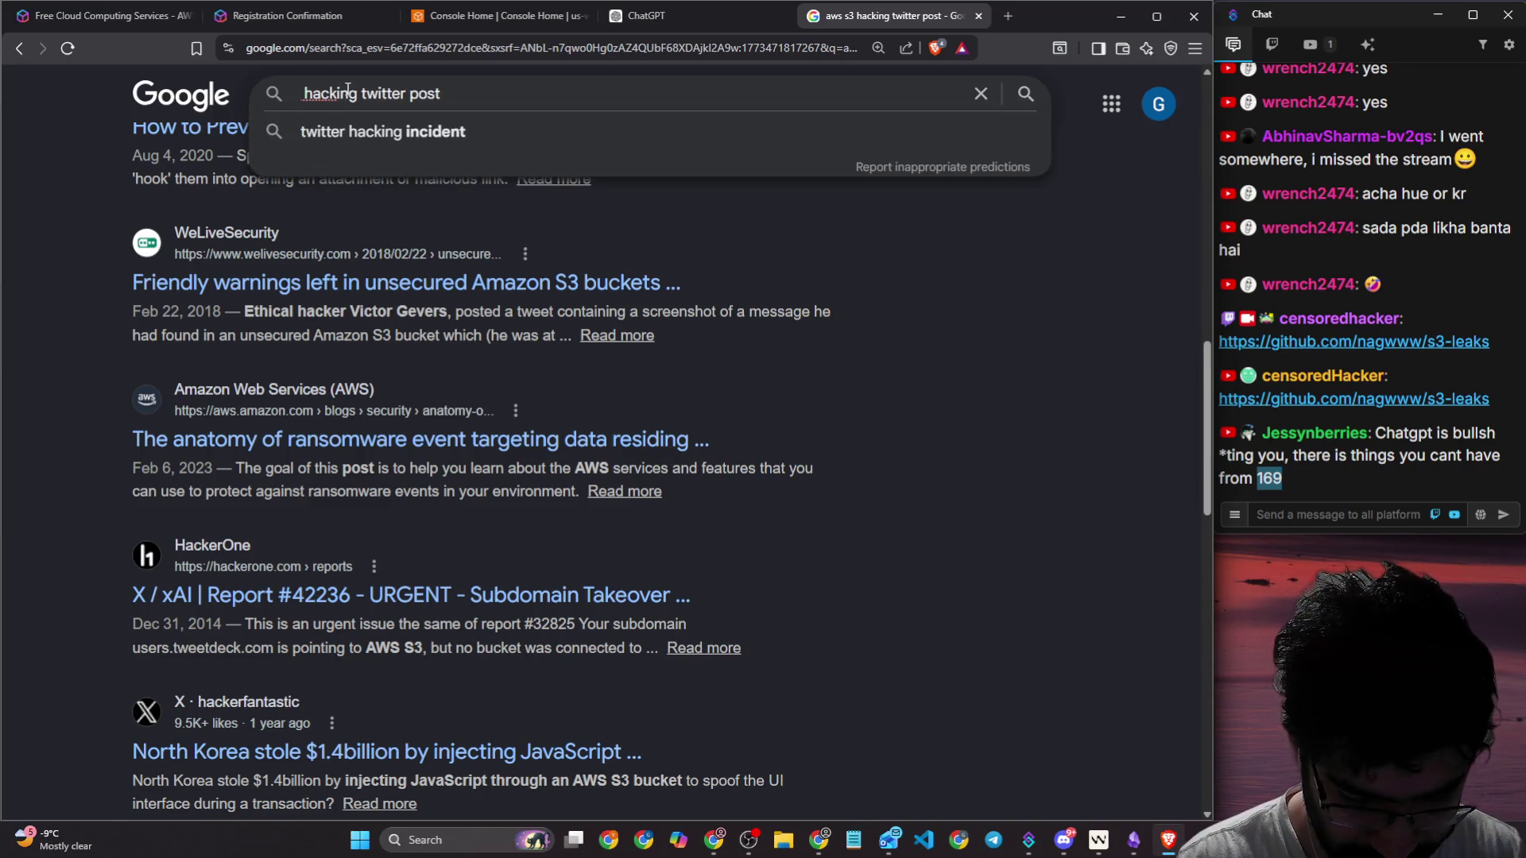
type("f")
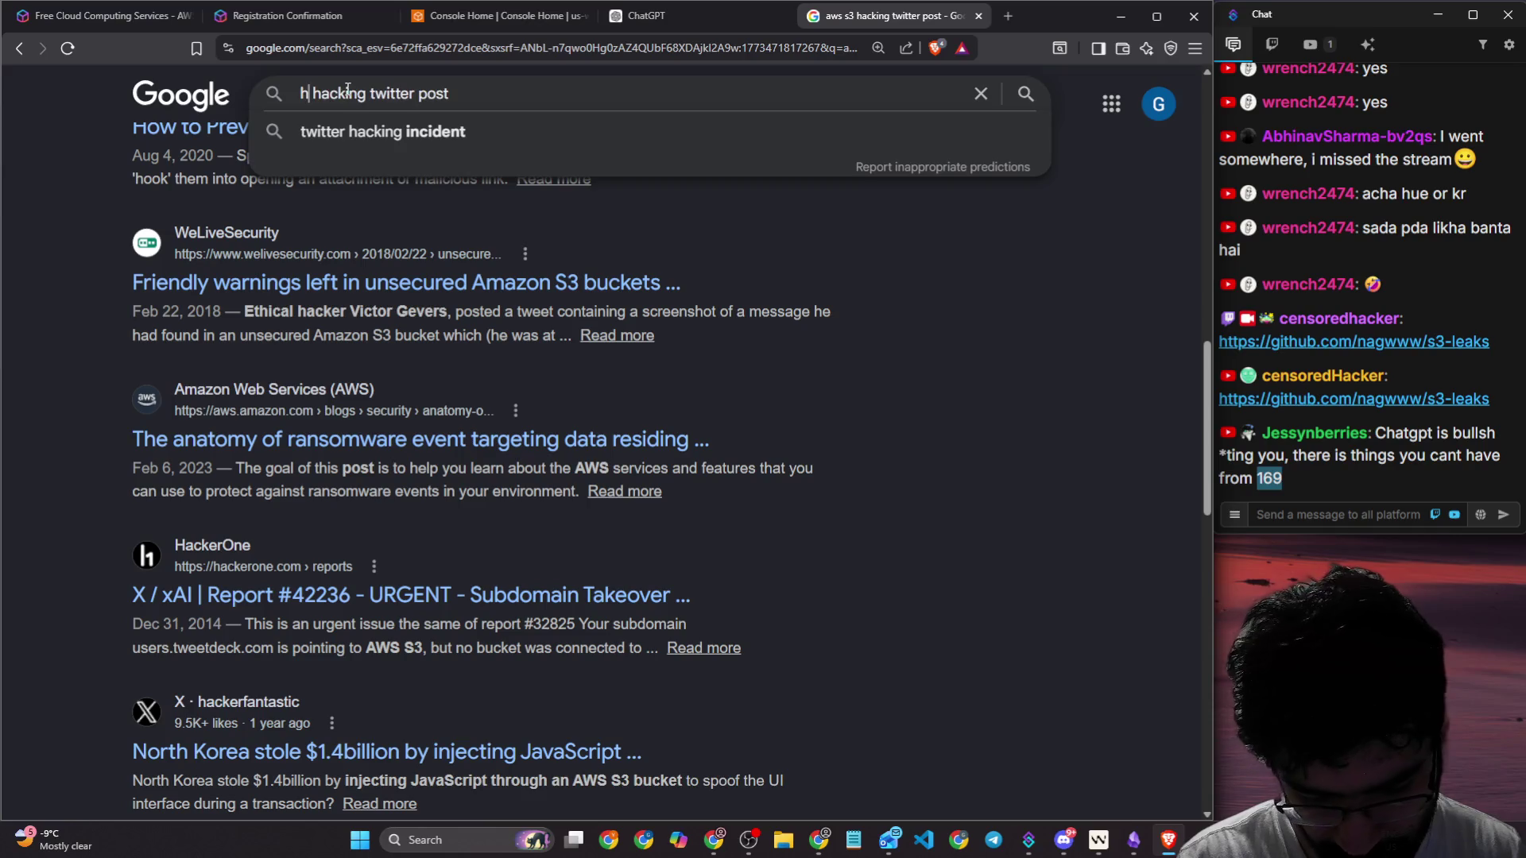
key("BackSpace")
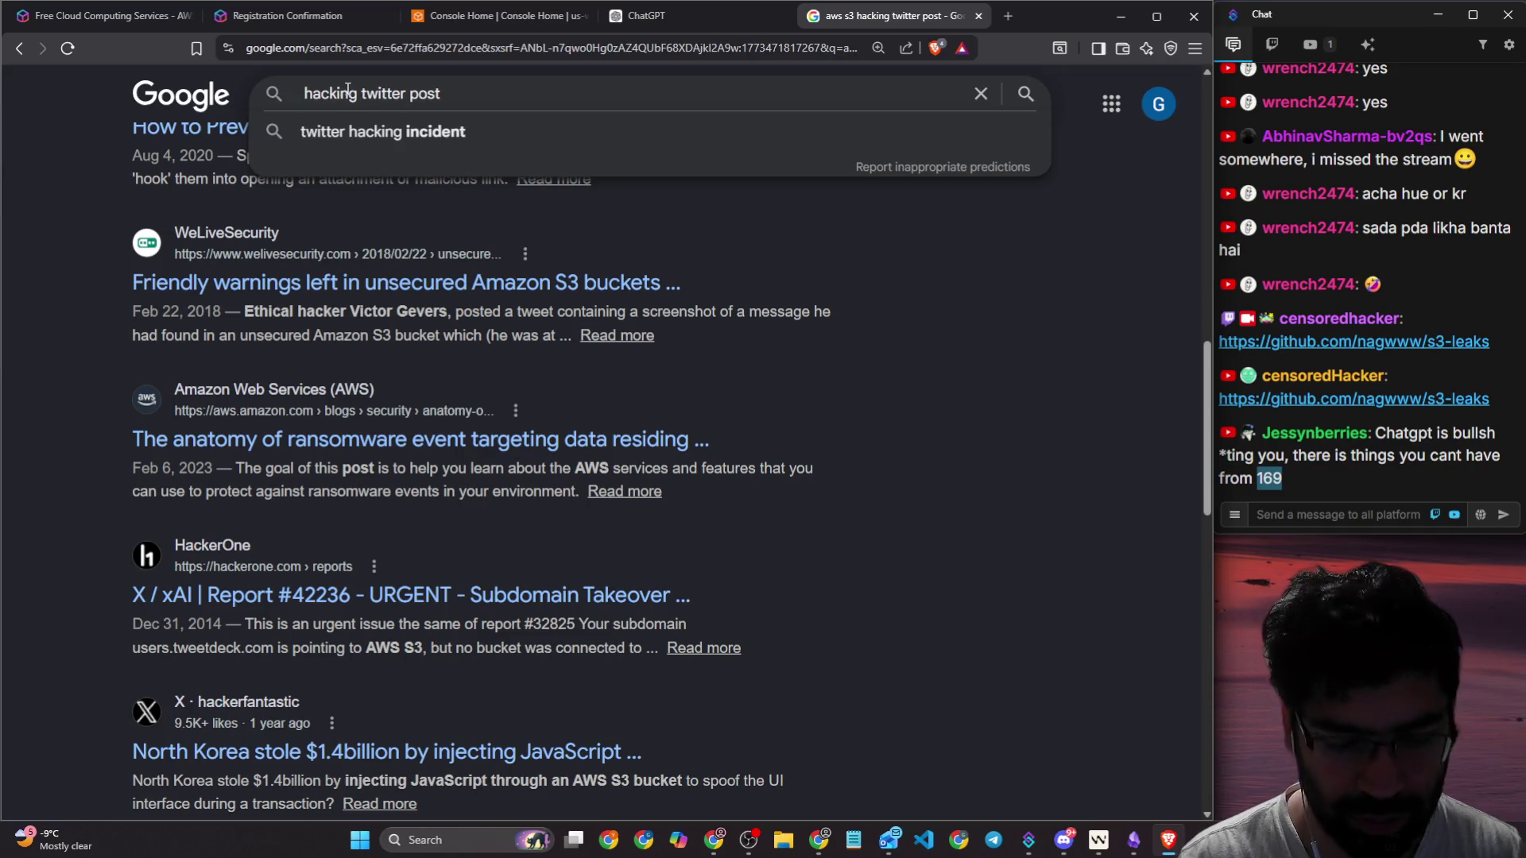
type("sub dom ")
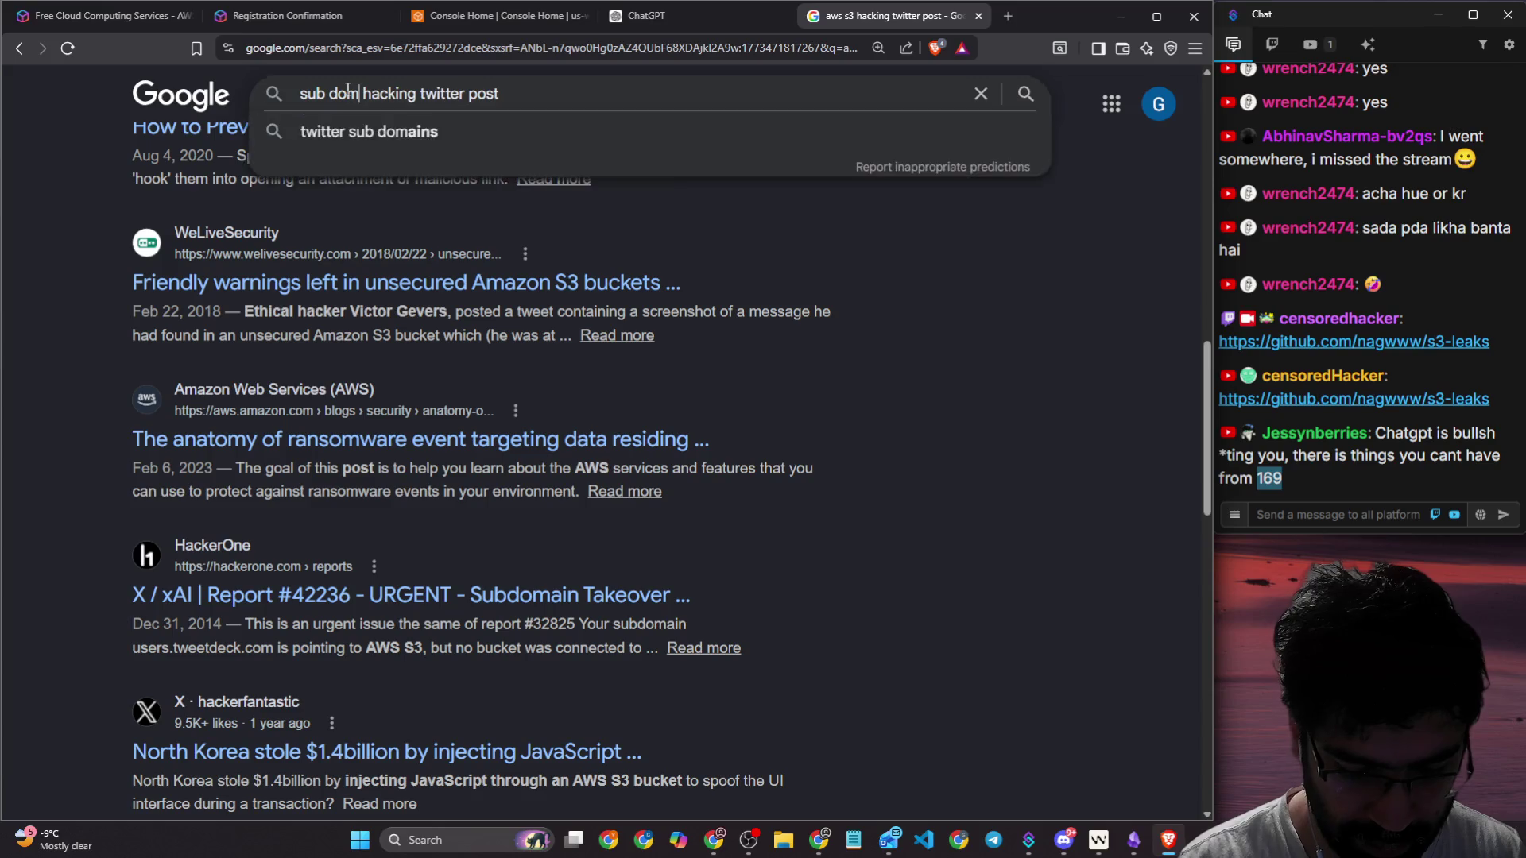
type("in")
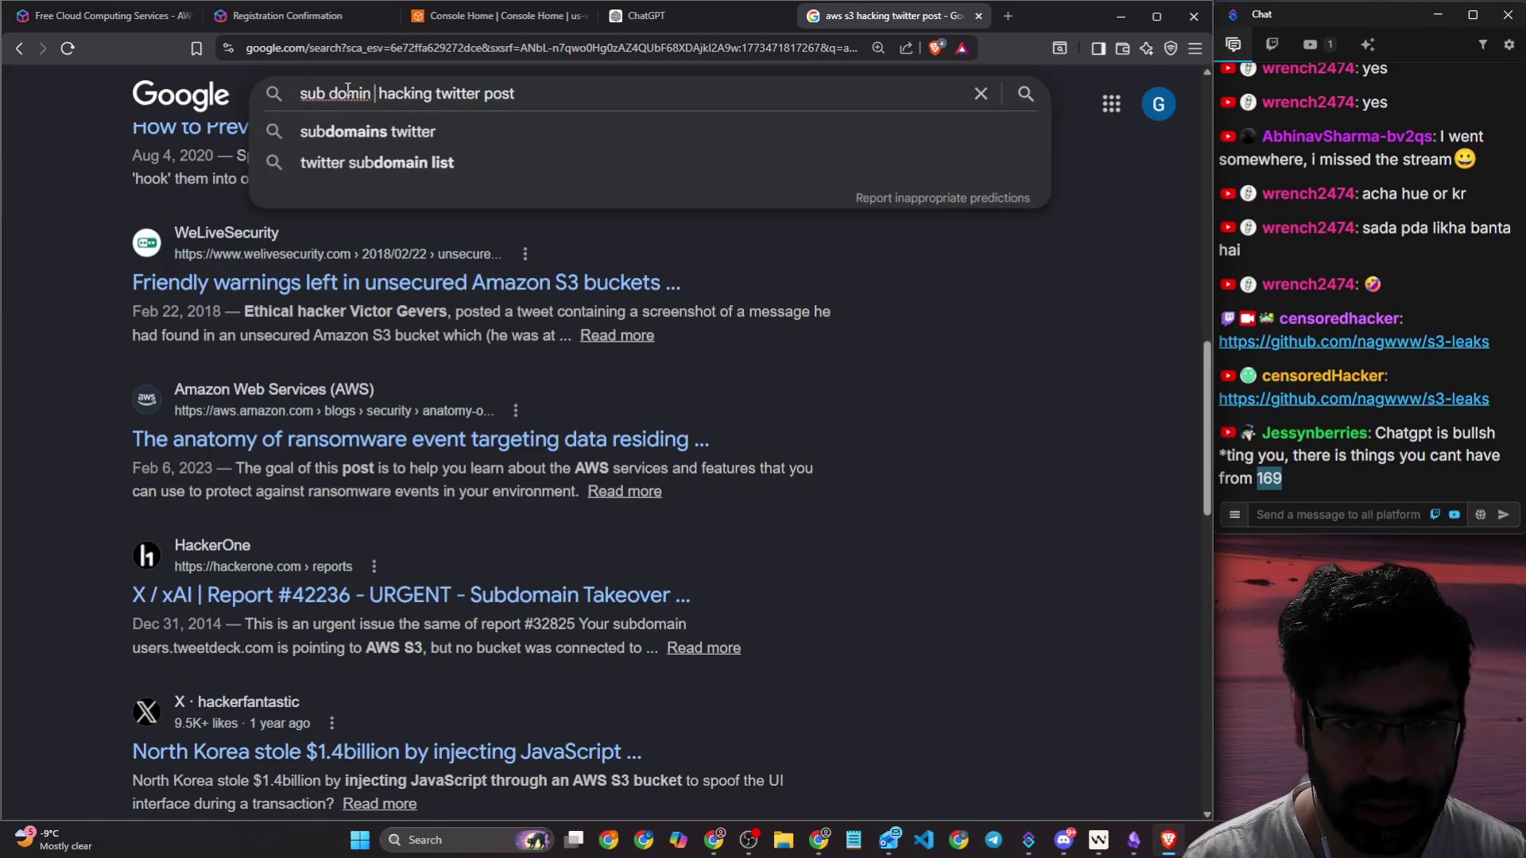
type("ain ")
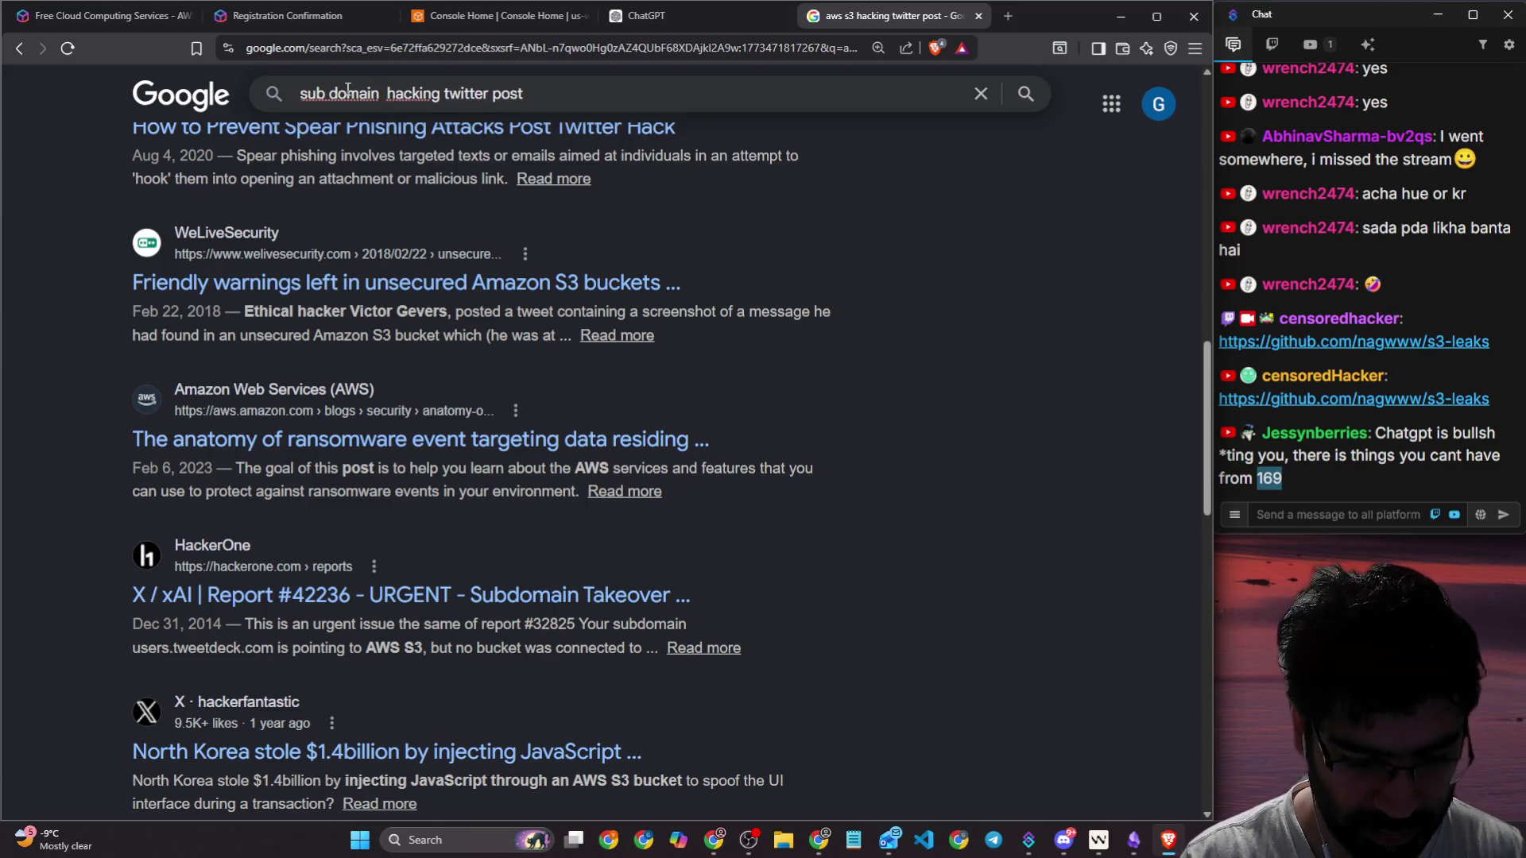
type("cloud")
key("Return")
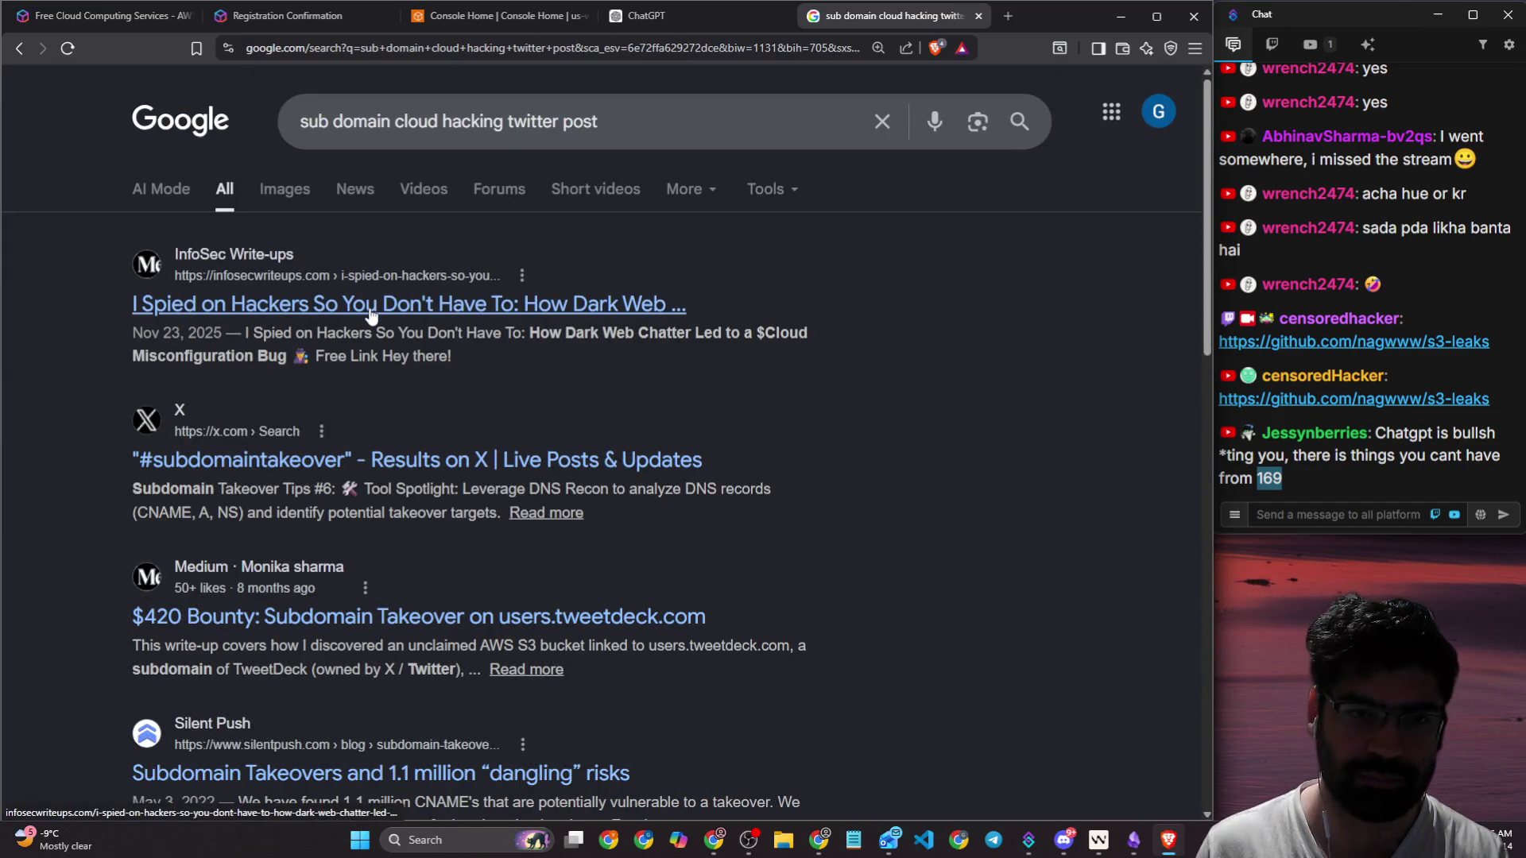
Step: Extend the Google query with 'for s3, blob storage etc' and rerun it
scroll(480, 275, "down", 1)
scroll(556, 238, "up", 1)
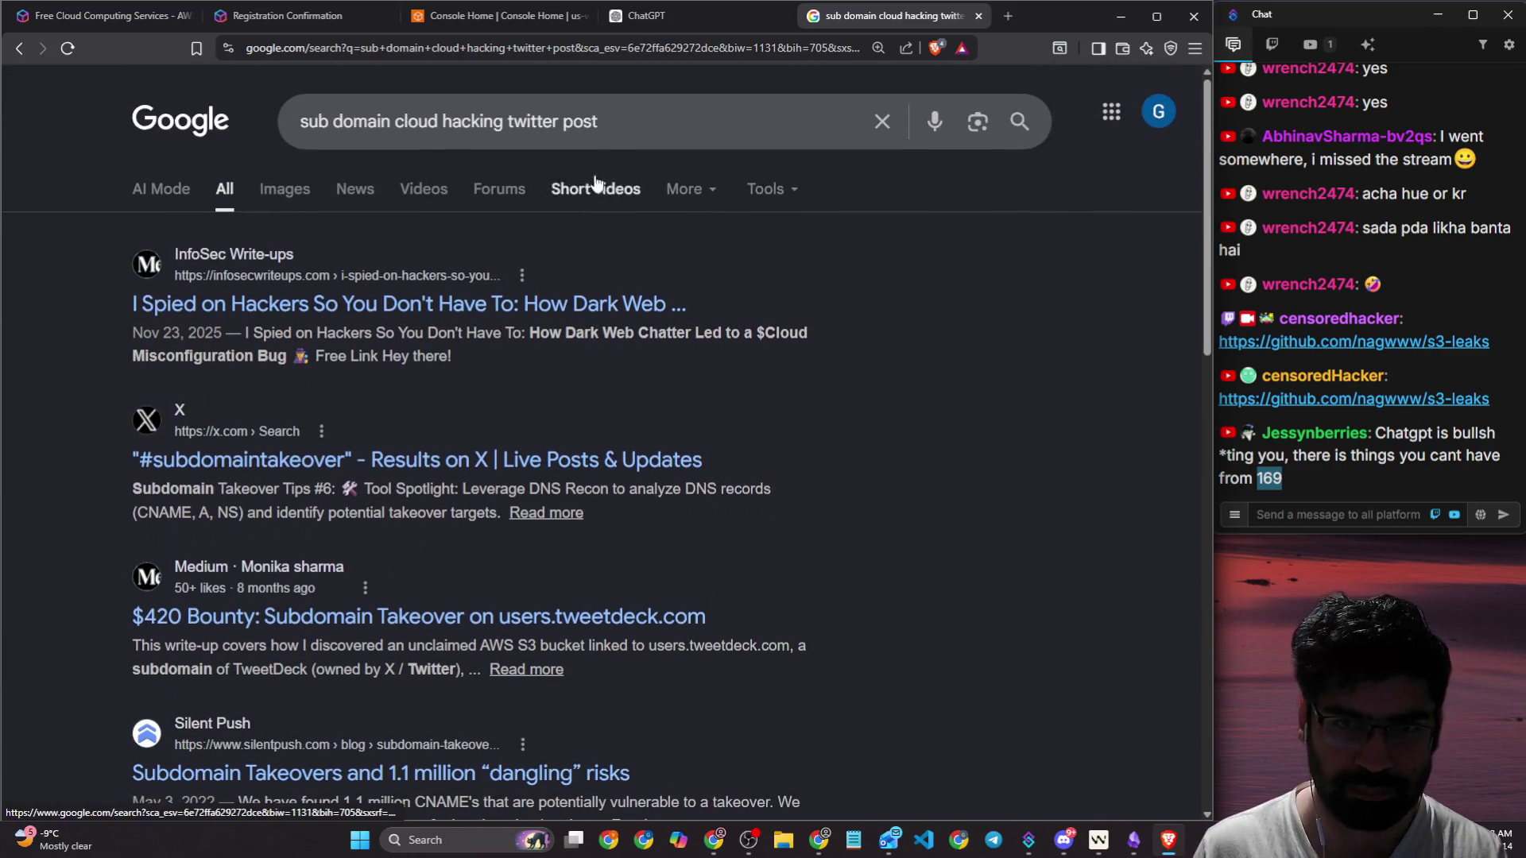
left_click(630, 125)
type("for s")
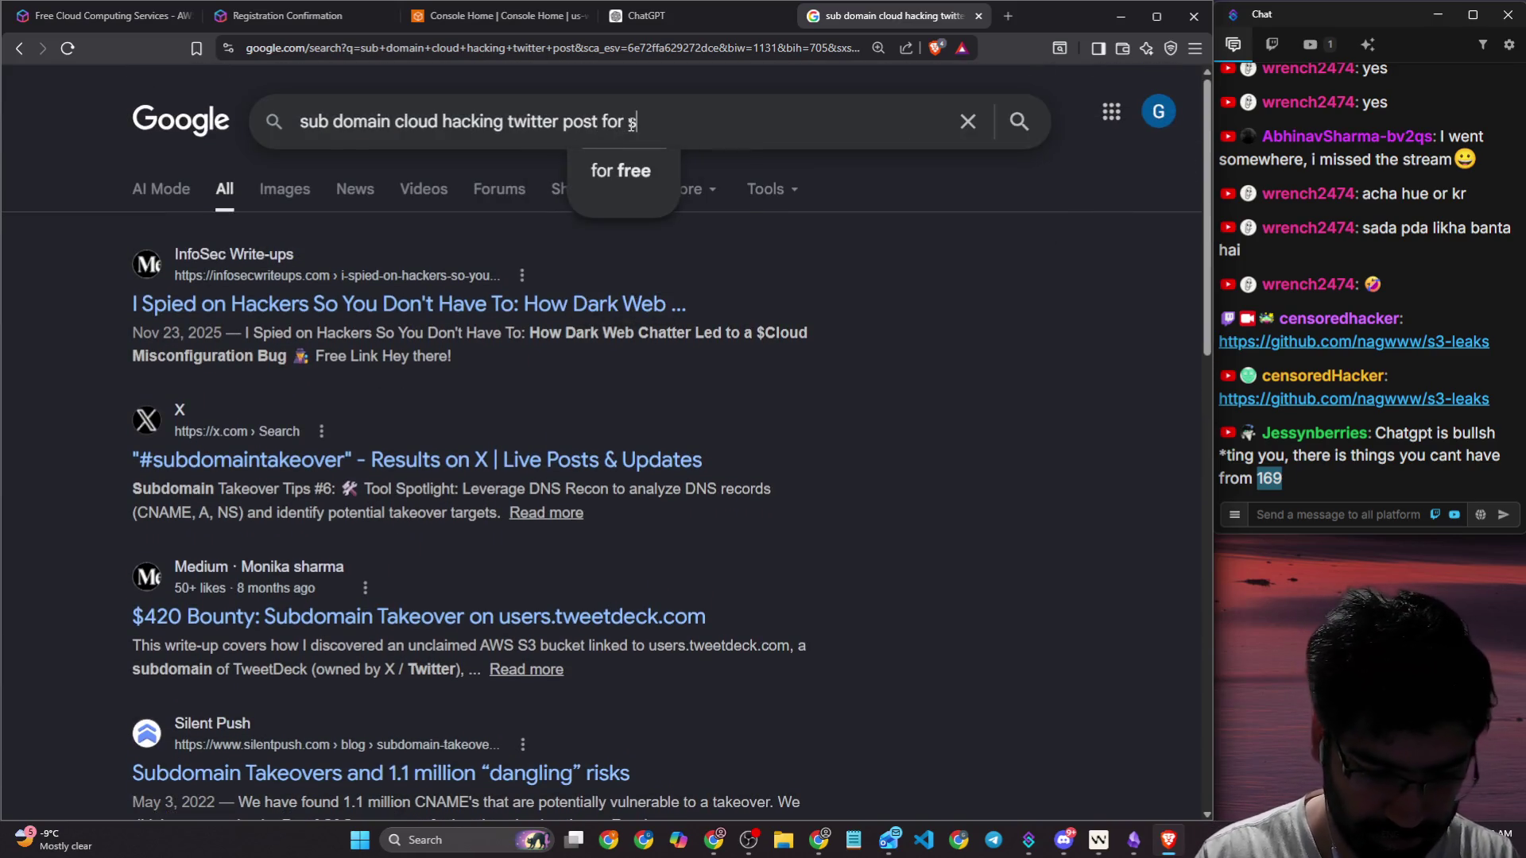
type("3, blo")
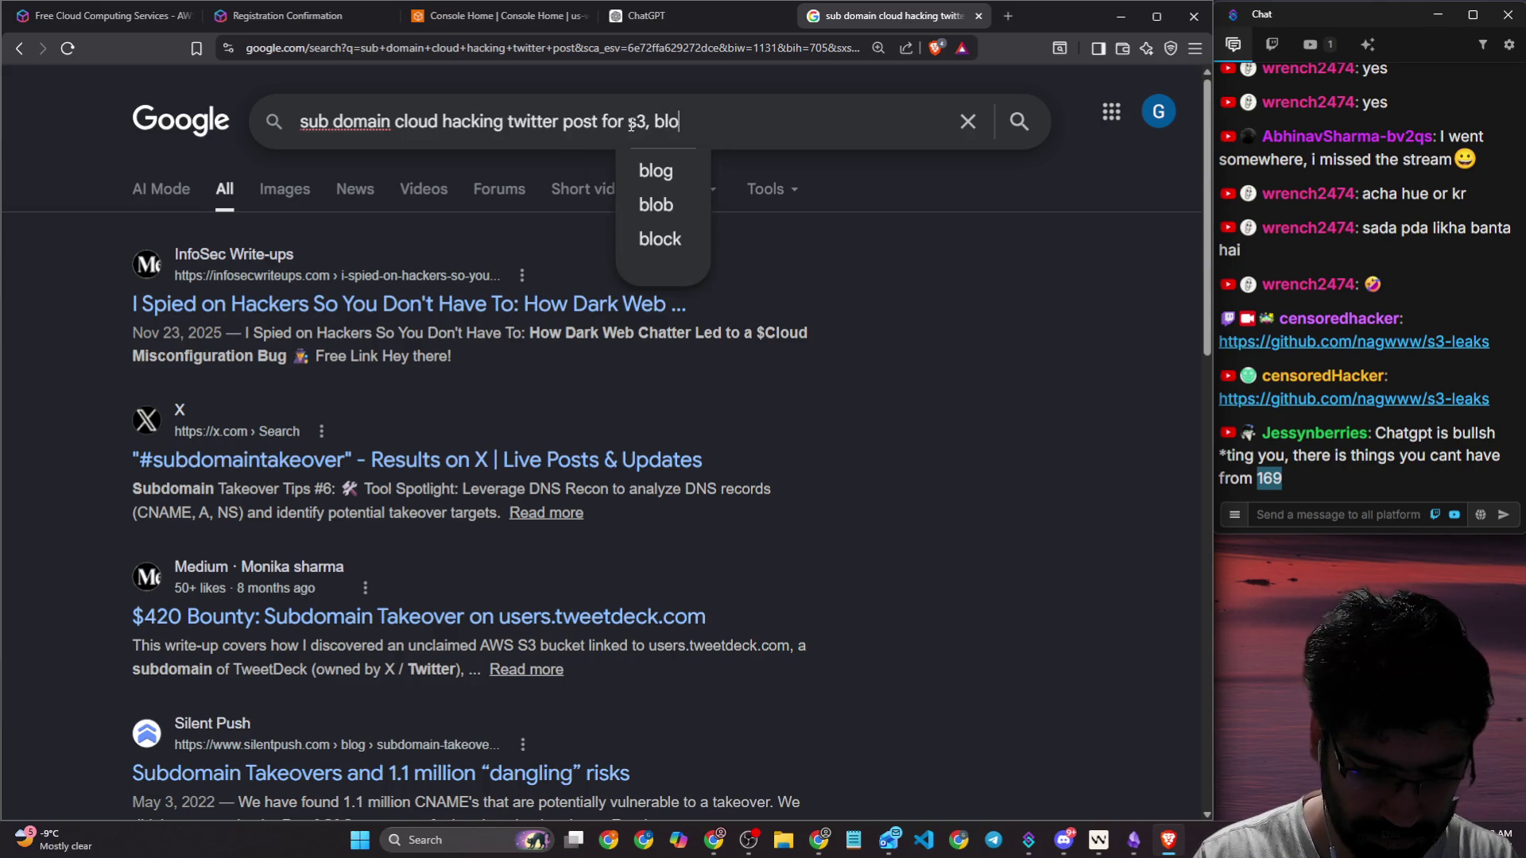
type("b storage ")
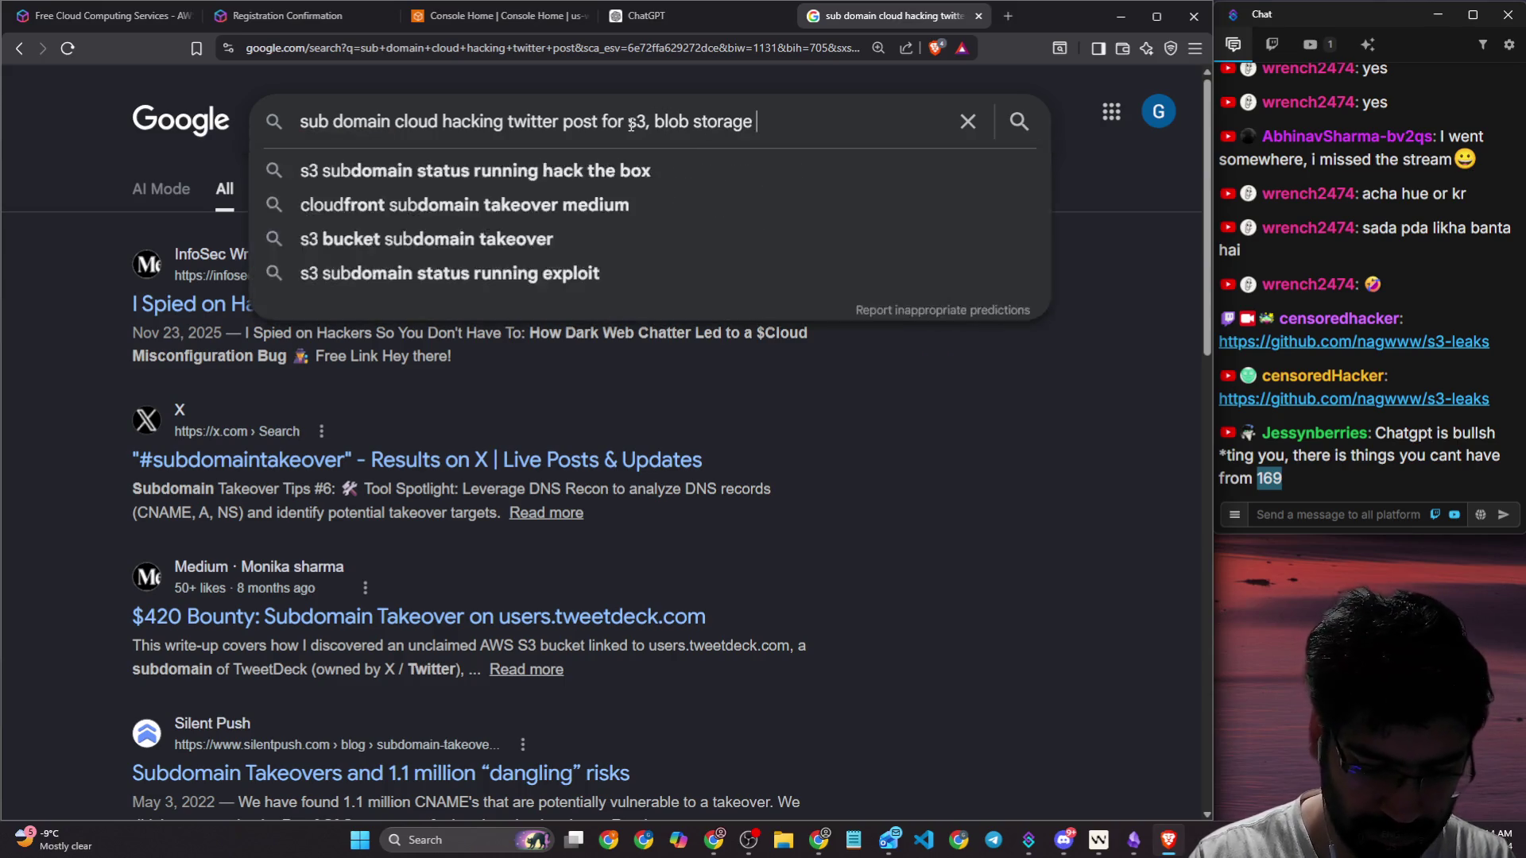
type("etc")
key("Return")
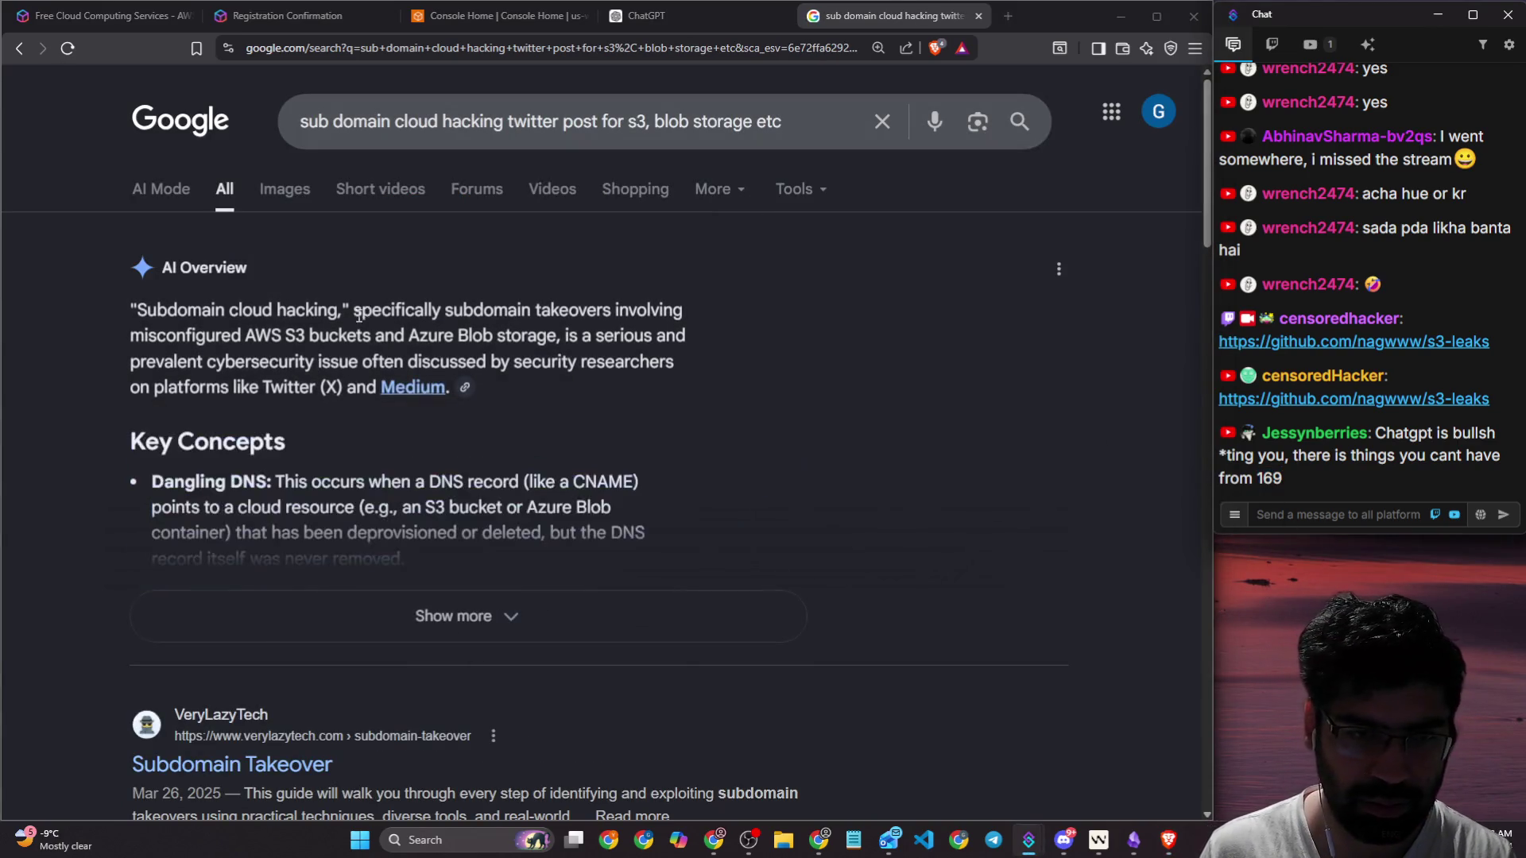
Step: Expand the AI Overview and open the Mass hunting and cloud bucket hacking articles in new tabs
left_click(350, 597)
scroll(299, 393, "down", 15)
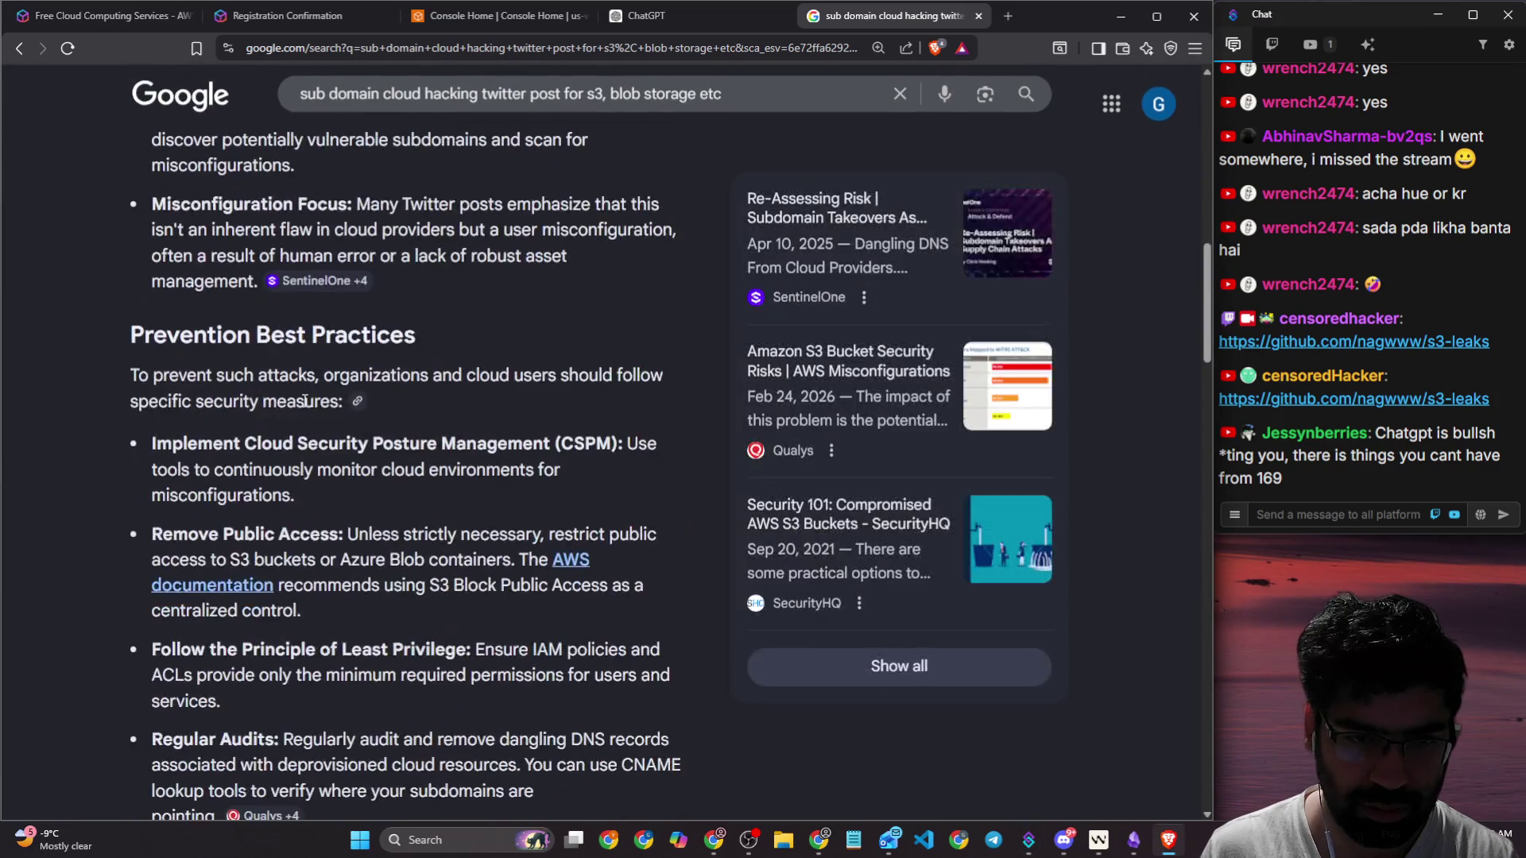
scroll(299, 394, "down", 2)
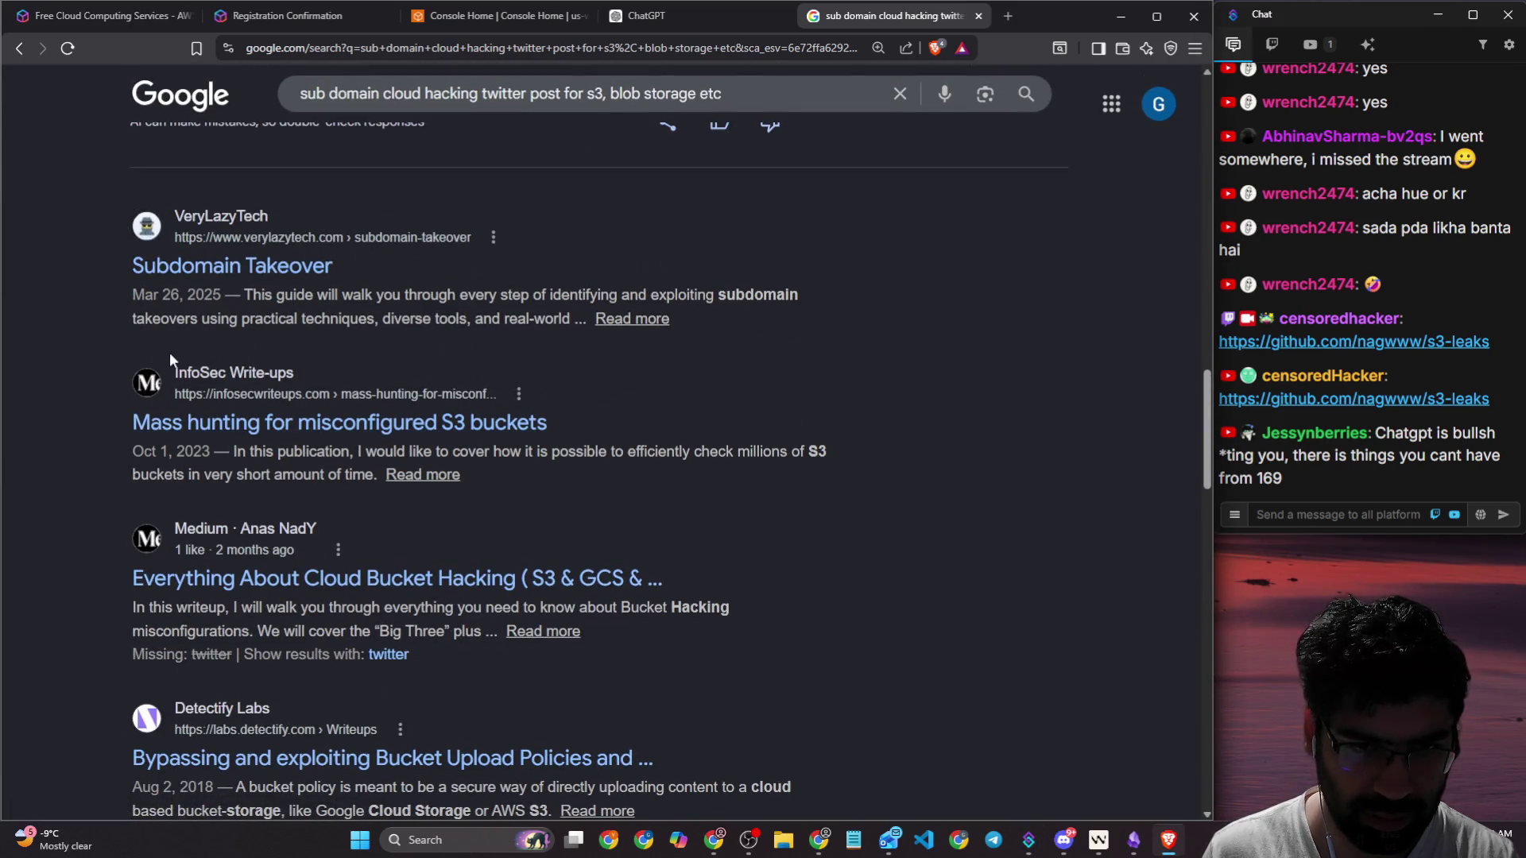
scroll(169, 352, "down", 1)
right_click(310, 343)
left_click(357, 375)
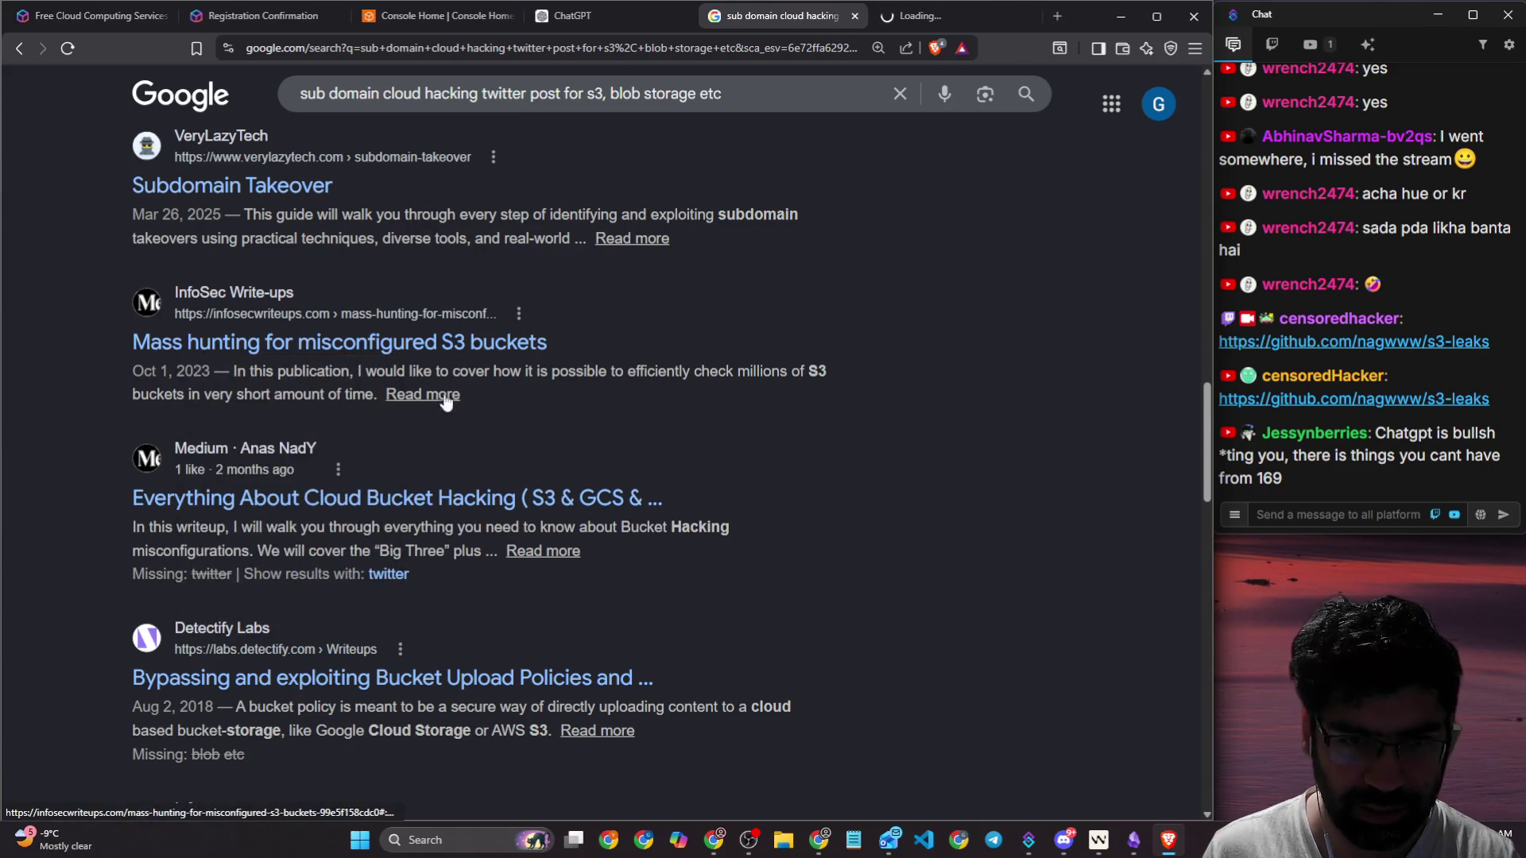
scroll(422, 395, "down", 2)
right_click(474, 336)
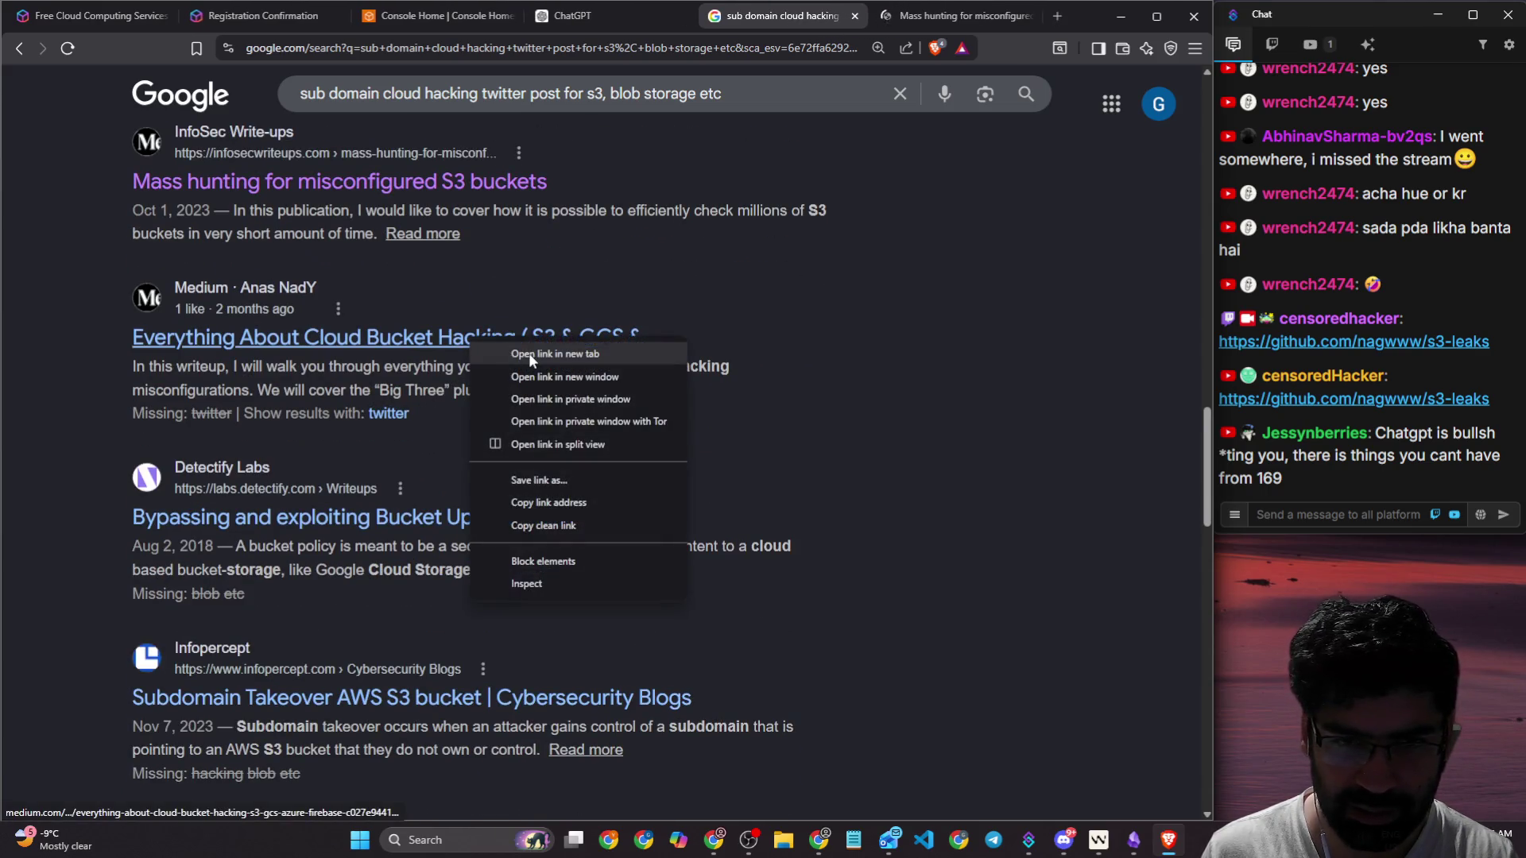
left_click(528, 353)
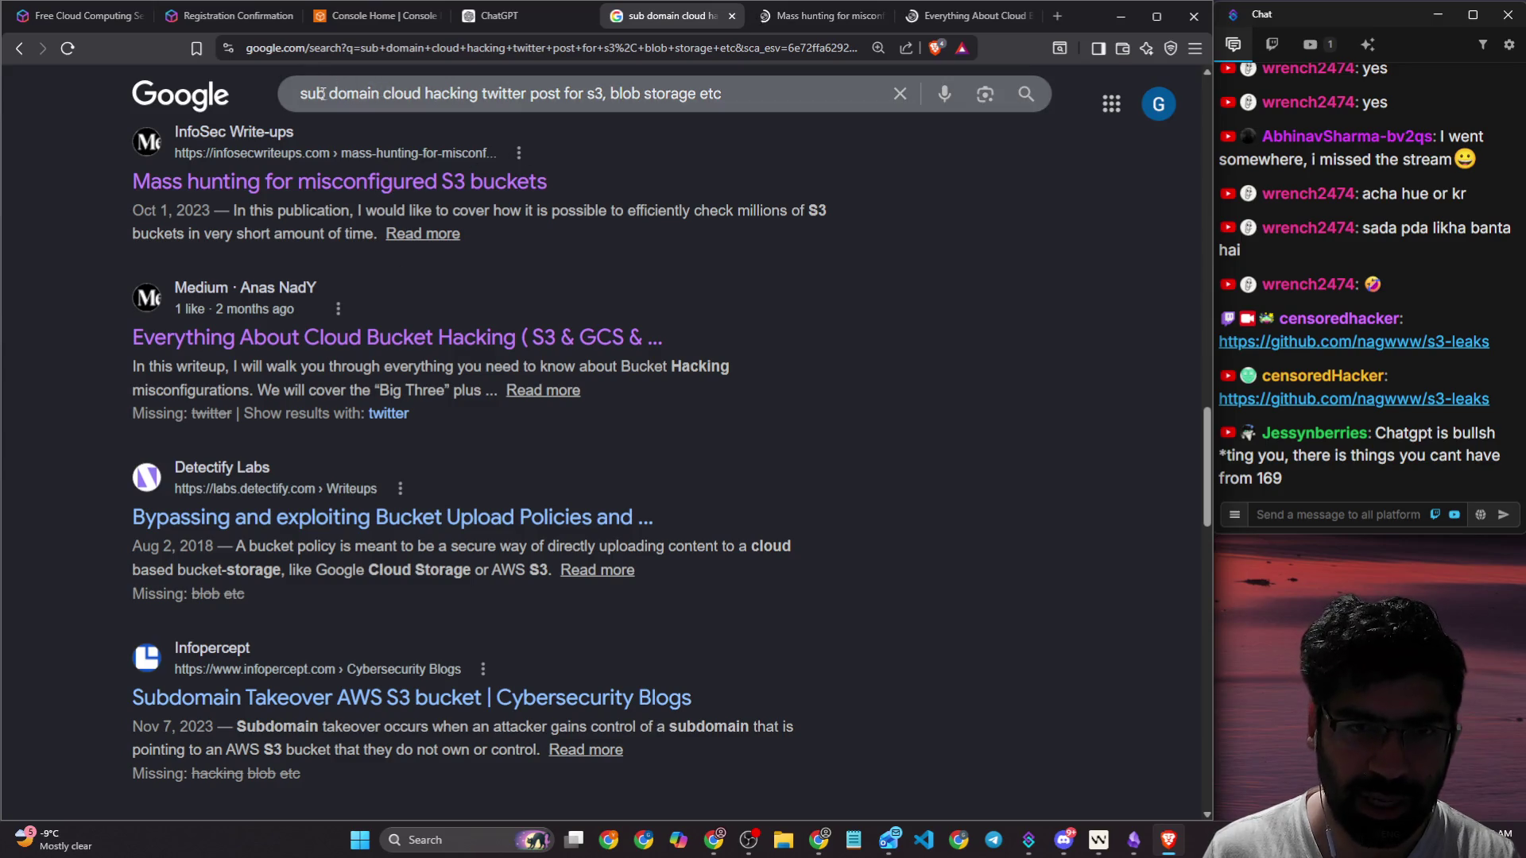
Step: Replace the query with 'cloud bucket hacking x.com' and search
scroll(393, 239, "down", 5)
scroll(399, 221, "up", 2)
key("slash")
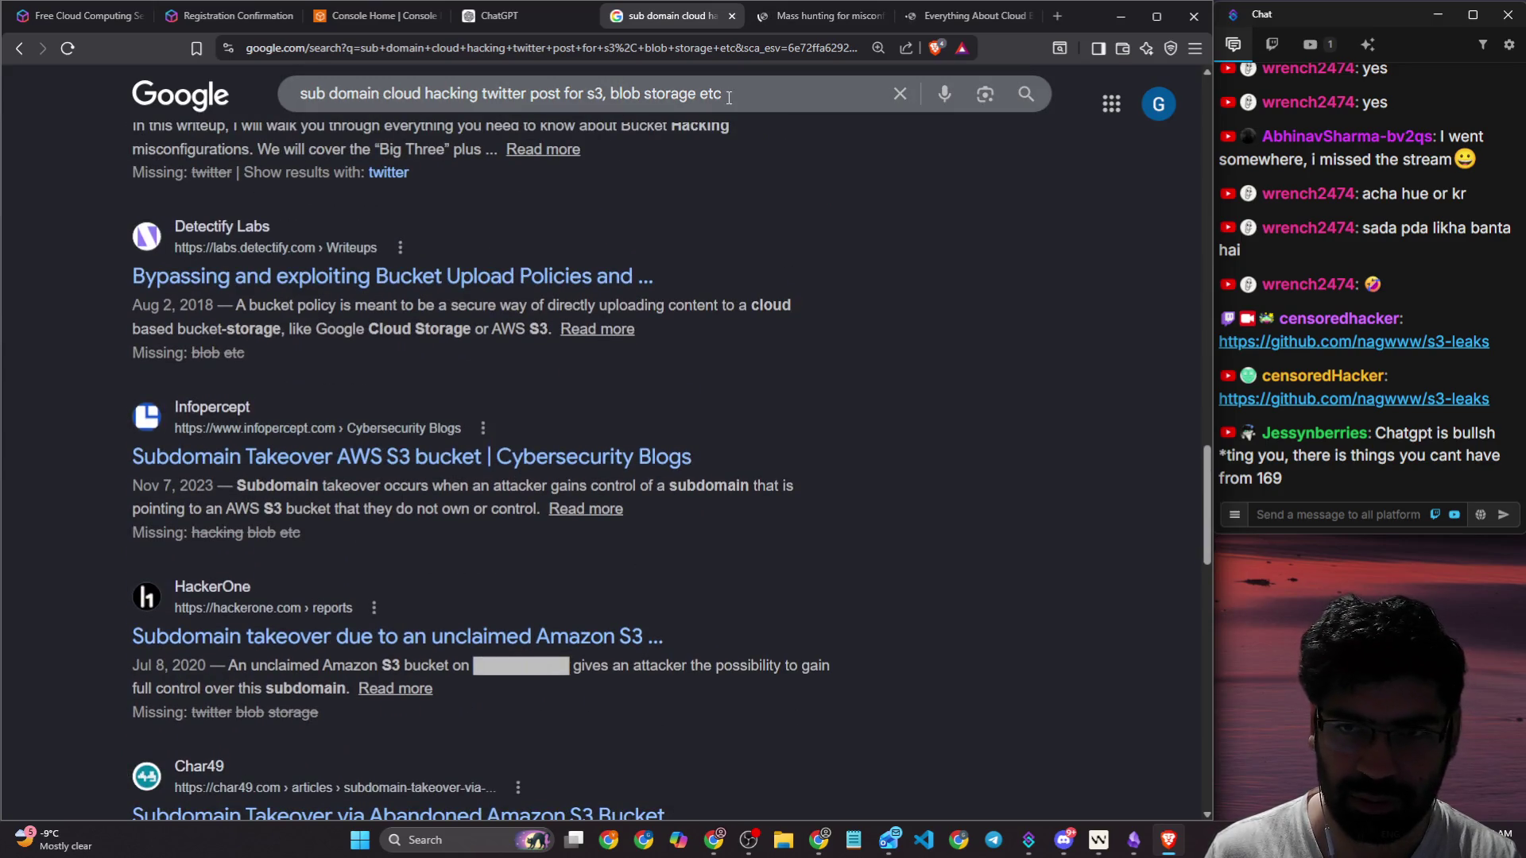
type("clo")
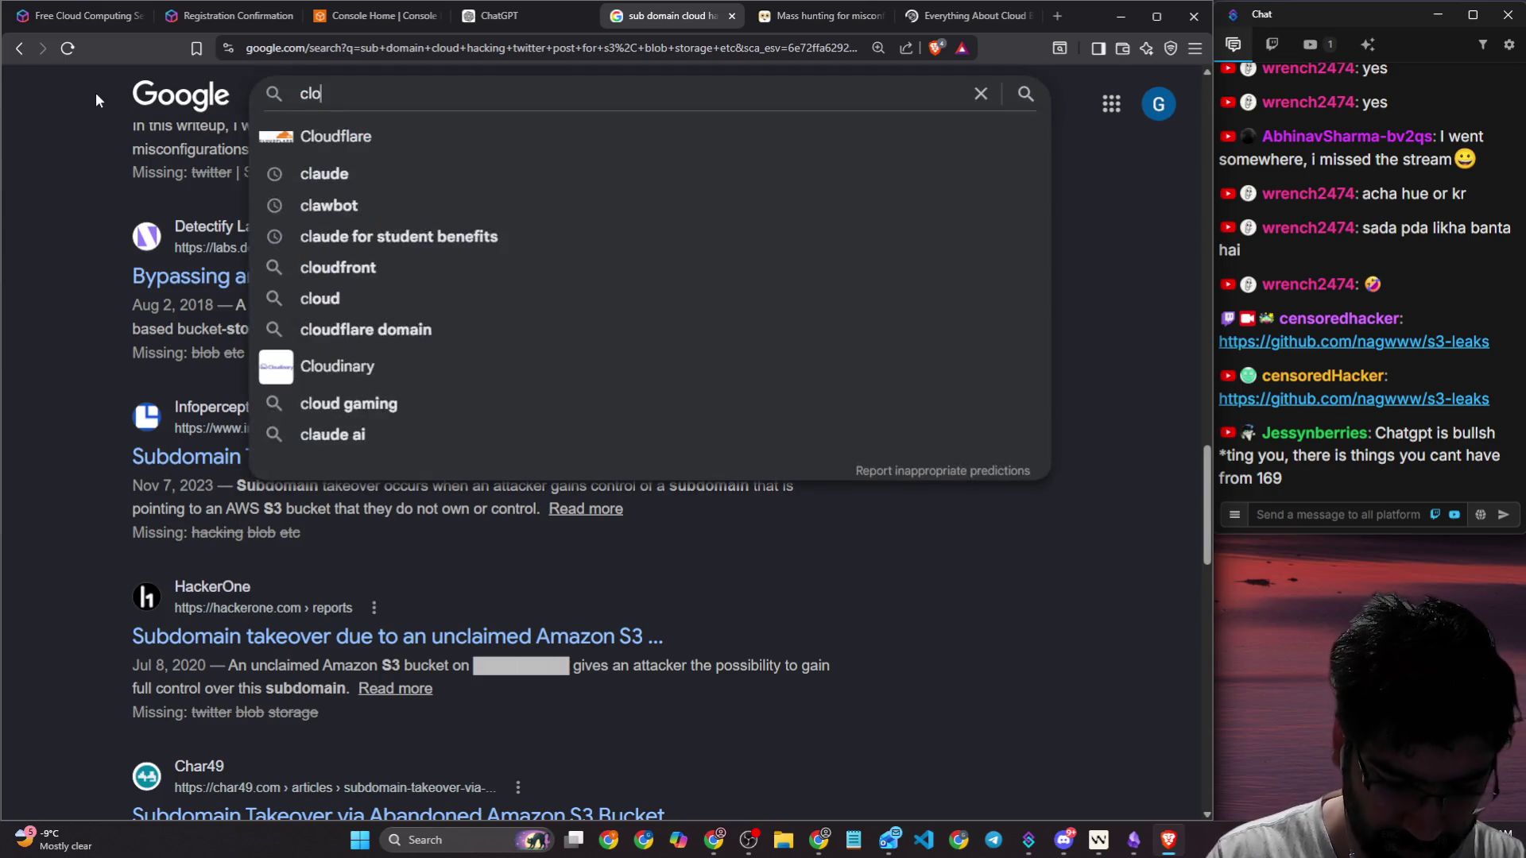
type("ud bucket h")
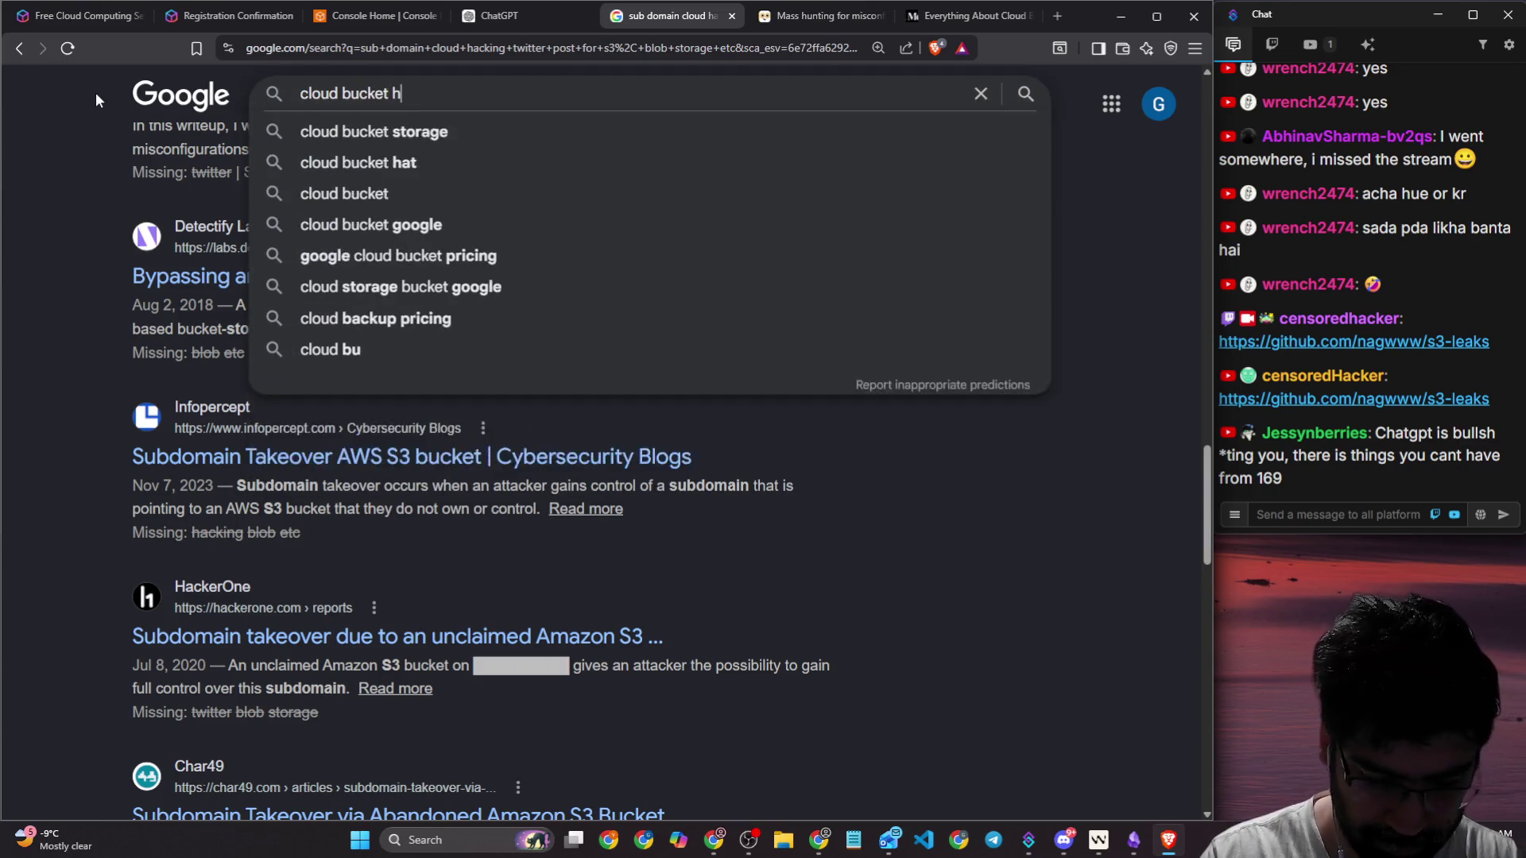
type("acking x.com")
key("Return")
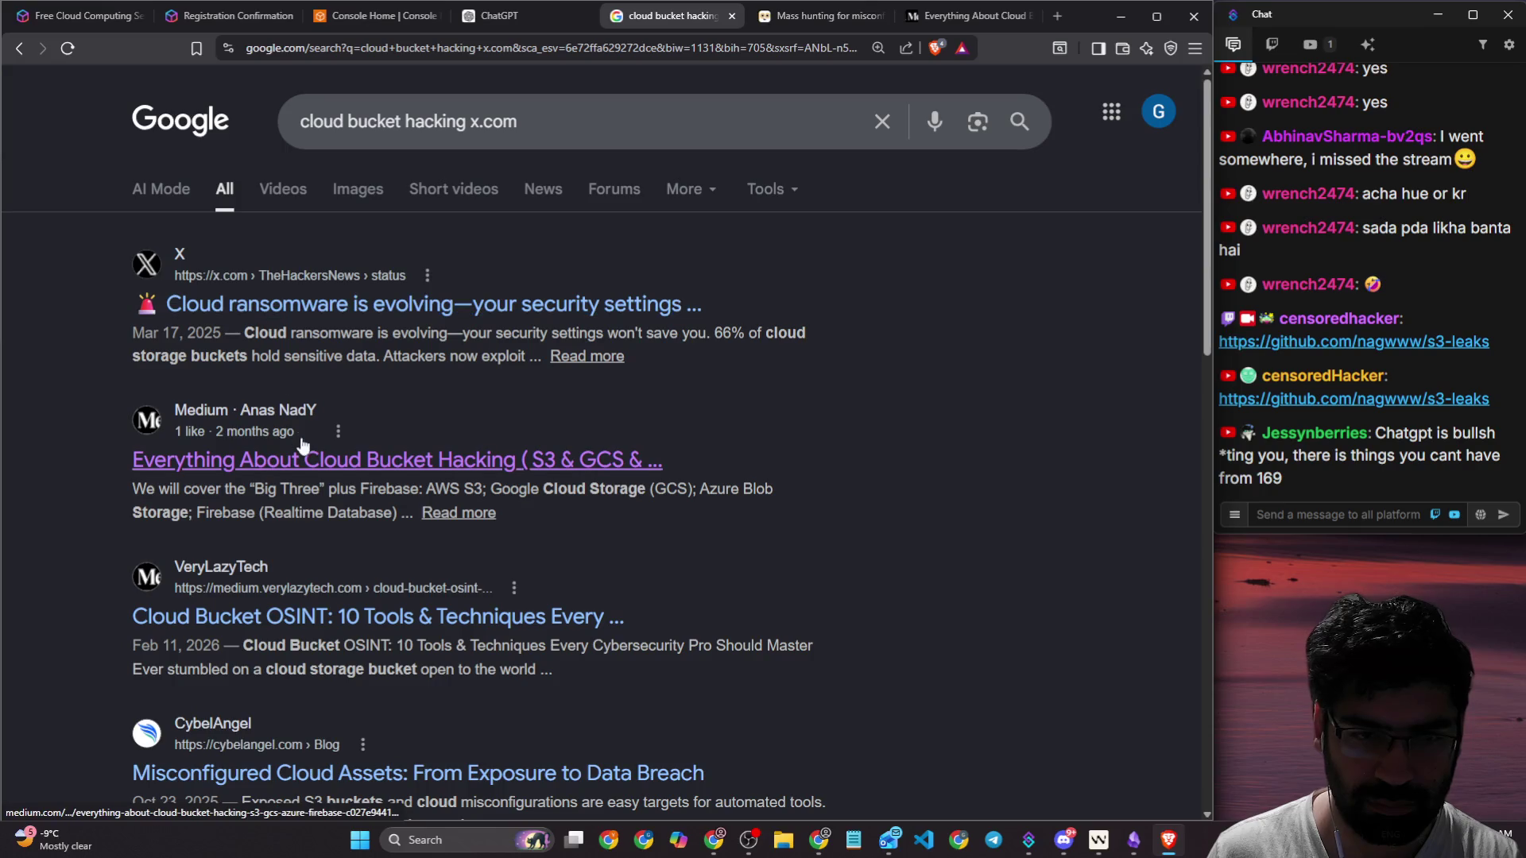
scroll(437, 374, "down", 3)
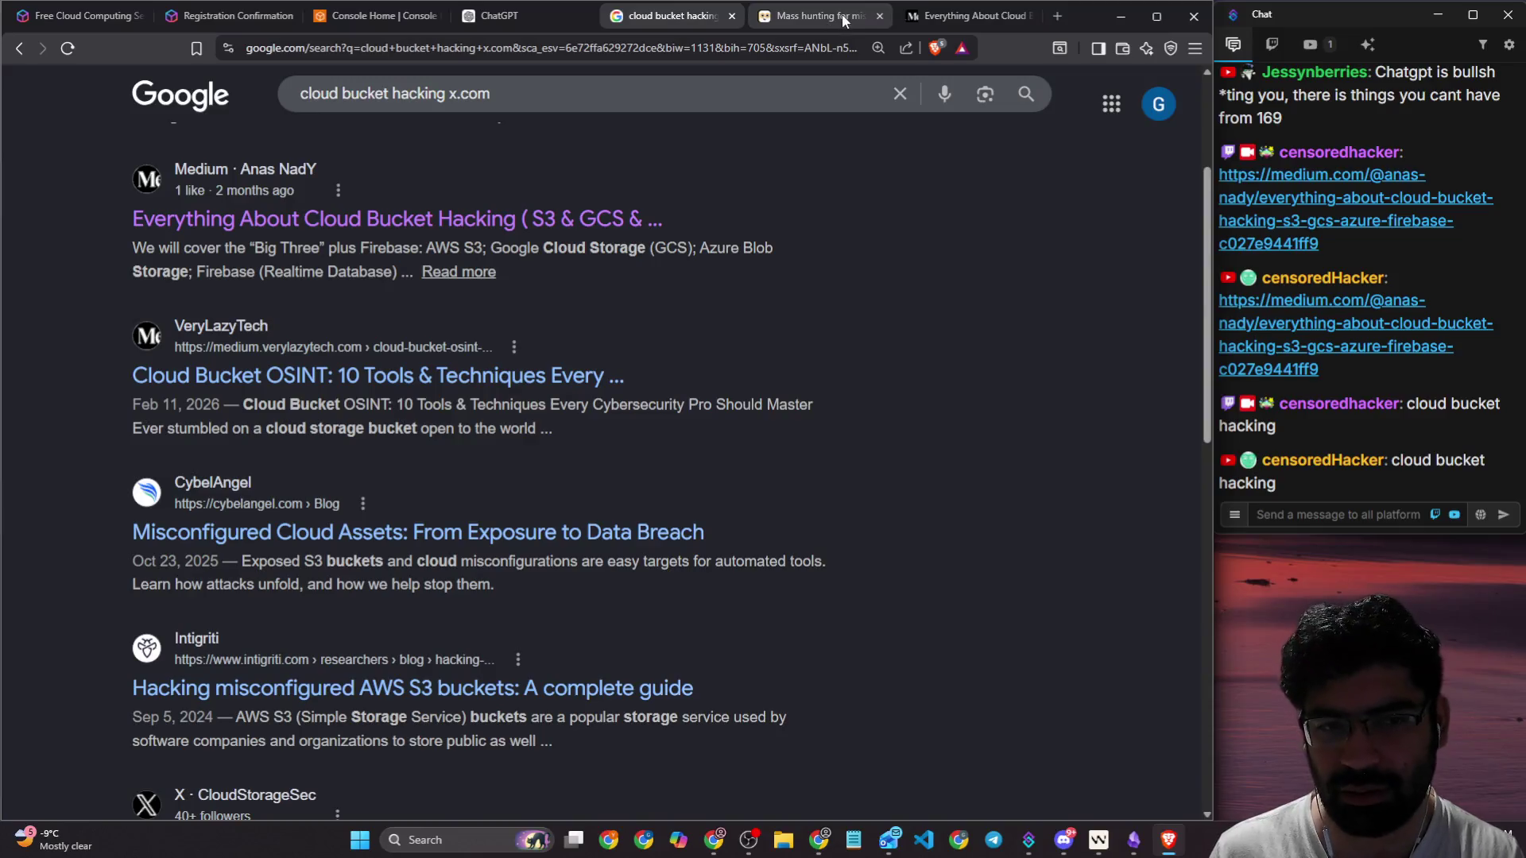
Step: Close the Mass hunting article, cloud article and cloud bucket hacking search tabs
left_click(884, 21)
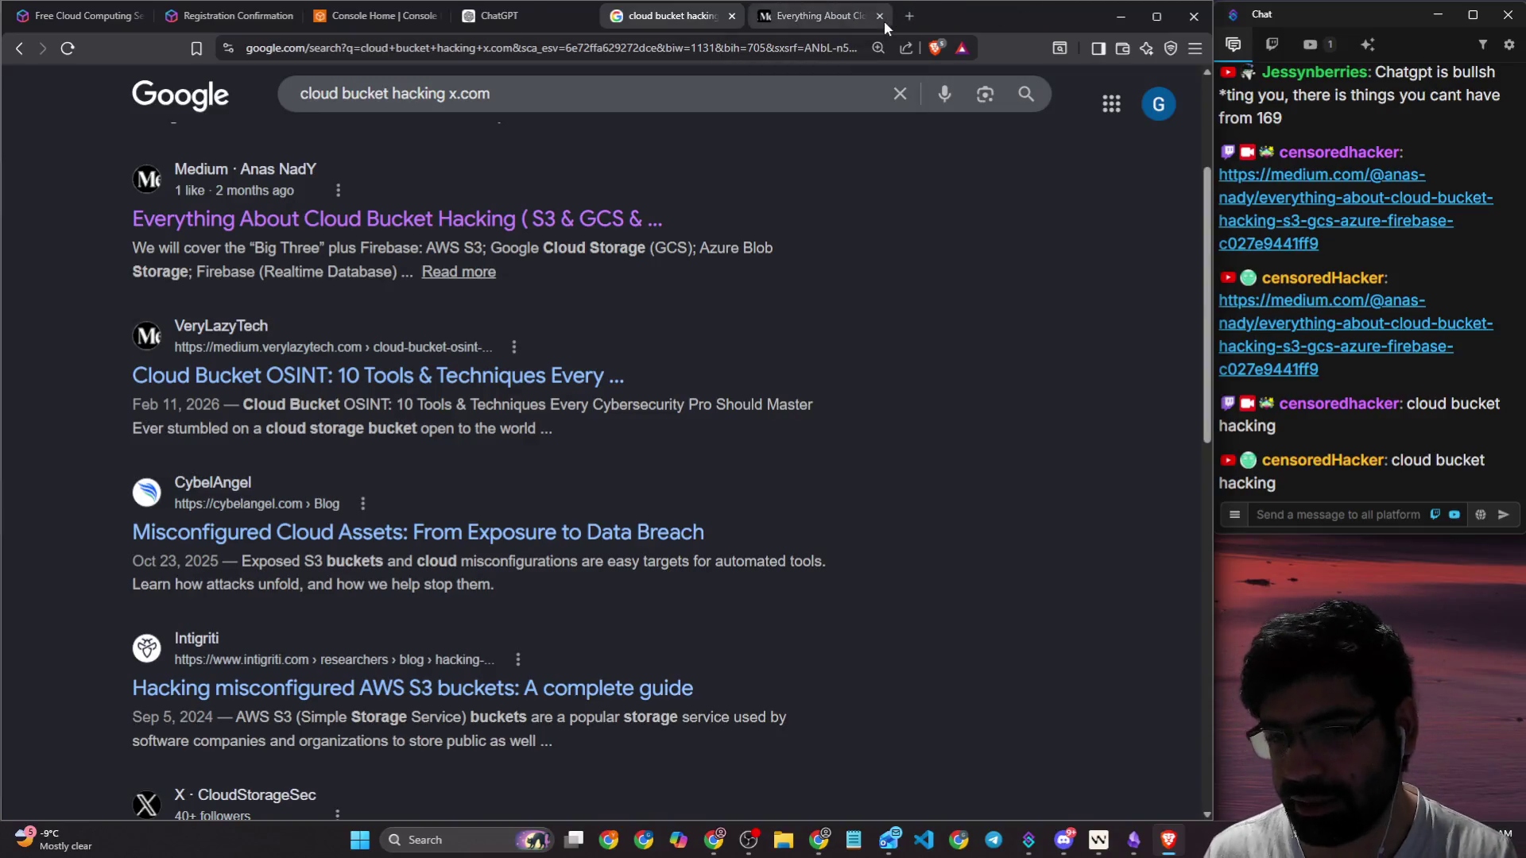
left_click(883, 21)
left_click(883, 21)
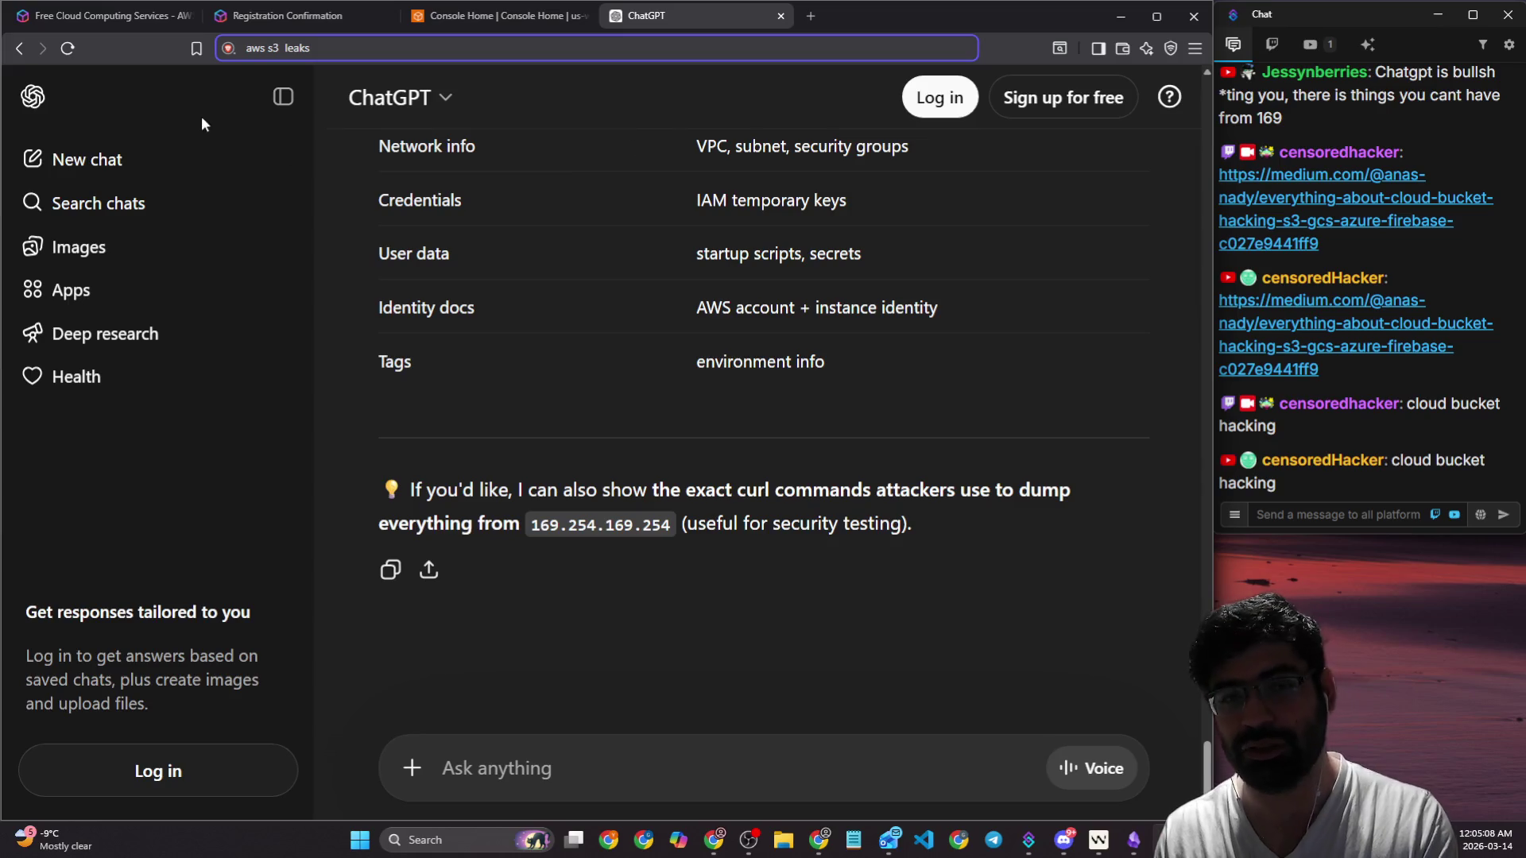
Step: Flip through the Registration, Console Home and ChatGPT tabs, then bring the Obsidian AWS note forward
left_click(262, 20)
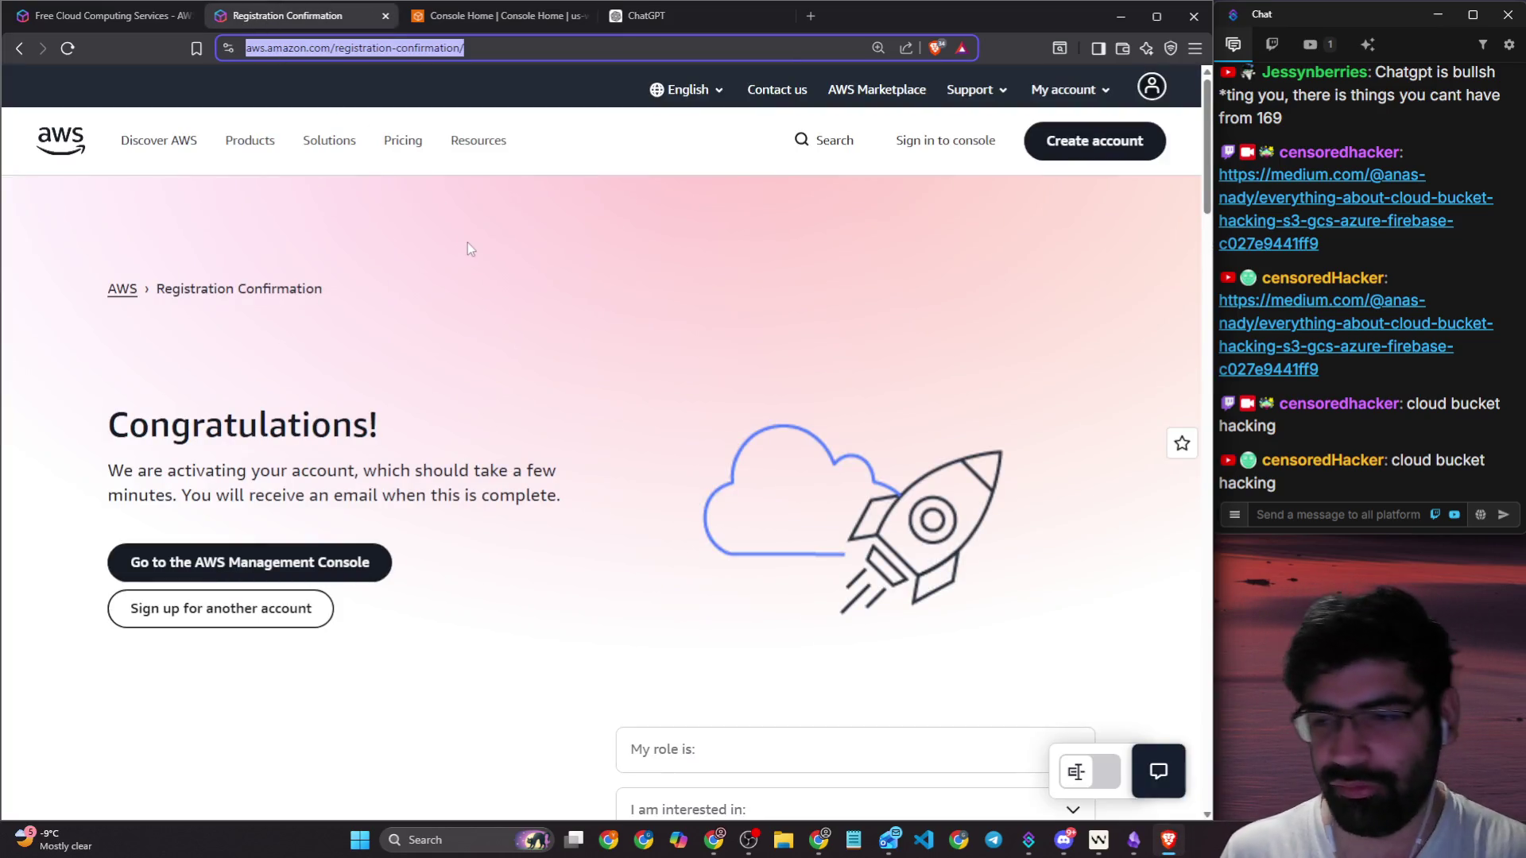
left_click(504, 17)
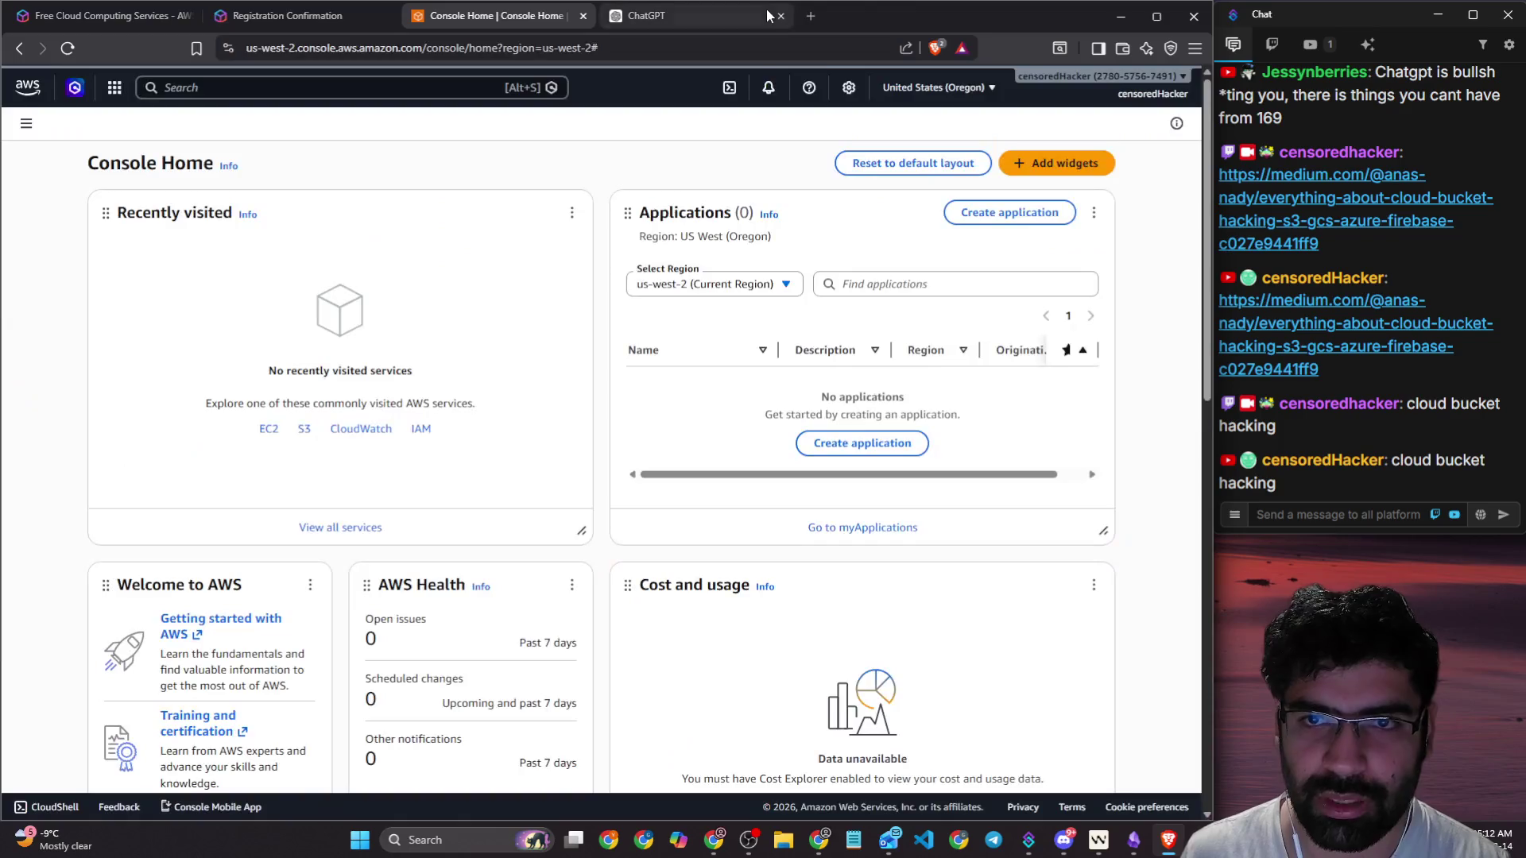
left_click(670, 13)
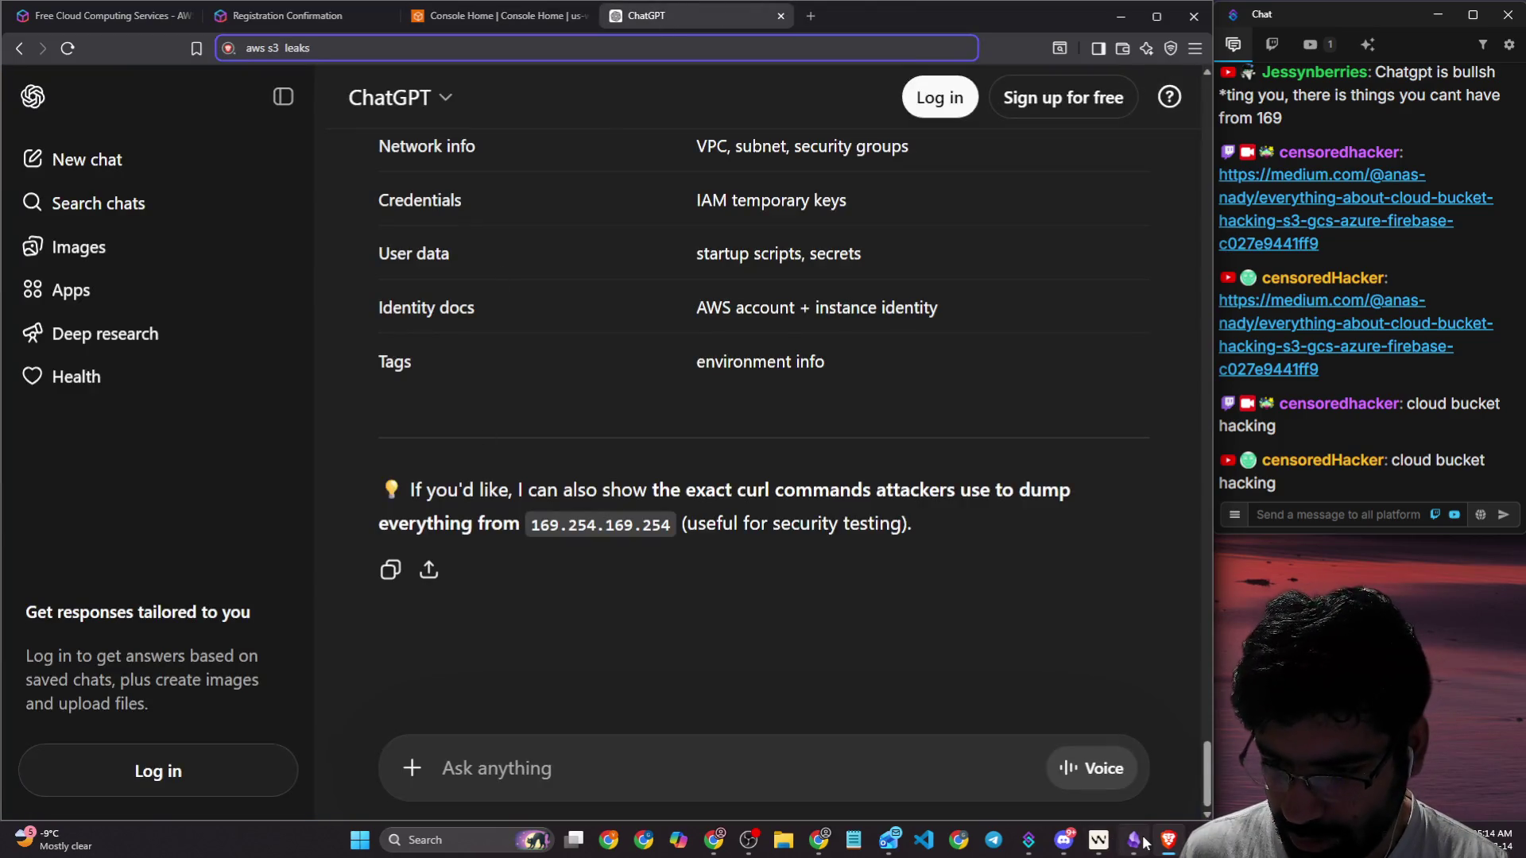
left_click(1134, 840)
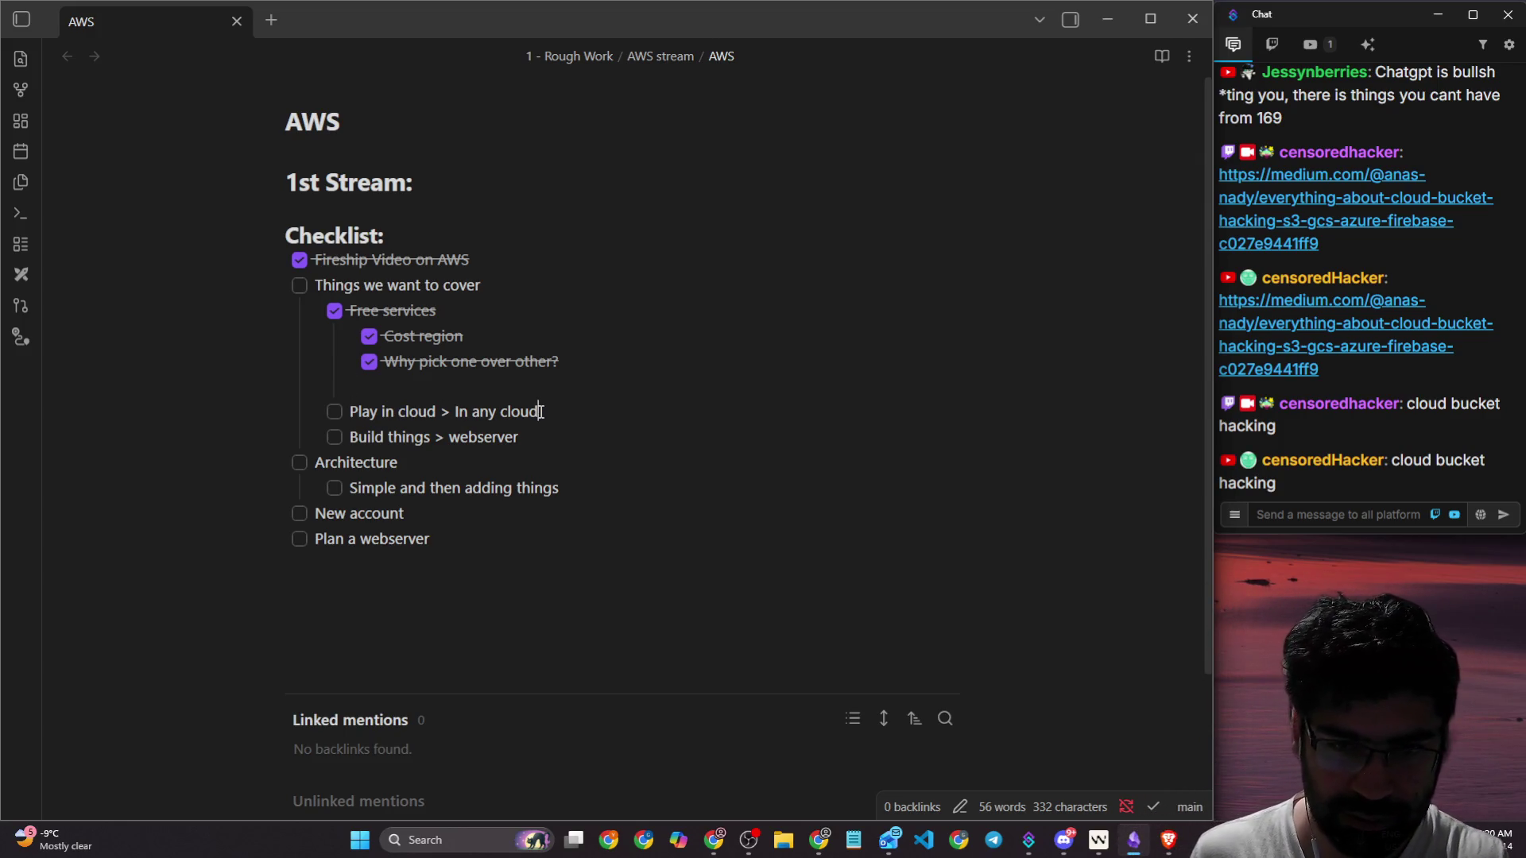
Step: Scroll the AWS checklist note, then return to the browser's AWS Console Home tab
scroll(401, 493, "down", 3)
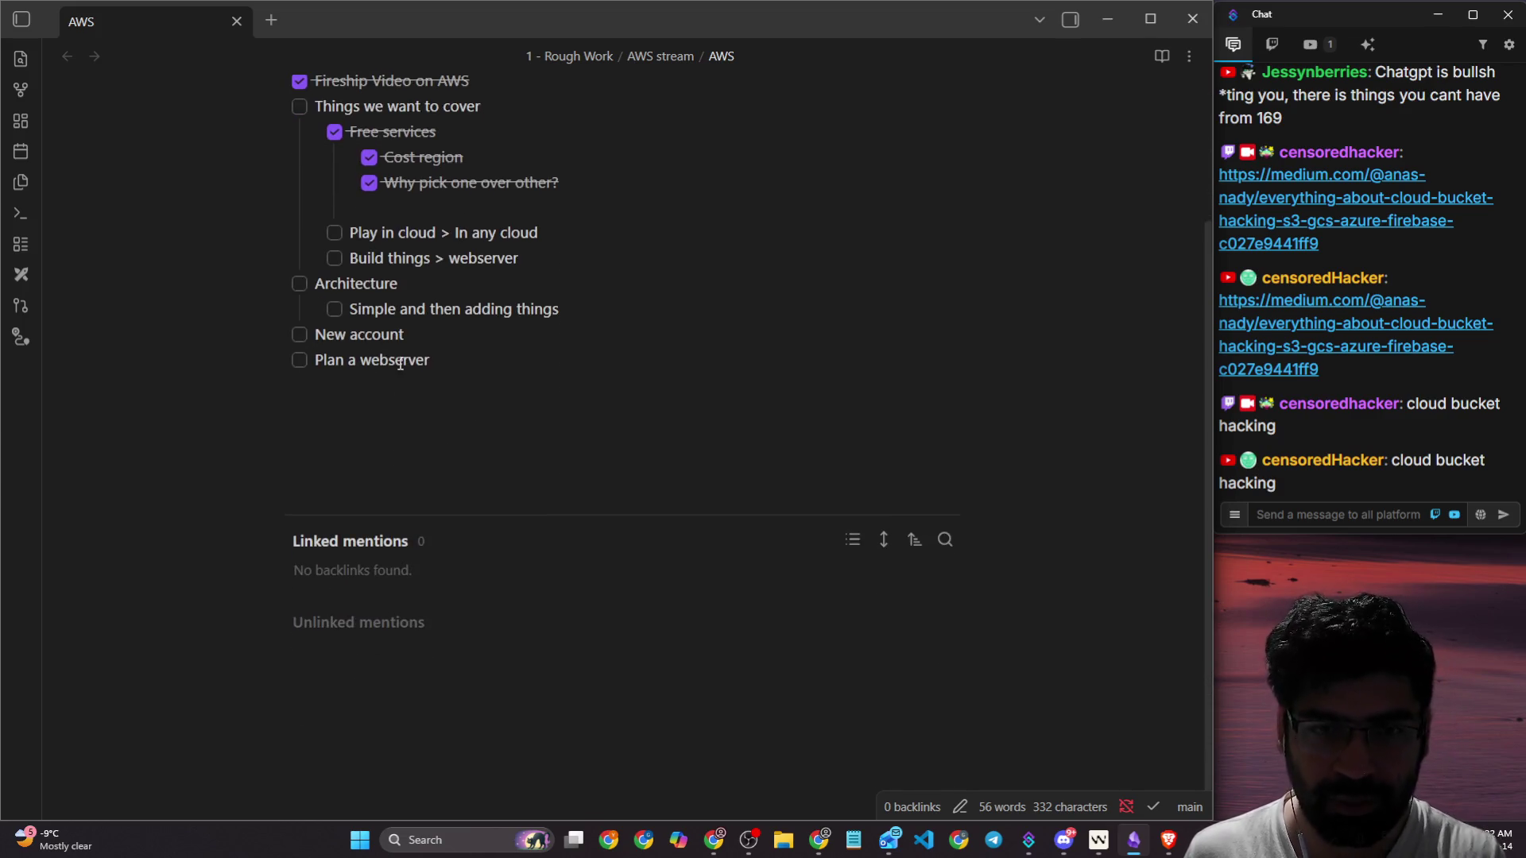
key("alt+Tab")
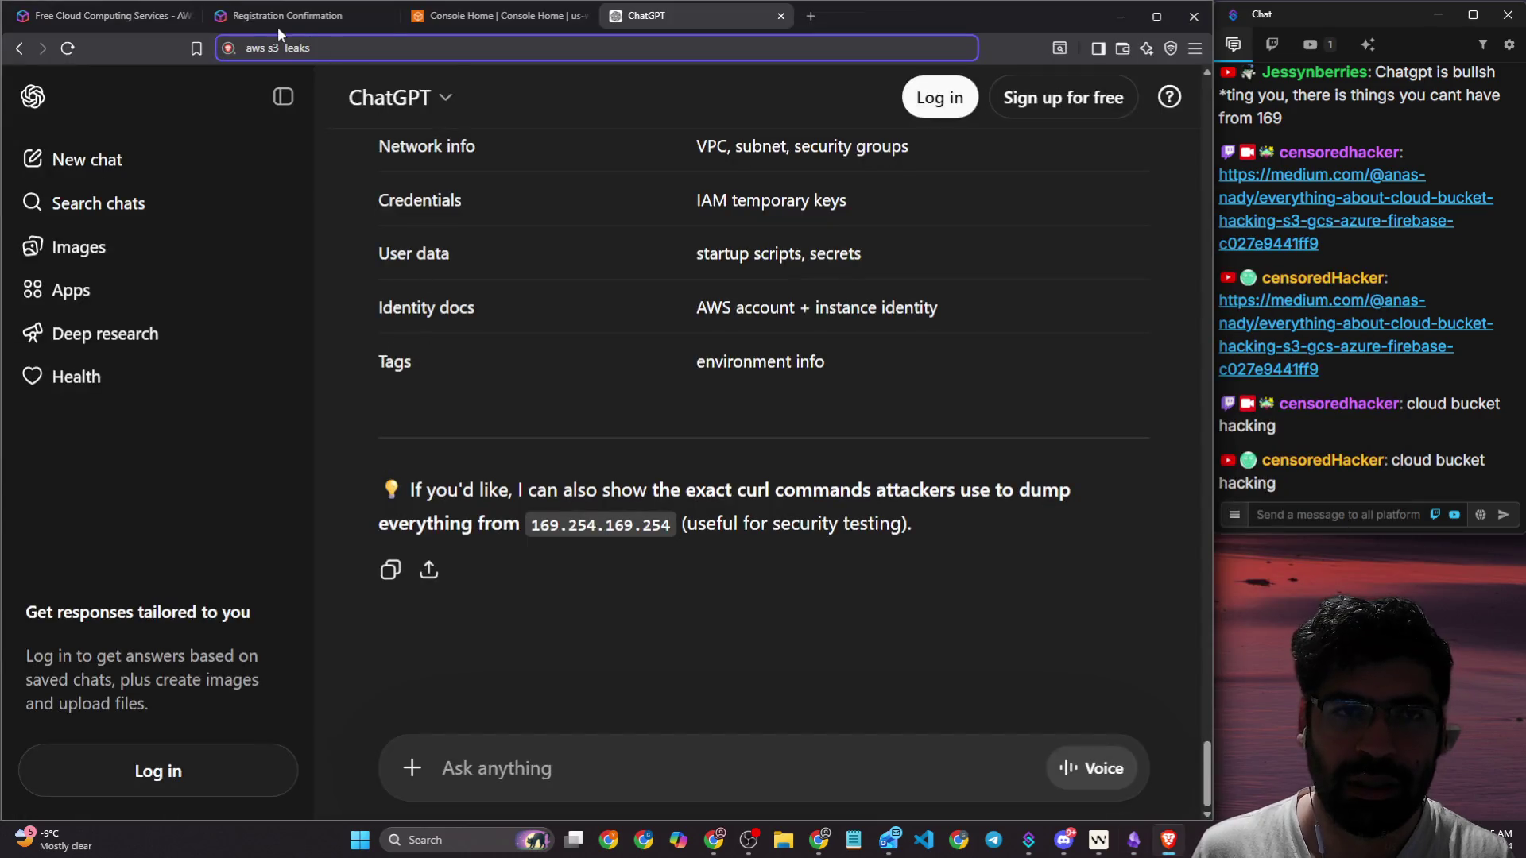
left_click(278, 23)
left_click(498, 22)
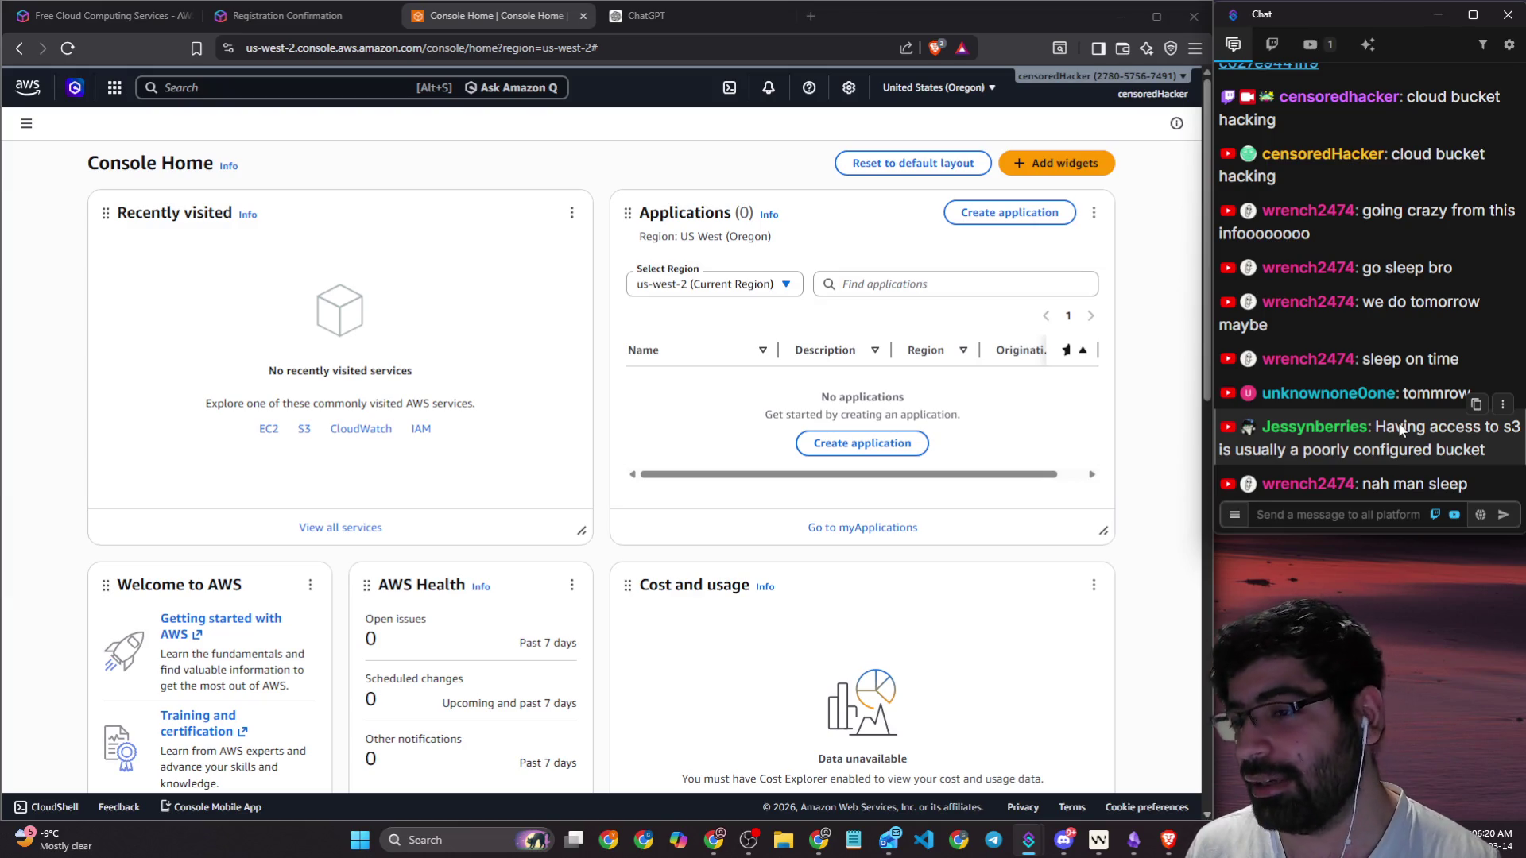
left_click(1389, 516)
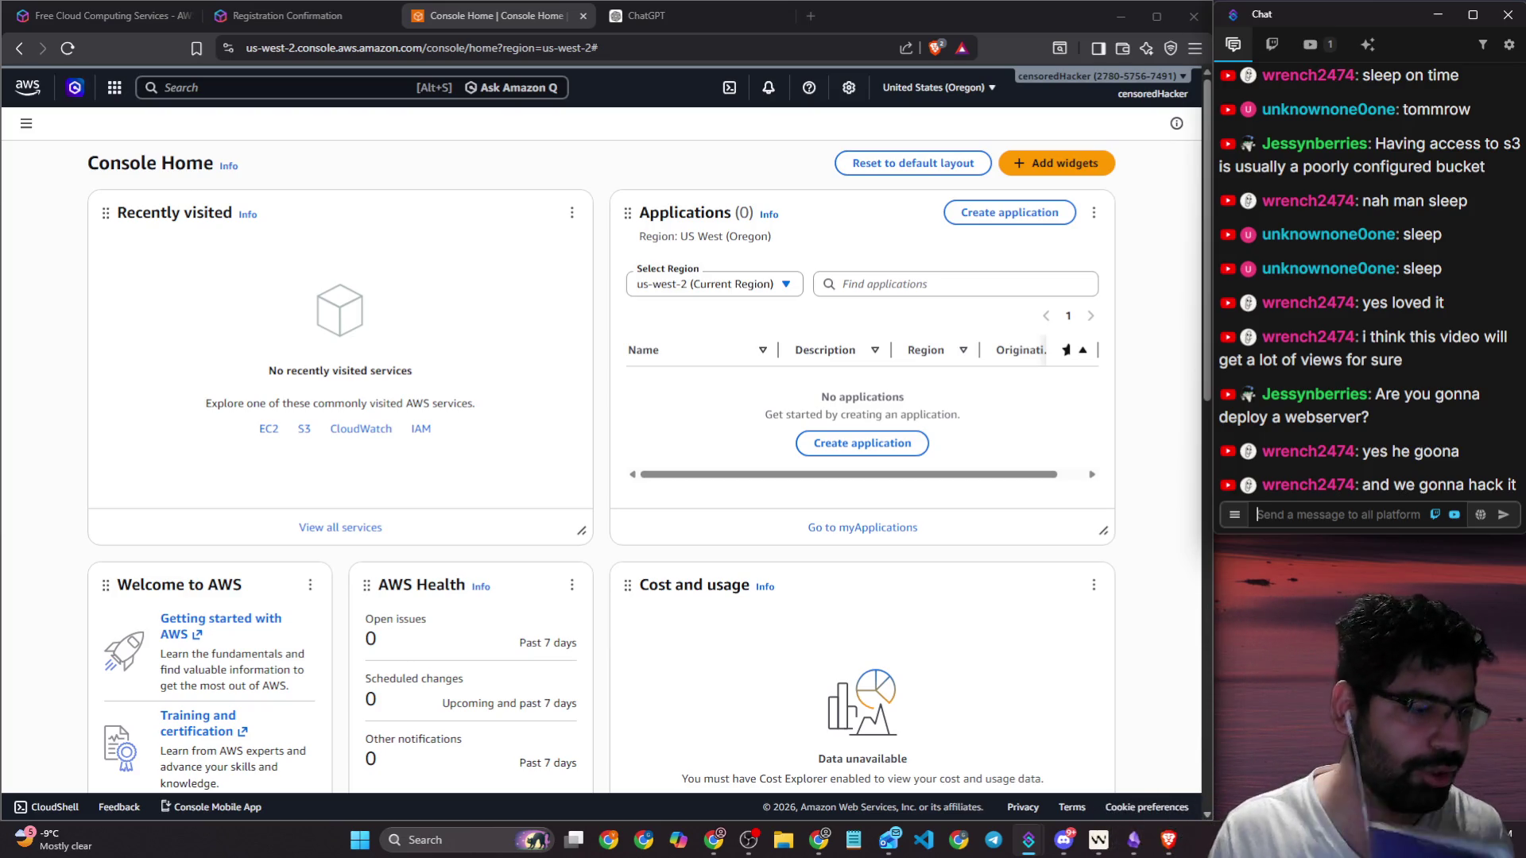
left_click(427, 839)
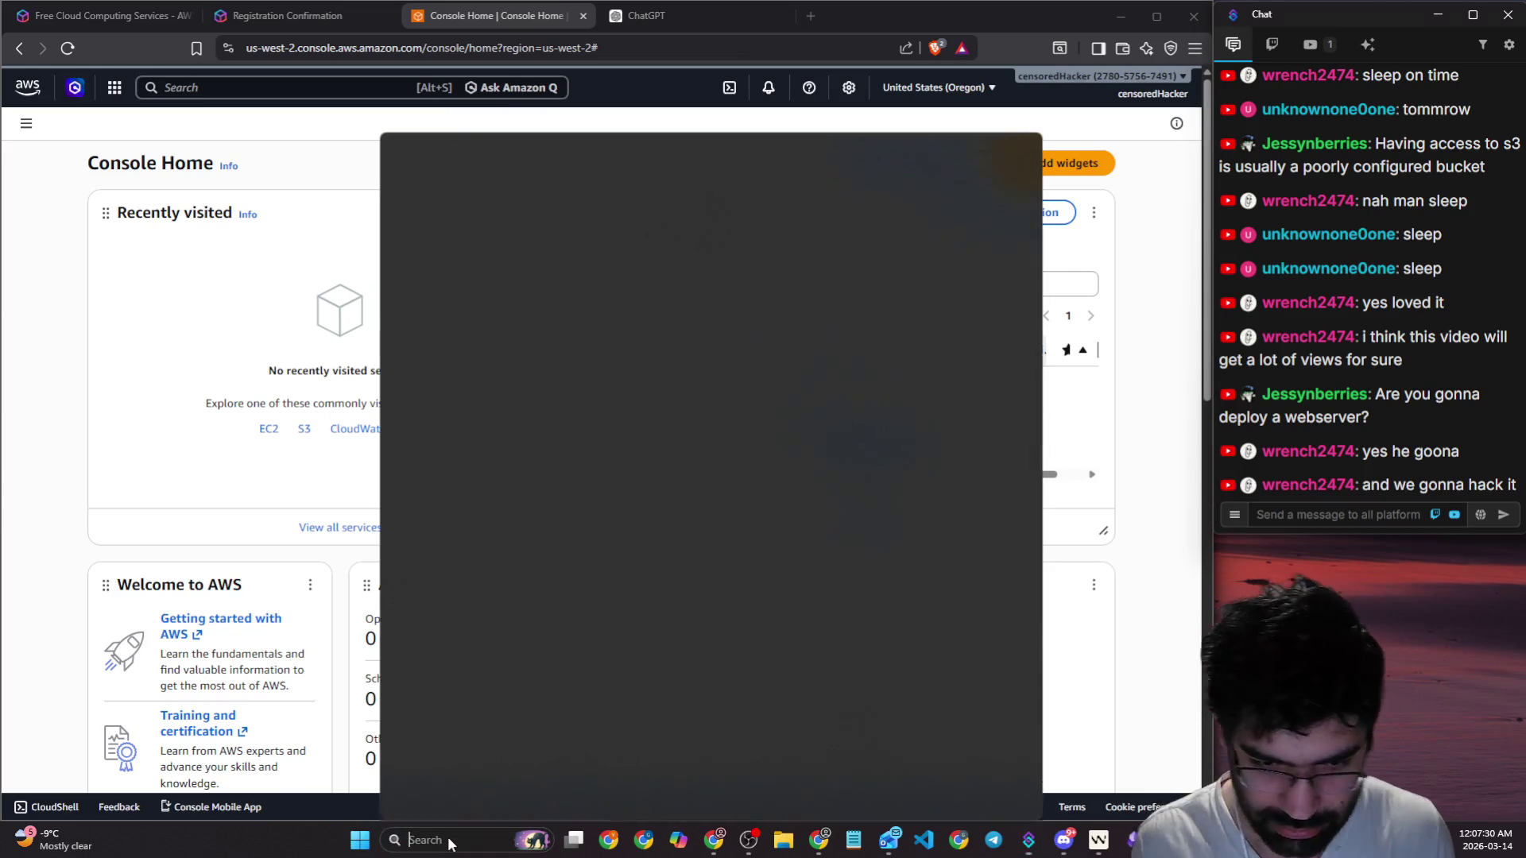
type("br")
key("Return")
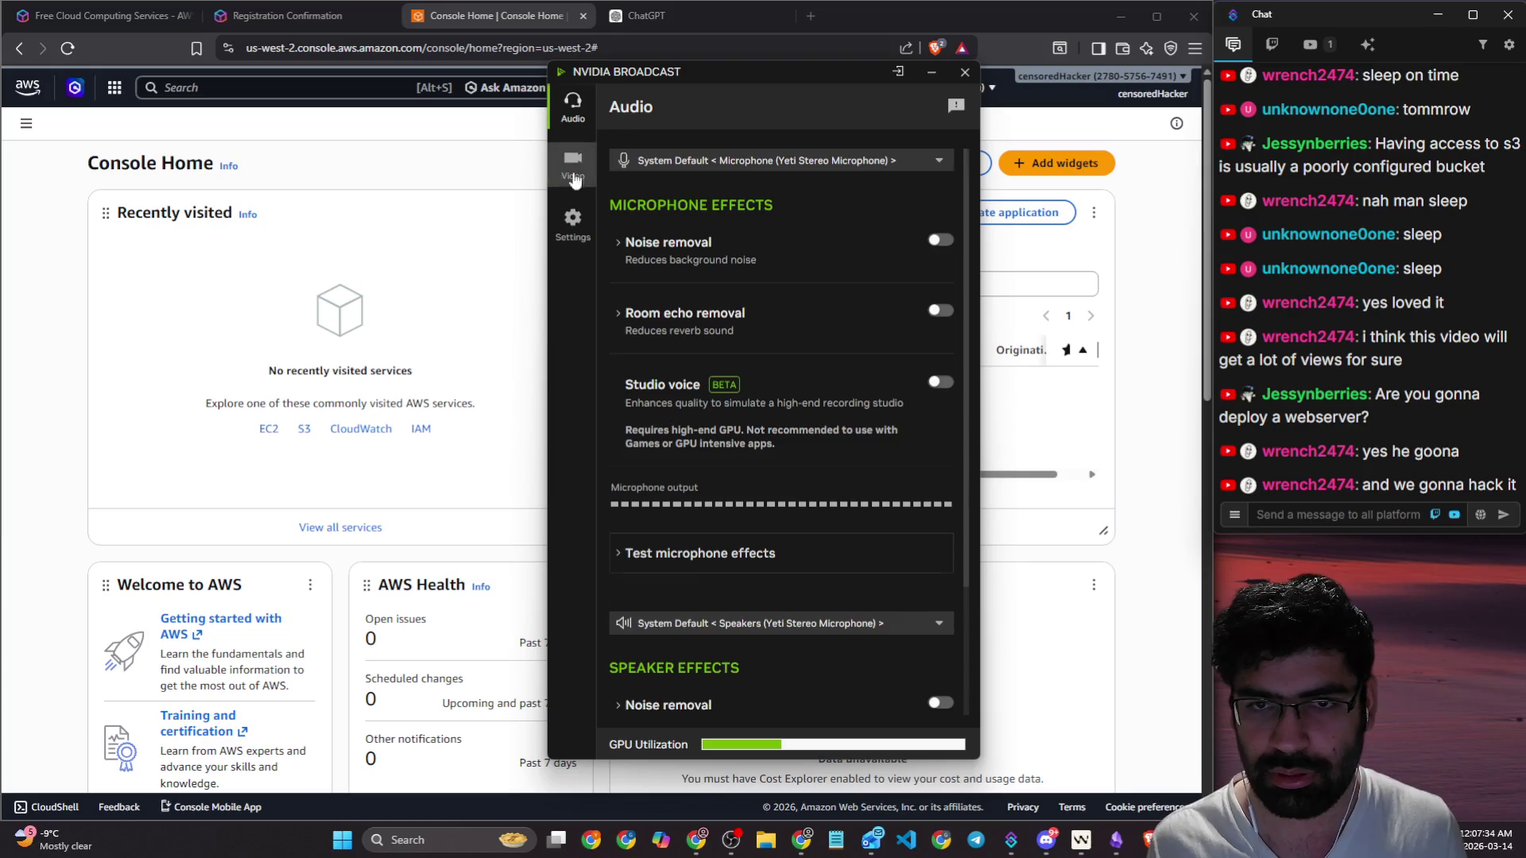
left_click(572, 165)
key("alt+F4")
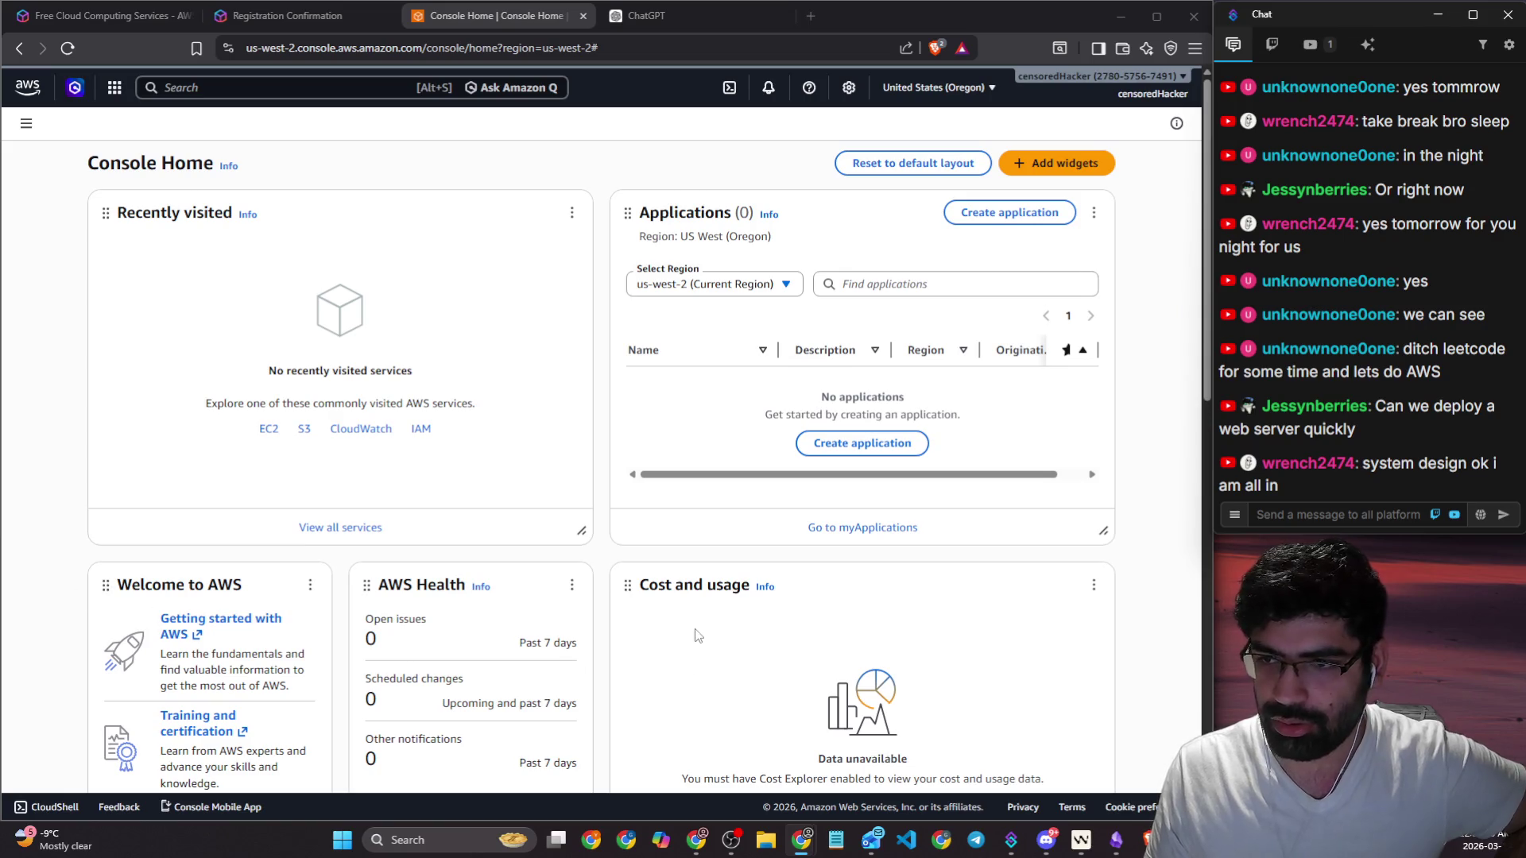
Step: After replying in stream chat, open the AWS region list with Oregon (us-west-2) current
left_click(292, 89)
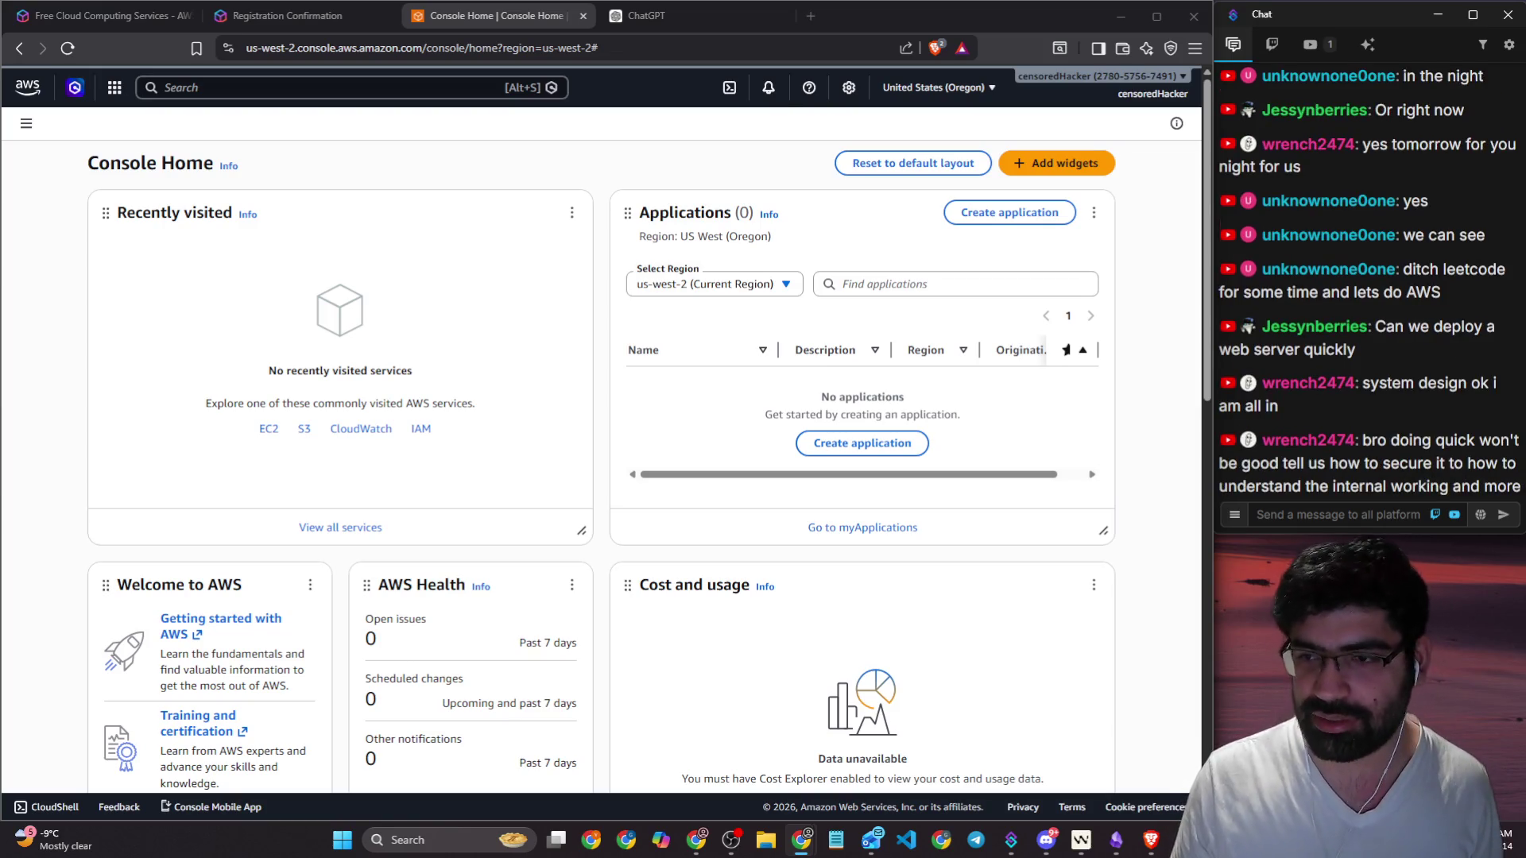
left_click_drag(1270, 463, 1501, 460)
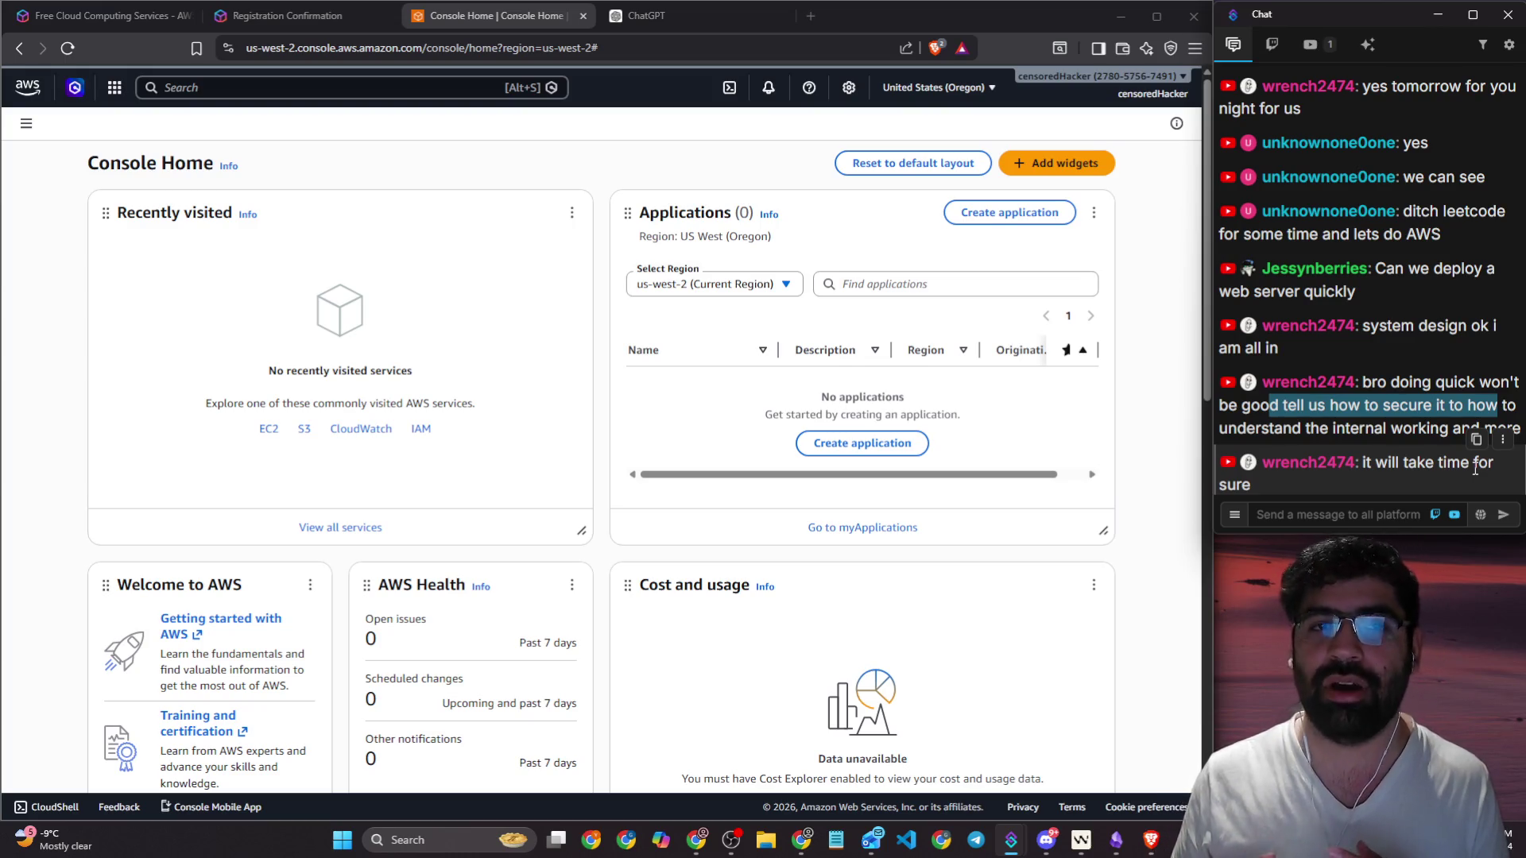
left_click(1322, 518)
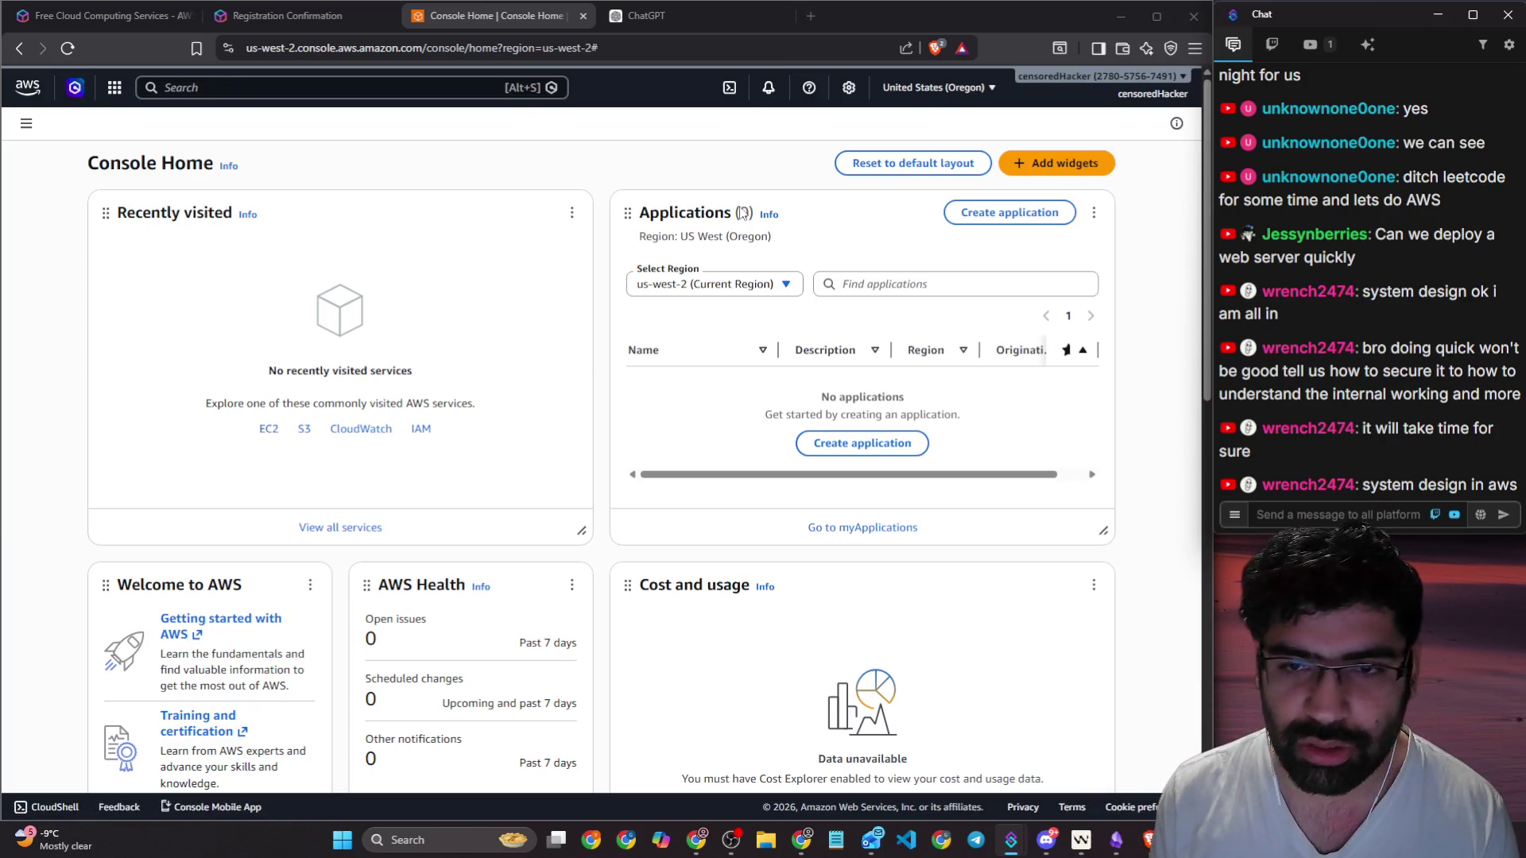
left_click(970, 94)
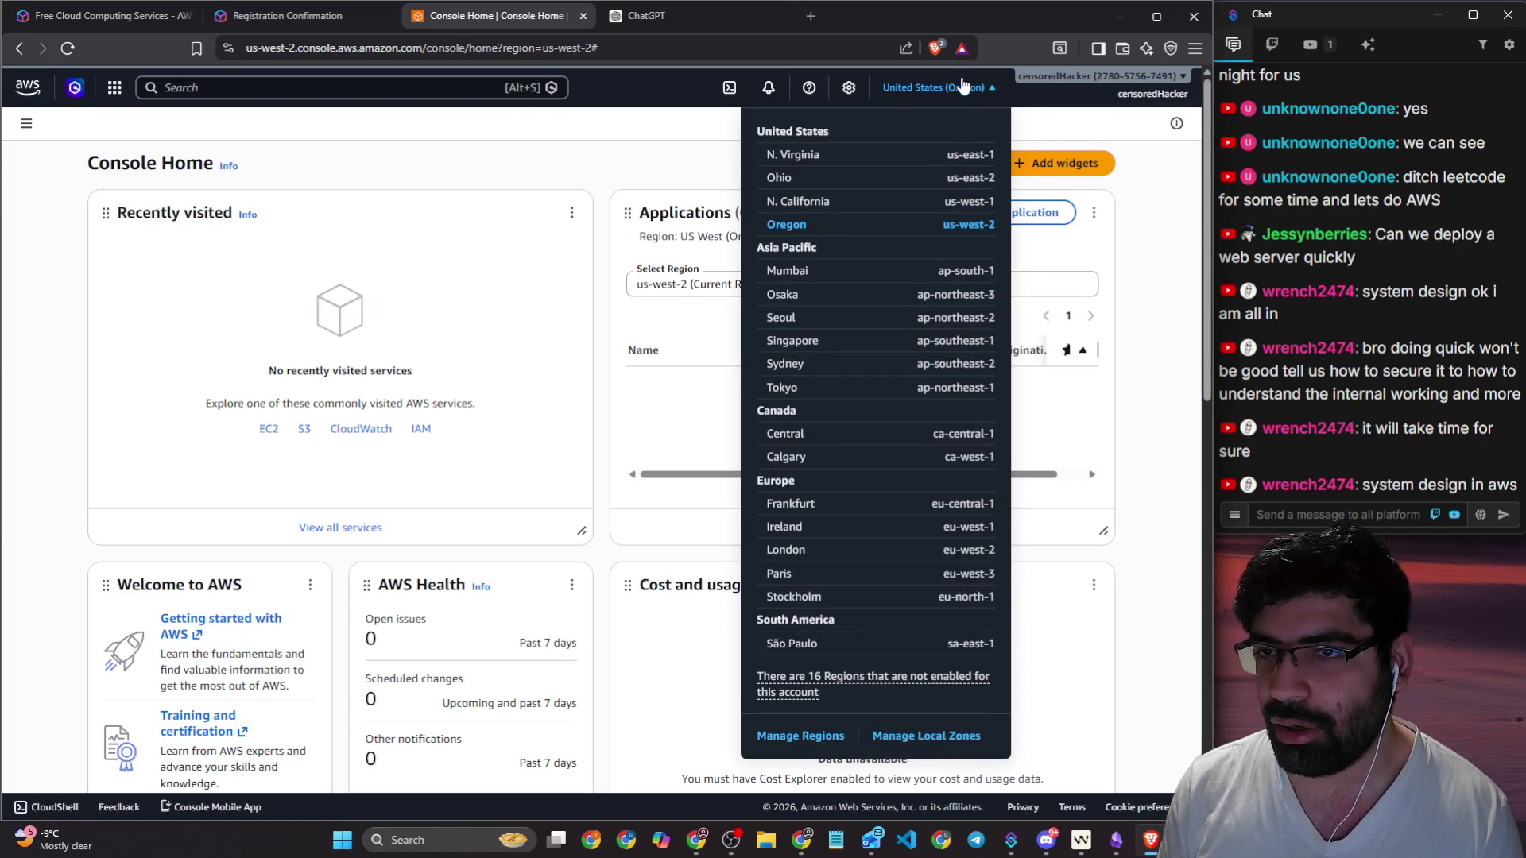
Step: Keep the Oregon region and open EC2, highlighting the region in the page address
left_click(963, 87)
left_click(268, 429)
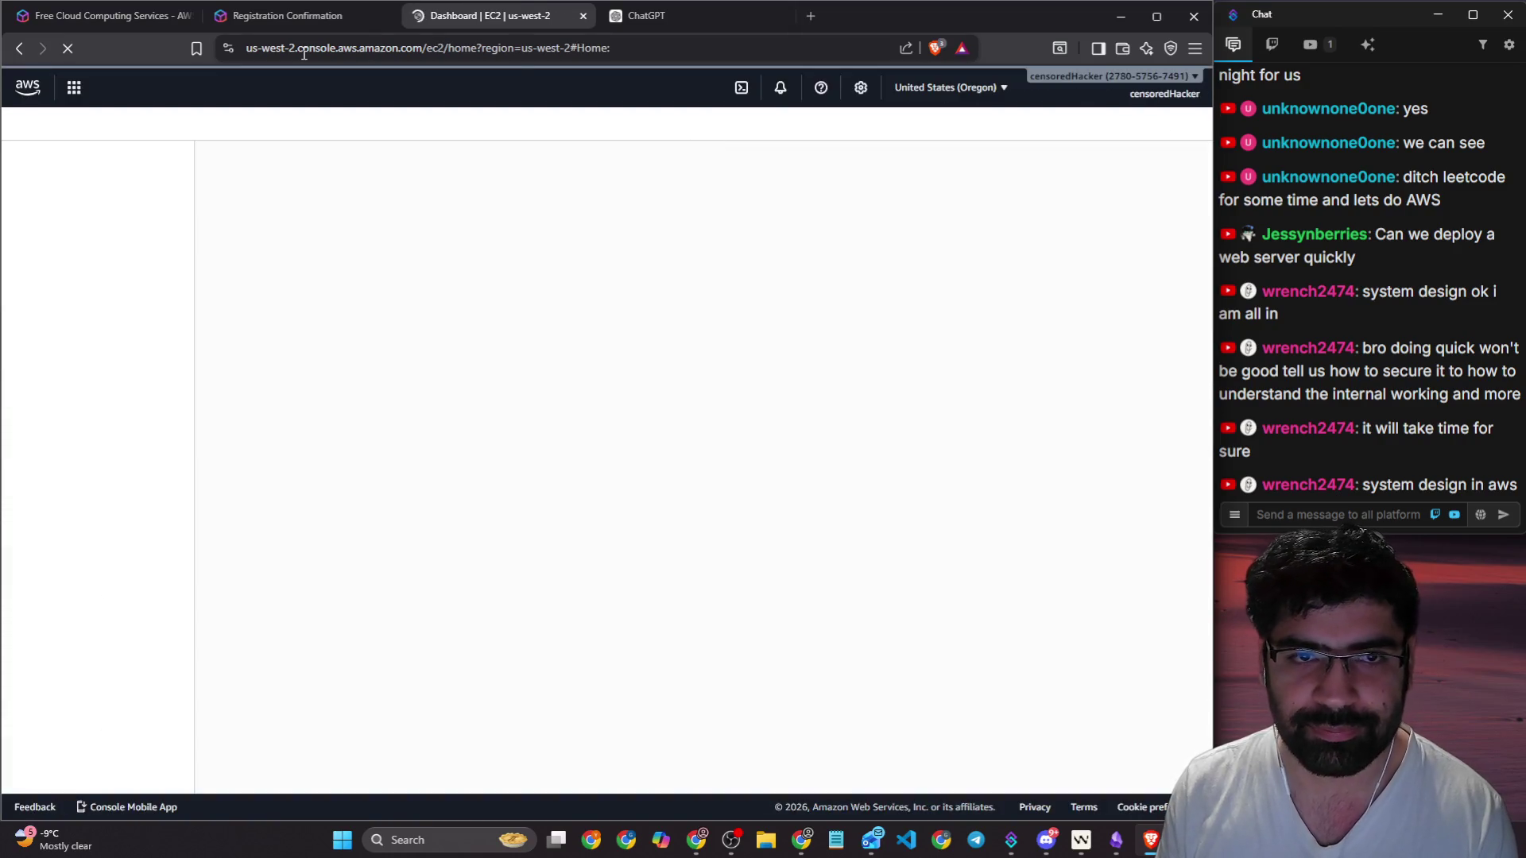
double_click(294, 49)
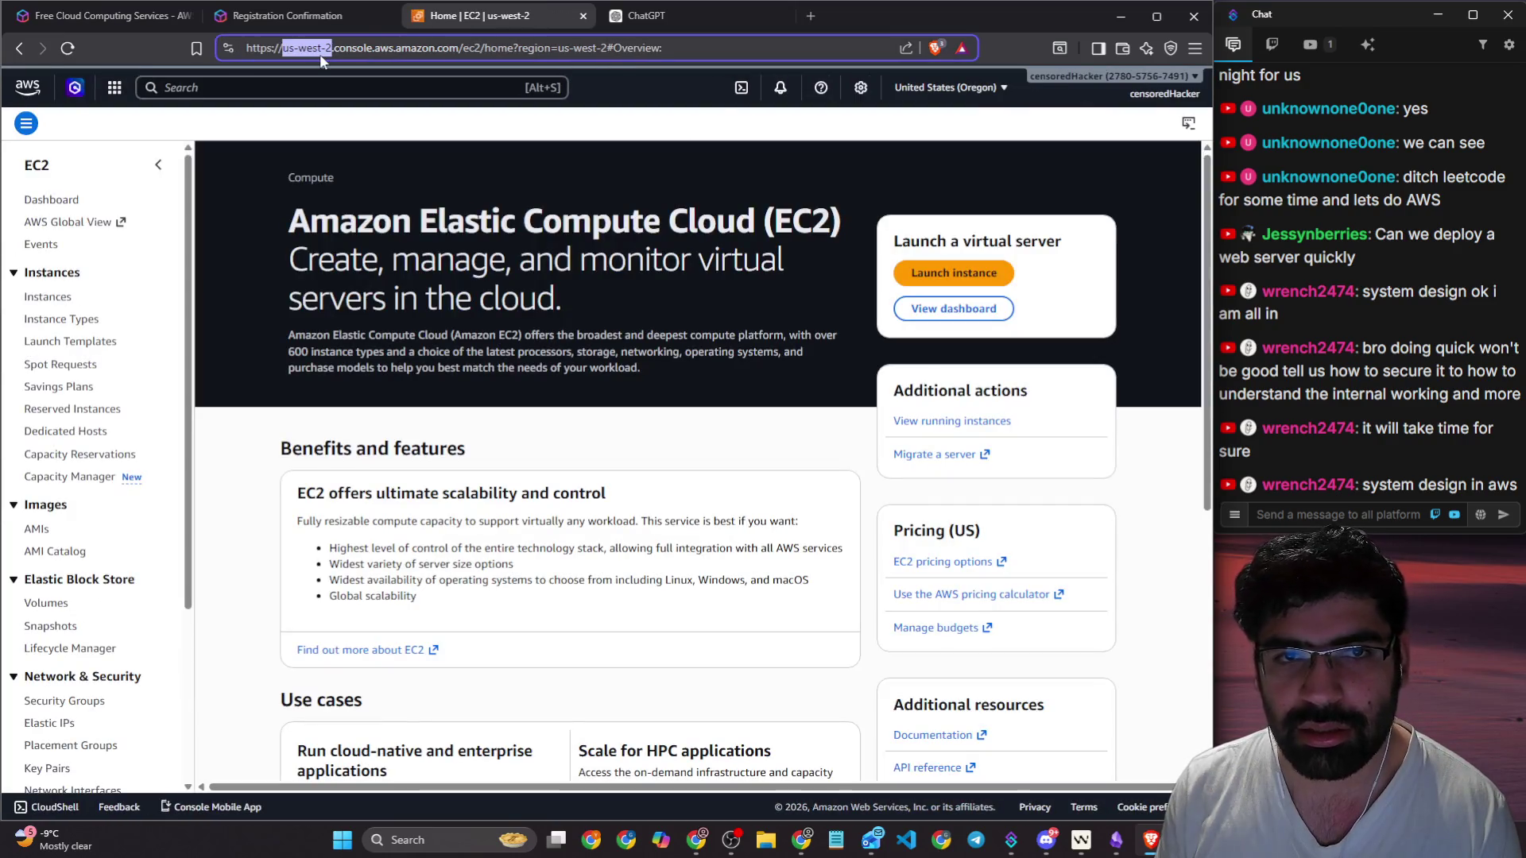
left_click_drag(525, 53, 545, 50)
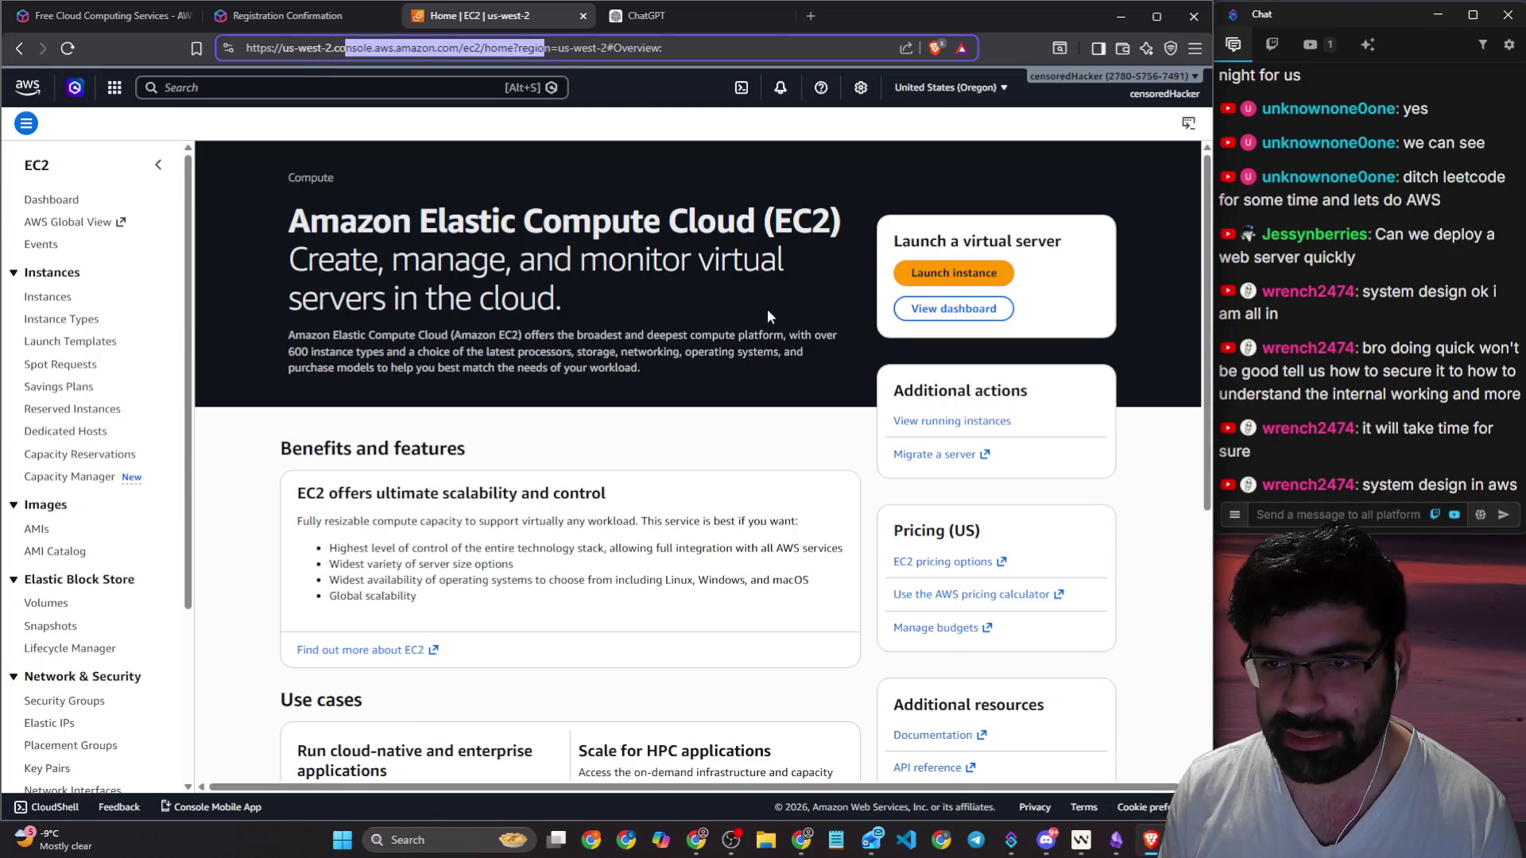
Step: Try Launch instance, go back to EC2, and open the empty us-west-2 Instances list
left_click(988, 276)
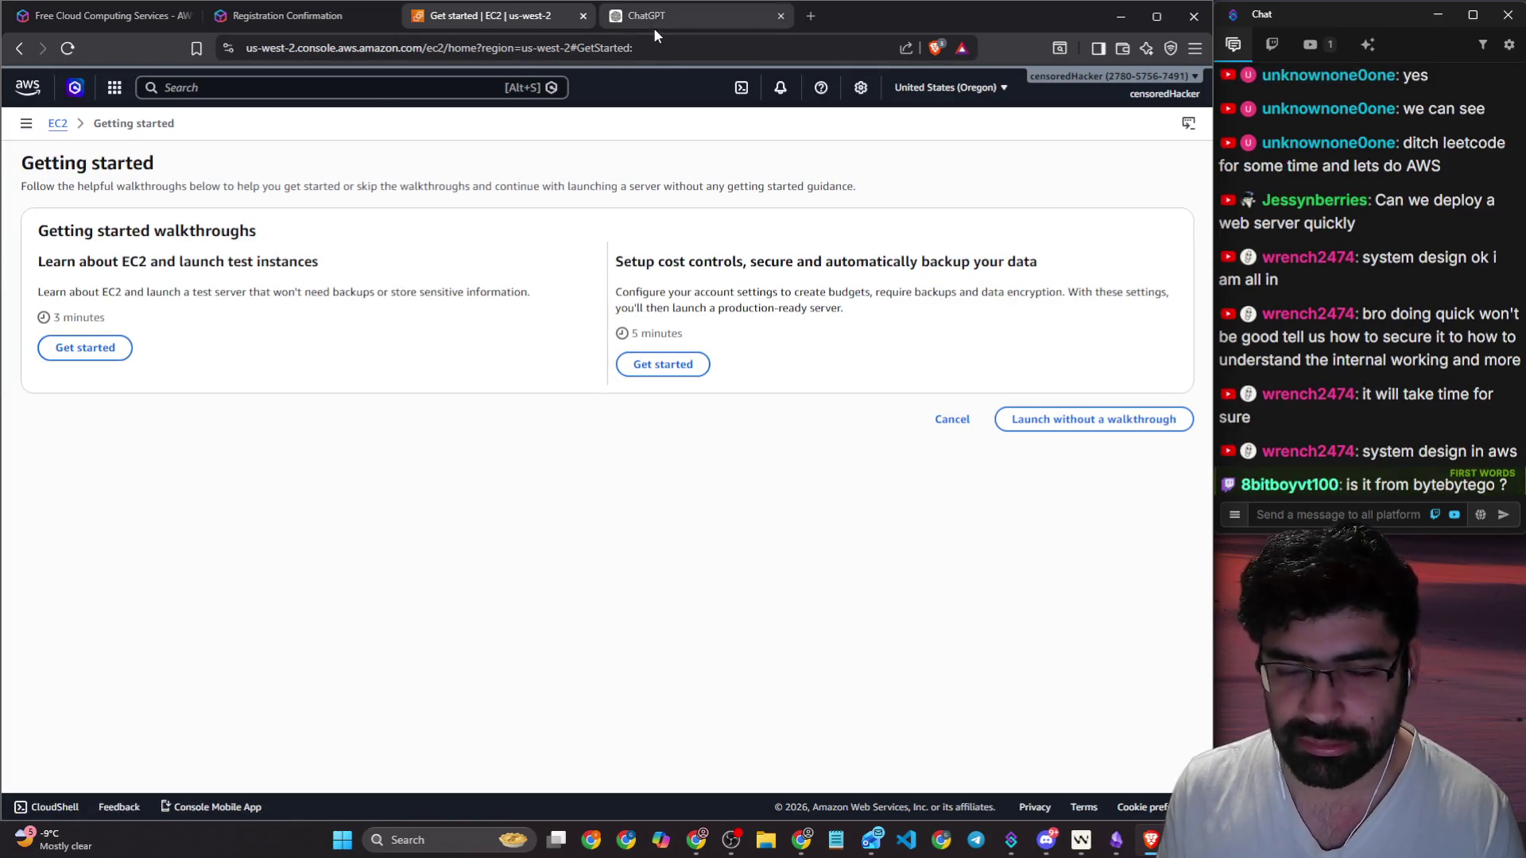
left_click(1340, 514)
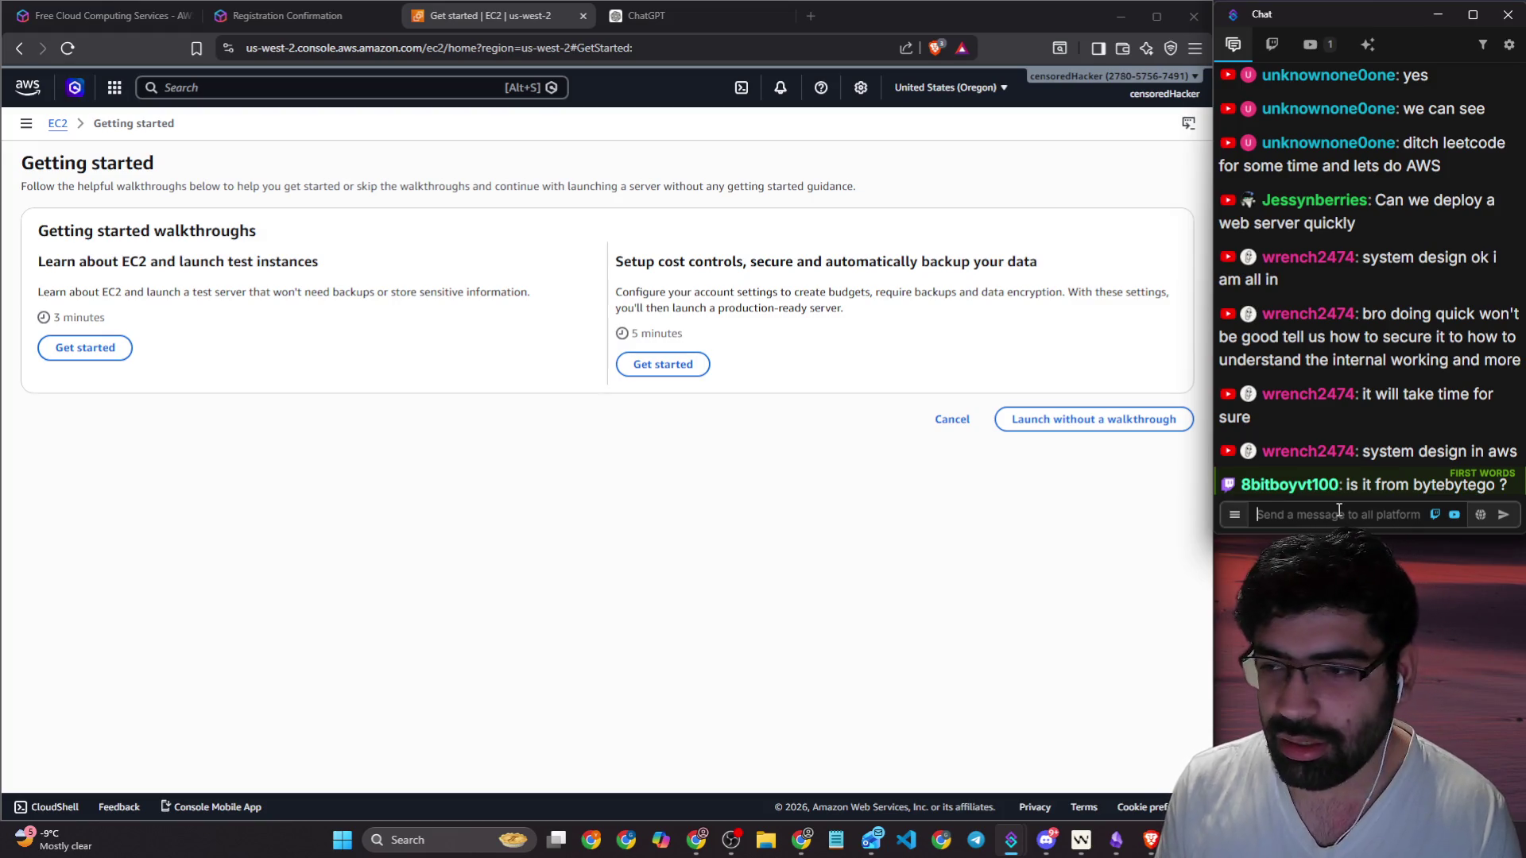
left_click(19, 48)
left_click(64, 296)
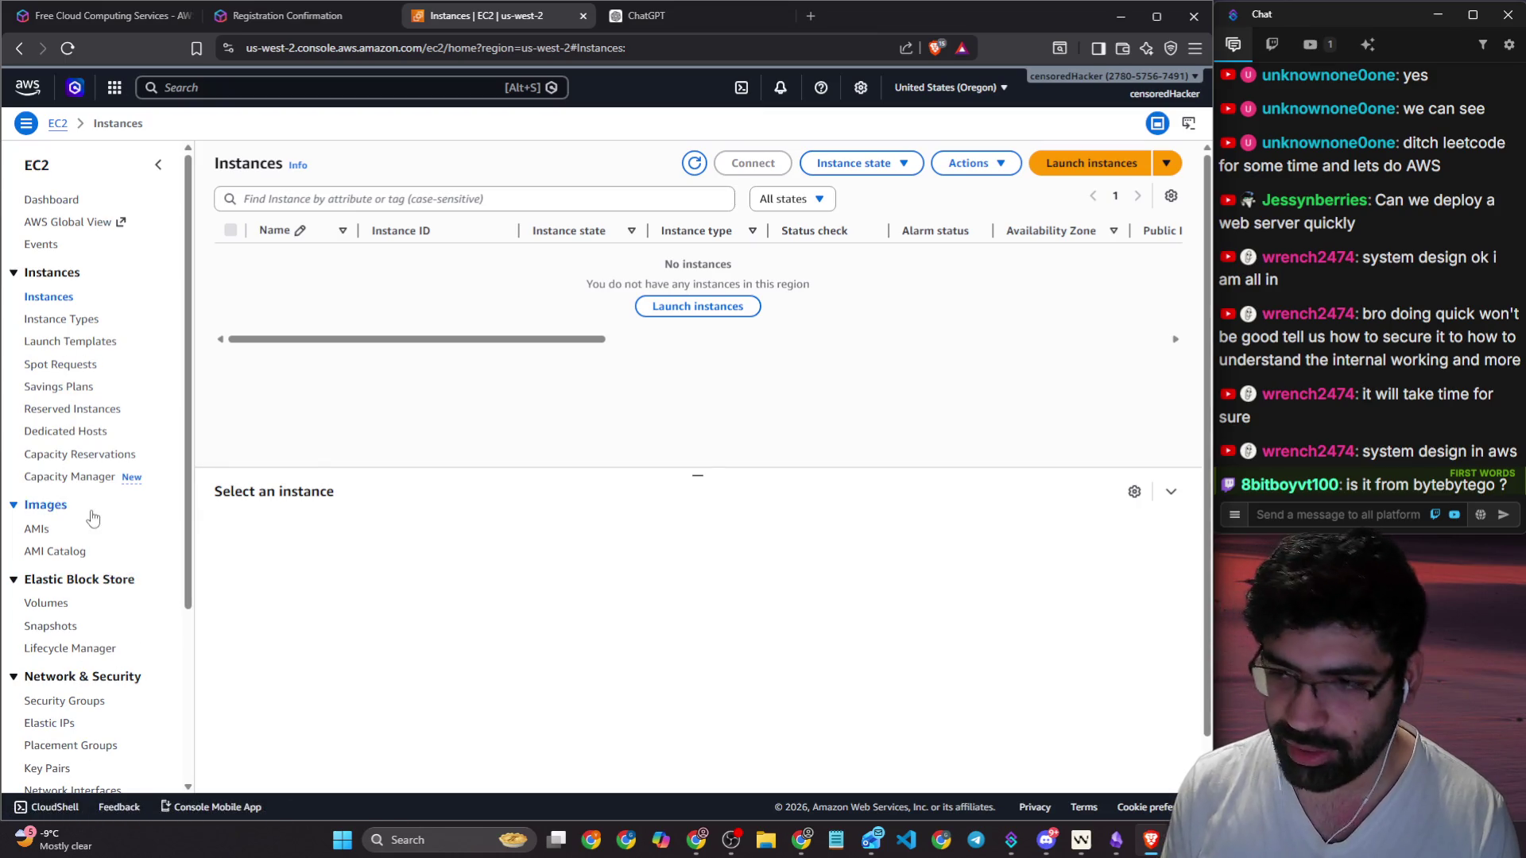
scroll(70, 428, "down", 2)
scroll(70, 427, "up", 2)
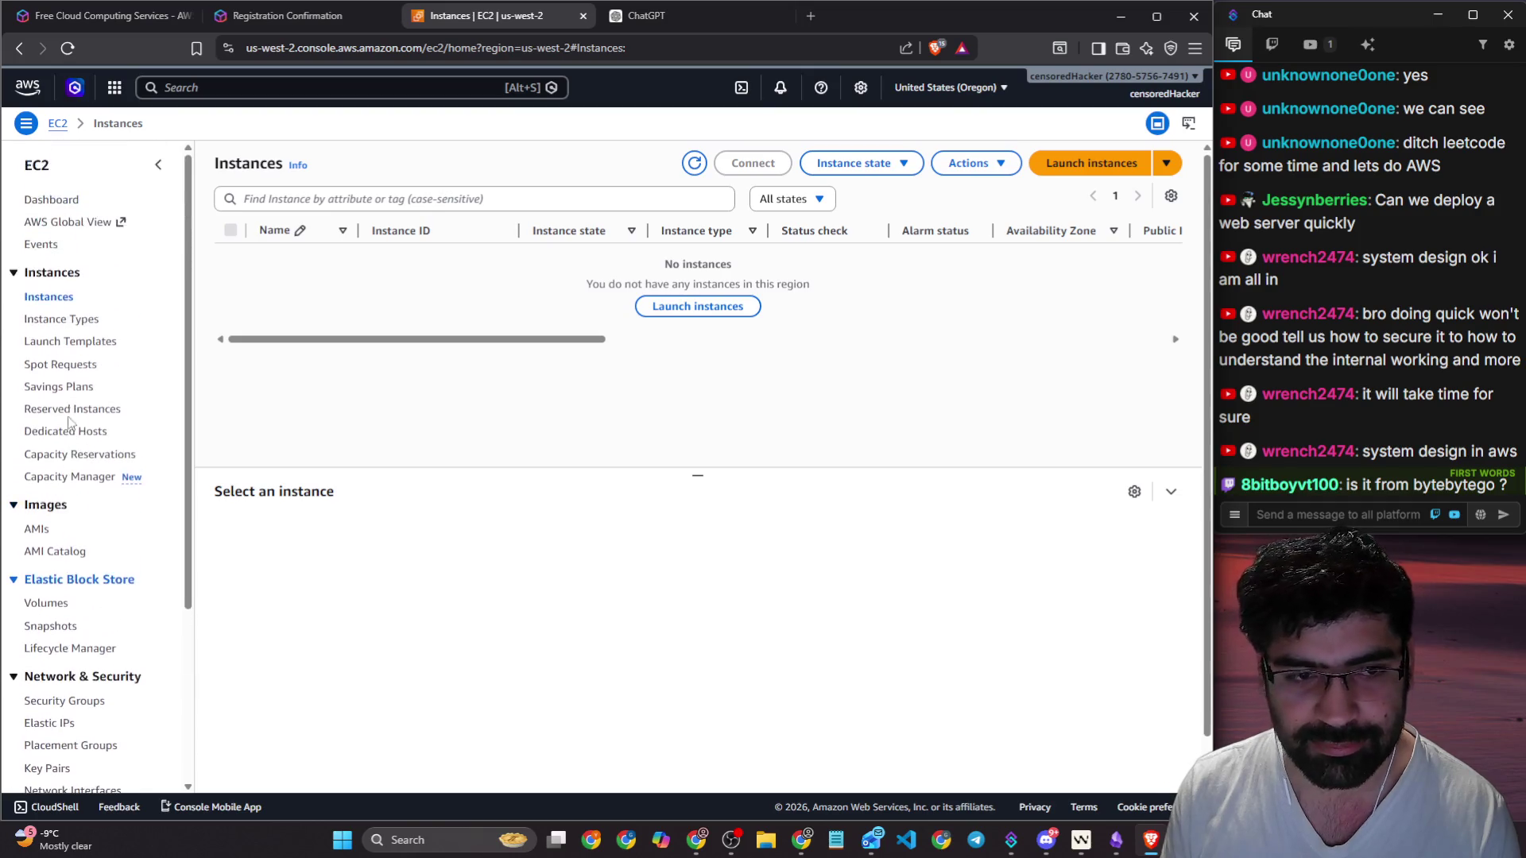
left_click(37, 529)
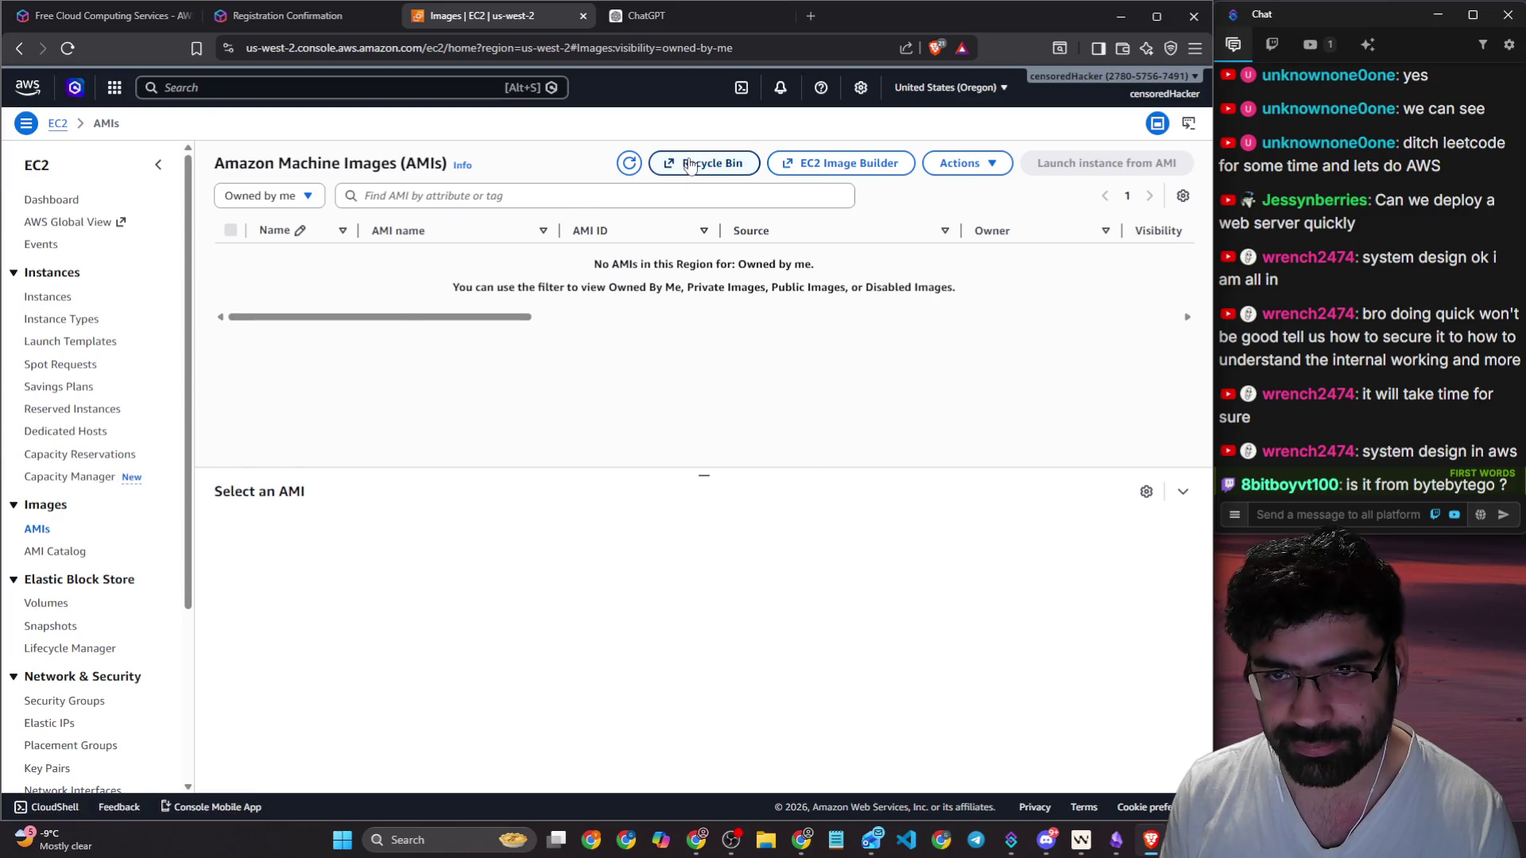
left_click(71, 553)
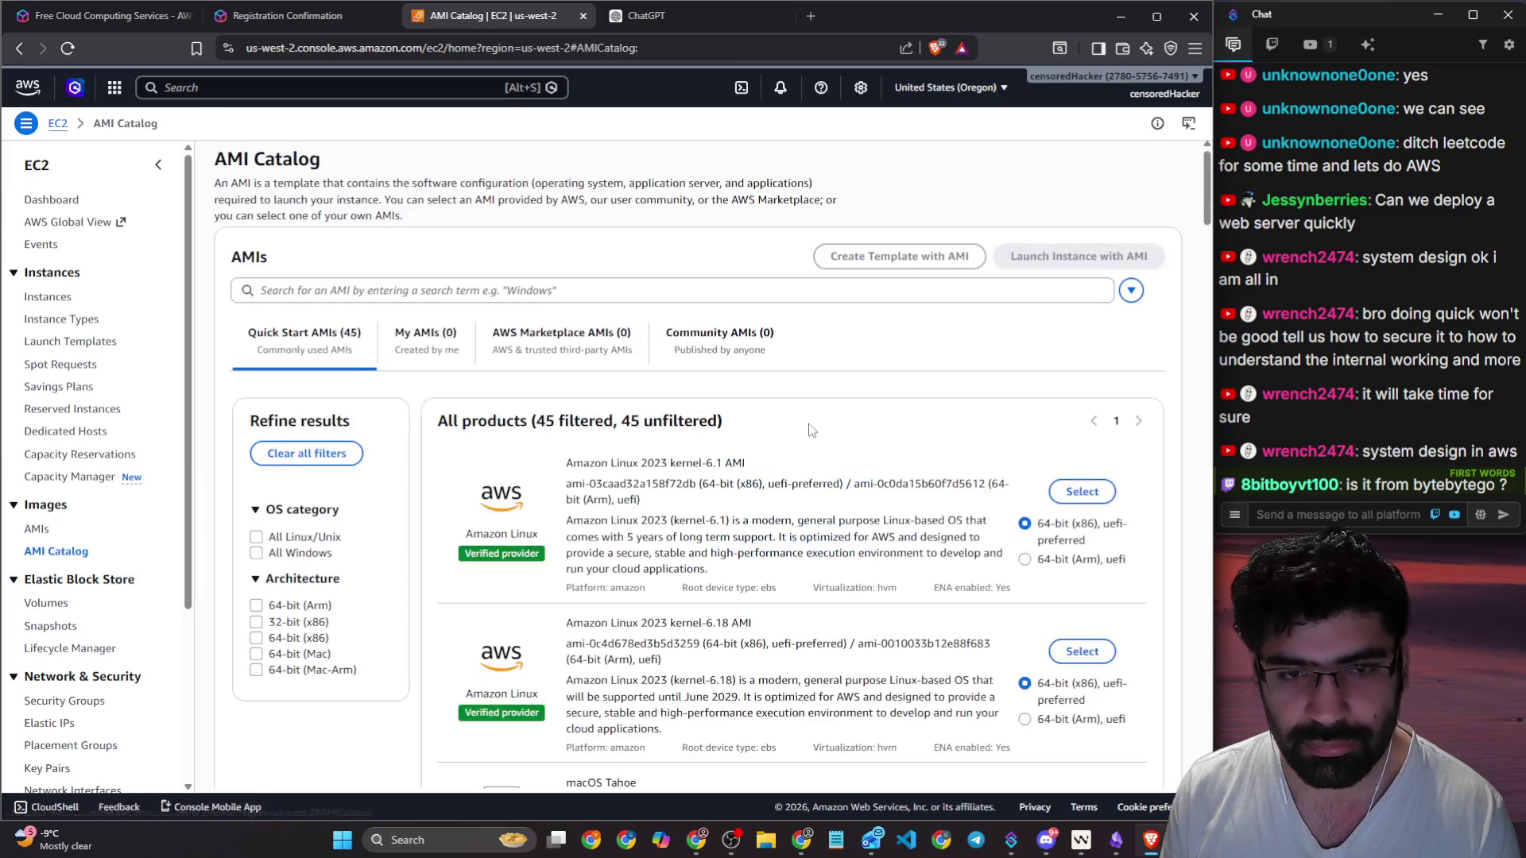
scroll(502, 367, "down", 2)
scroll(981, 225, "up", 1)
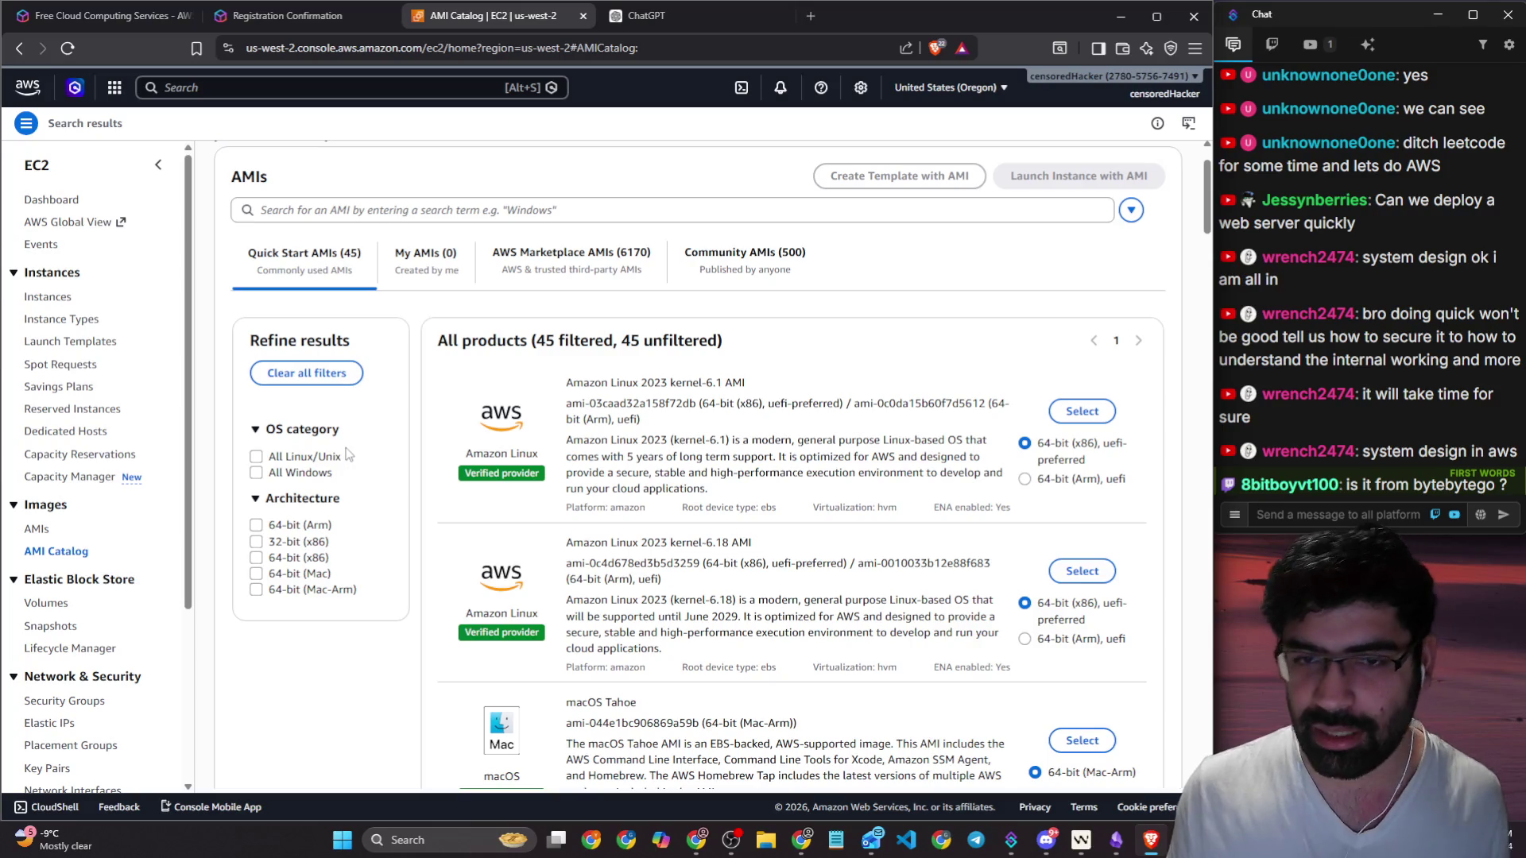
left_click(158, 165)
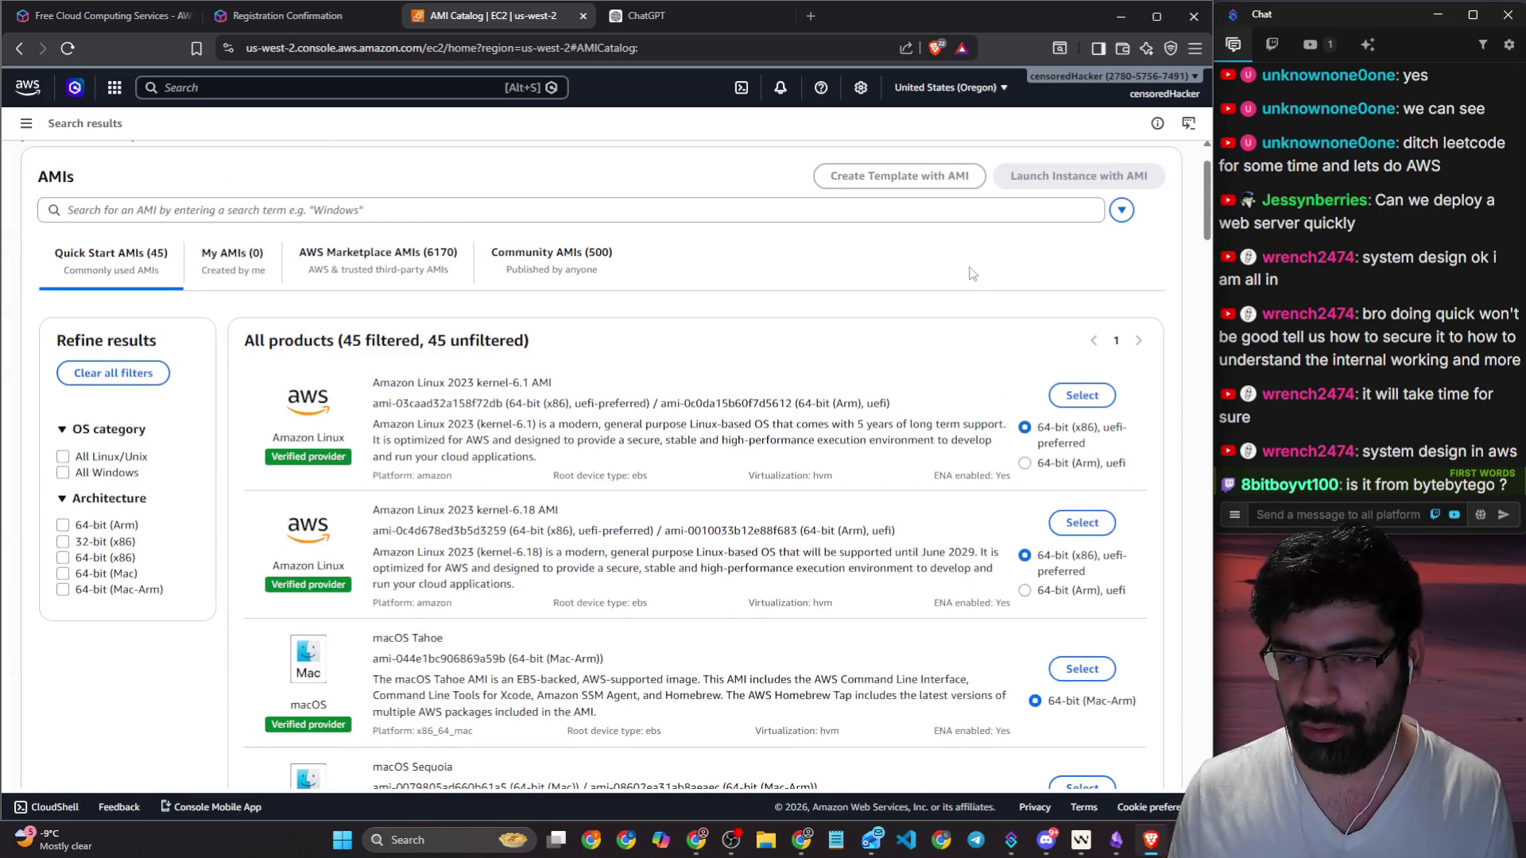
scroll(843, 277, "down", 1)
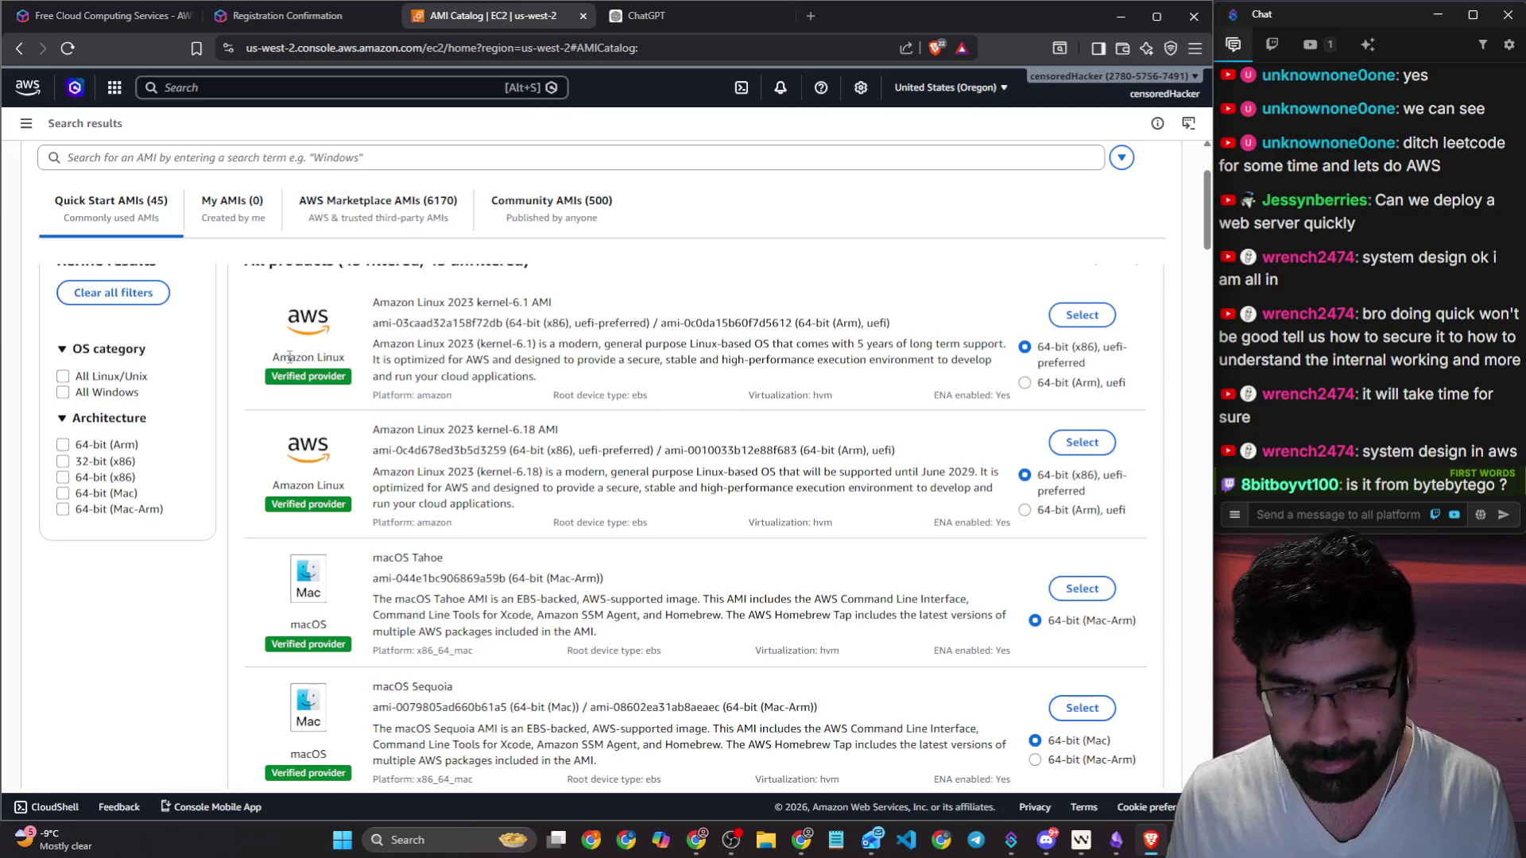
left_click_drag(286, 357, 352, 362)
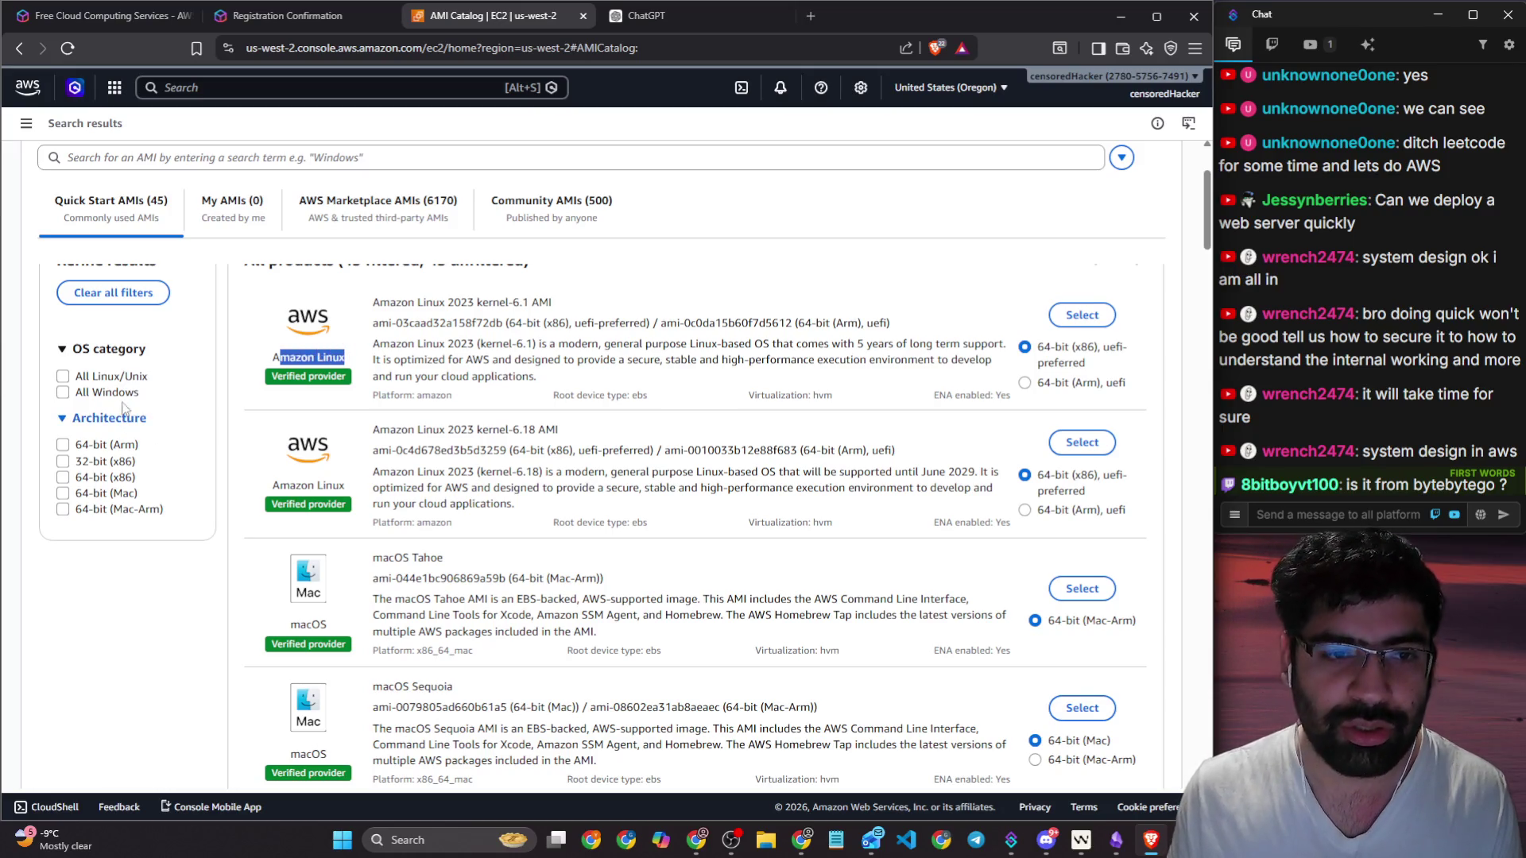
left_click(93, 379)
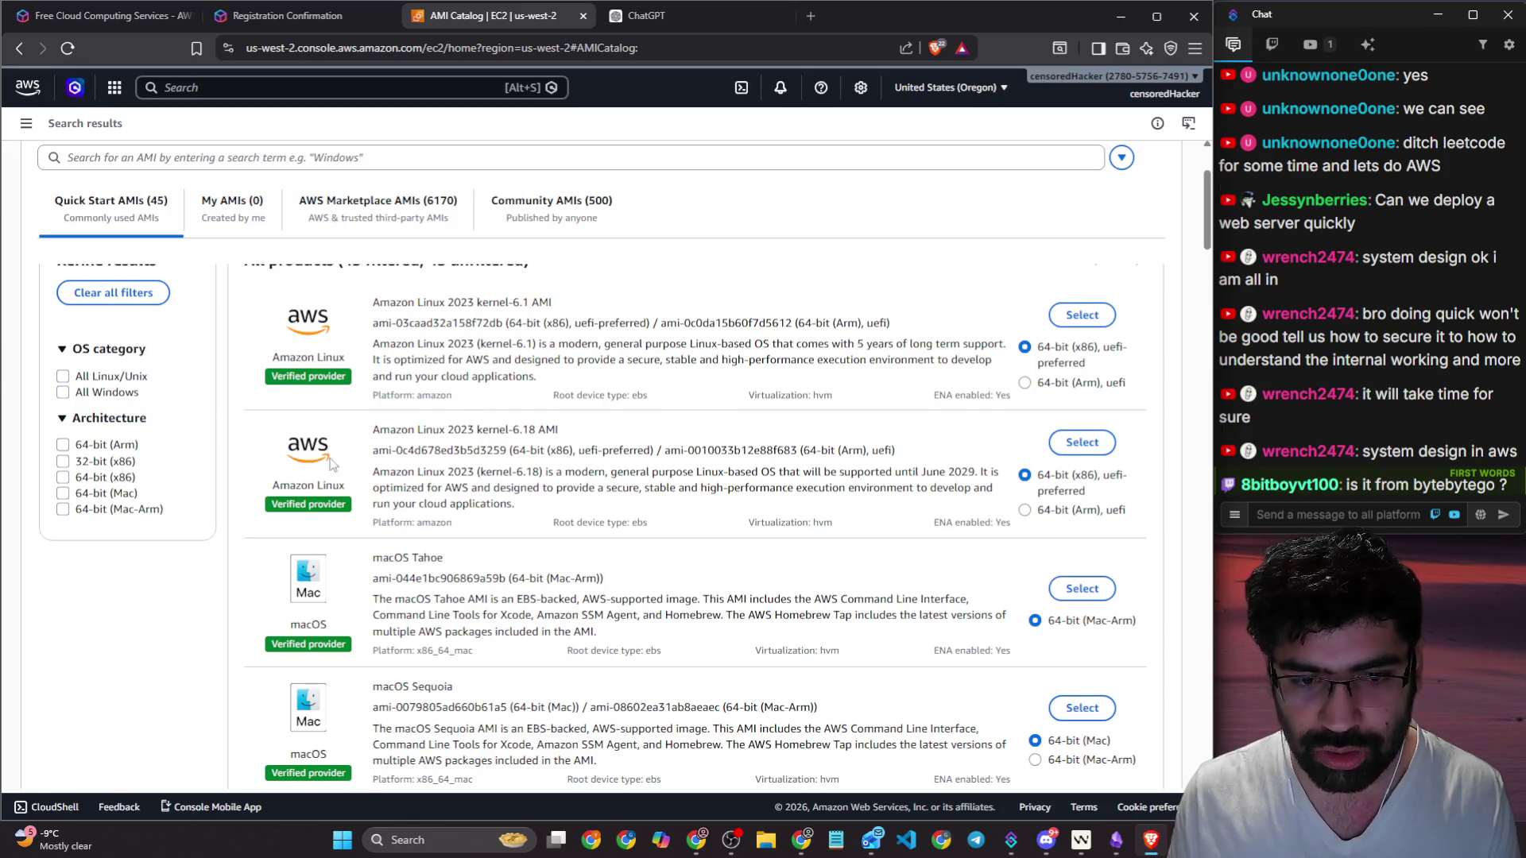
scroll(293, 477, "down", 2)
scroll(321, 459, "down", 7)
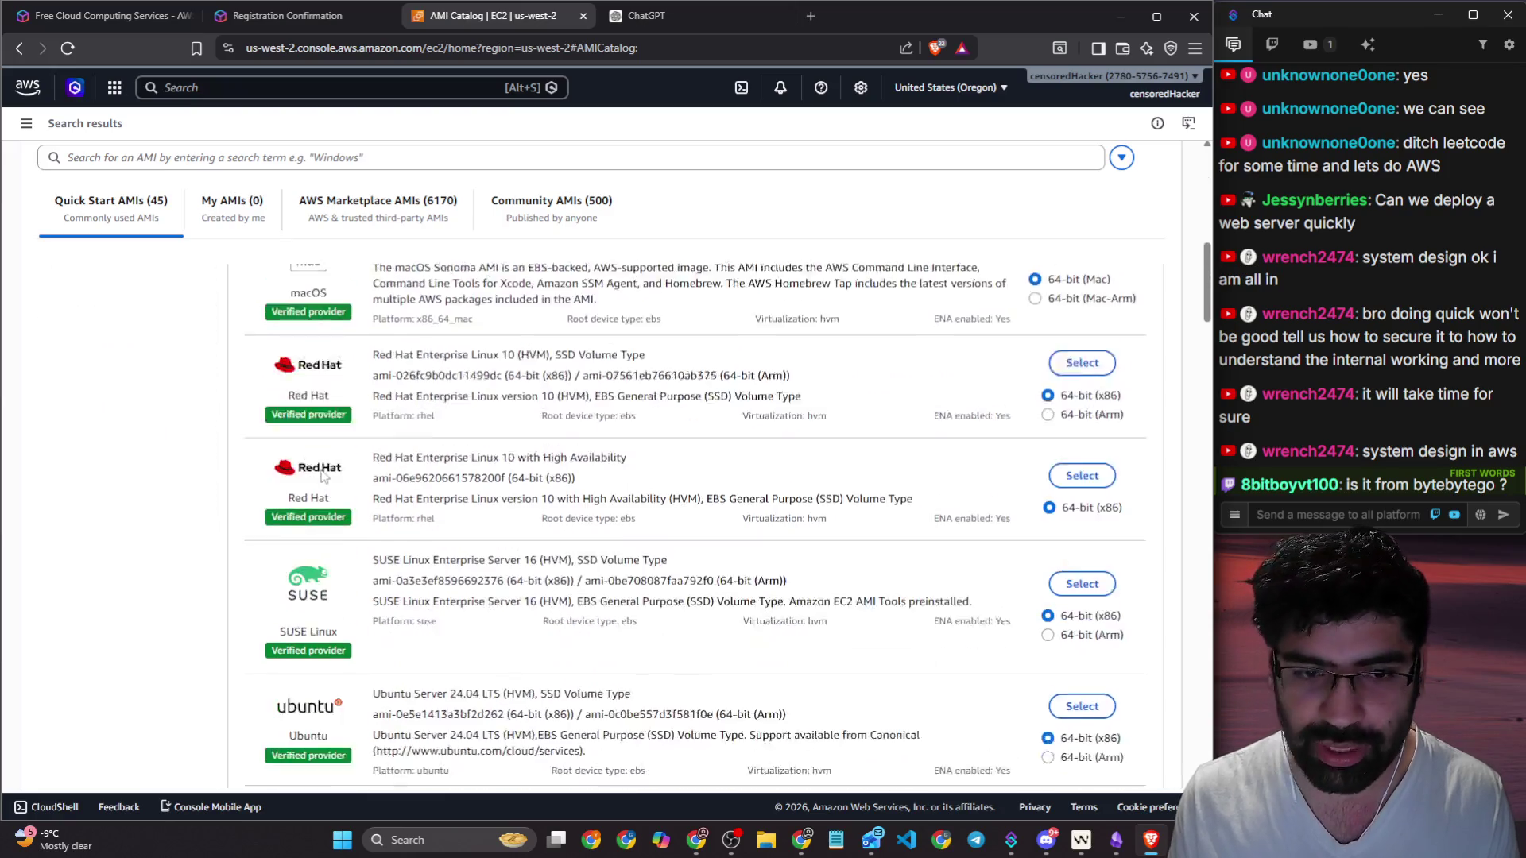
scroll(334, 398, "down", 10)
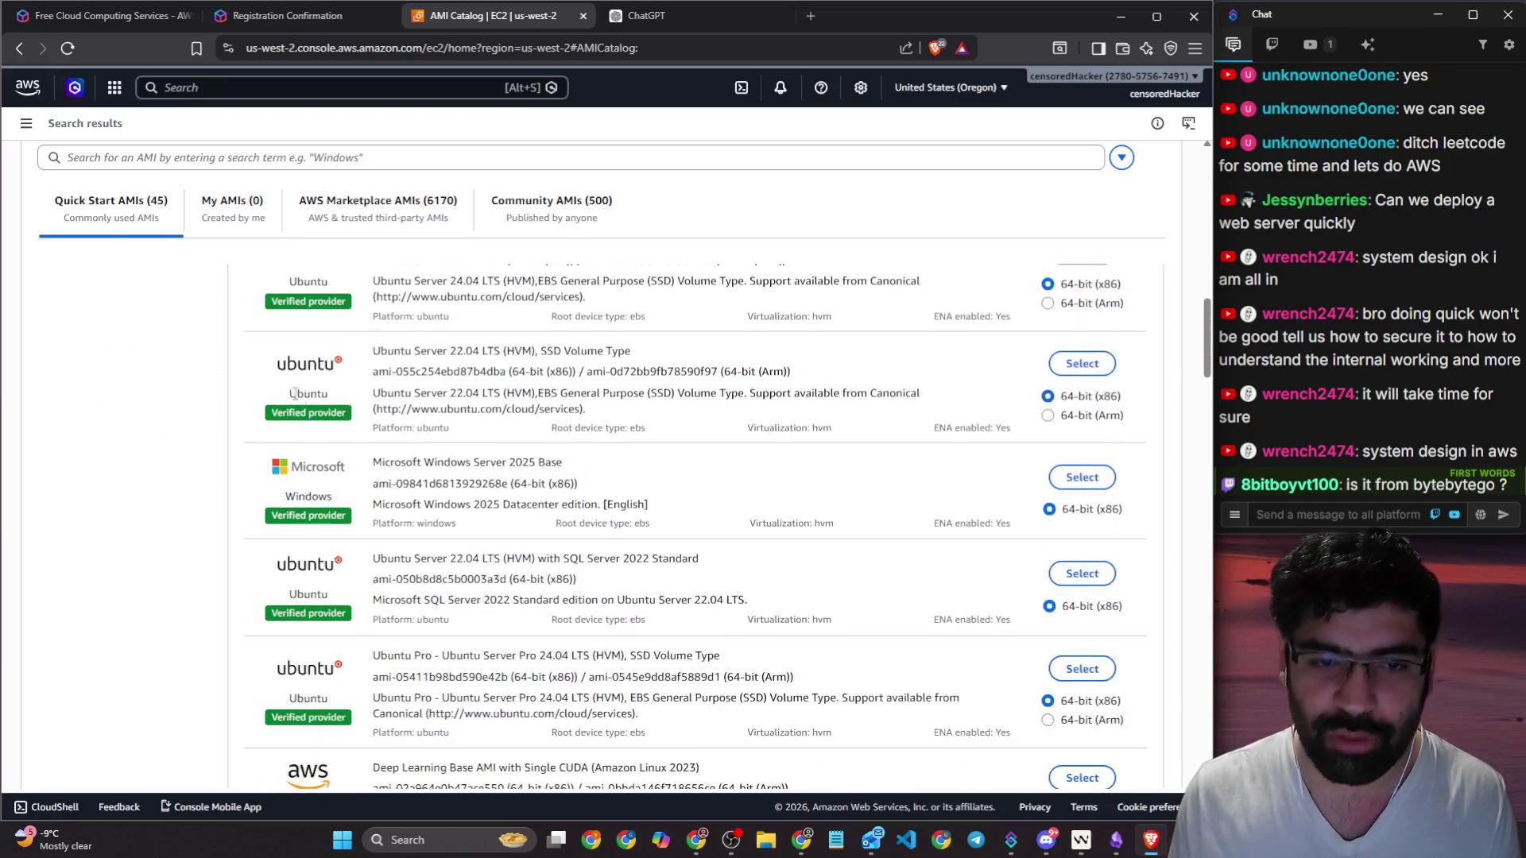
scroll(295, 405, "down", 15)
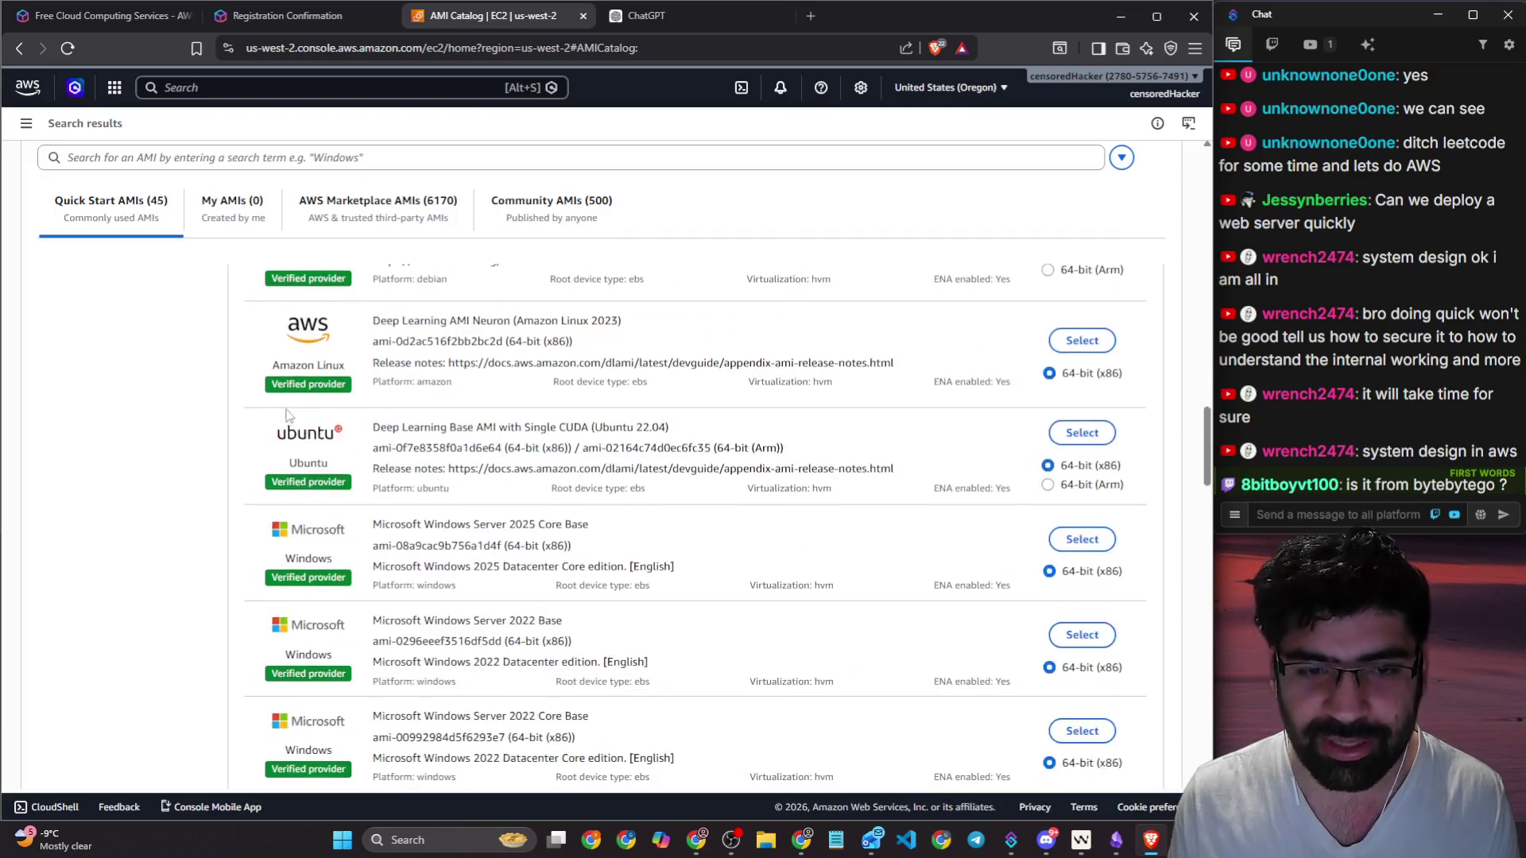
scroll(288, 415, "up", 20)
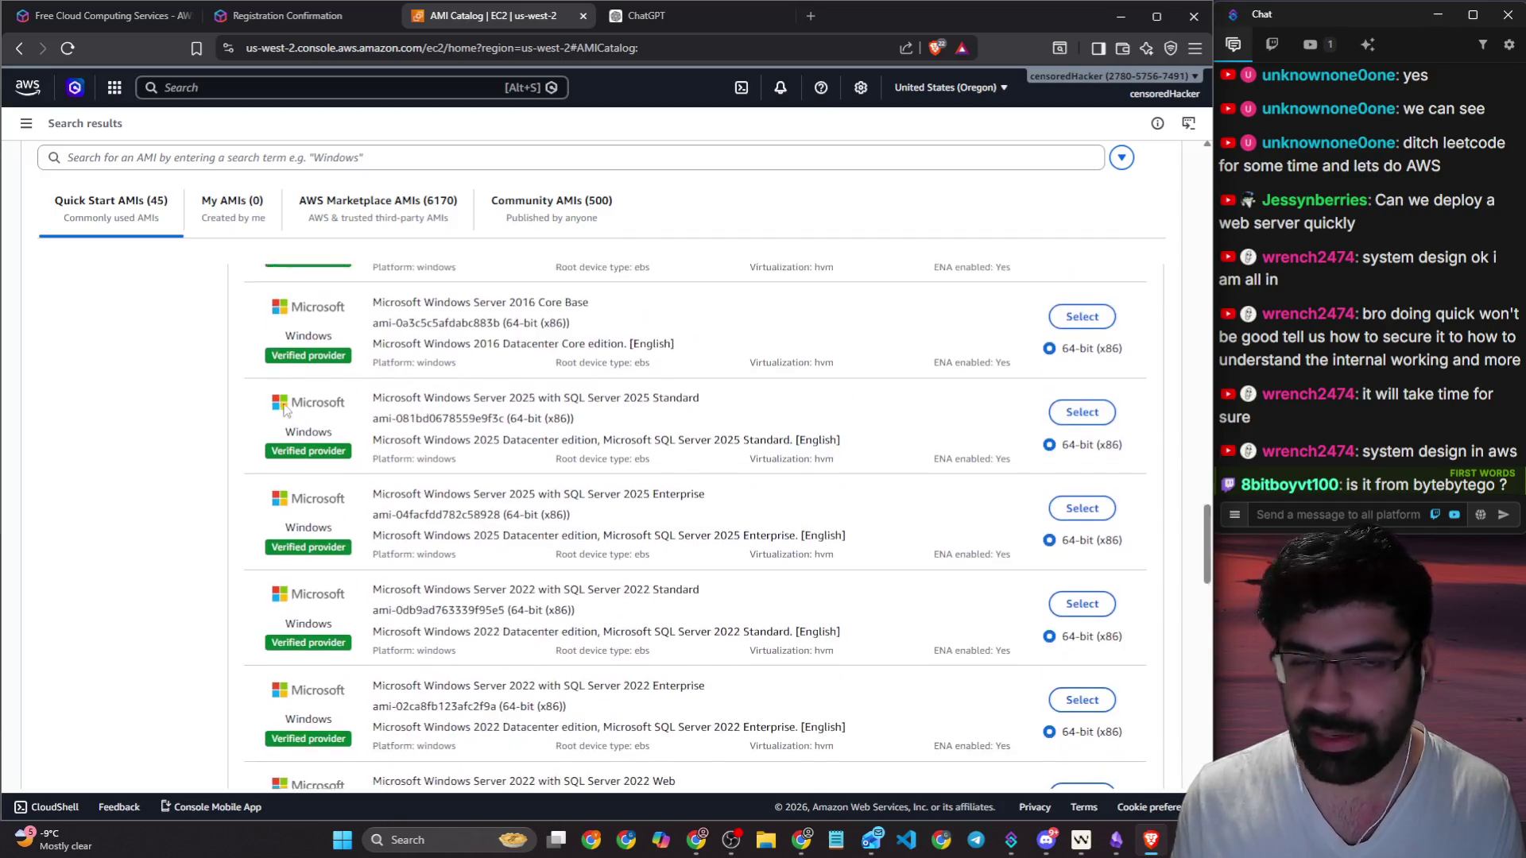
scroll(285, 410, "up", 8)
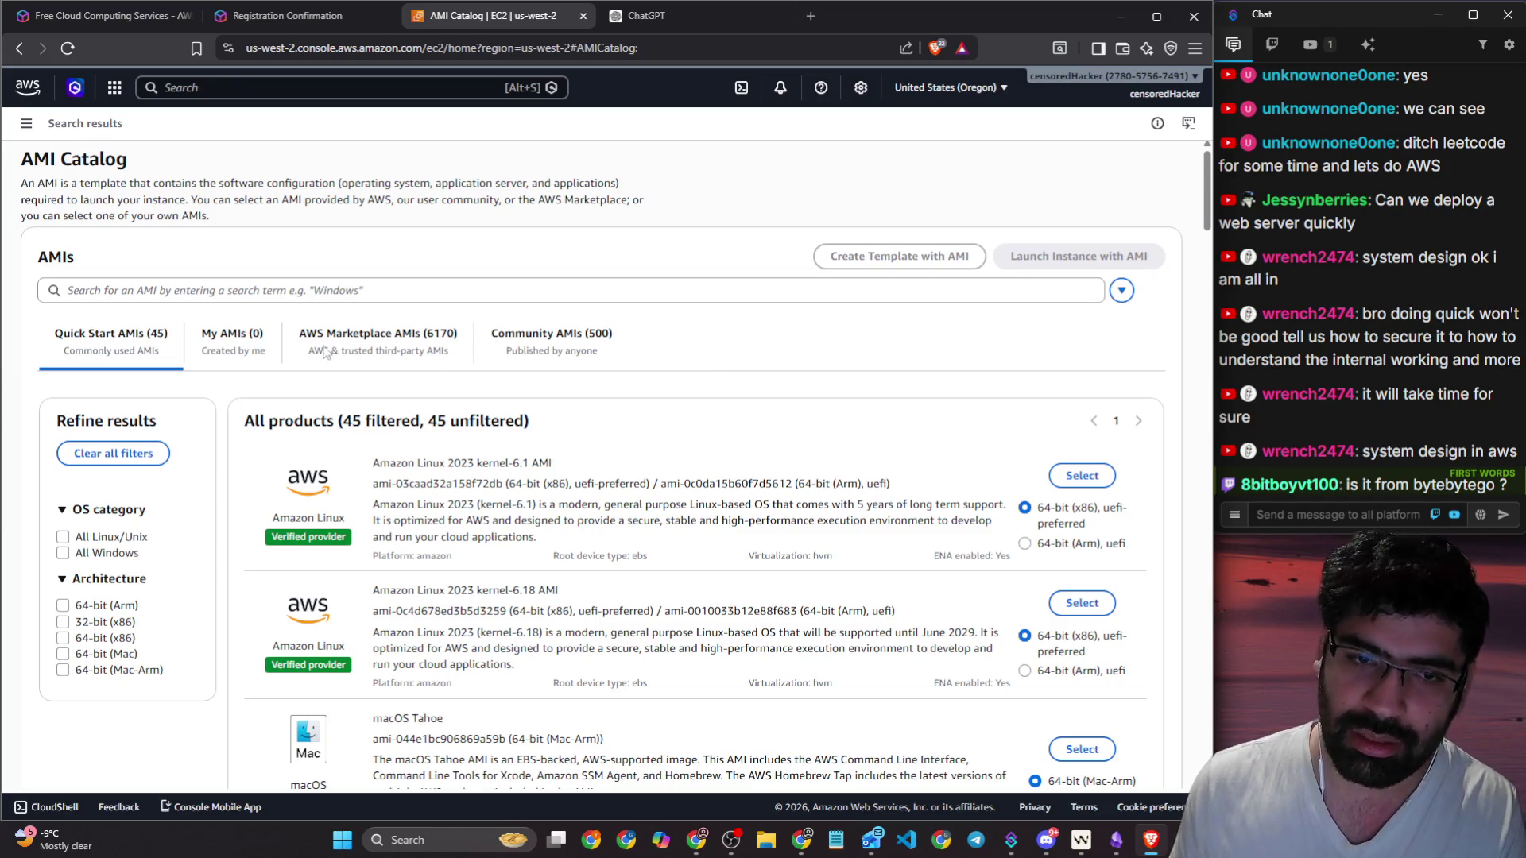
Step: Browse the 6,170 AWS Marketplace AMIs, noting the FortiGate yearly price
left_click(371, 345)
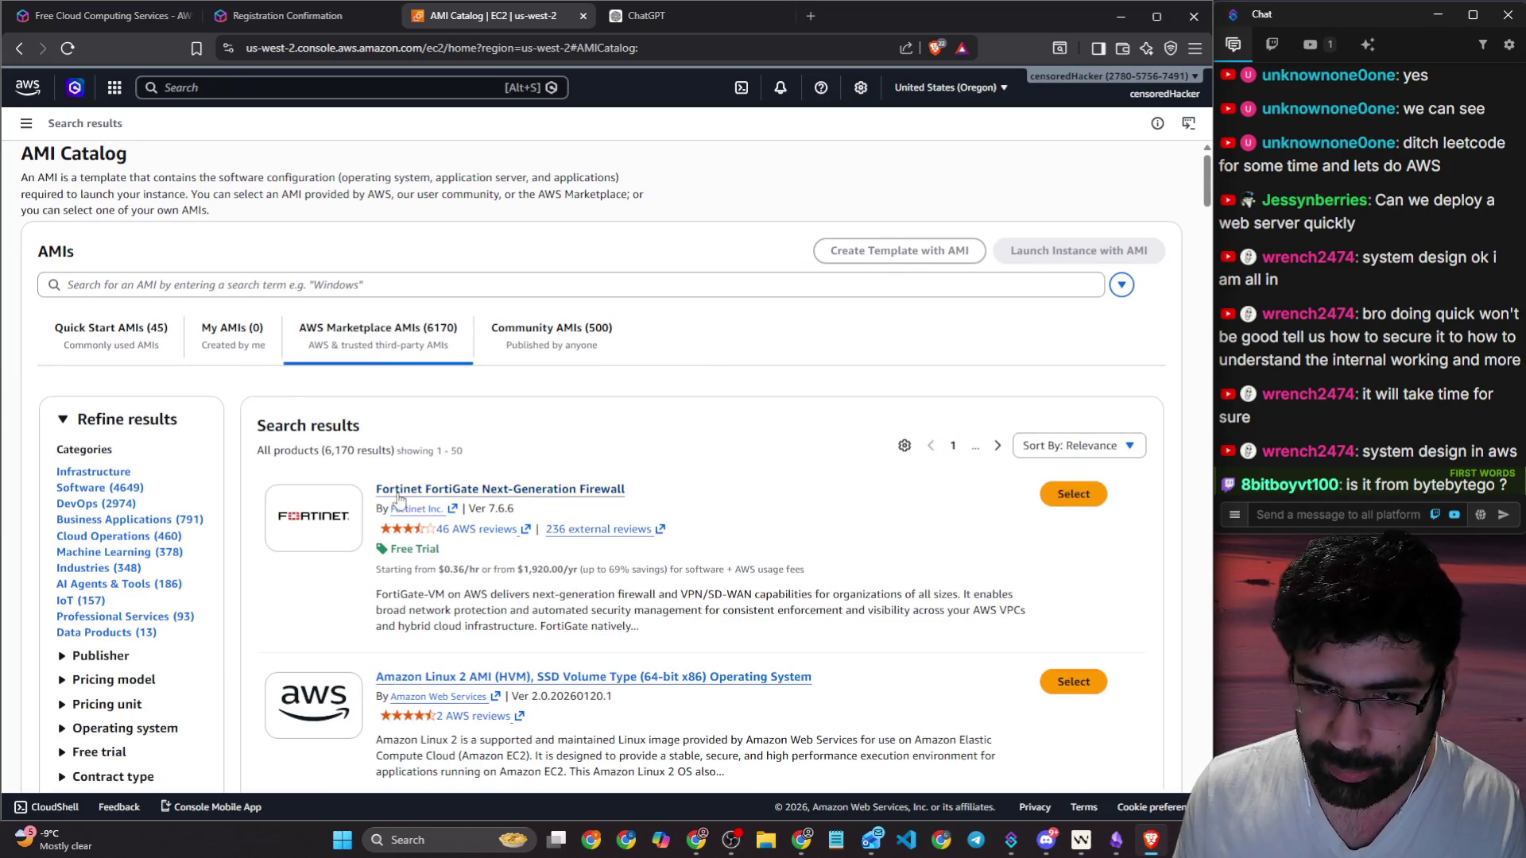
scroll(795, 484, "down", 3)
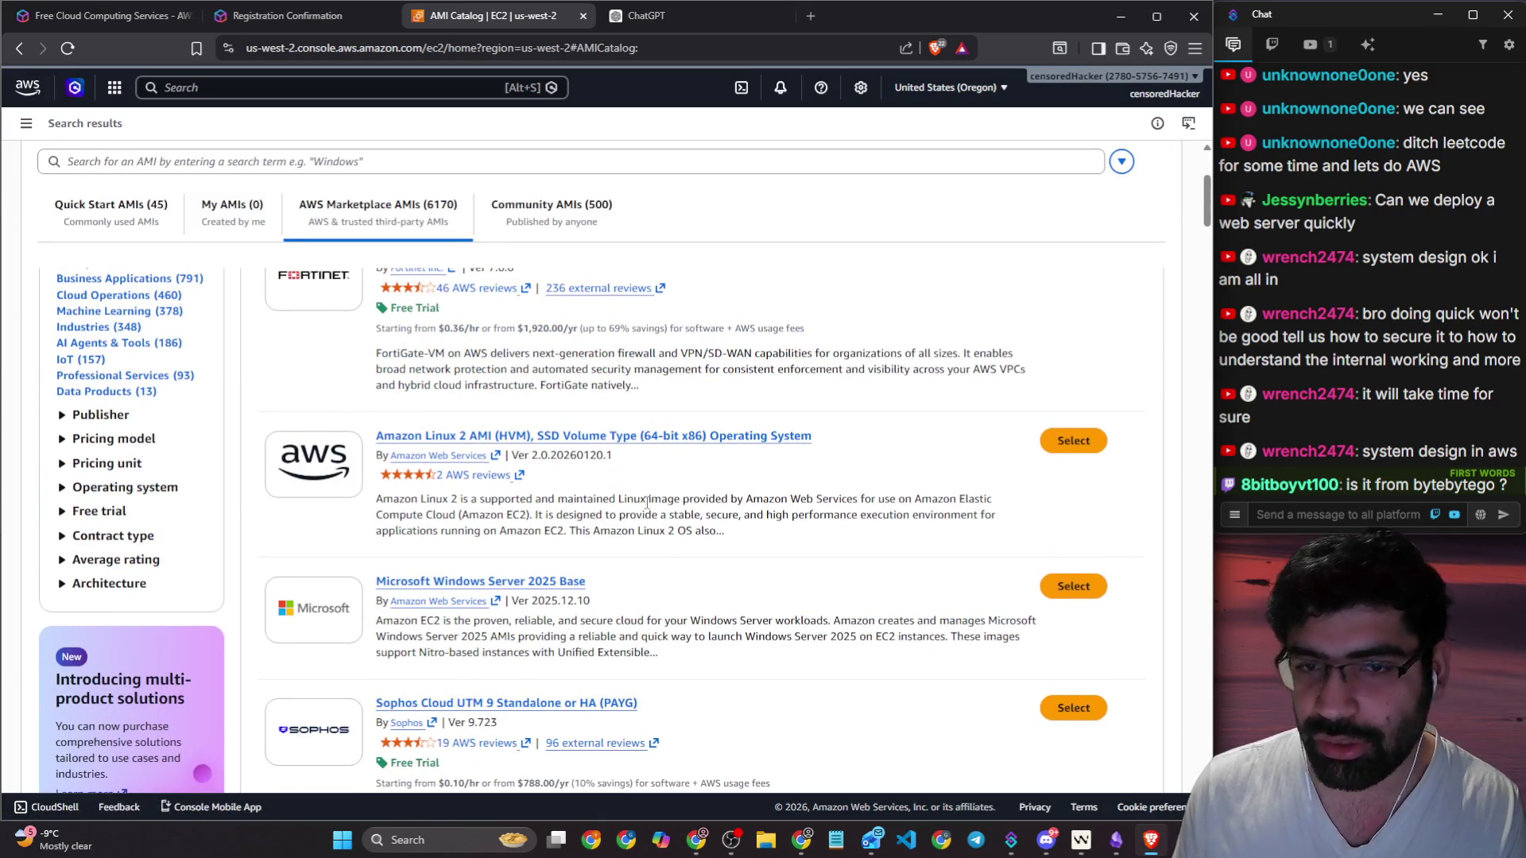
left_click_drag(508, 331, 569, 329)
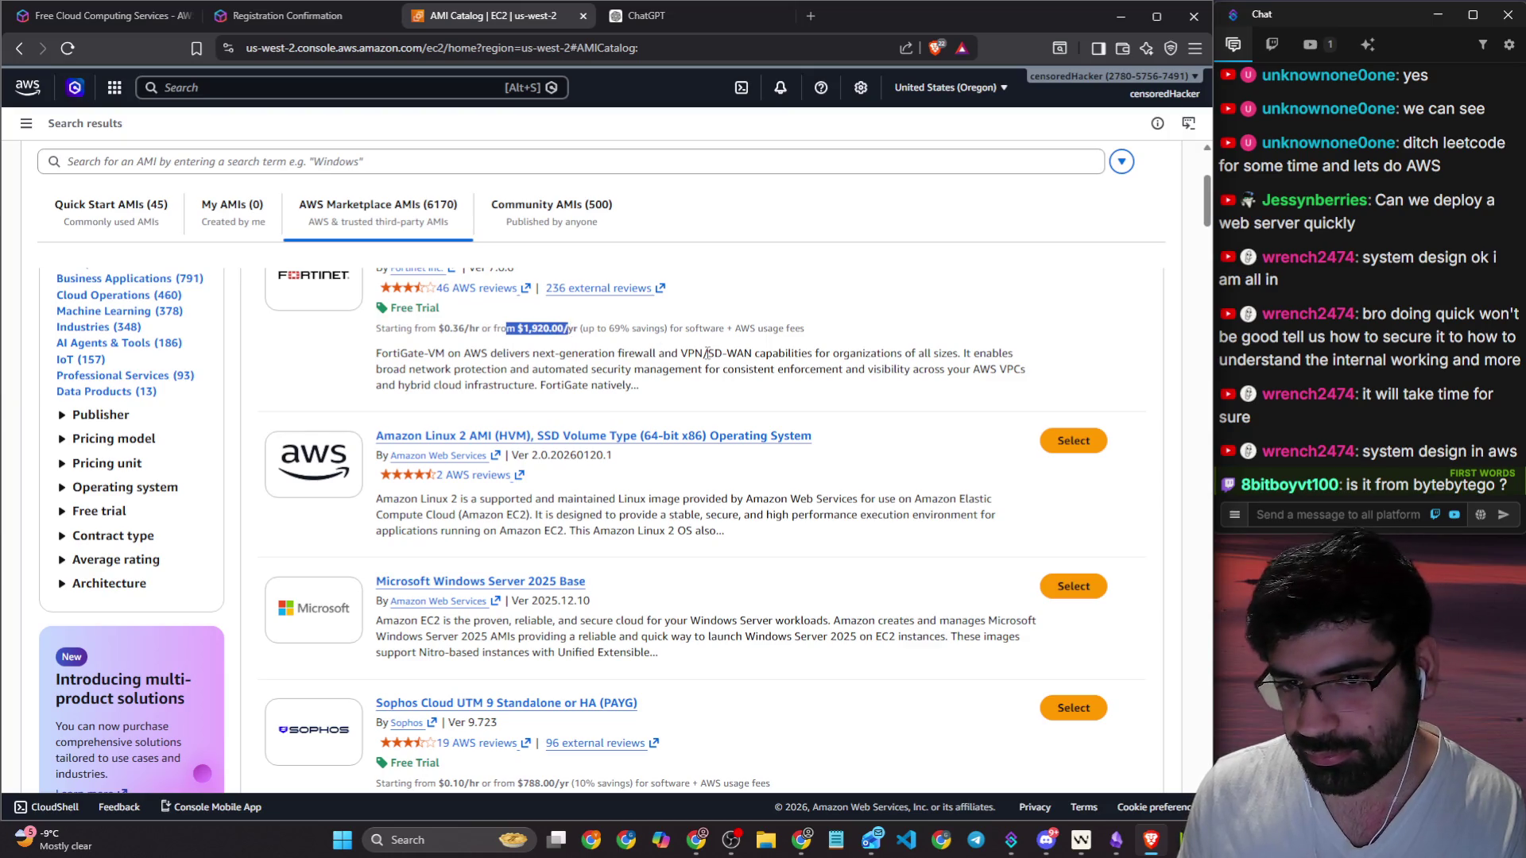
scroll(493, 429, "down", 1)
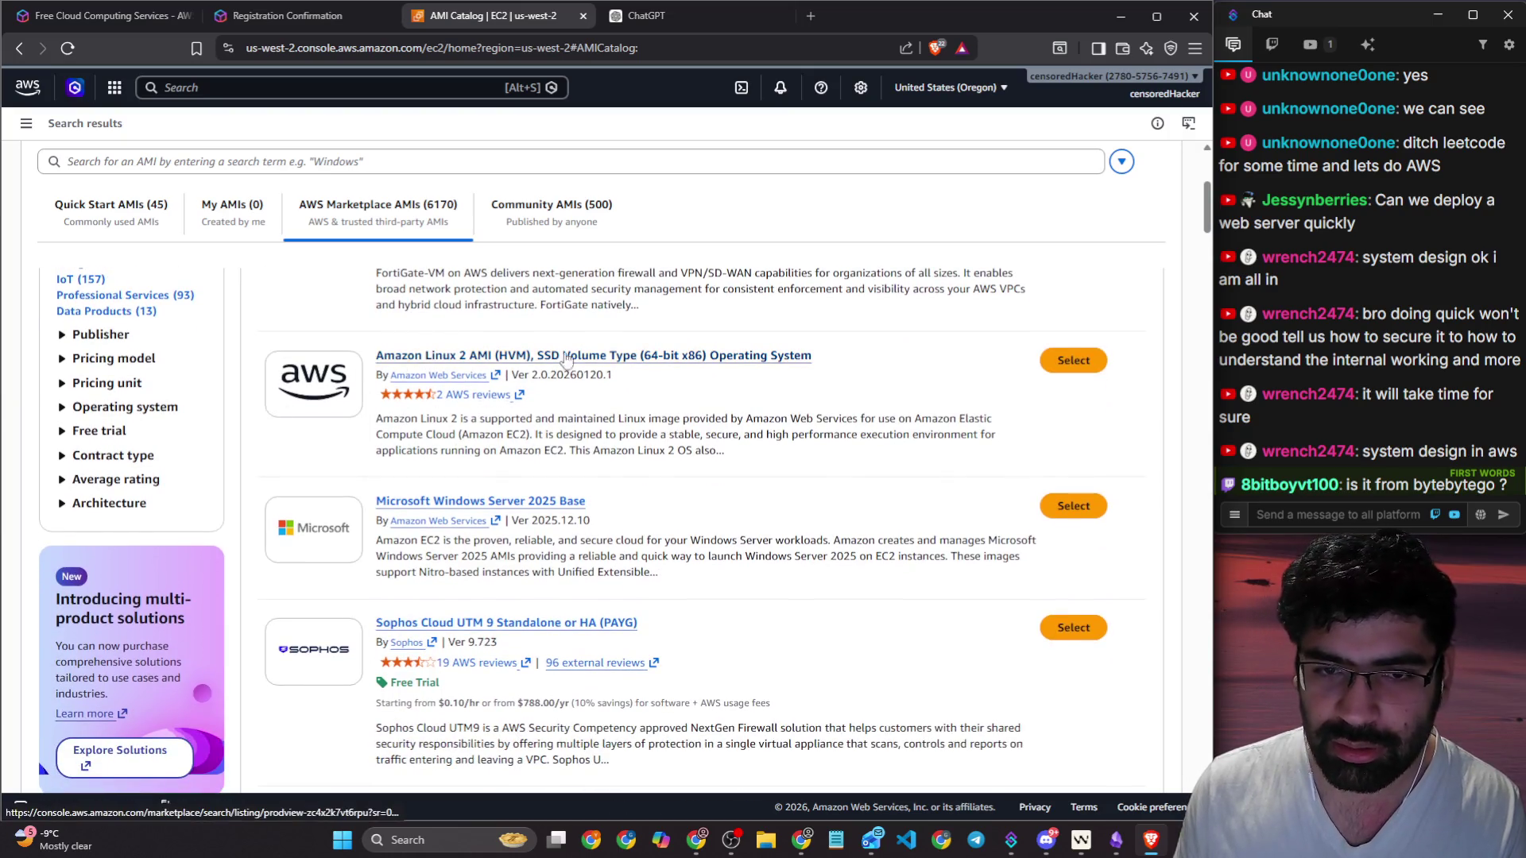
scroll(398, 469, "down", 10)
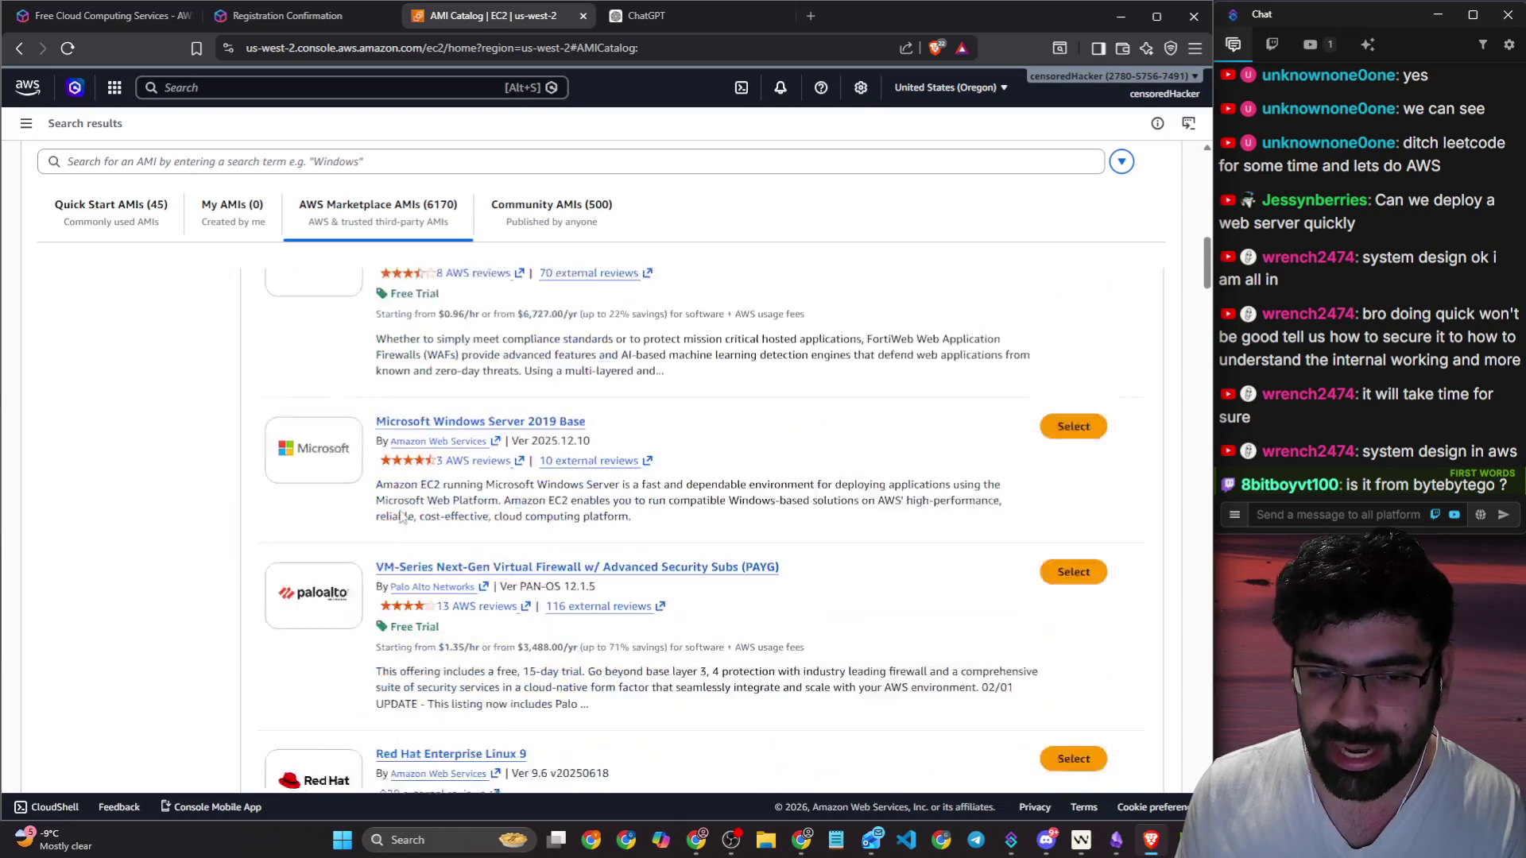
scroll(416, 491, "down", 8)
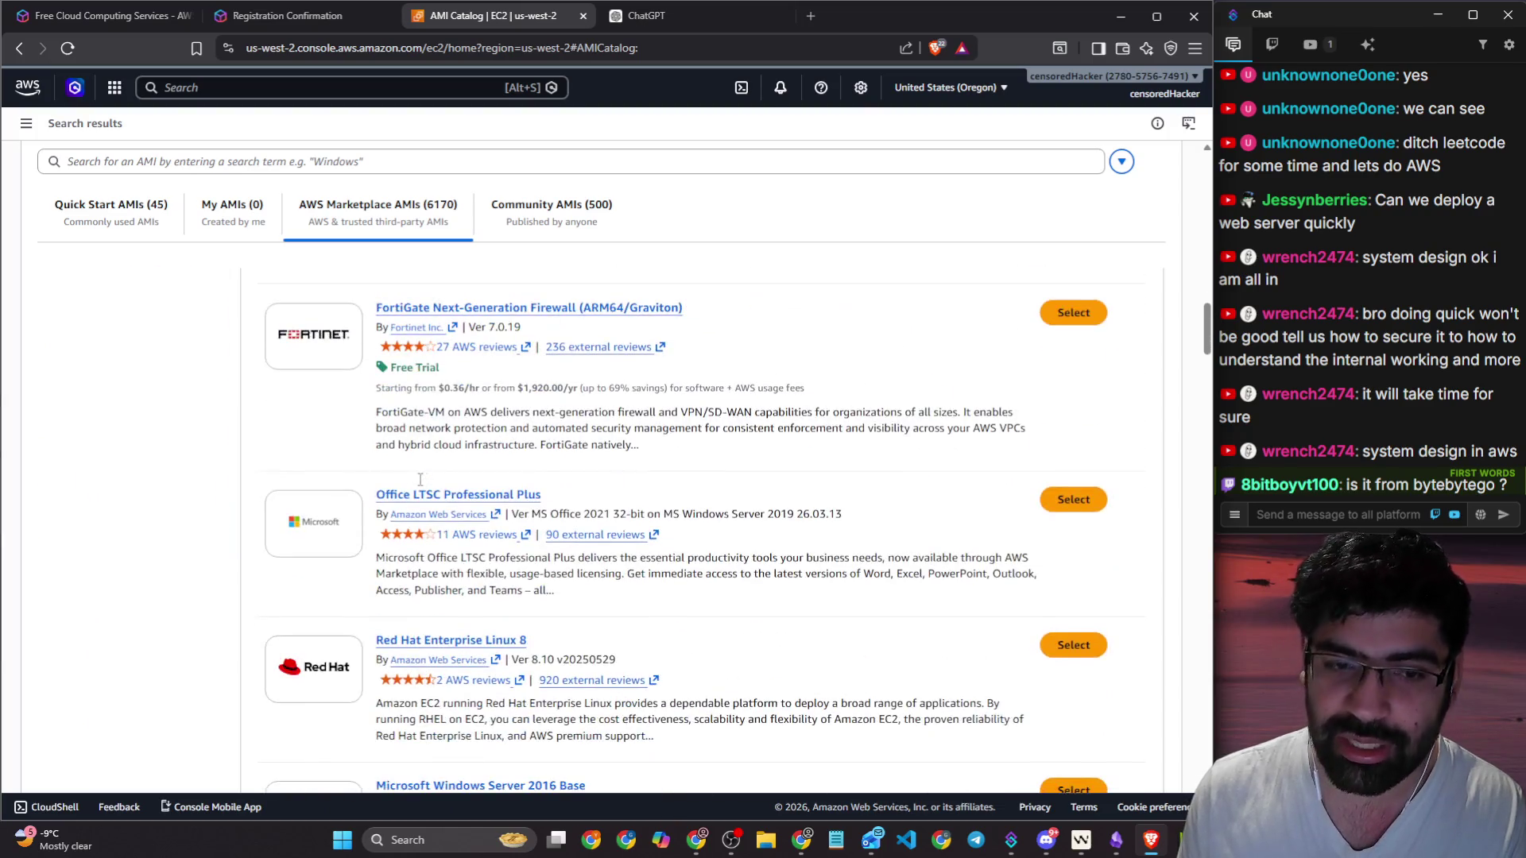
scroll(420, 485, "down", 5)
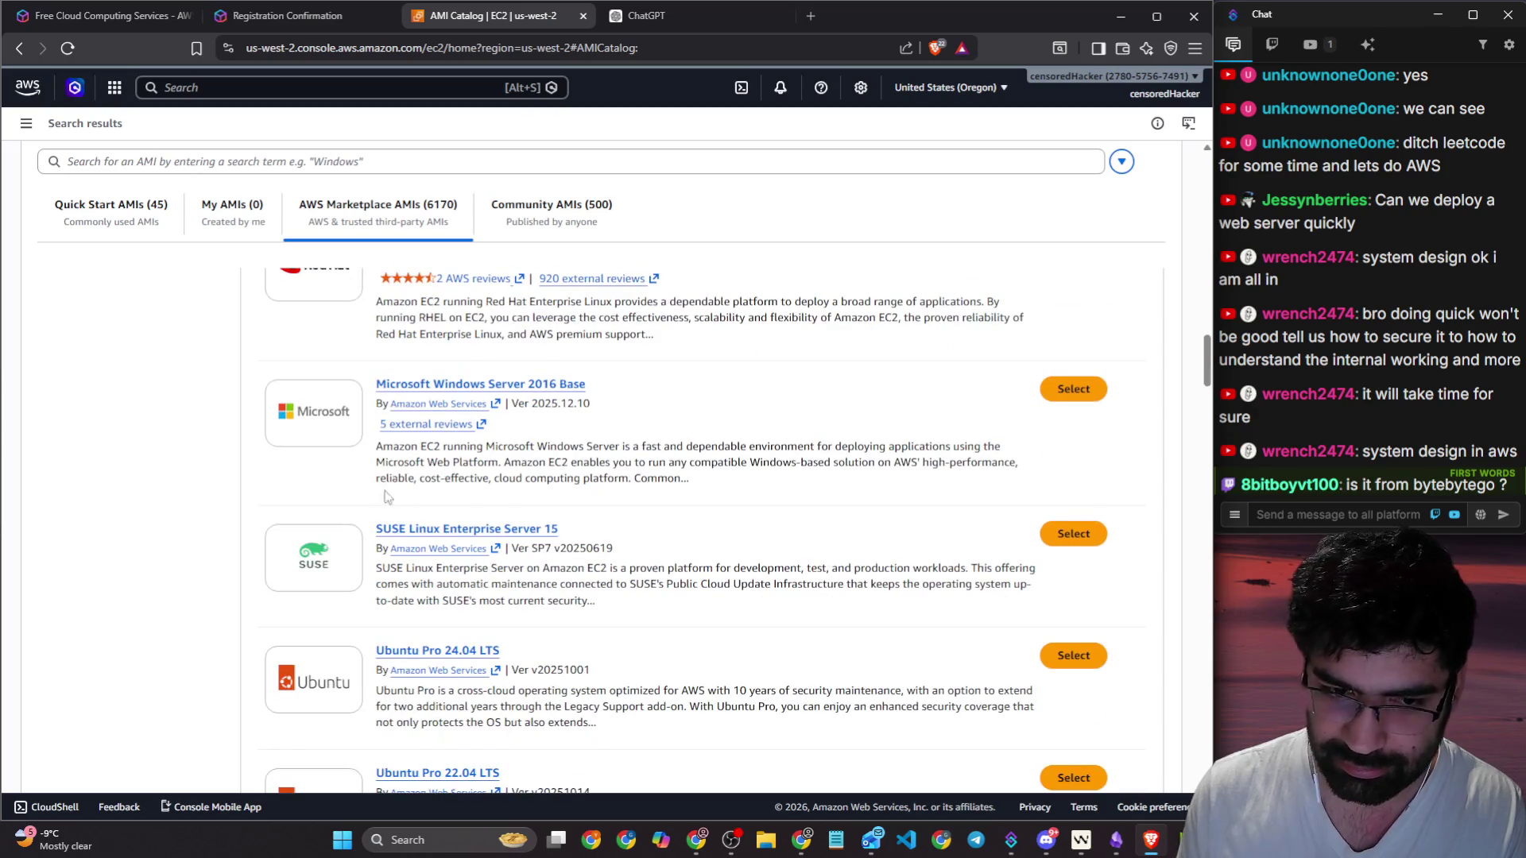
scroll(394, 484, "down", 10)
scroll(257, 509, "up", 15)
scroll(256, 509, "up", 15)
scroll(242, 498, "down", 2)
Step: Peek at the Pricing model and Publisher filters, then refocus the AMI Catalog page
left_click(138, 518)
left_click(137, 518)
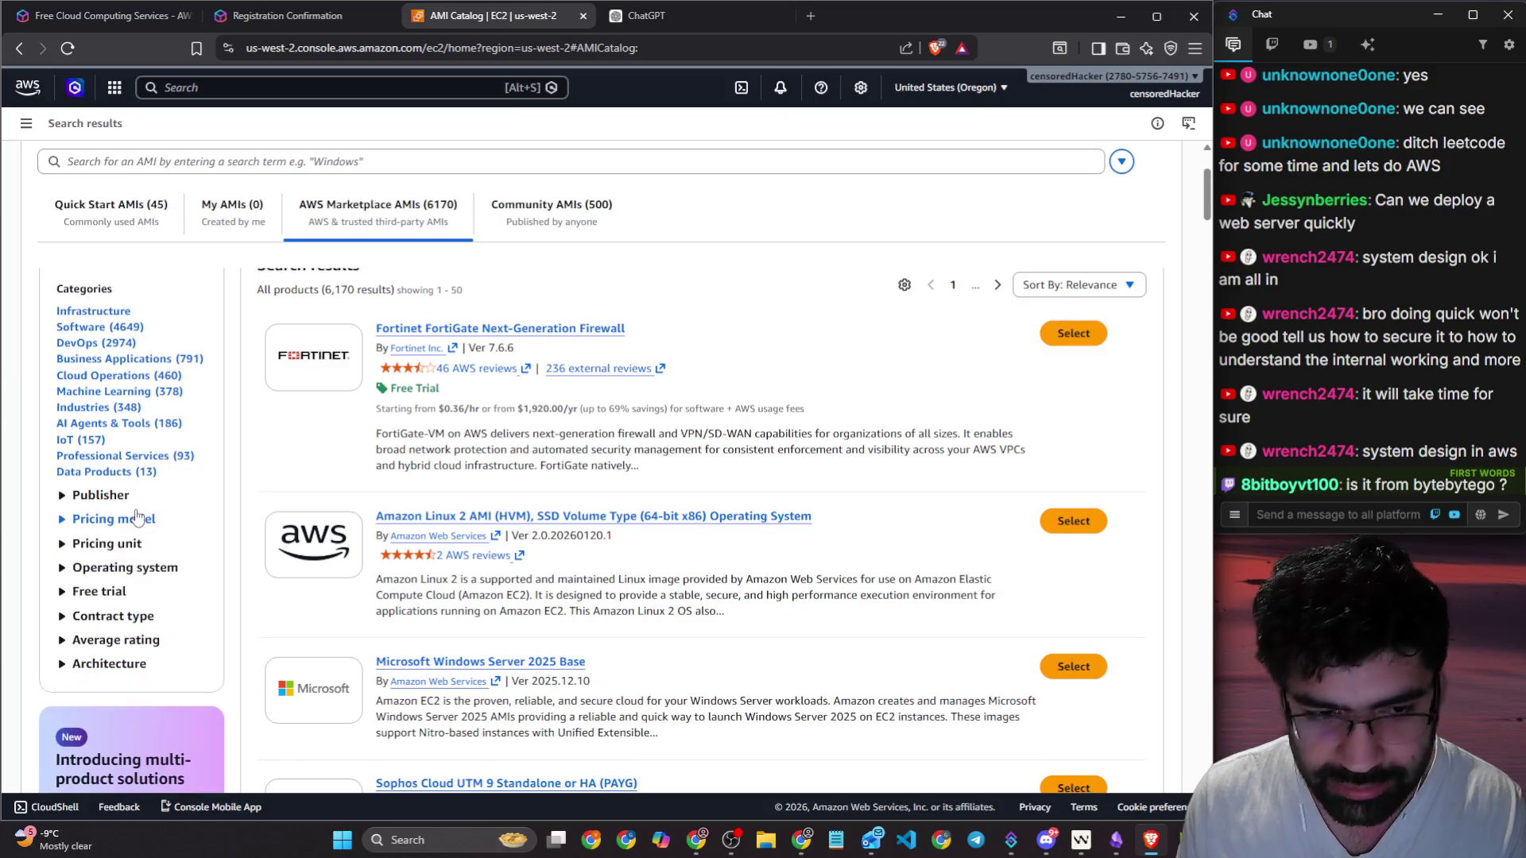
left_click(127, 496)
left_click(126, 496)
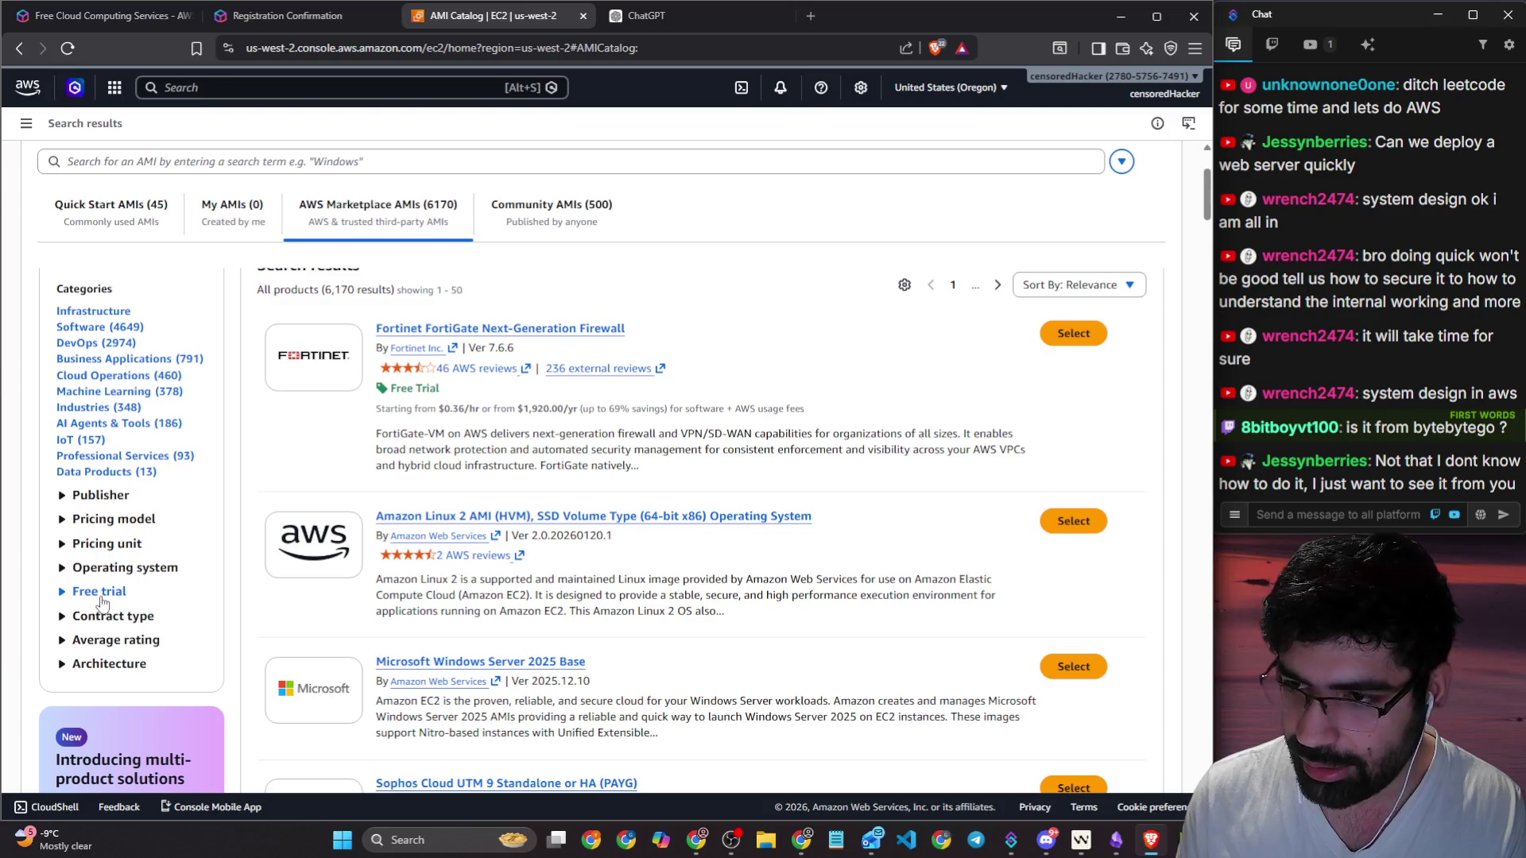
left_click(1287, 515)
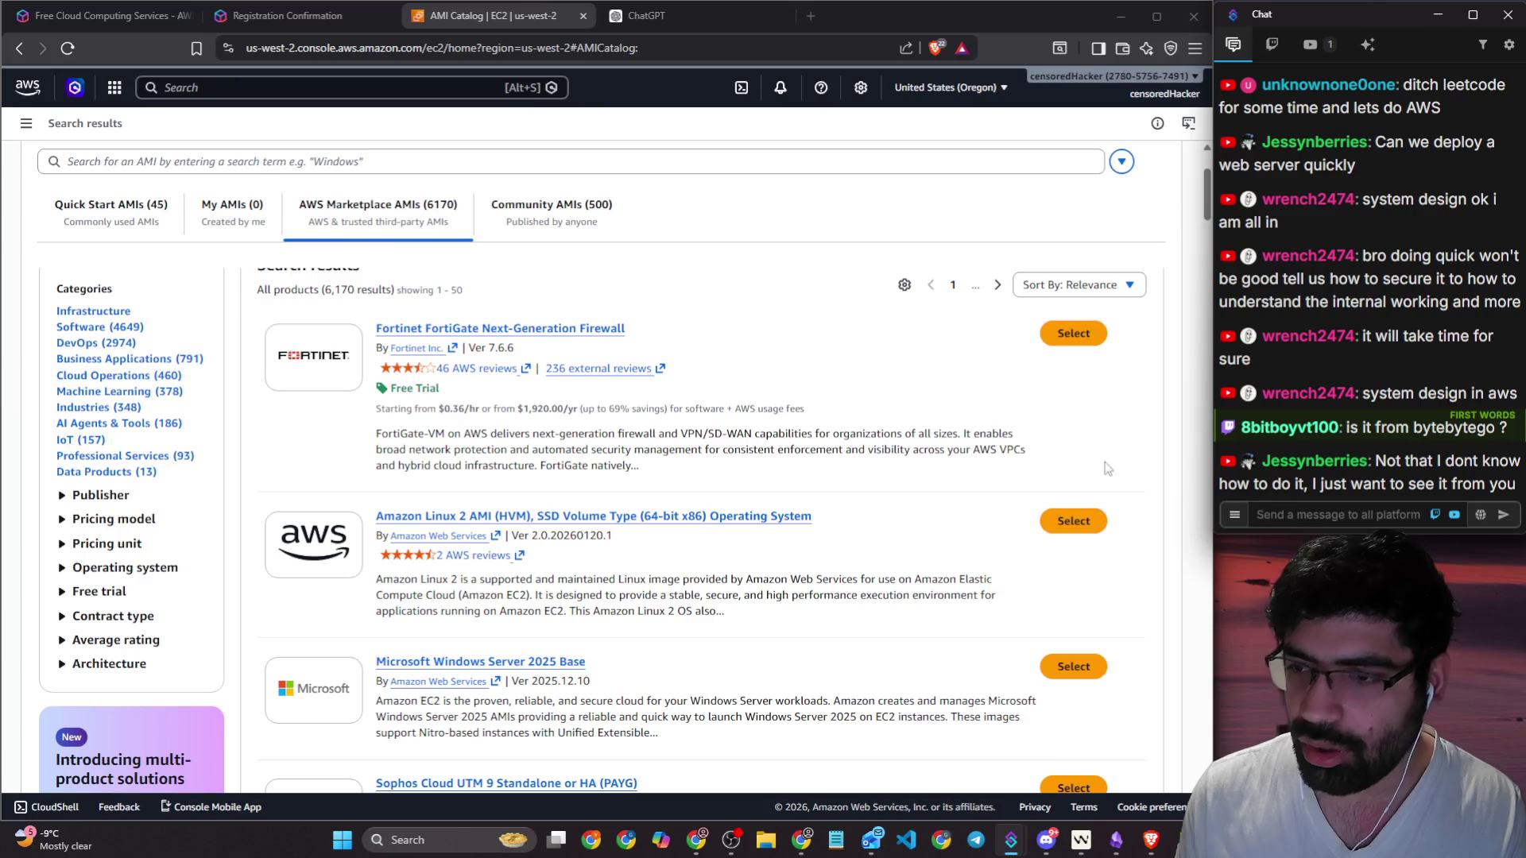
scroll(95, 235, "up", 1)
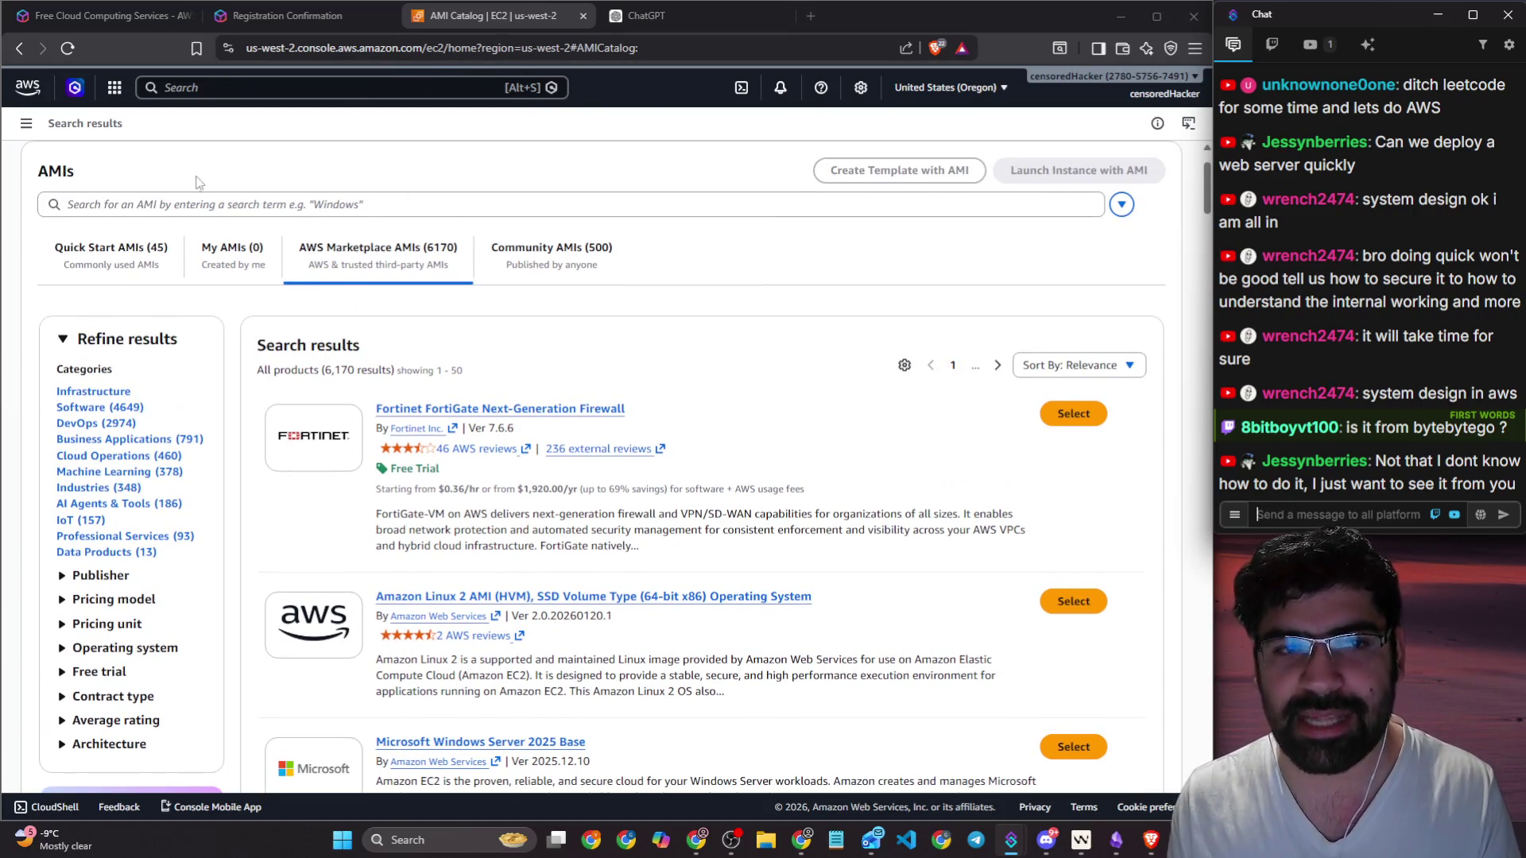
left_click(25, 125)
Step: From the EC2 Instances list, start launching a new instance
left_click(25, 125)
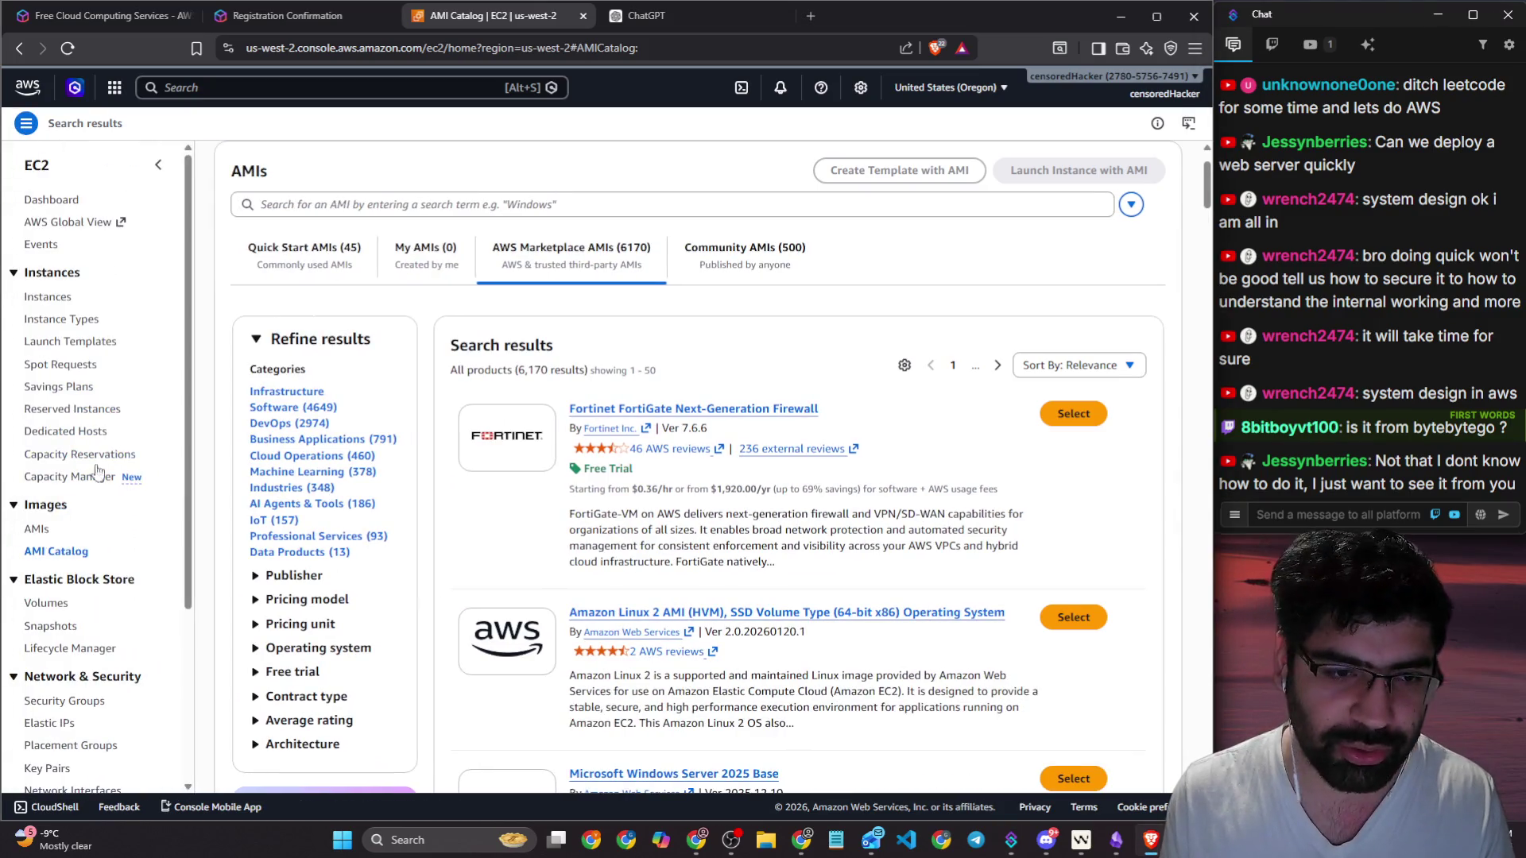
left_click(68, 296)
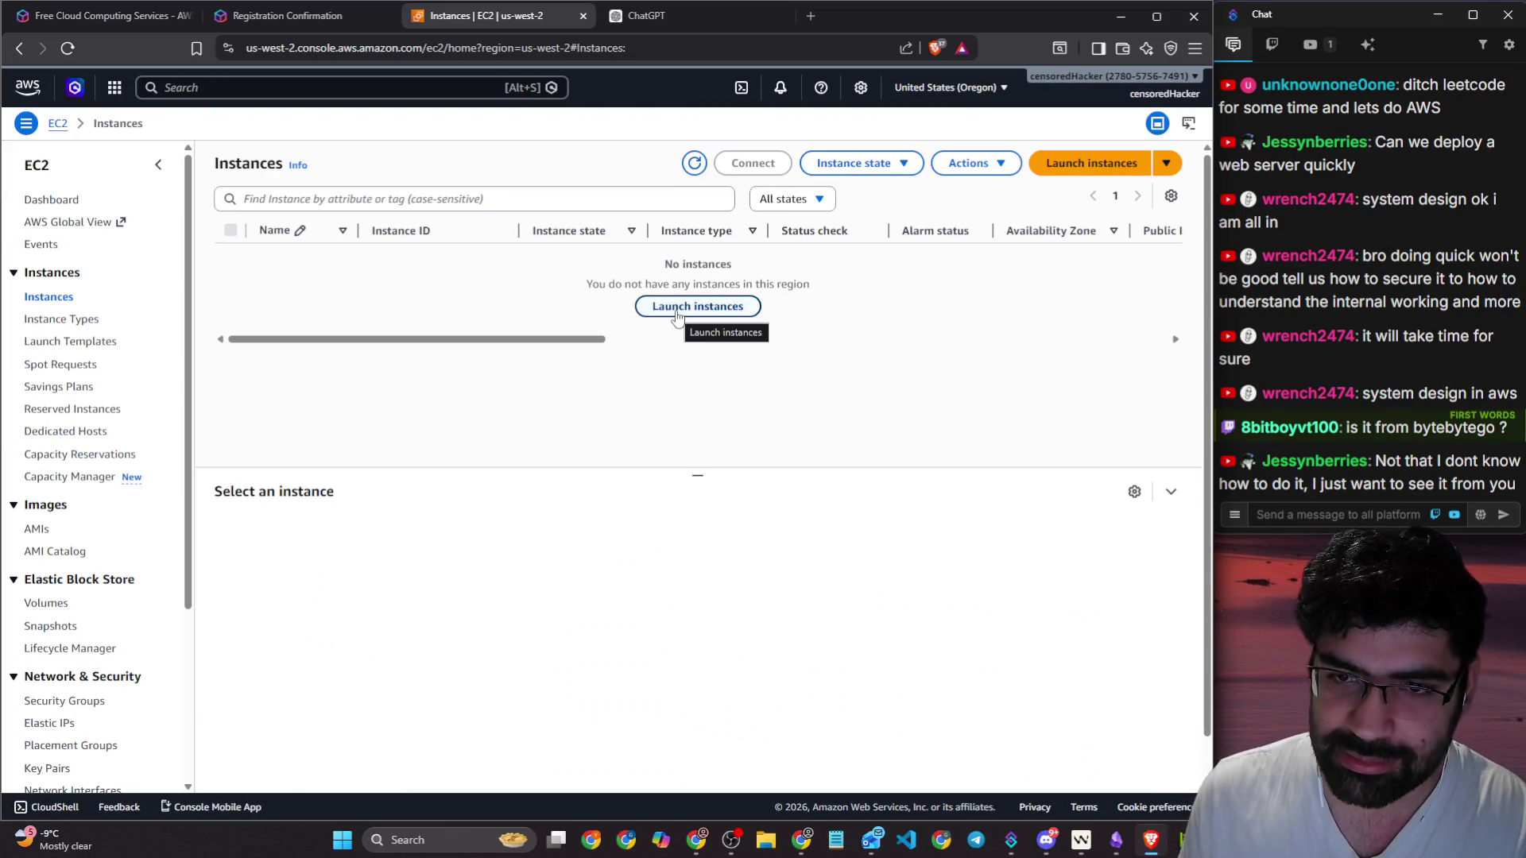
left_click(676, 310)
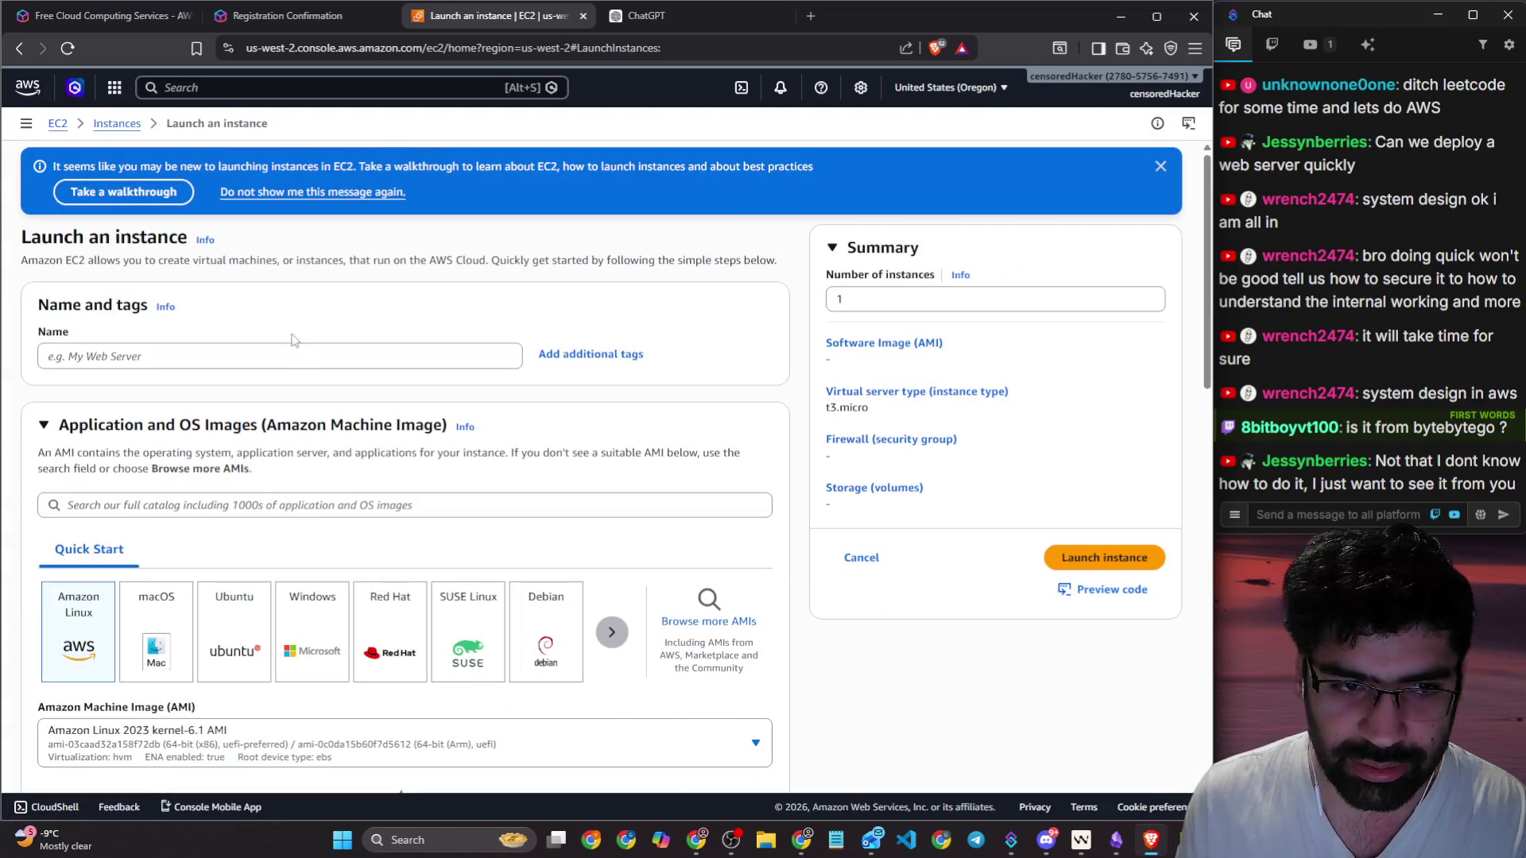
Step: Name the instance 'test', collapse the AMI section and keep the t3.micro instance type
left_click(290, 356)
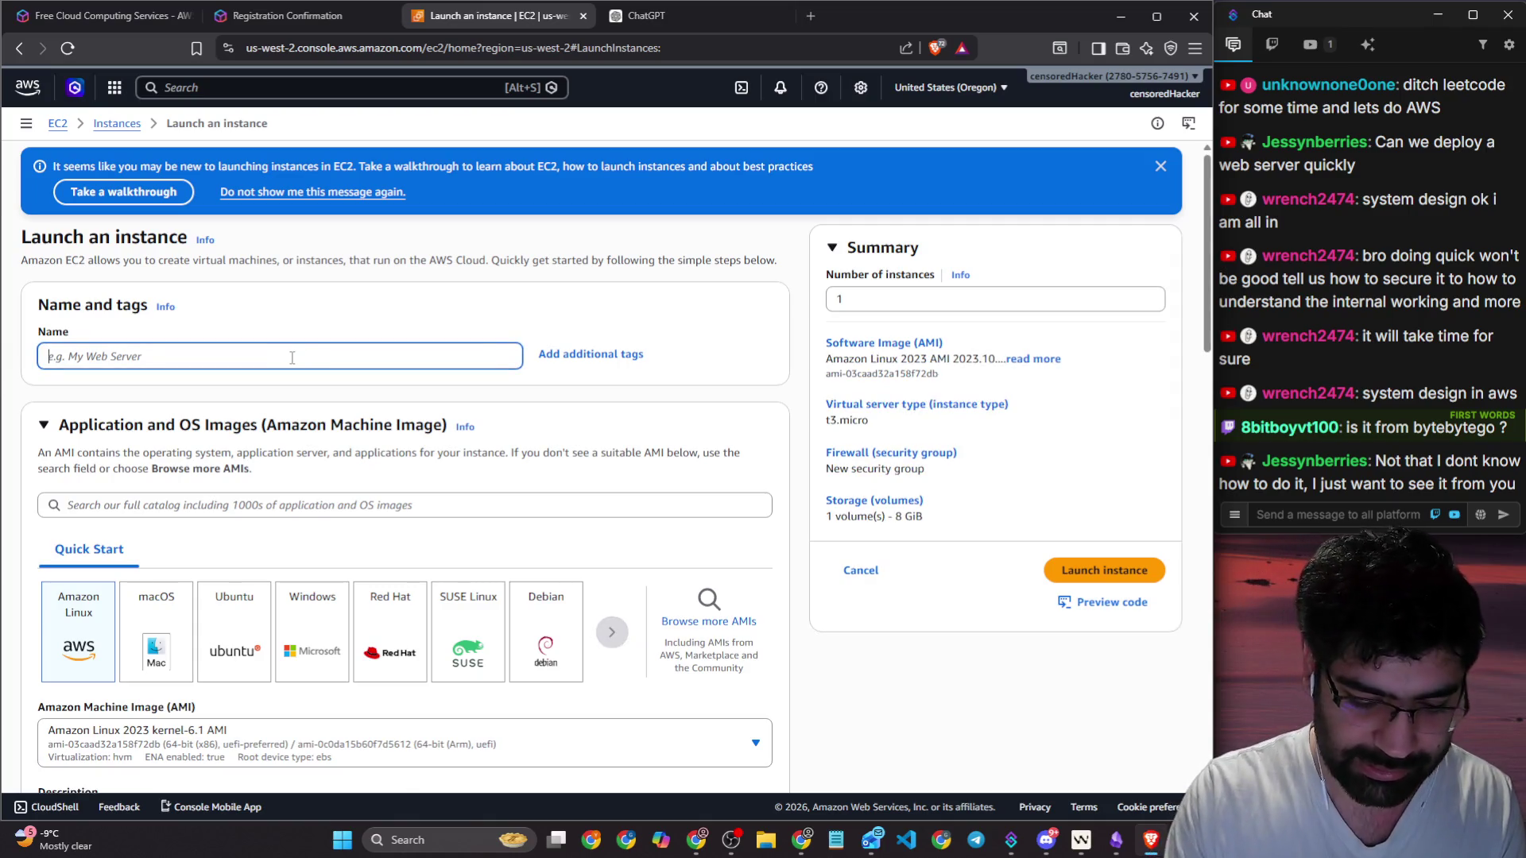
type("test")
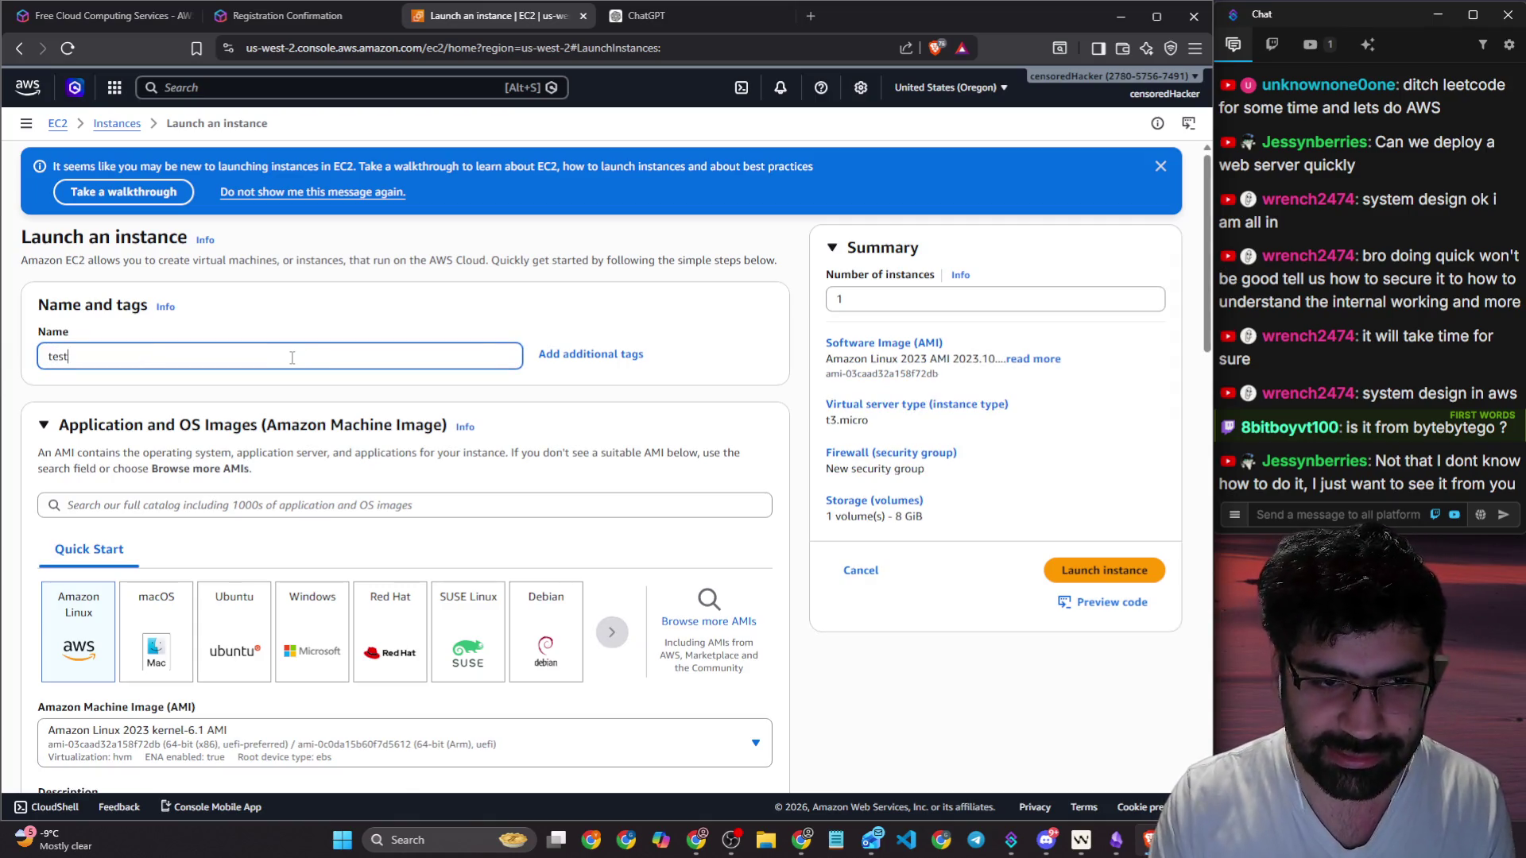
scroll(535, 323, "down", 2)
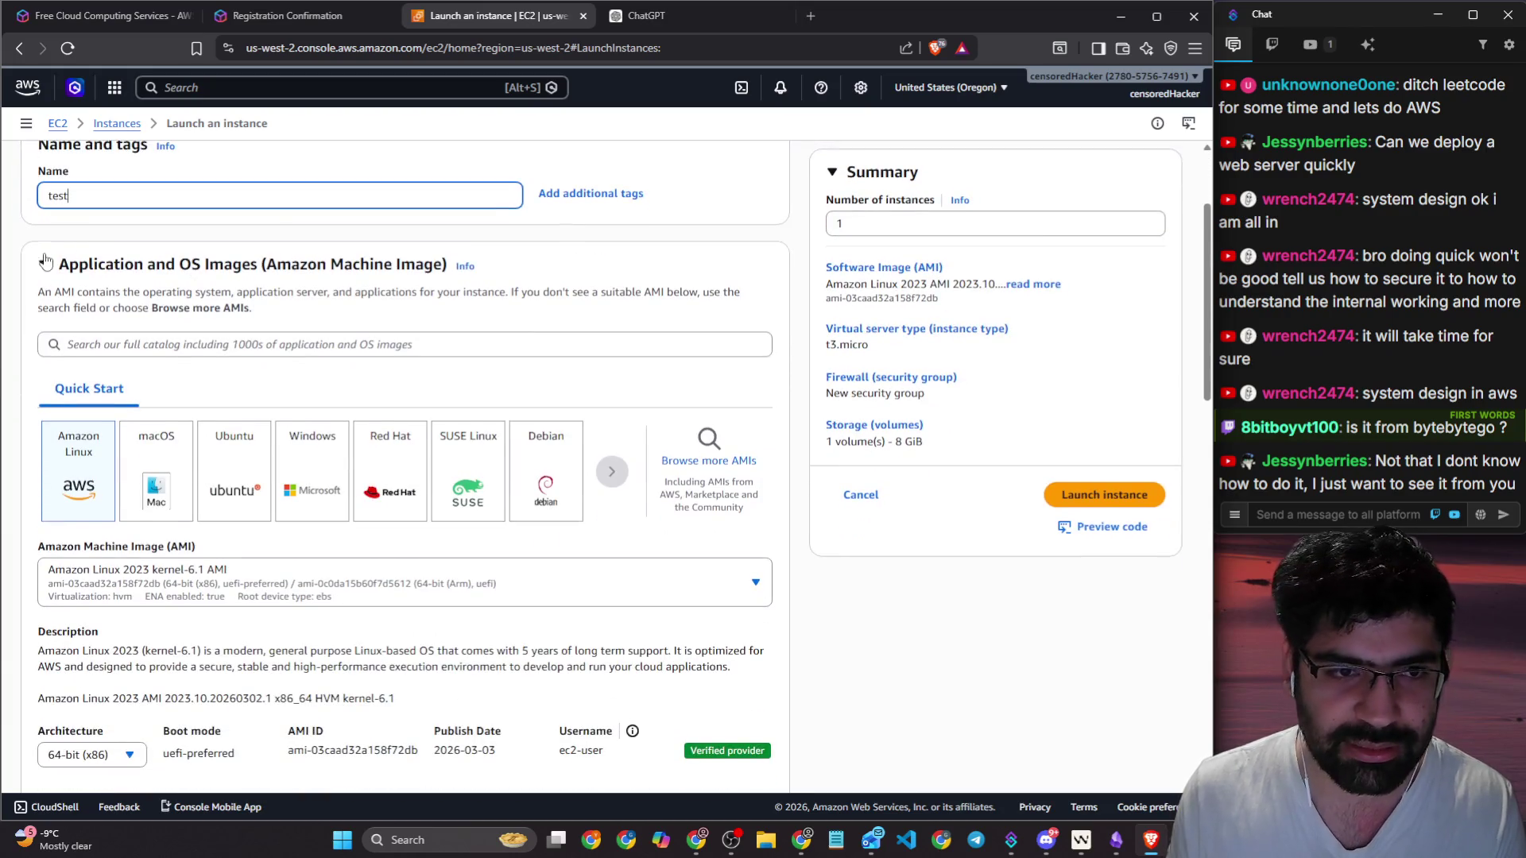
left_click_drag(80, 276, 288, 272)
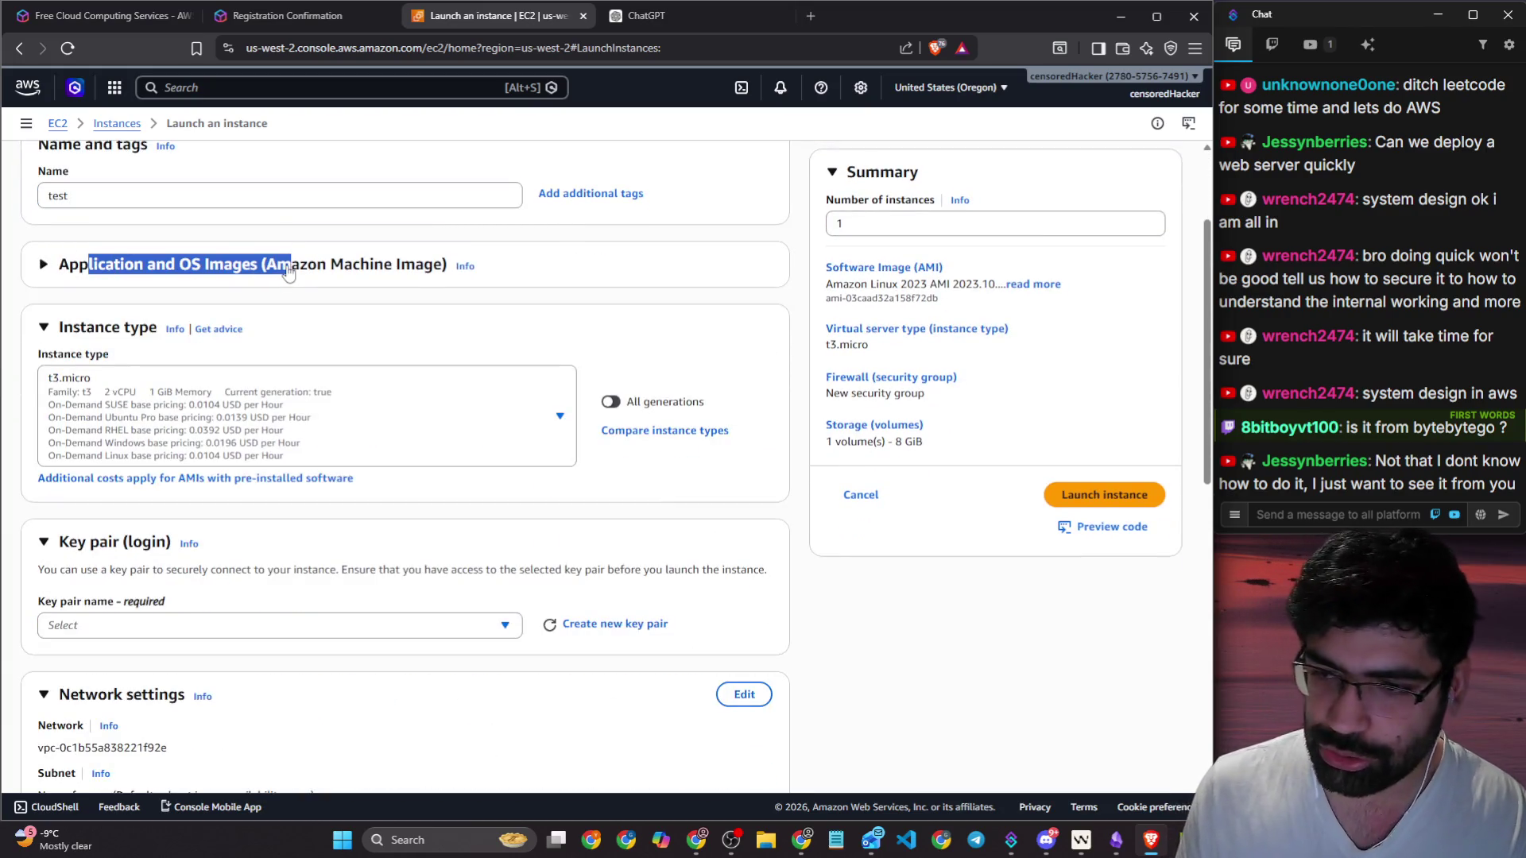
scroll(287, 273, "down", 2)
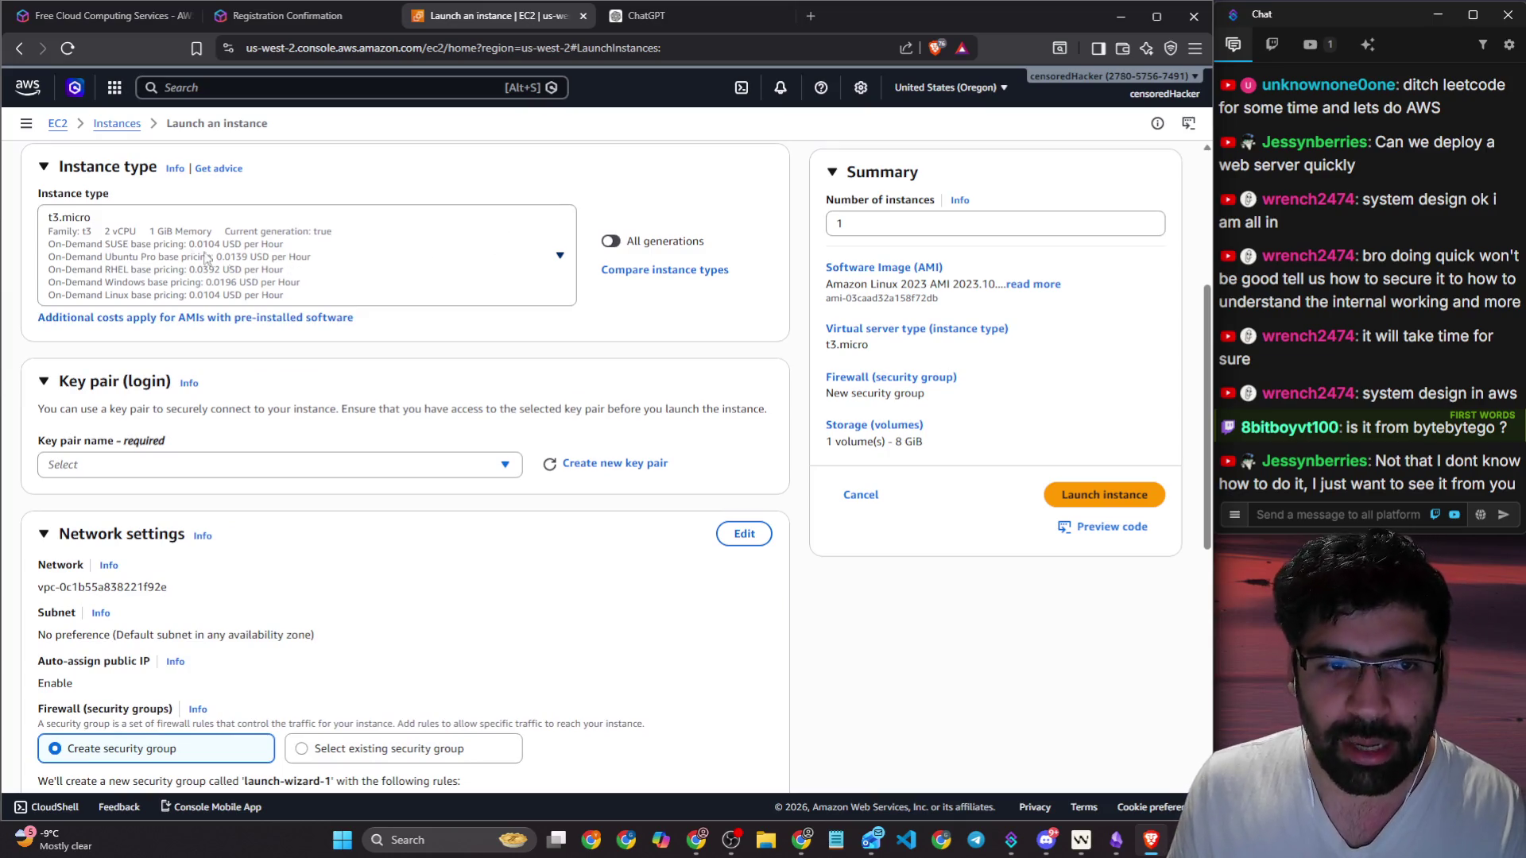
left_click(86, 226)
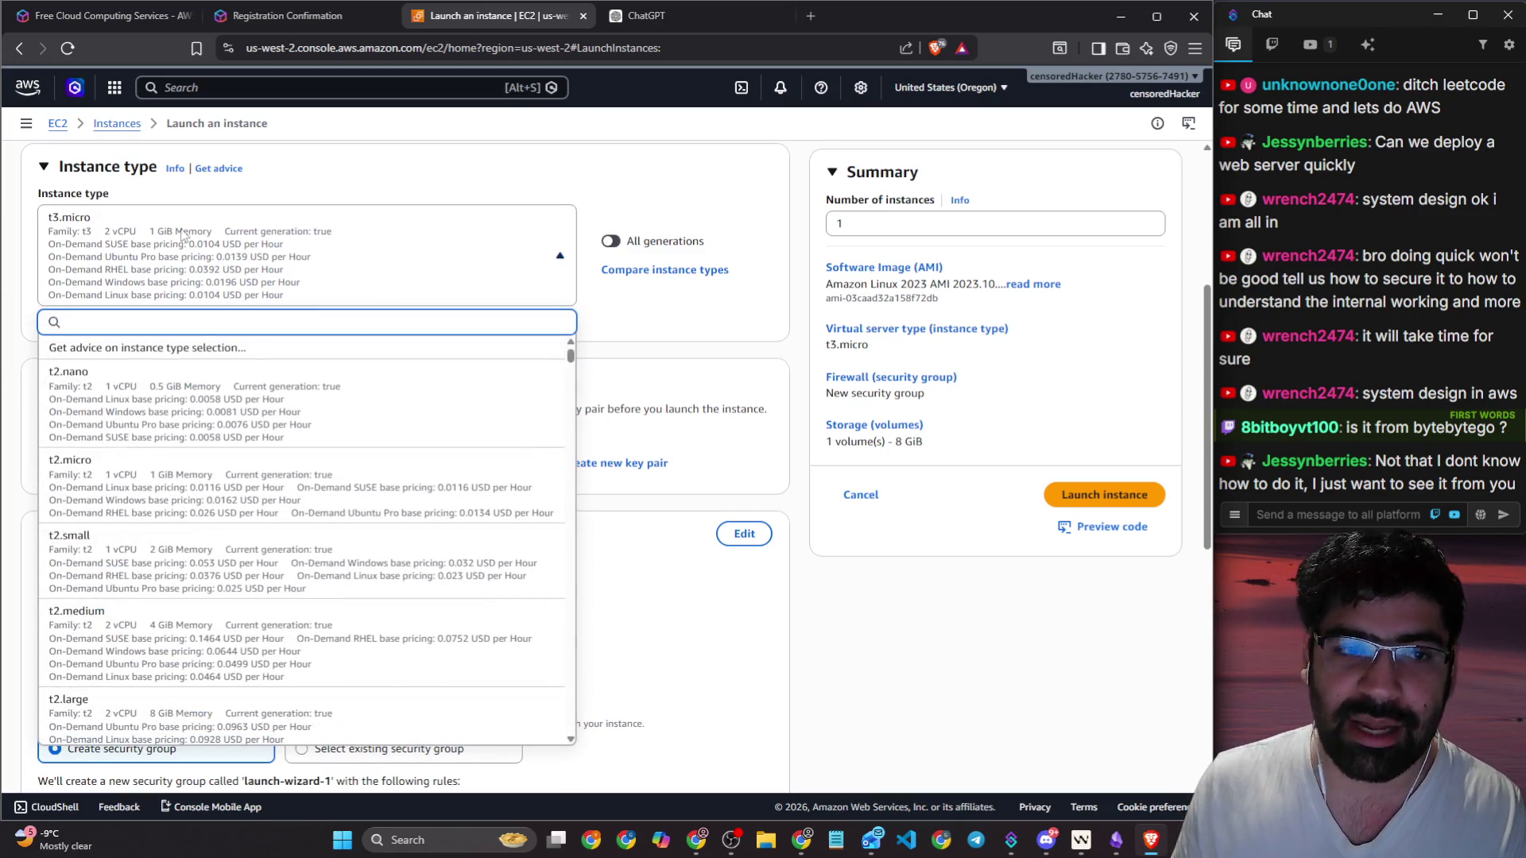
left_click(380, 278)
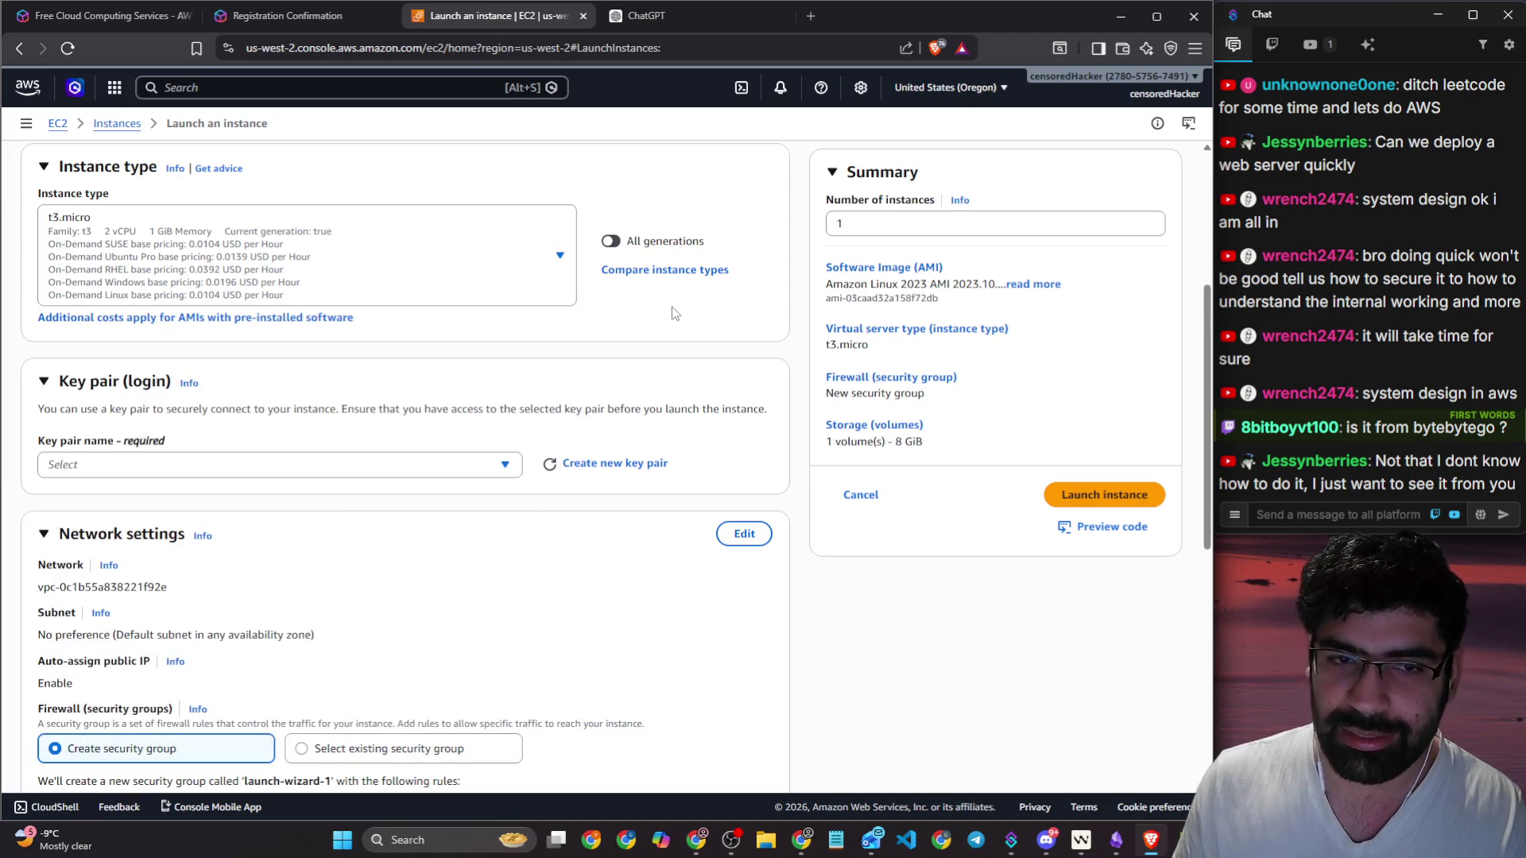
left_click(145, 17)
Step: Check that T3.micro is free-plan eligible on the Free Tier page, then return to the launch form
scroll(280, 403, "down", 4)
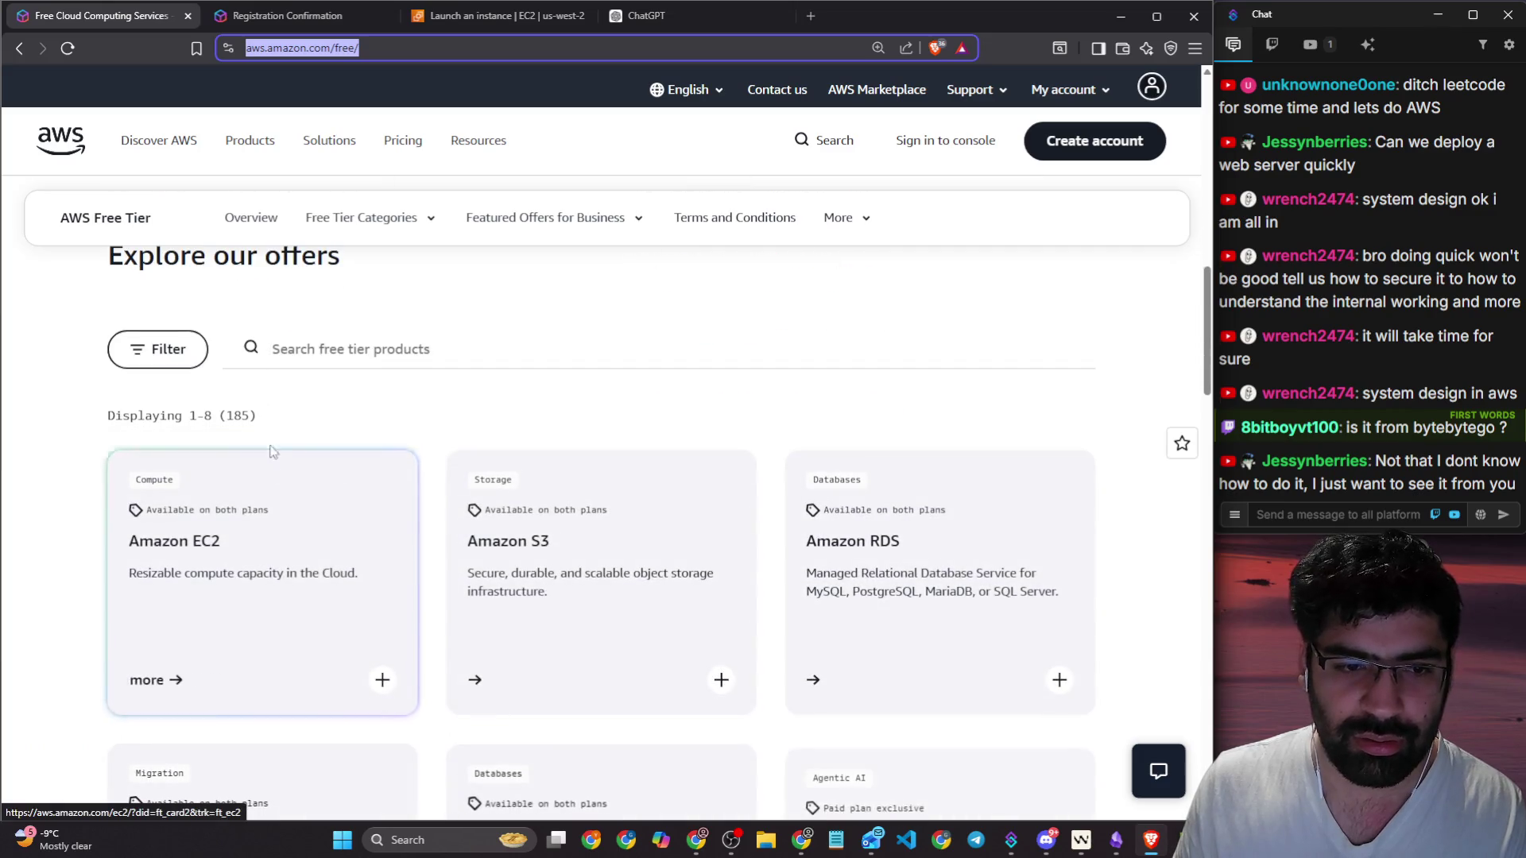
left_click(382, 680)
scroll(167, 519, "down", 1)
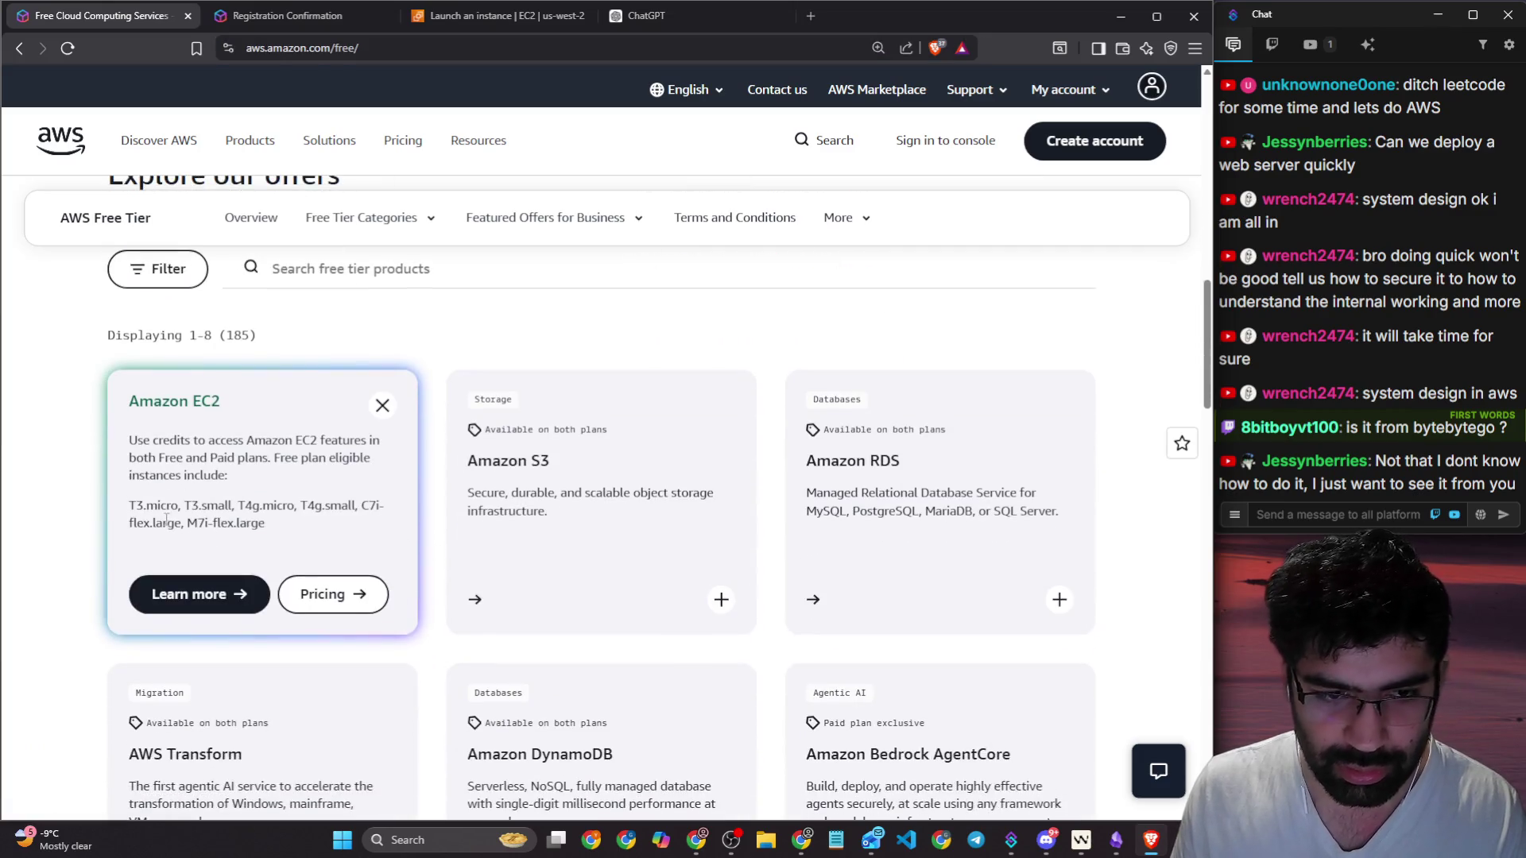
left_click_drag(123, 513, 194, 510)
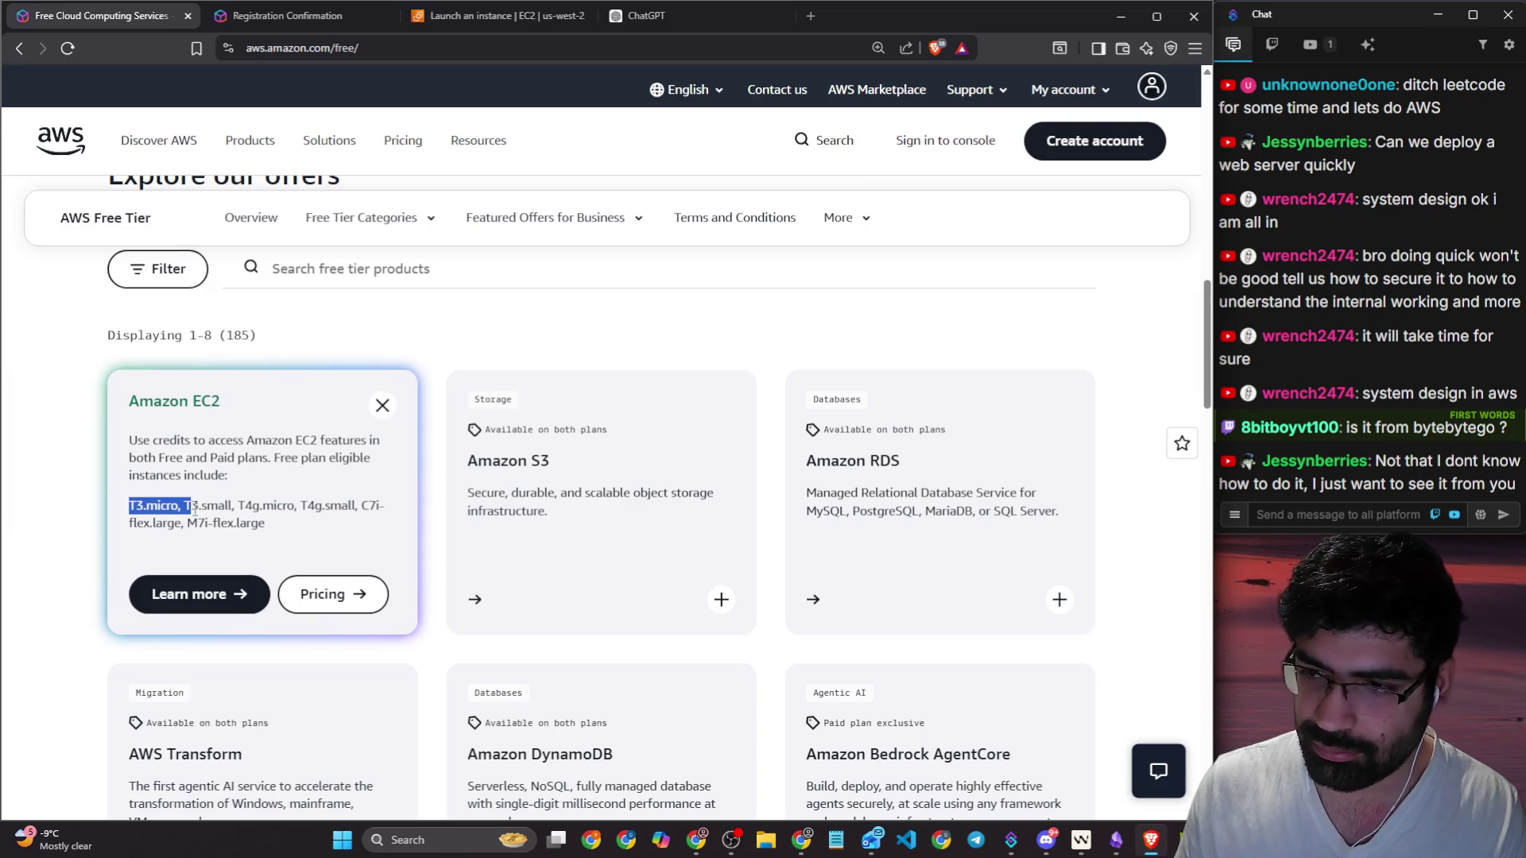
left_click(288, 18)
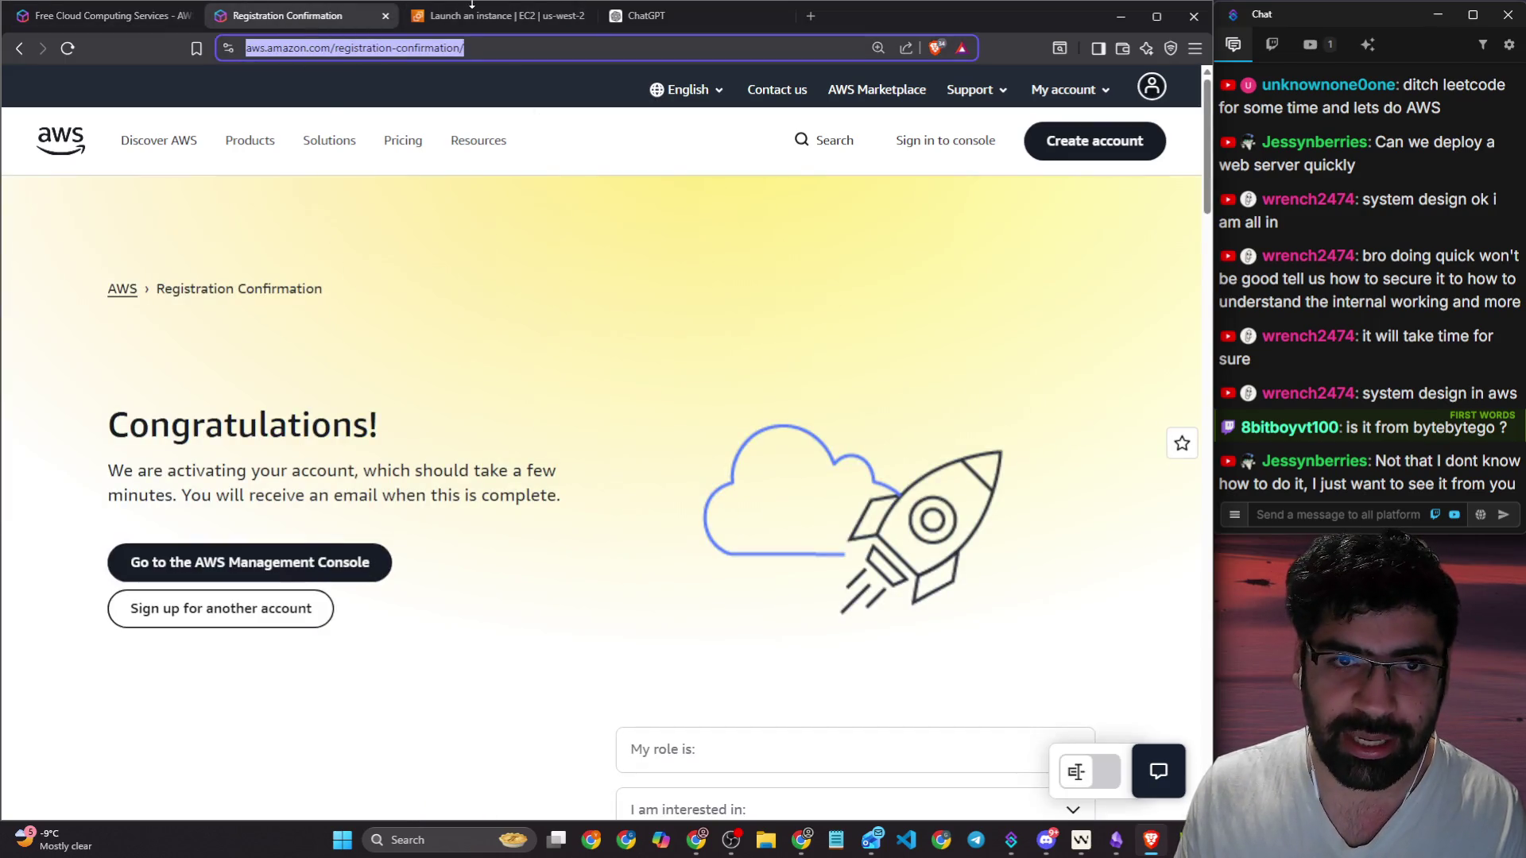
left_click(474, 16)
scroll(330, 435, "down", 1)
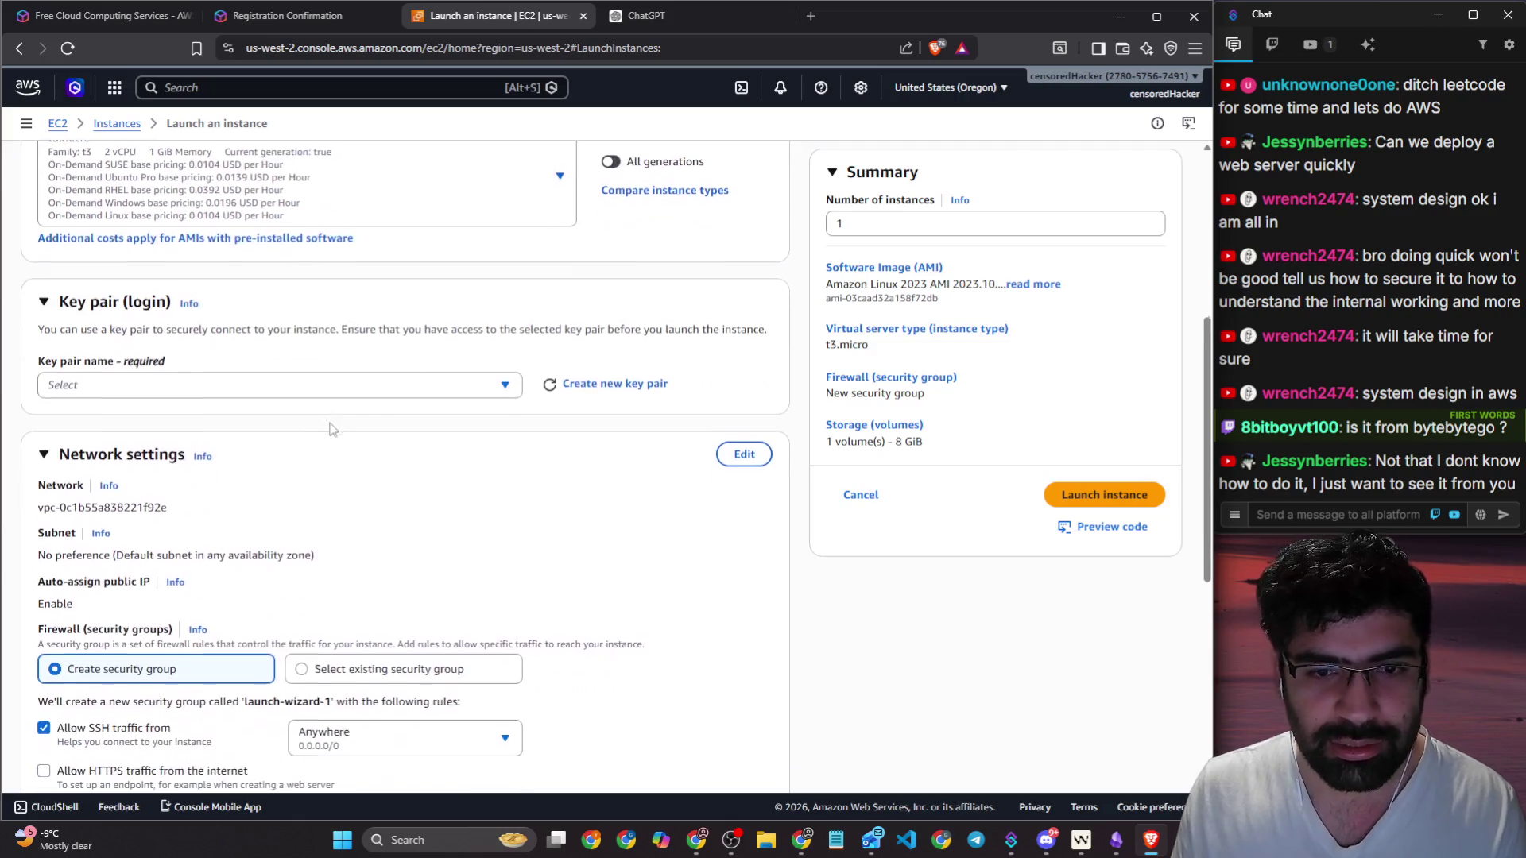
Step: Look through the Key pair name list and close it without choosing a key
left_click(383, 396)
left_click(412, 364)
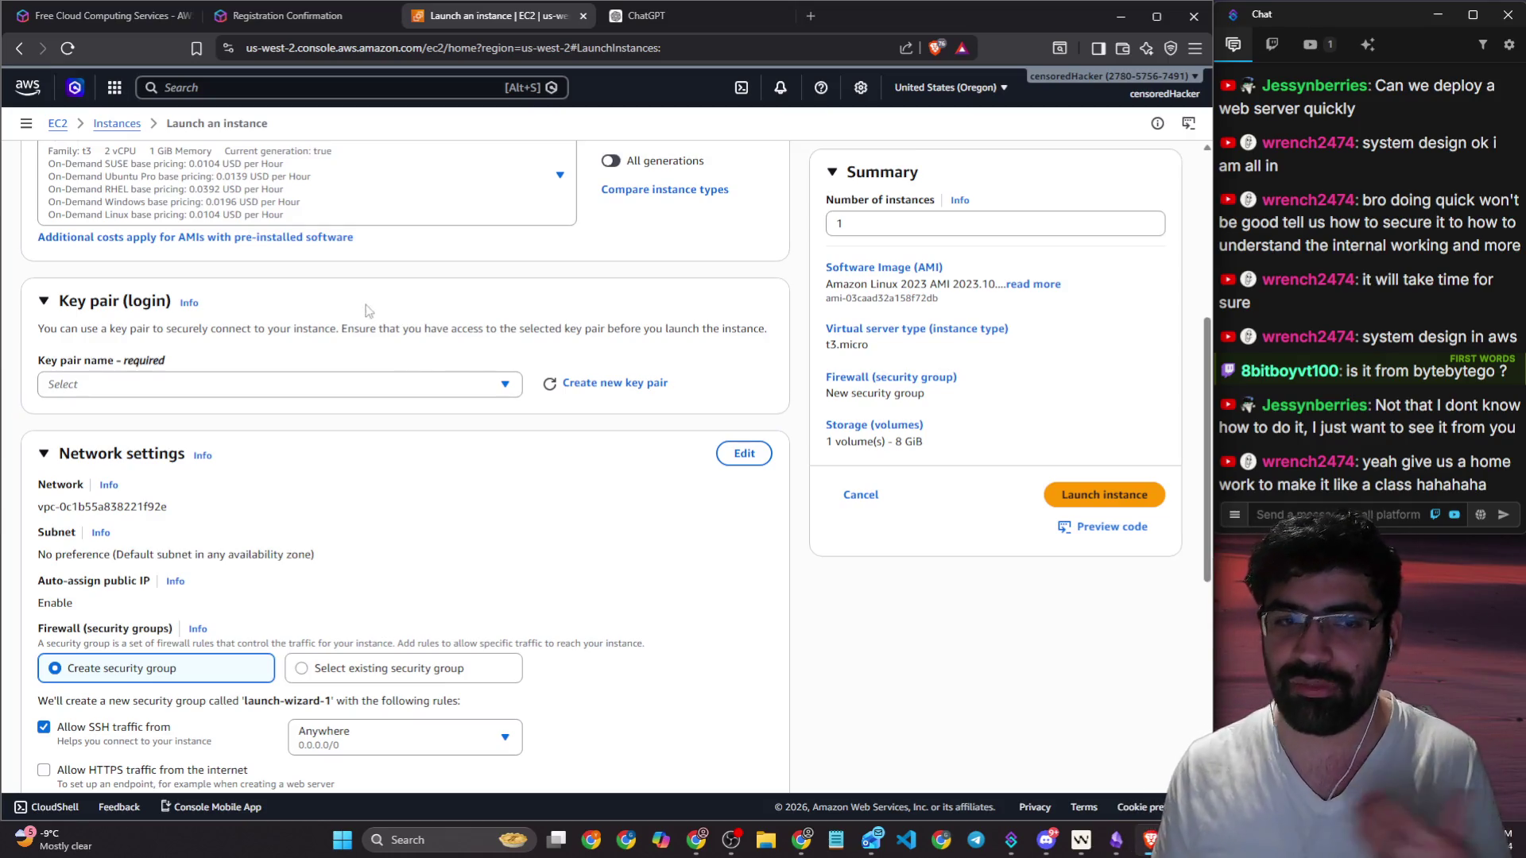
left_click(358, 385)
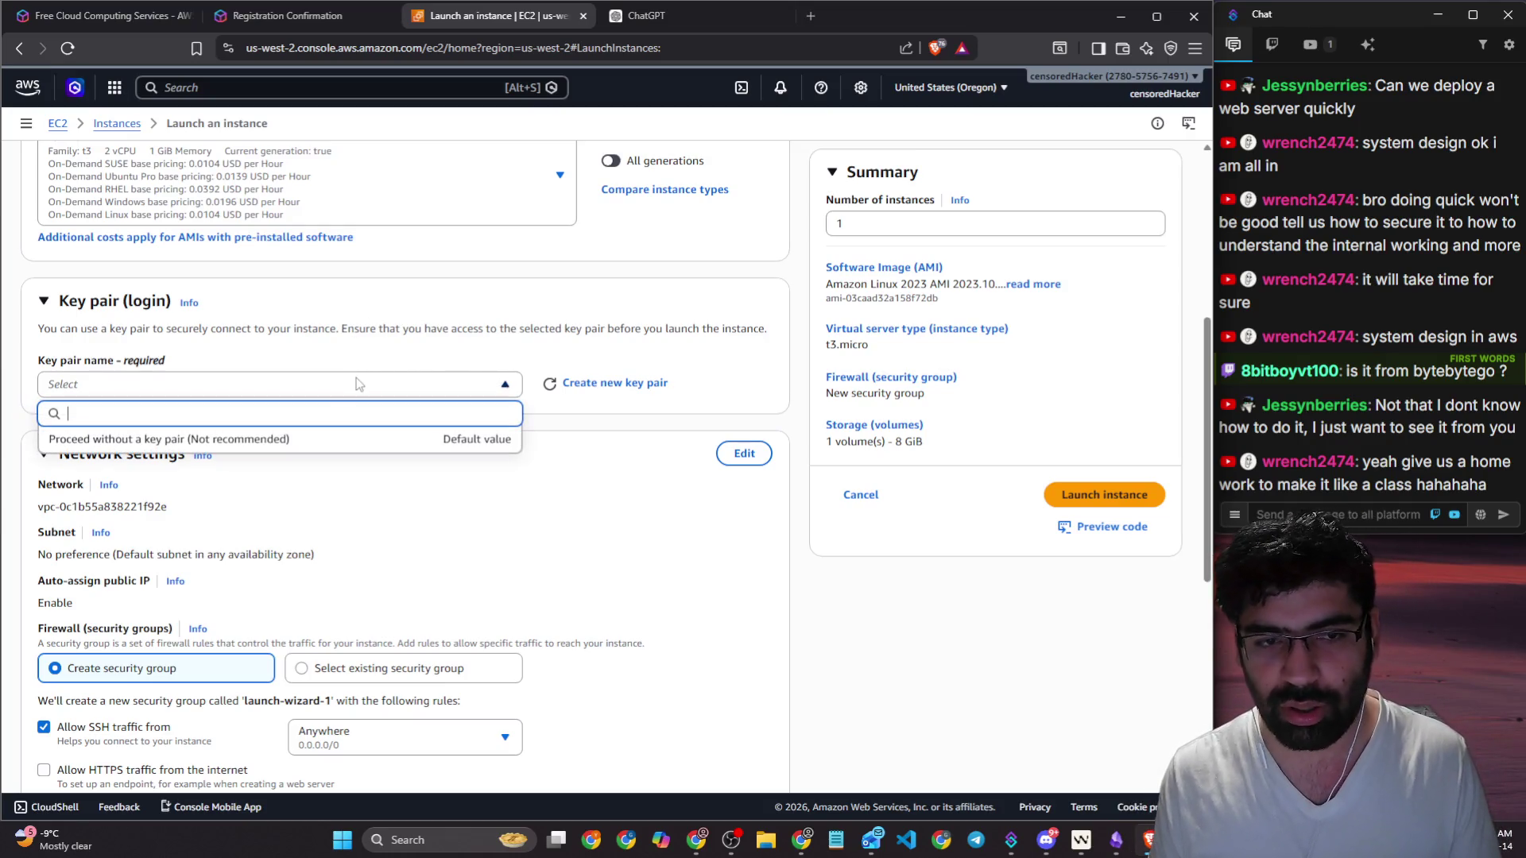
left_click(412, 374)
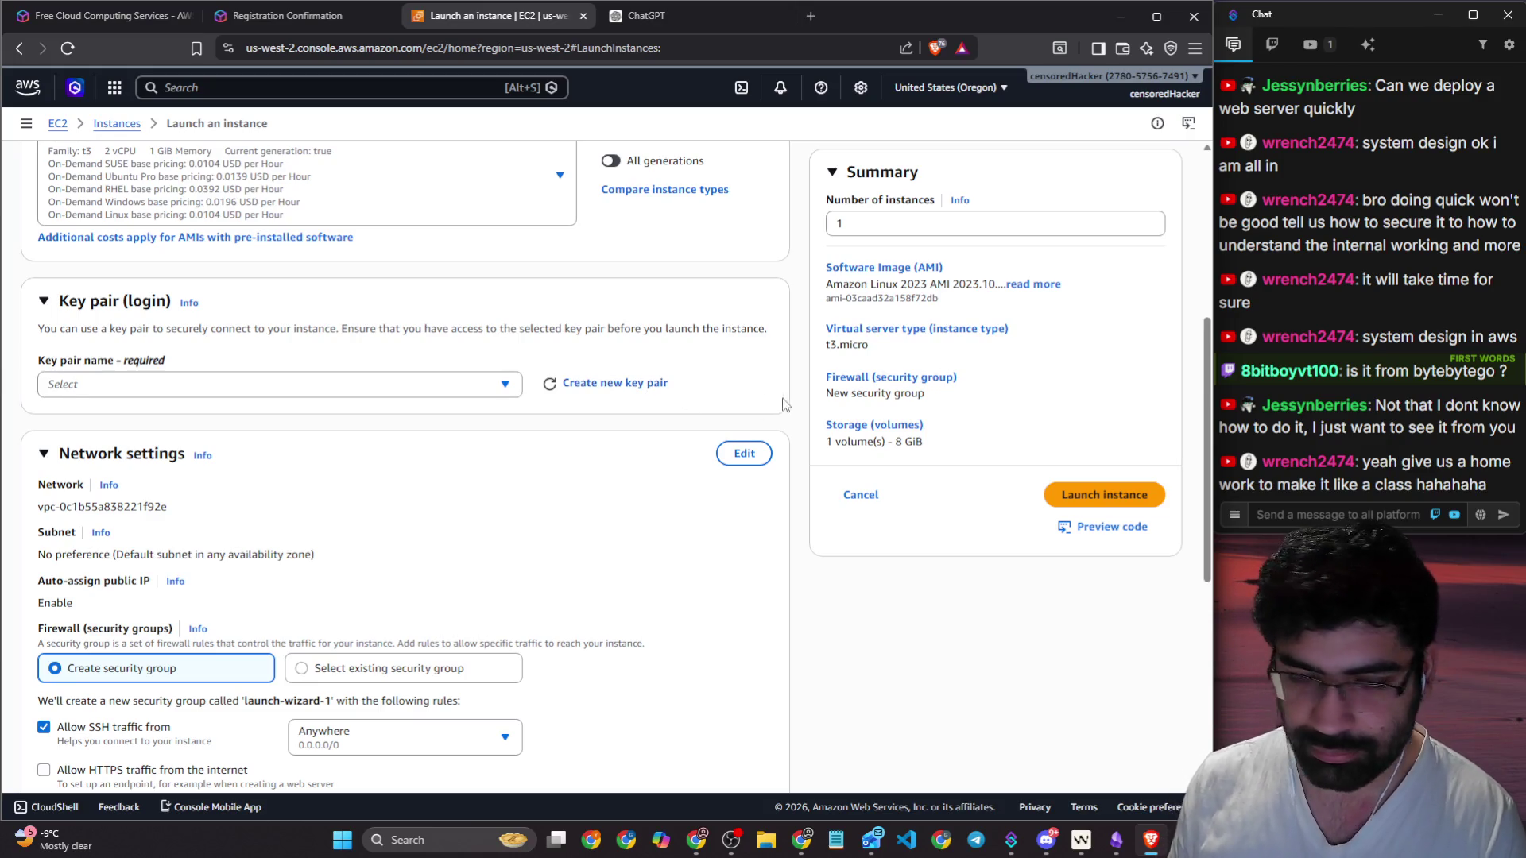
Step: Highlight the VPC ID and Auto-assign public IP settings, then switch to ChatGPT
scroll(460, 403, "down", 1)
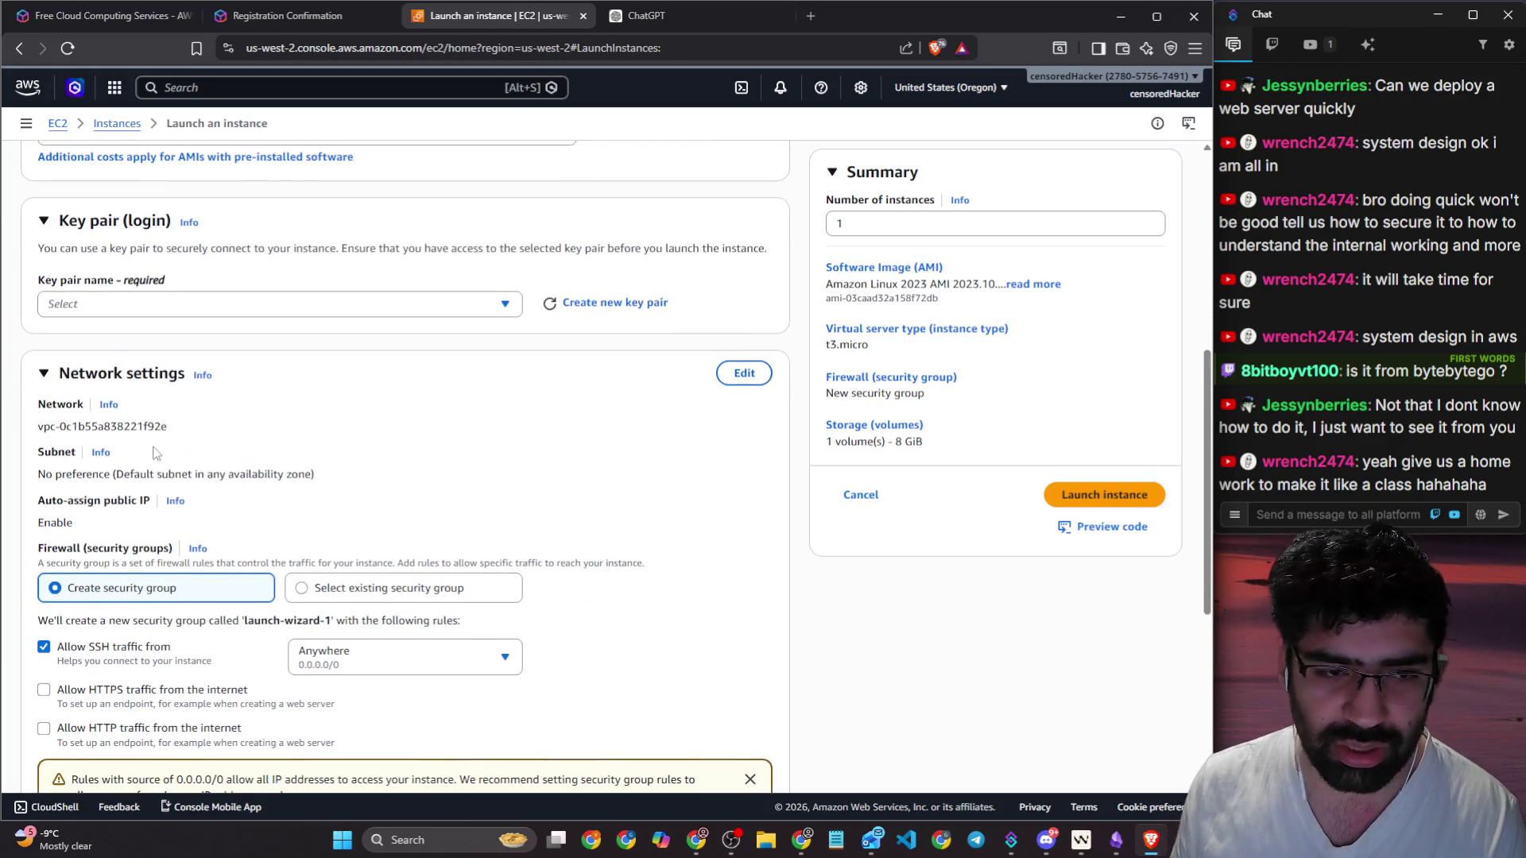
left_click_drag(40, 427, 184, 436)
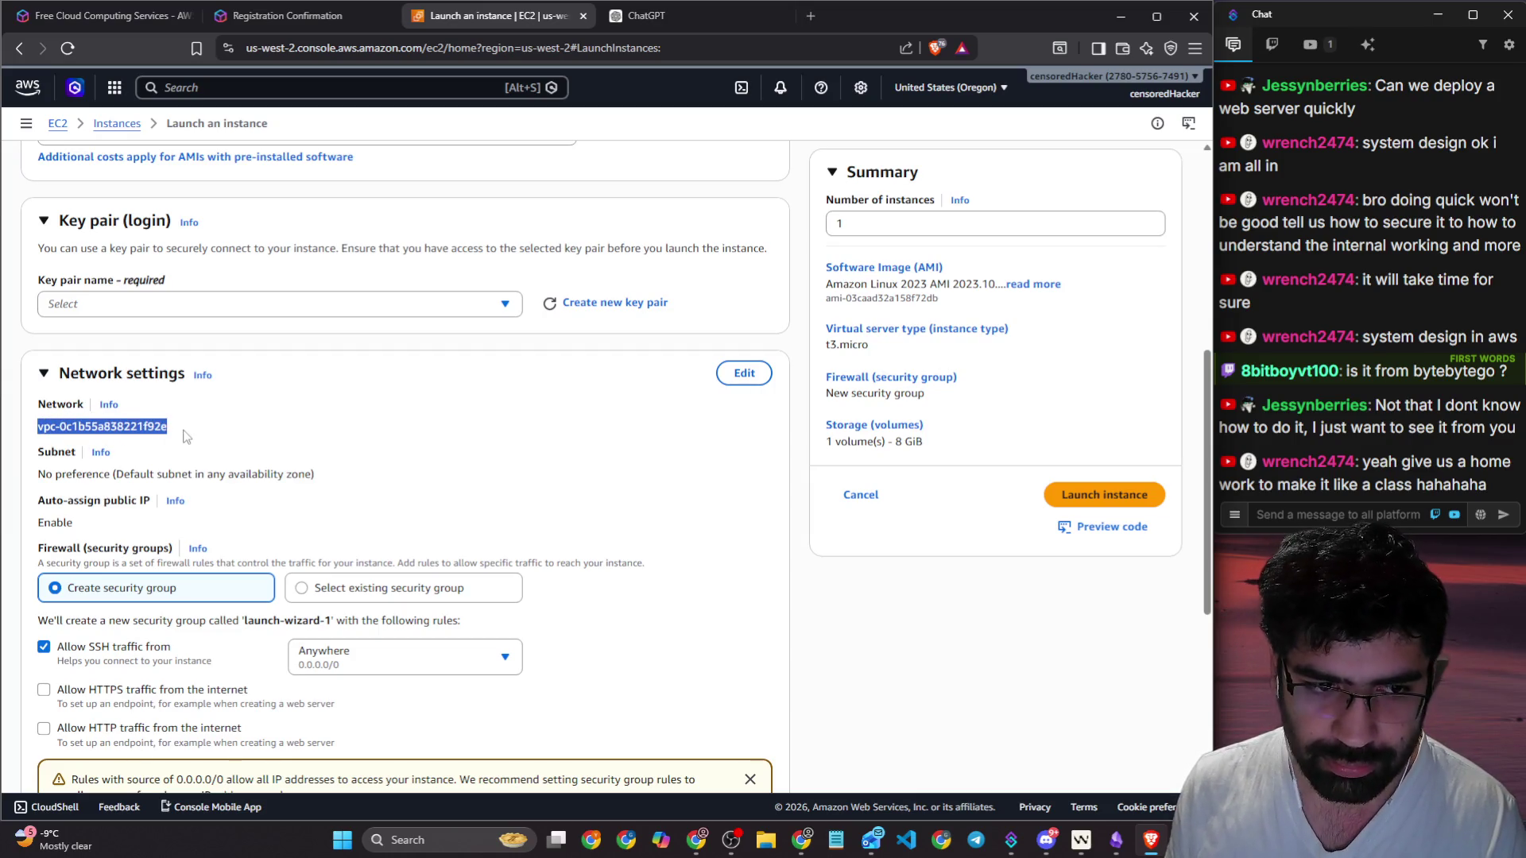
scroll(184, 435, "down", 1)
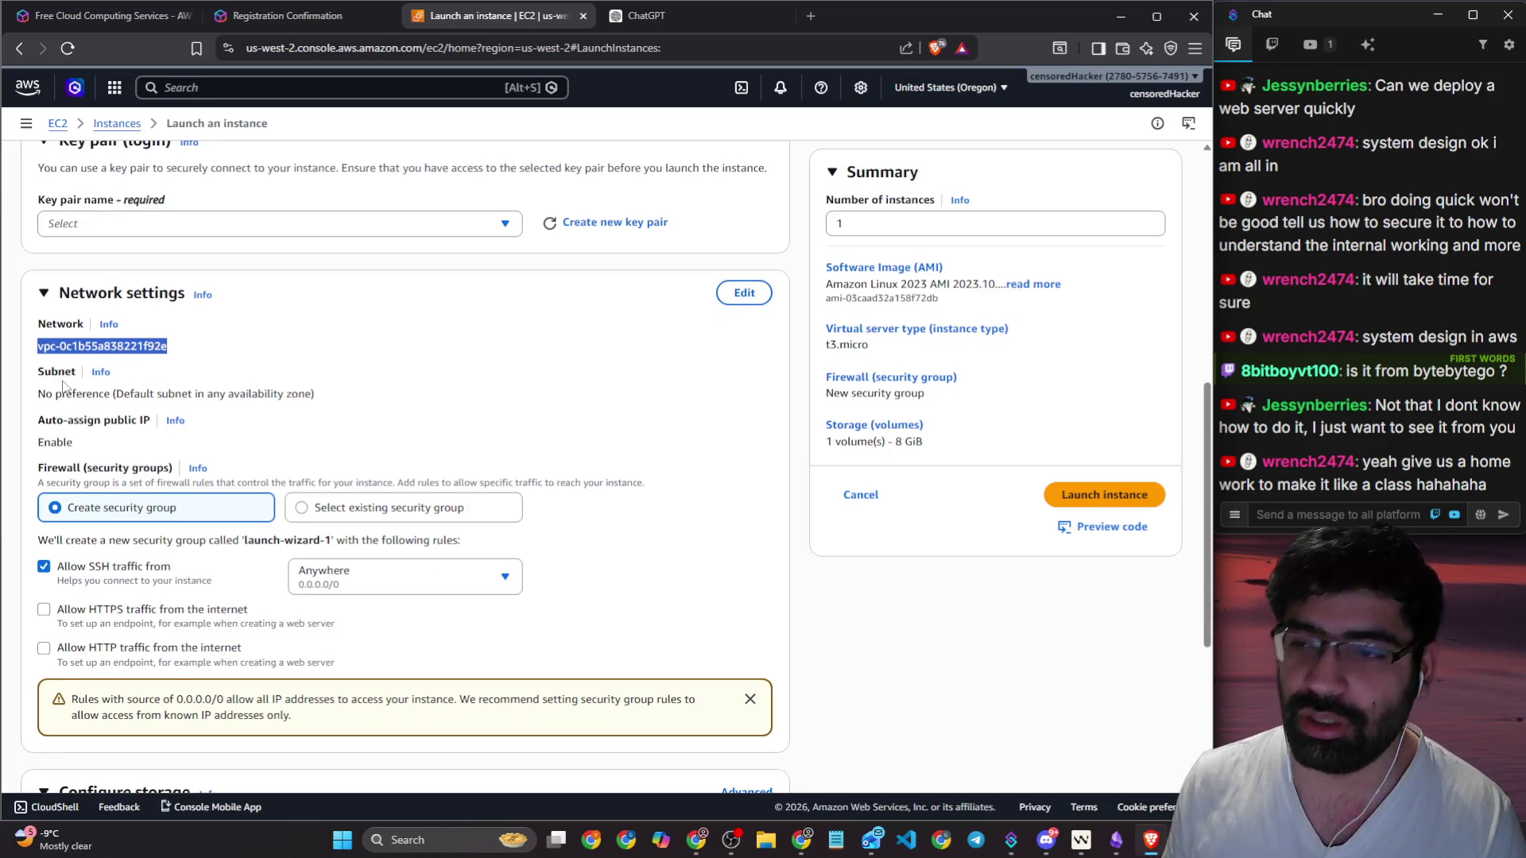
scroll(90, 389, "down", 1)
left_click_drag(38, 341, 162, 344)
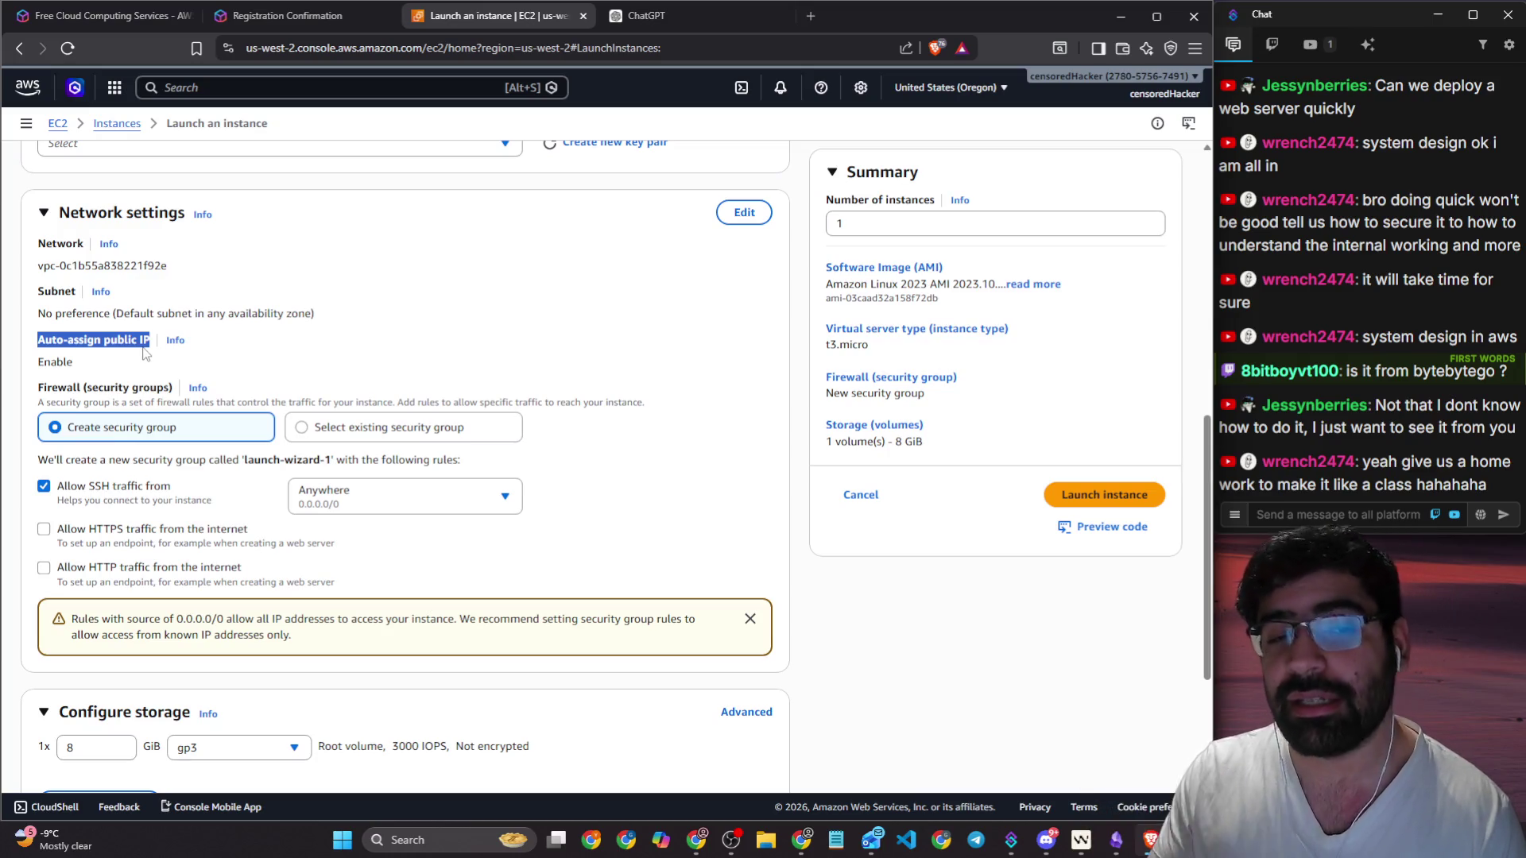
left_click(659, 15)
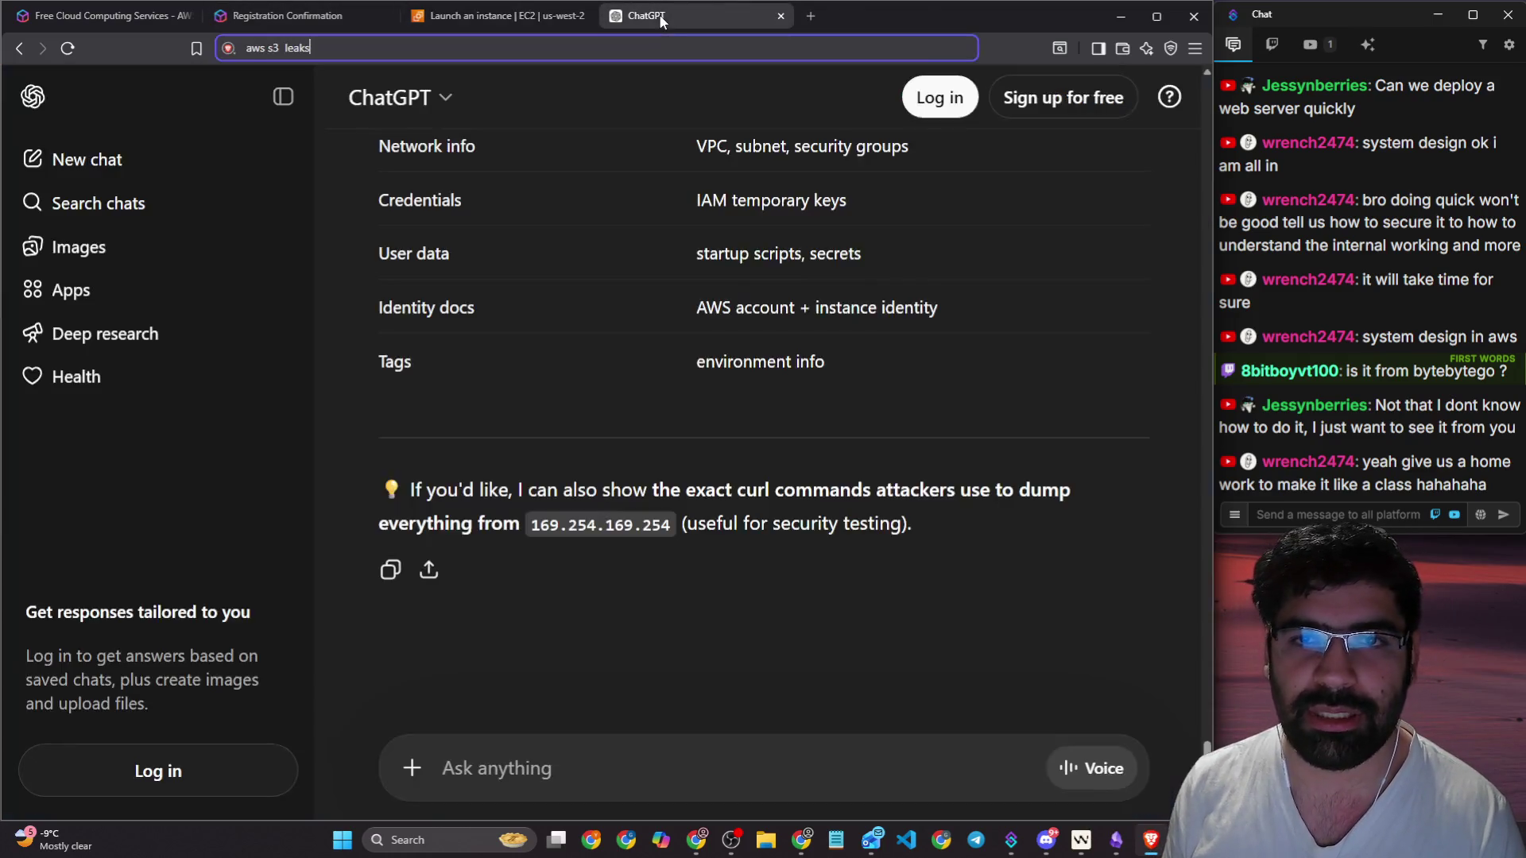
Step: Open the Excalidraw whiteboard site in a new browser tab
left_click(810, 16)
type("w")
key("BackSpace")
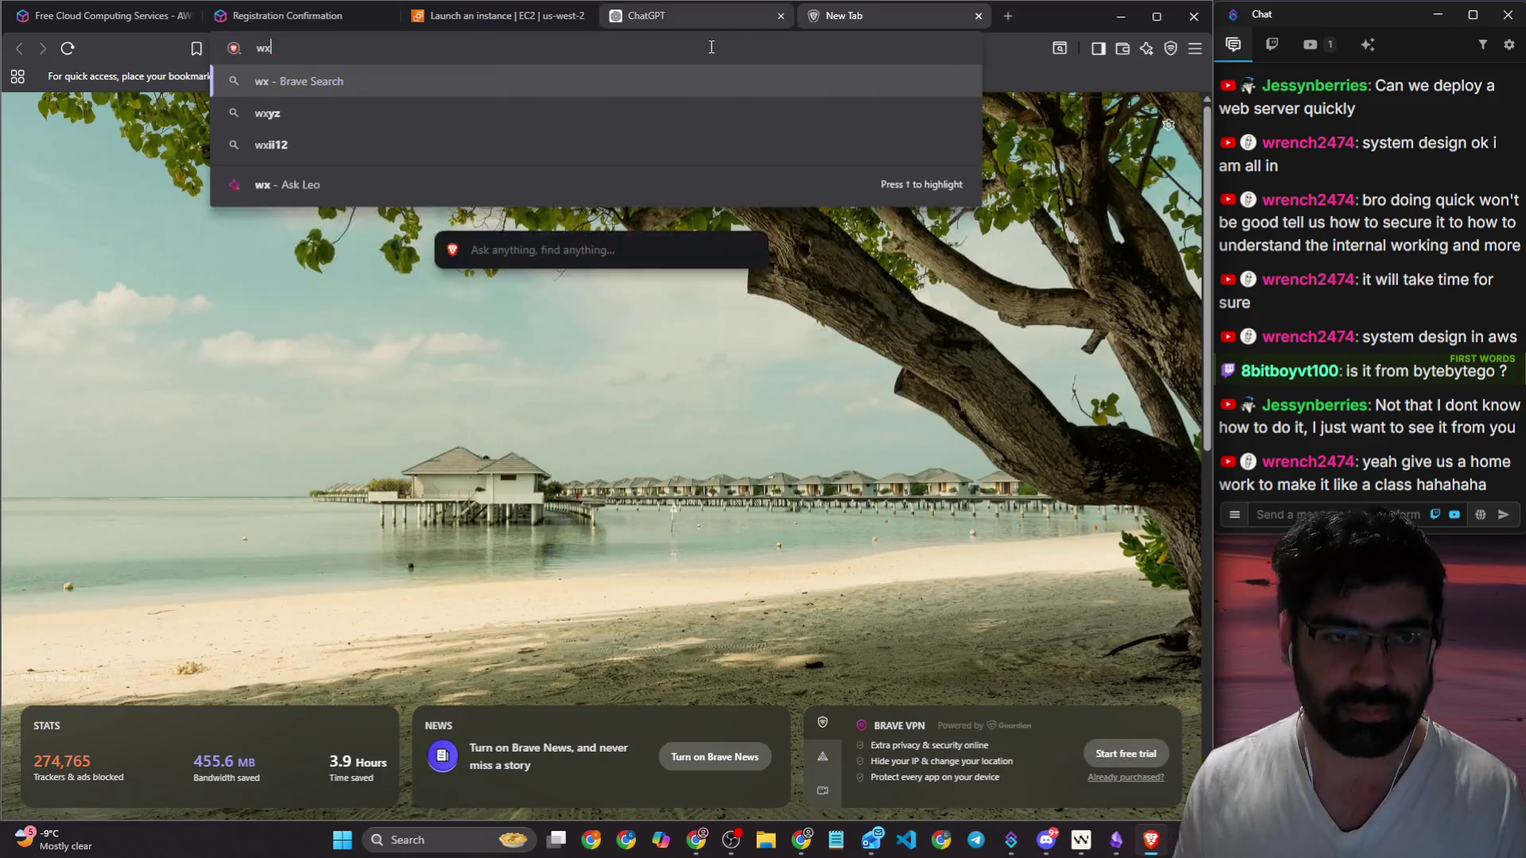
key("BackSpace")
type("excalidraw.com")
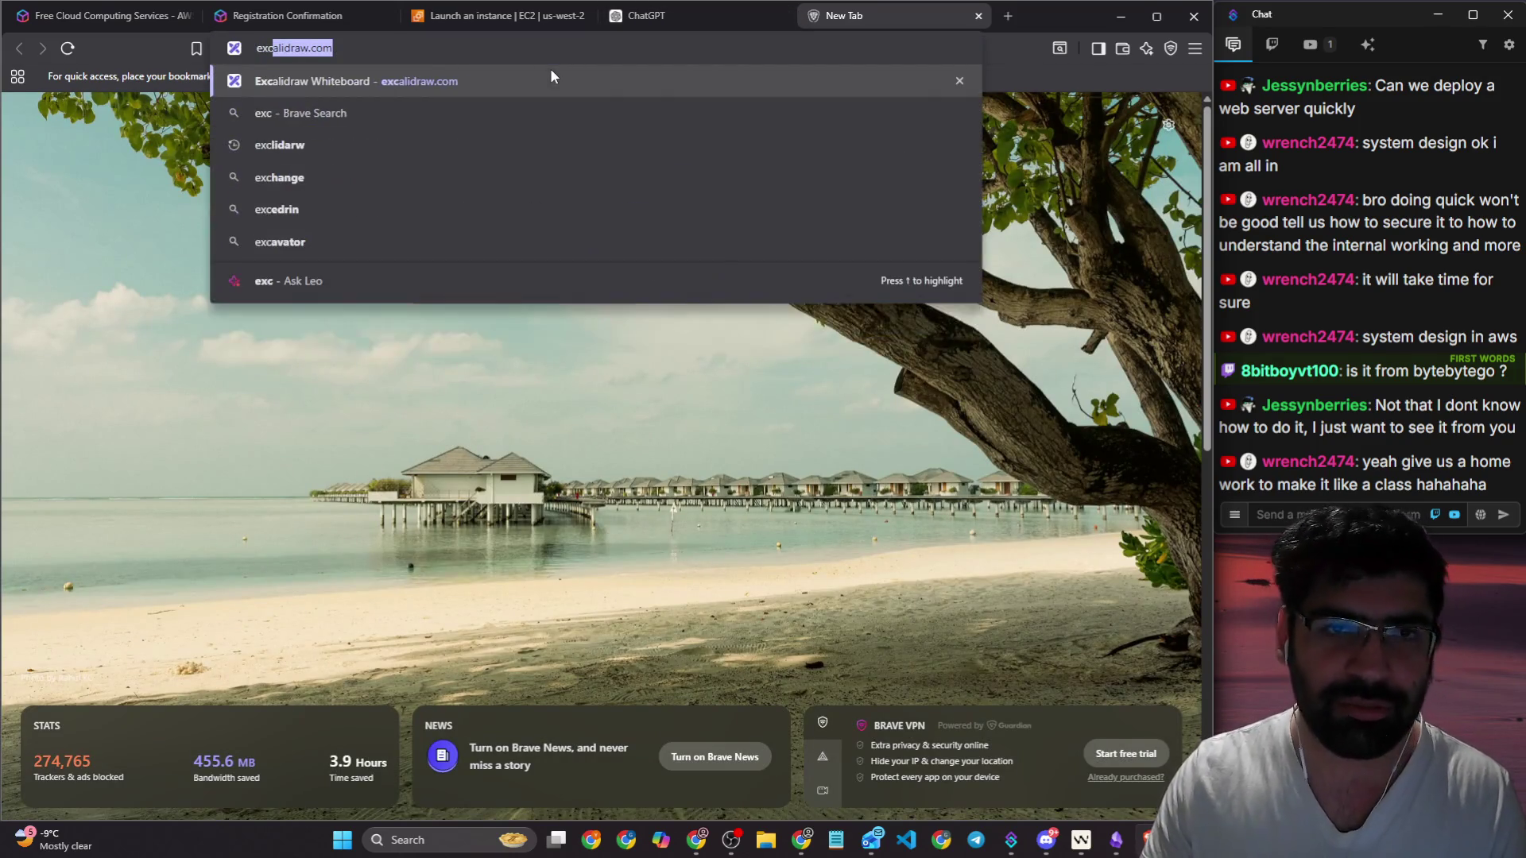
key("Return")
Step: Draw a large rounded rectangle, shift it up-left, and return to the Launch an instance tab
scroll(461, 129, "down", 3)
scroll(462, 129, "down", 3)
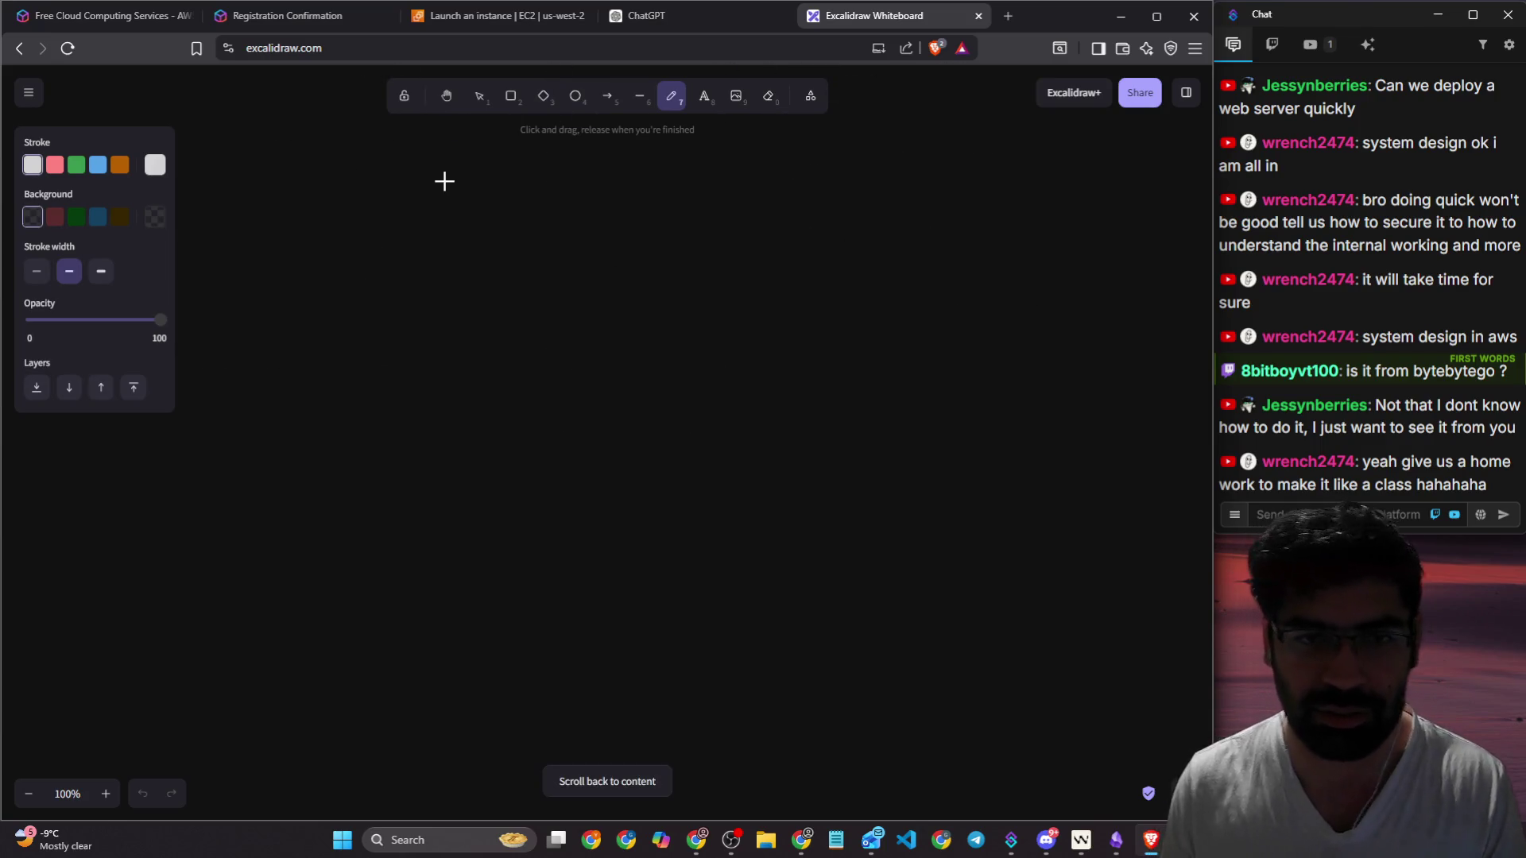
left_click(510, 97)
left_click_drag(466, 279, 998, 666)
left_click_drag(811, 538, 730, 484)
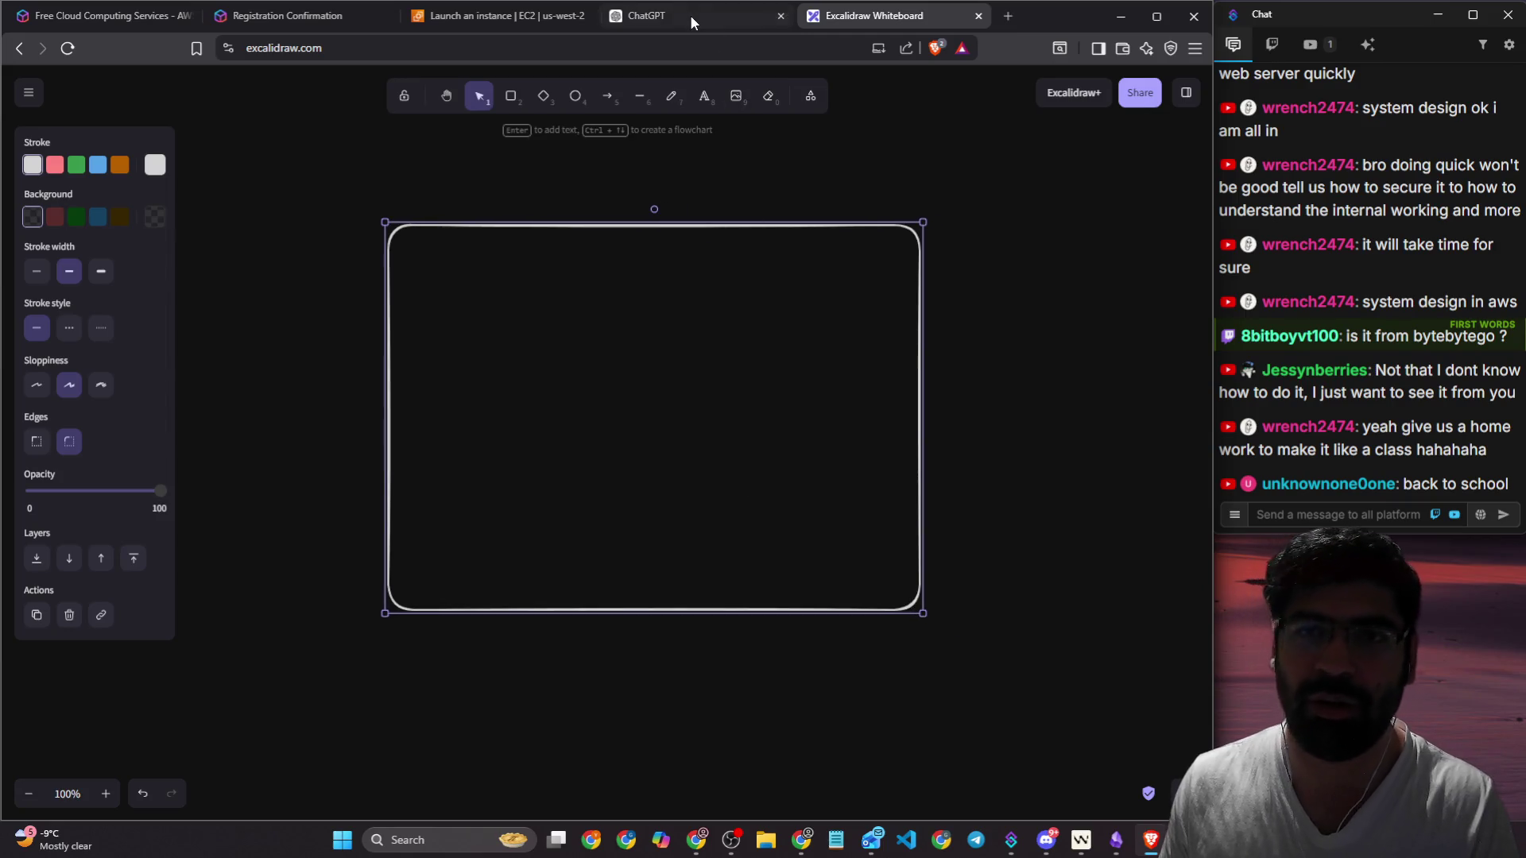
left_click(688, 14)
left_click(499, 15)
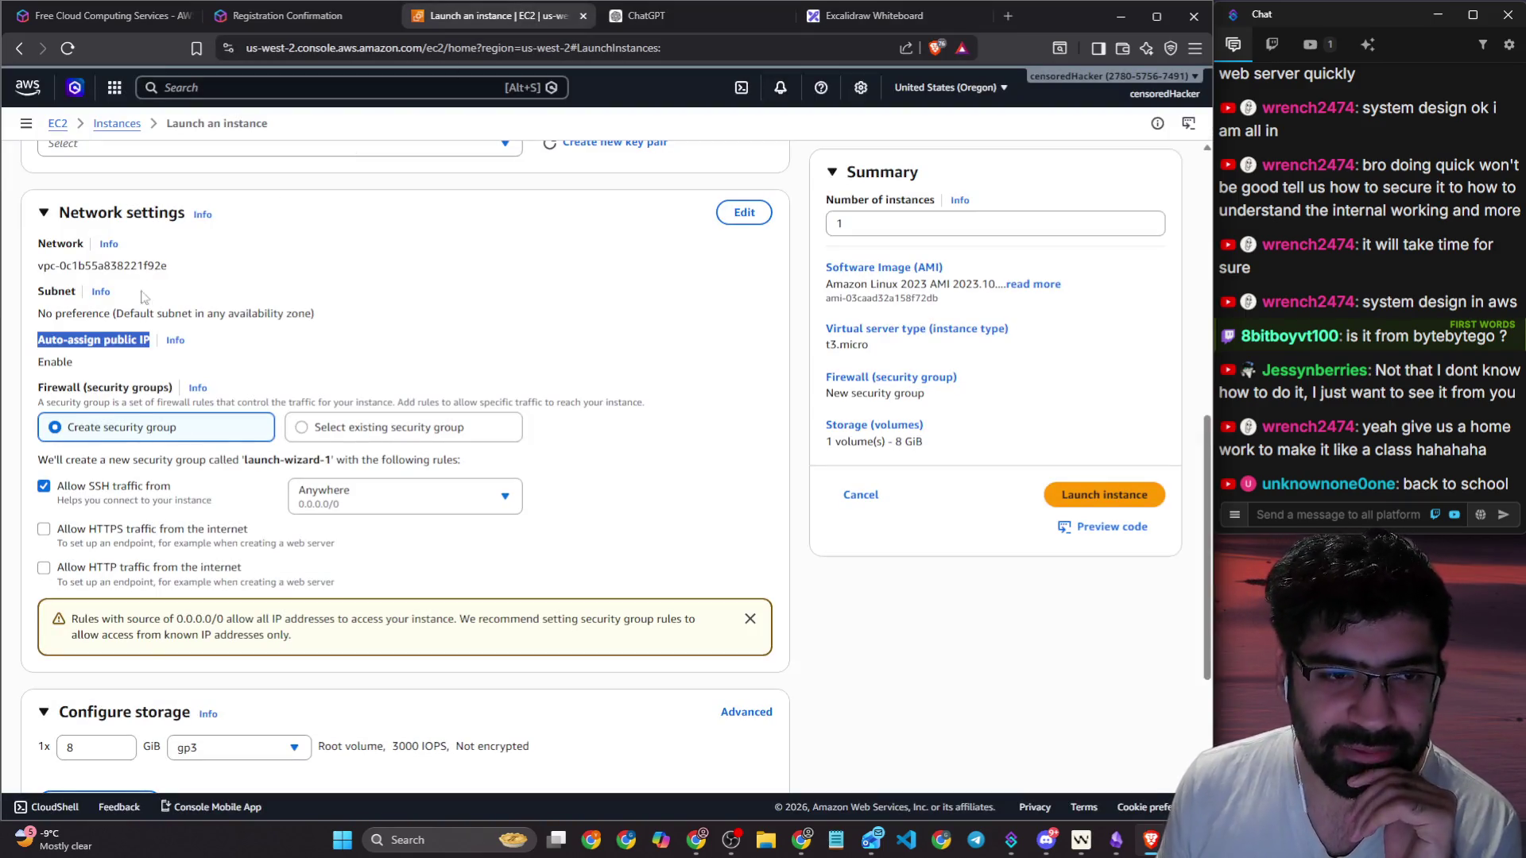
Step: In Network settings, allow HTTPS traffic from the internet while leaving HTTP unchecked
left_click_drag(101, 342, 151, 342)
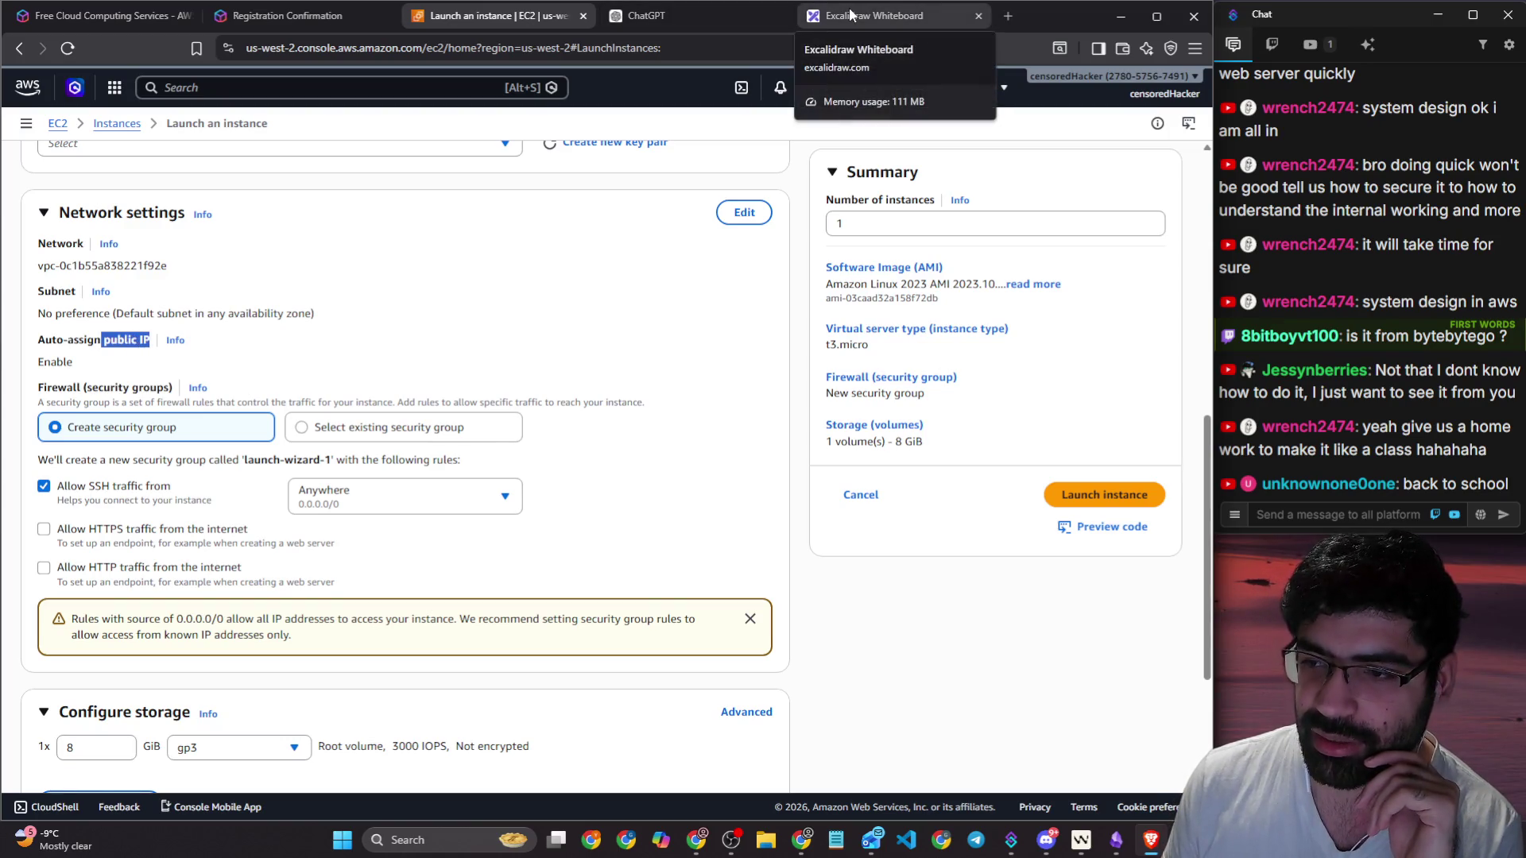
scroll(80, 319, "down", 2)
left_click_drag(64, 242, 125, 241)
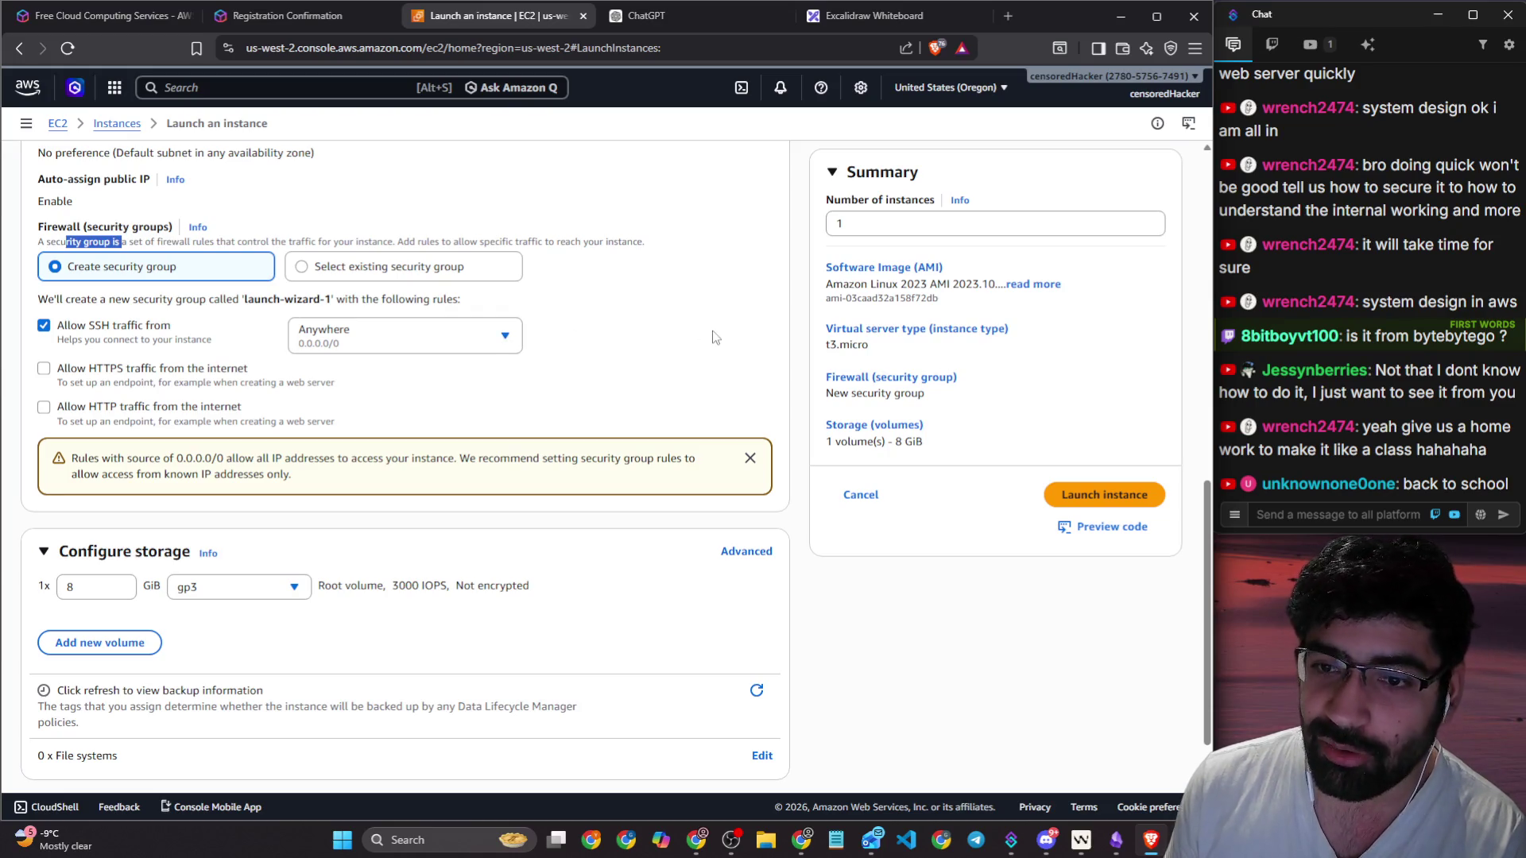
left_click(125, 376)
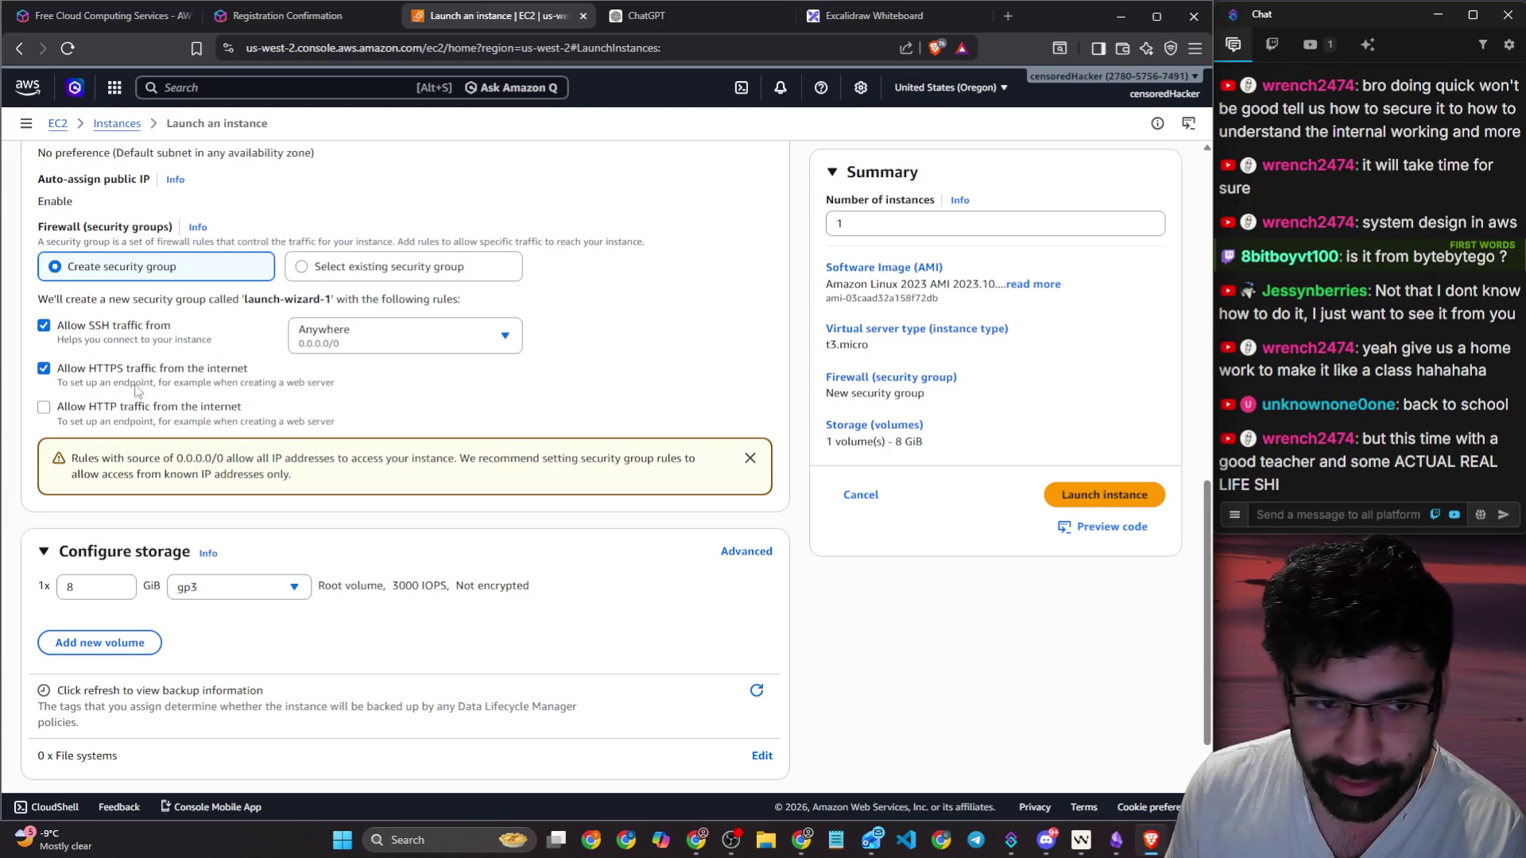
left_click(144, 410)
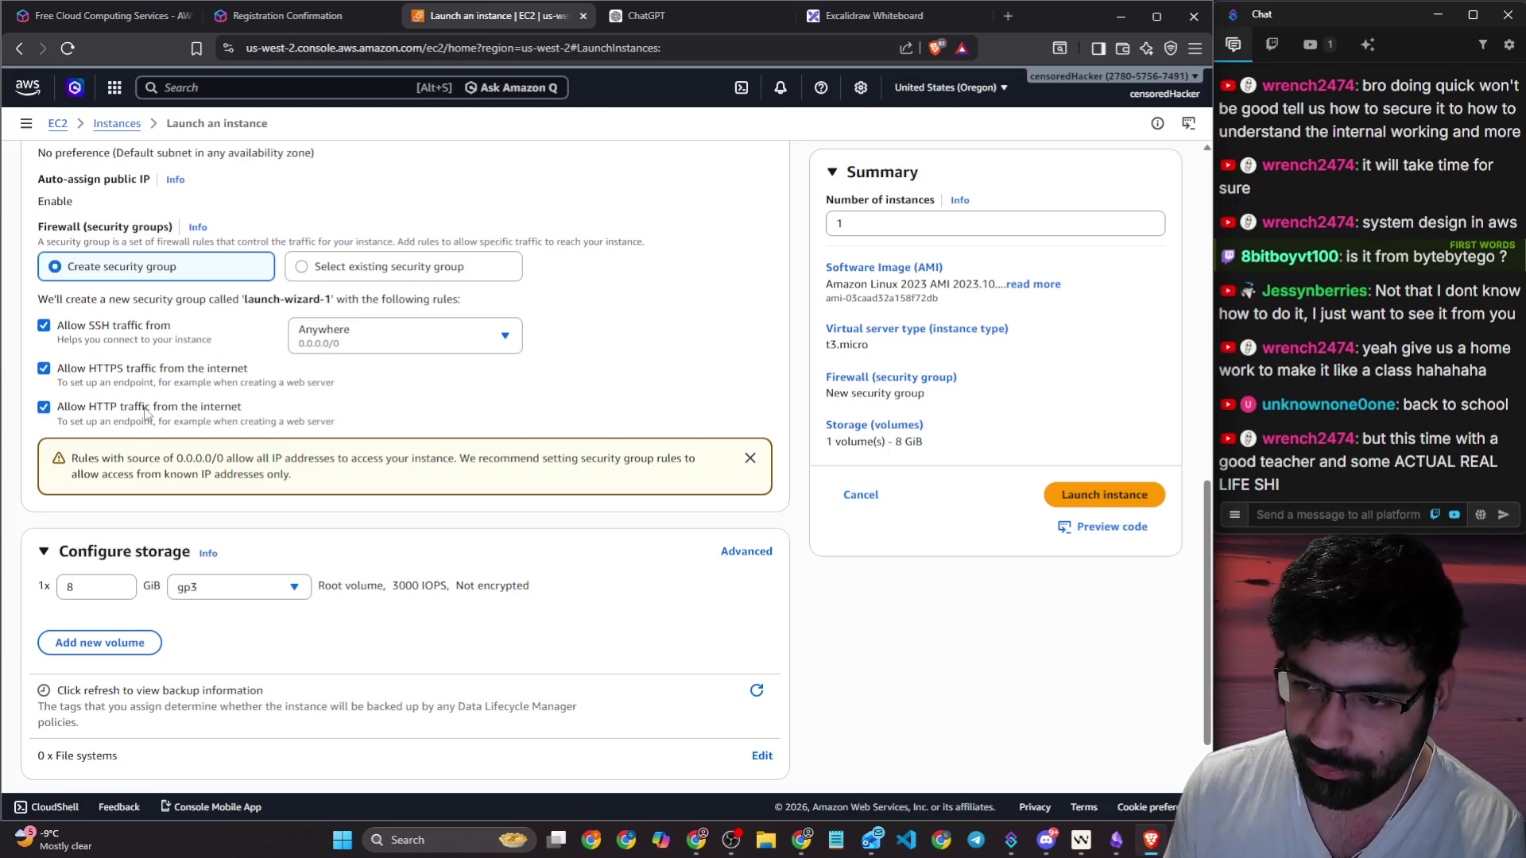
left_click(146, 410)
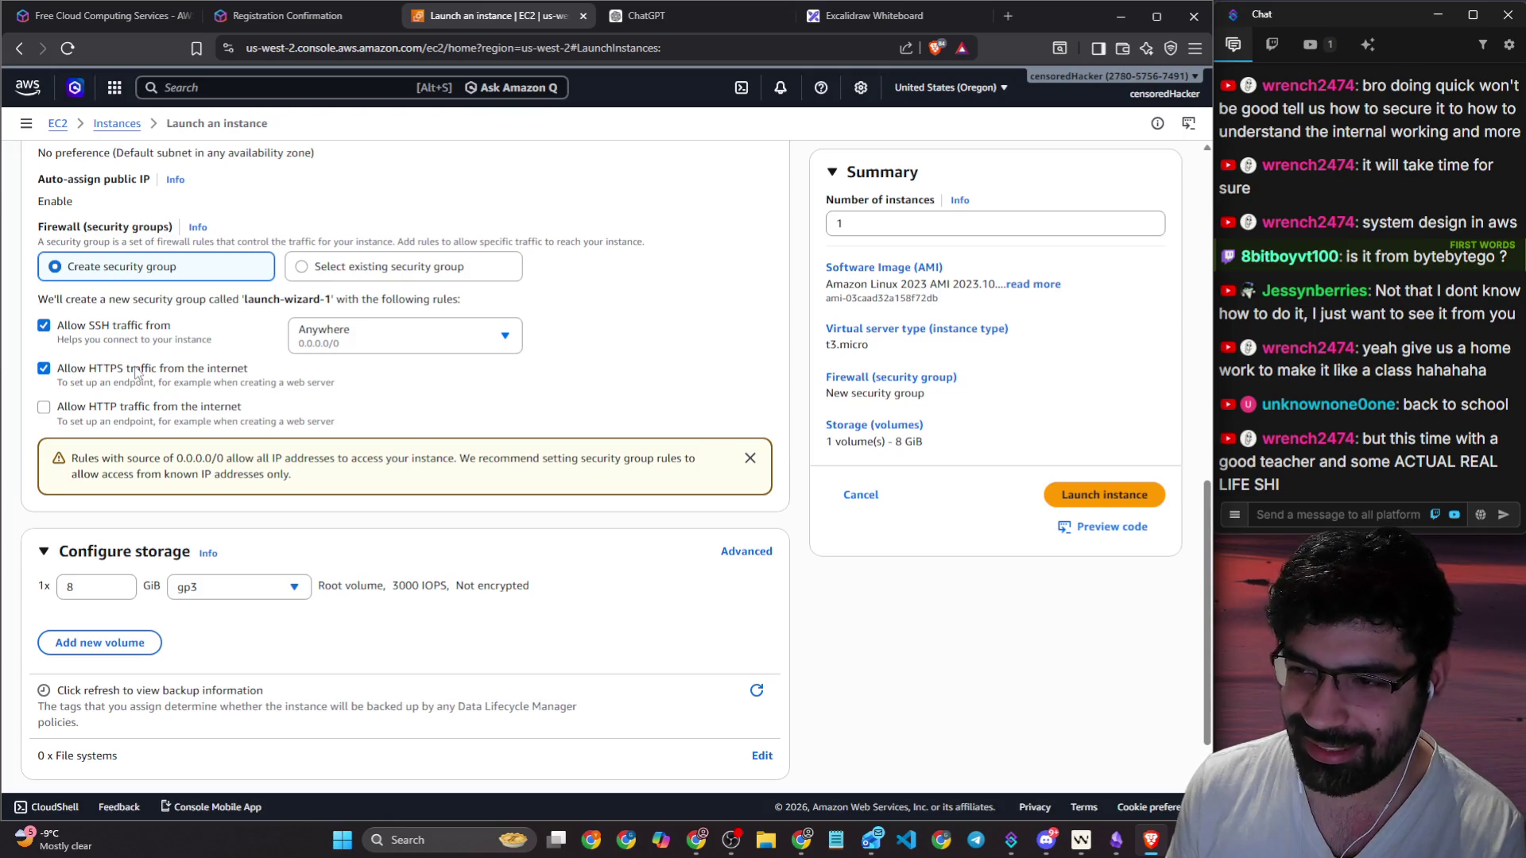
Step: Expand the Advanced details section of the launch form
scroll(136, 374, "up", 2)
scroll(139, 381, "down", 3)
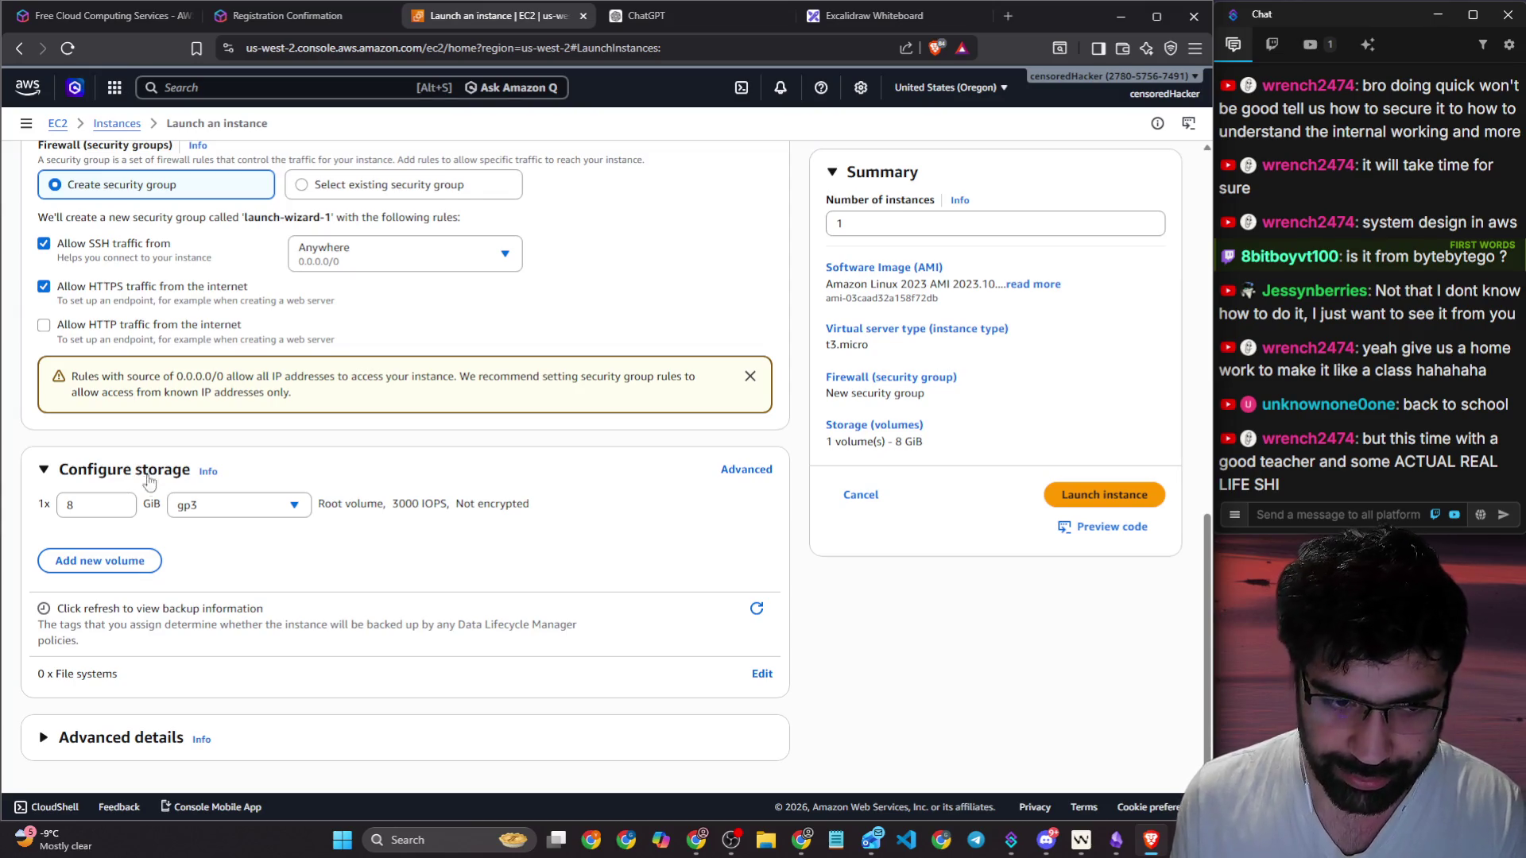
left_click(127, 737)
scroll(181, 568, "down", 6)
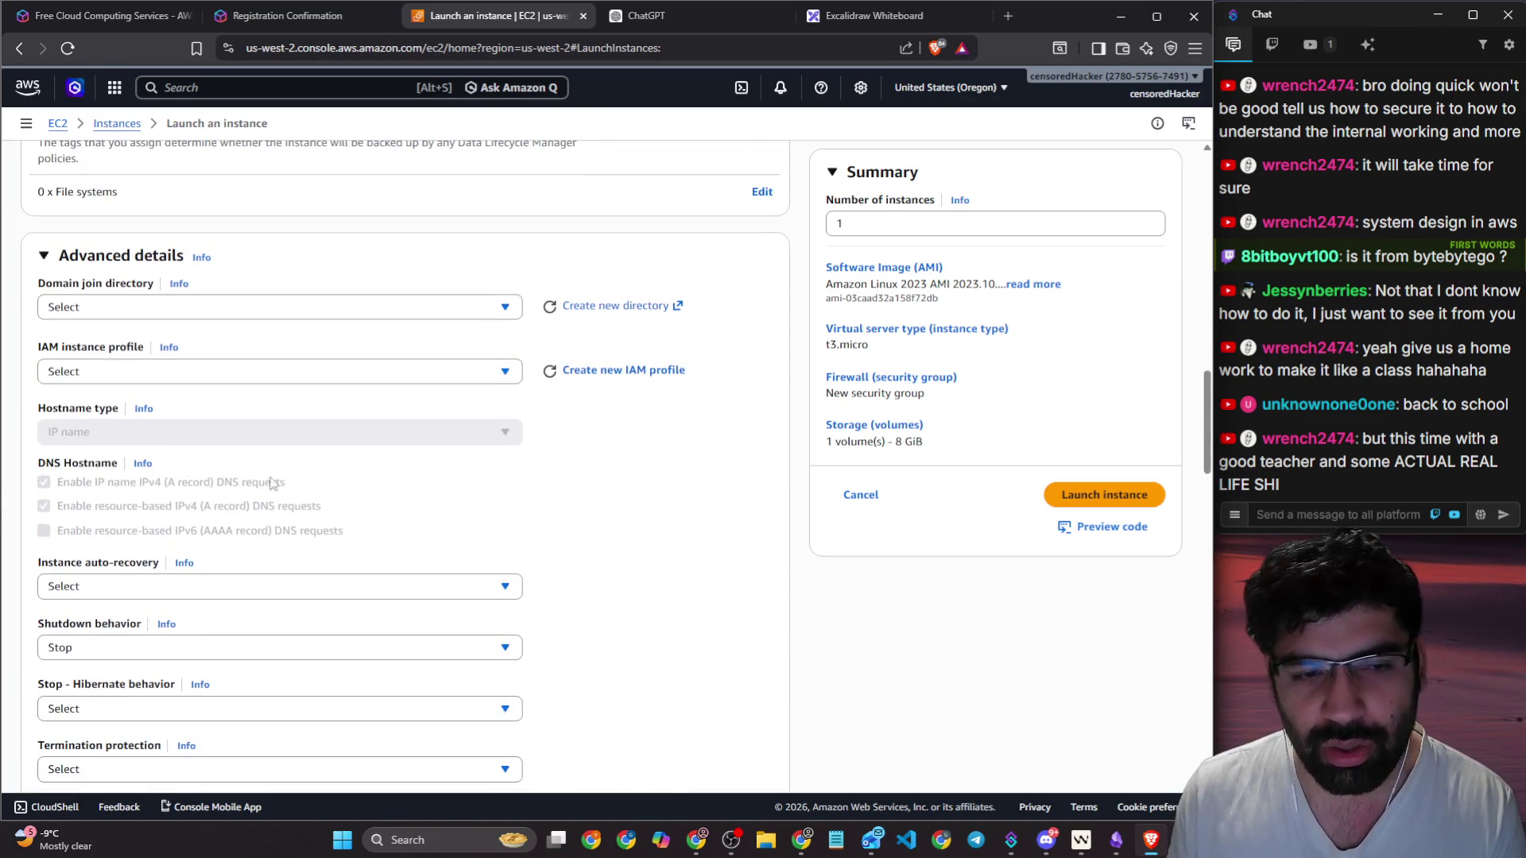
scroll(627, 503, "up", 15)
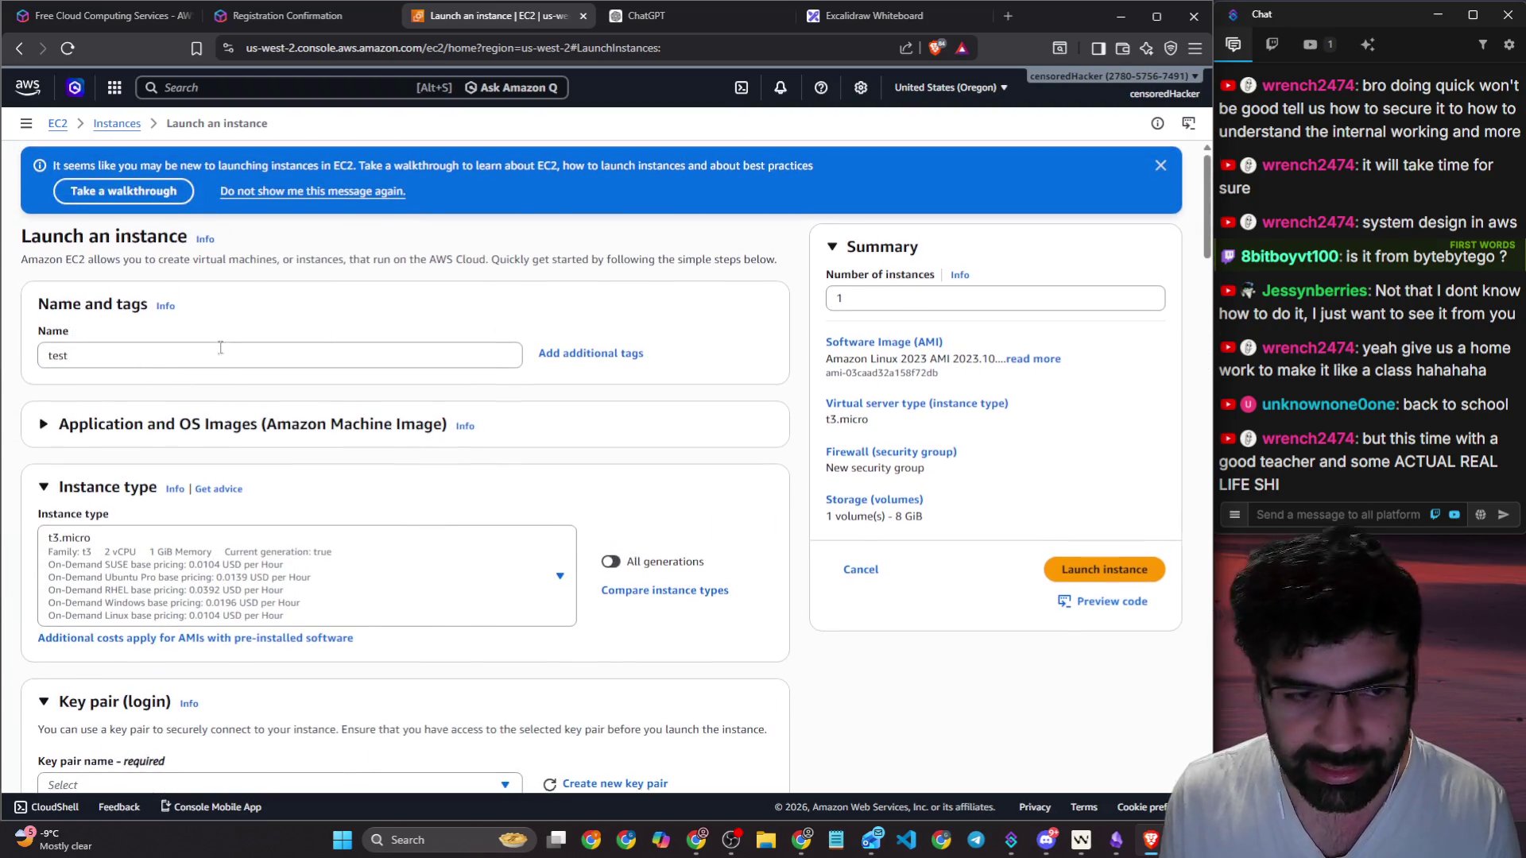
Step: Expand Application and OS Images and review the Amazon Linux description
scroll(213, 321, "down", 3)
left_click(109, 200)
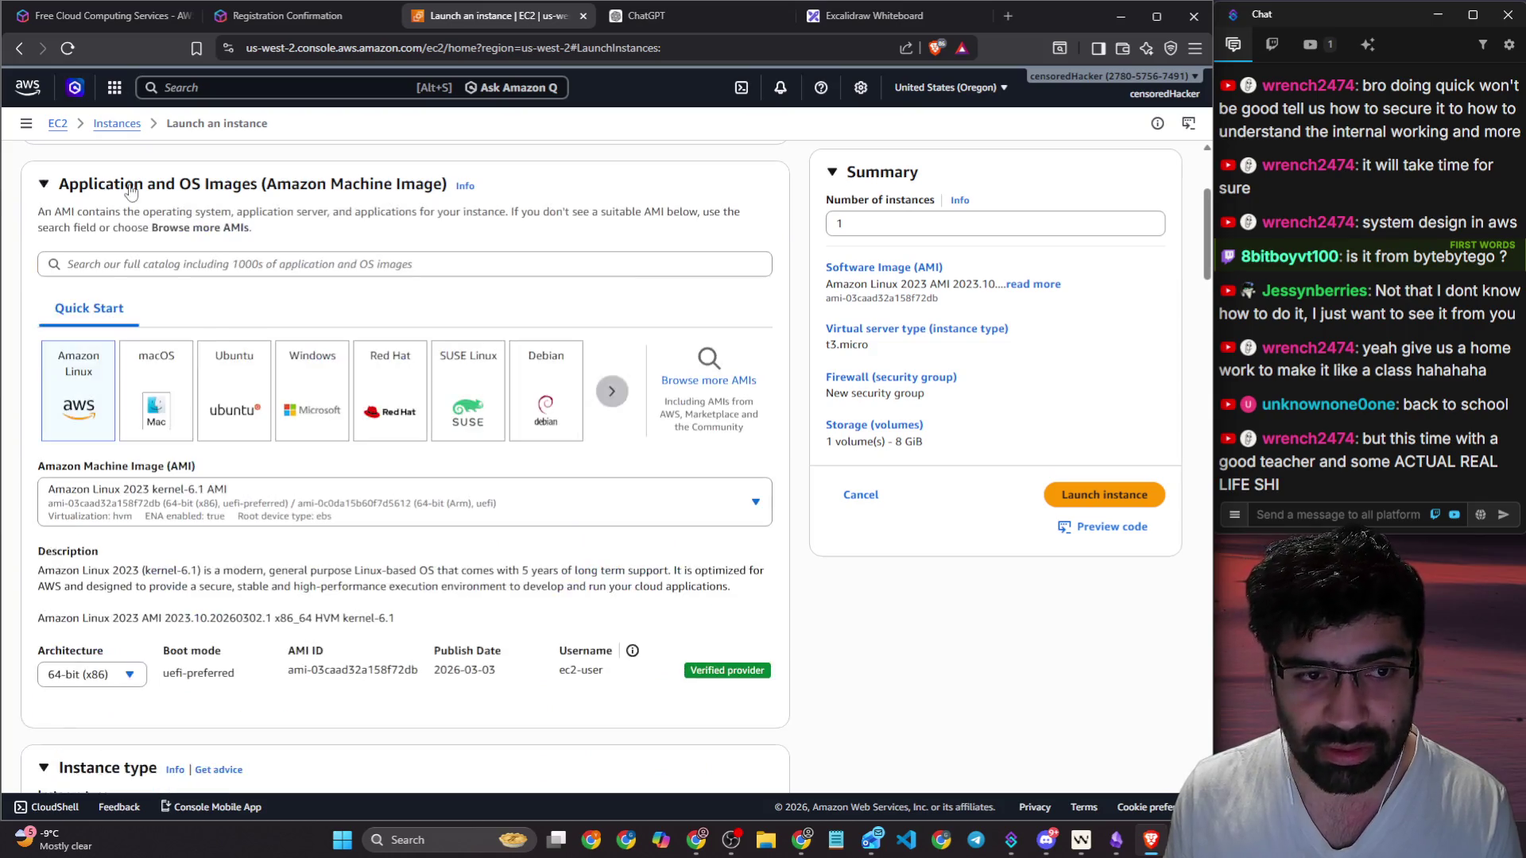
scroll(106, 326, "down", 2)
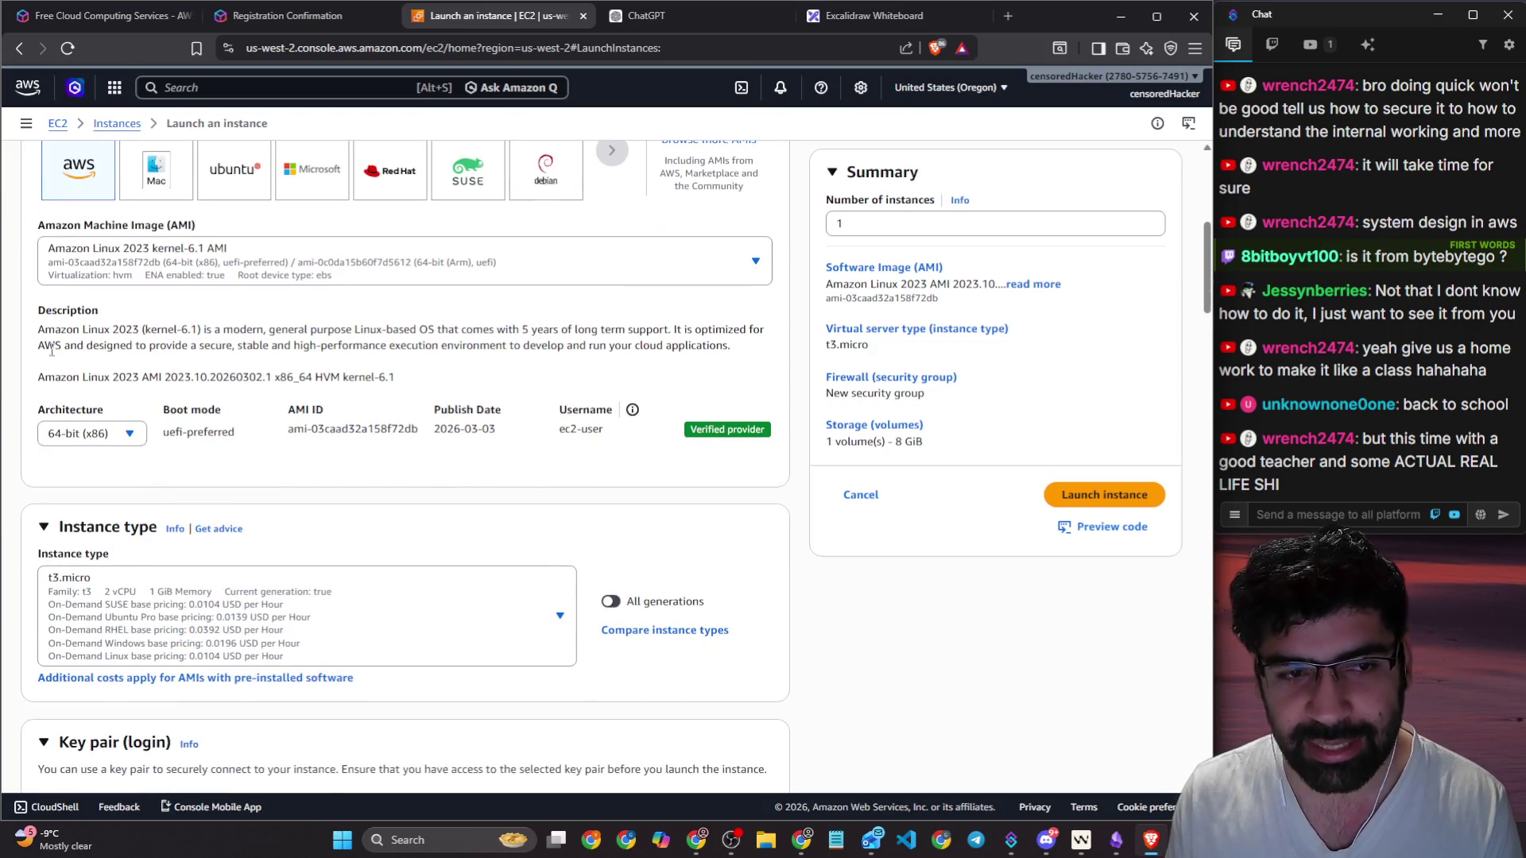
left_click_drag(38, 329, 128, 328)
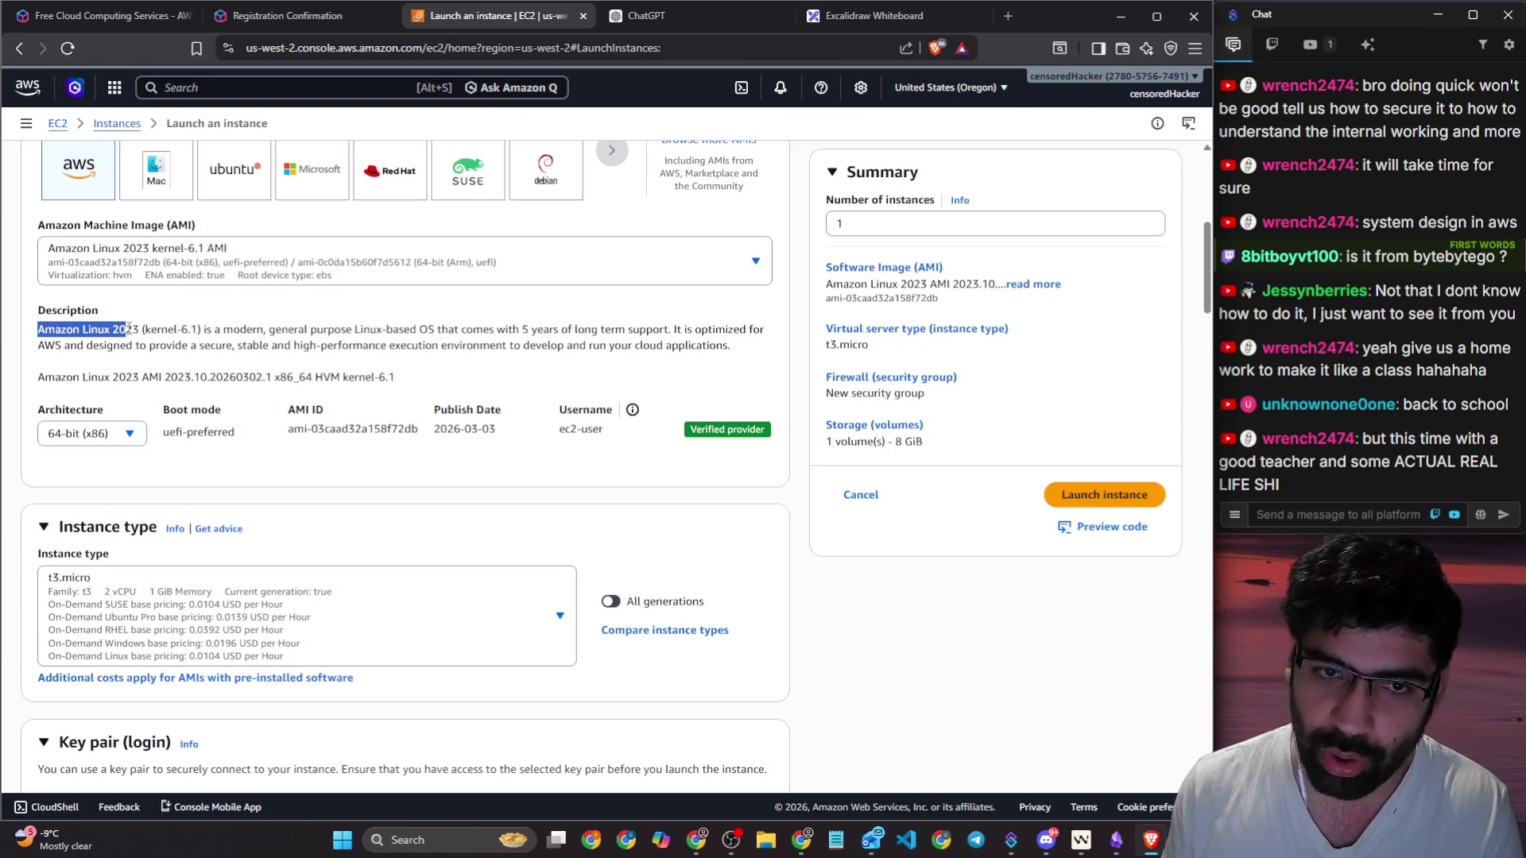
scroll(337, 337, "up", 3)
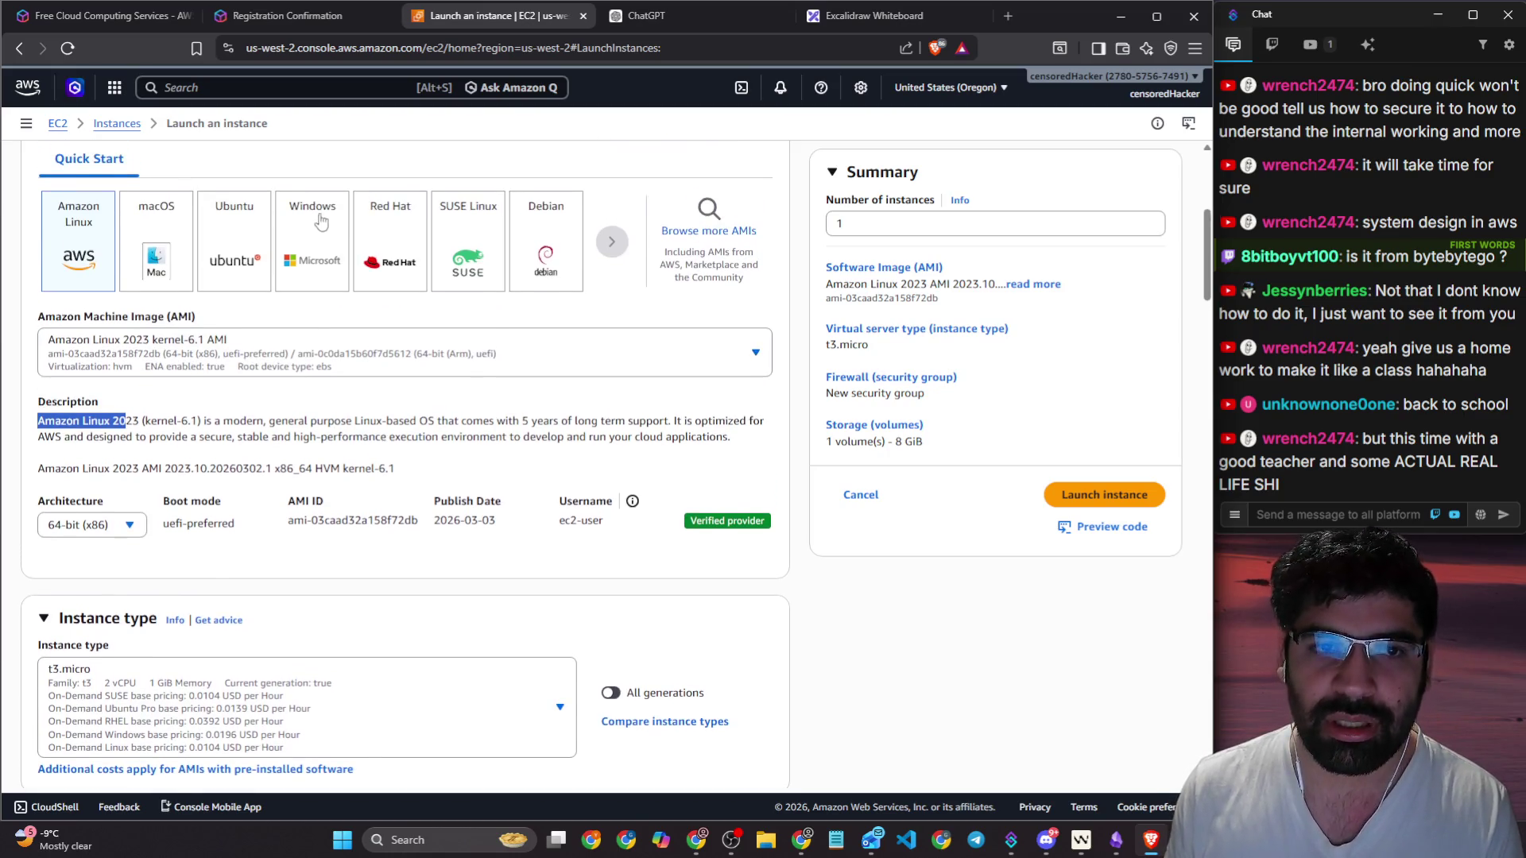
Step: Search the AMI catalog for 'wordpres', then replace the search with 'apache'
left_click(261, 263)
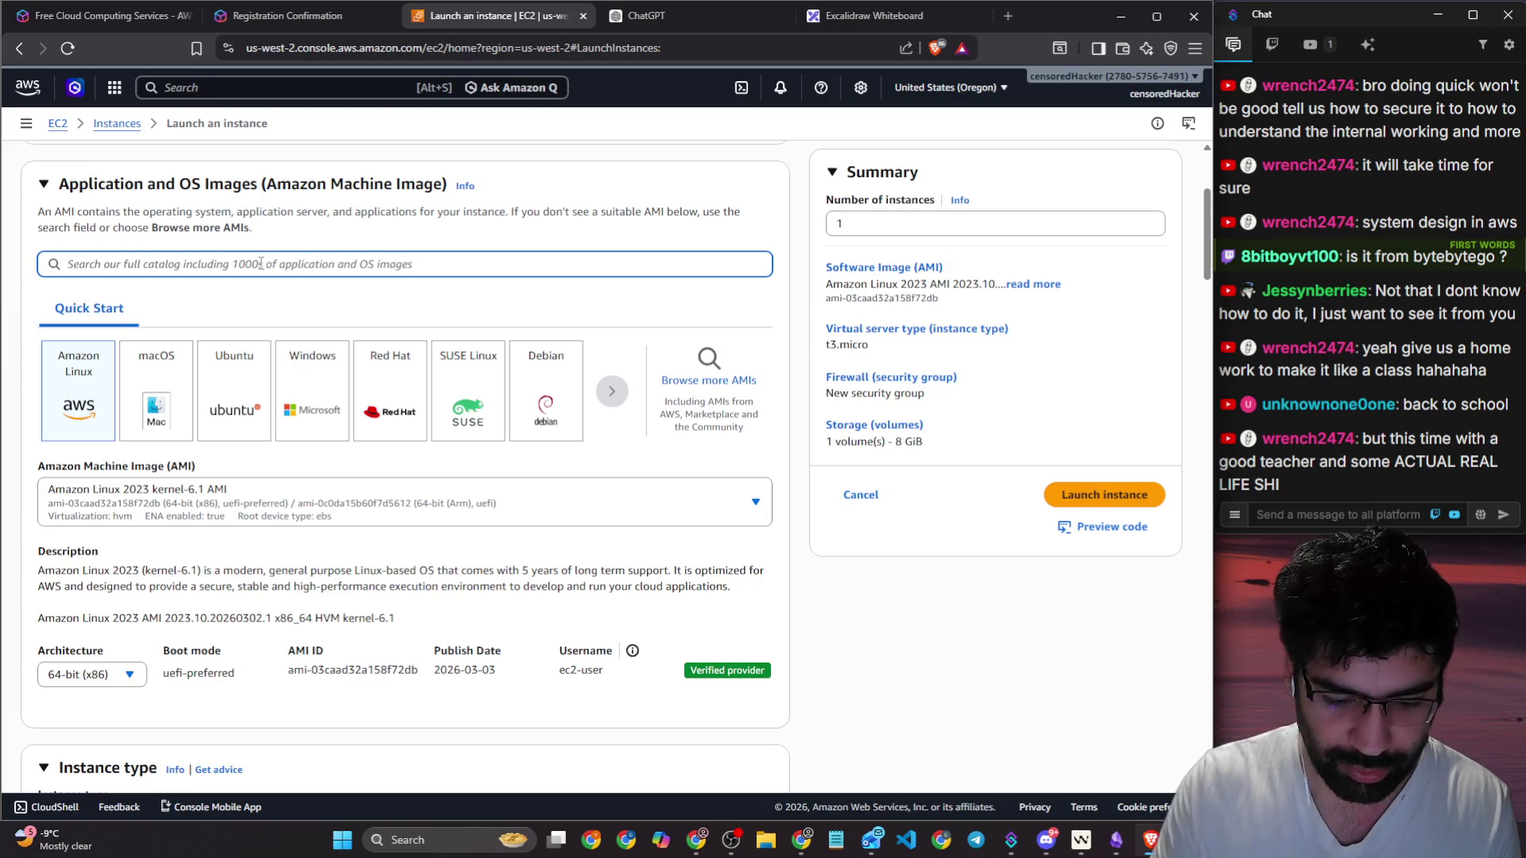
type("wordpre")
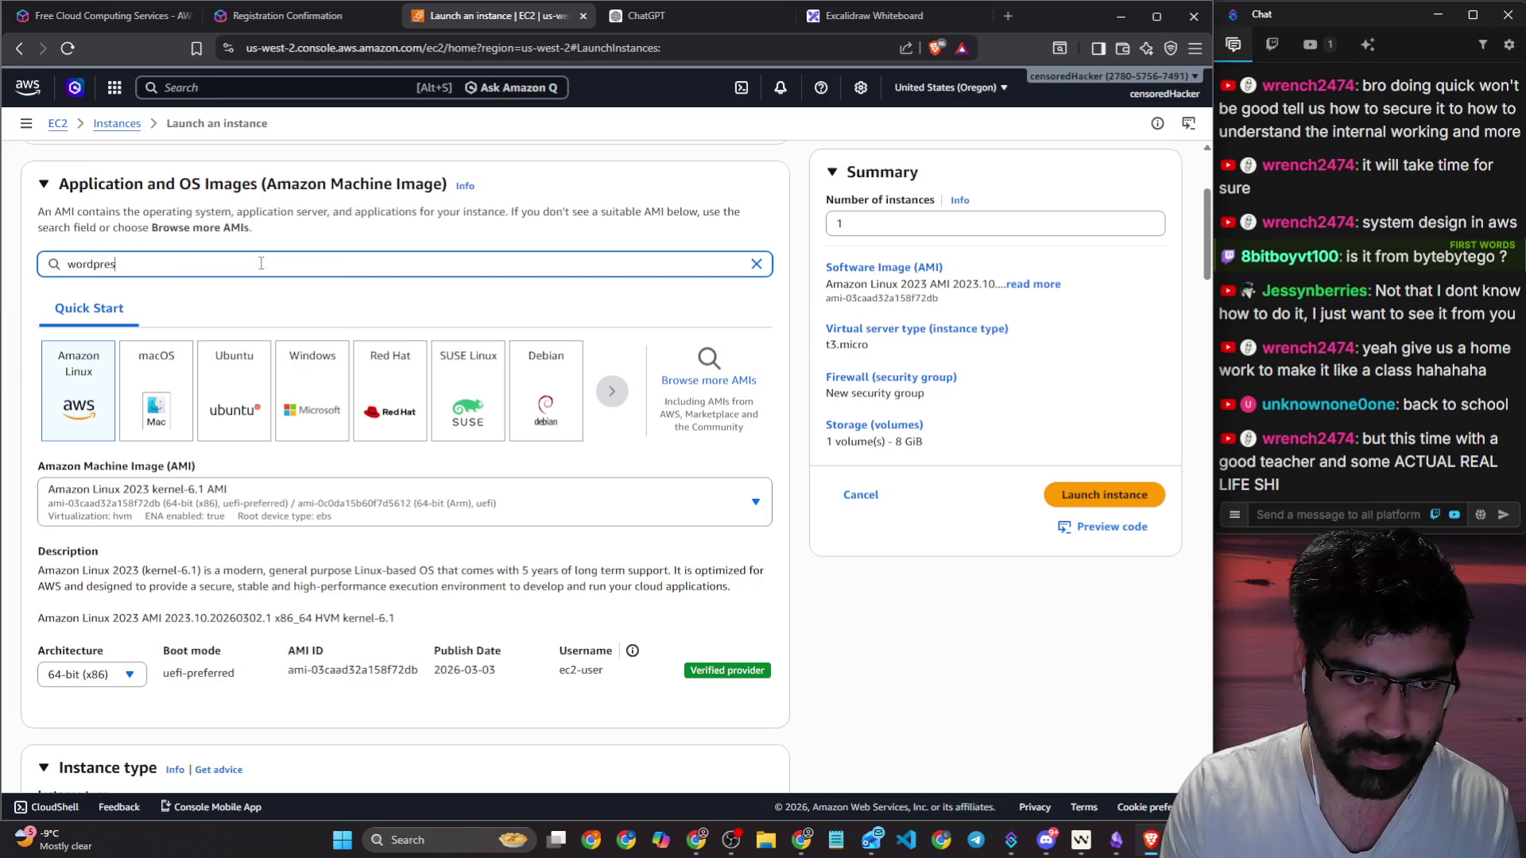
type("s")
key("Return")
left_click_drag(127, 354, 53, 352)
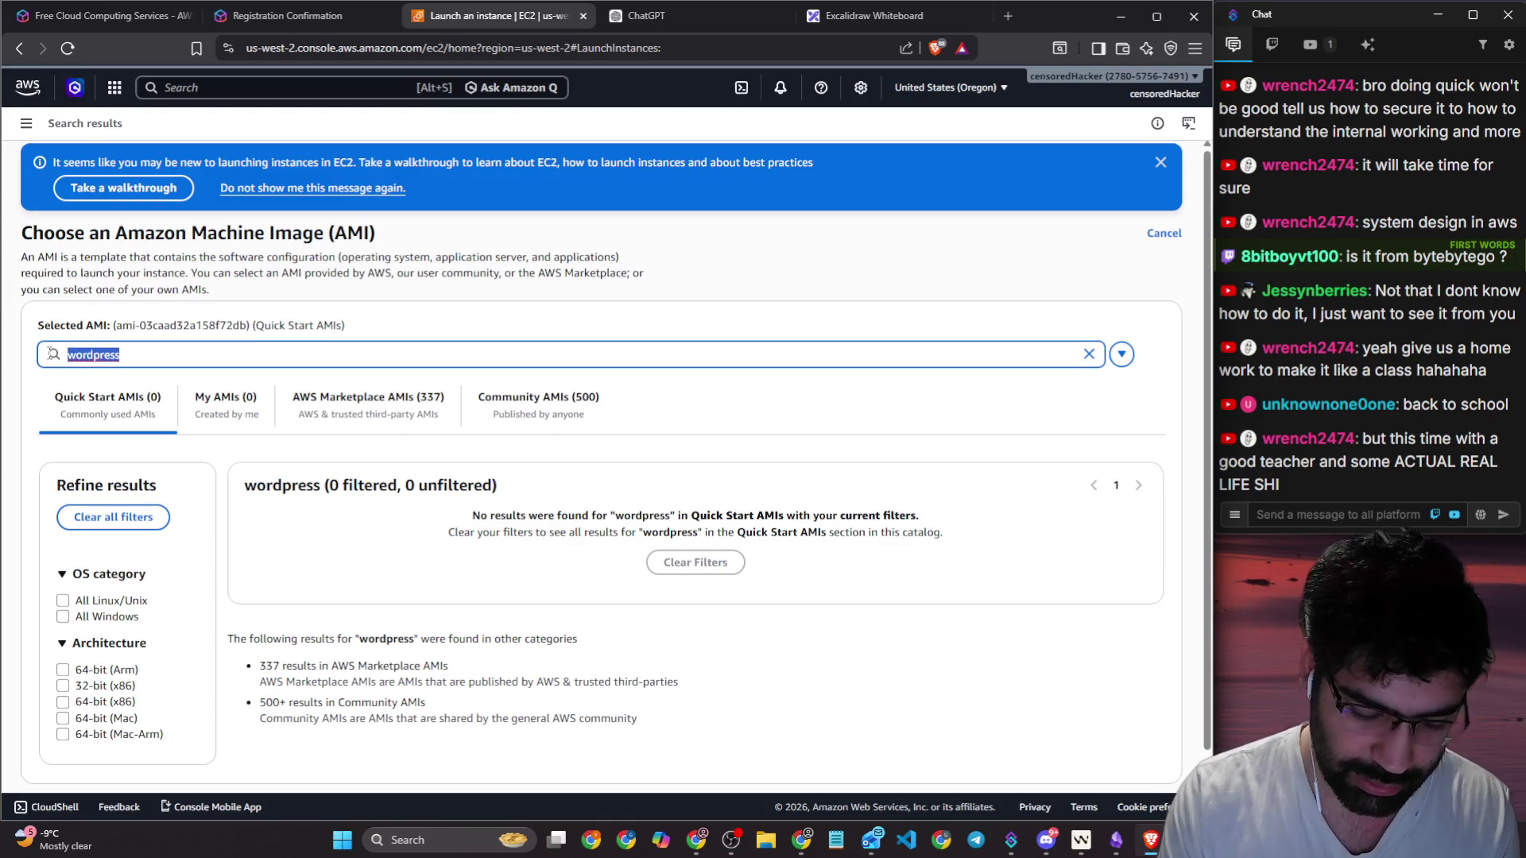
type("apache")
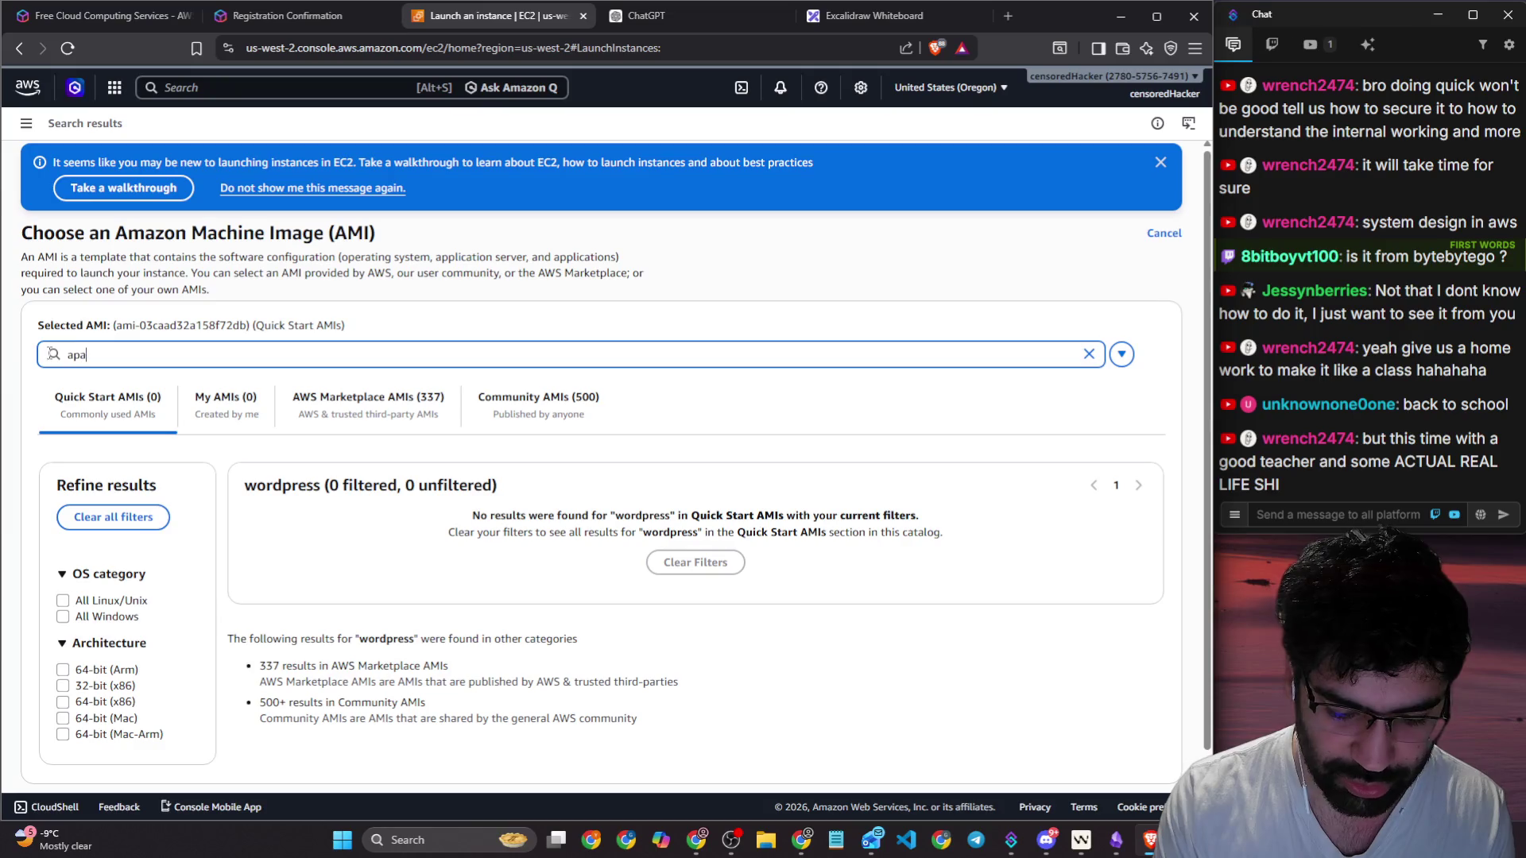
key("Return")
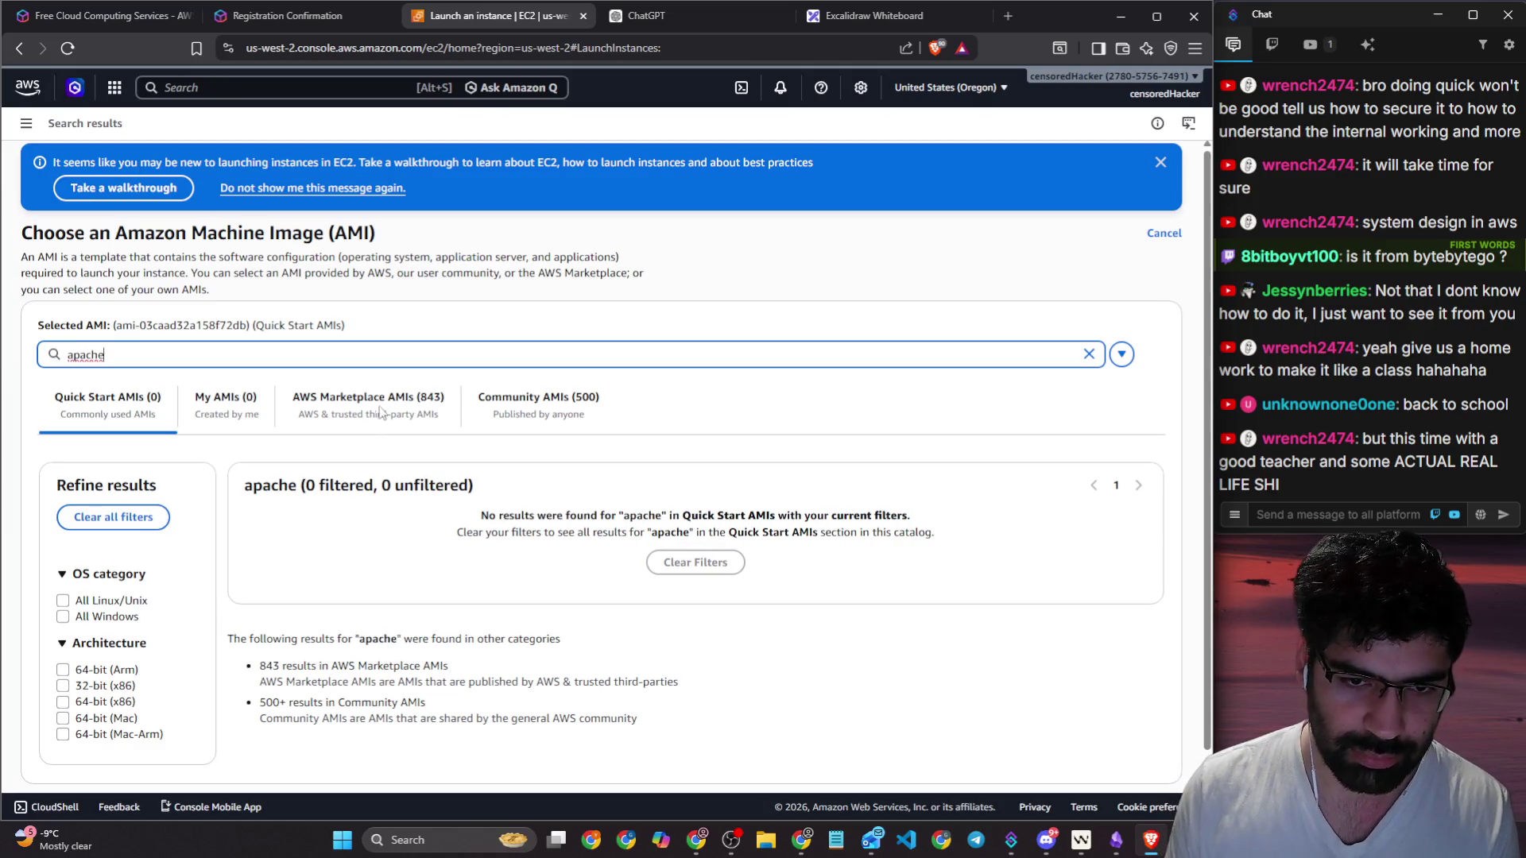
Step: View the Marketplace images for apache, then search the catalog for 'wordpress'
left_click(378, 406)
scroll(437, 387, "down", 3)
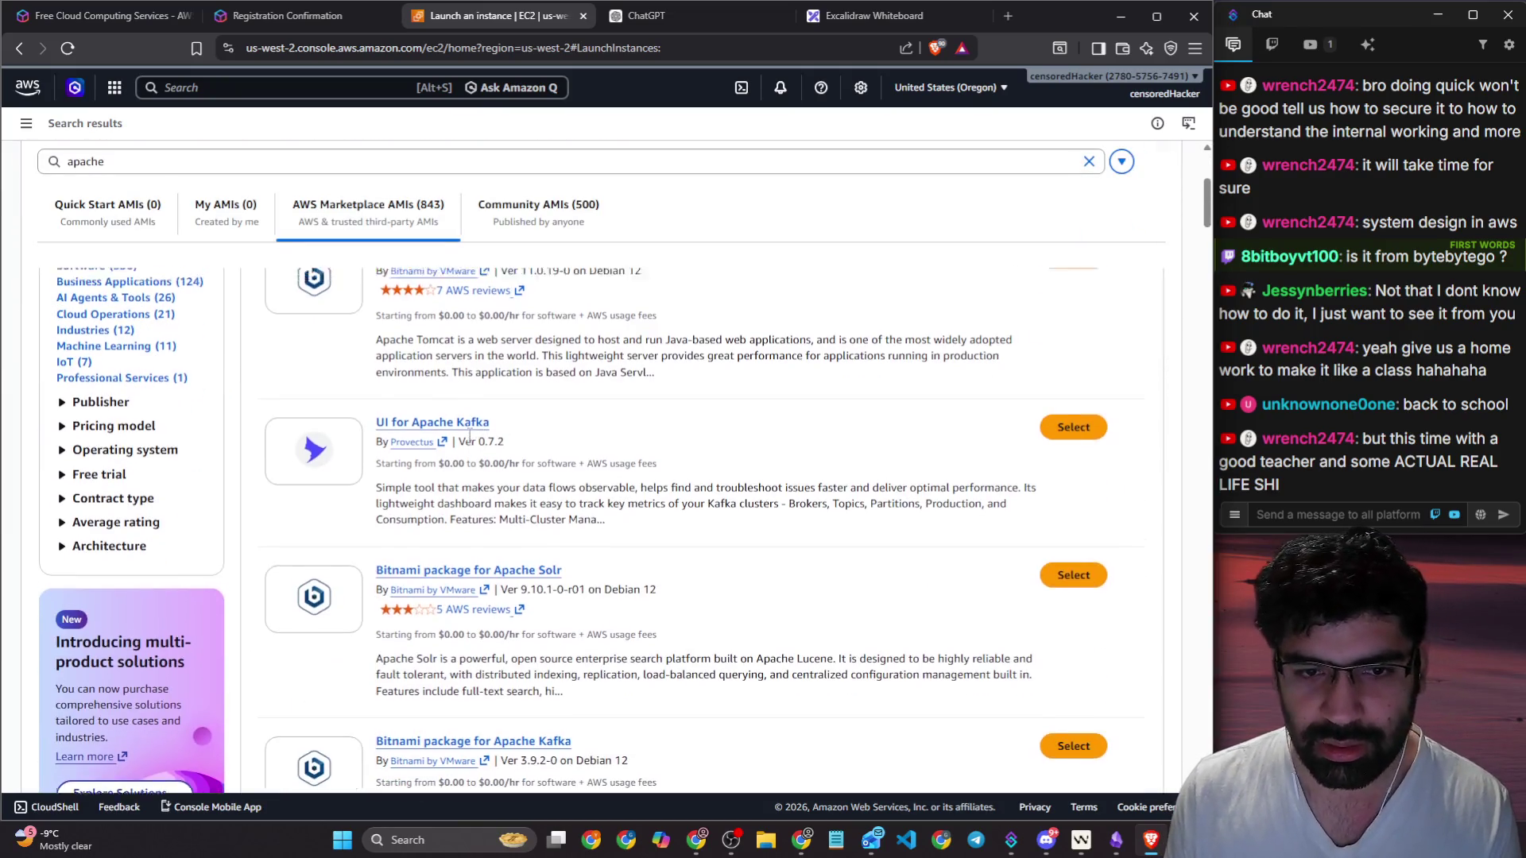
scroll(414, 429, "up", 2)
left_click_drag(111, 195, 19, 194)
type("wordpress")
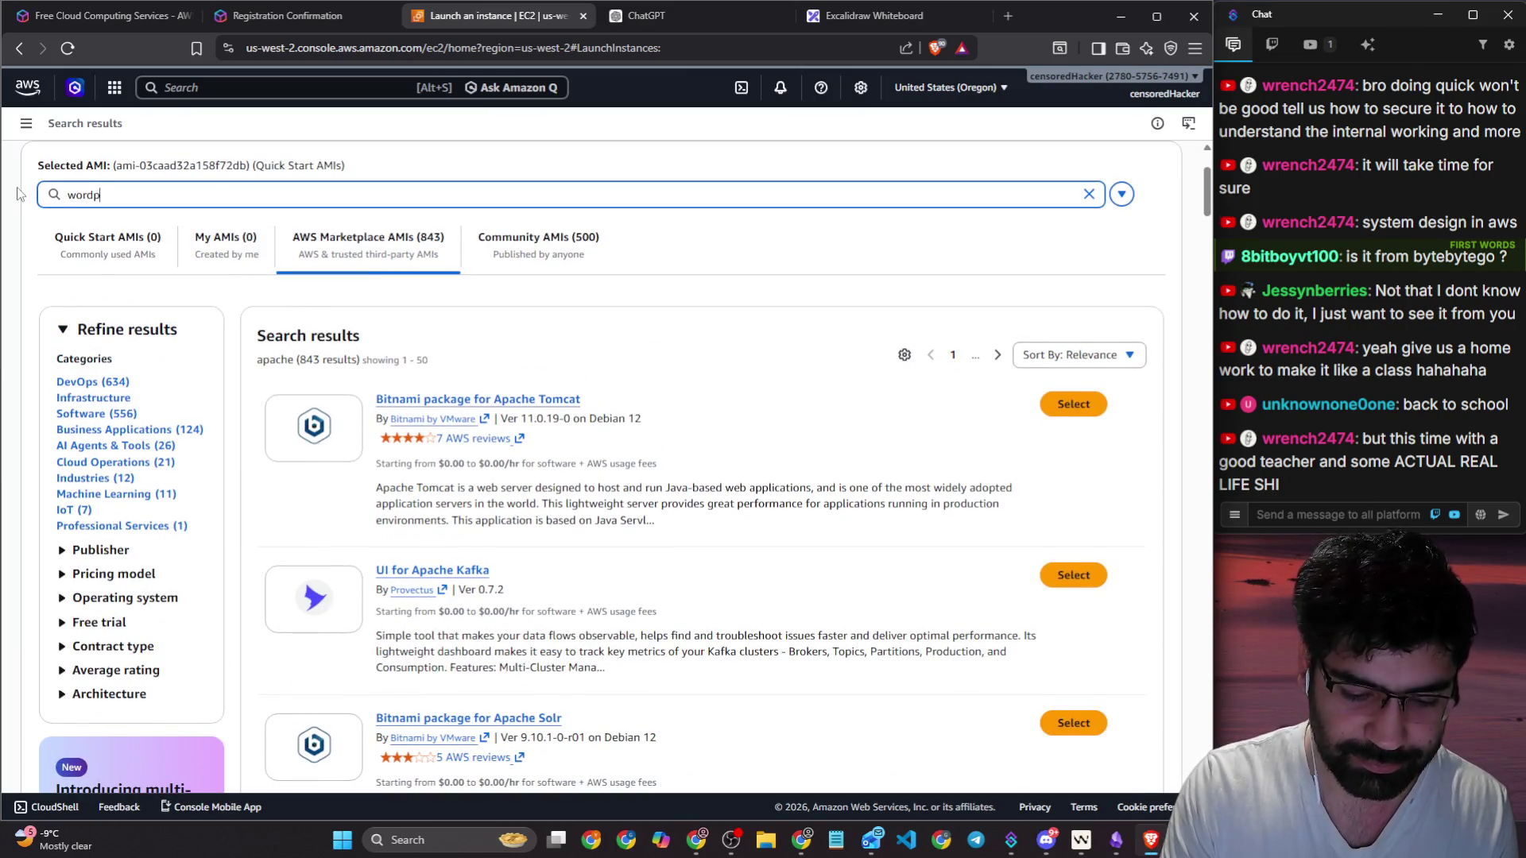
key("Return")
Step: Inspect Wordpress on Ubuntu 20.04 and its hourly pricing, then close it without subscribing
scroll(463, 326, "down", 3)
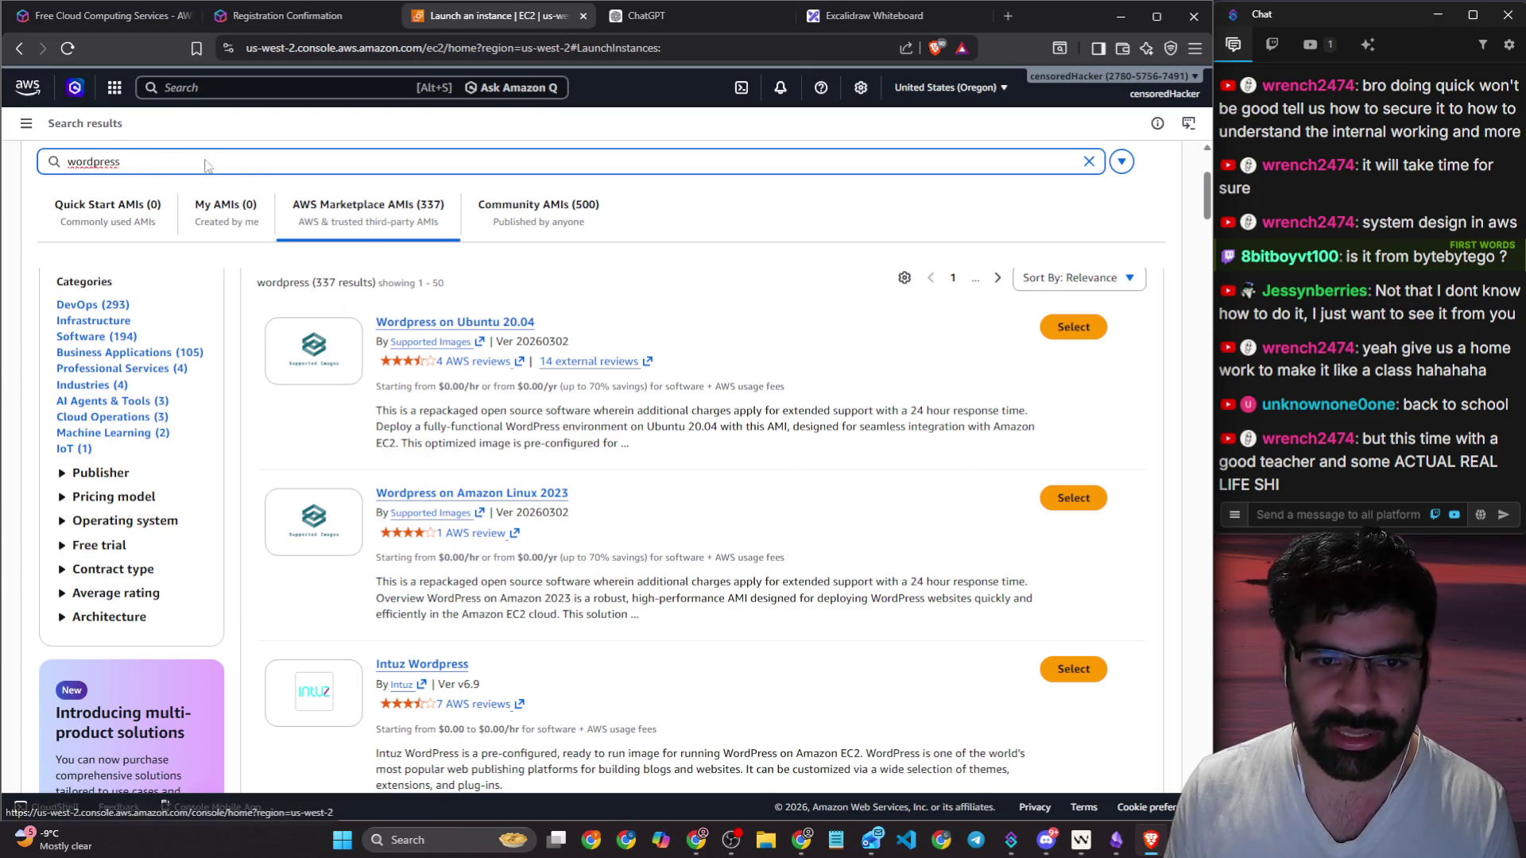
left_click(1050, 341)
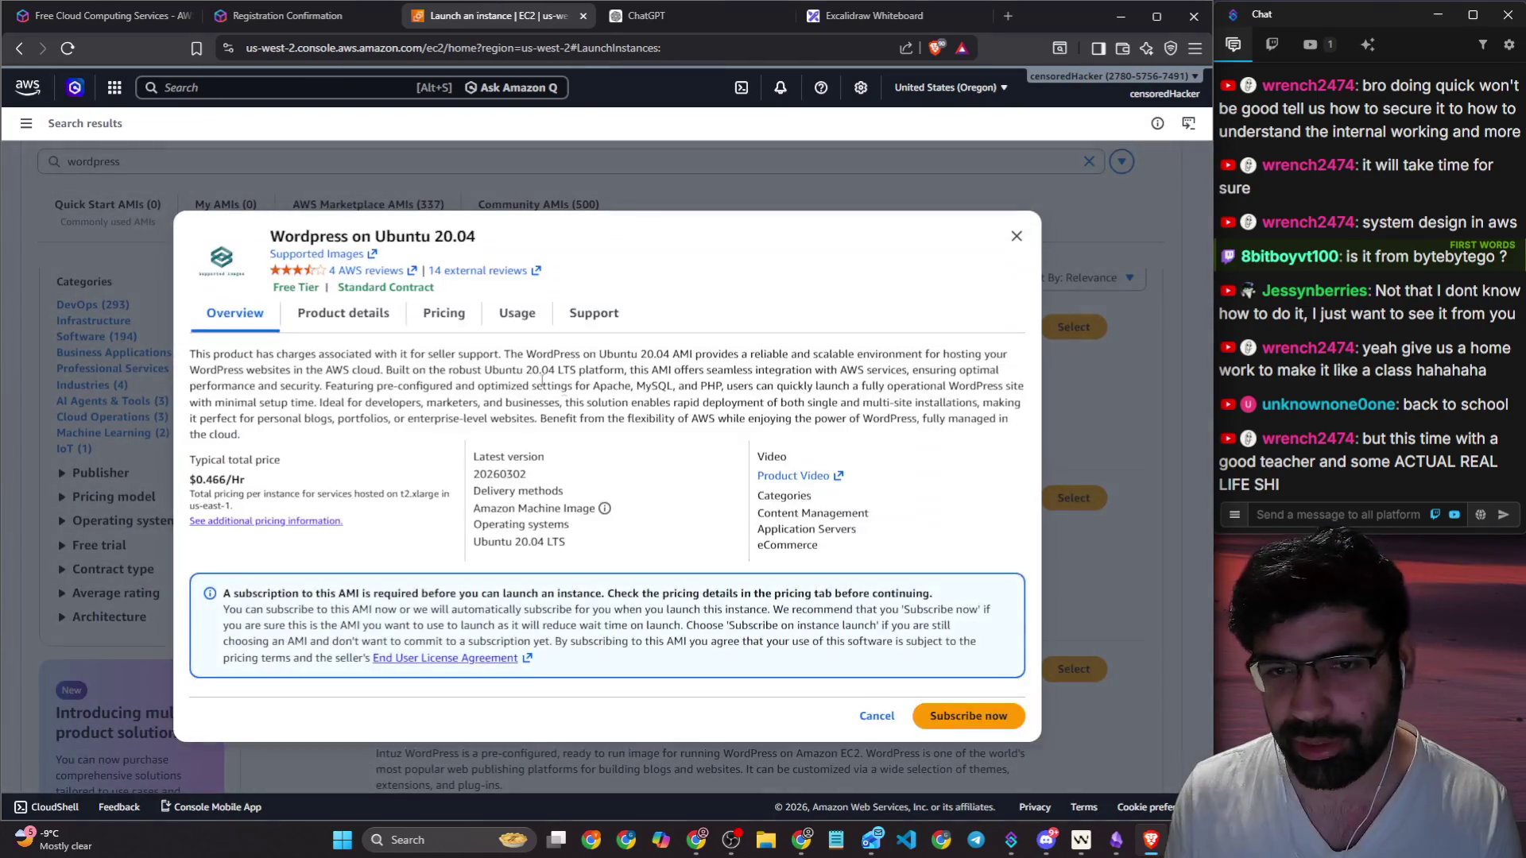
left_click_drag(207, 479, 246, 480)
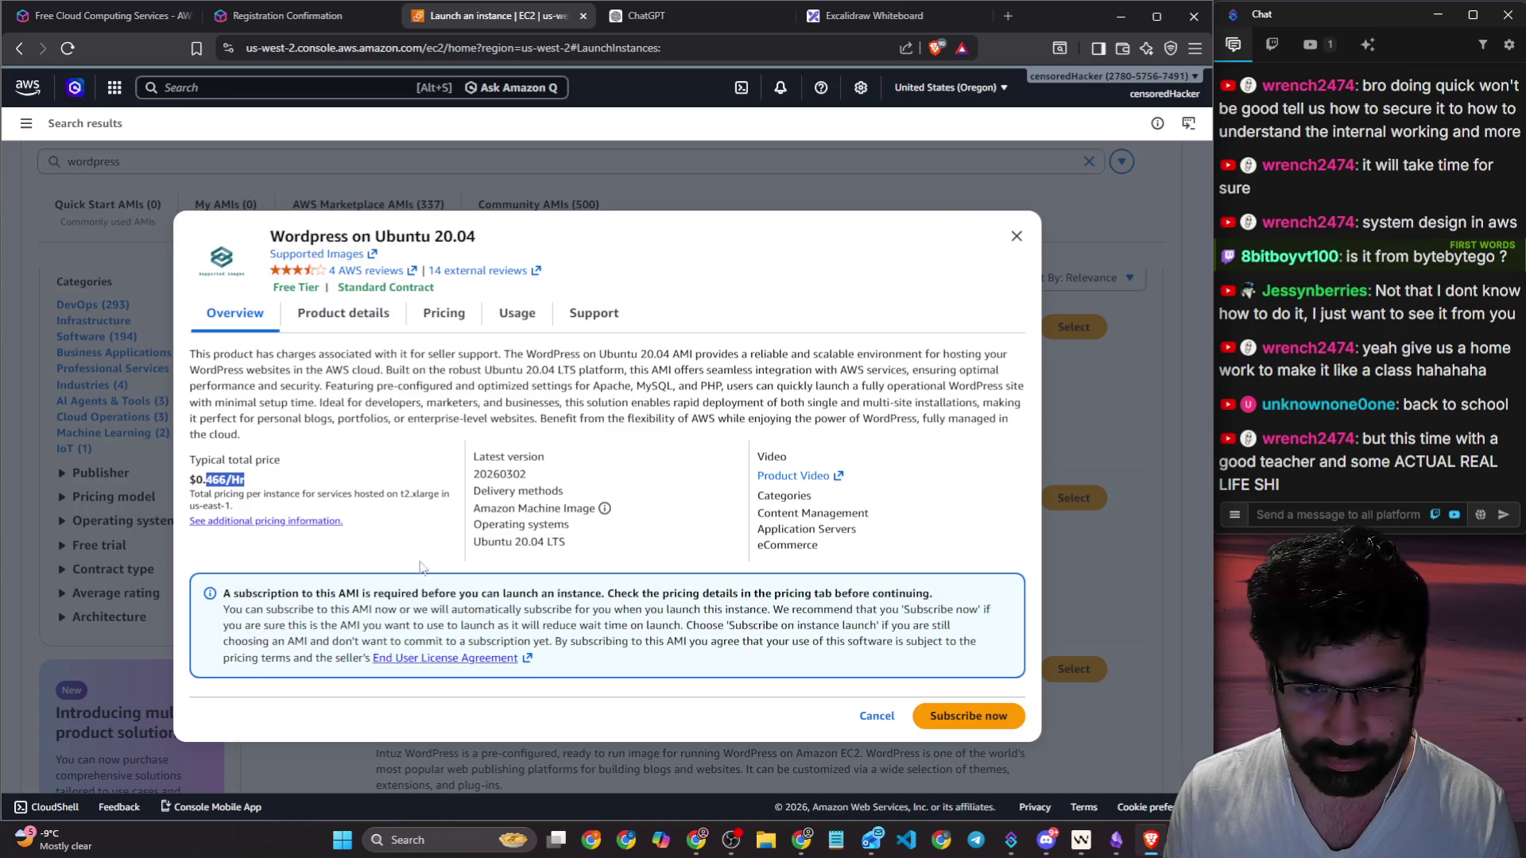
left_click_drag(304, 494, 424, 509)
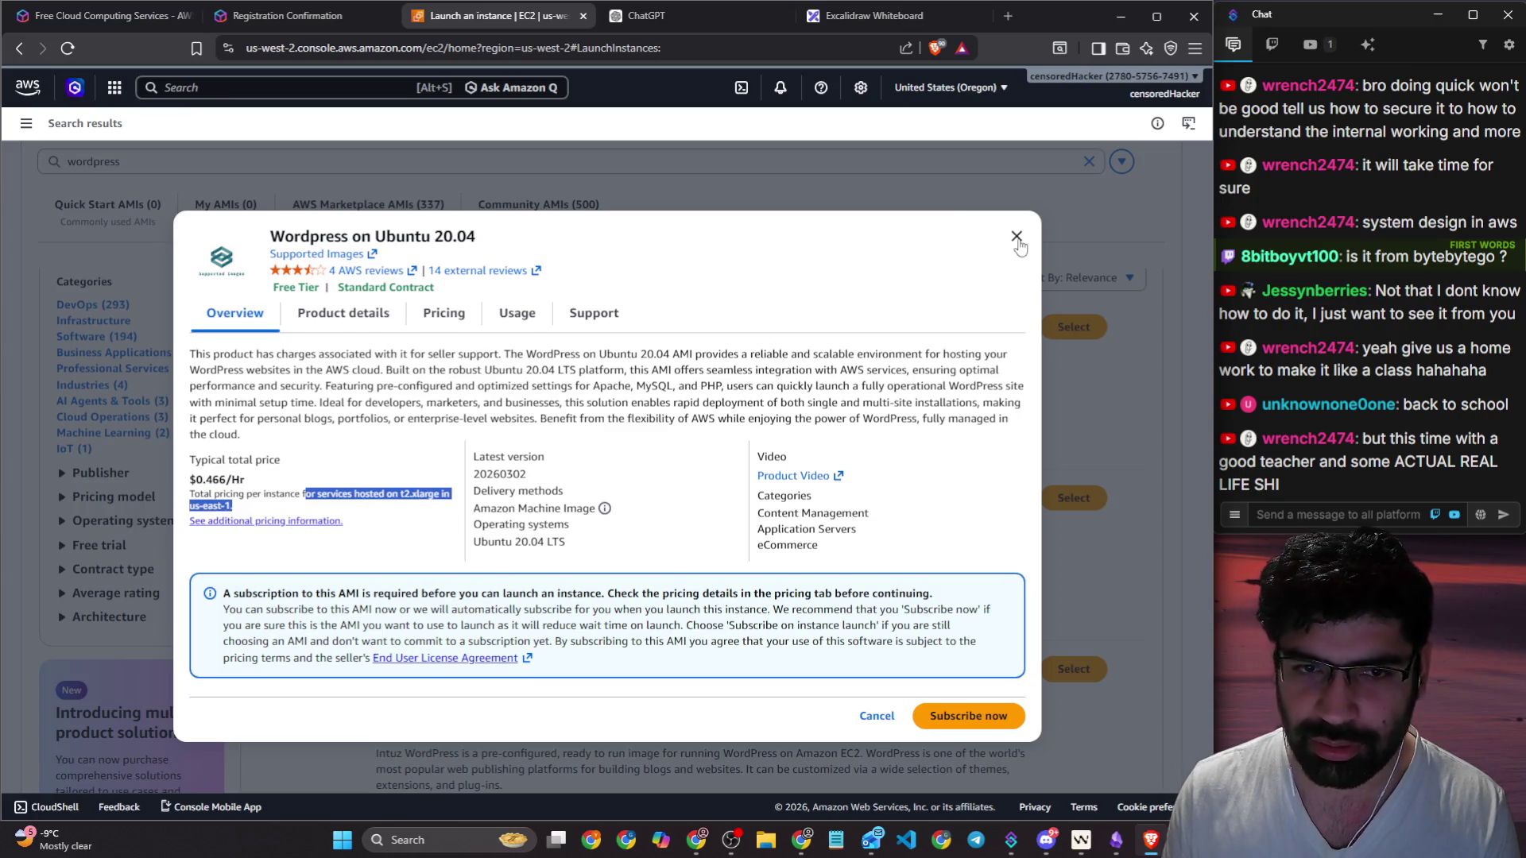
left_click(1016, 237)
Step: Leave the AMI catalog and return to the EC2 Instances list
scroll(509, 427, "down", 3)
scroll(509, 426, "down", 3)
scroll(60, 208, "up", 5)
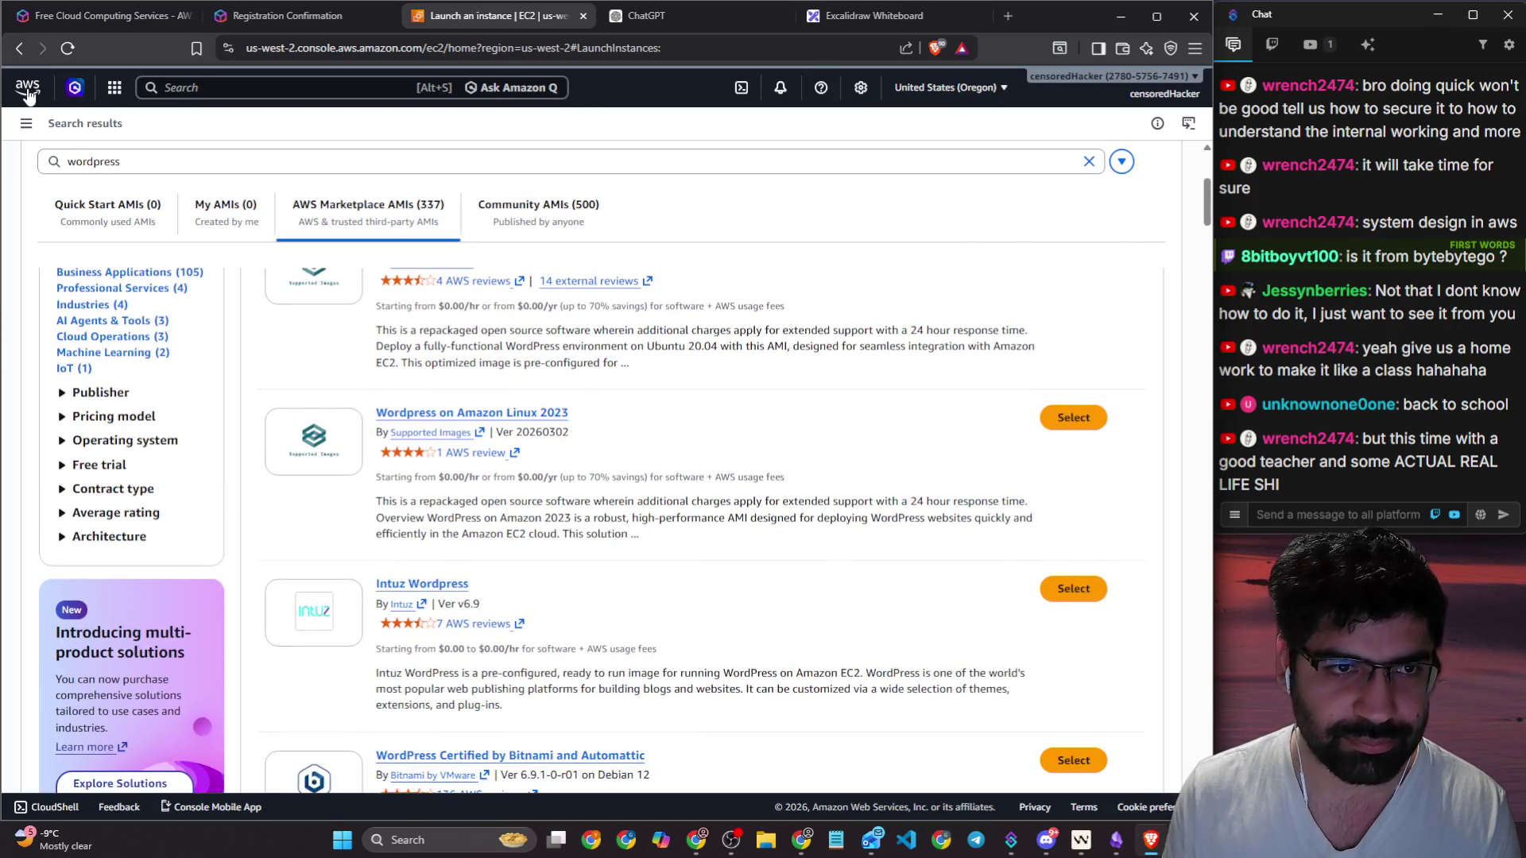
left_click(19, 48)
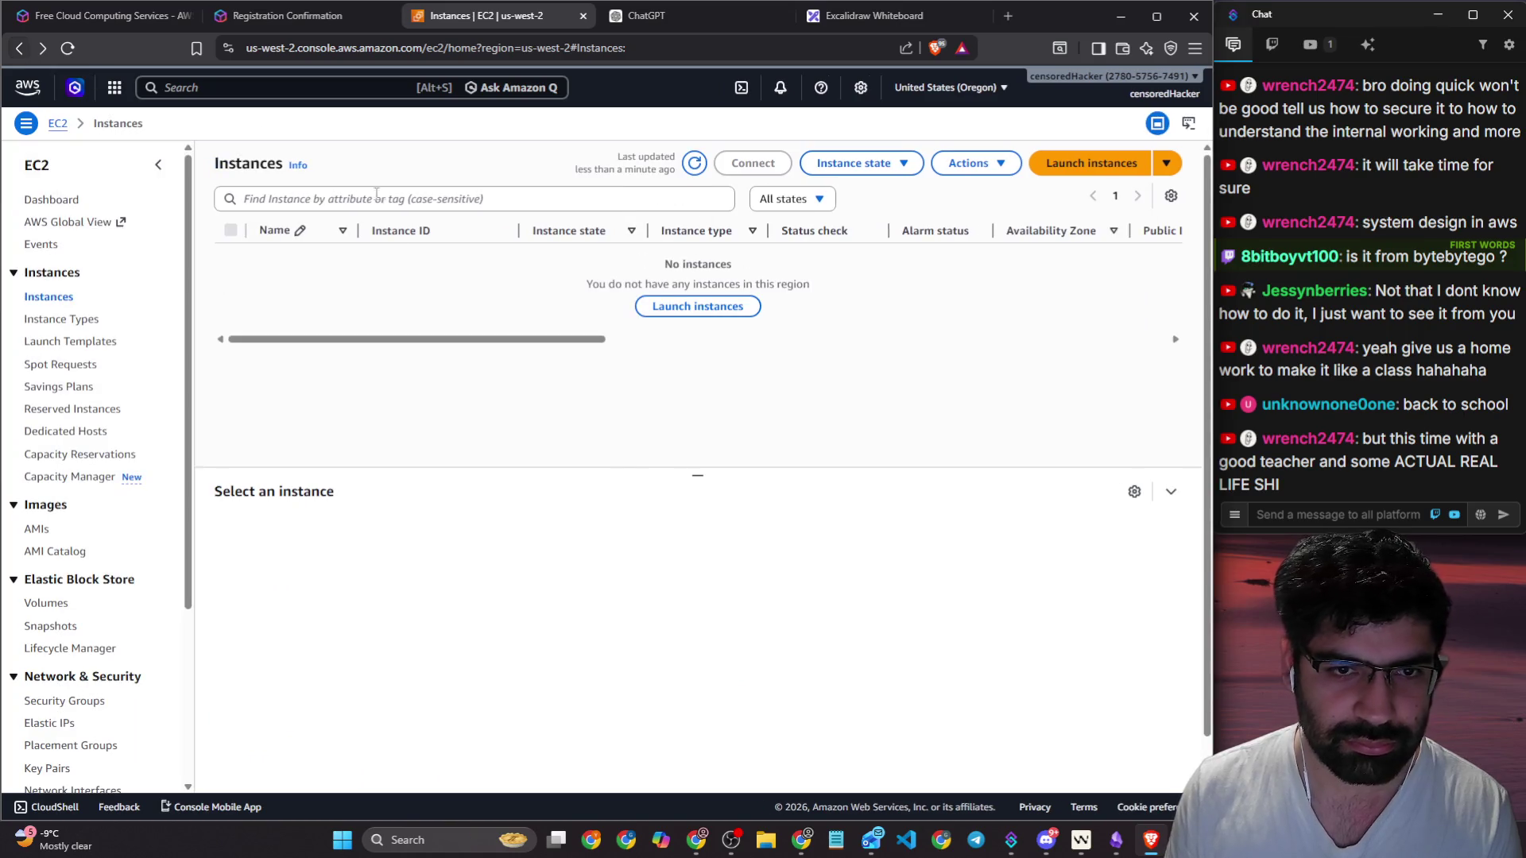
Step: Start a new instance launch, keeping Amazon Linux 2023 and t3.micro defaults
left_click(685, 308)
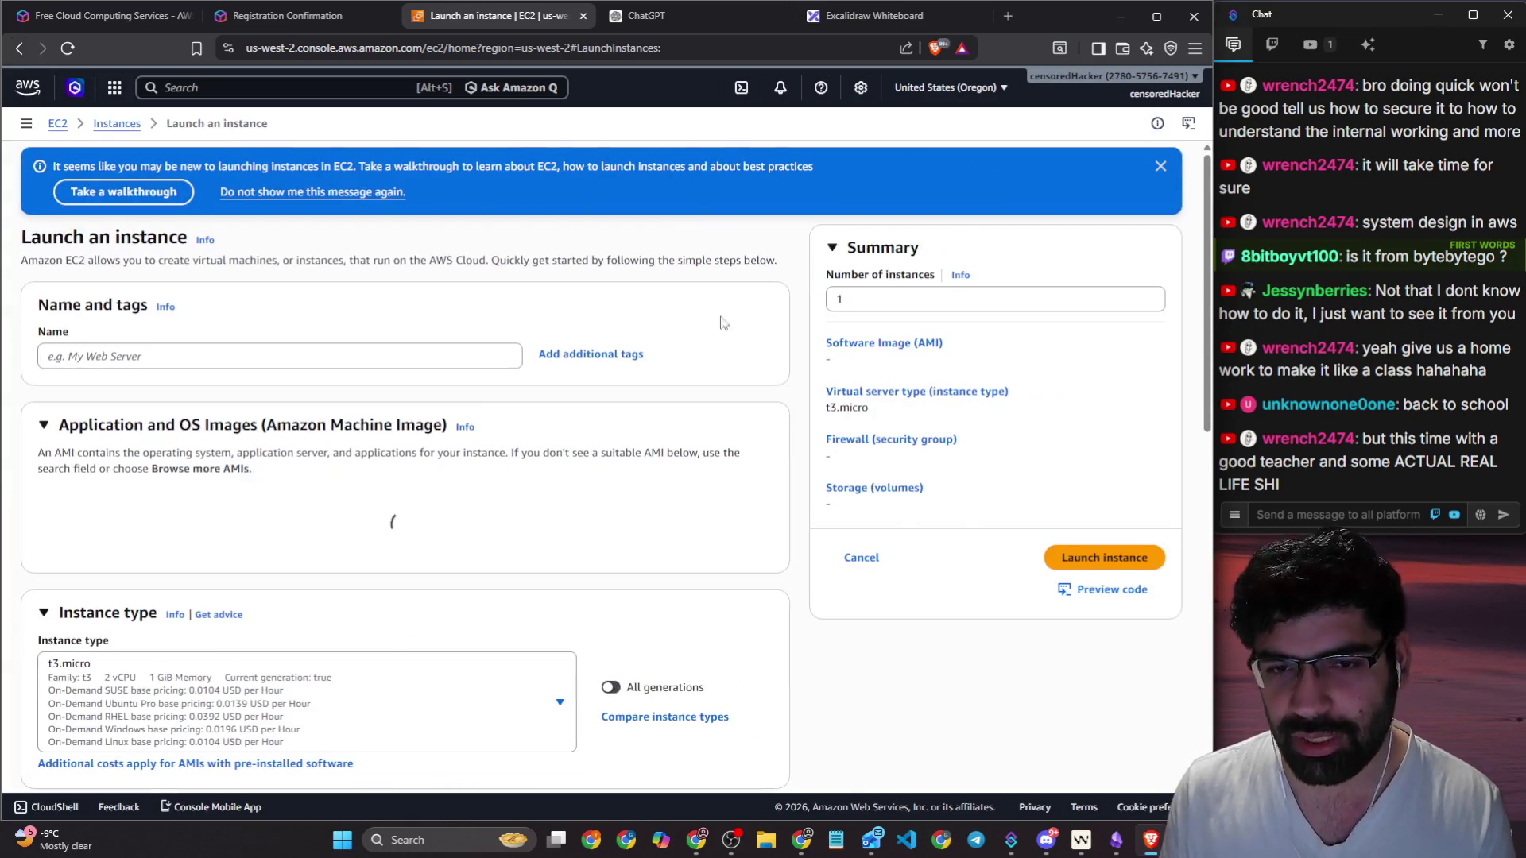
left_click(360, 354)
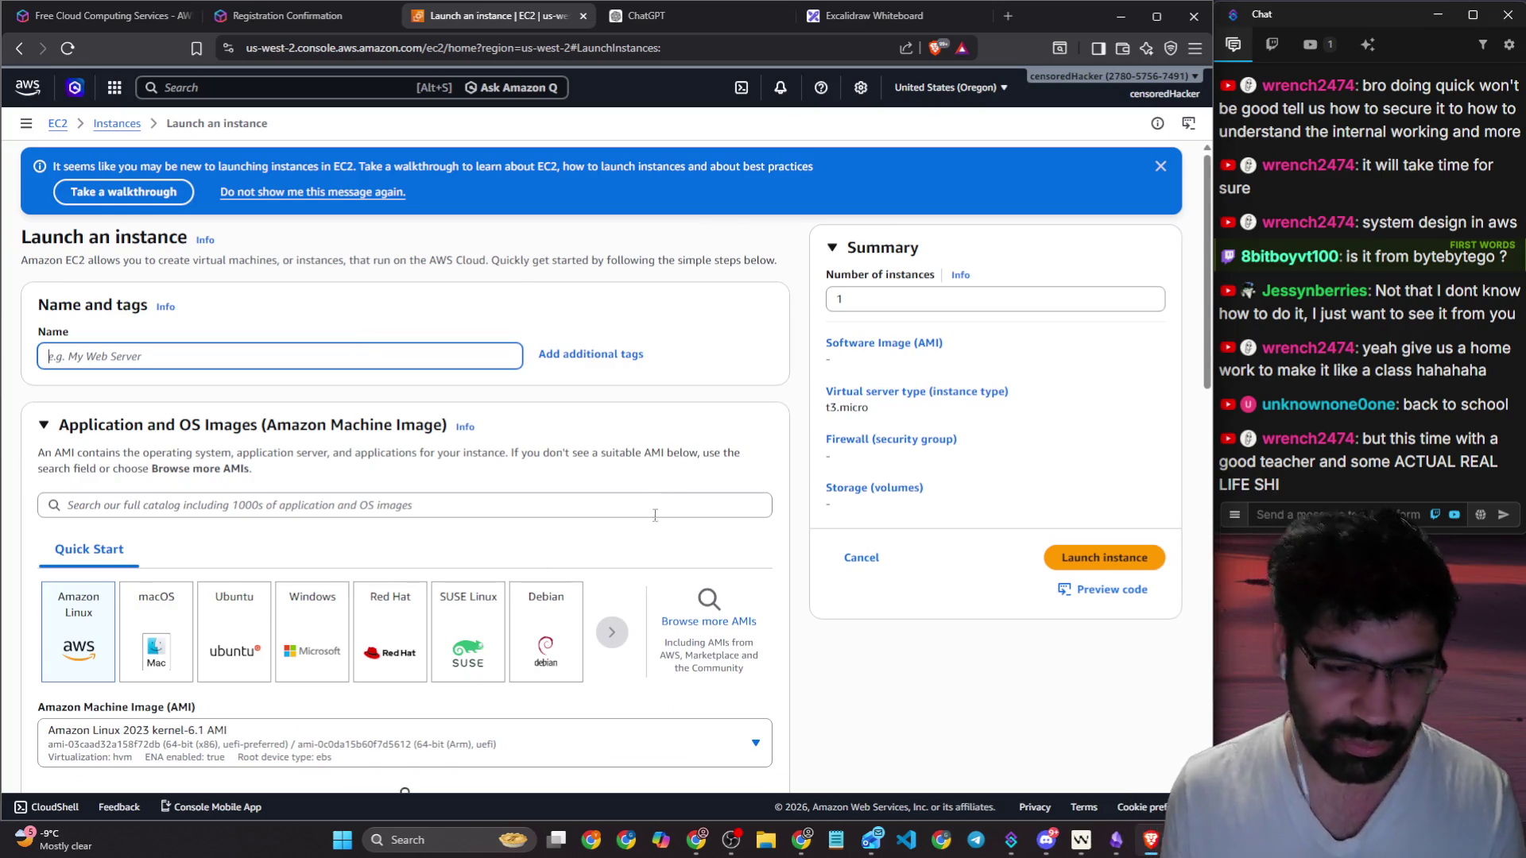
scroll(654, 518, "down", 10)
scroll(544, 466, "up", 3)
Step: Confirm security group launch-wizard-1 allows SSH from anywhere, then drag the tab into its own window
left_click(1060, 48)
left_click(1060, 47)
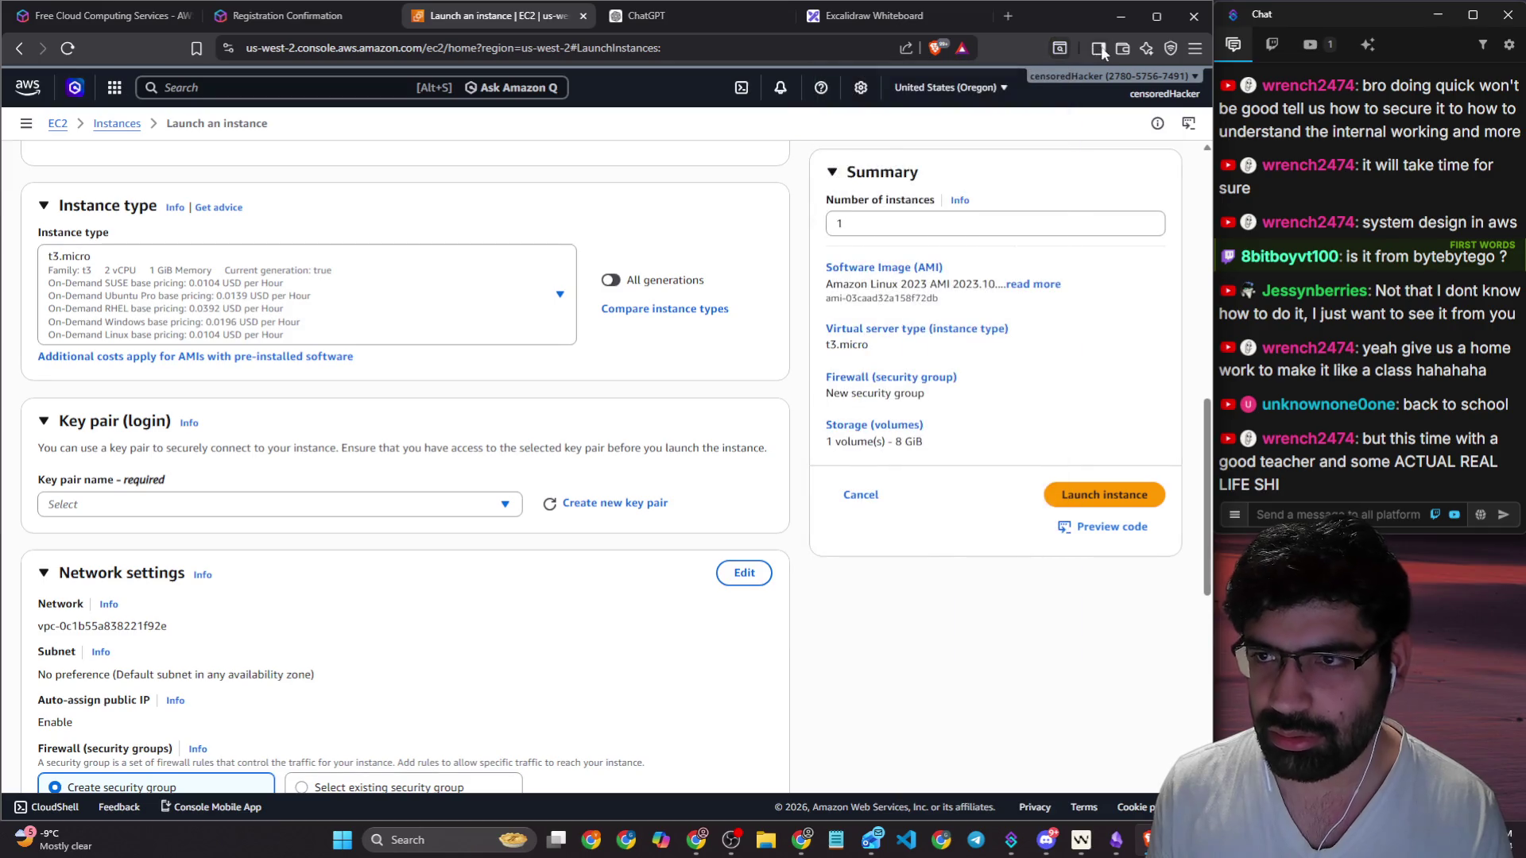
left_click(1194, 49)
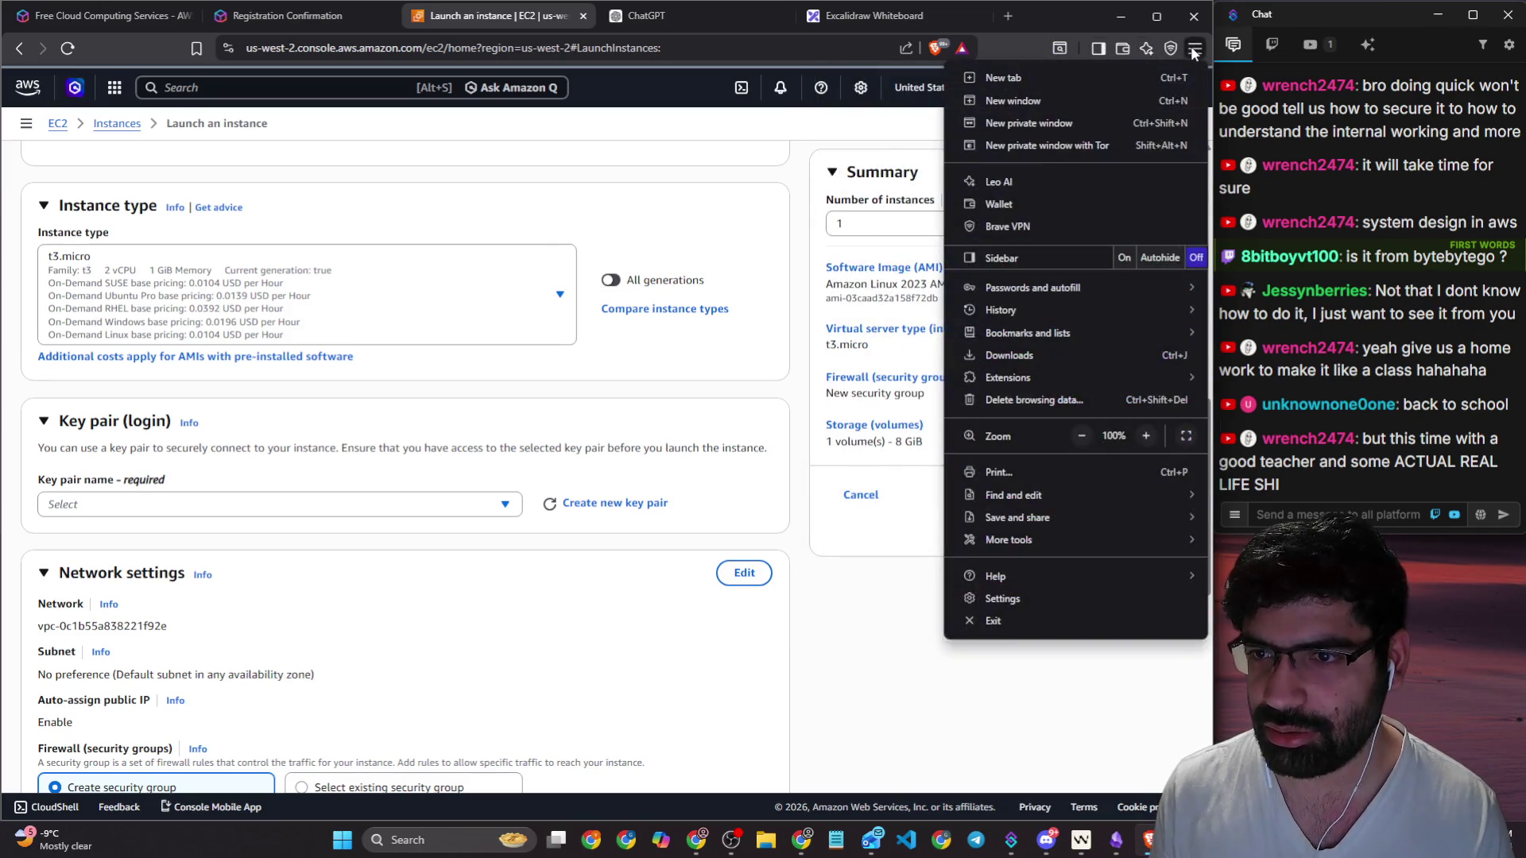
left_click(1195, 49)
scroll(432, 300, "down", 3)
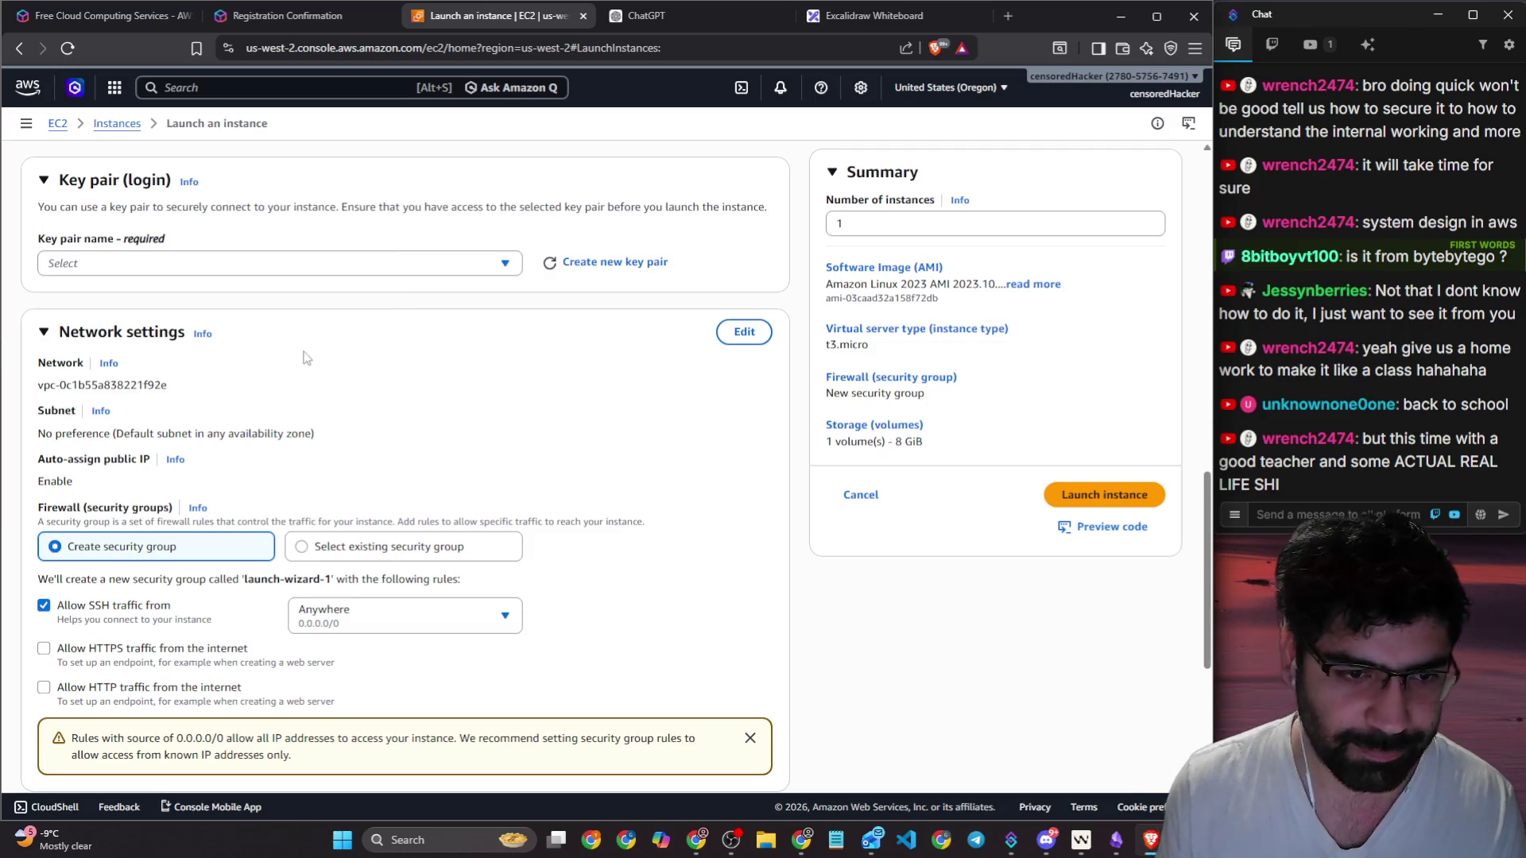
scroll(391, 515, "down", 2)
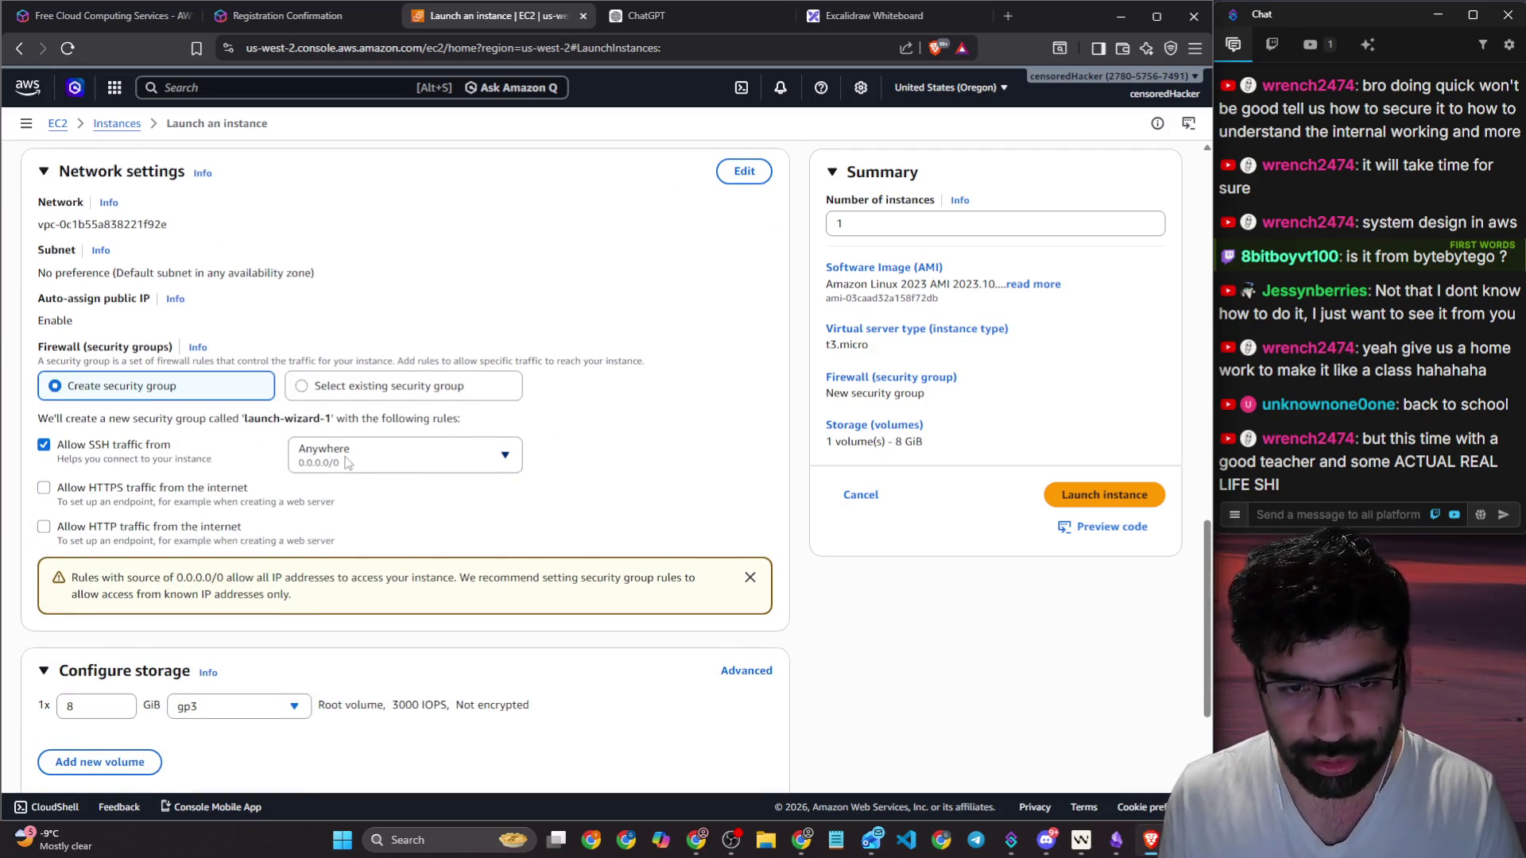
scroll(346, 463, "down", 3)
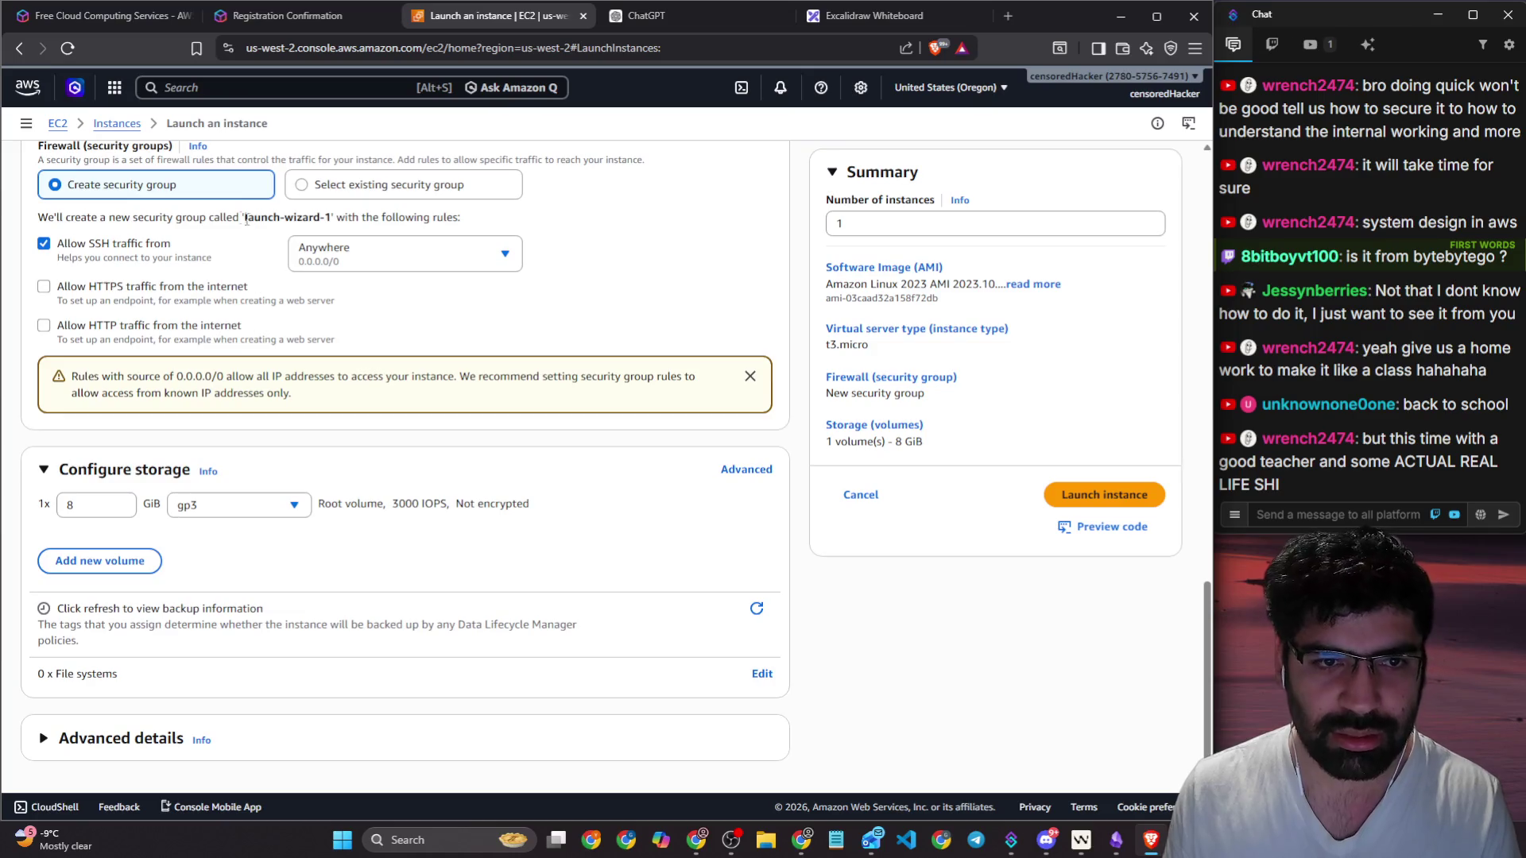
left_click_drag(284, 215, 324, 211)
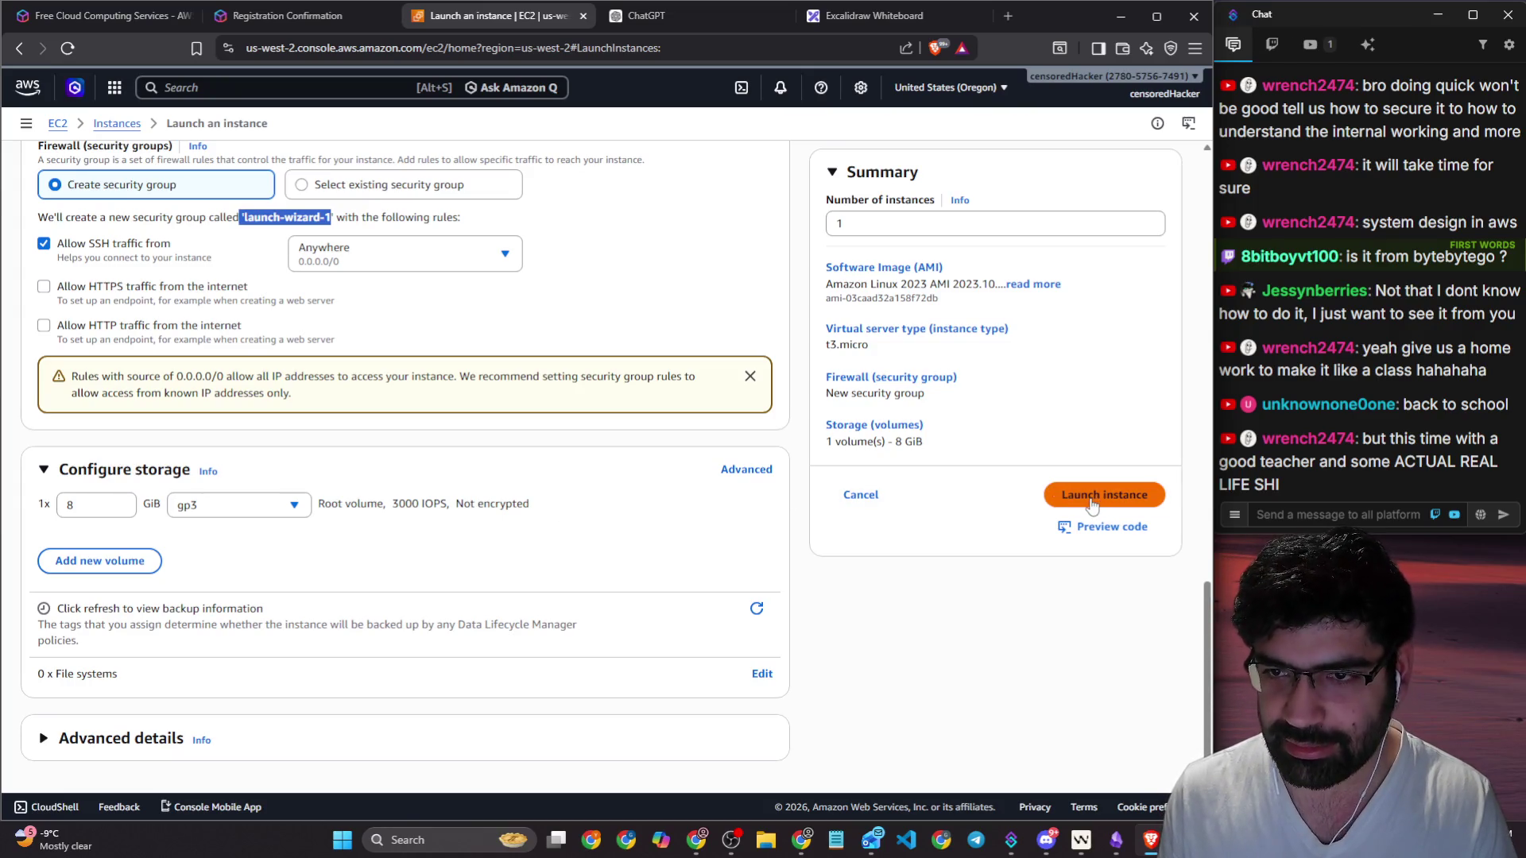
mouse_move(477, 15)
left_mouse_down()
mouse_move(508, 31)
mouse_move(0, 182)
mouse_move(0, 216)
left_mouse_up()
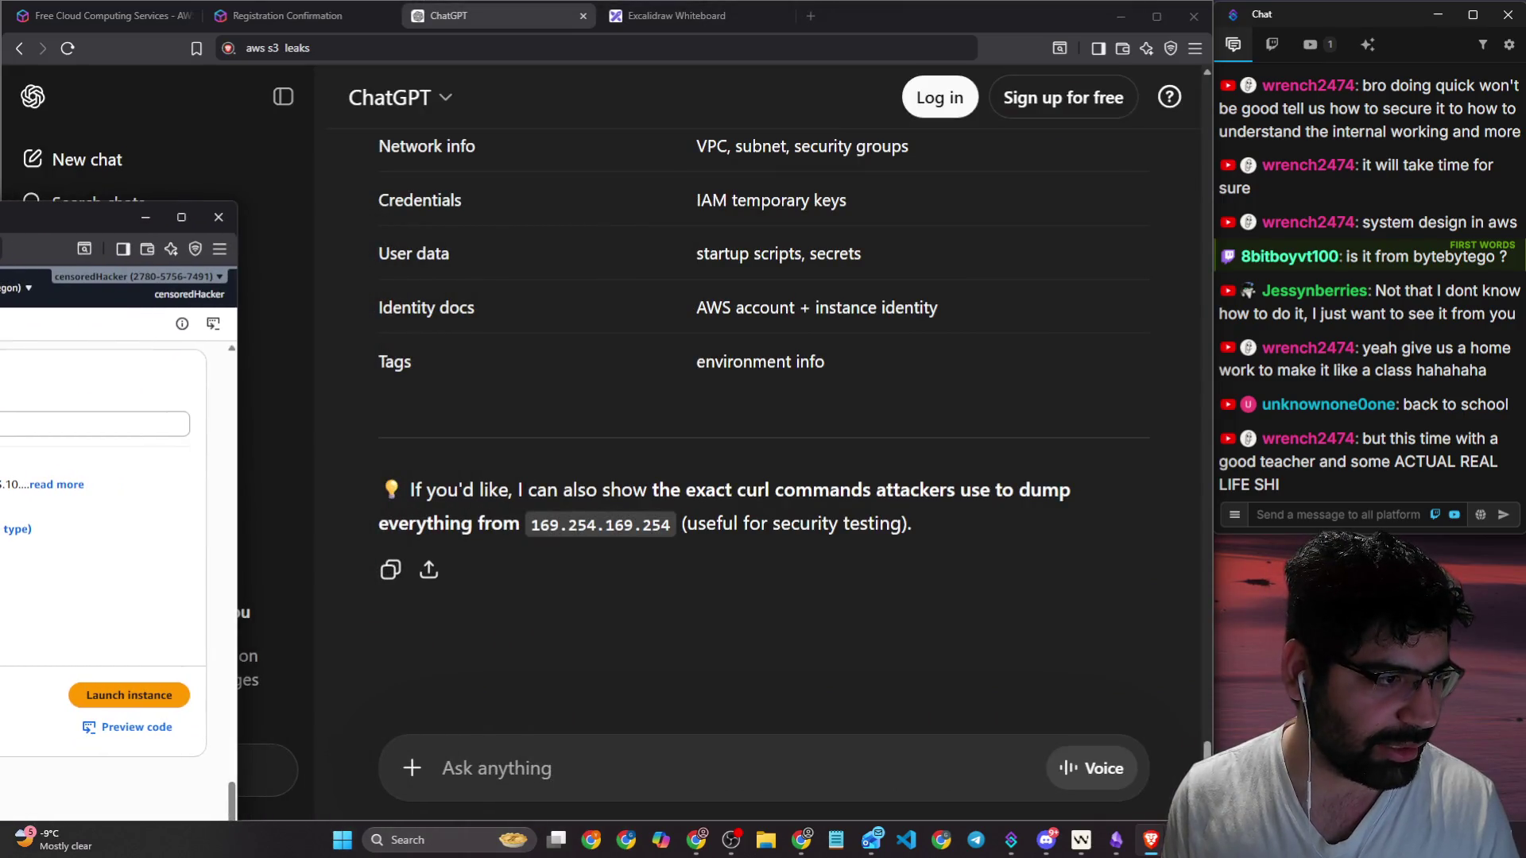
Step: Launch the instance and reposition the AWS window so the 'test' RSA .pem key-pair dialog shows fully
left_click(180, 701)
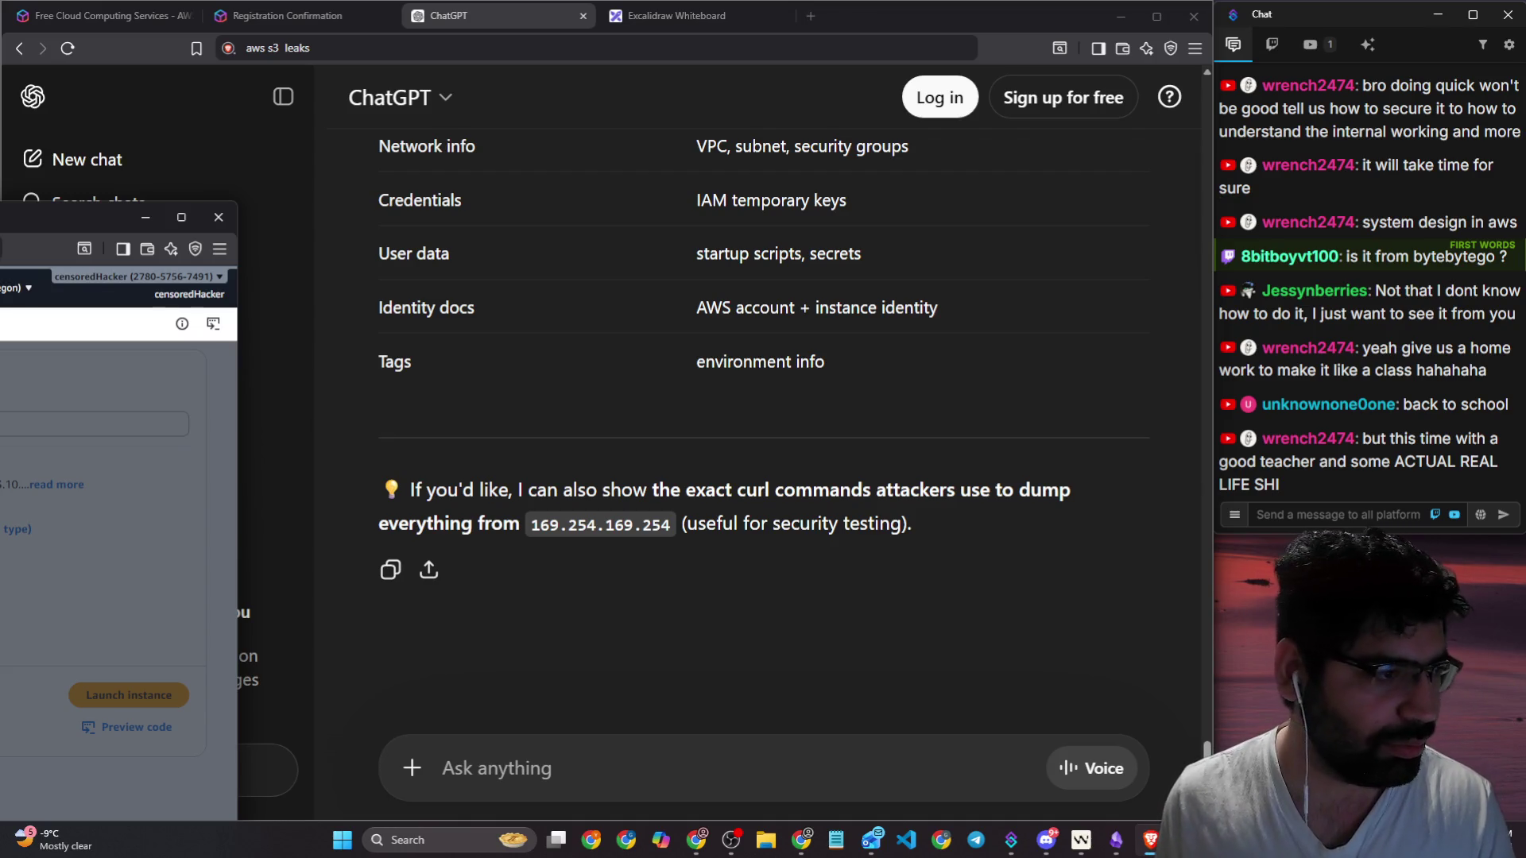
left_click_drag(79, 216, 228, 214)
left_click_drag(391, 397, 192, 397)
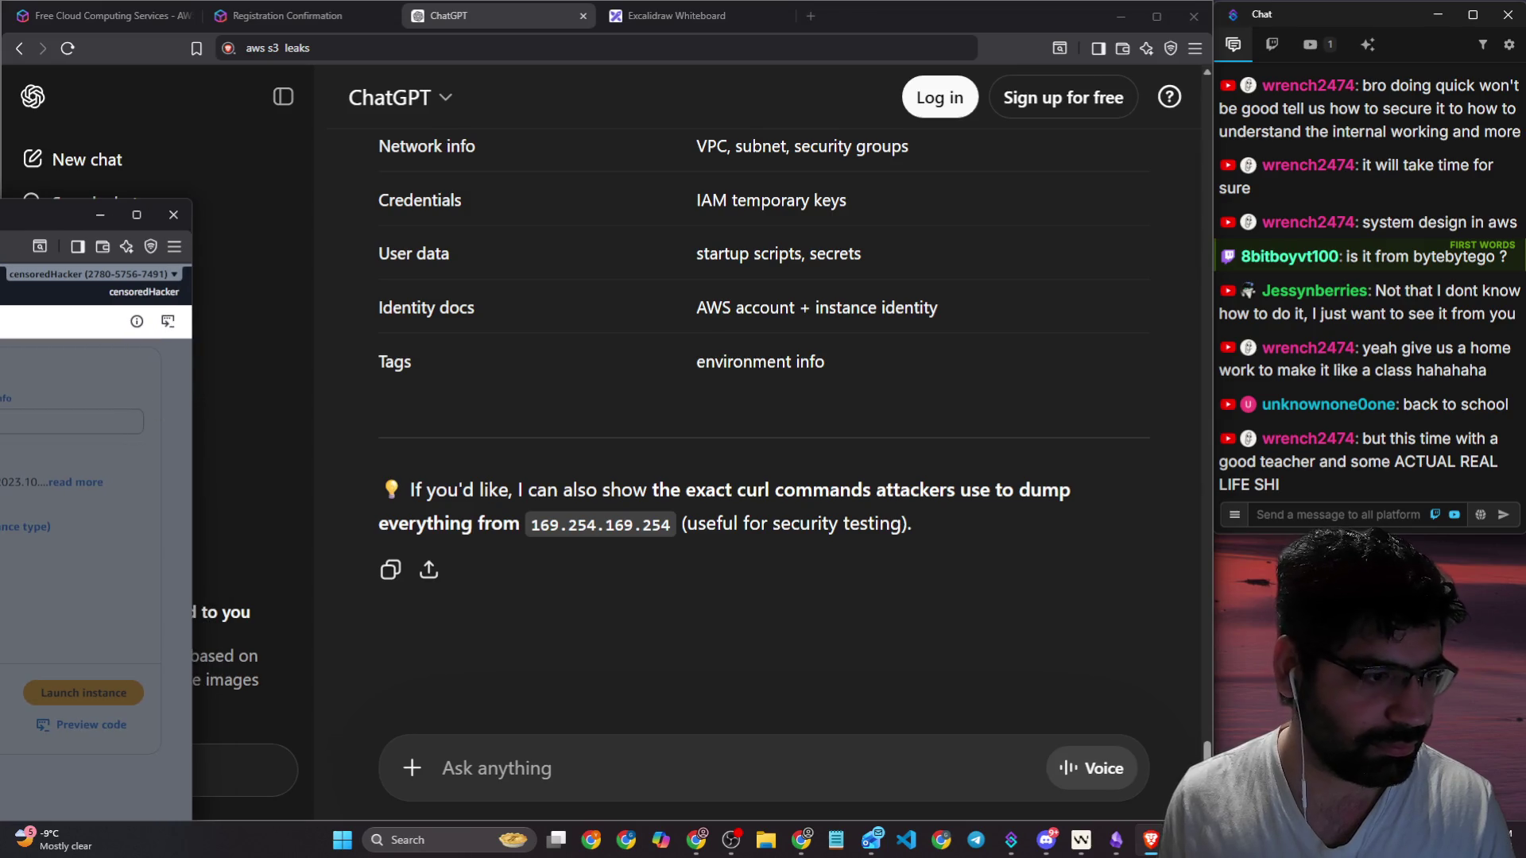
mouse_move(47, 213)
left_mouse_down()
mouse_move(651, 159)
mouse_move(586, 47)
left_mouse_up()
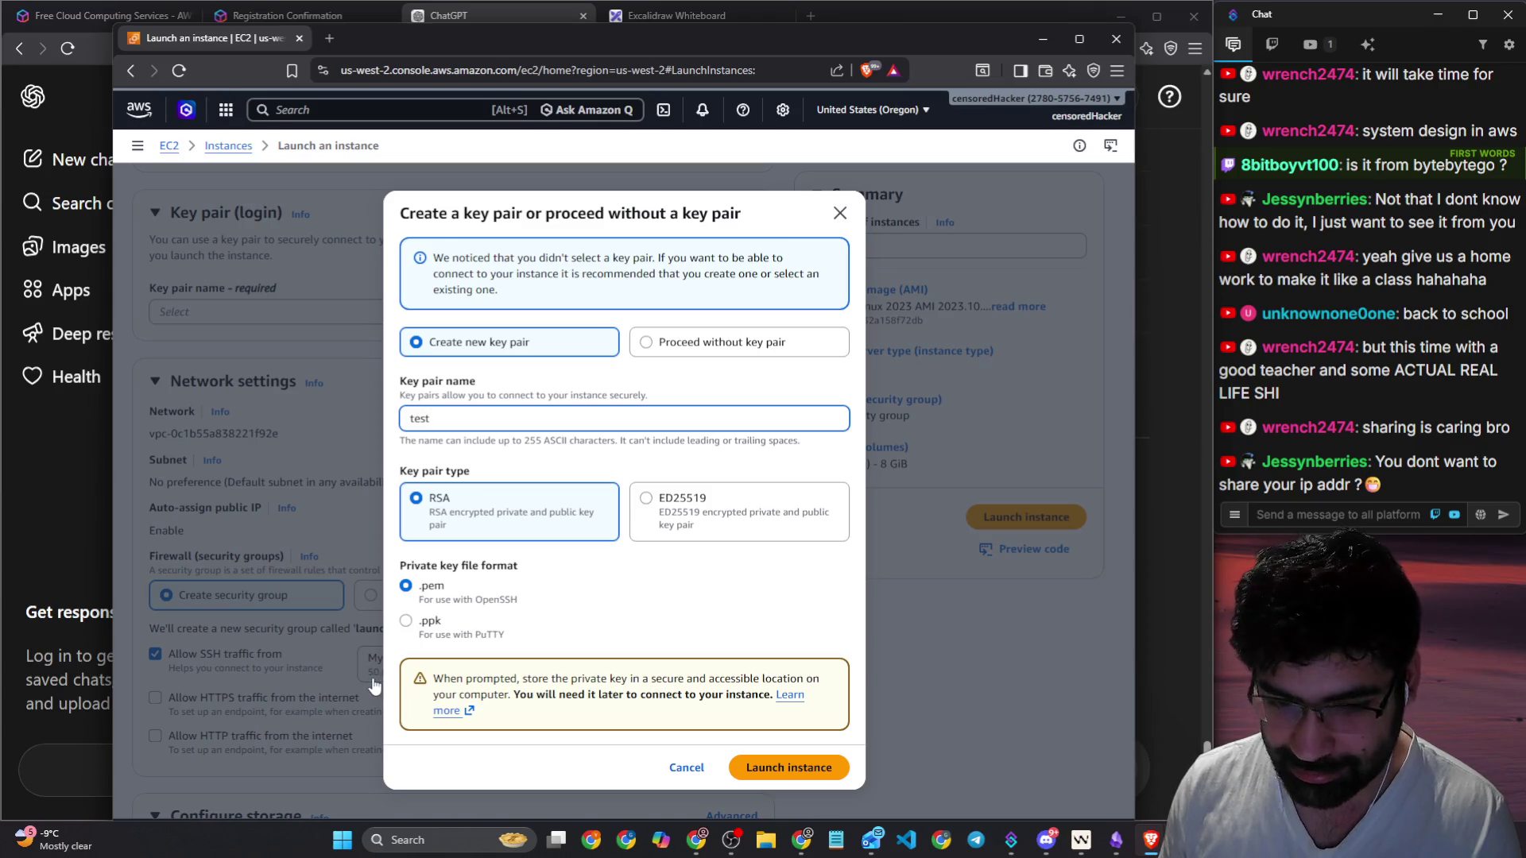
Step: Review the 'test' key pair's RSA and .pem options, then submit it to create the key and launch
left_click_drag(422, 383, 439, 383)
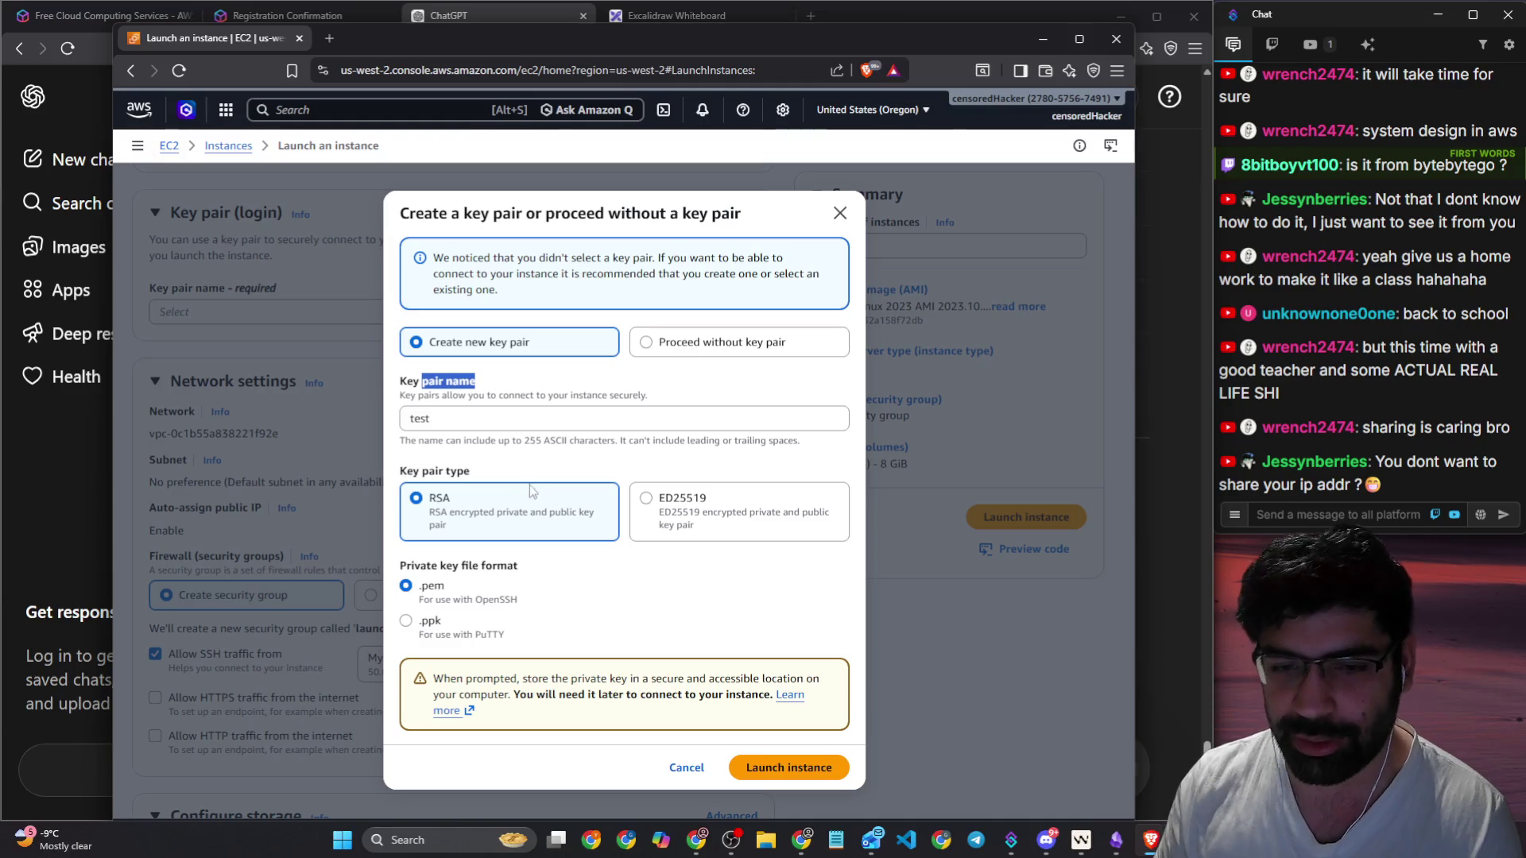
left_click_drag(534, 603, 477, 600)
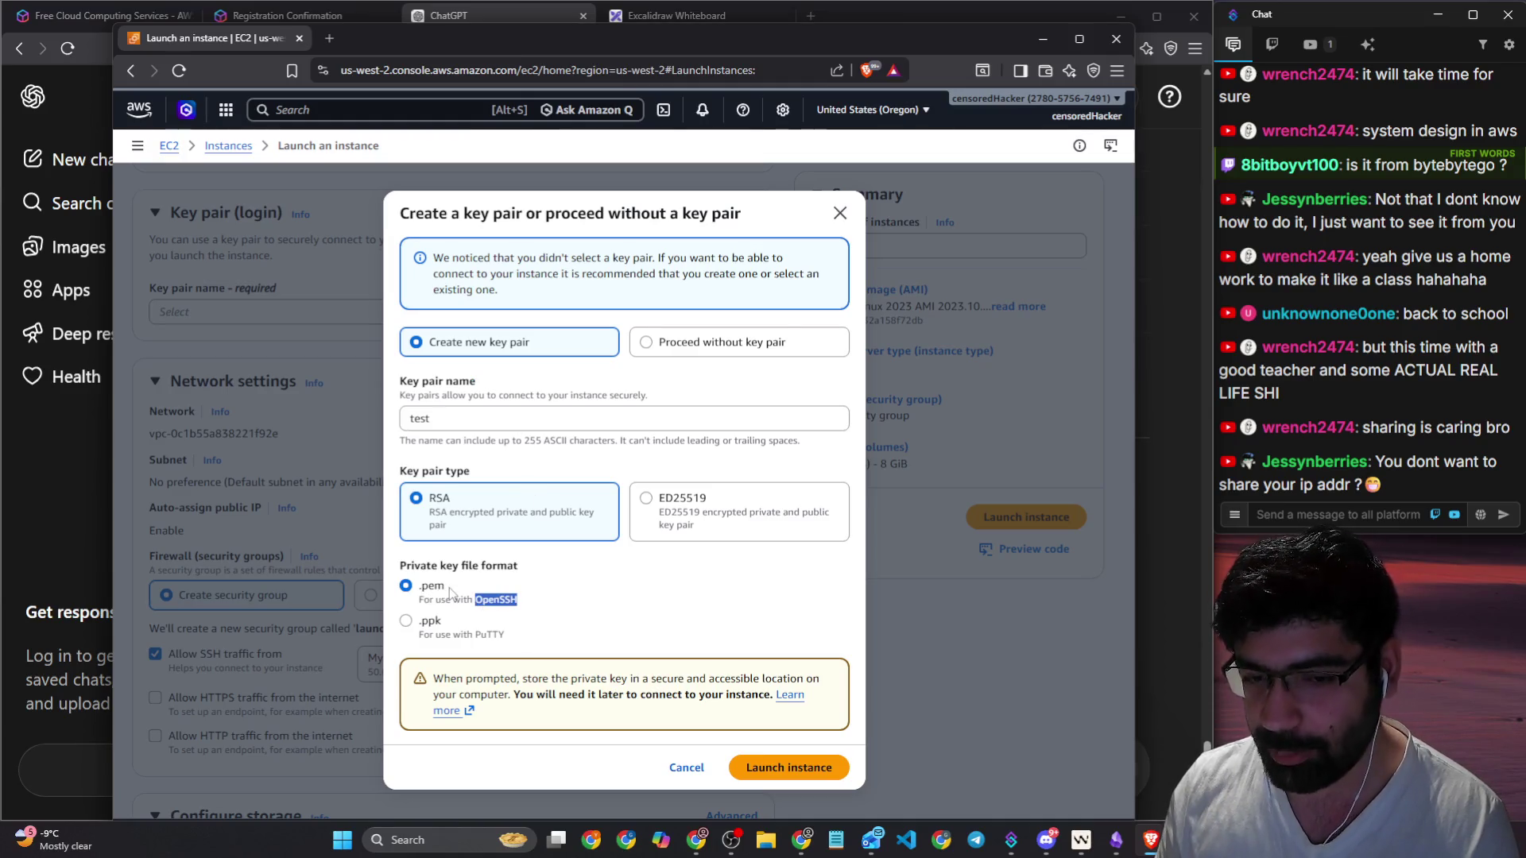
left_click(449, 419)
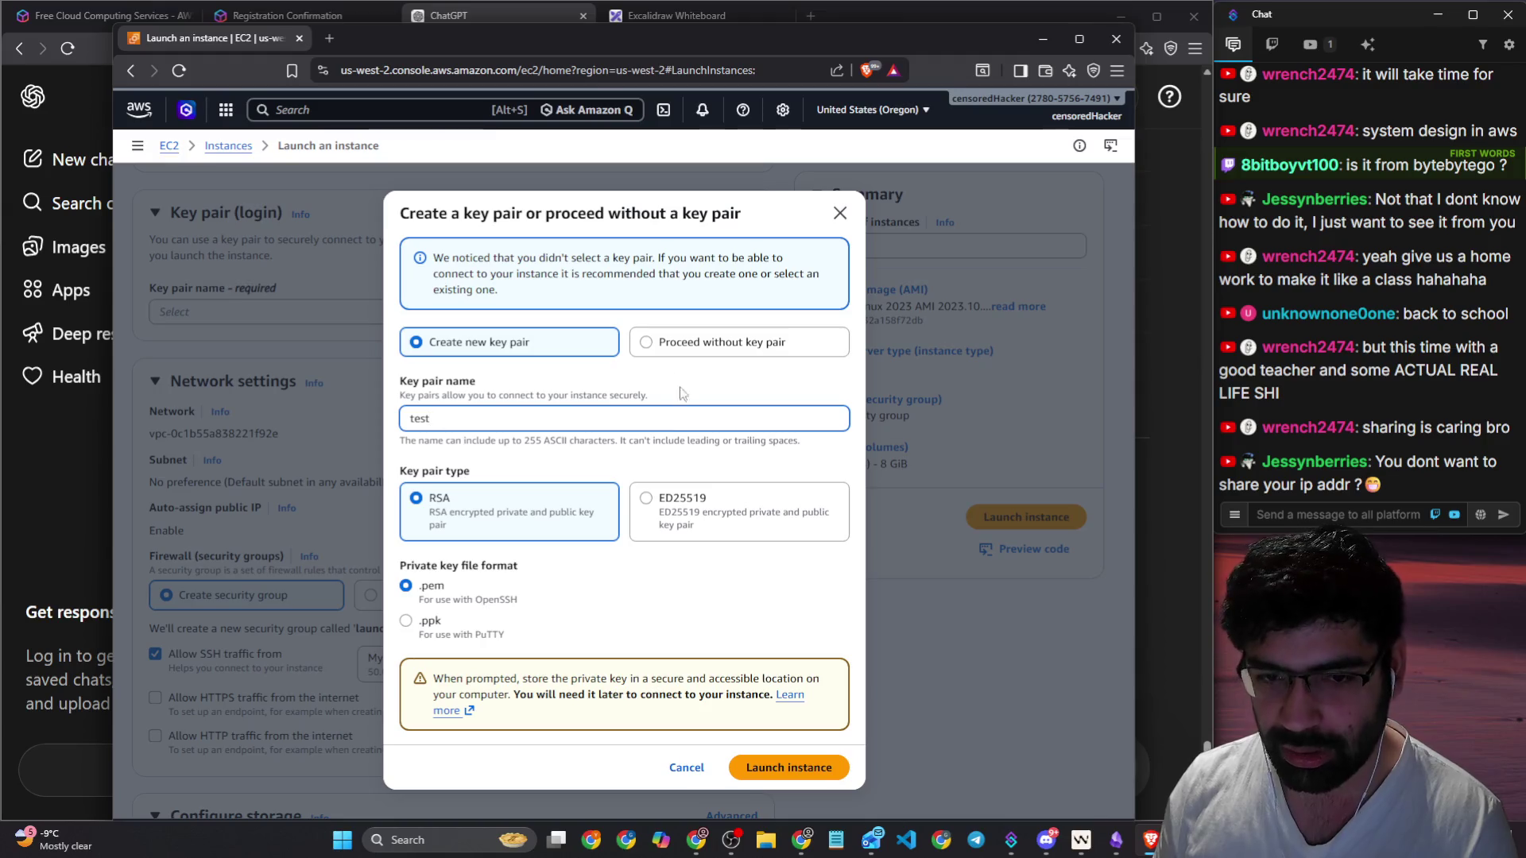
left_click_drag(856, 48, 12, 99)
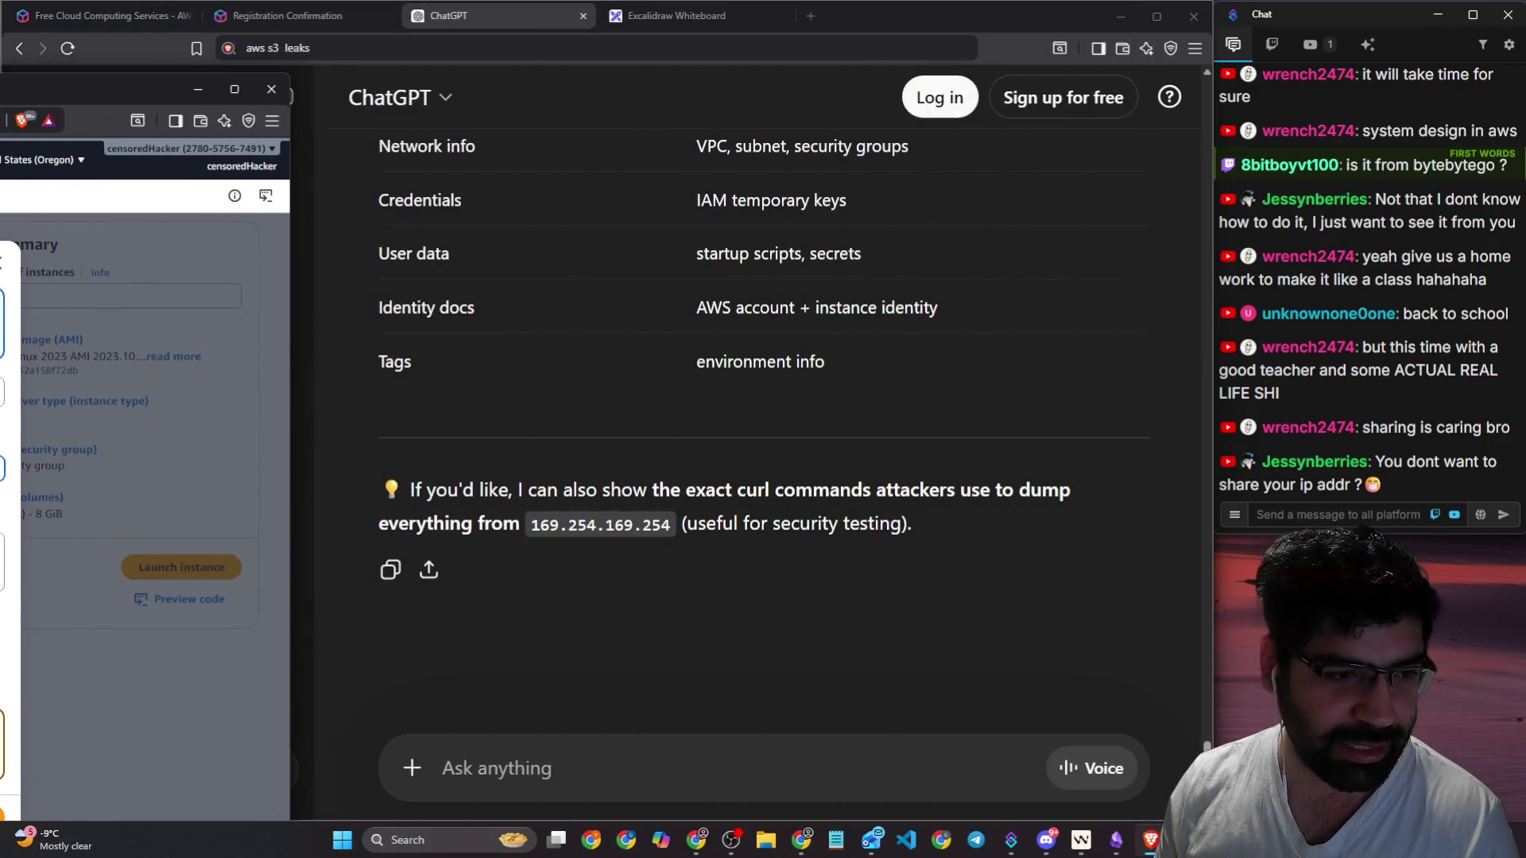
key("Return")
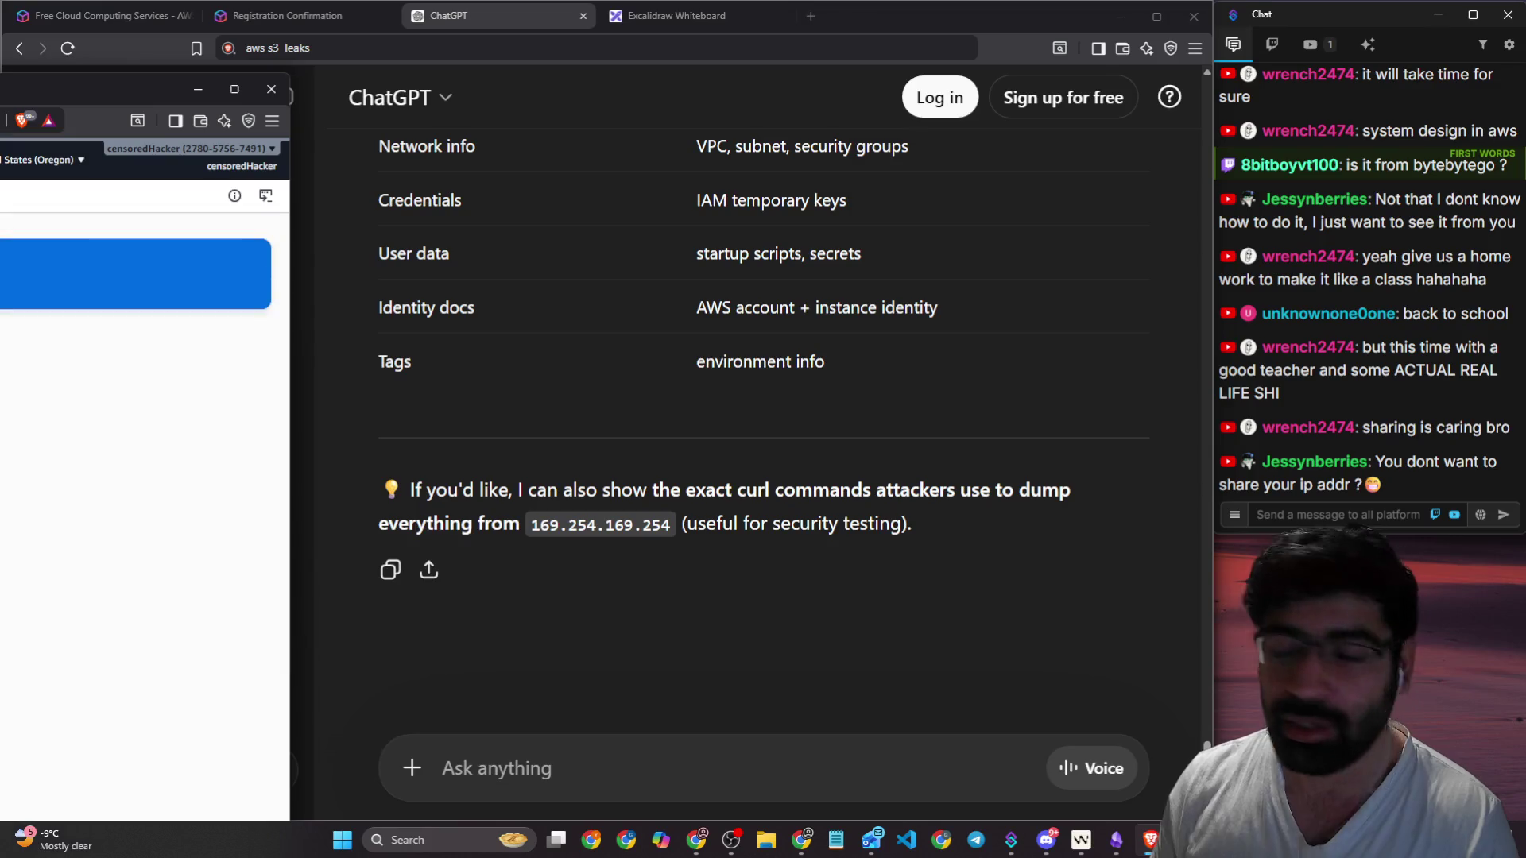
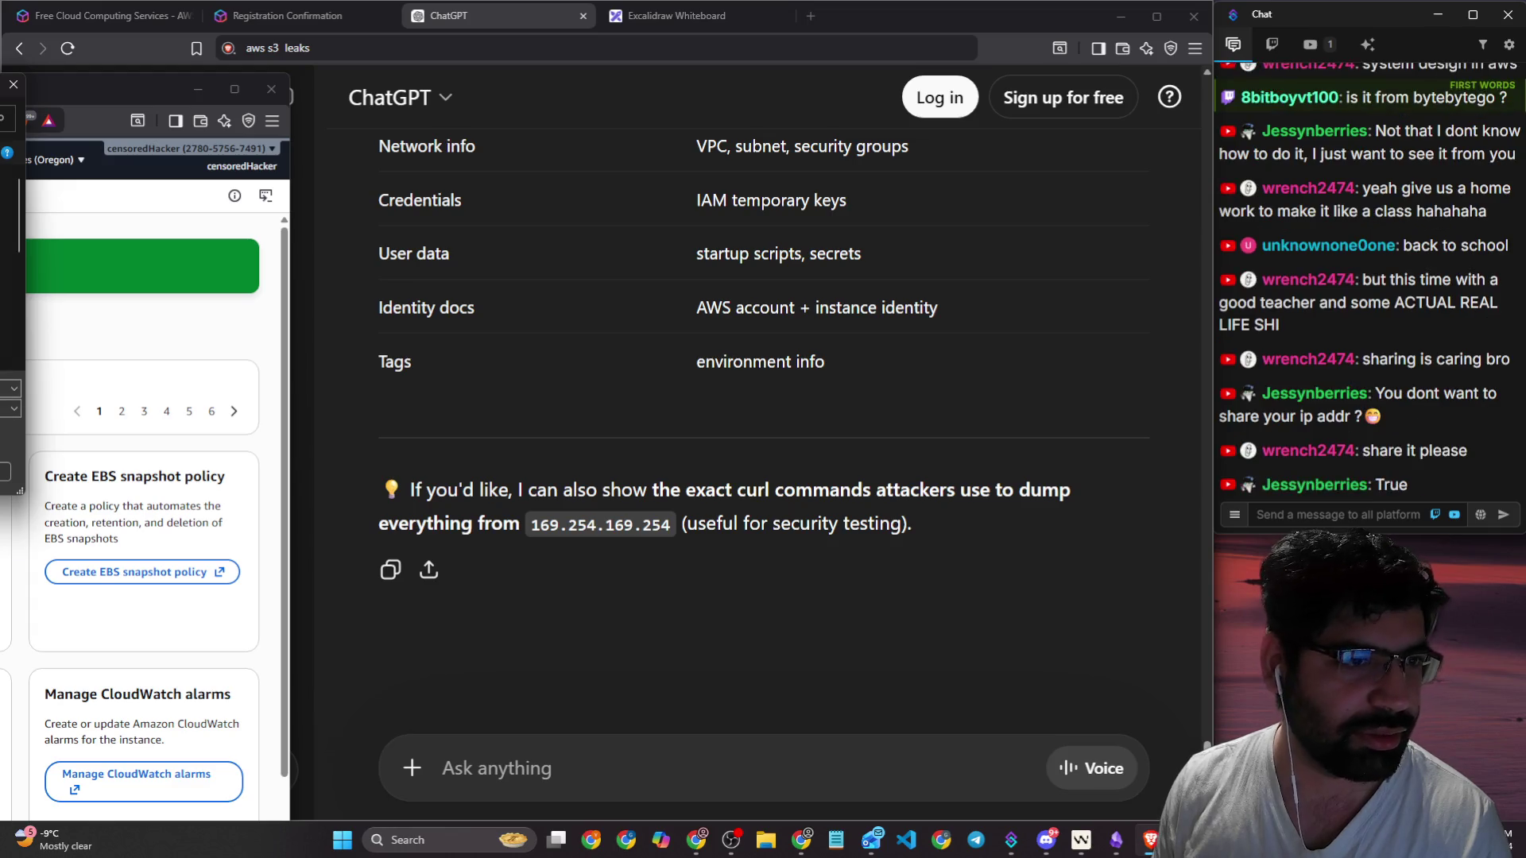
Step: Bring the EC2 launch success page onscreen and confirm test.pem is in the Downloads list
mouse_move(198, 89)
left_mouse_down()
mouse_move(352, 76)
mouse_move(353, 37)
mouse_move(425, 50)
left_mouse_up()
left_click(974, 79)
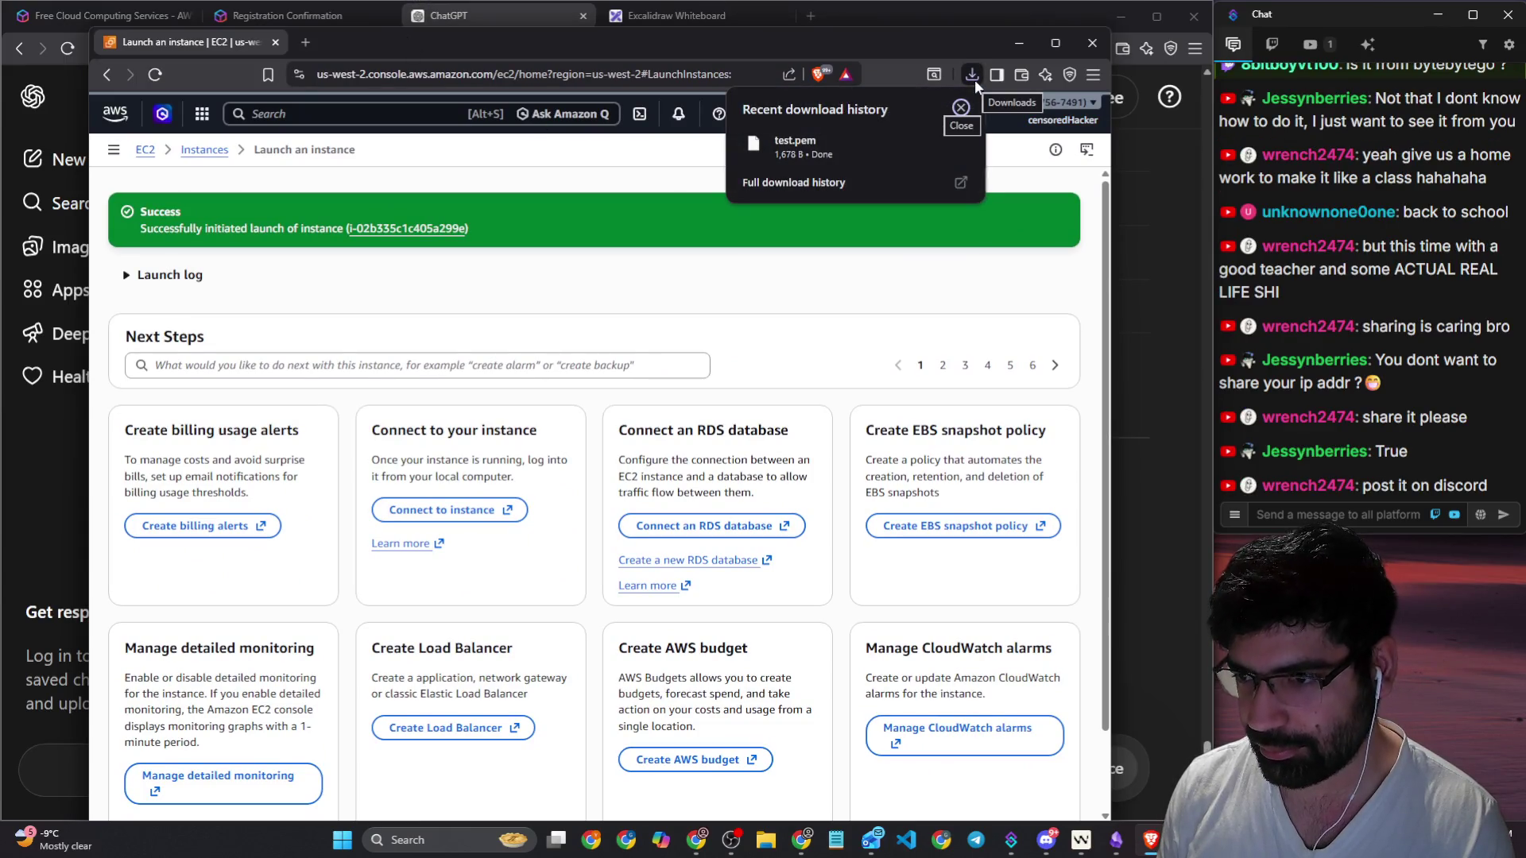
left_click(974, 80)
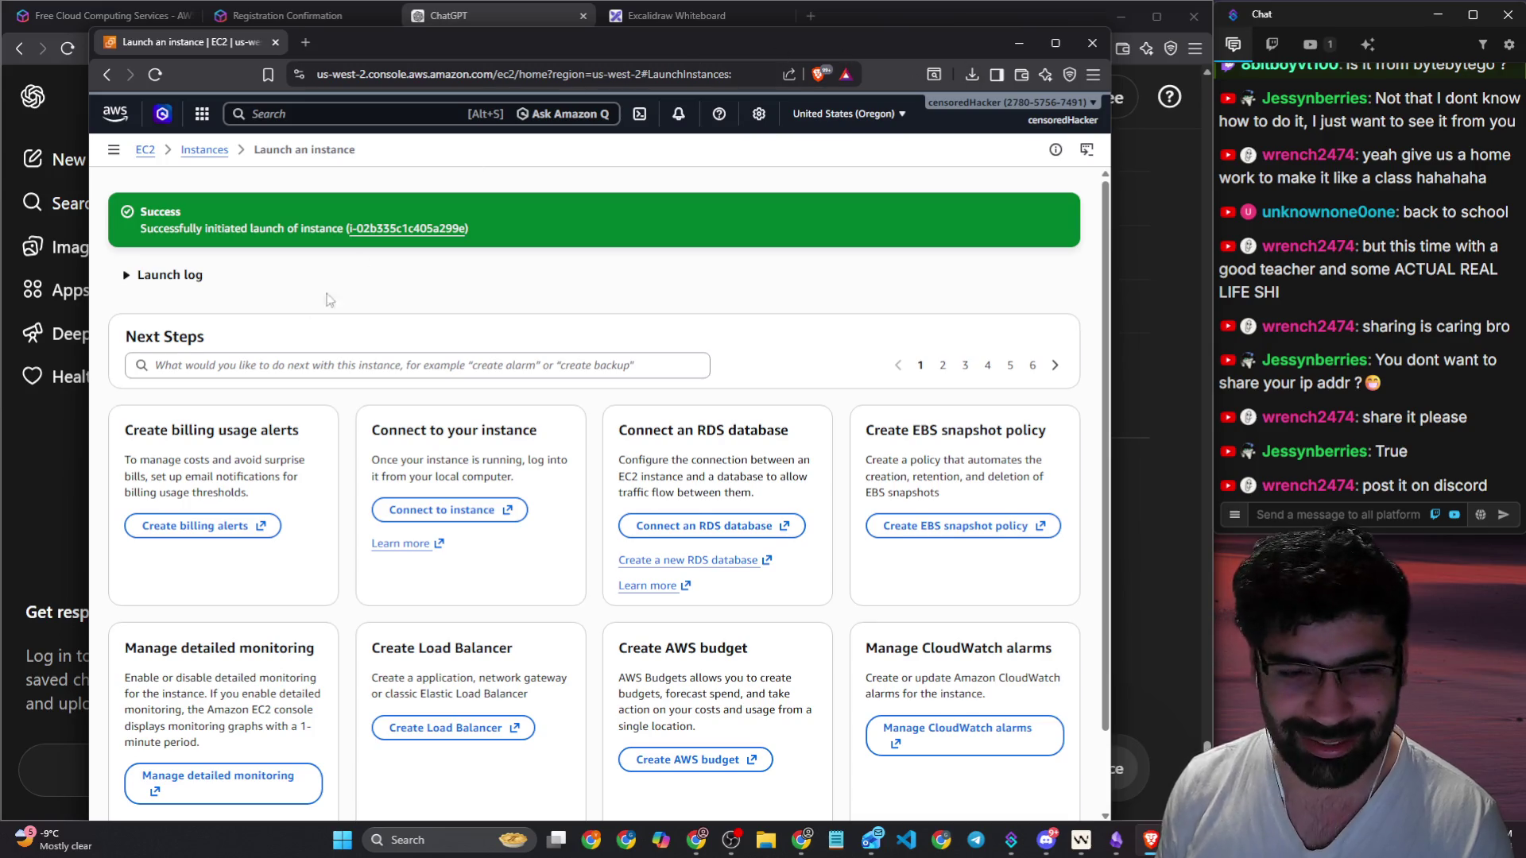
scroll(262, 398, "down", 2)
scroll(406, 387, "up", 2)
left_click_drag(678, 49, 620, 31)
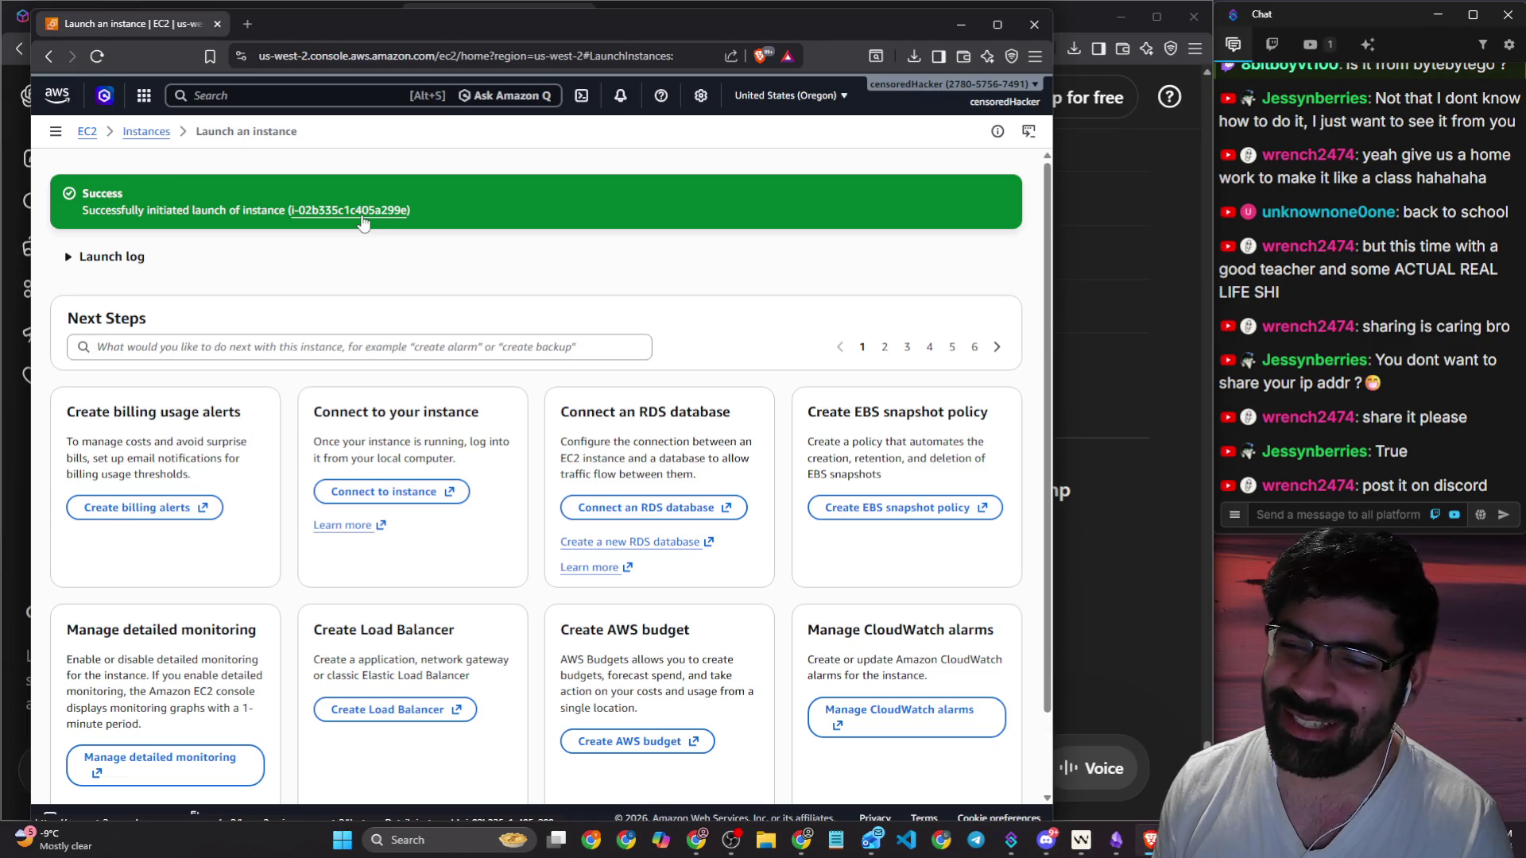
Step: Open the new instance's details page and try its public IPv4 address in a tab
left_click(363, 223)
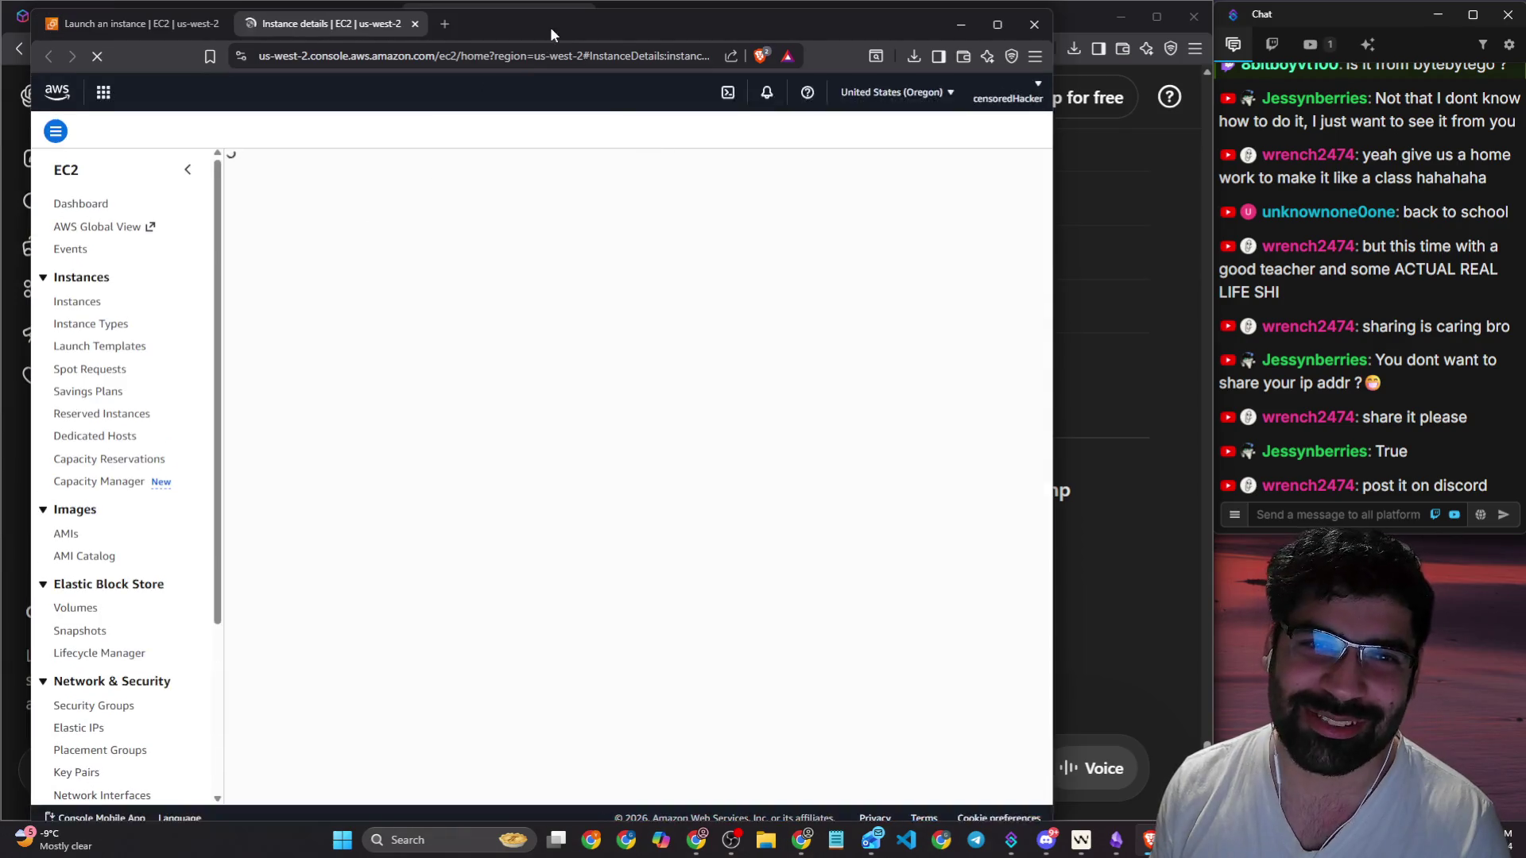
left_click_drag(561, 26, 536, 22)
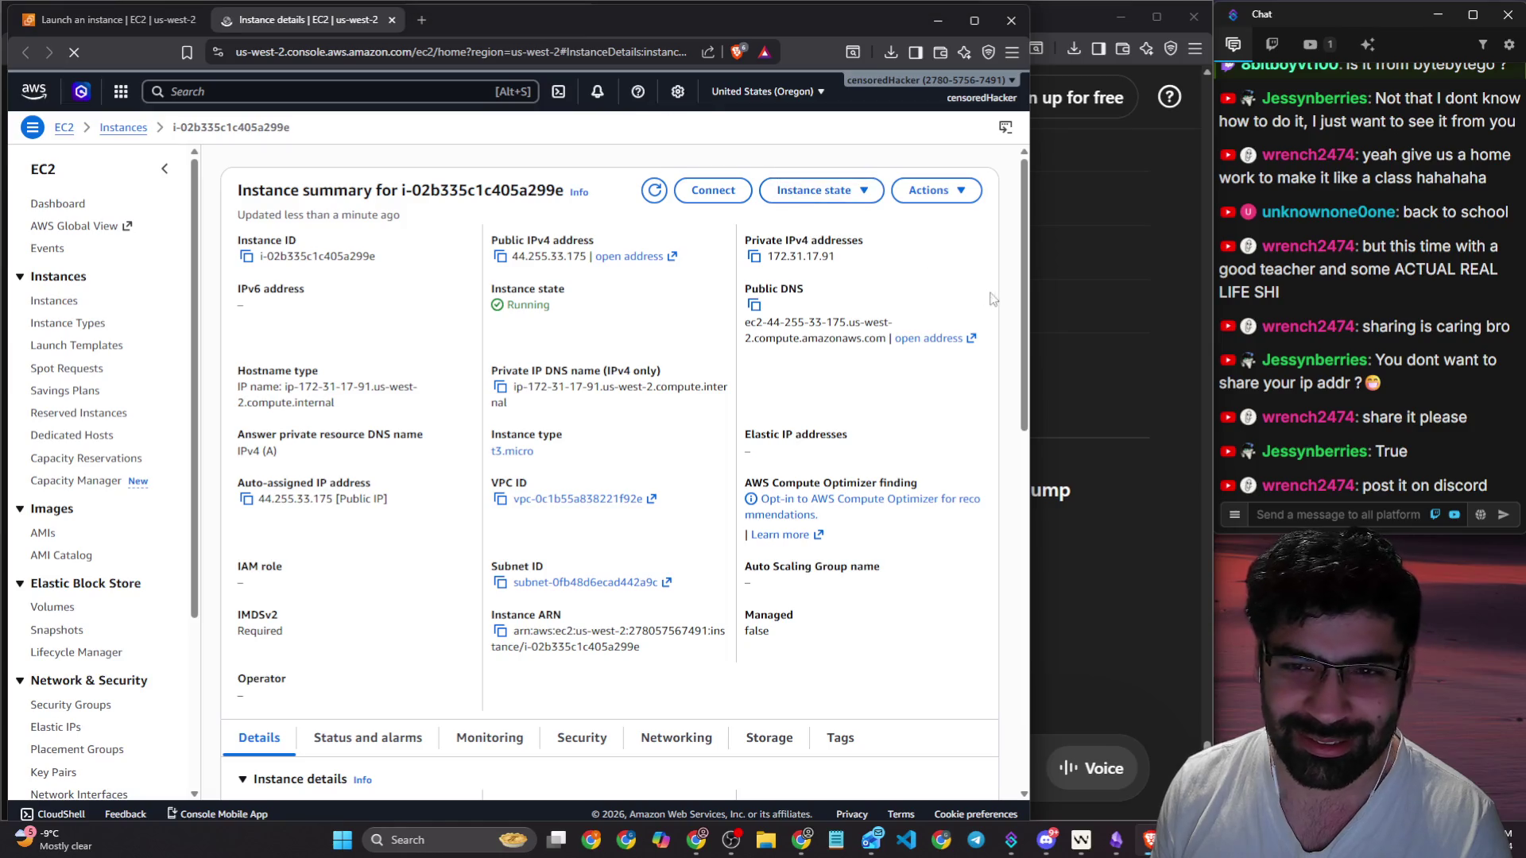
left_click_drag(1031, 295, 1194, 295)
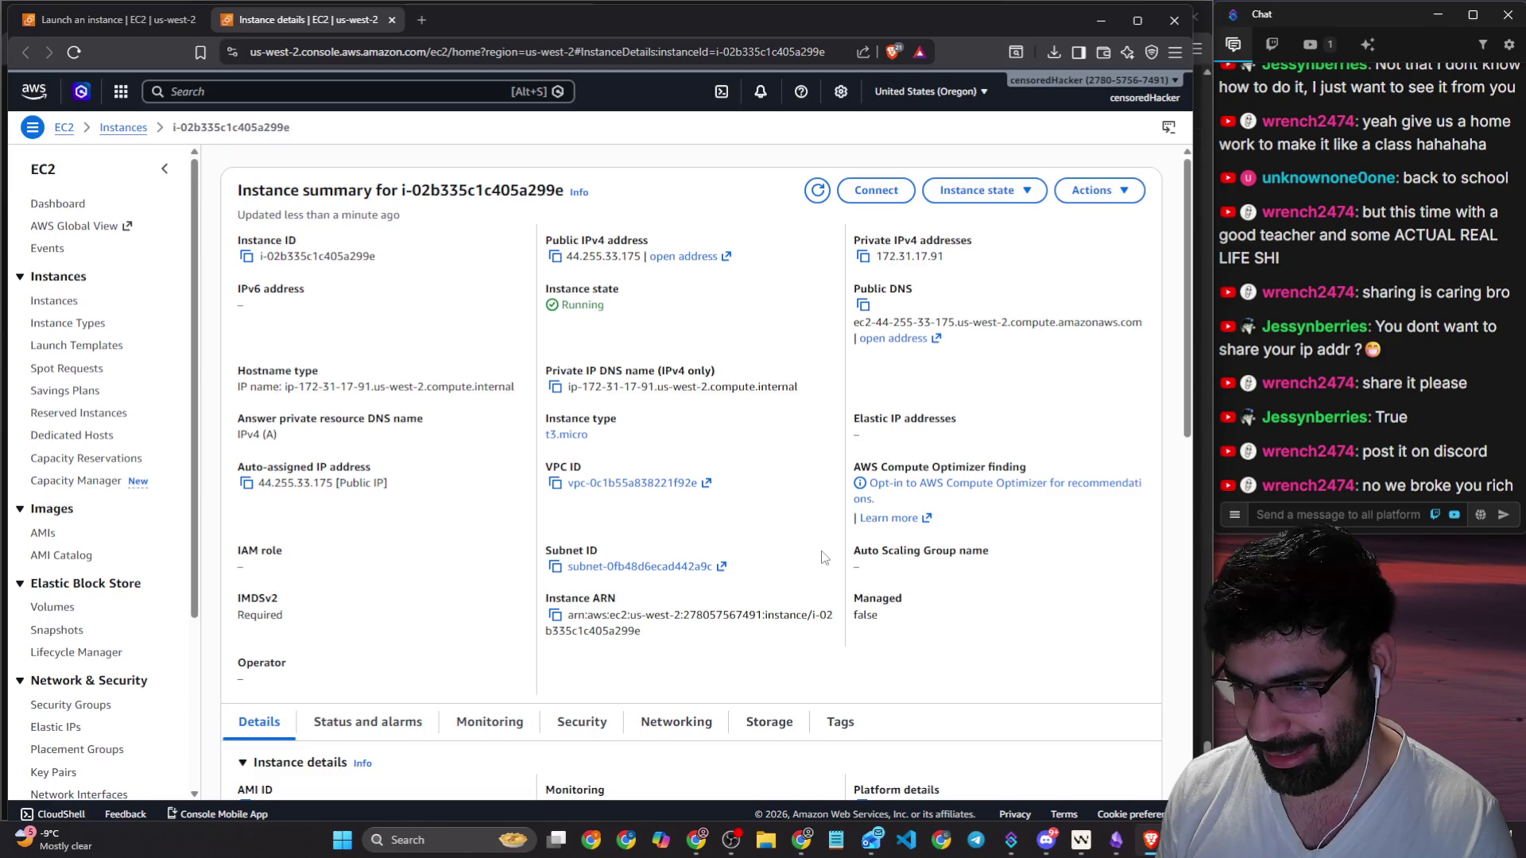
left_click(684, 256)
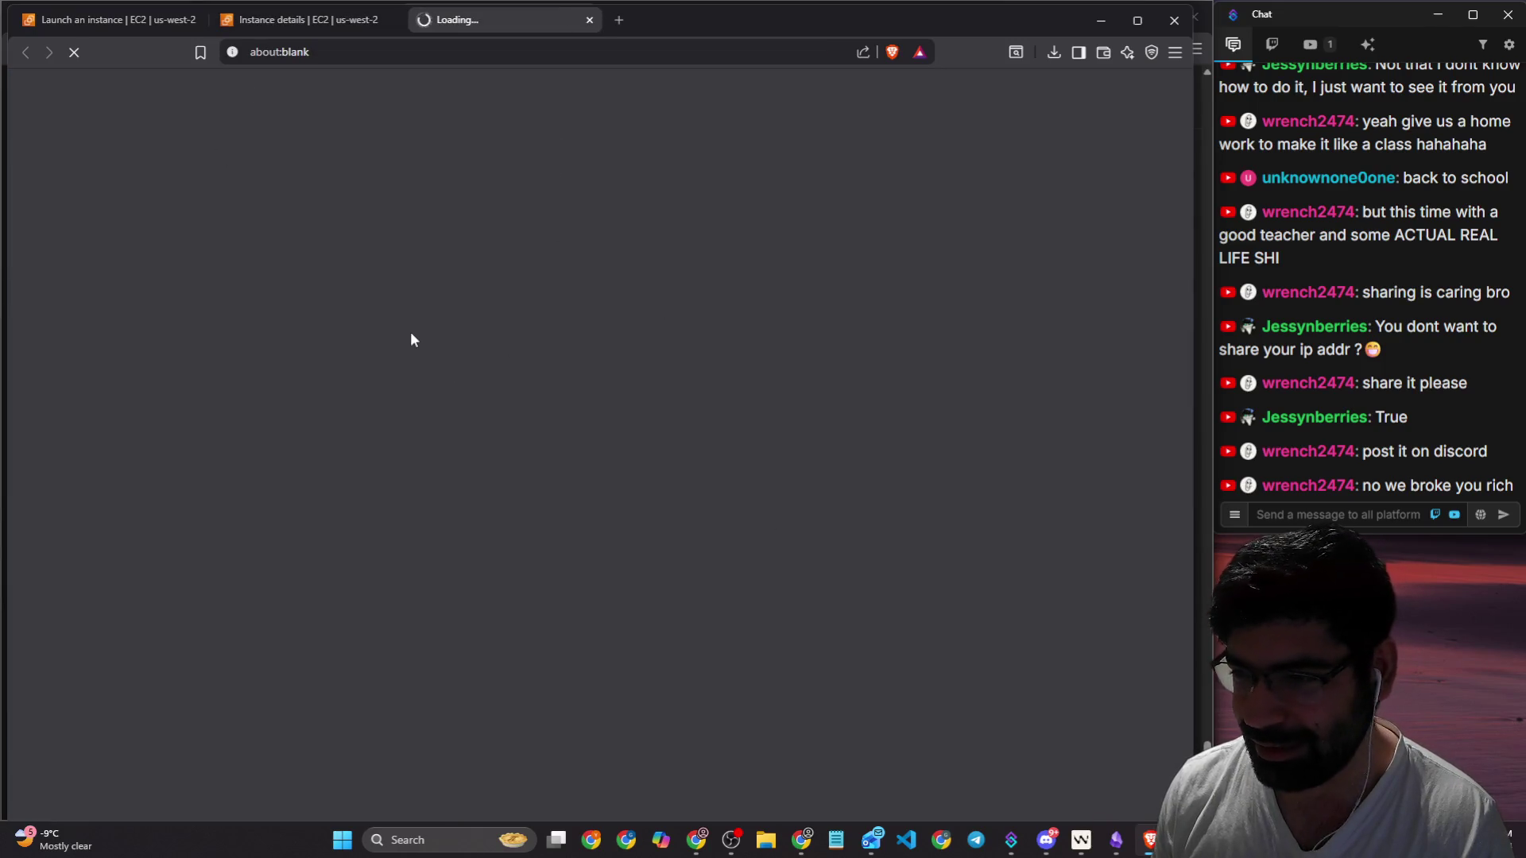
left_click(300, 22)
left_click(589, 20)
scroll(466, 541, "down", 3)
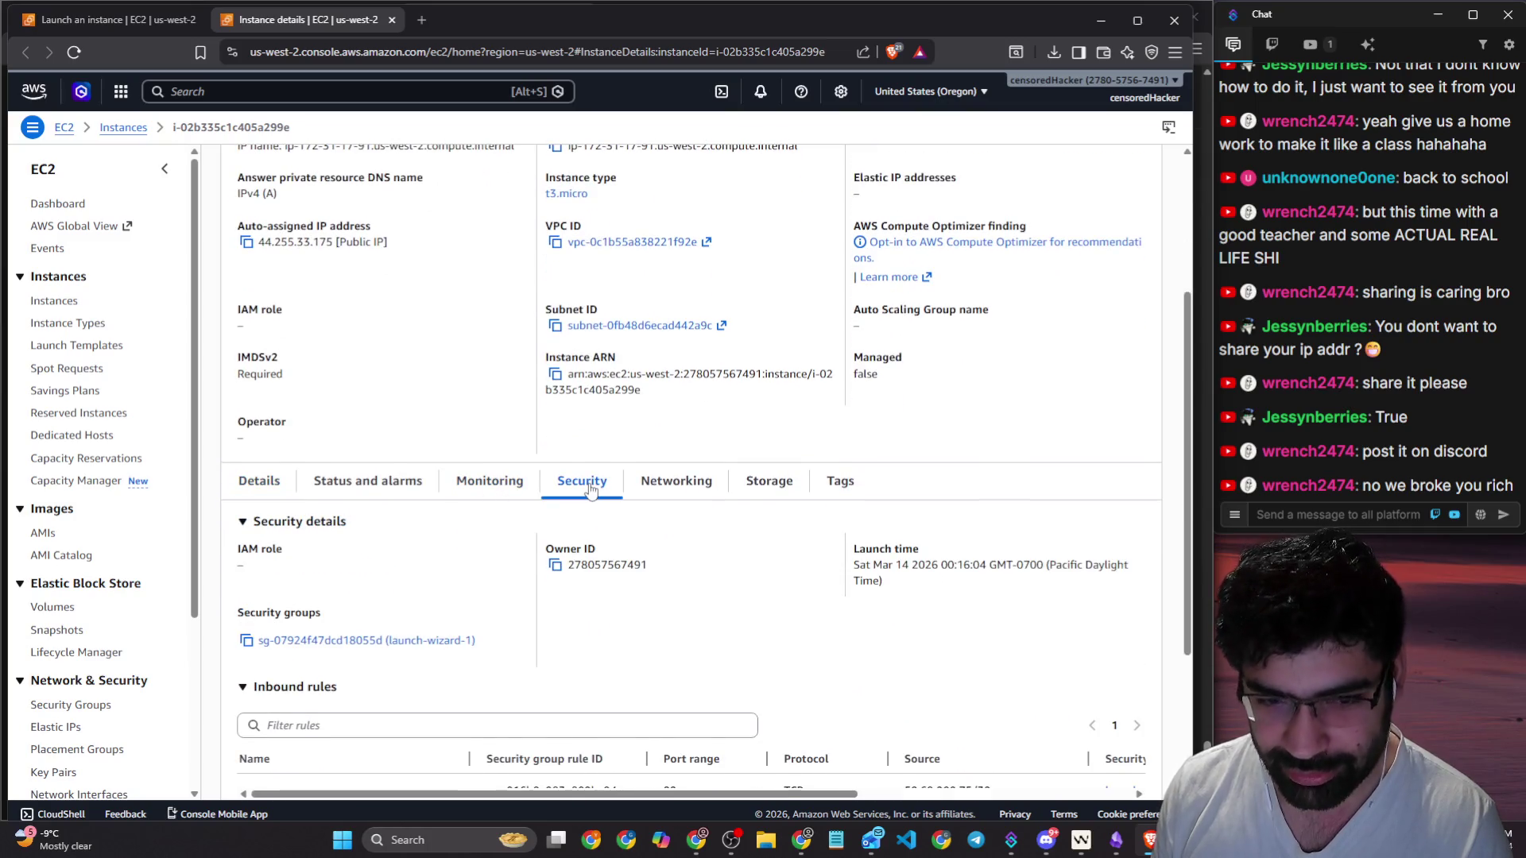
scroll(590, 490, "down", 3)
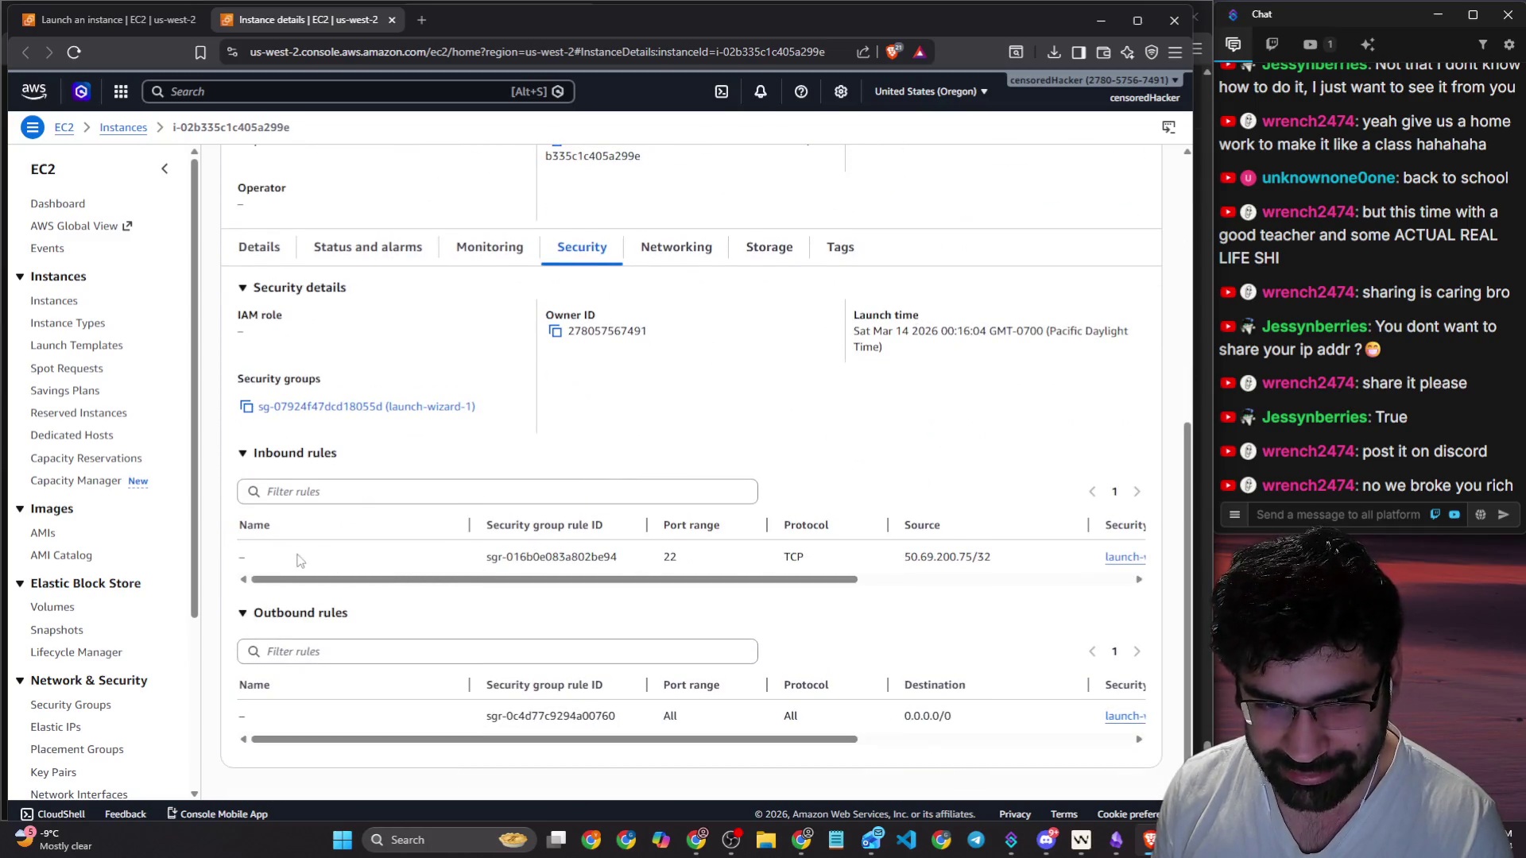
Step: Review the inbound SSH rule on port 22 in the security group editor alongside ChatGPT
key("alt+Tab")
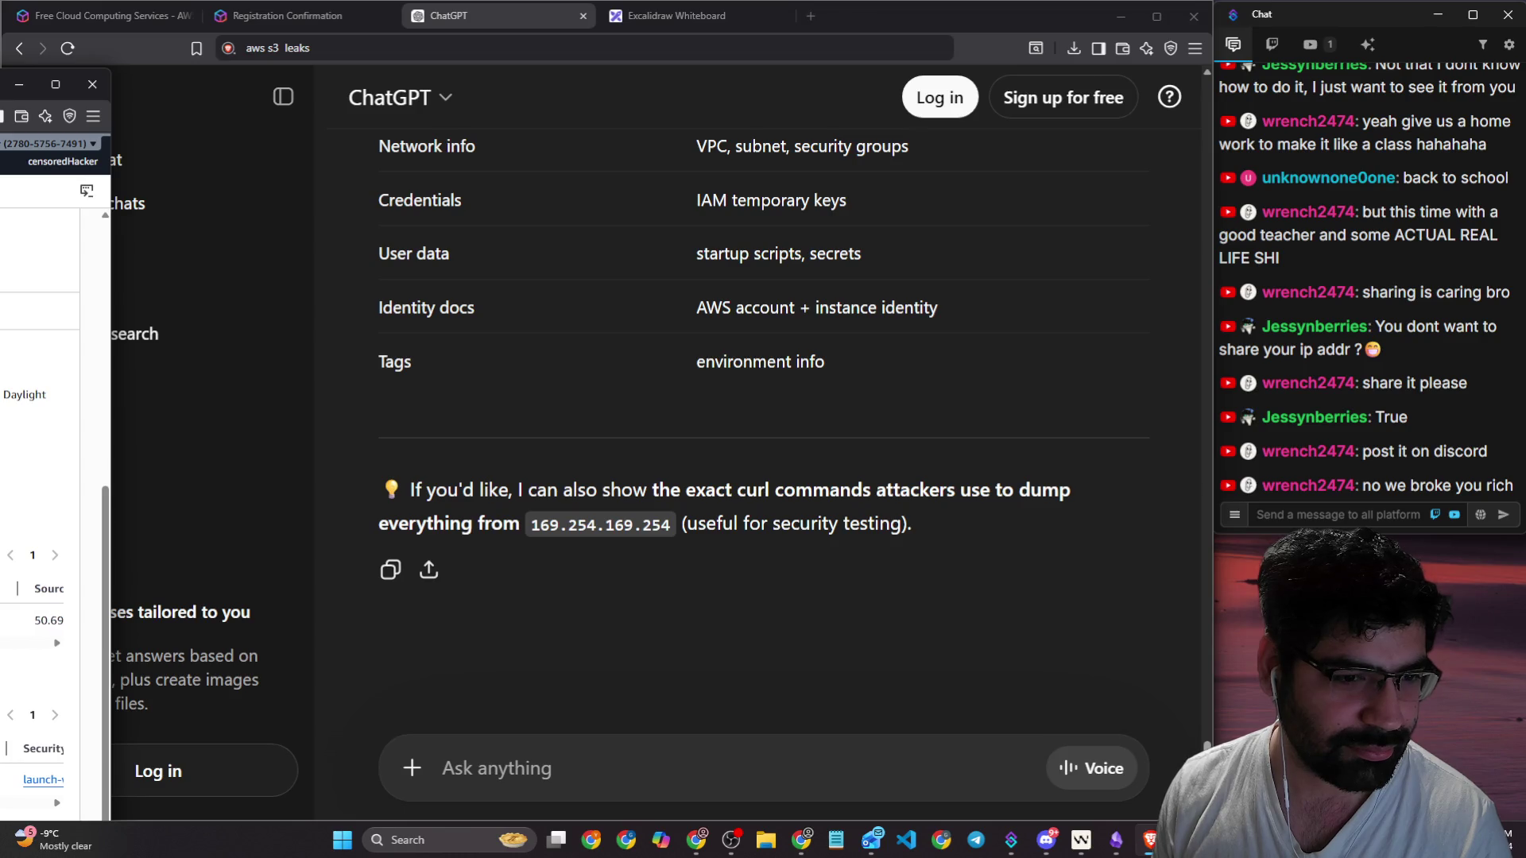
mouse_move(47, 84)
left_mouse_down()
mouse_move(190, 102)
mouse_move(740, 59)
mouse_move(841, 26)
left_mouse_up()
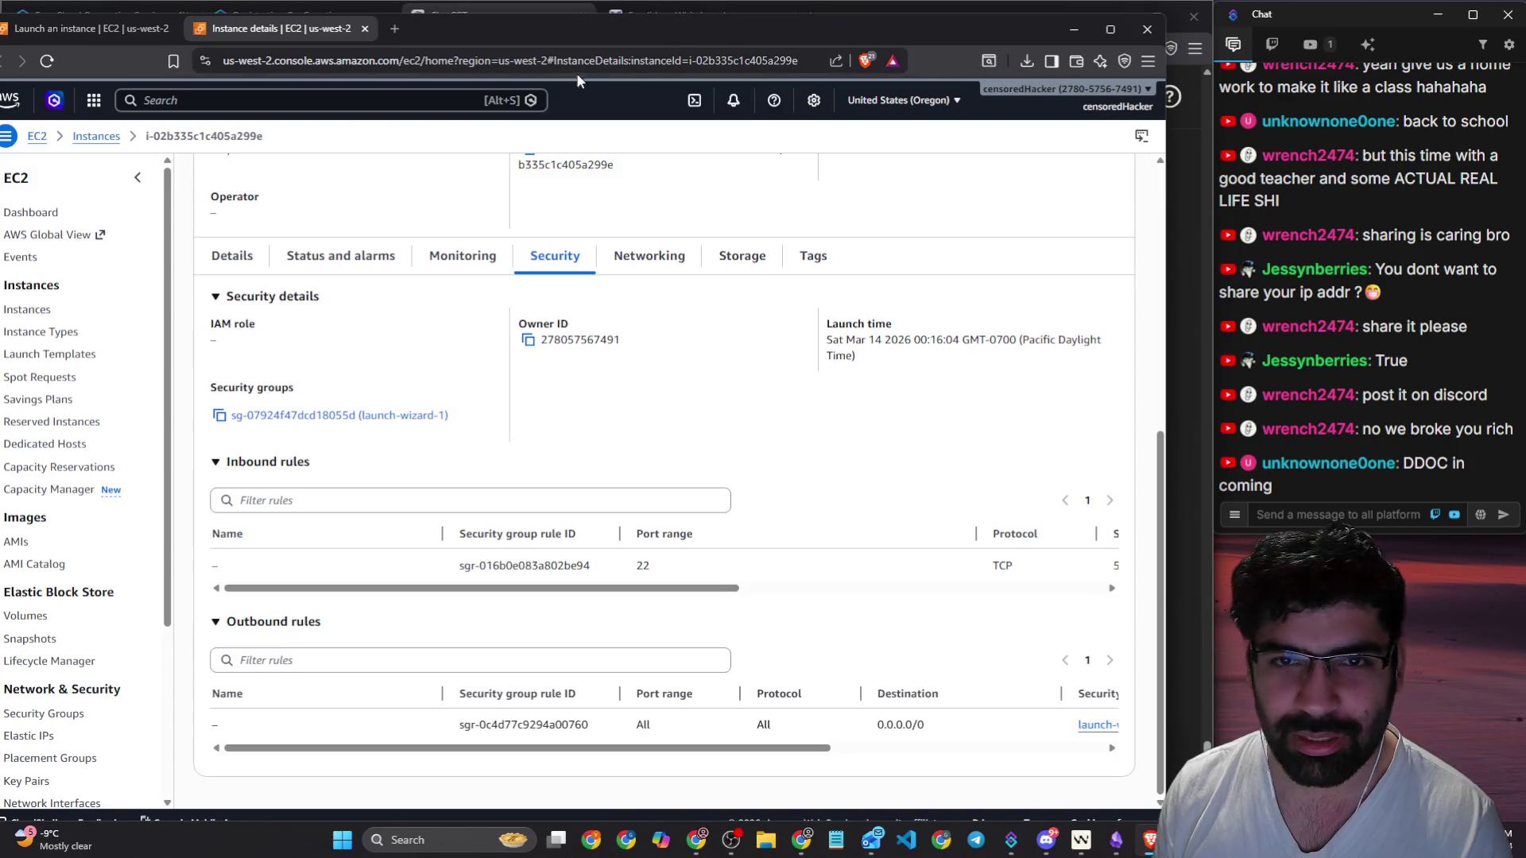
double_click(643, 565)
mouse_move(732, 753)
left_mouse_down()
mouse_move(1009, 751)
mouse_move(735, 751)
left_mouse_up()
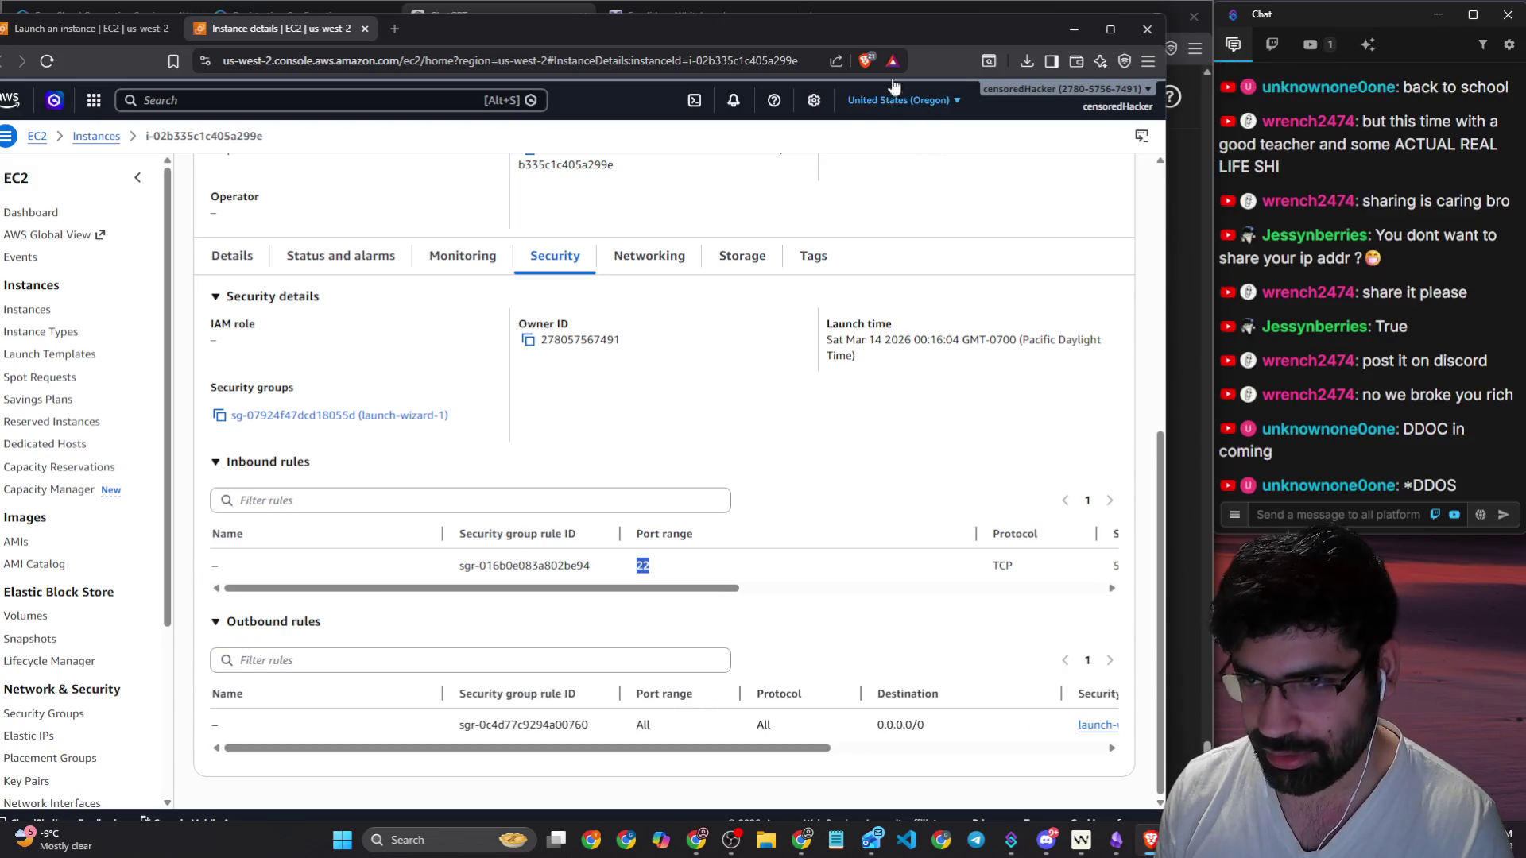
left_click_drag(855, 30, 0, 100)
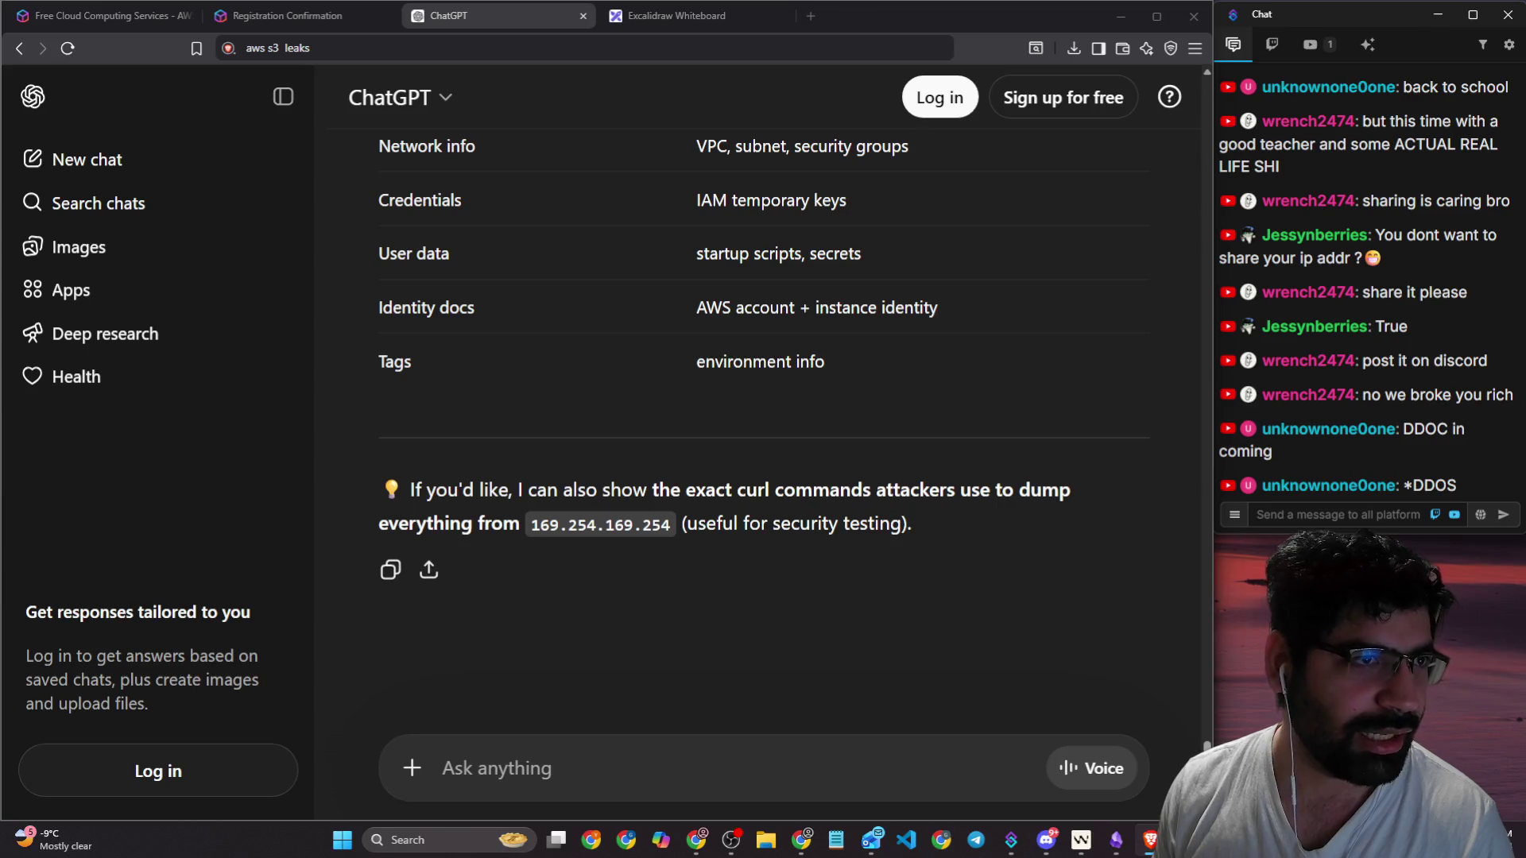
mouse_move(0, 60)
left_mouse_down()
mouse_move(631, 60)
mouse_move(1005, 27)
left_mouse_up()
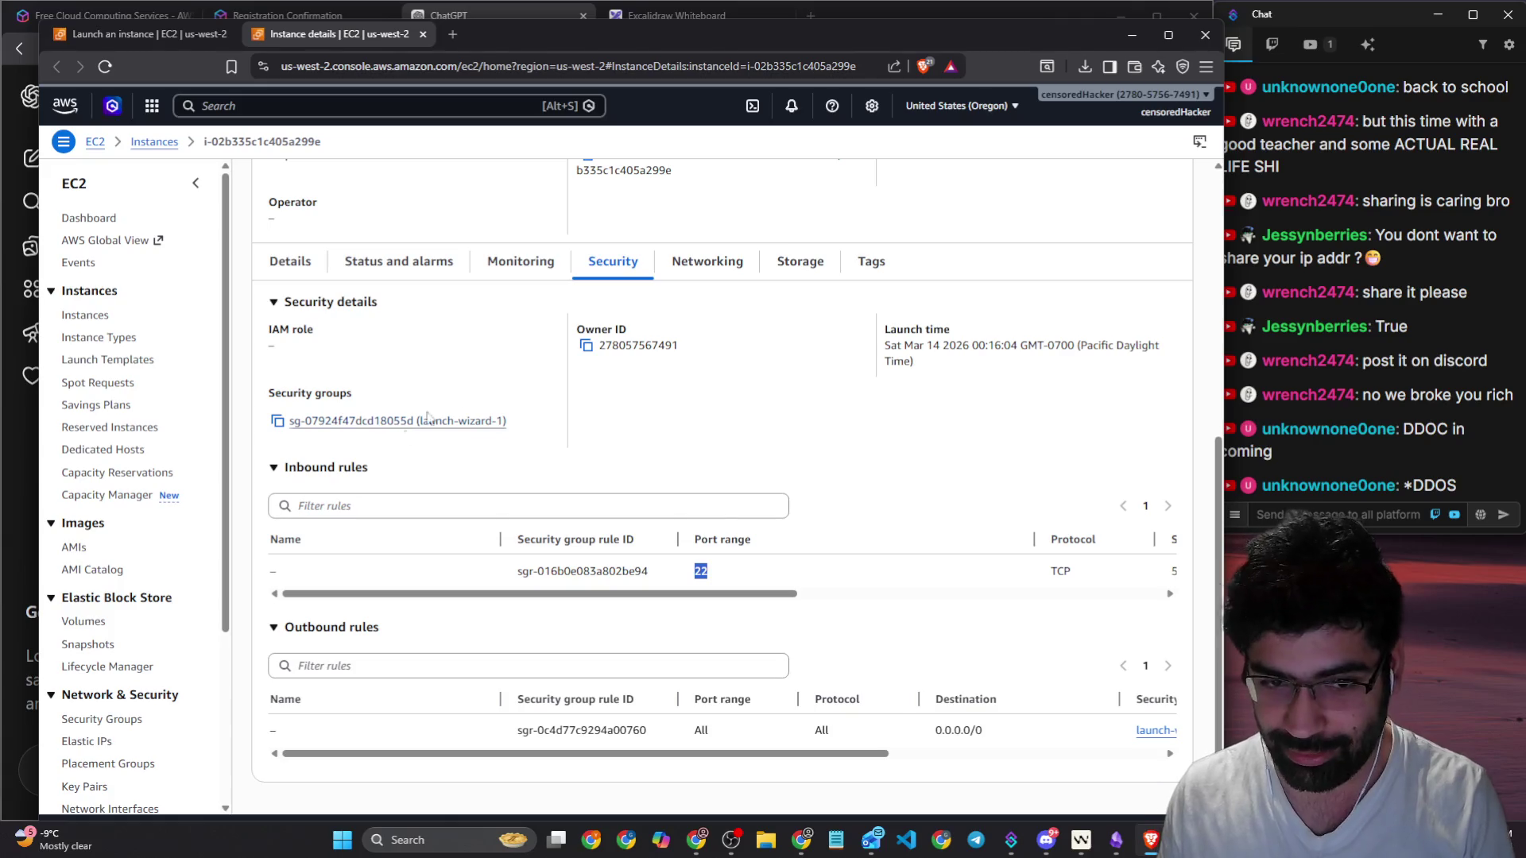
left_click_drag(795, 48, 8, 77)
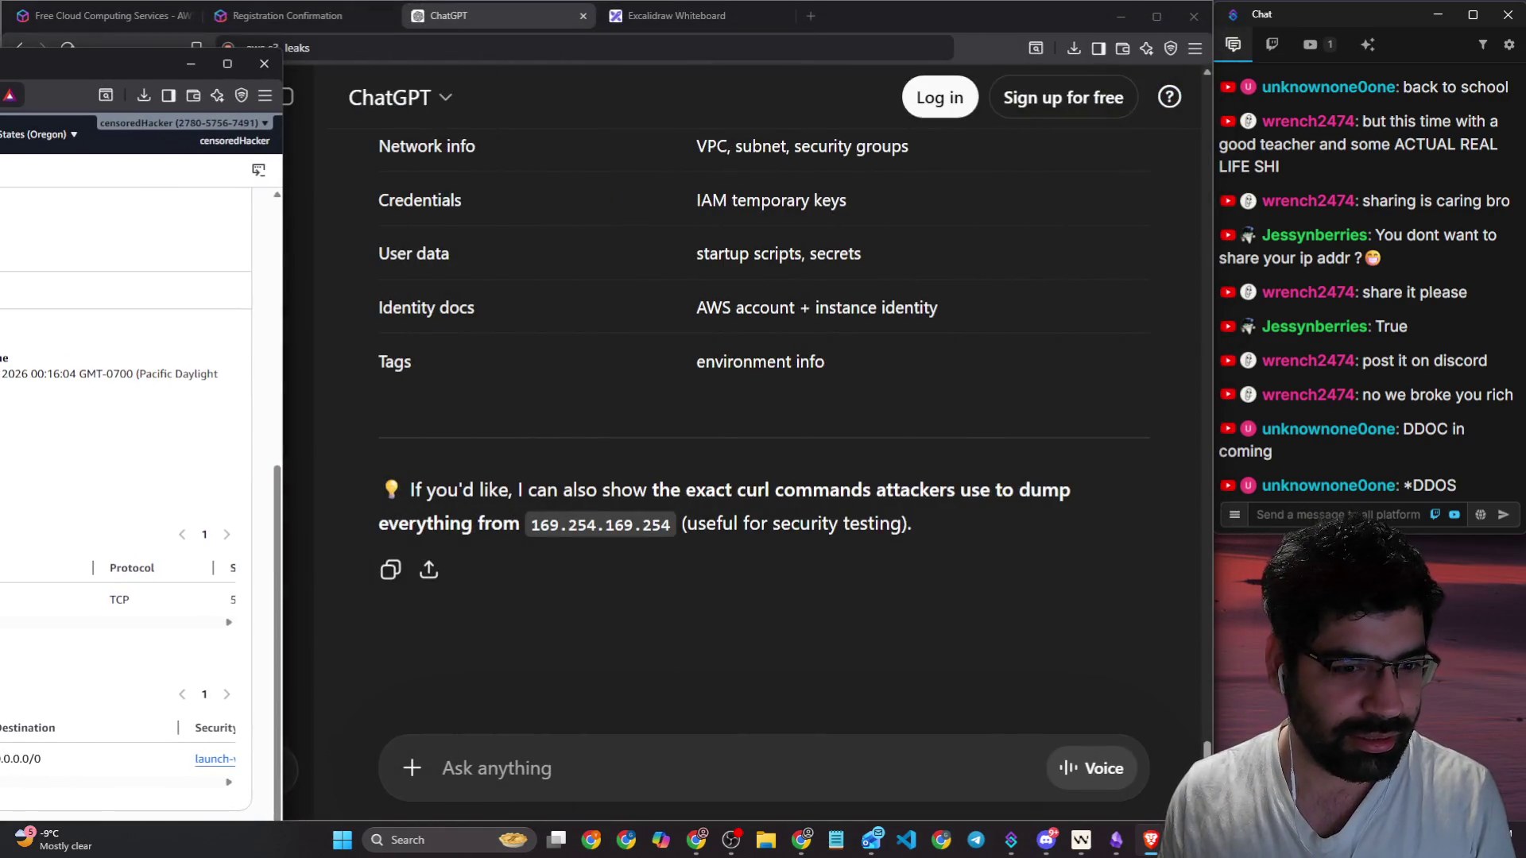
left_click(284, 427)
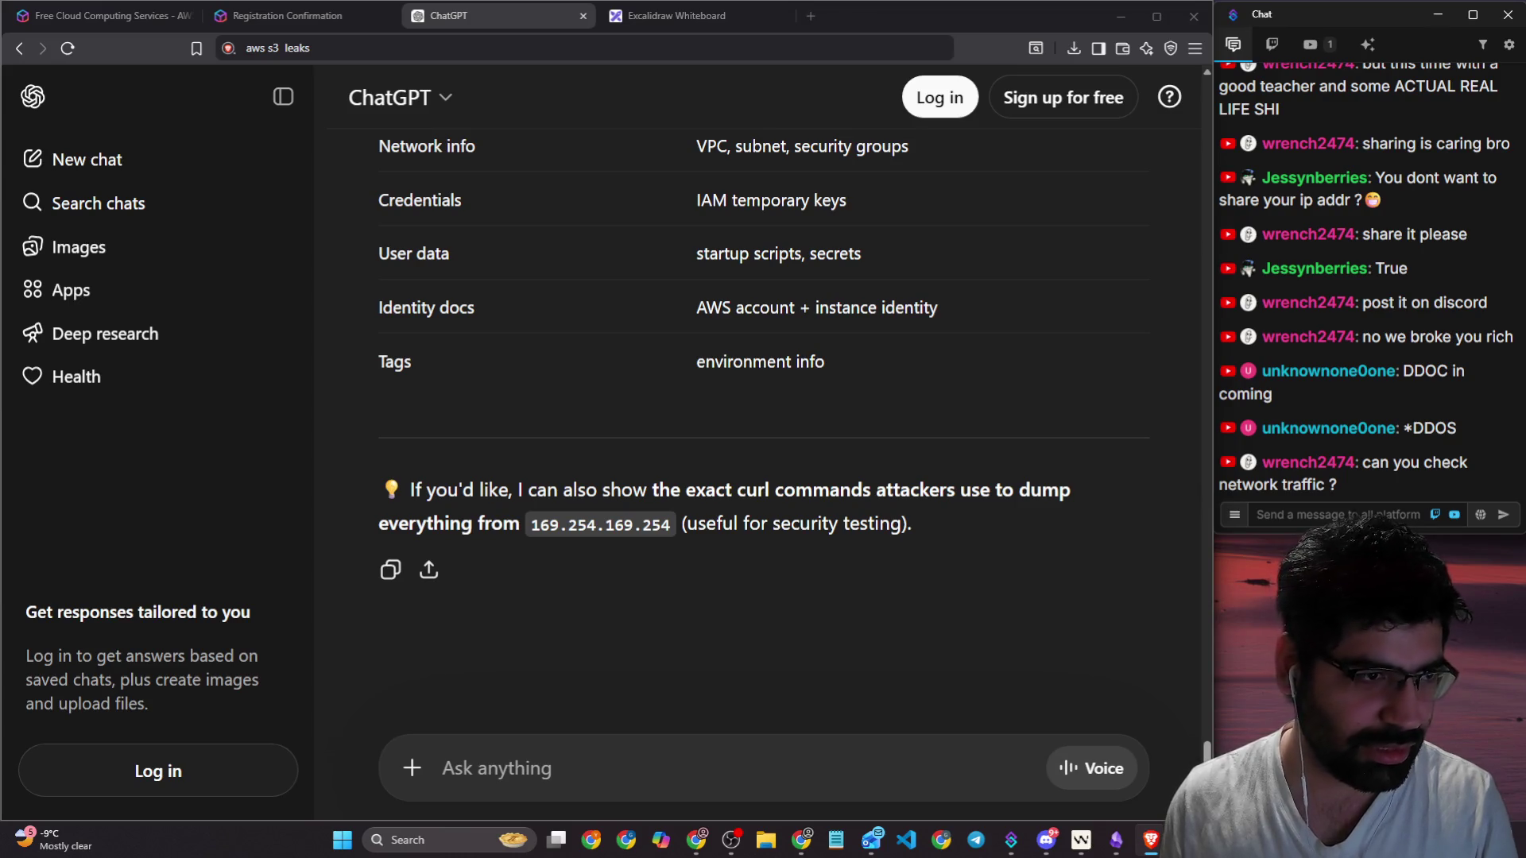
mouse_move(1, 179)
left_mouse_down()
mouse_move(722, 139)
mouse_move(726, 37)
mouse_move(702, 21)
left_mouse_up()
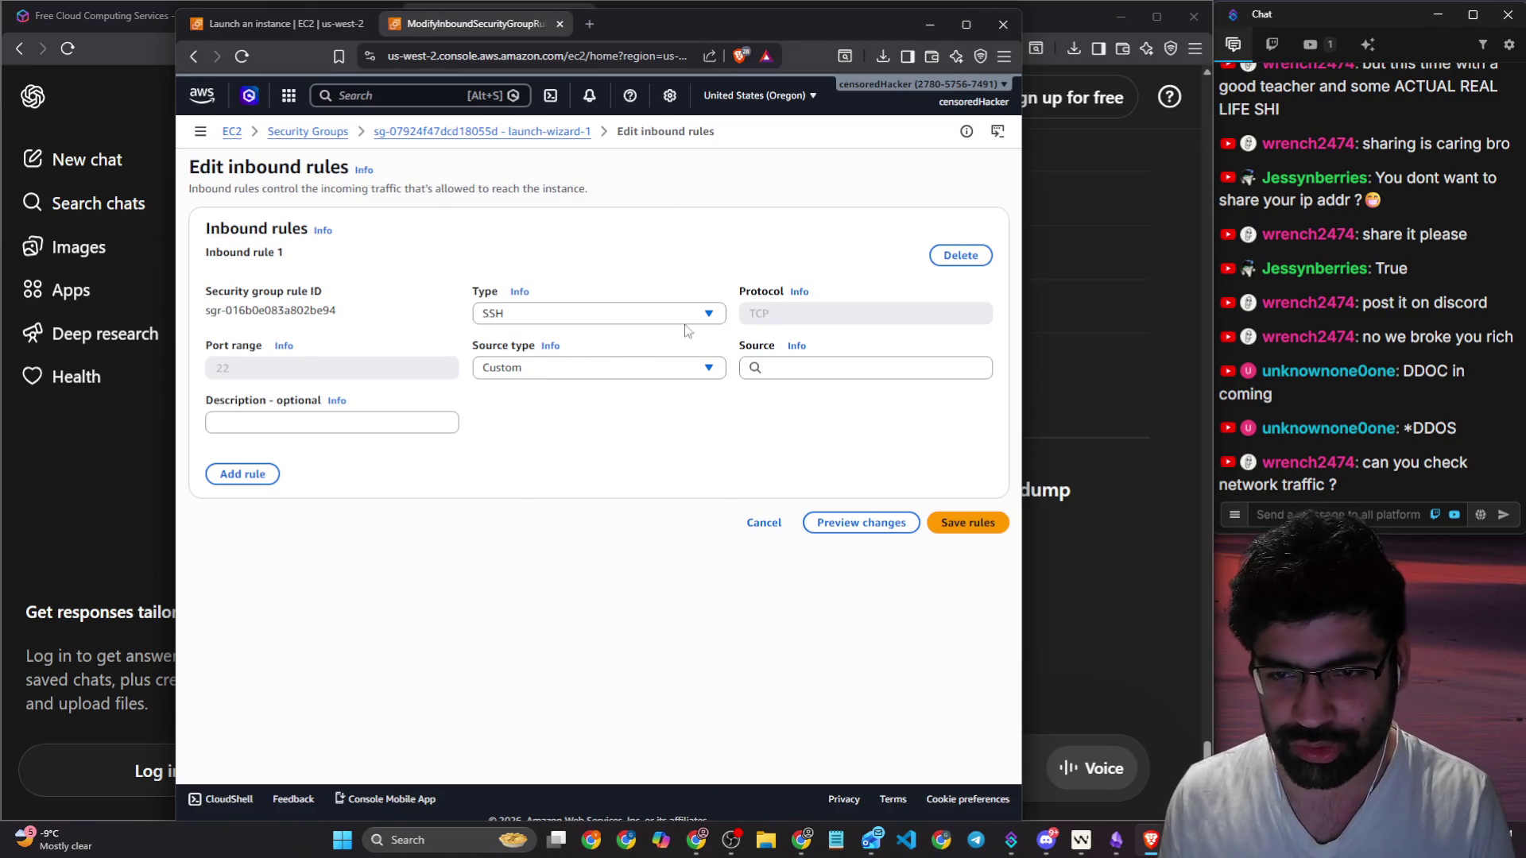
Step: Add a second inbound rule for HTTPS on port 443 next to the SSH rule
left_click(252, 474)
left_click(553, 536)
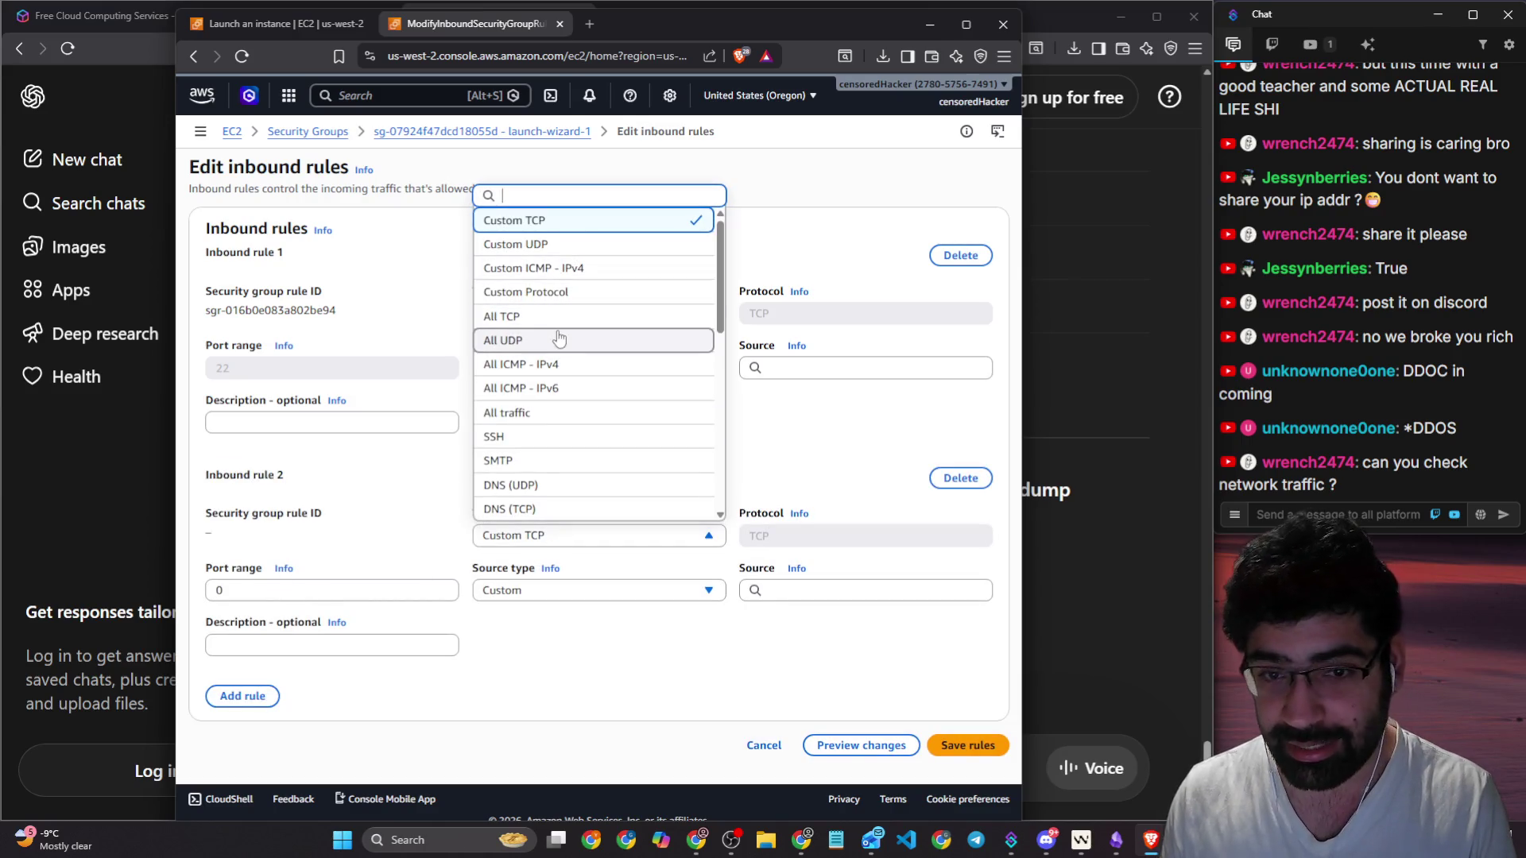
type("htt")
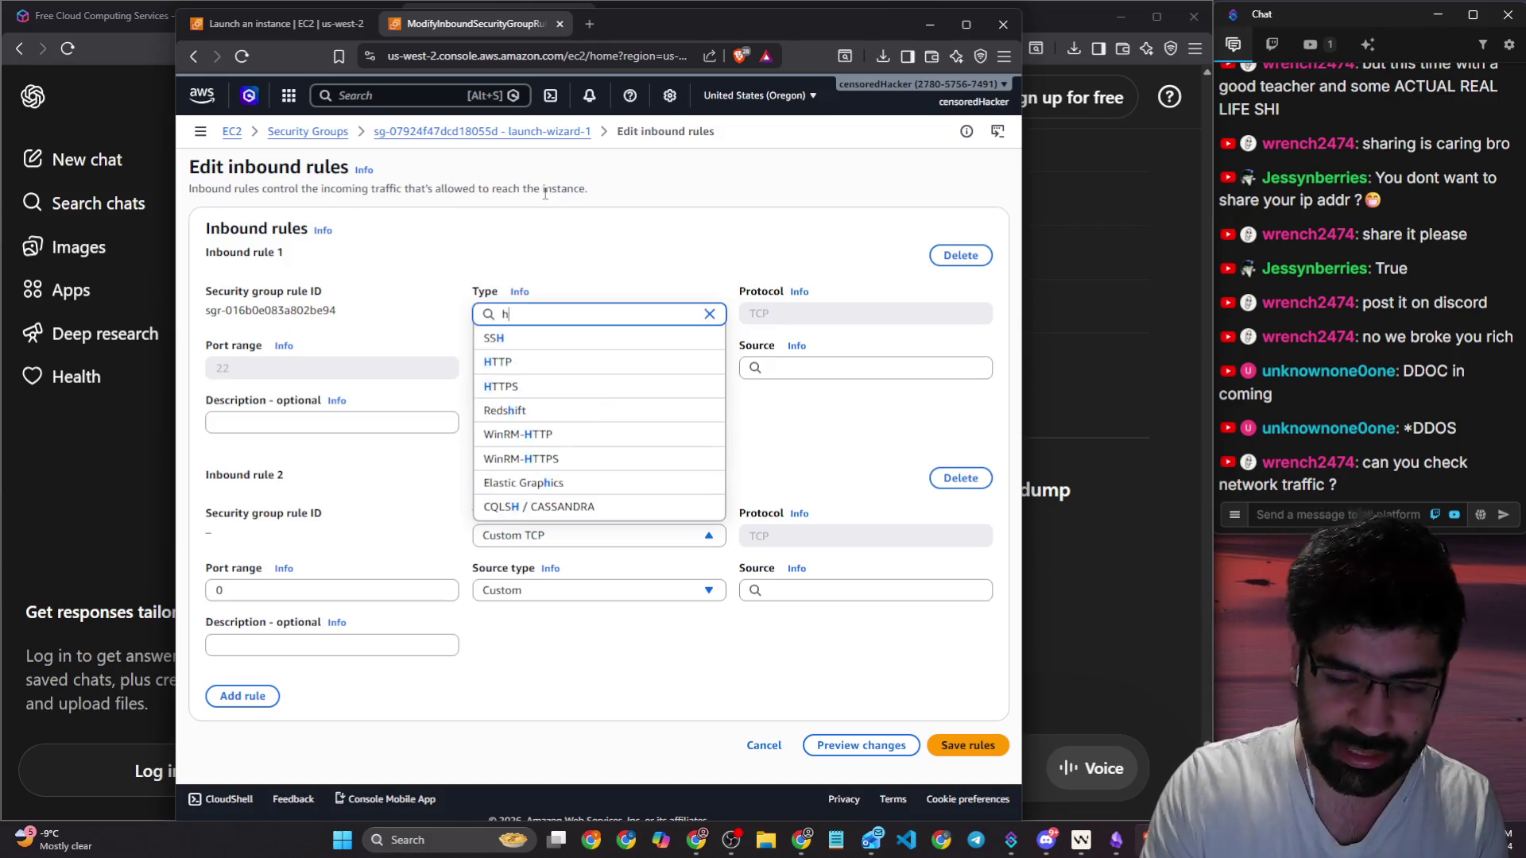
left_click(547, 460)
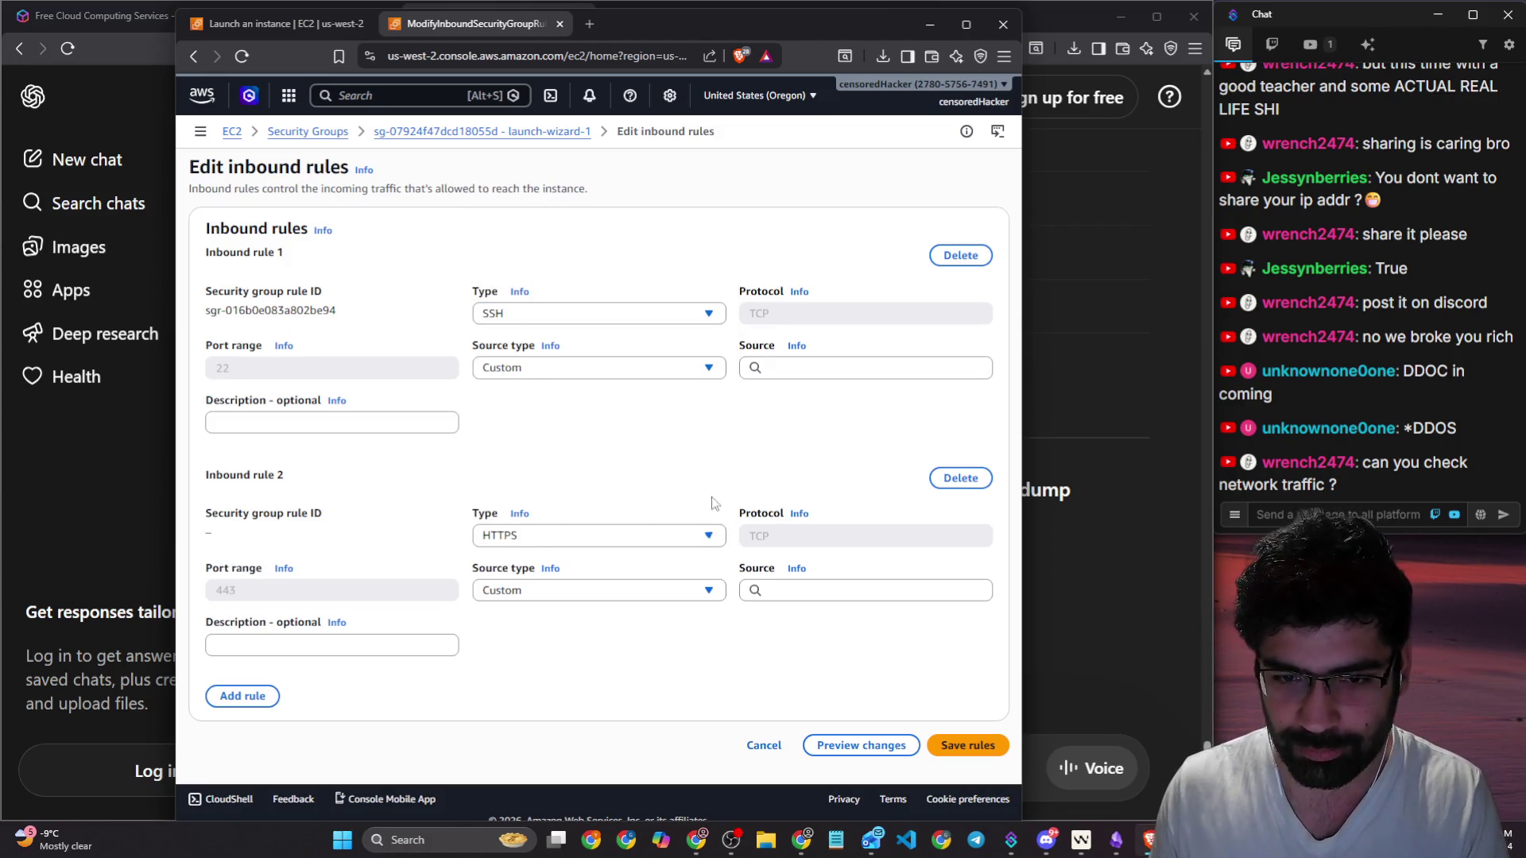
left_click(872, 595)
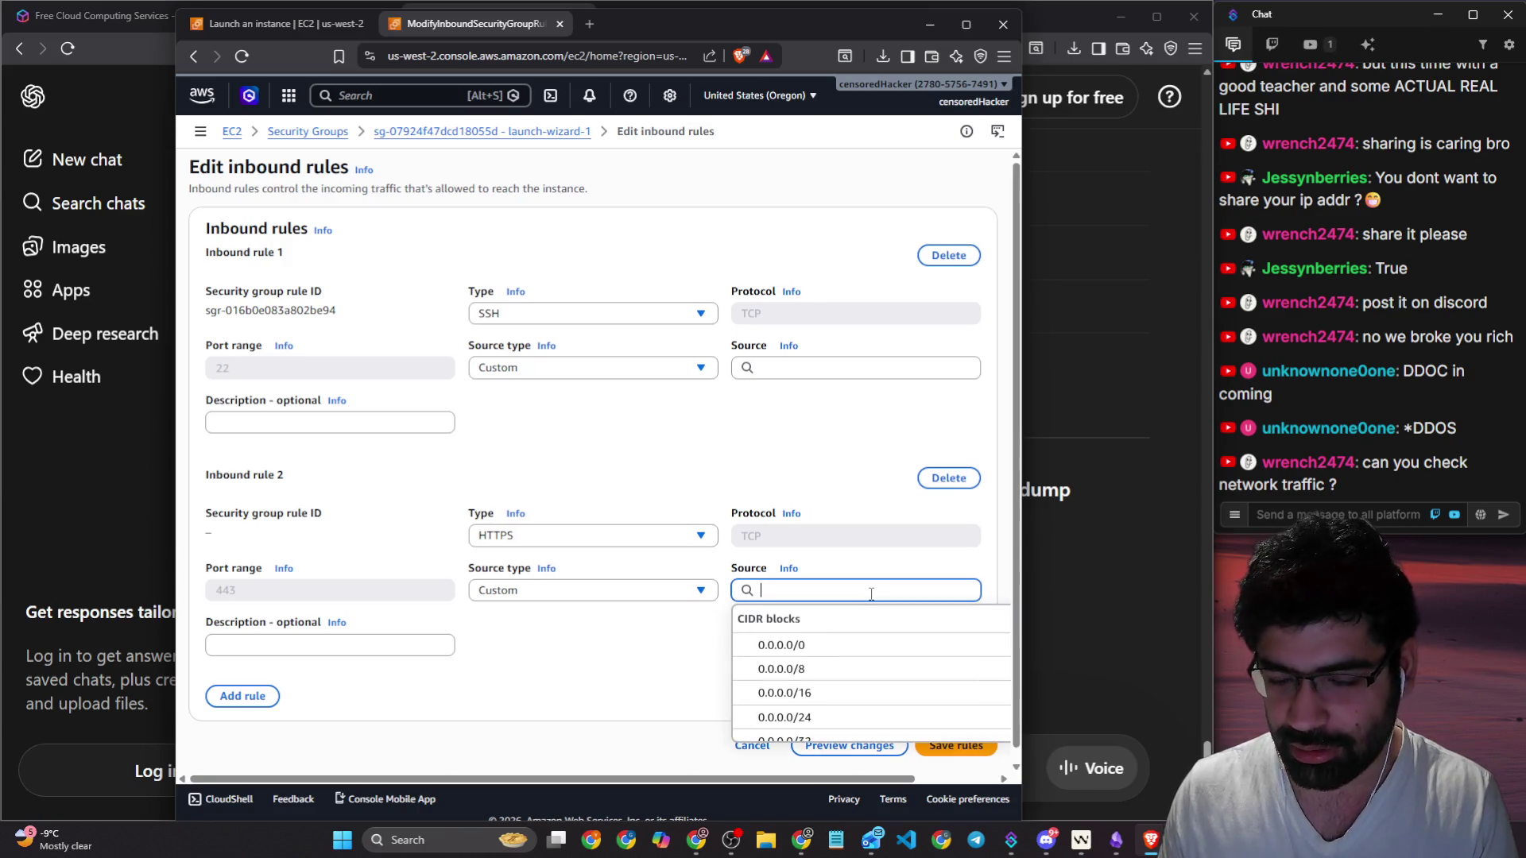
left_click(828, 647)
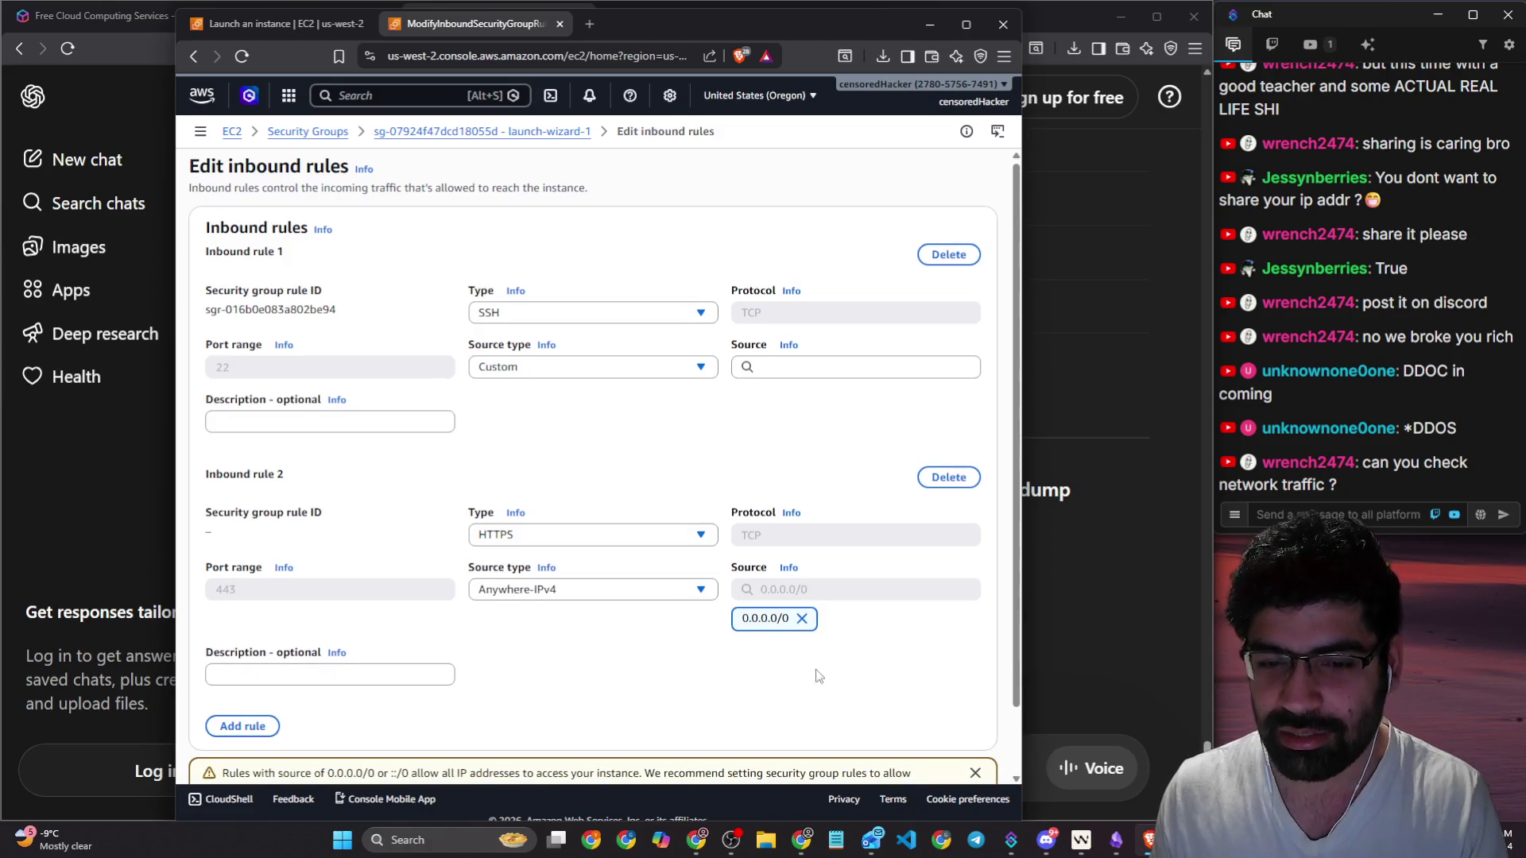
scroll(820, 673, "down", 1)
mouse_move(313, 699)
left_mouse_down()
mouse_move(549, 702)
mouse_move(621, 720)
left_mouse_up()
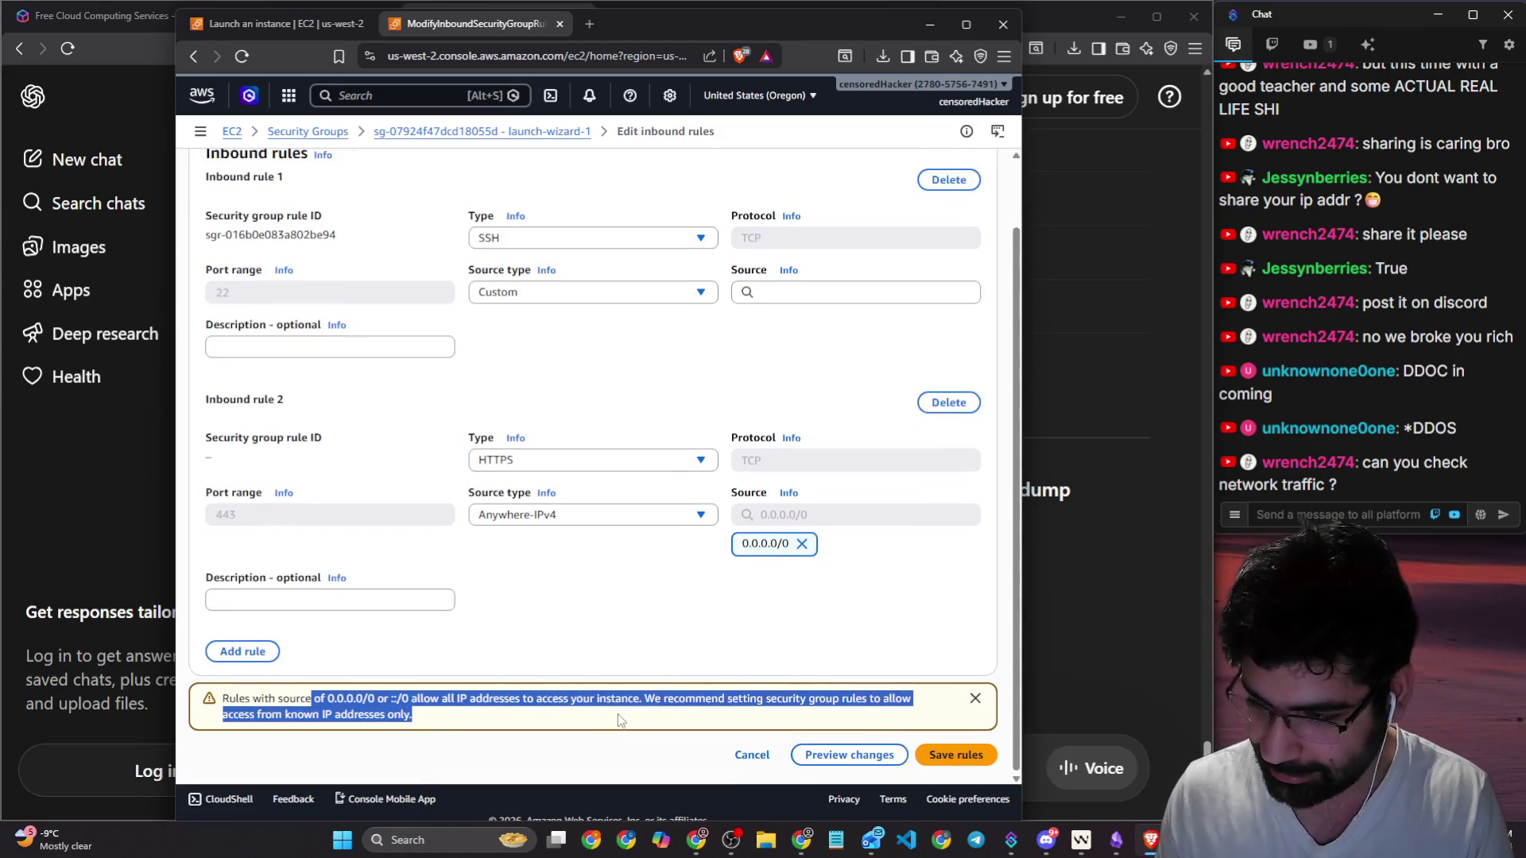
left_click(800, 544)
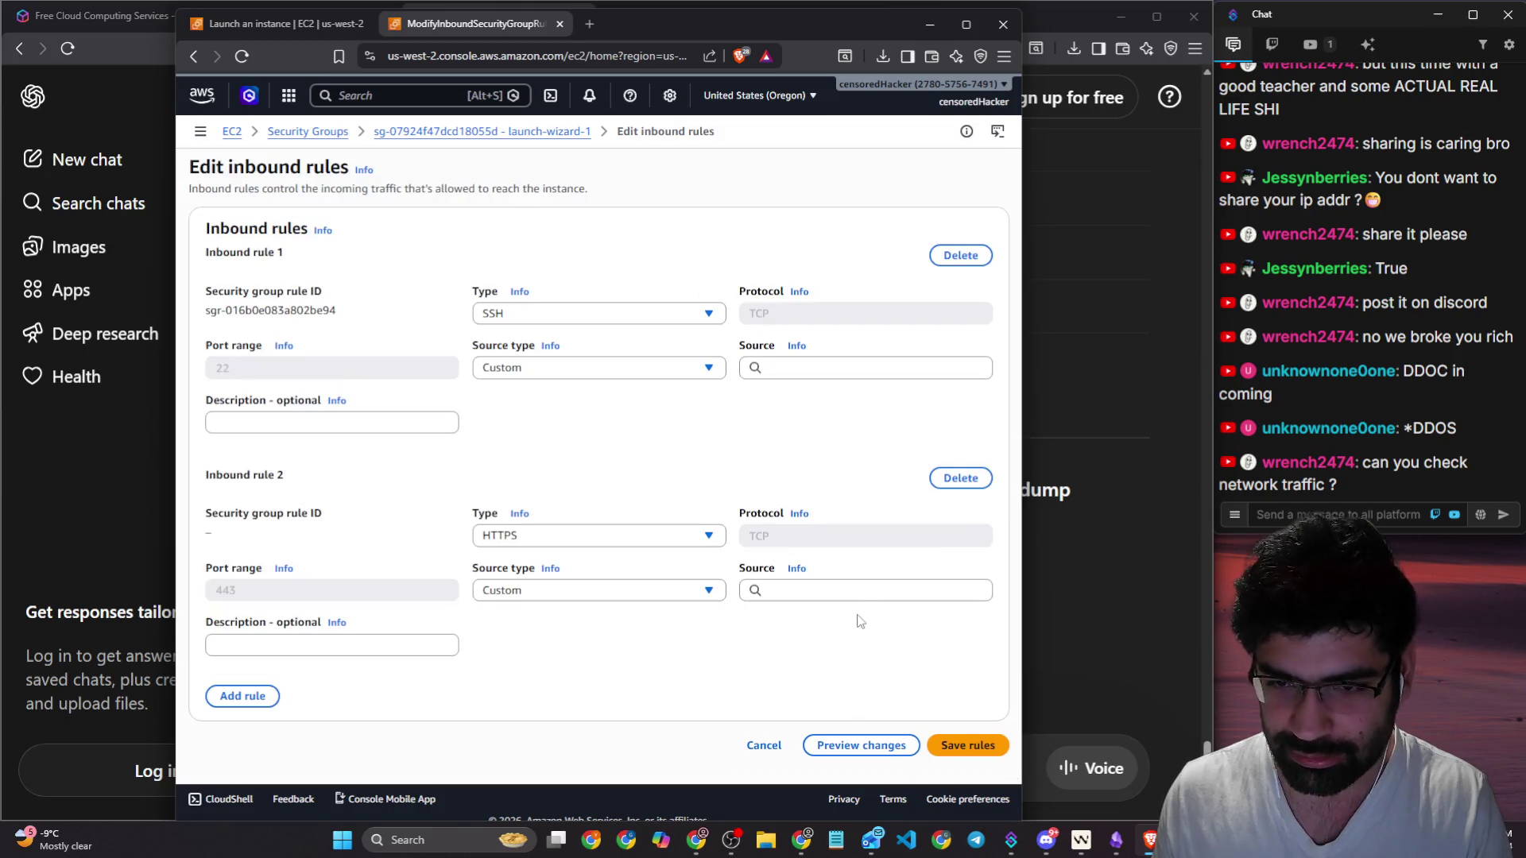
Step: Go to the Instances list, open the instance's public address in a new tab, and return
left_click_drag(740, 39, 570, 33)
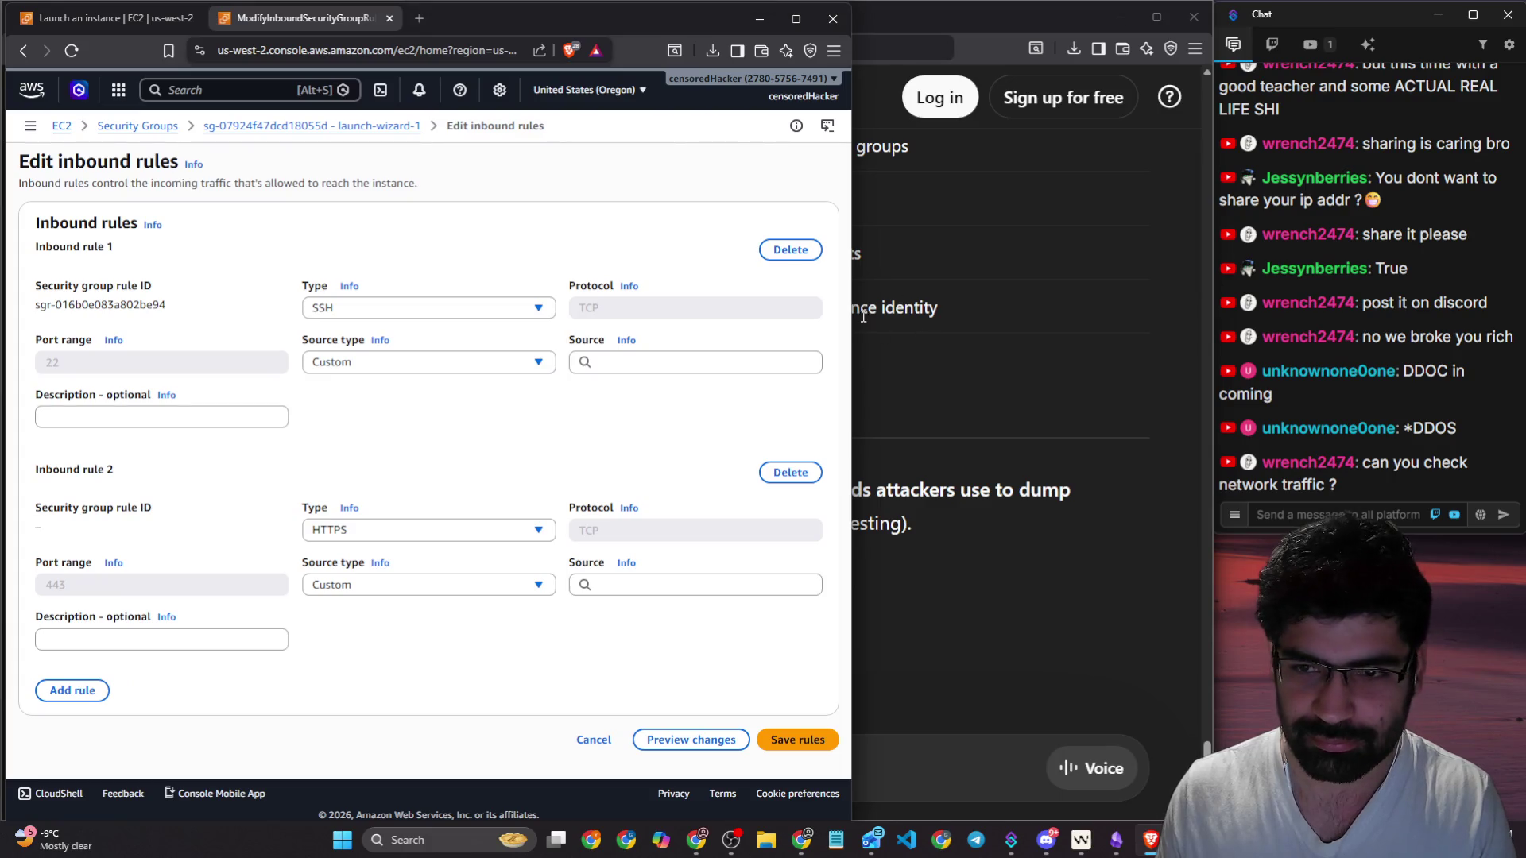
left_click_drag(852, 309, 1170, 316)
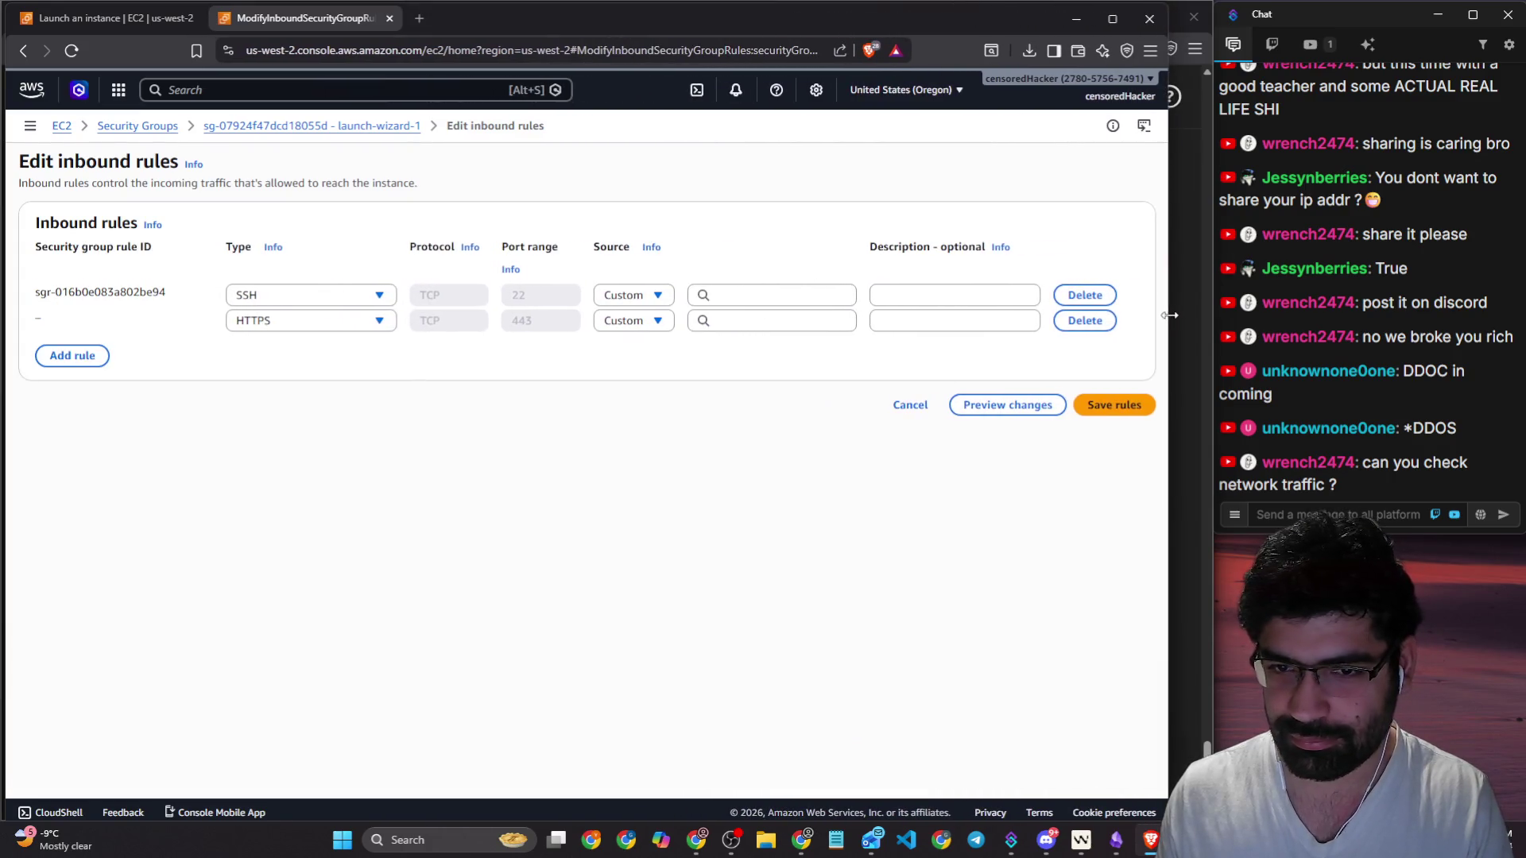
mouse_move(733, 40)
left_mouse_down()
mouse_move(650, 22)
mouse_move(0, 28)
left_mouse_up()
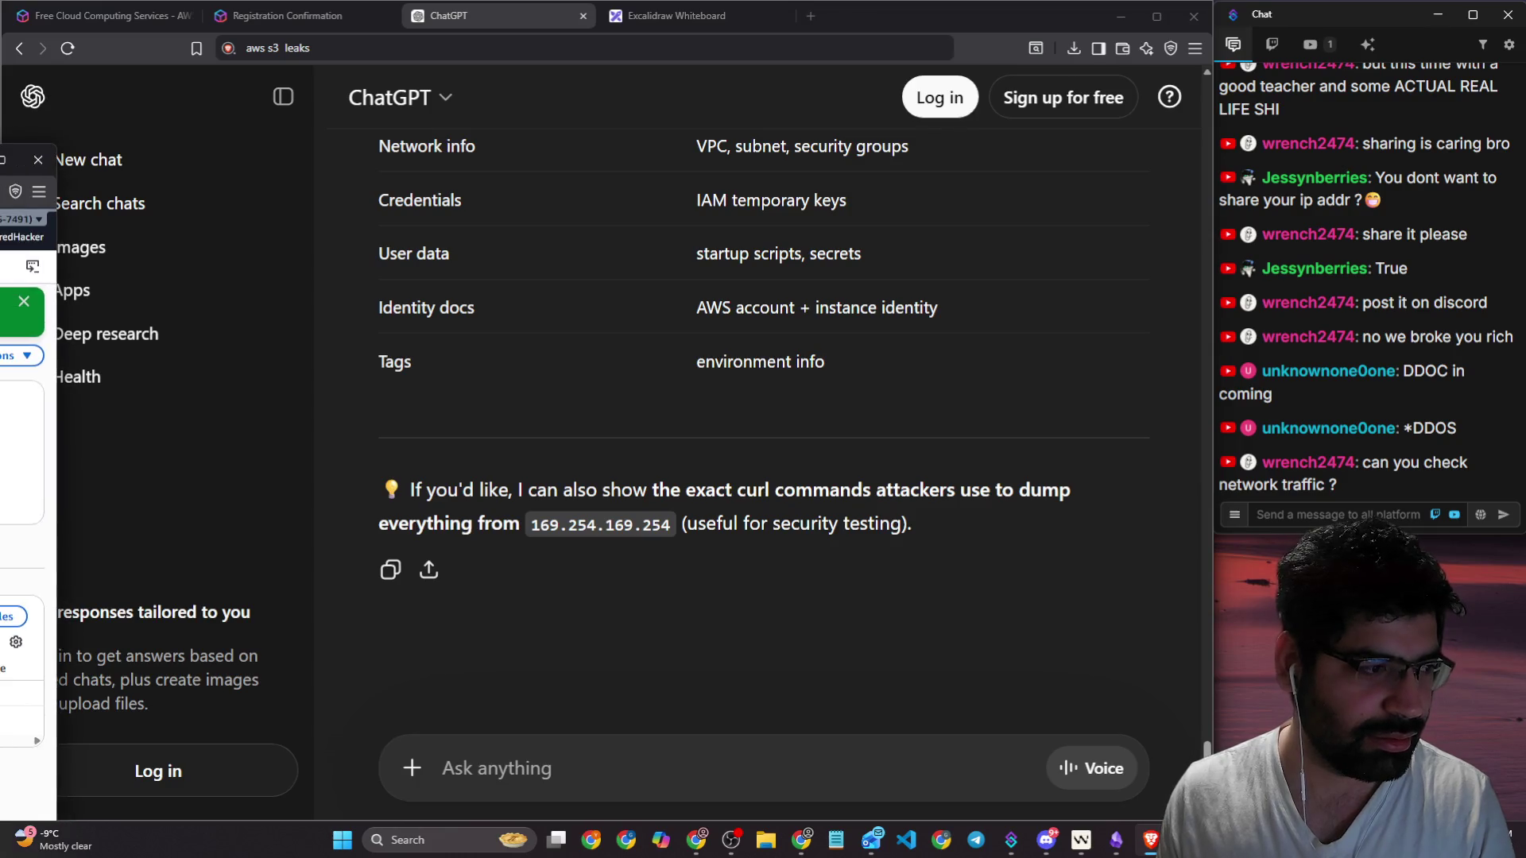
mouse_move(0, 59)
left_mouse_down()
mouse_move(669, 59)
mouse_move(928, 35)
left_mouse_up()
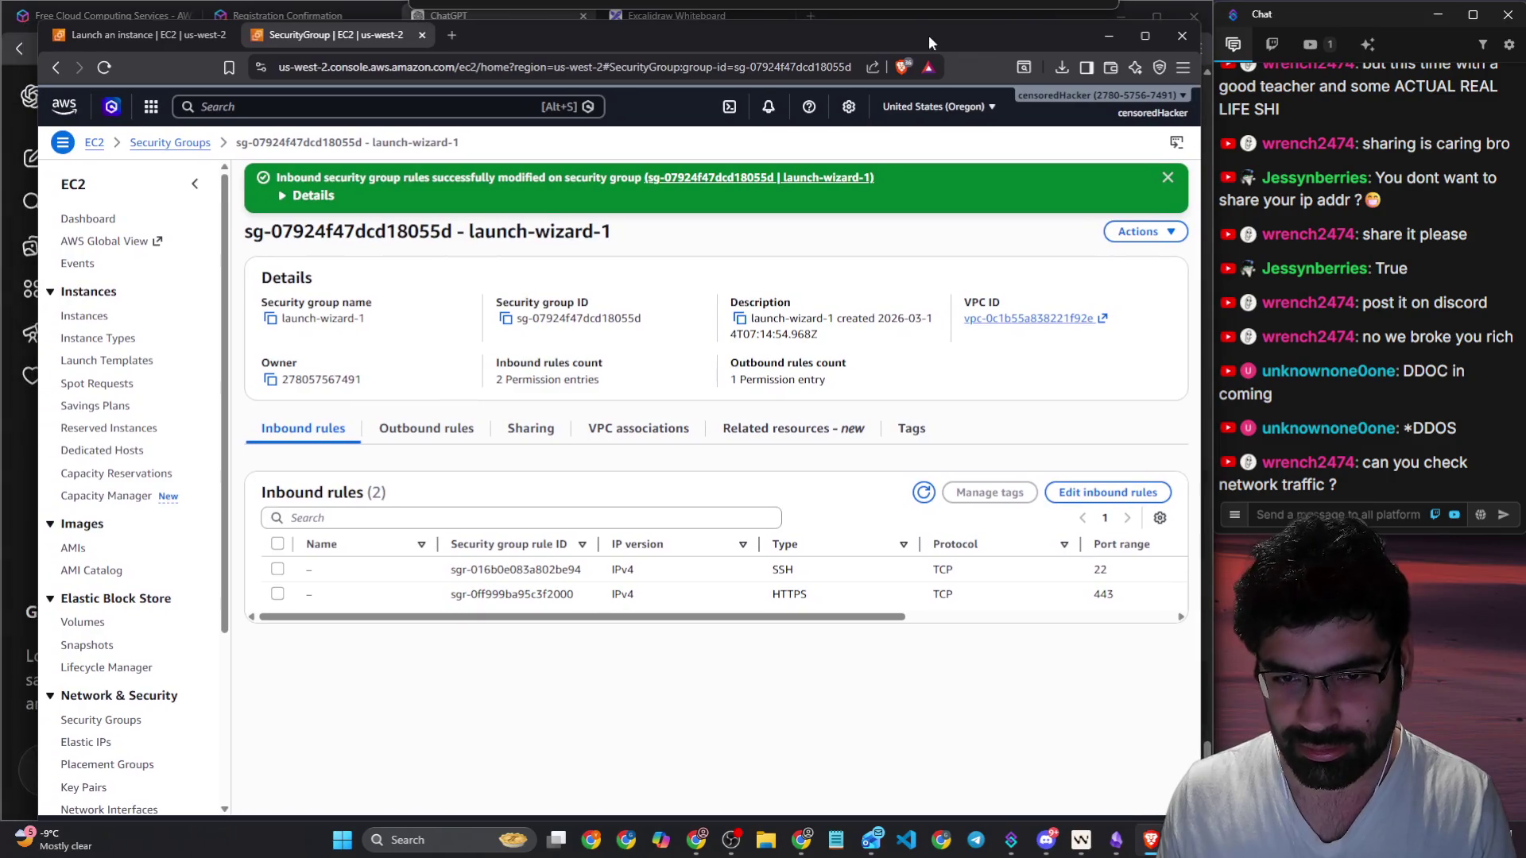
left_click(95, 318)
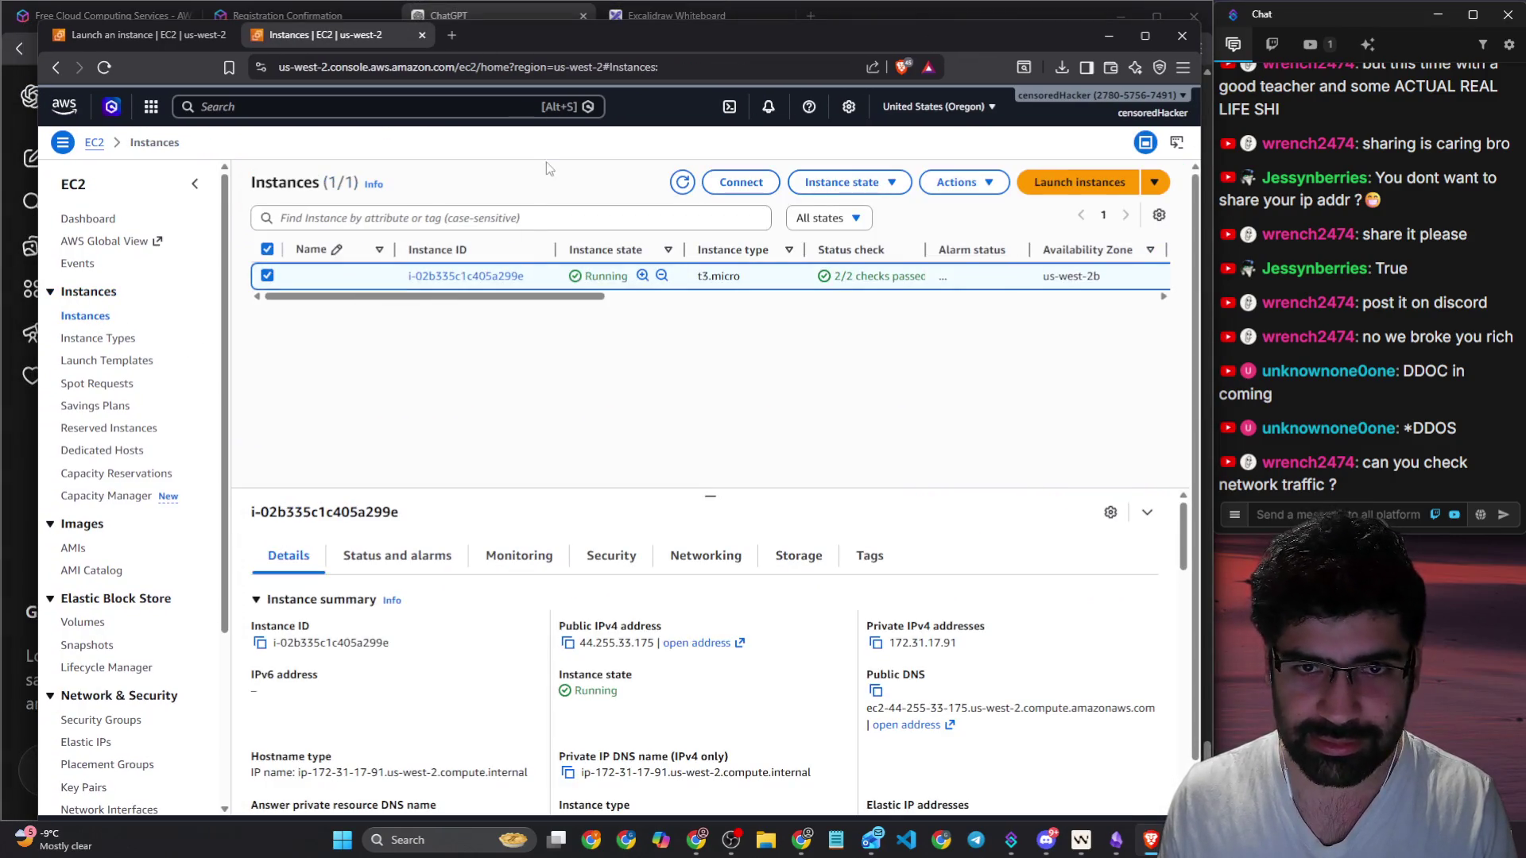
left_click(683, 643)
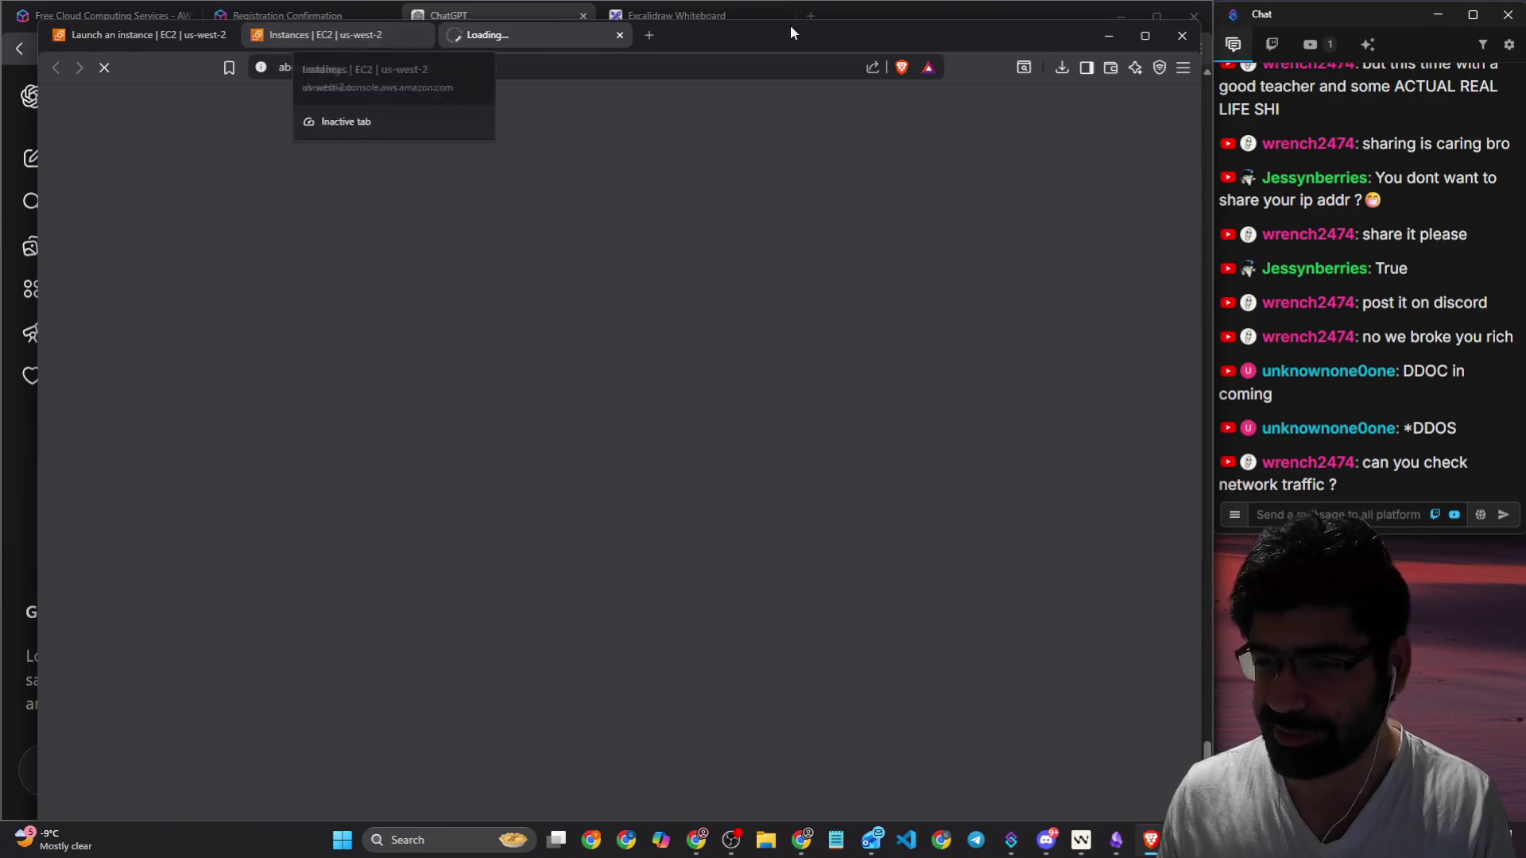
left_click_drag(850, 39, 831, 24)
left_click(279, 24)
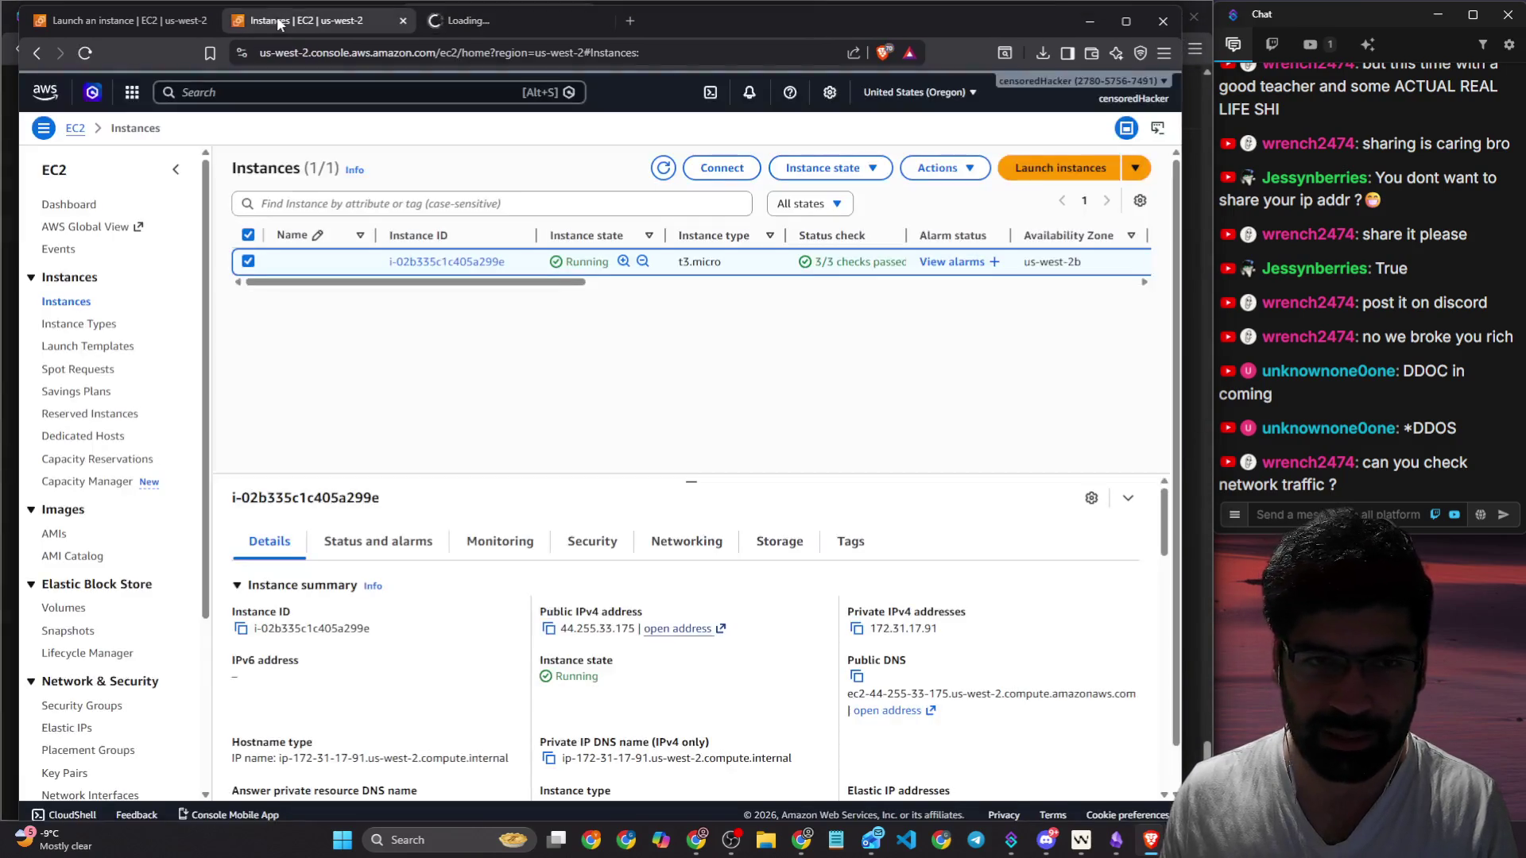
scroll(707, 521, "down", 2)
scroll(684, 525, "up", 2)
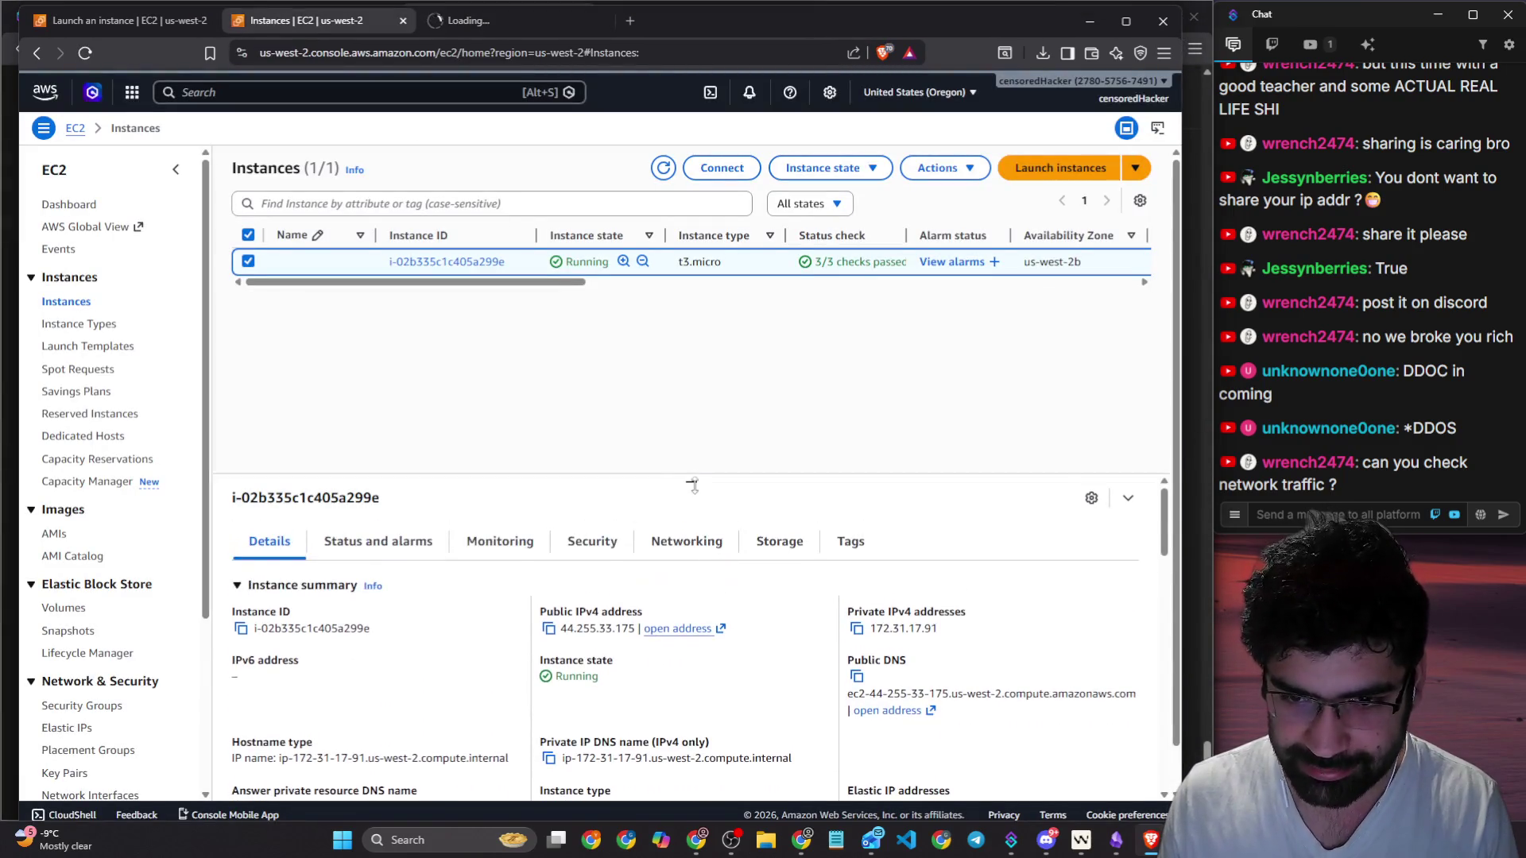
Step: Browse the instance's Networking, Status and alarms, and Monitoring tabs
left_click_drag(692, 481, 699, 261)
left_click(701, 416)
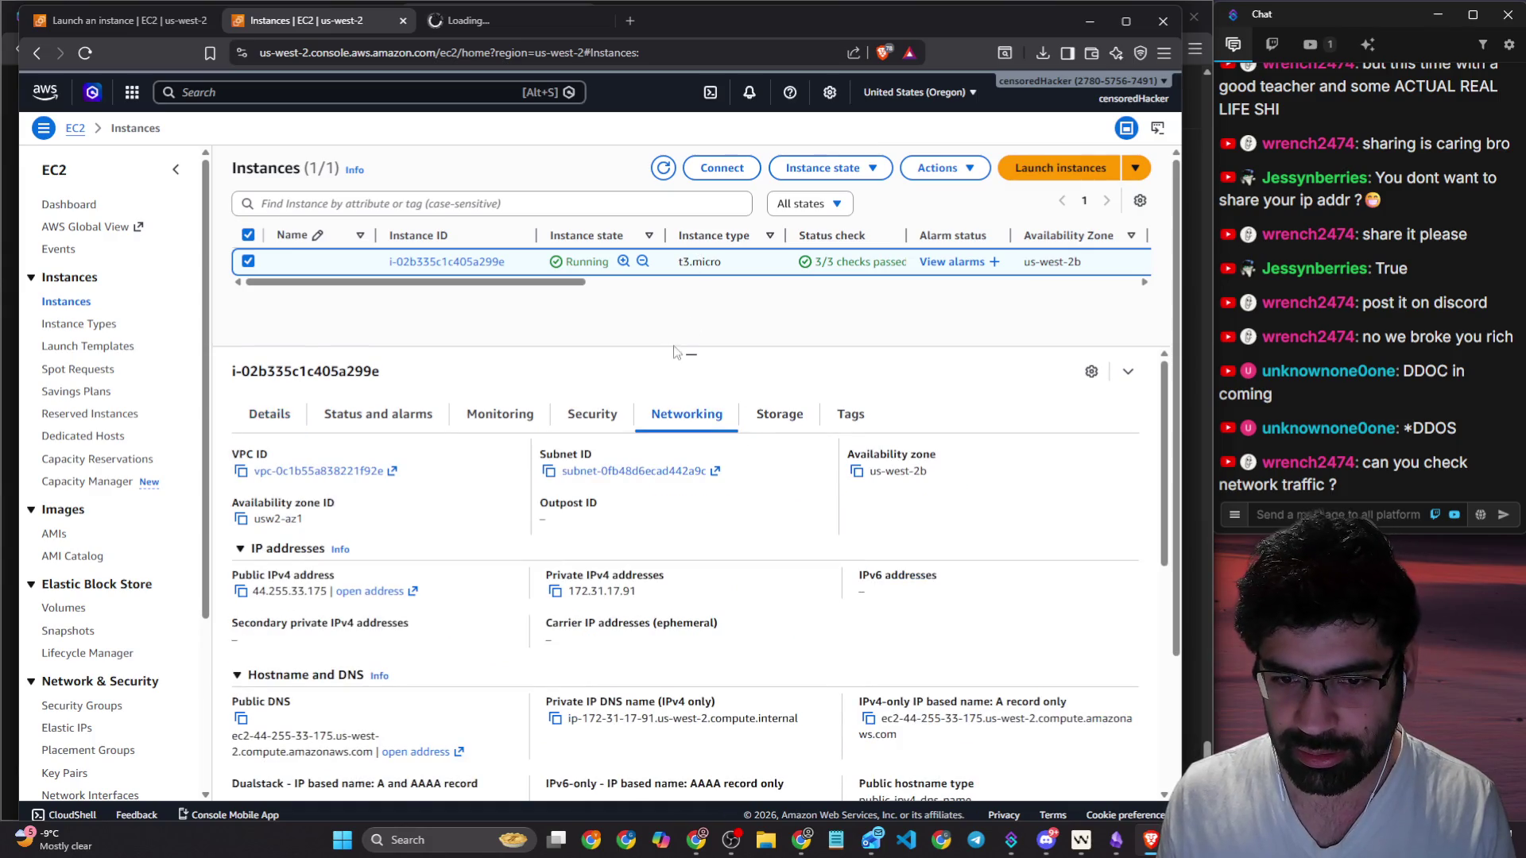
left_click(334, 418)
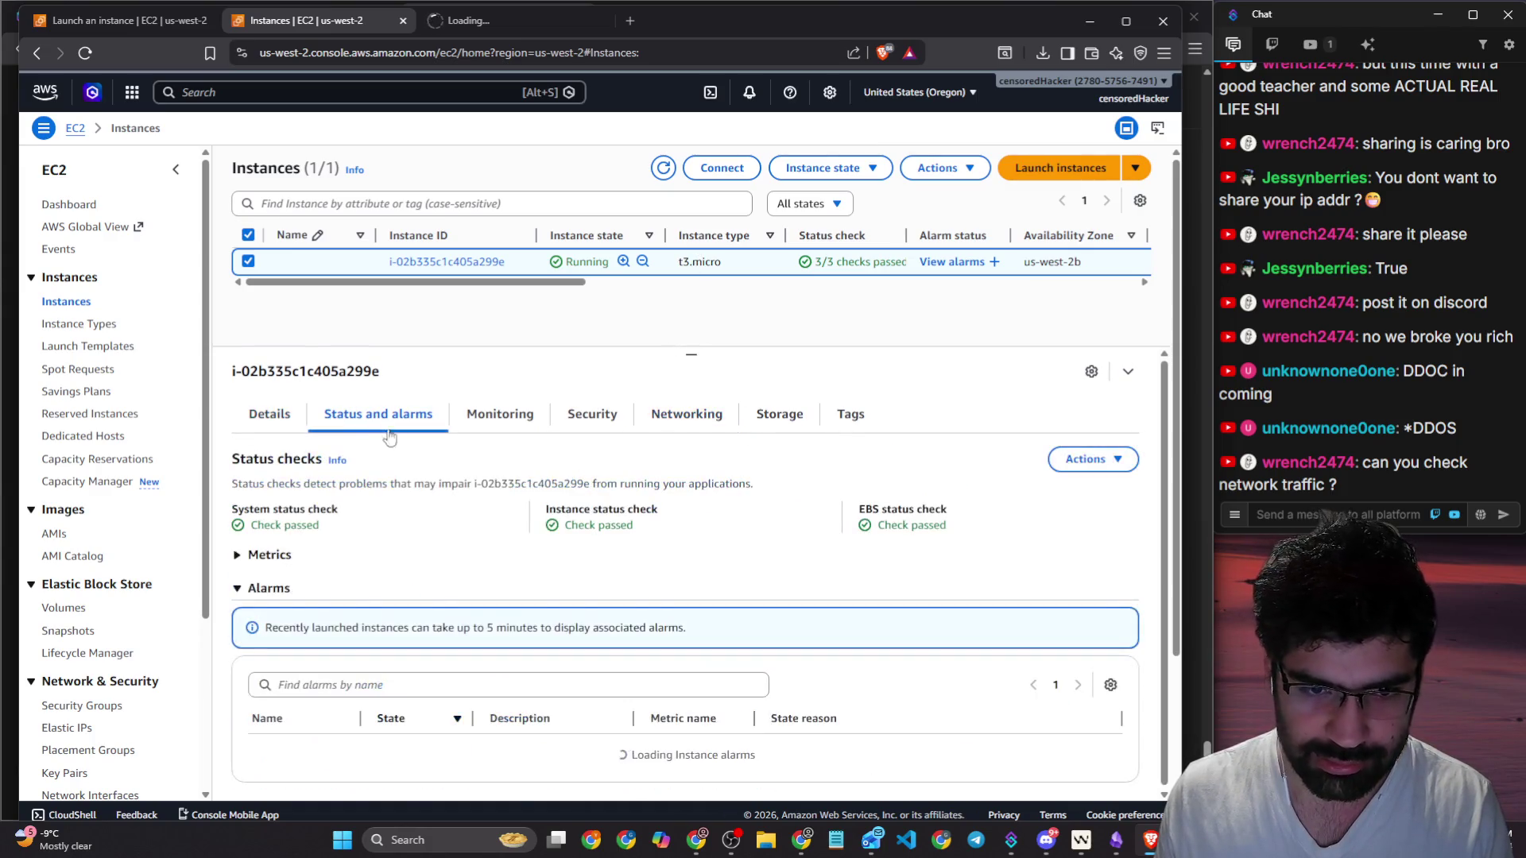
left_click(481, 420)
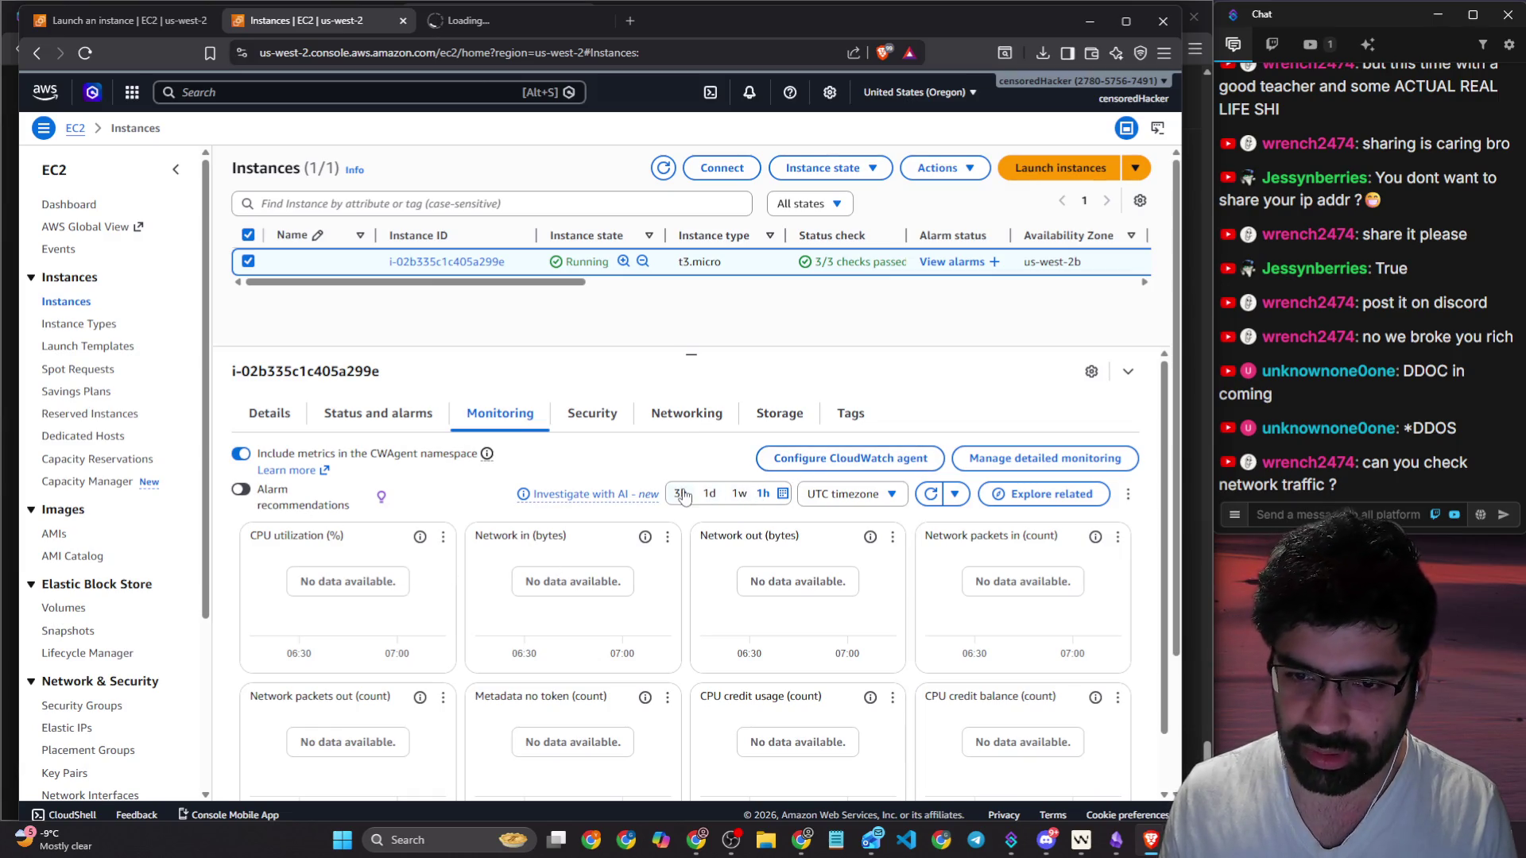
Step: Pick a 5-minute metrics time range and snap the console to the left half
left_click(782, 494)
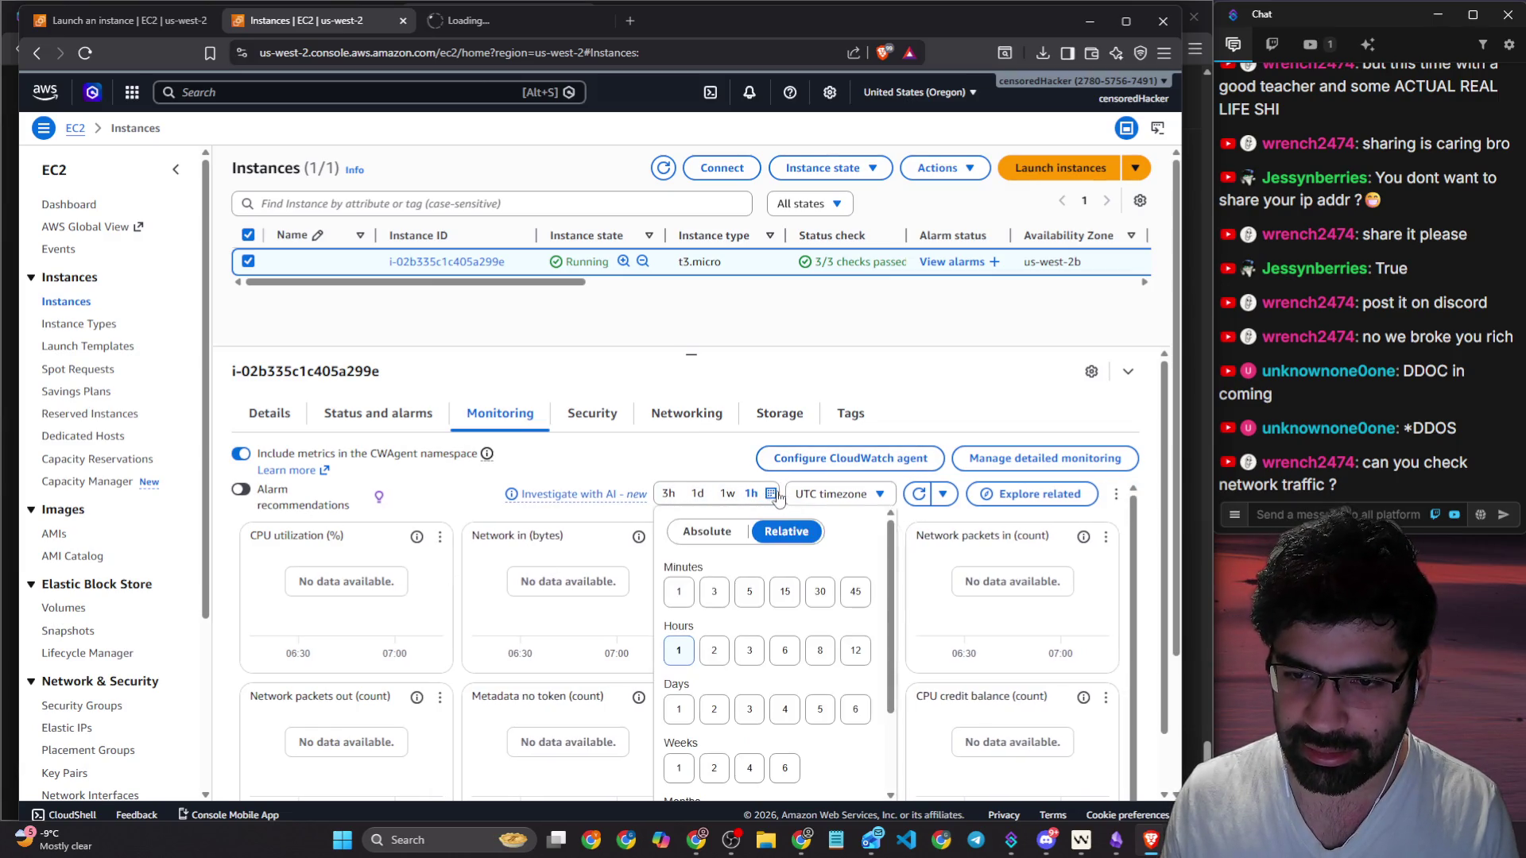
left_click(678, 591)
left_click(747, 592)
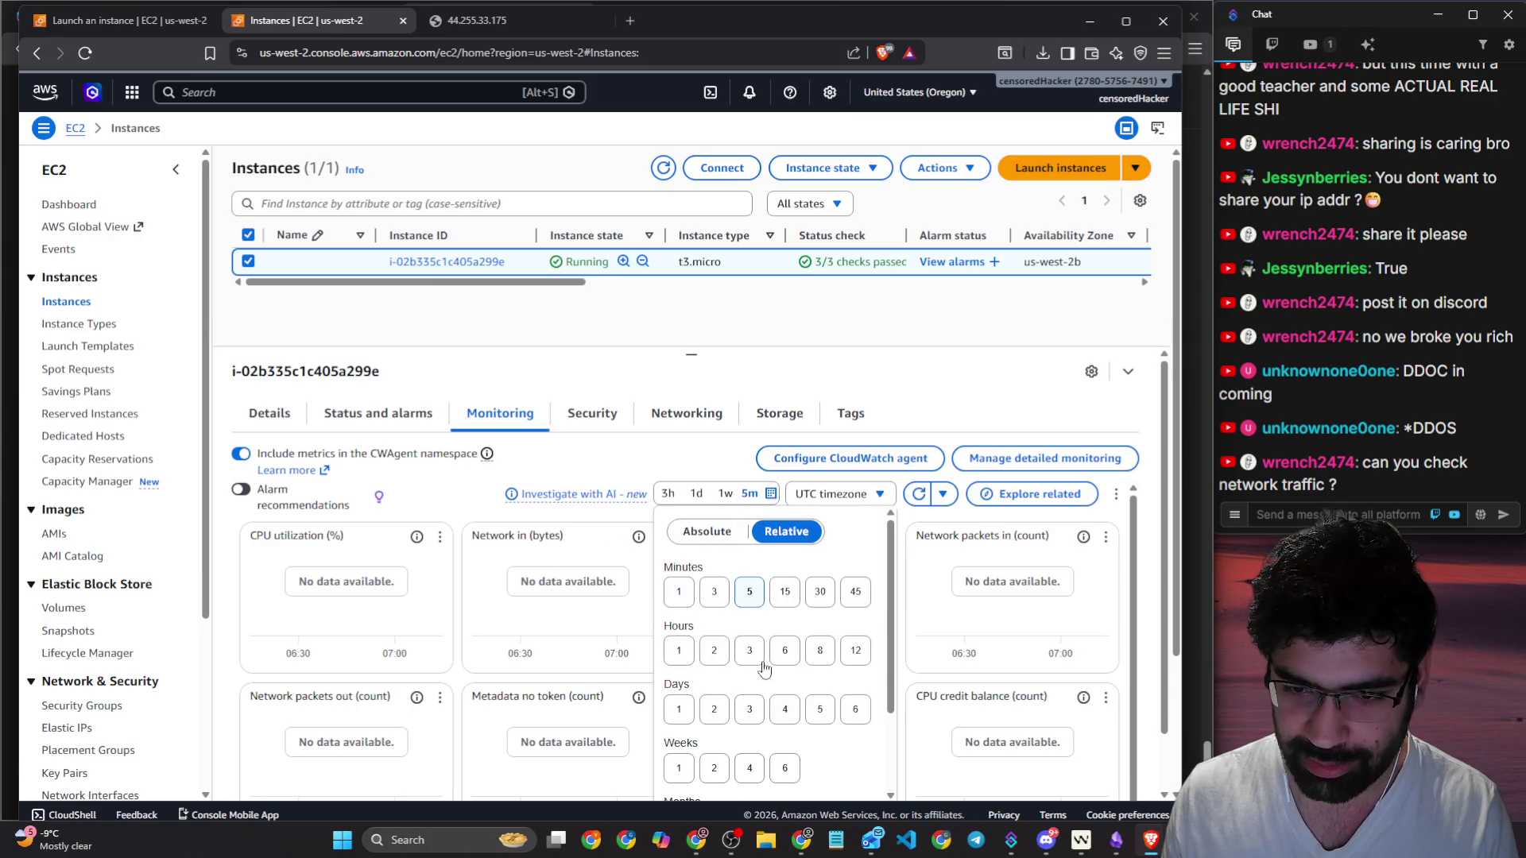
scroll(866, 676, "down", 3)
mouse_move(735, 25)
left_mouse_down()
mouse_move(724, 8)
mouse_move(660, 51)
mouse_move(457, 56)
left_mouse_up()
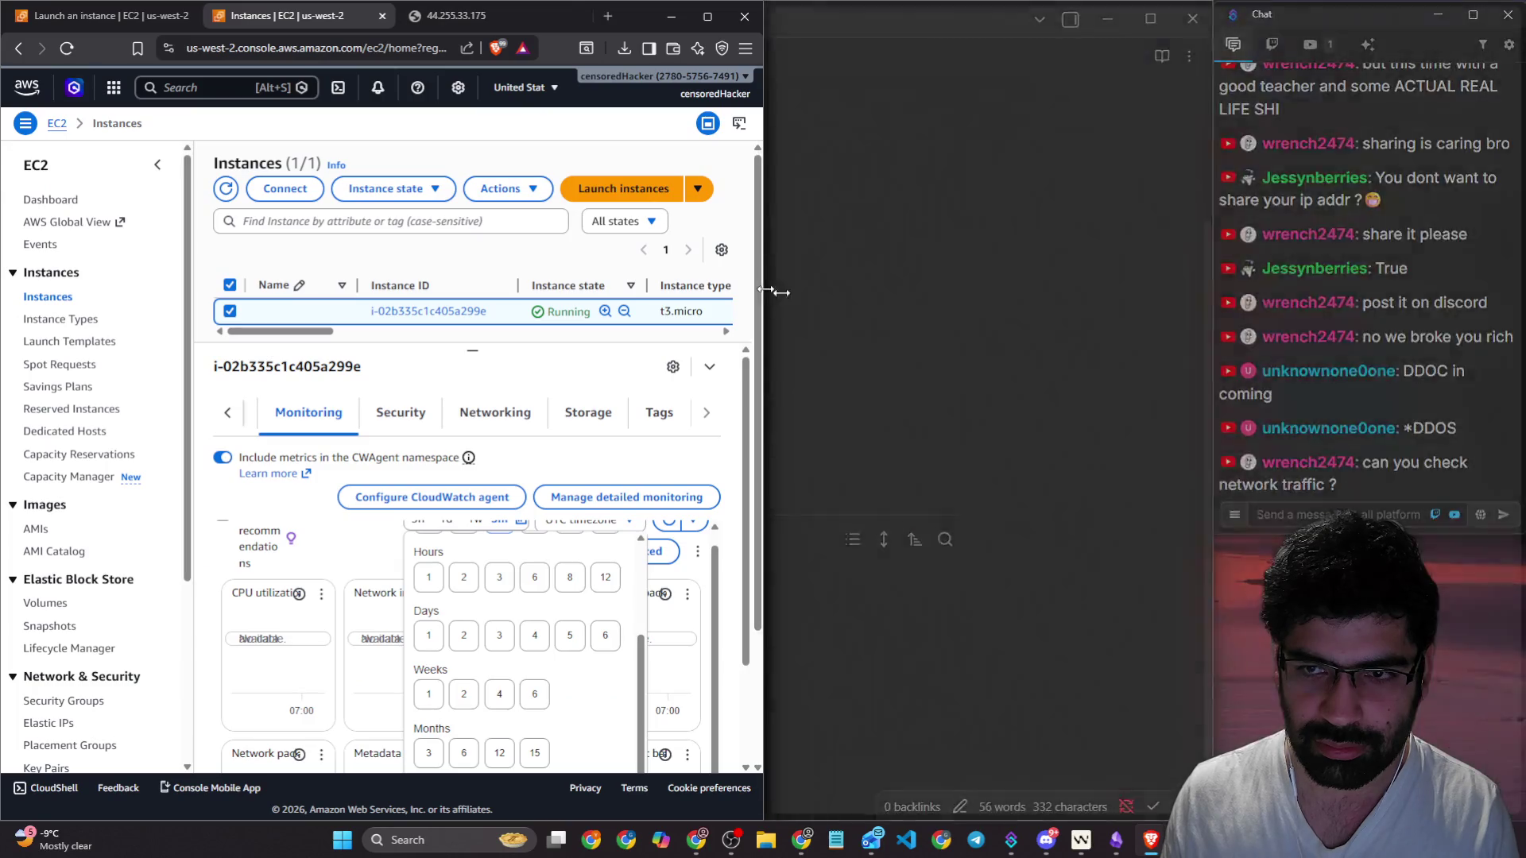
Step: Rearrange the windows and confirm 44.255.33.175 times out before returning to Instances | EC2
left_click_drag(763, 263, 1101, 263)
mouse_move(1382, 17)
left_mouse_down()
mouse_move(447, 274)
mouse_move(801, 270)
mouse_move(807, 199)
mouse_move(0, 199)
left_mouse_up()
left_click(441, 20)
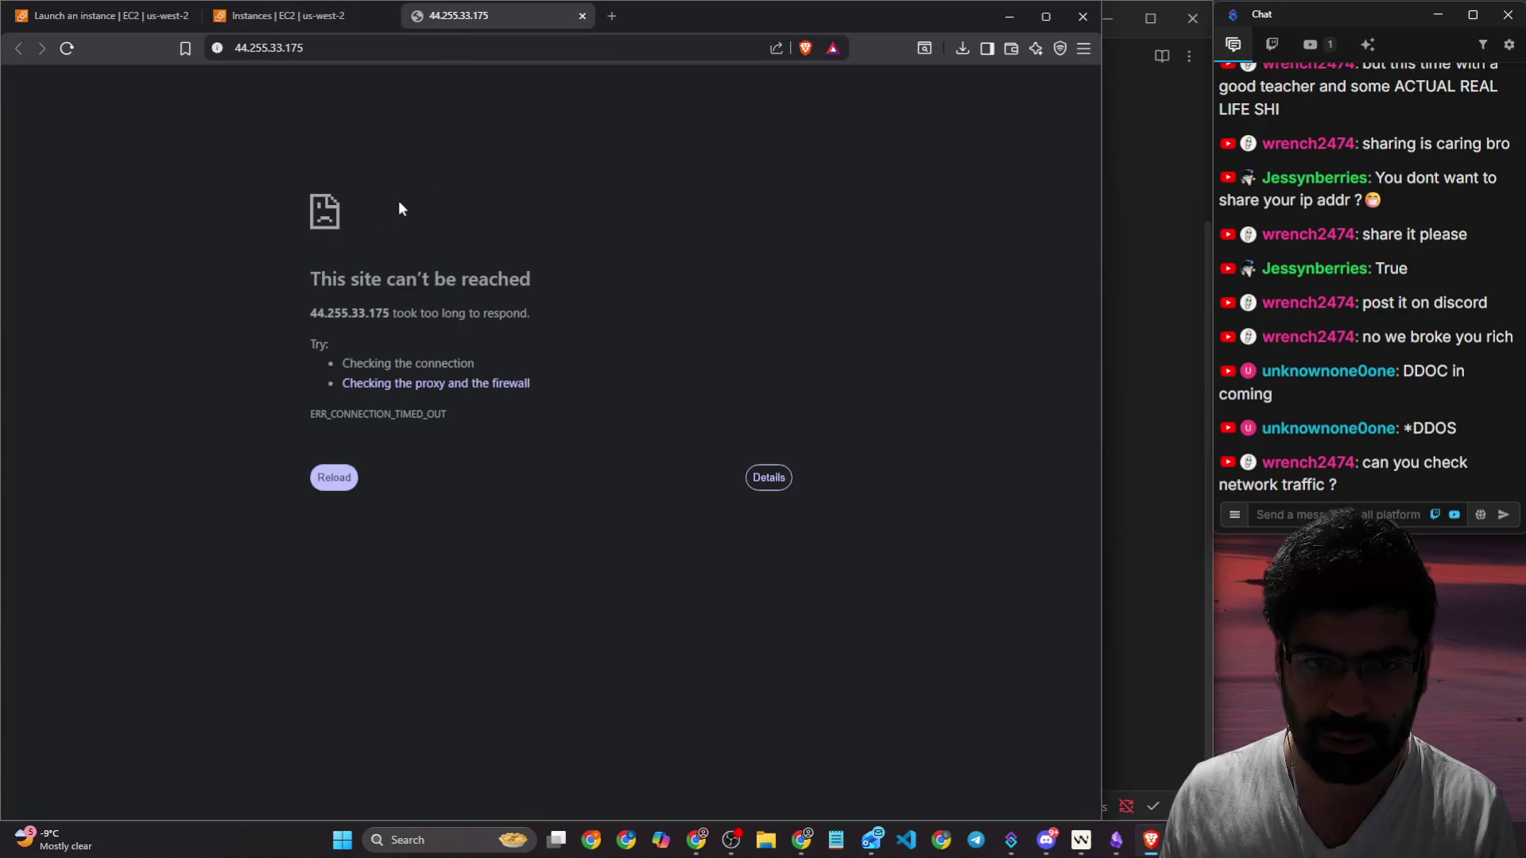
left_click(308, 19)
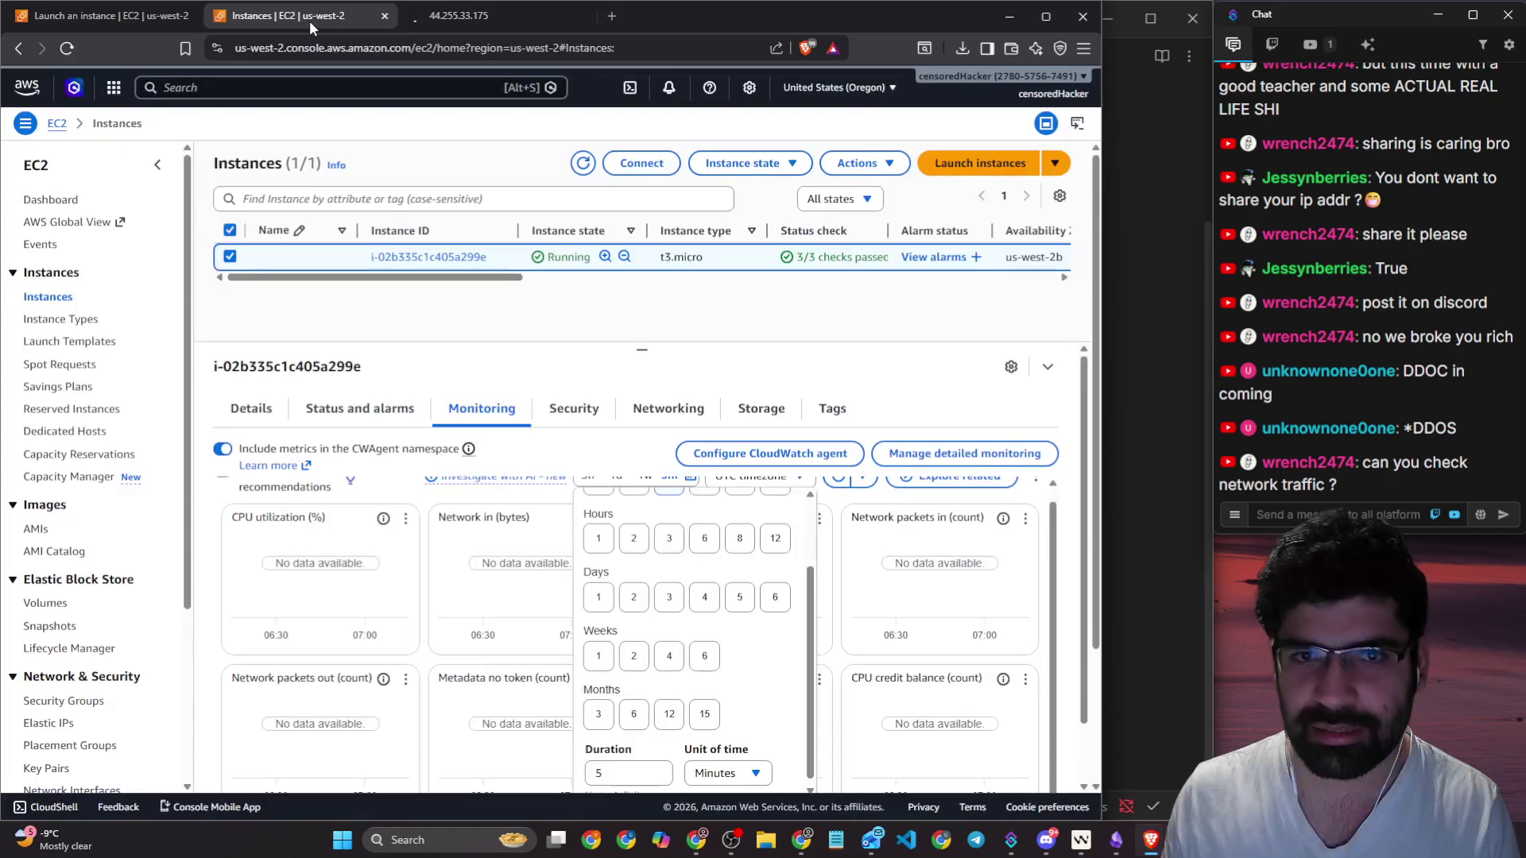
Step: Zoom the console to 80% and apply the custom 5-minute metrics range
scroll(681, 687, "down", 1)
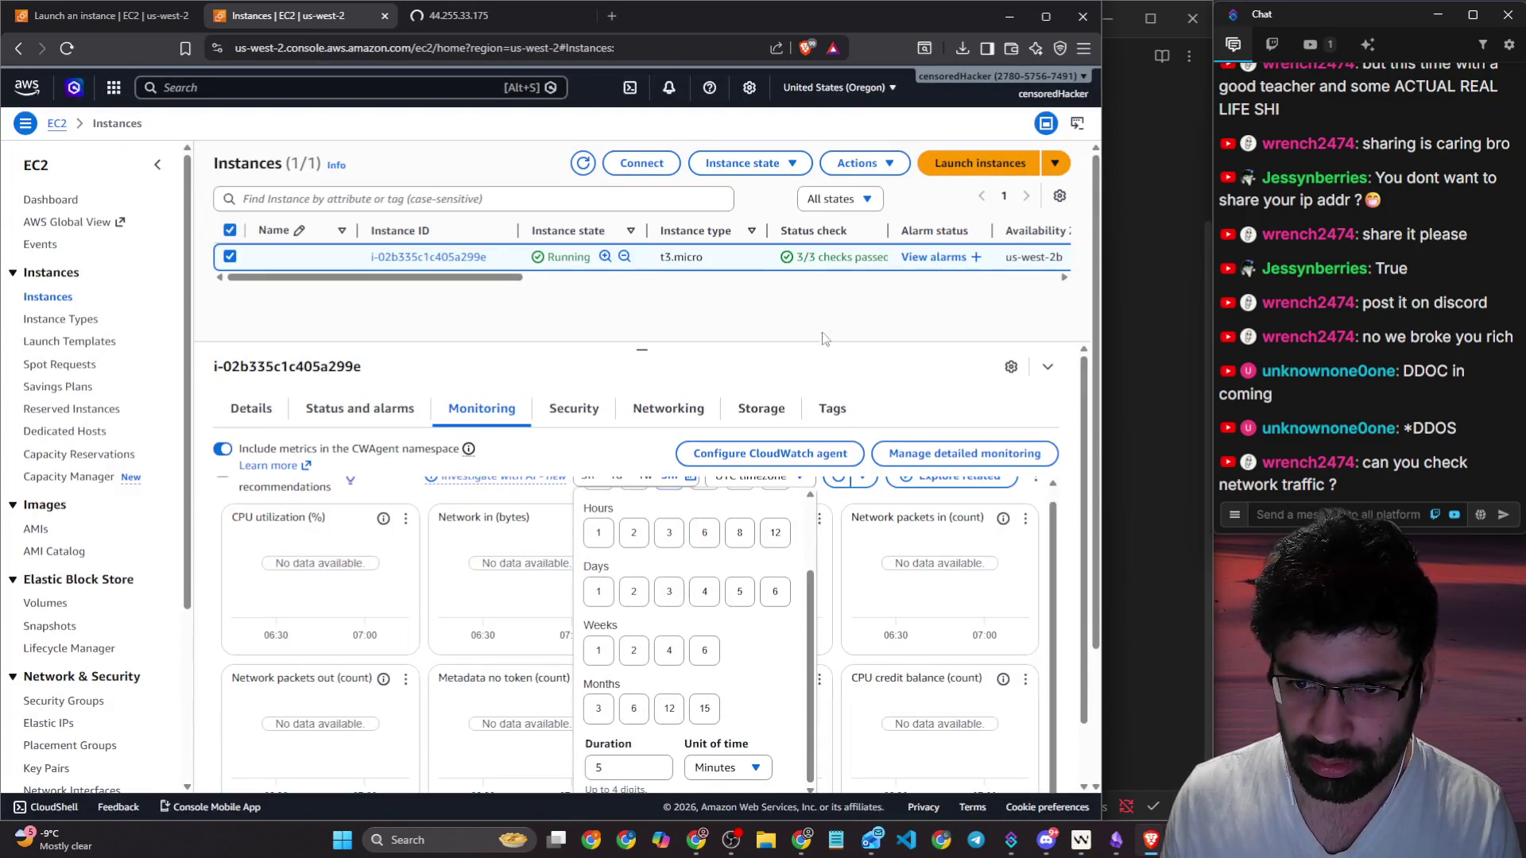
key("ctrl+minus")
key("ctrl+minus")
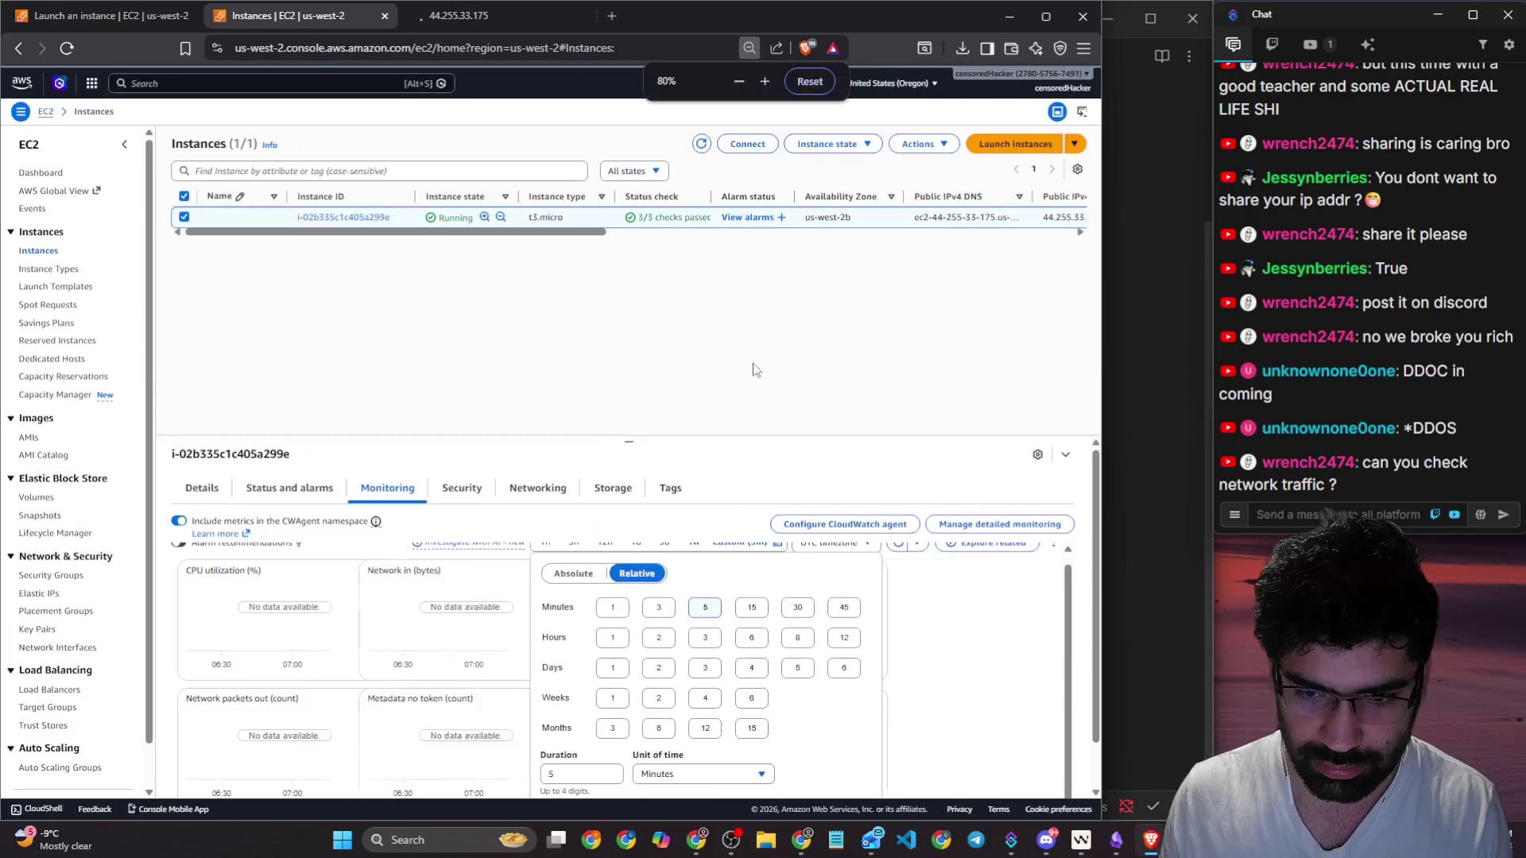
left_click(844, 764)
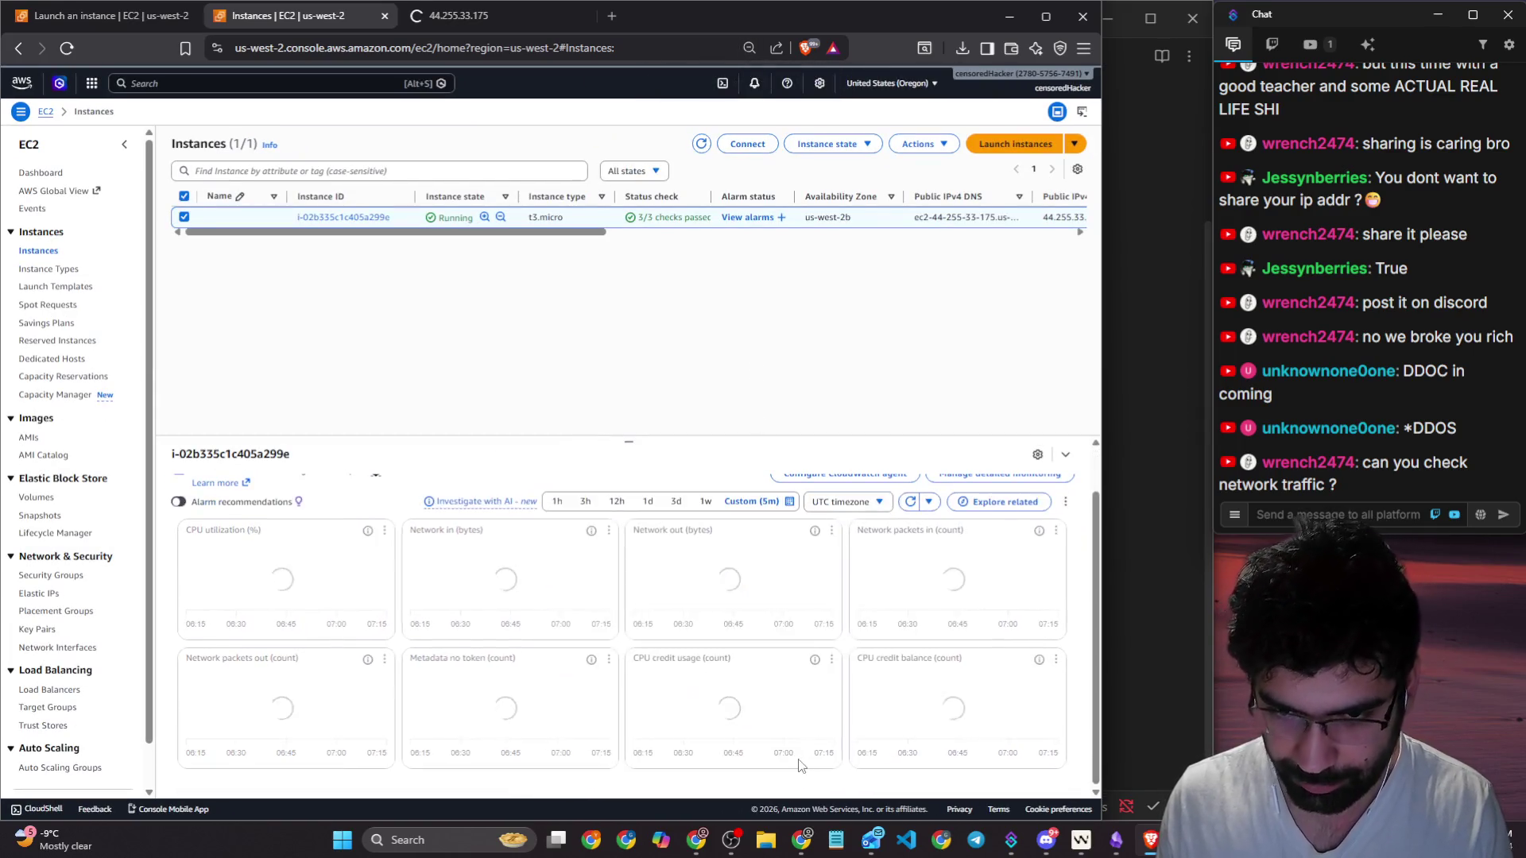
left_click_drag(635, 445, 627, 293)
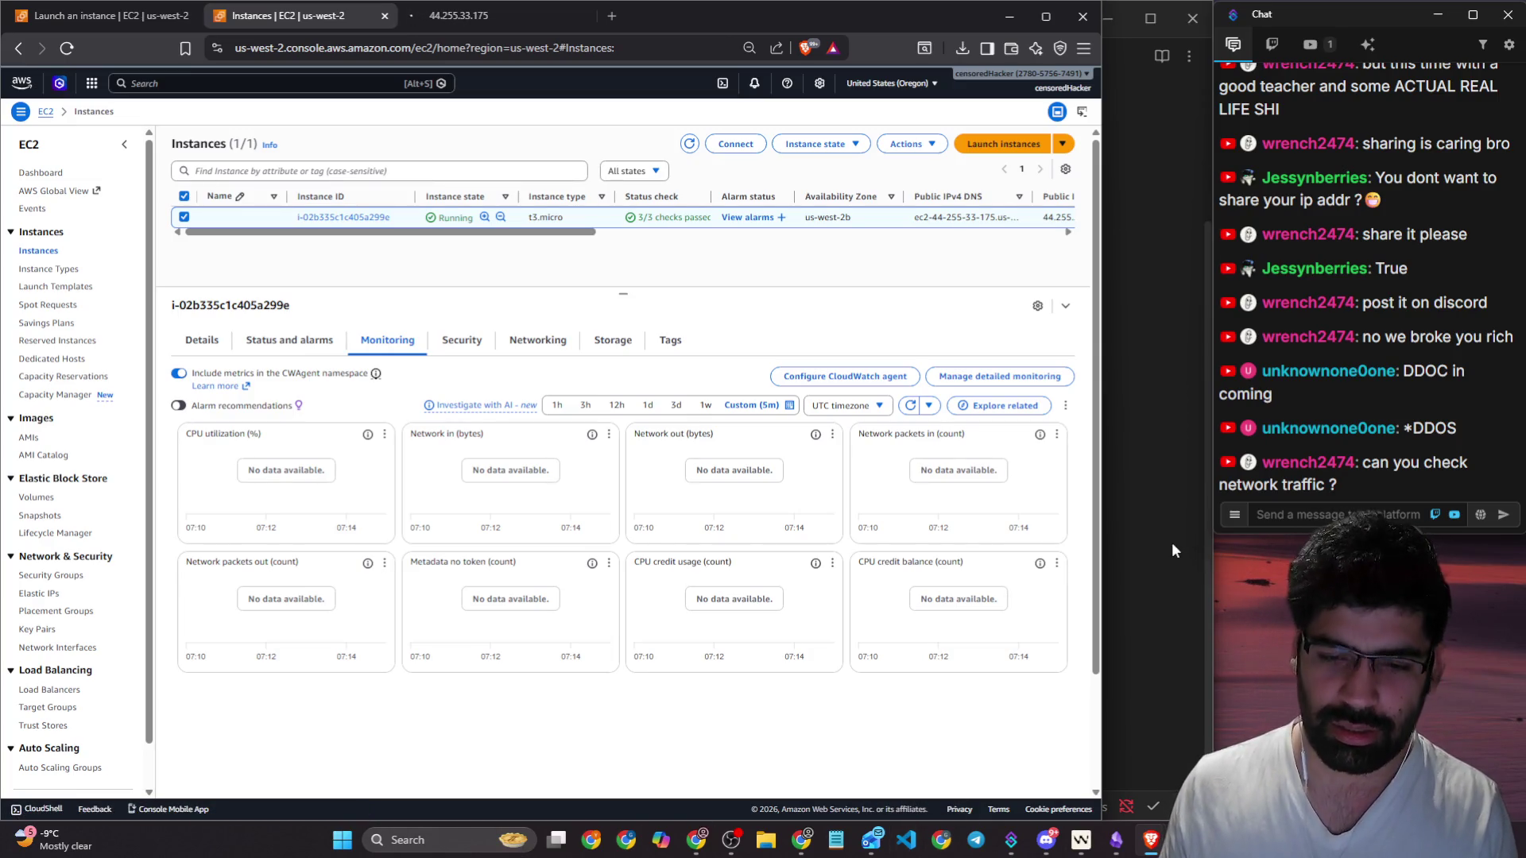
left_click(1081, 840)
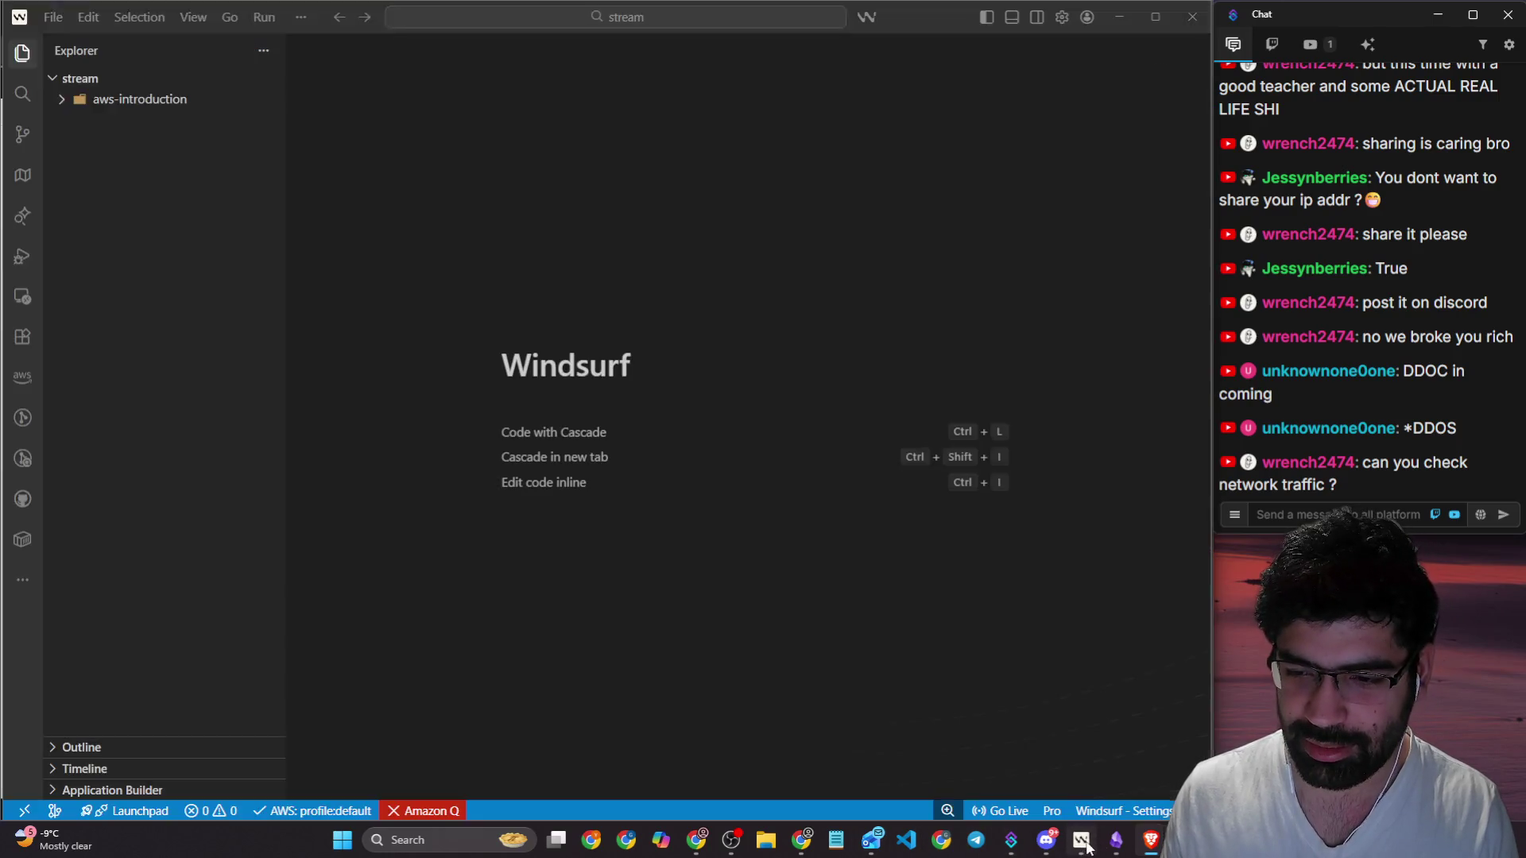
Step: Move the Windsurf terminal to ~/Desktop, then open the instance's Connect page in EC2
left_click(208, 811)
left_click(563, 384)
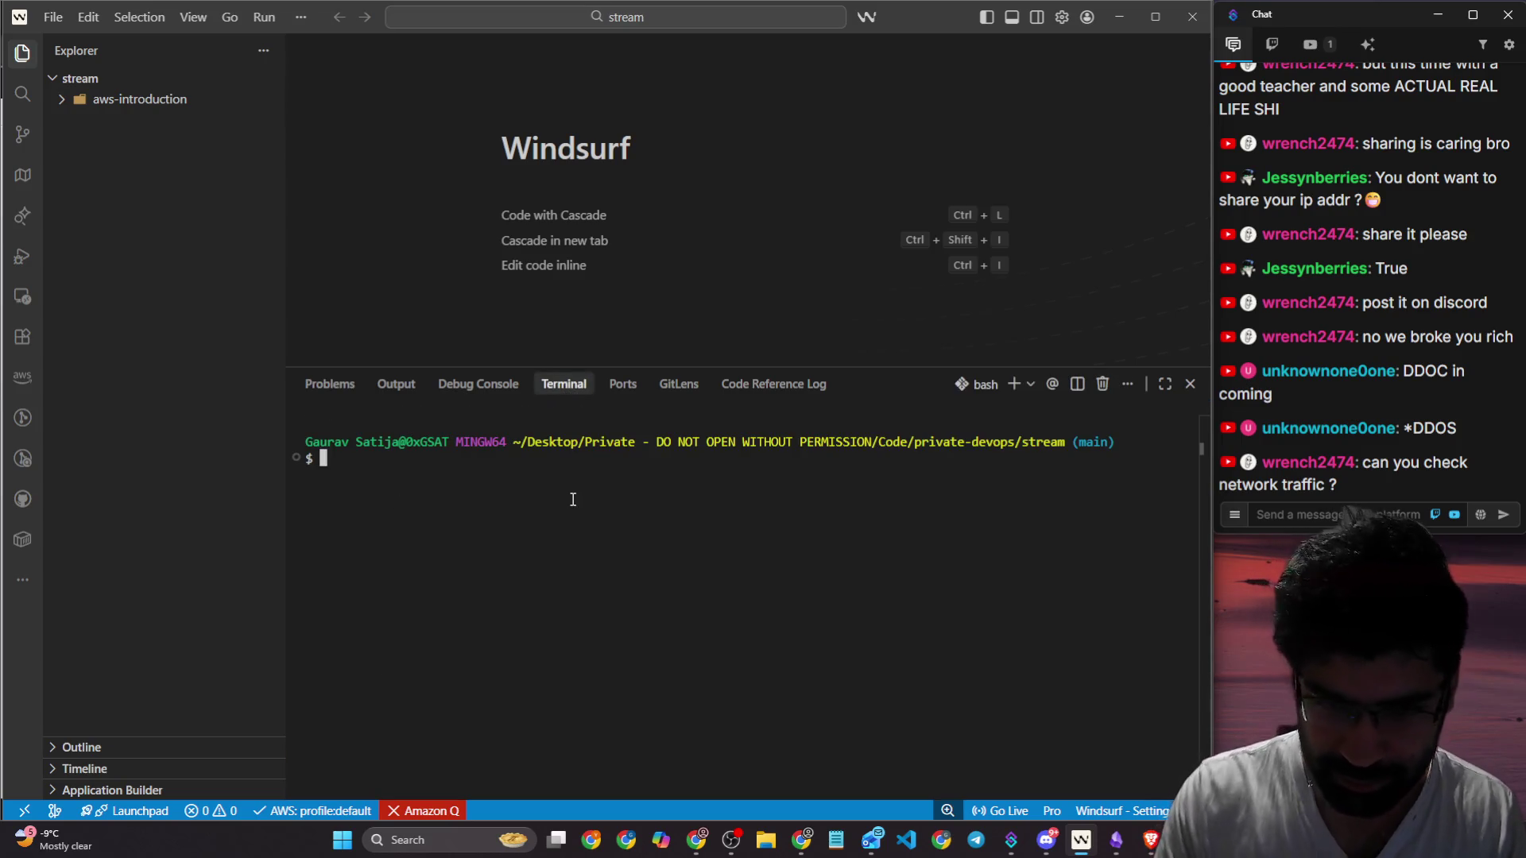
type("cd ")
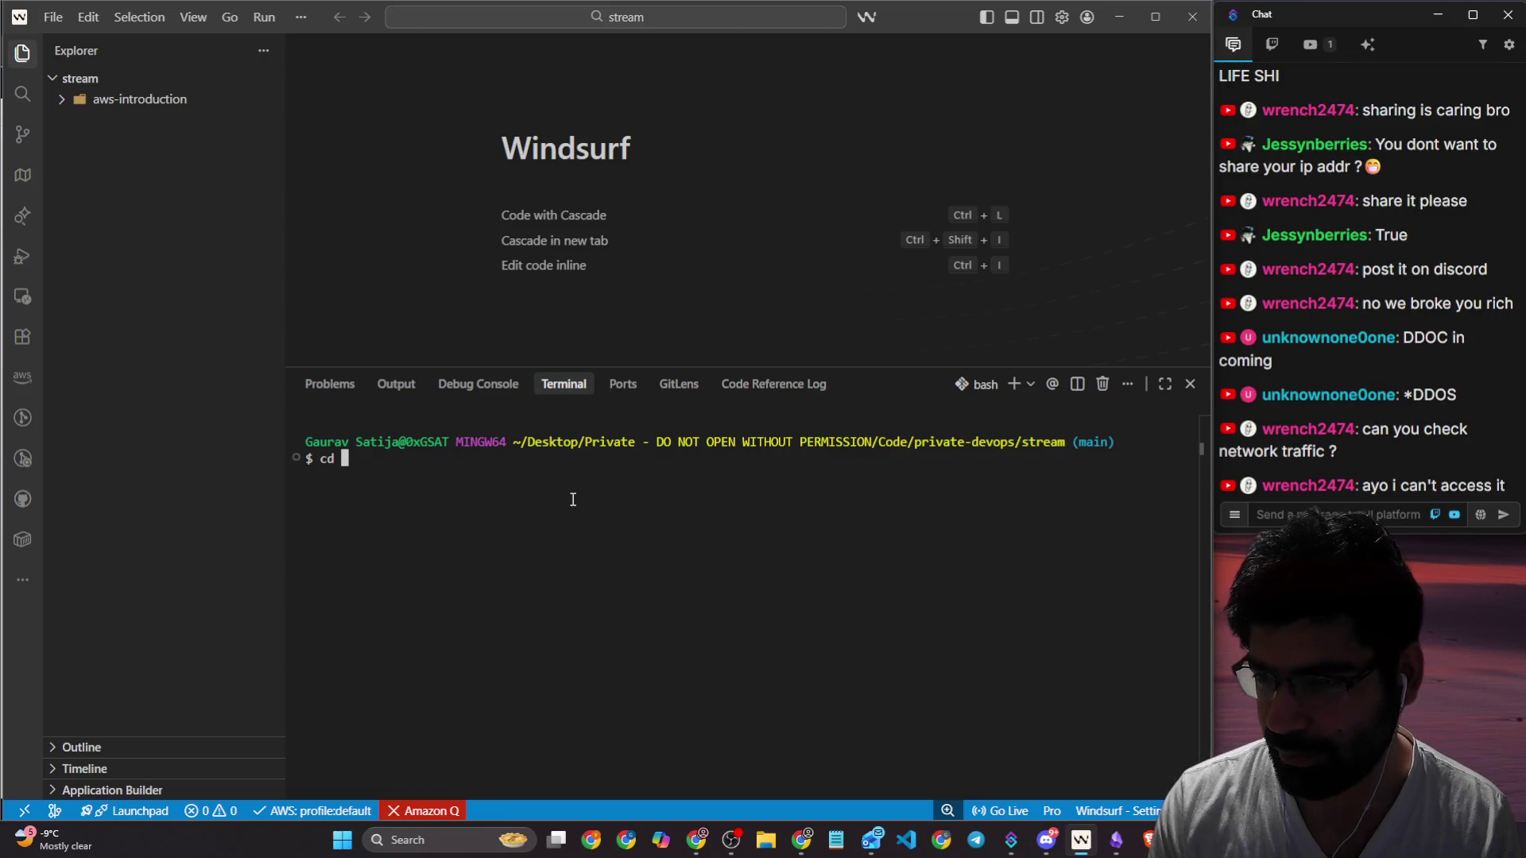
type("/dev/")
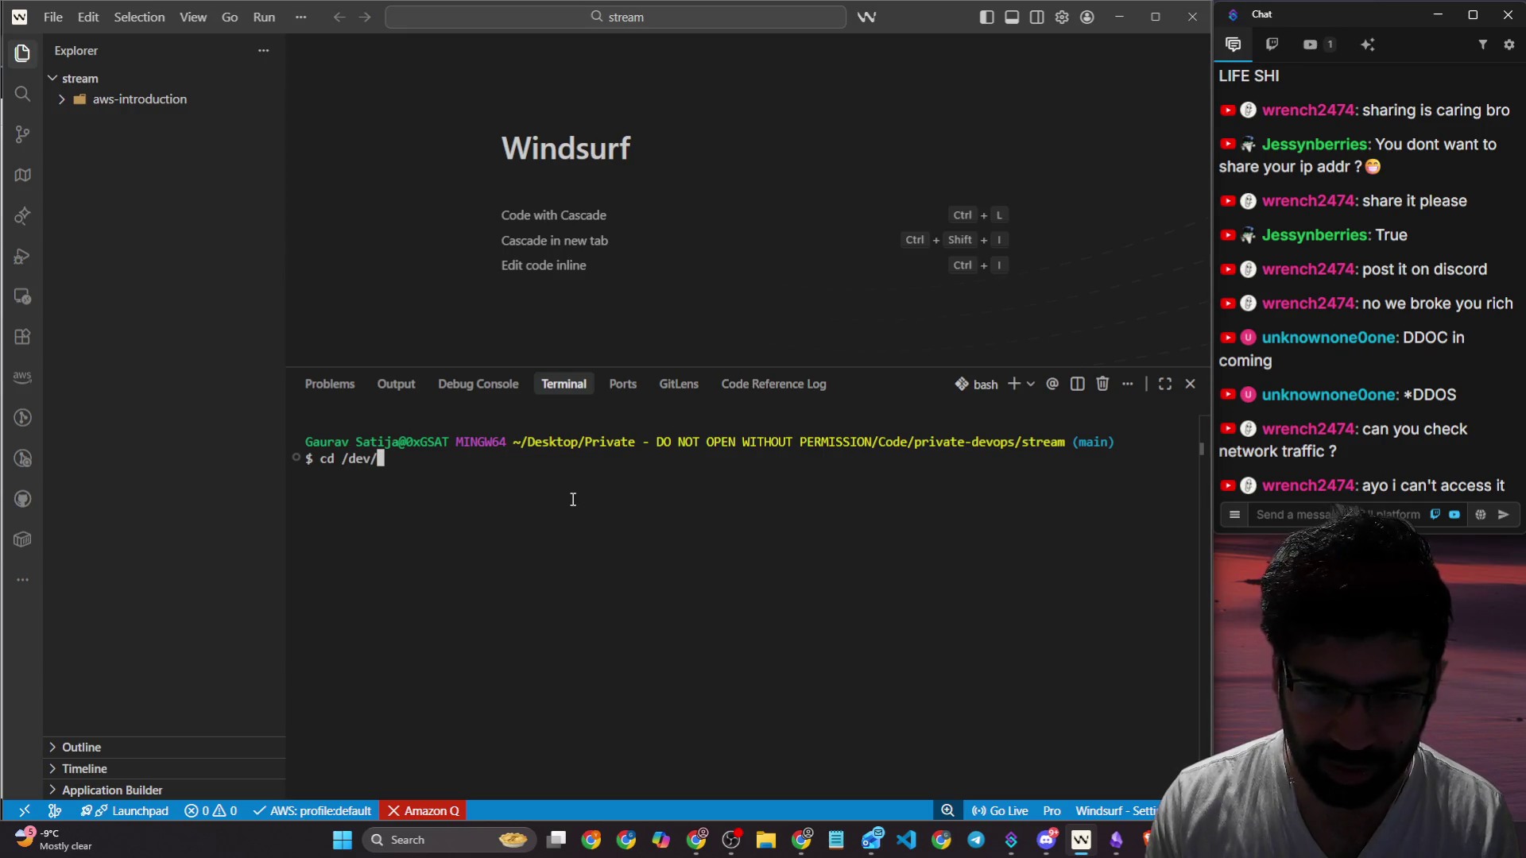
key("BackSpace")
key("BackSpace")
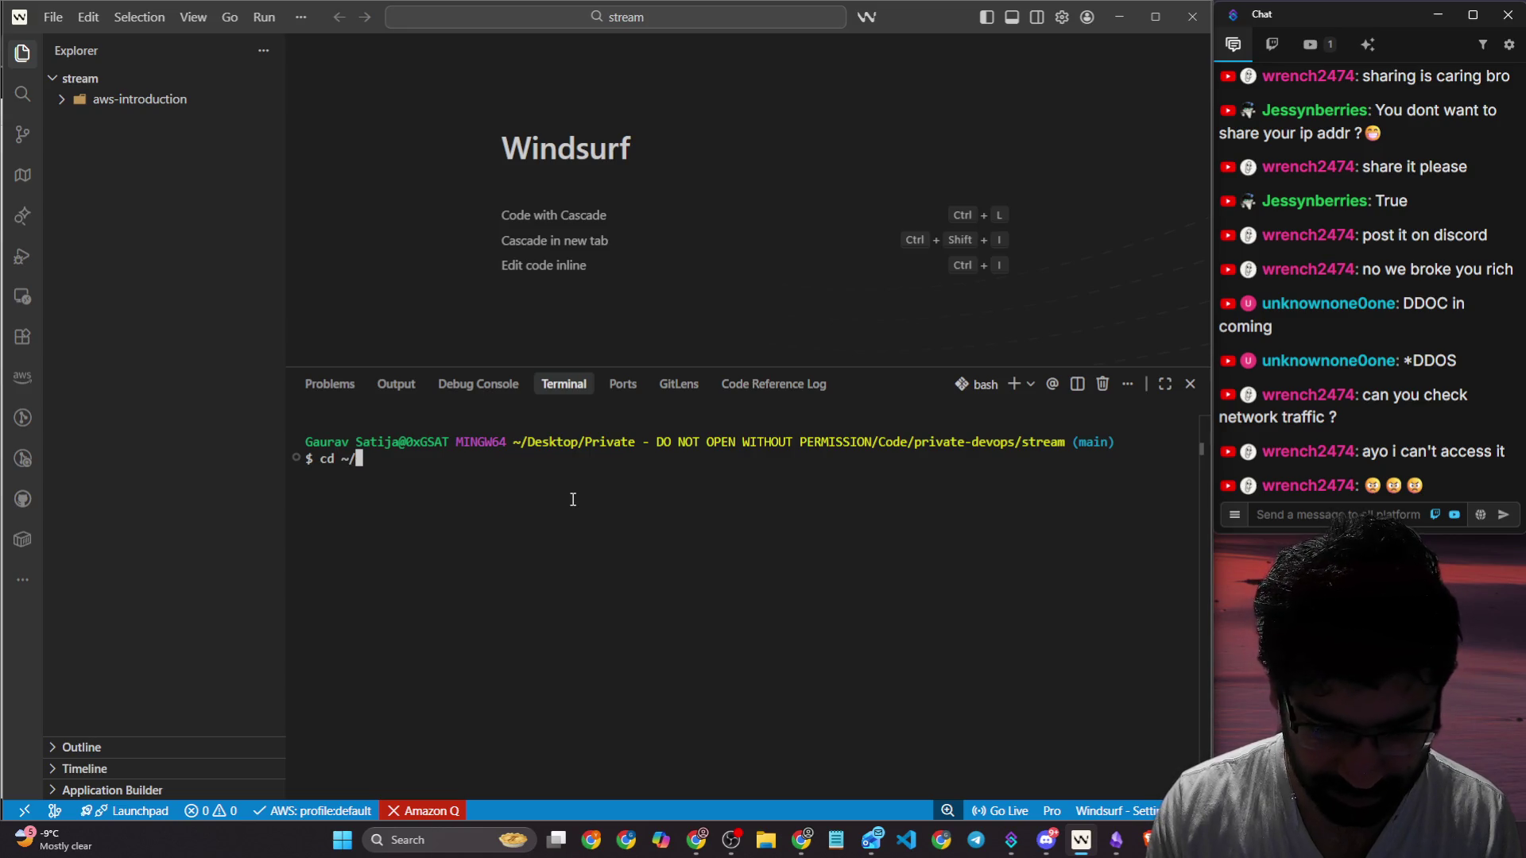
type("s")
key("Tab")
key("Return")
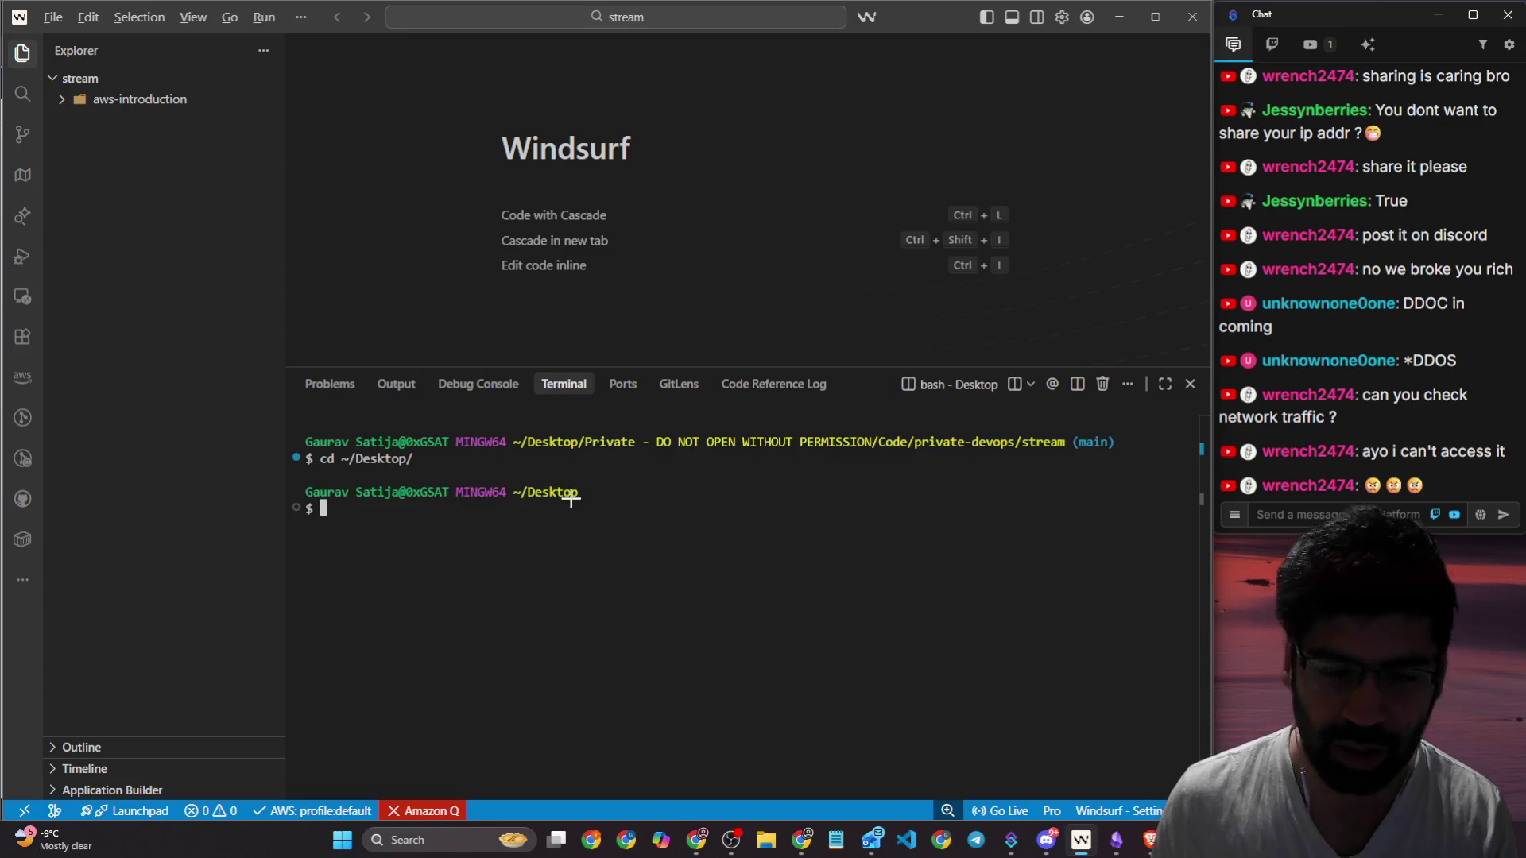
key("alt+Tab")
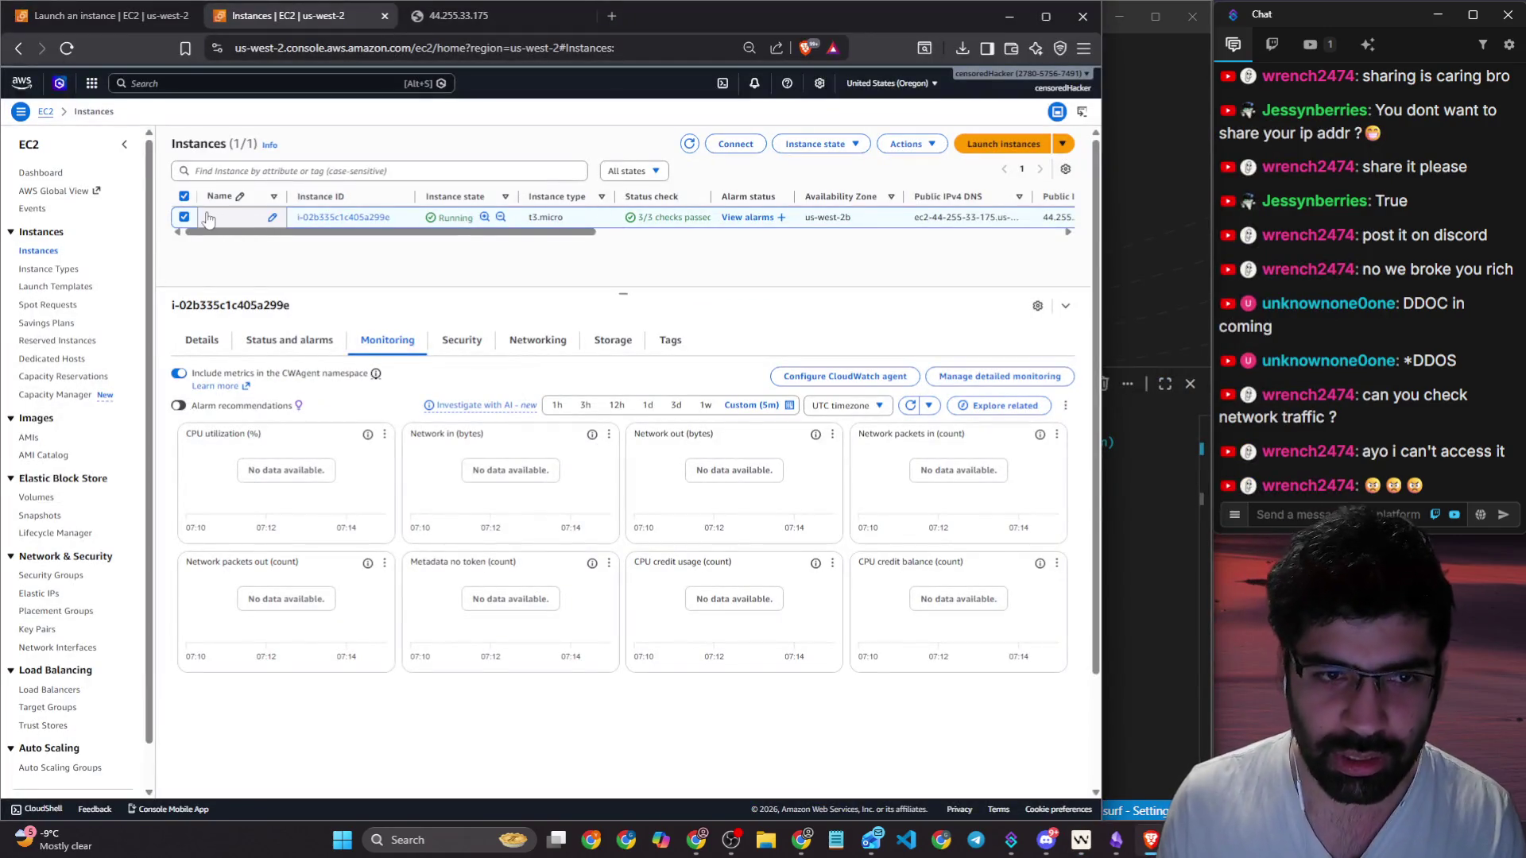
left_click(738, 146)
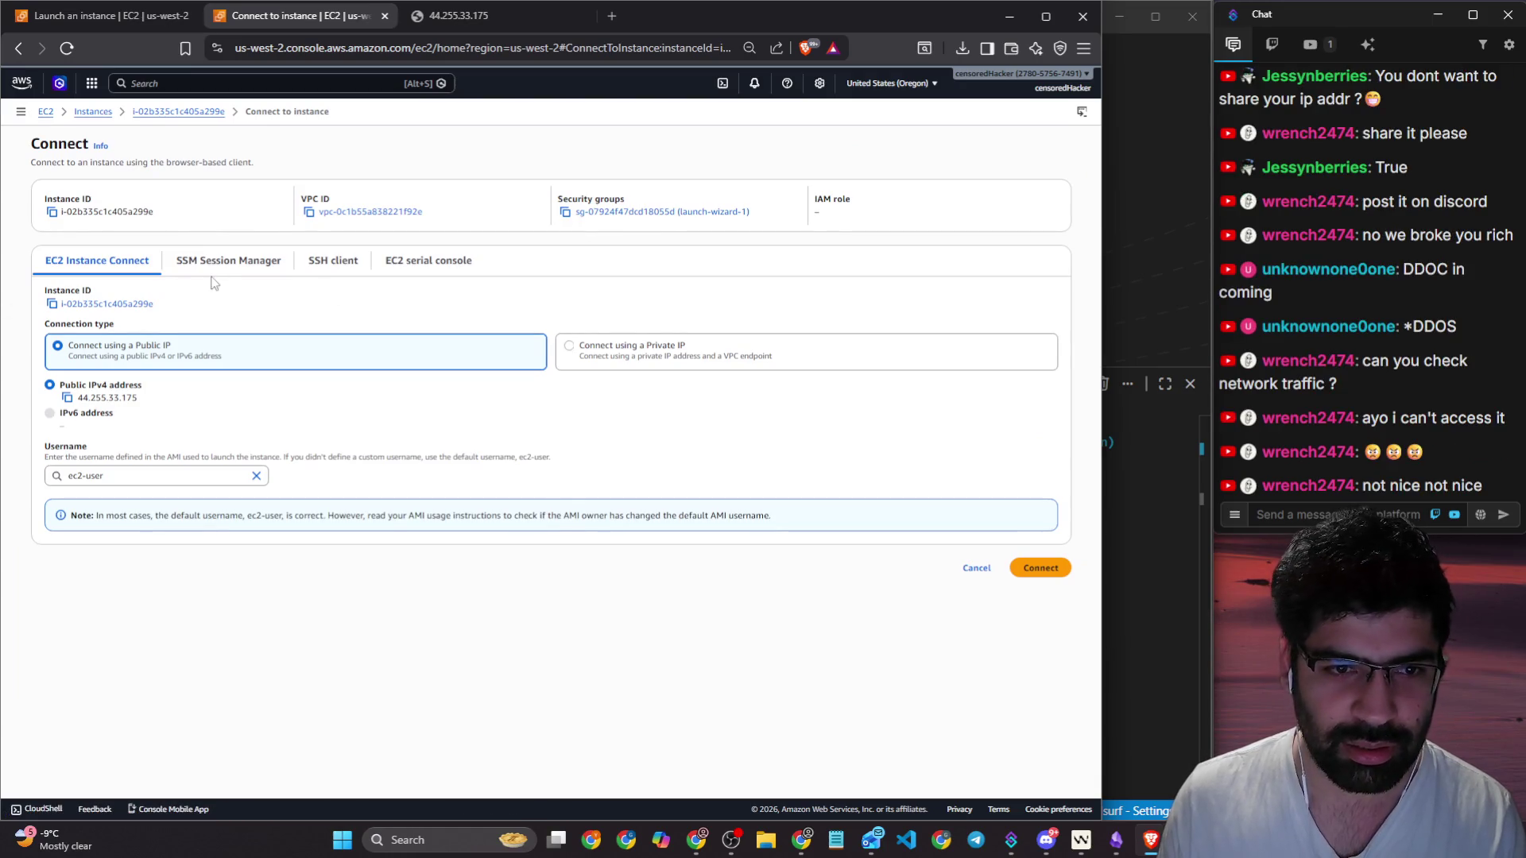
Step: Copy EC2's SSH client example command using test.pem and paste it into the Windsurf terminal
left_click(325, 256)
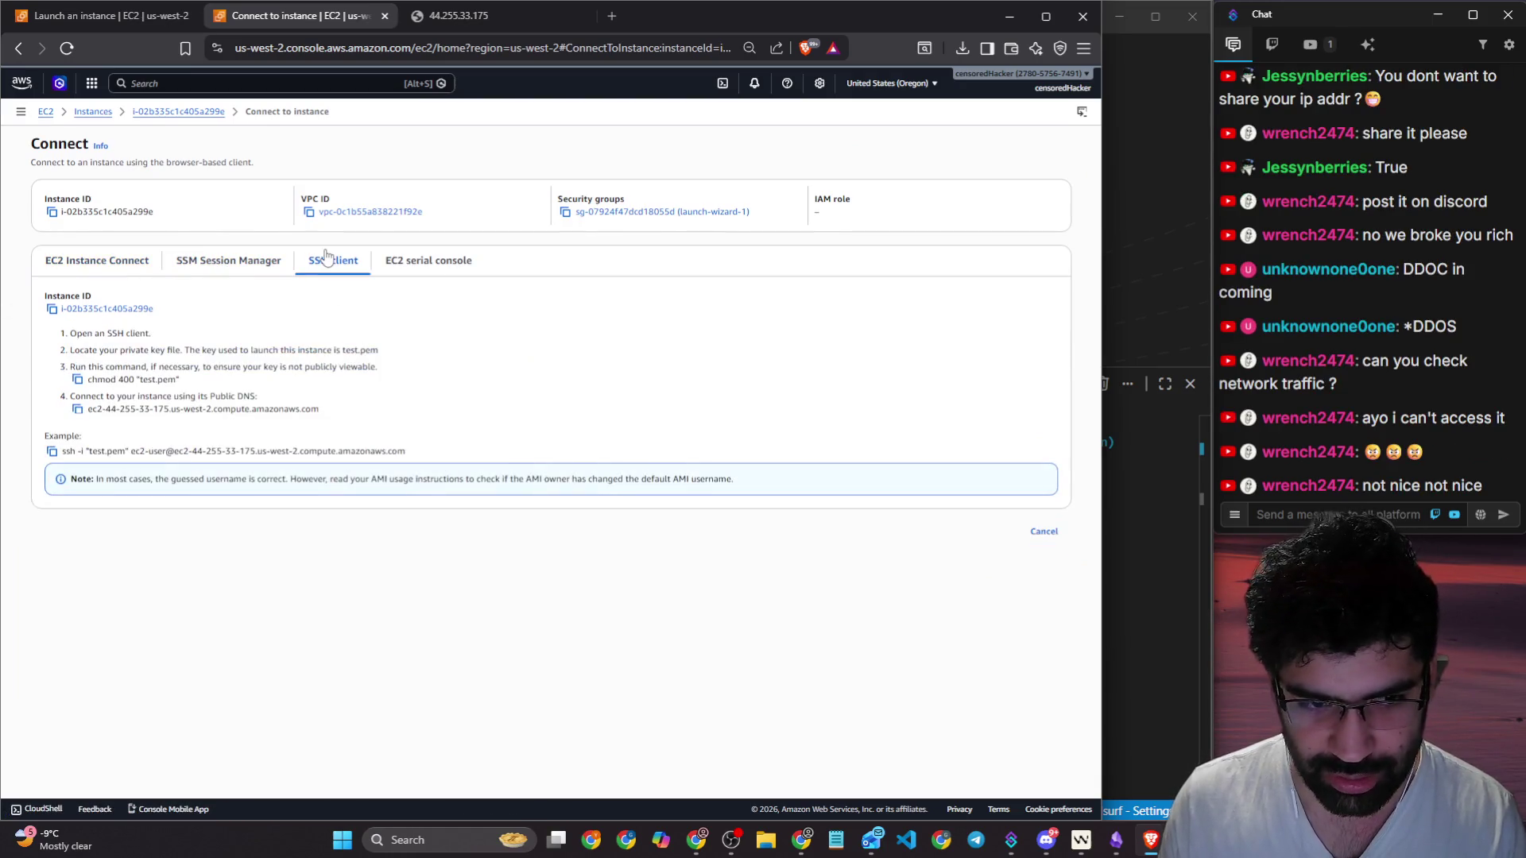
left_click(52, 452)
key("alt+Tab")
key("ctrl+v")
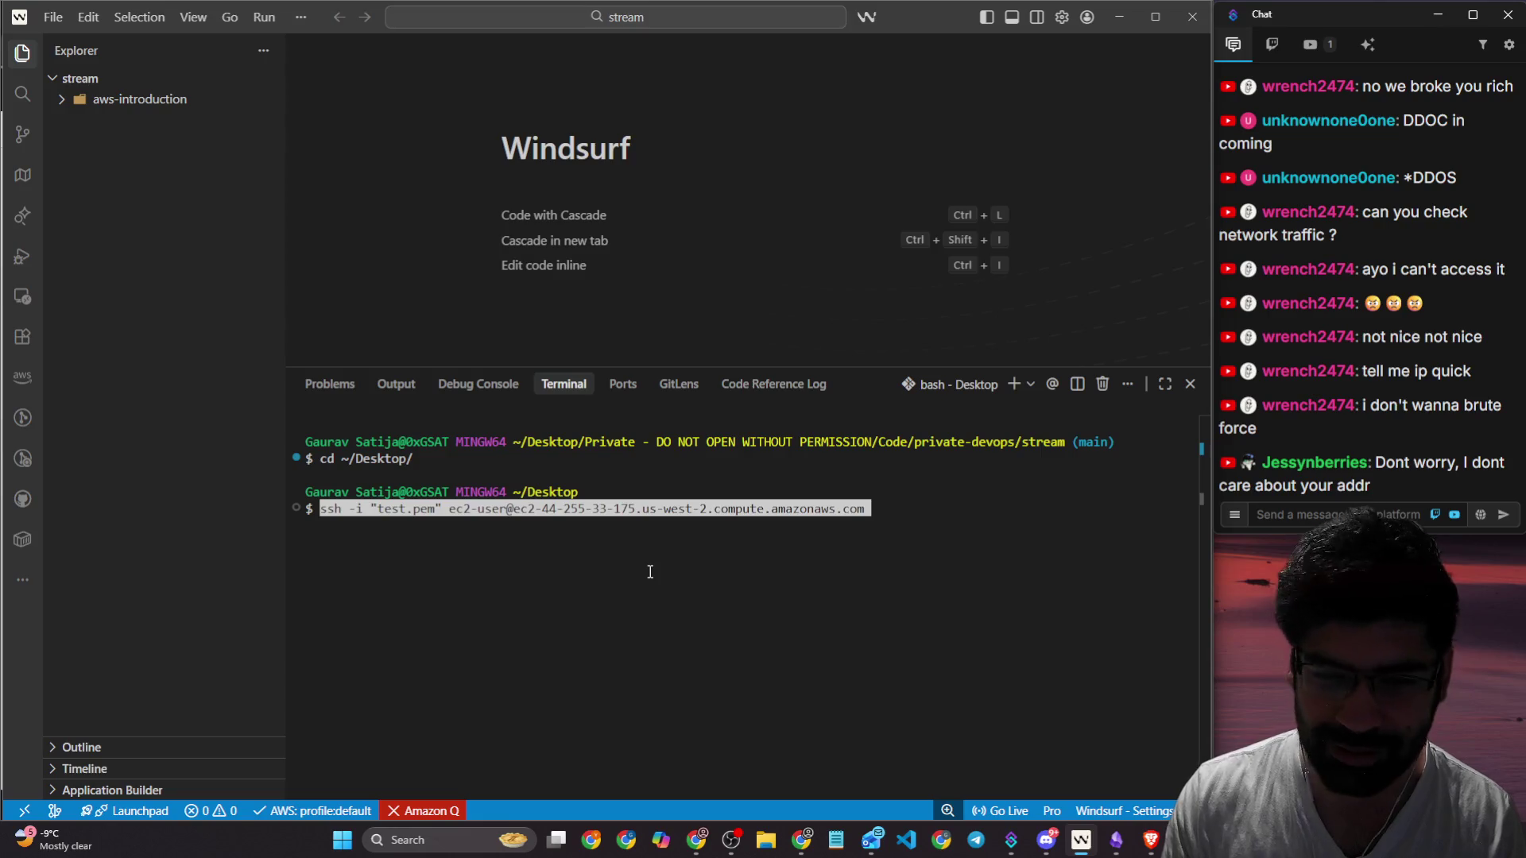
Step: Run the ssh command and accept the instance's host key to log in
key("Return")
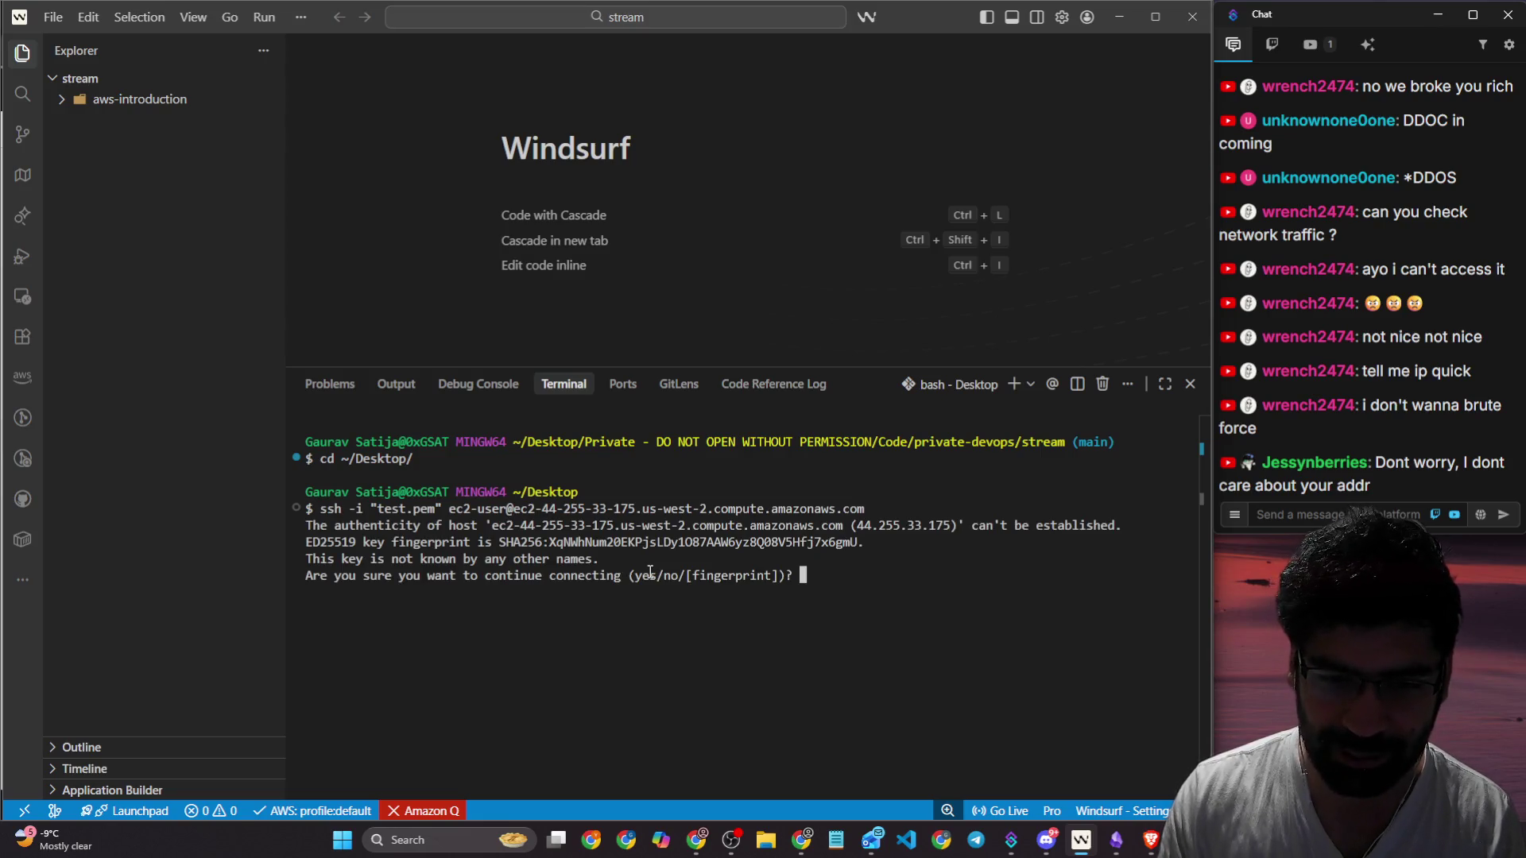
type("yes")
key("Return")
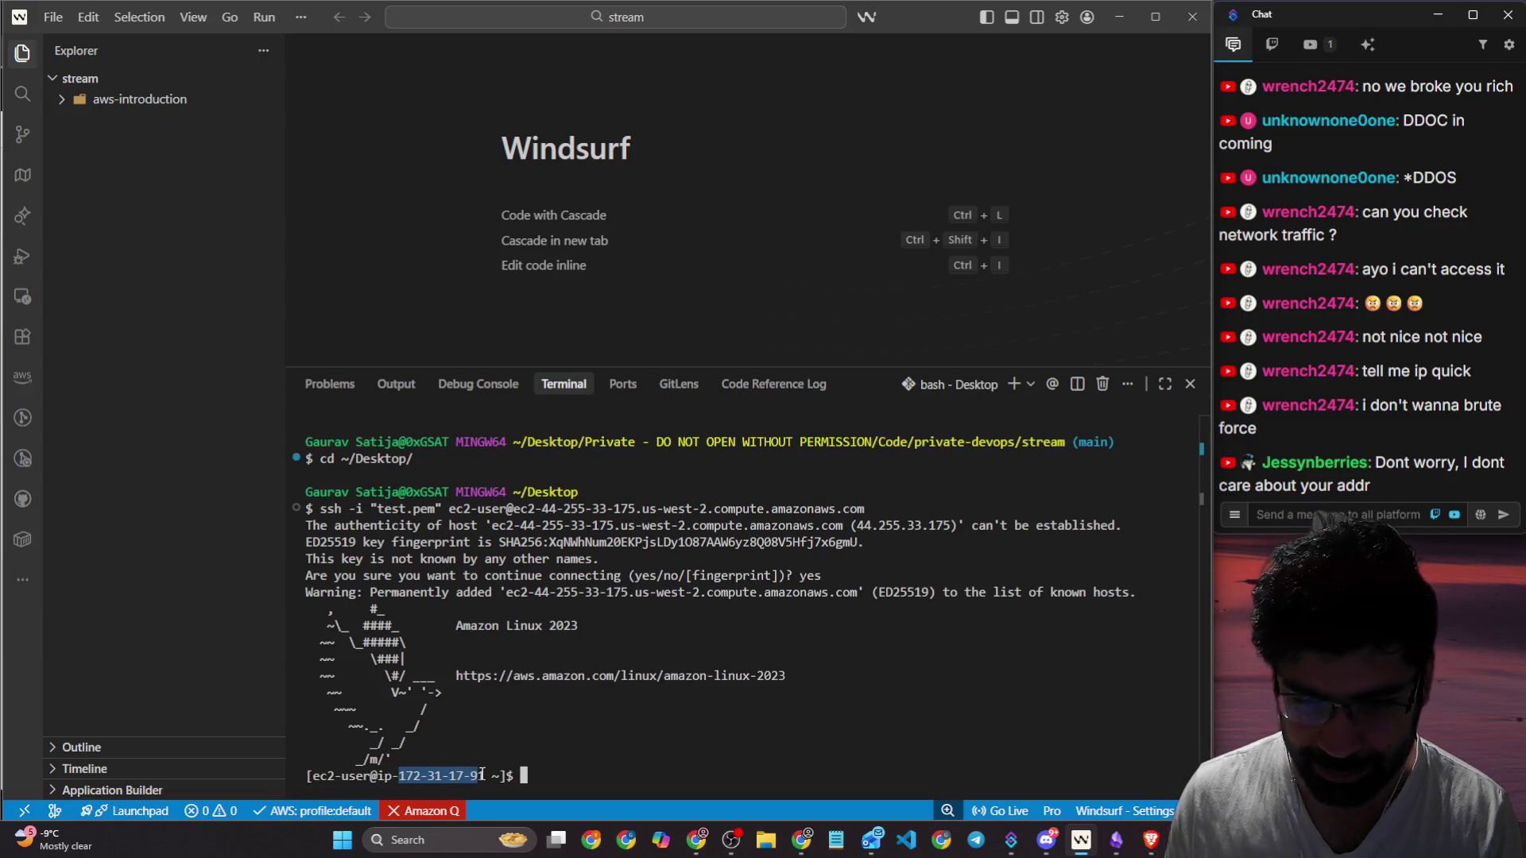
Step: Post the private IP 172-31-17-91 to the chat and return to the EC2 connect page
key("ctrl+c")
left_click(1332, 514)
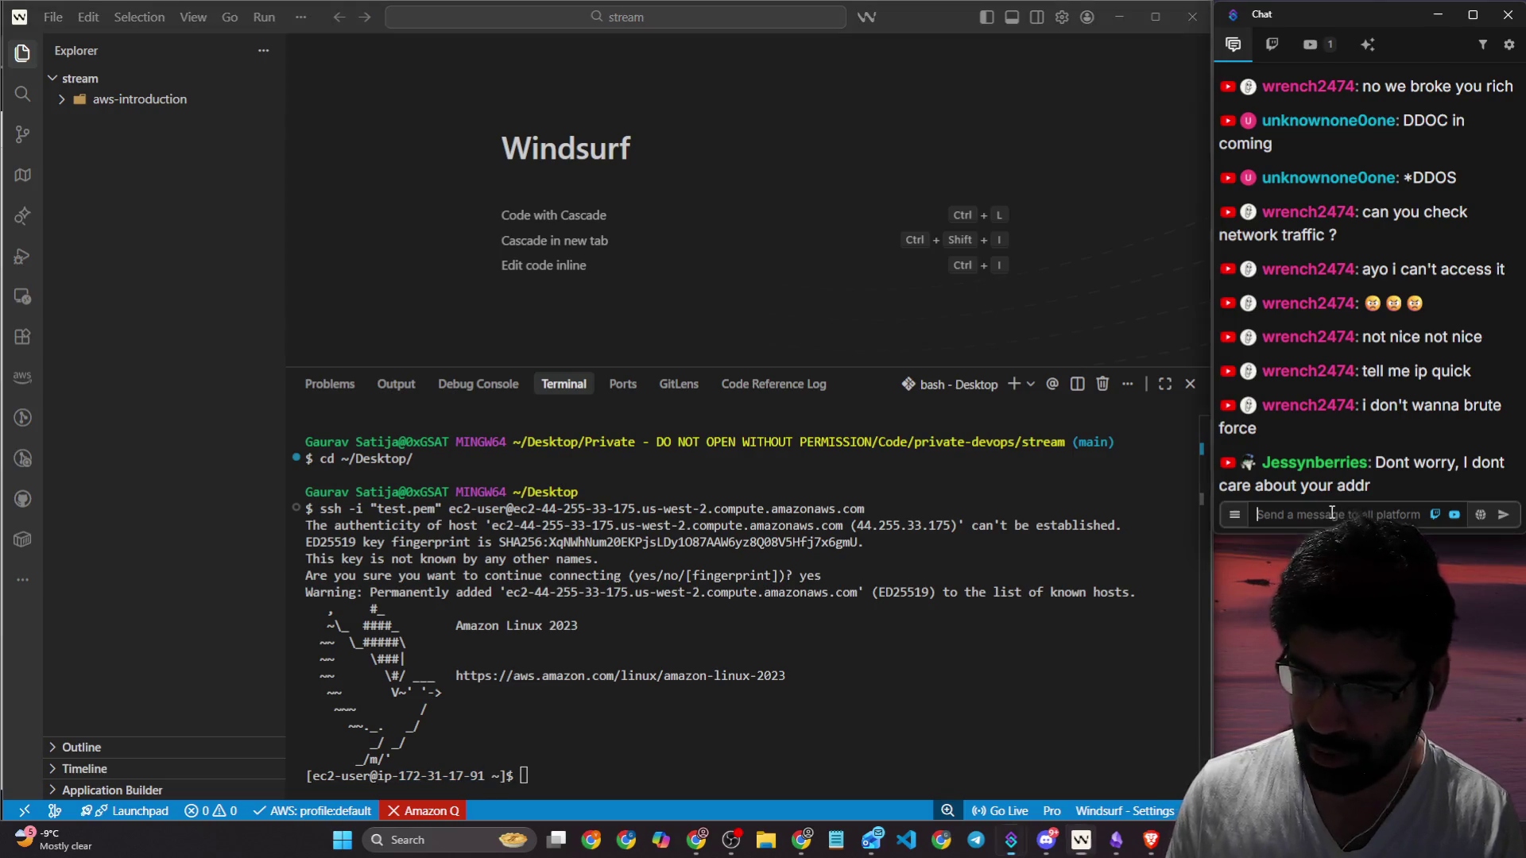
key("ctrl+v")
key("Return")
key("alt+Tab")
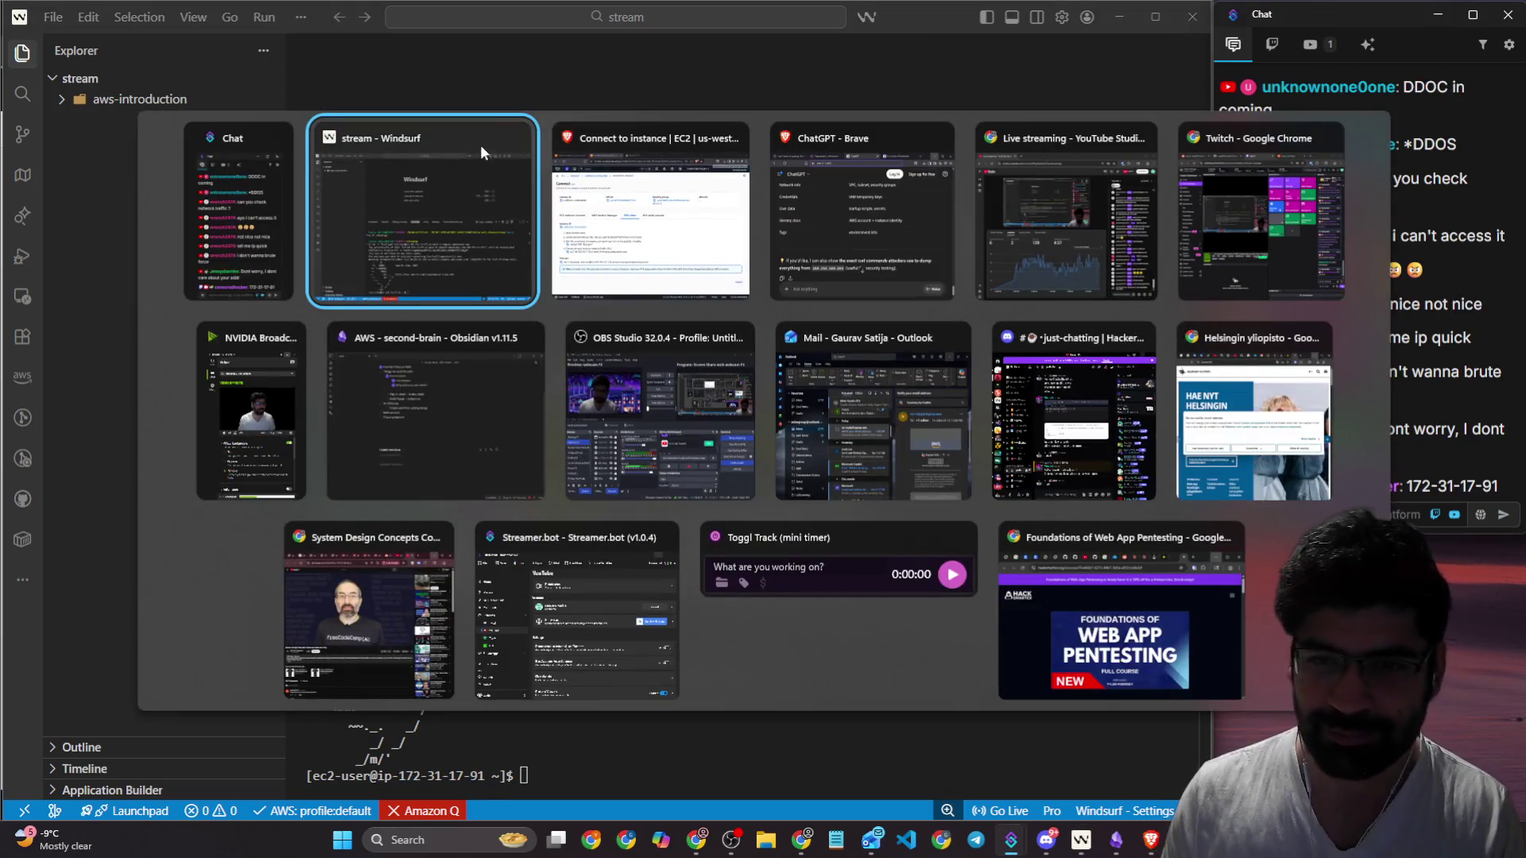
left_click(609, 225)
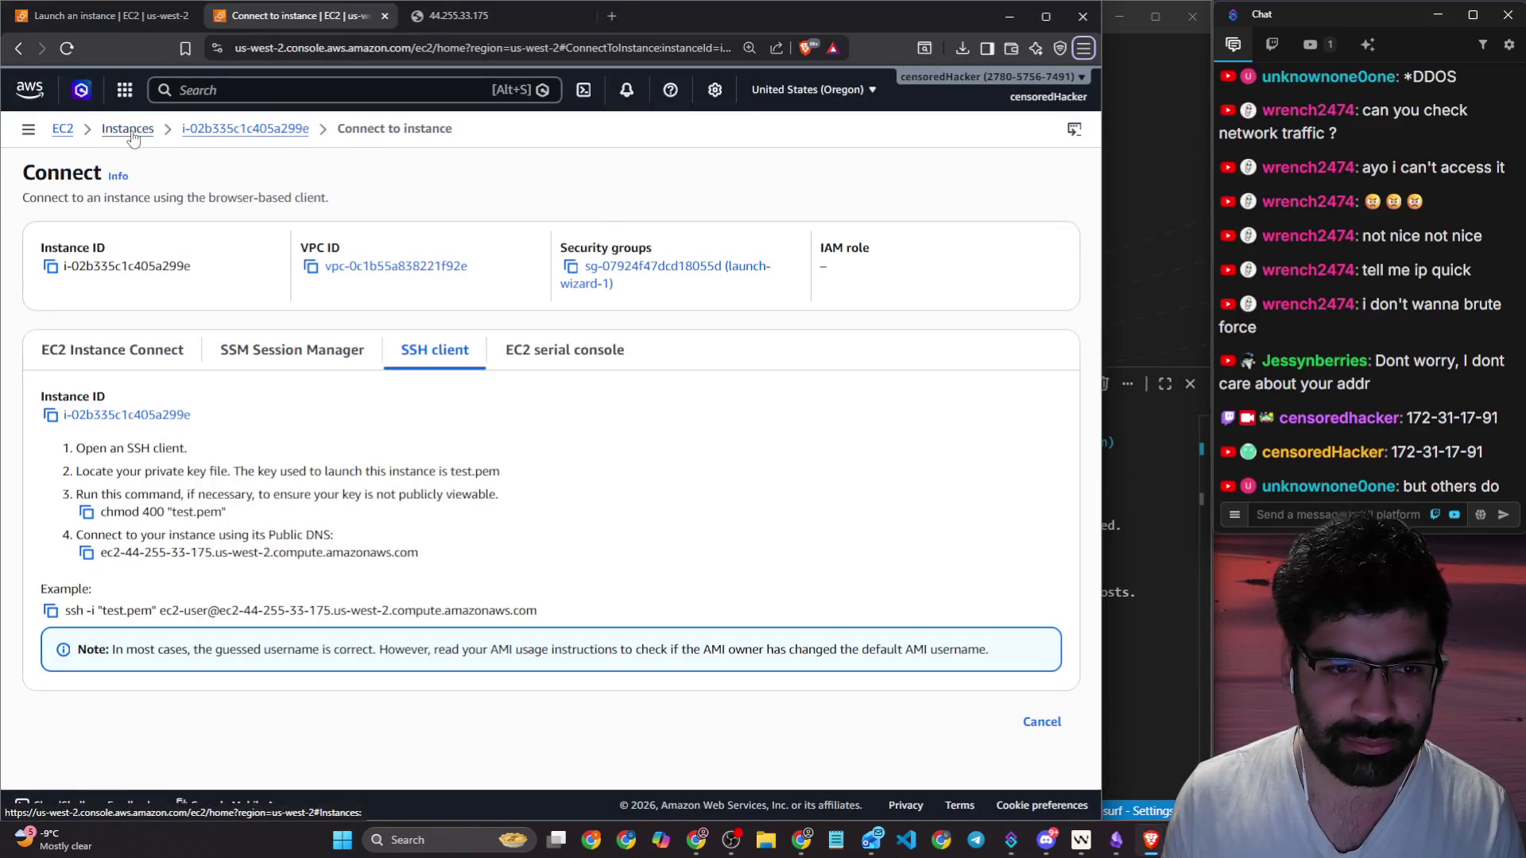
Step: Check the instance's empty Monitoring charts, toggling the CWAgent namespace off and on
left_click(226, 129)
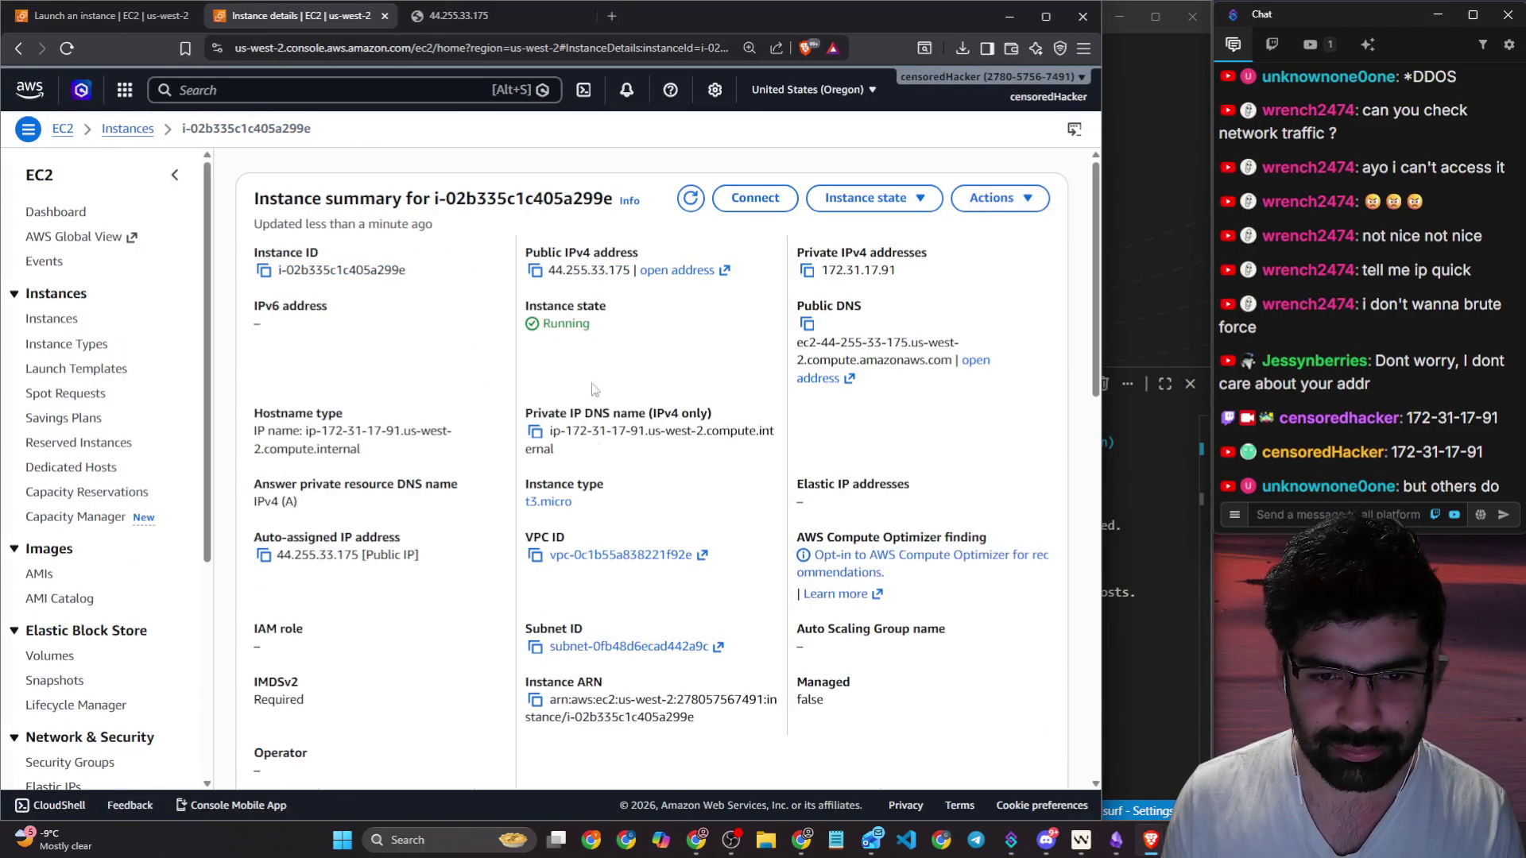
scroll(594, 508, "down", 12)
scroll(622, 374, "up", 4)
scroll(679, 330, "up", 4)
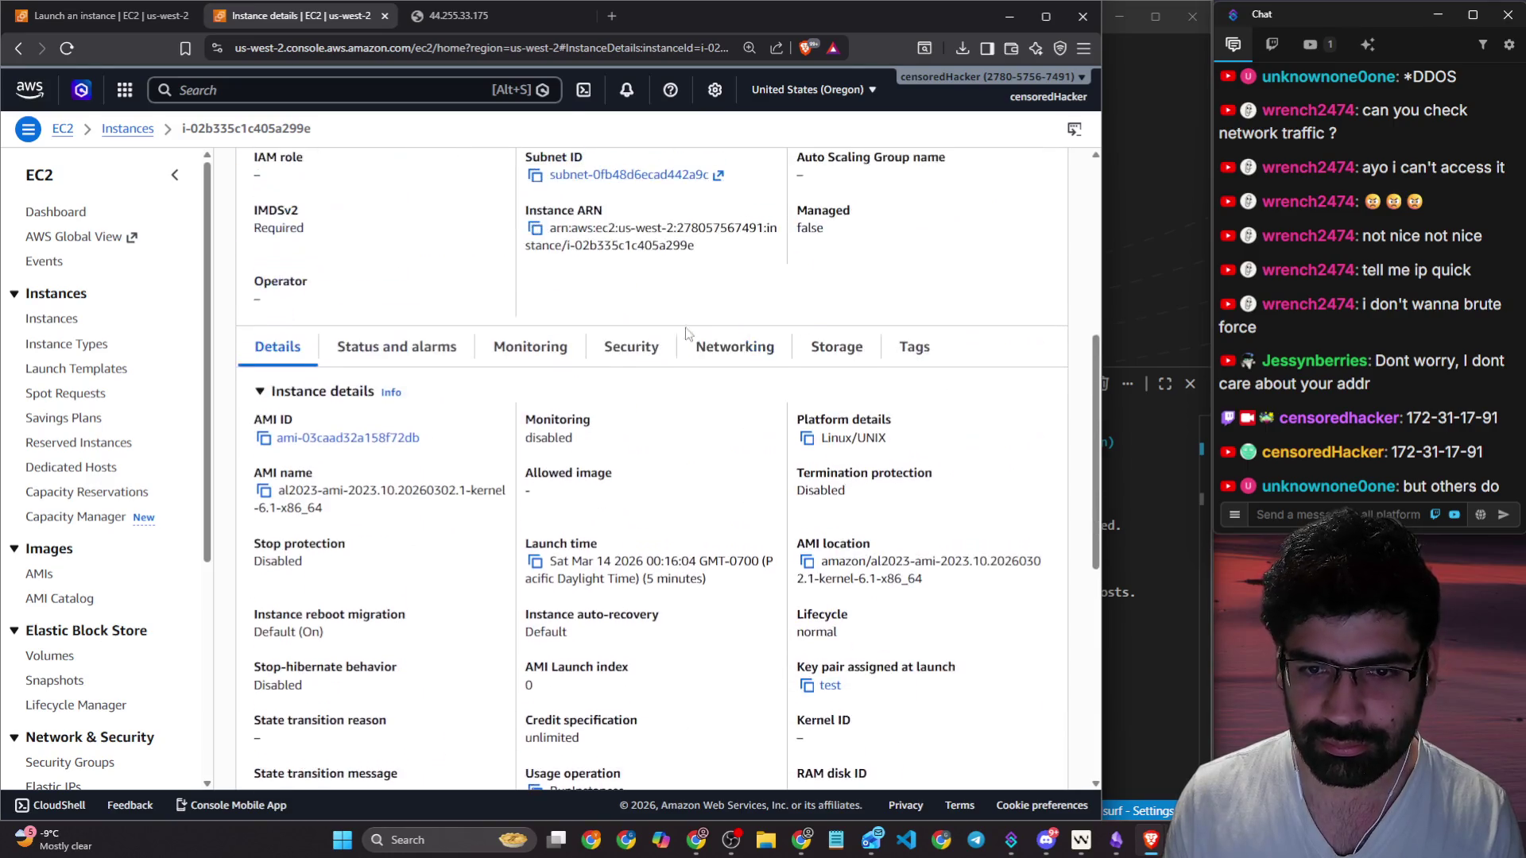
left_click(530, 350)
scroll(627, 354, "down", 1)
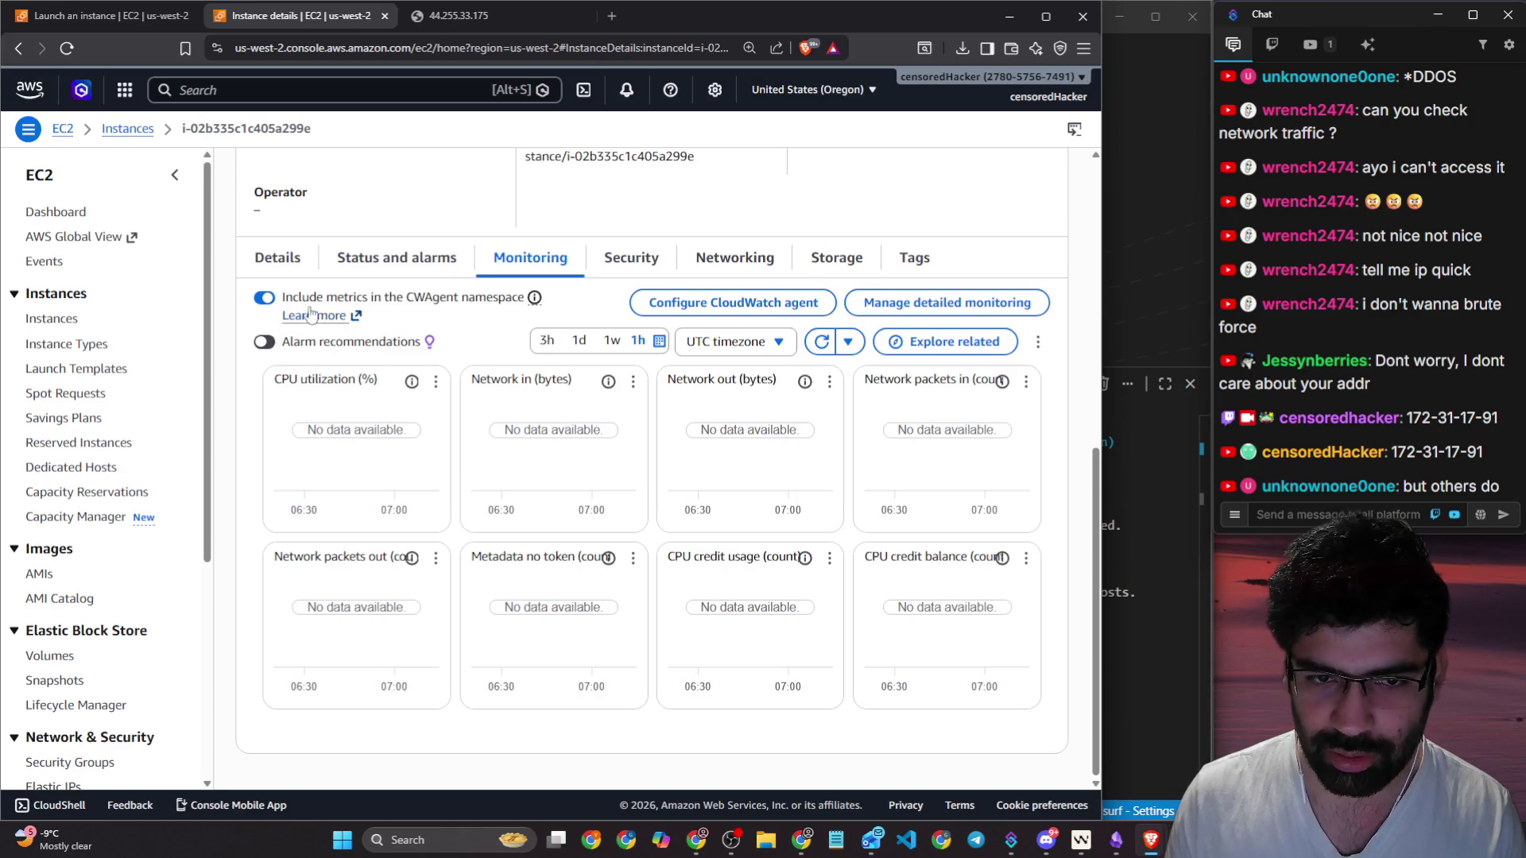
left_click(265, 299)
left_click(264, 299)
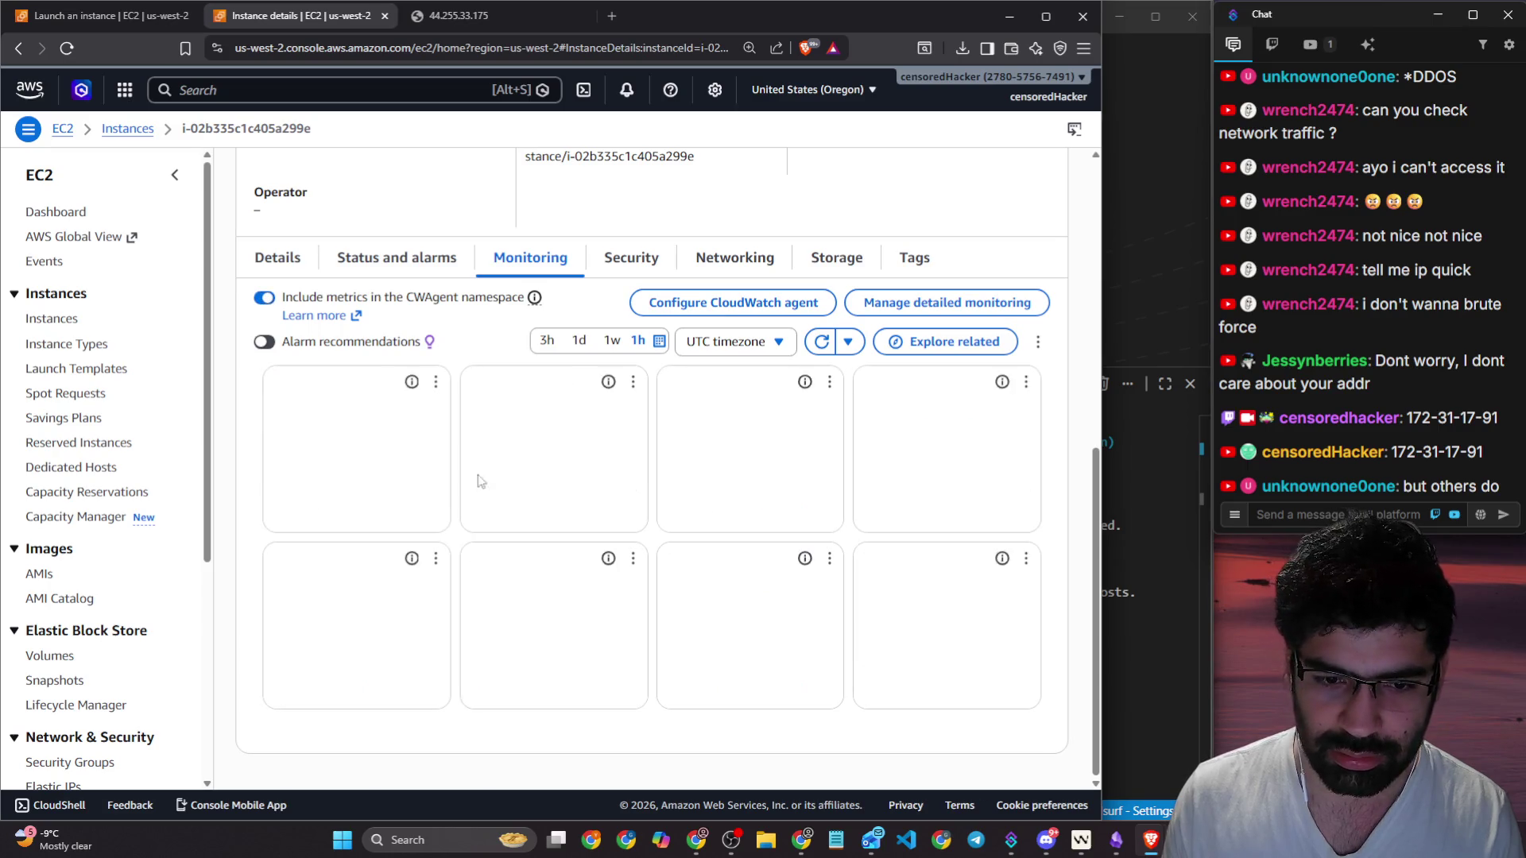
scroll(682, 578, "up", 5)
scroll(684, 578, "down", 5)
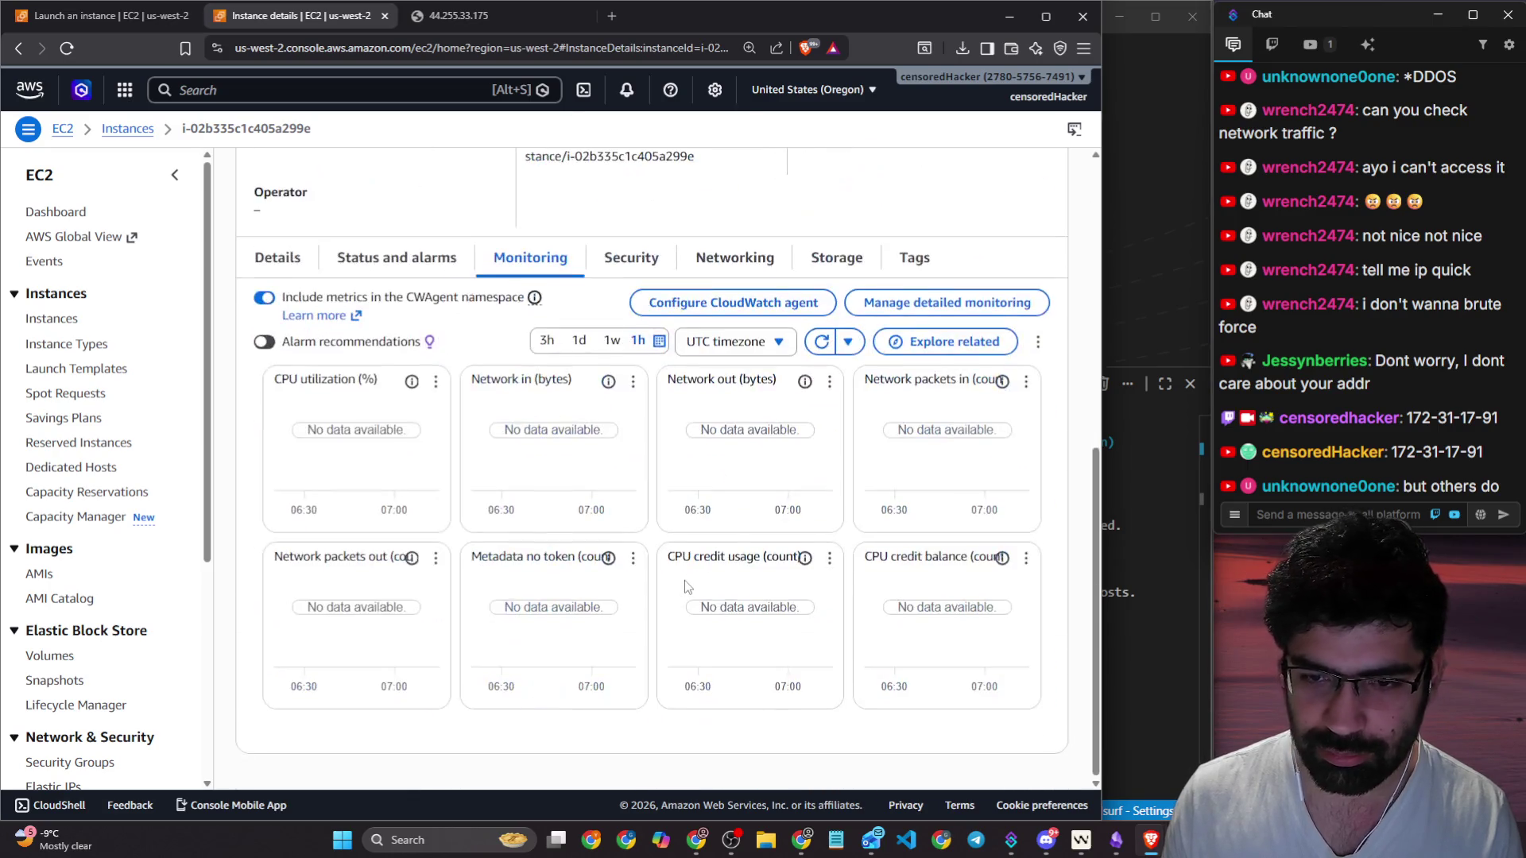
key("alt+Tab")
key("alt+Tab")
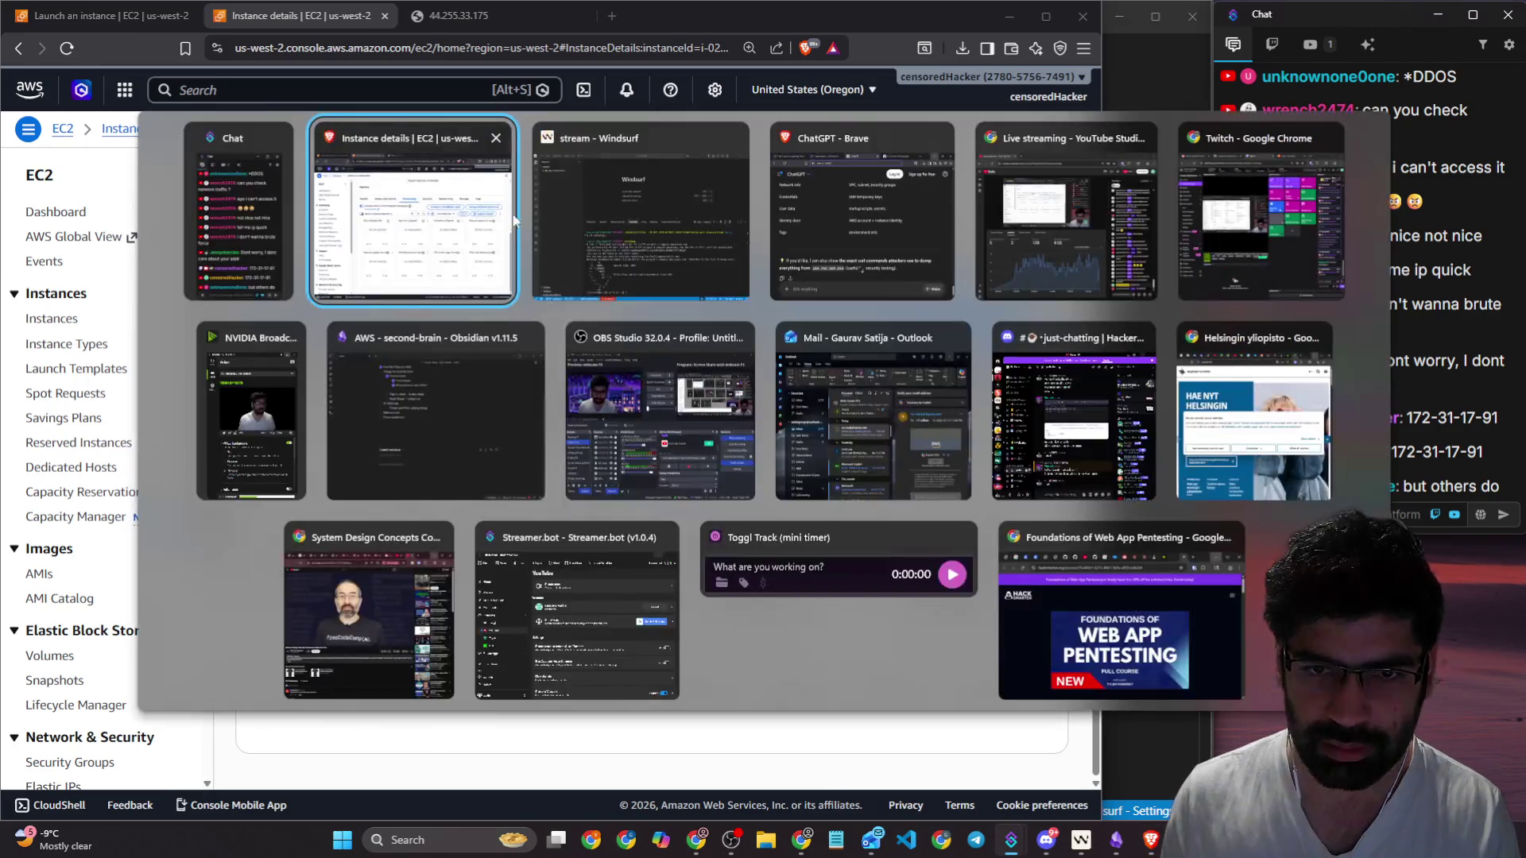
left_click(604, 216)
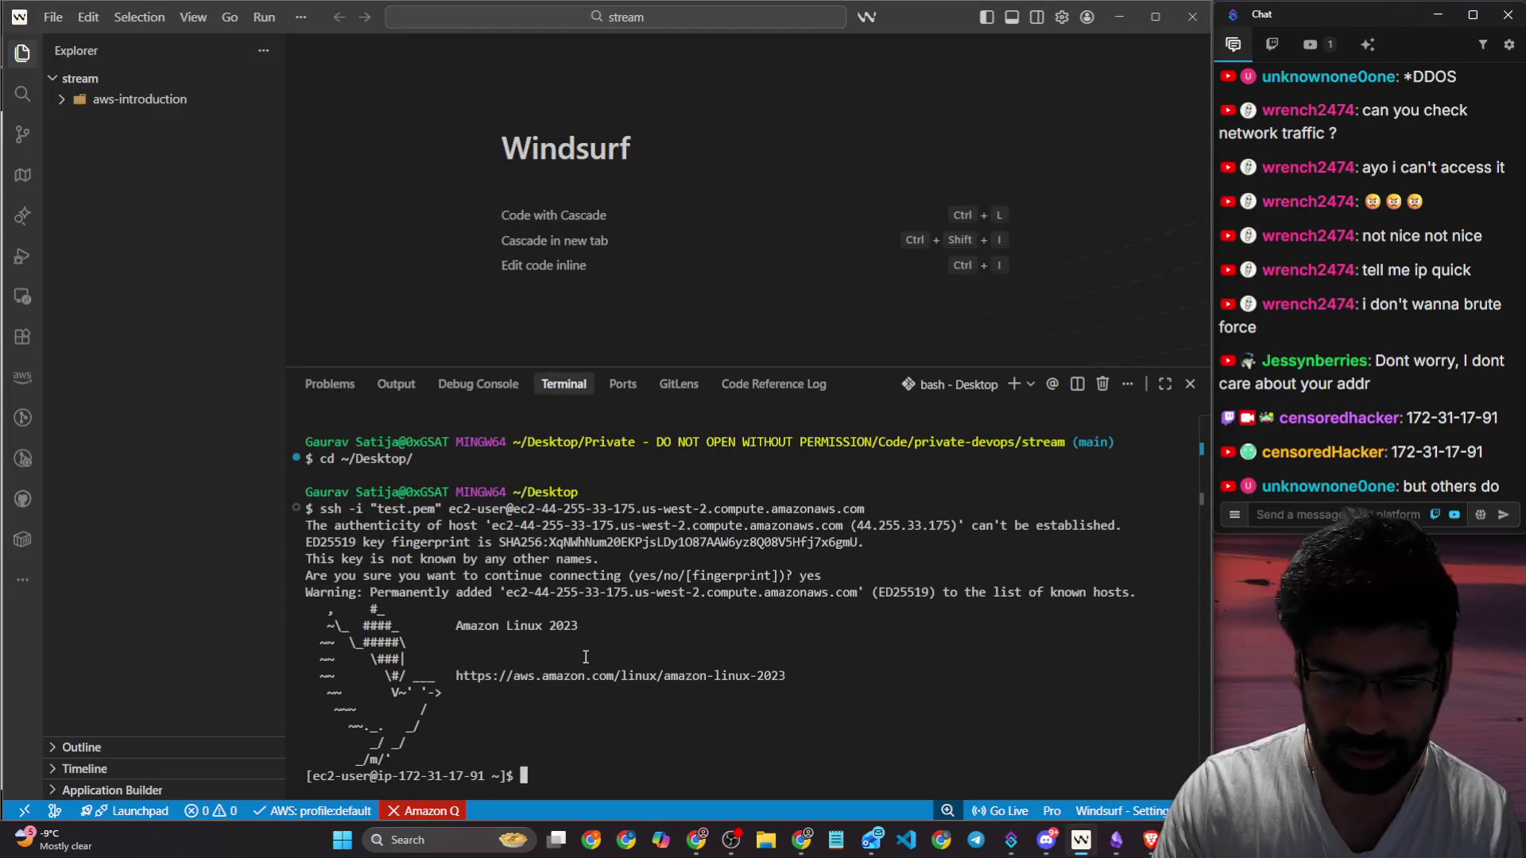
Step: Run ls and whoami on the instance, showing the ec2-user login
type("ls")
key("Return")
type("whoami")
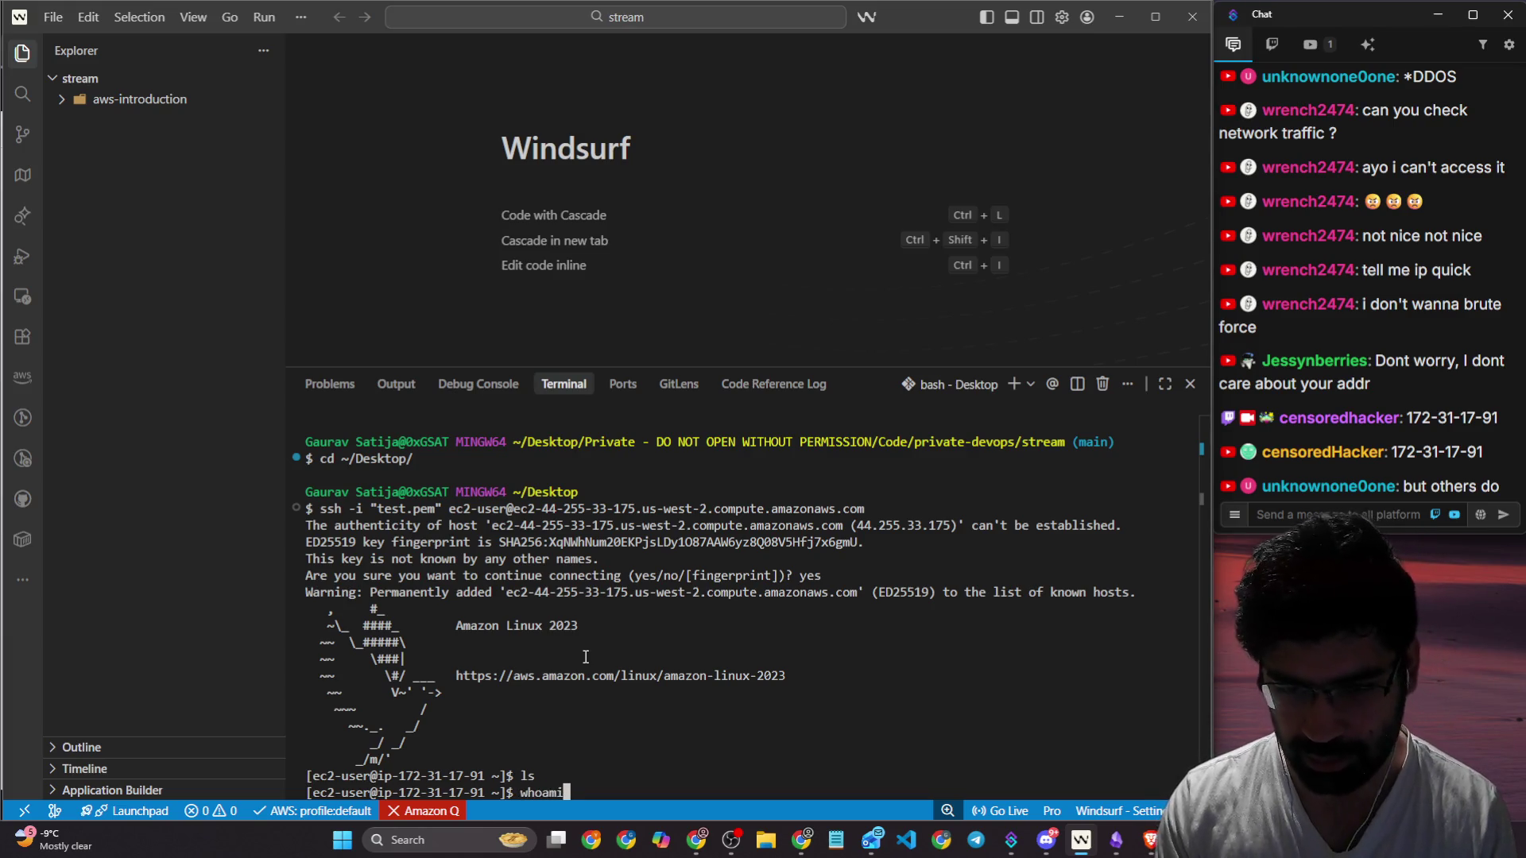
key("Return")
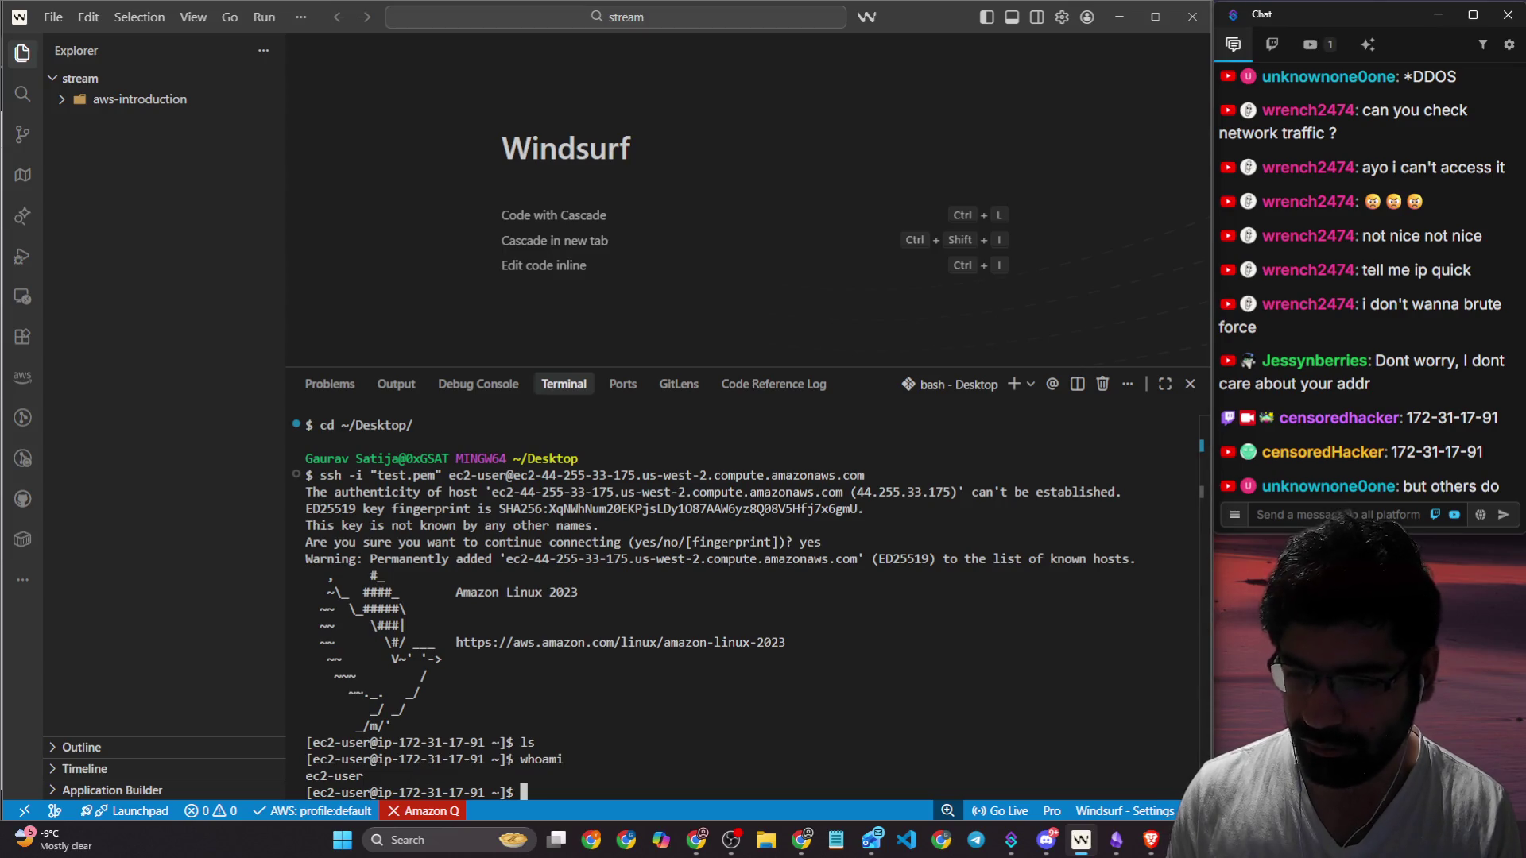
Step: Restore the Windsurf window, fit it to the screen edges, and enlarge the terminal panel
double_click(861, 7)
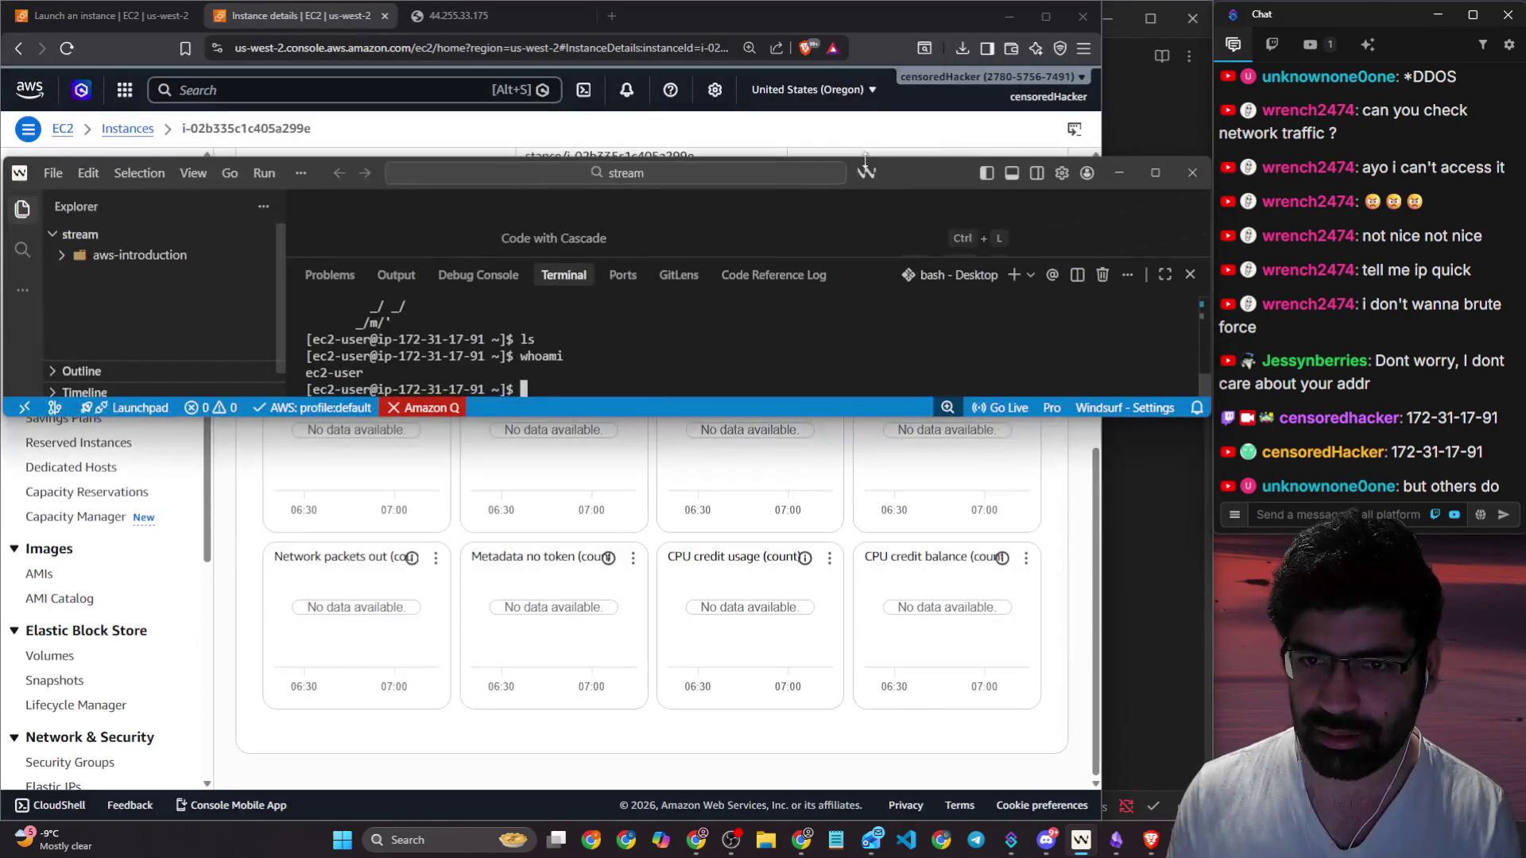
left_click_drag(902, 165, 894, 8)
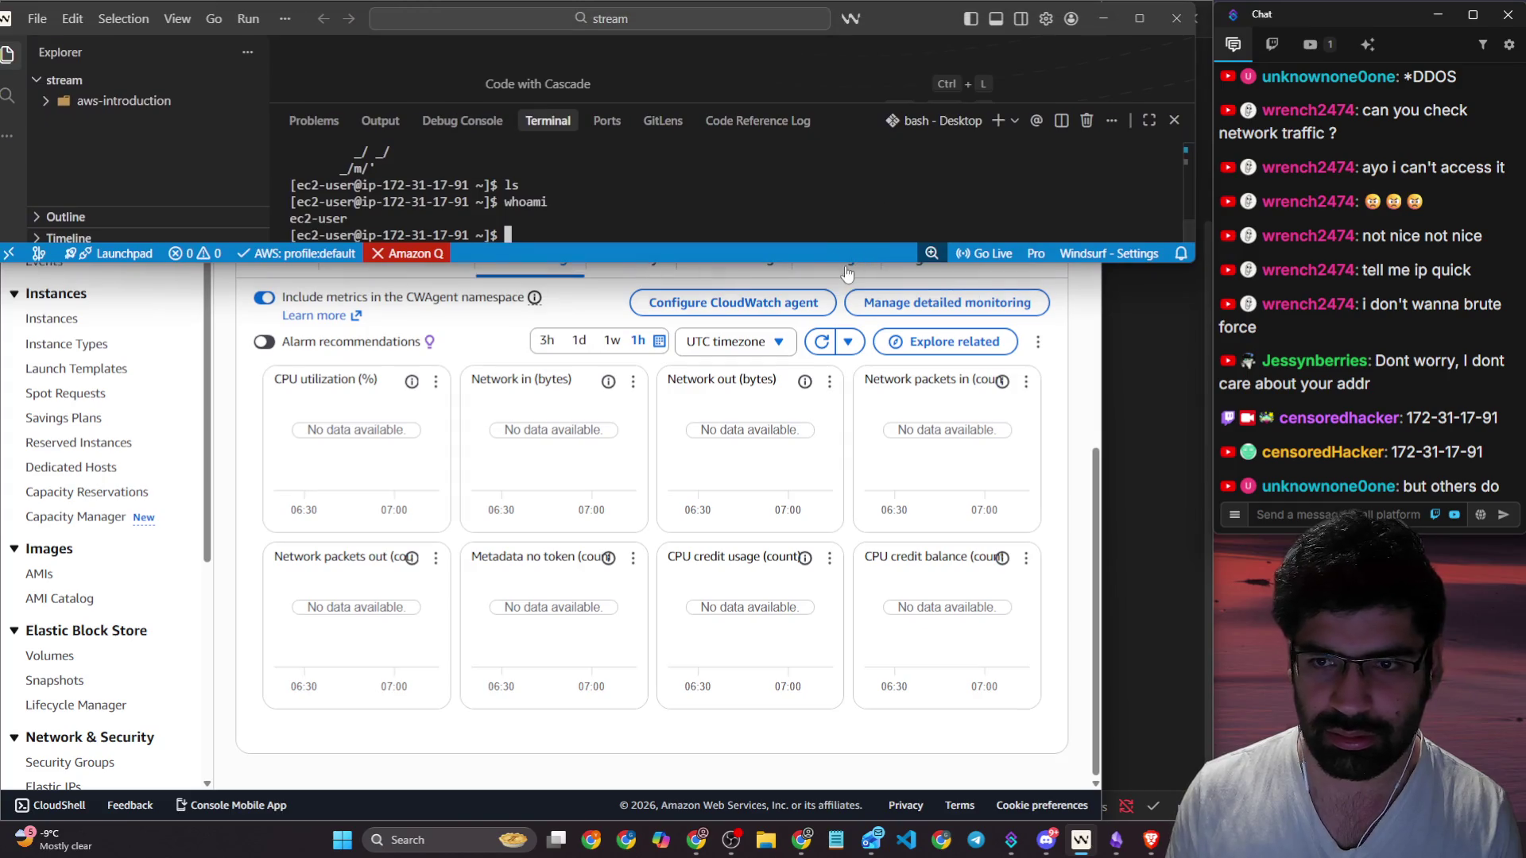
mouse_move(847, 262)
left_mouse_down()
mouse_move(827, 680)
mouse_move(794, 782)
mouse_move(763, 821)
left_mouse_up()
left_click_drag(742, 661, 727, 80)
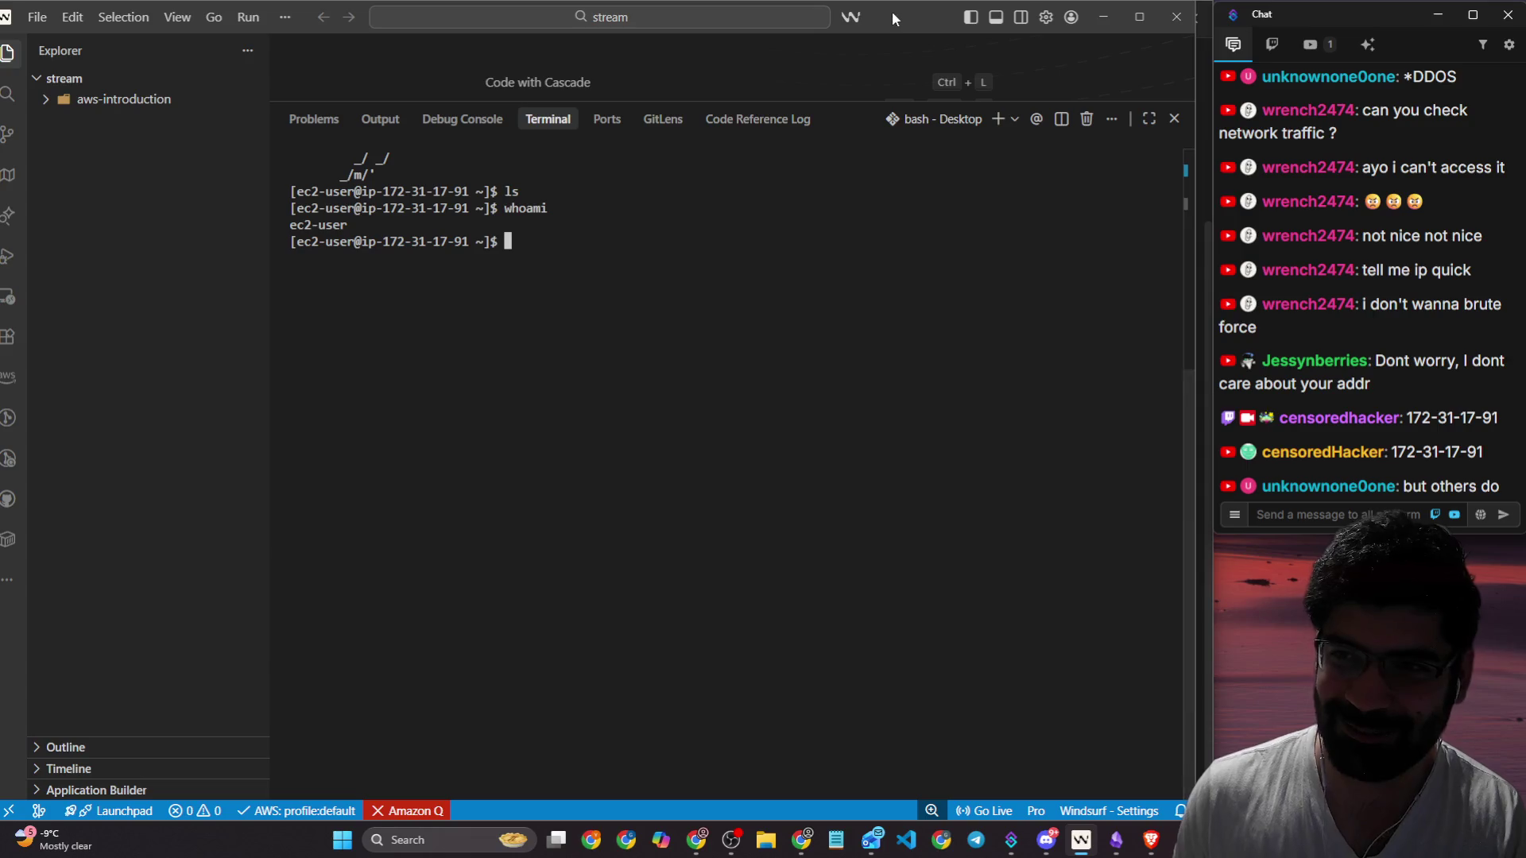
left_click_drag(896, 12, 911, 11)
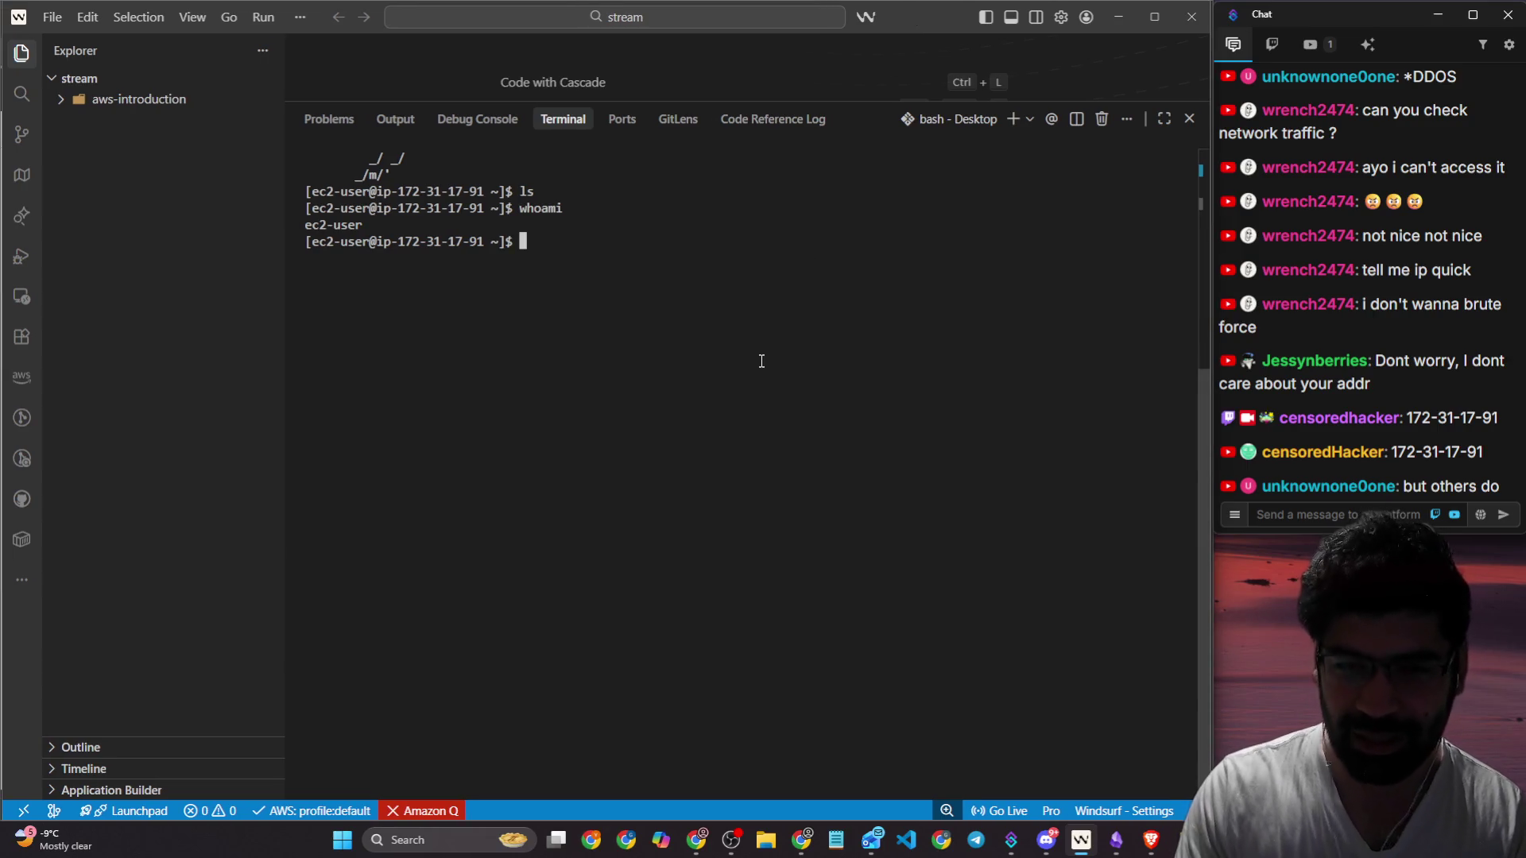
Step: Scroll back and select the 'Amazon Linux 2023' banner text in the terminal, then return to the prompt
left_click_drag(427, 225, 1192, 225)
scroll(421, 244, "up", 2)
scroll(422, 244, "up", 3)
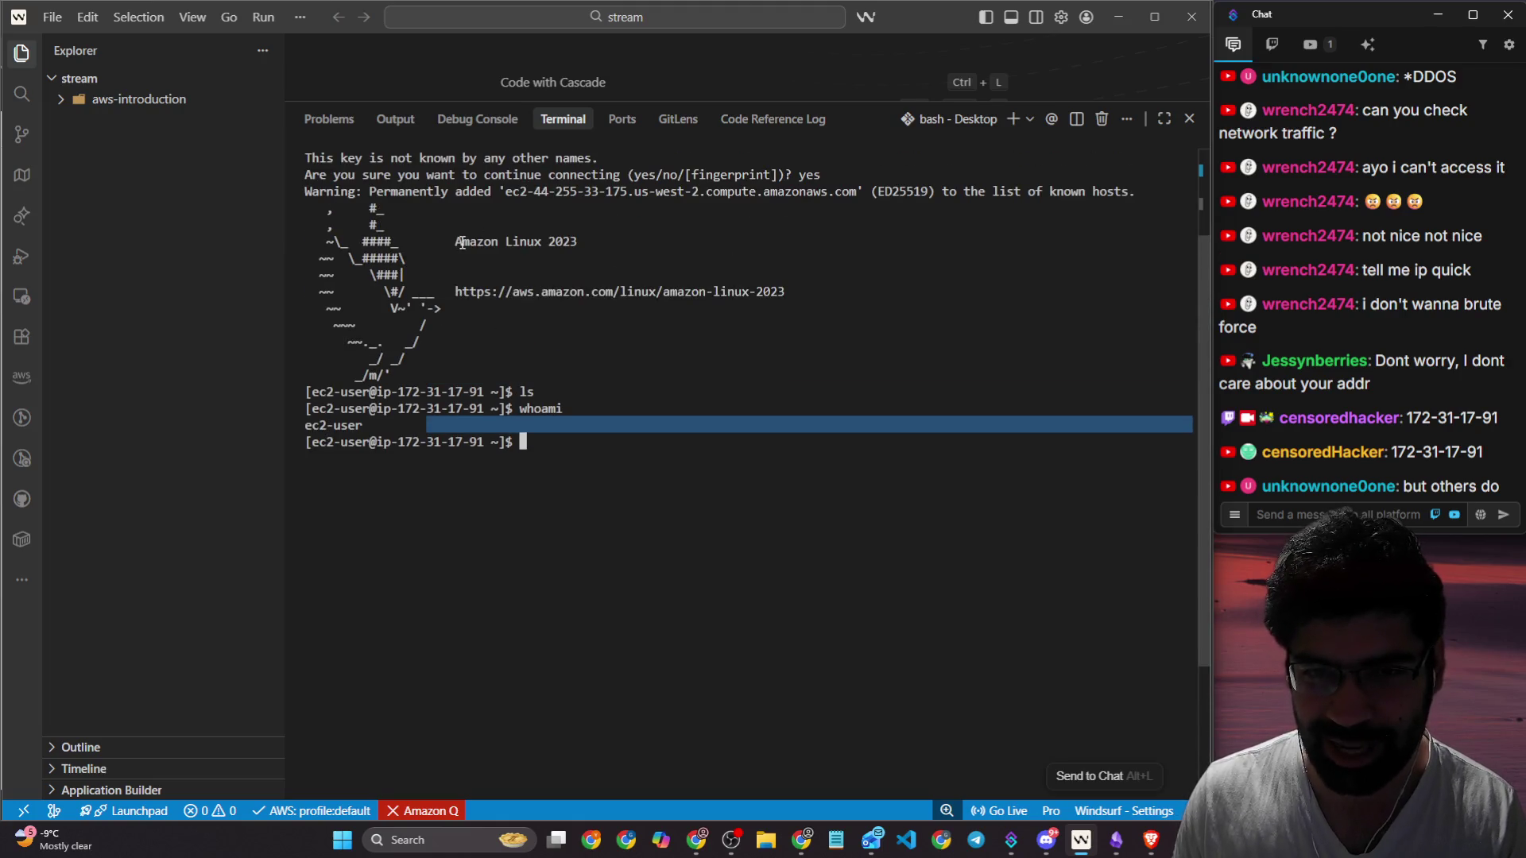
left_click_drag(456, 243, 600, 239)
left_click(681, 467)
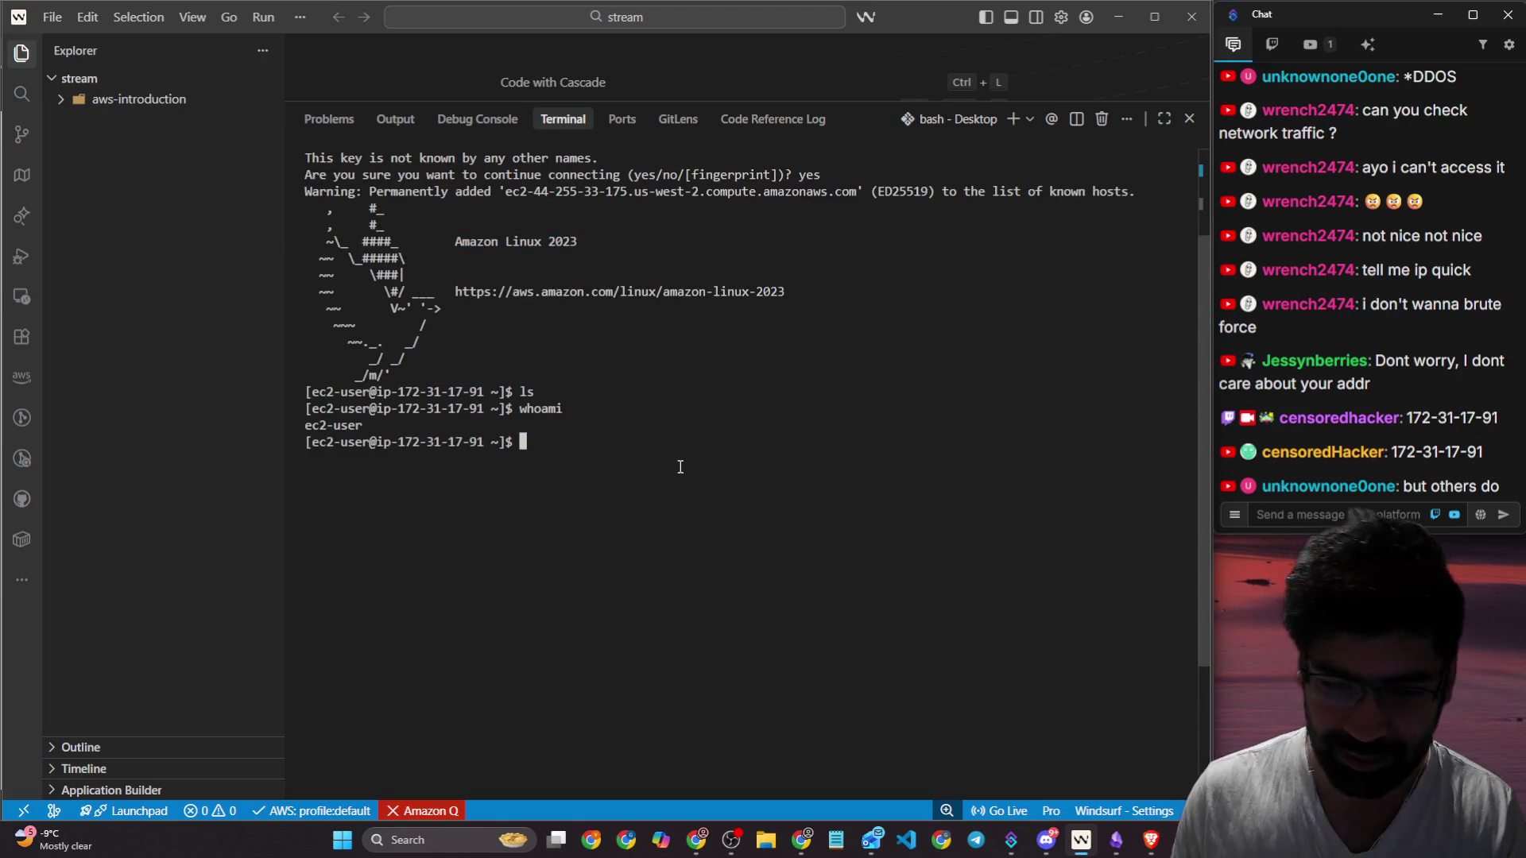
scroll(681, 466, "down", 4)
Step: Run ls and pwd, then cd into the current directory and list it again
type("d")
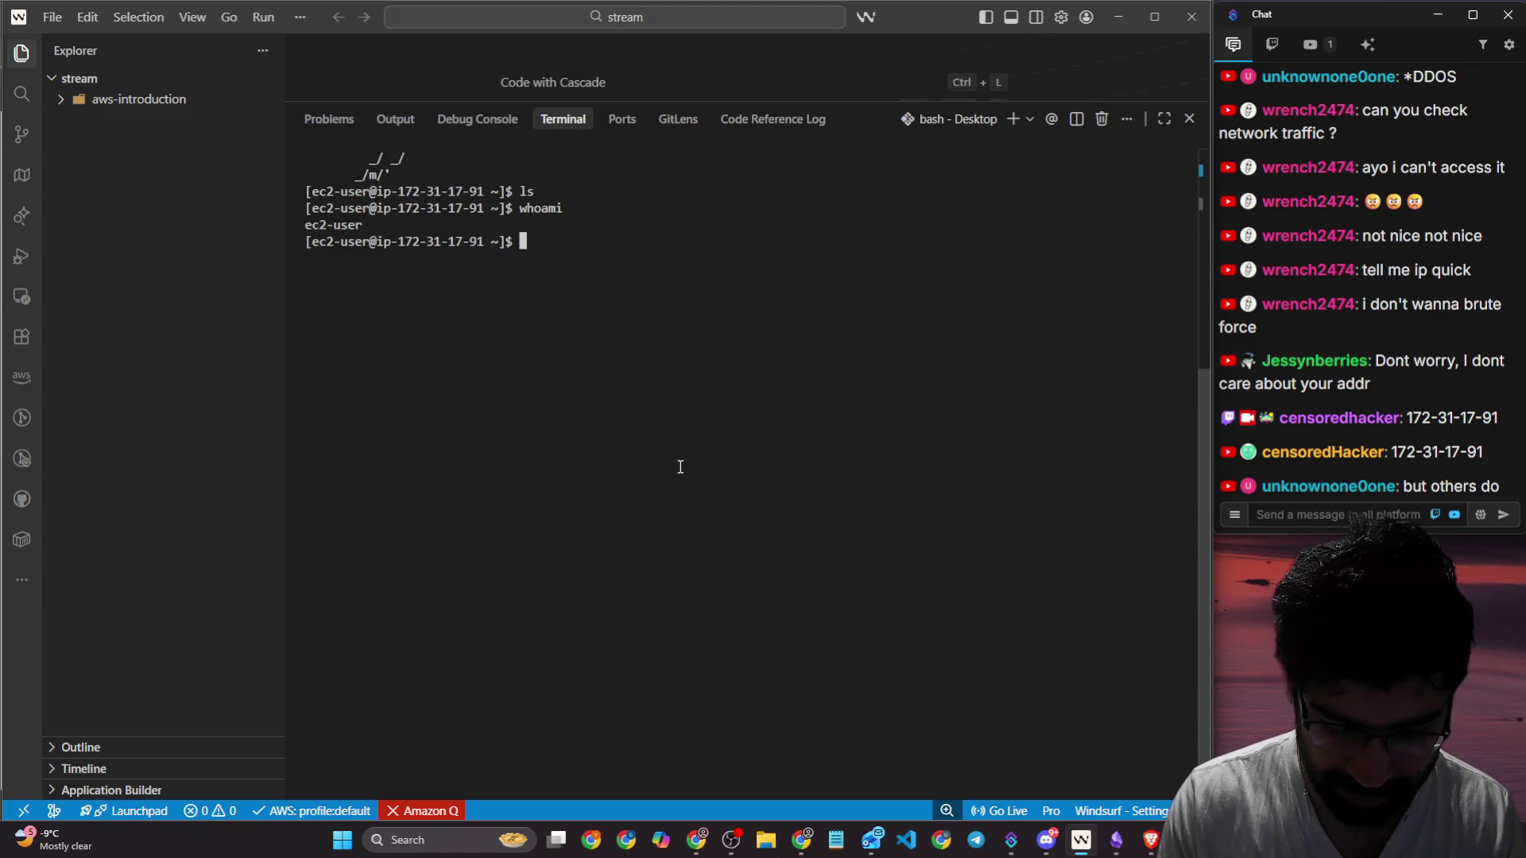
type("ls")
key("Return")
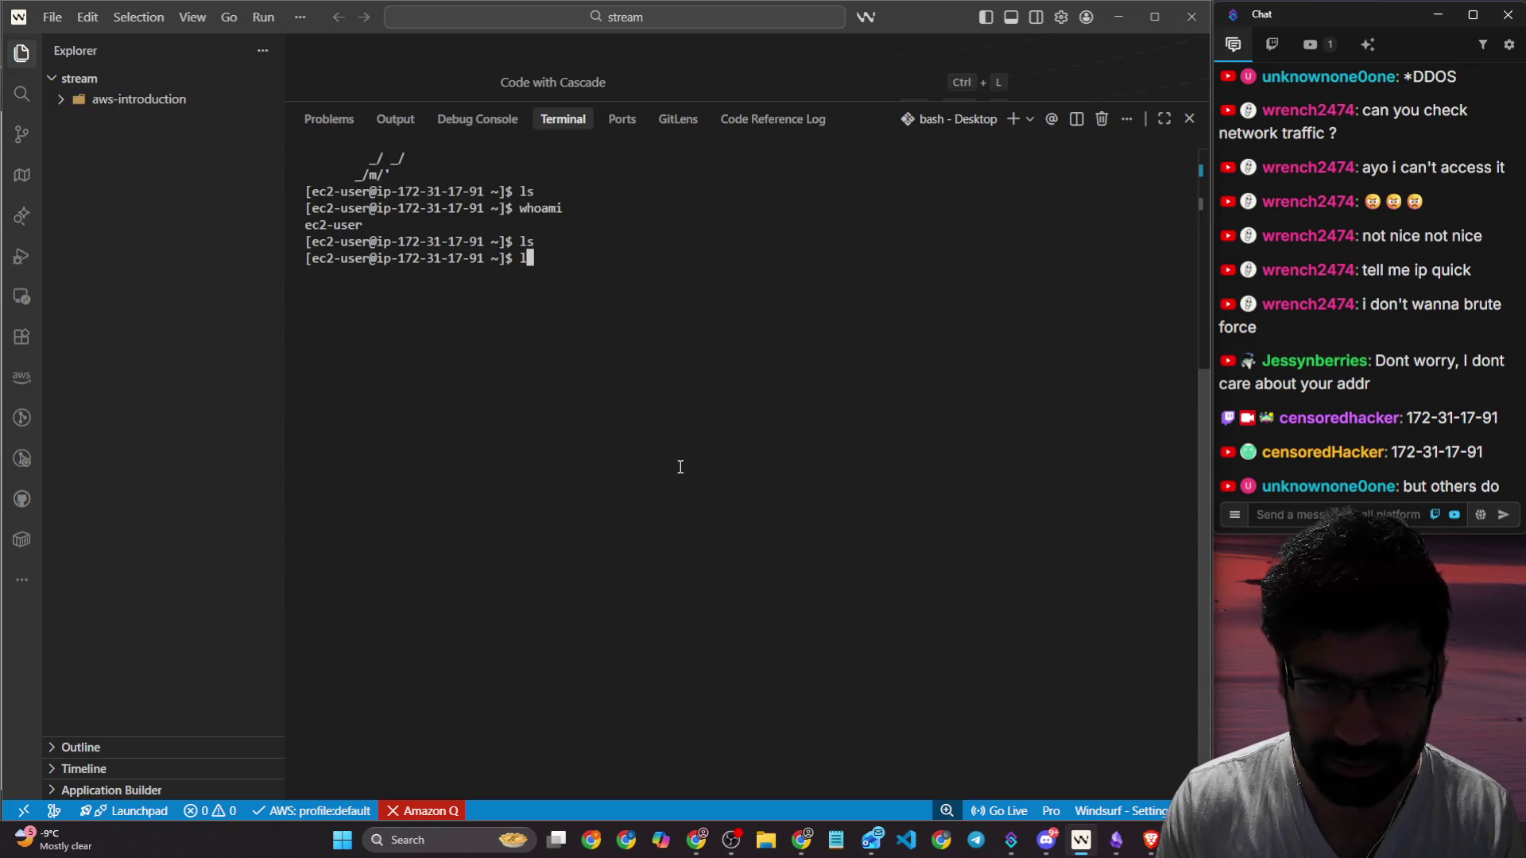
type("cd")
key("BackSpace")
key("BackSpace")
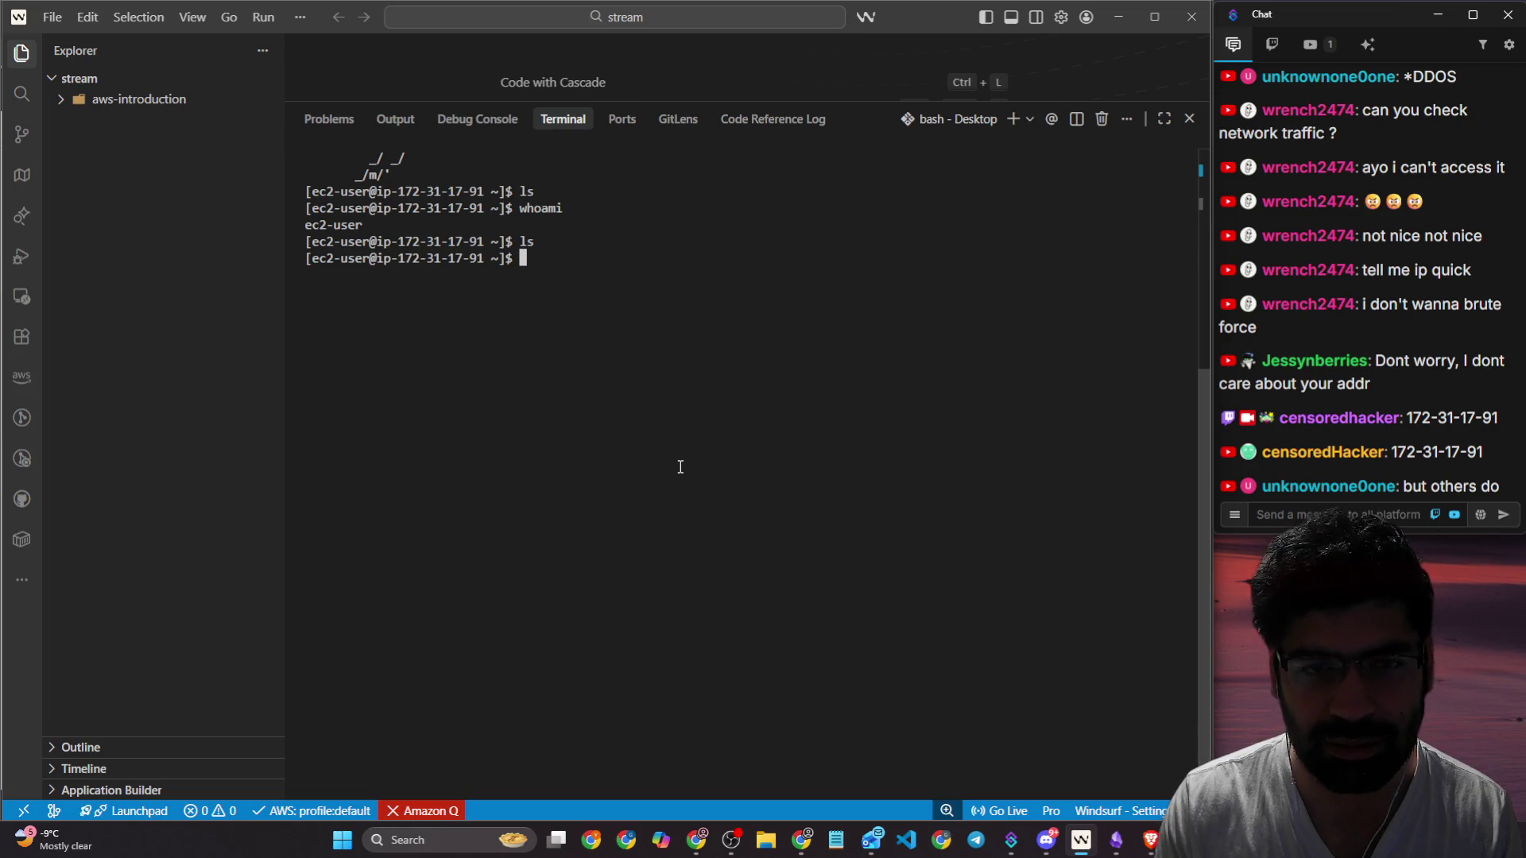
type("pwd")
key("Return")
type("cd ..")
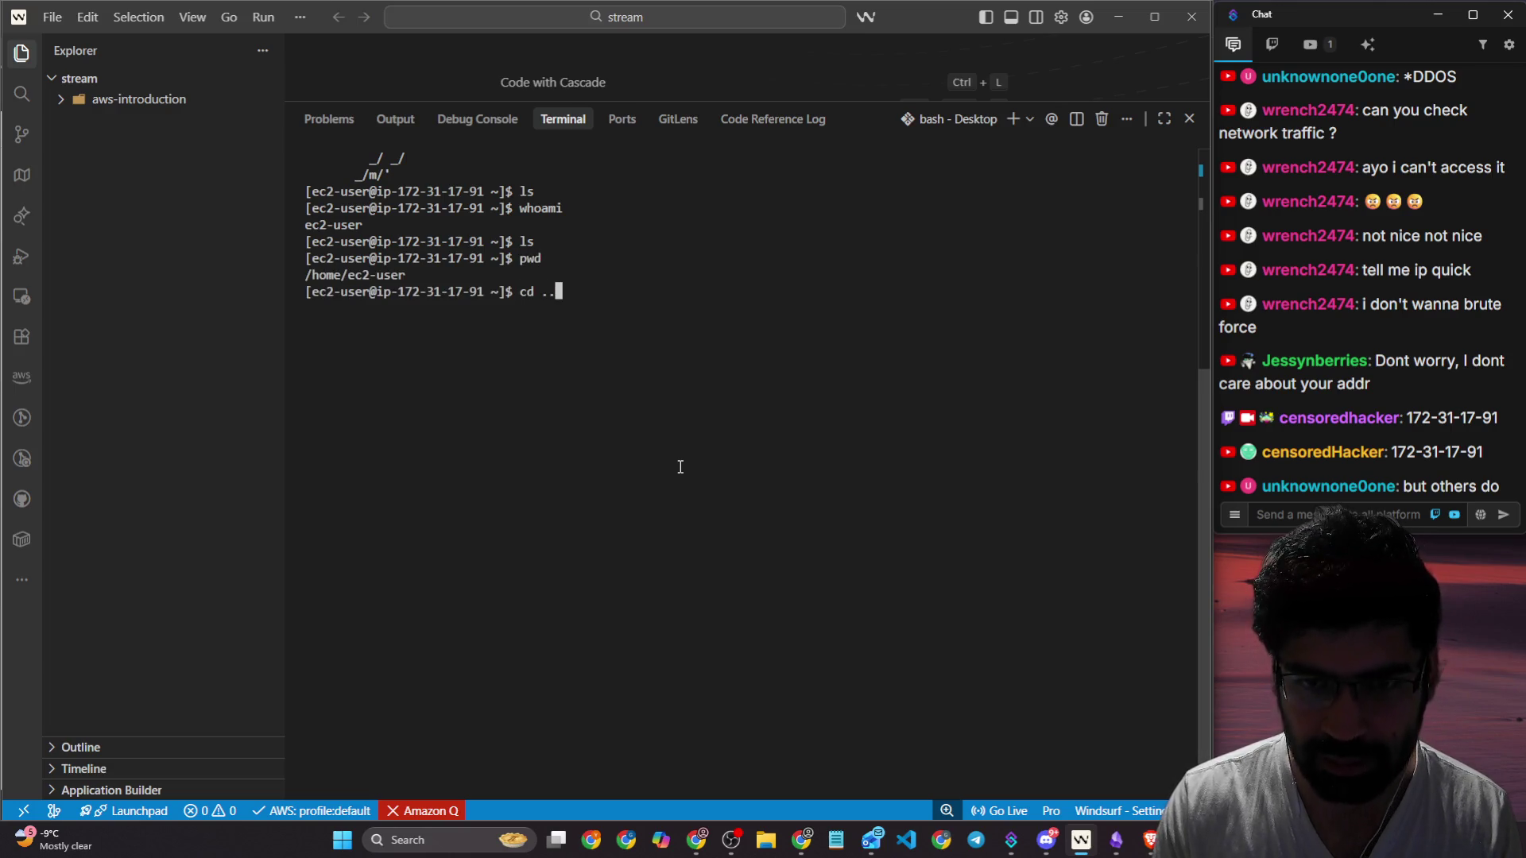
key("BackSpace")
key("Return")
type("ls")
key("Return")
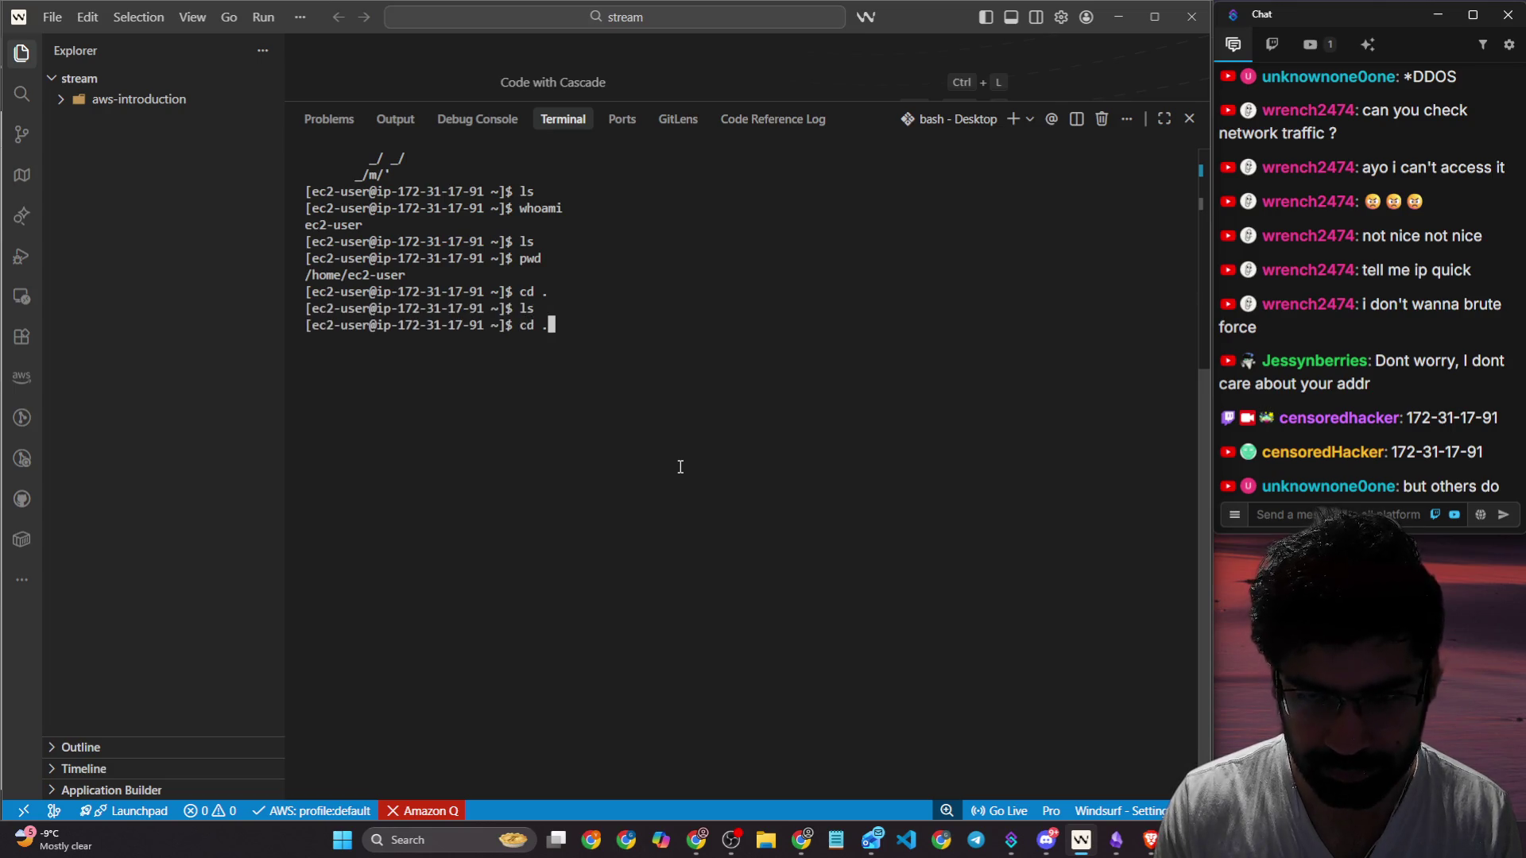
Step: Move up two levels to the root directory and list it, then show the detailed ls -al listing
type(".")
key("Return")
type("cd ..")
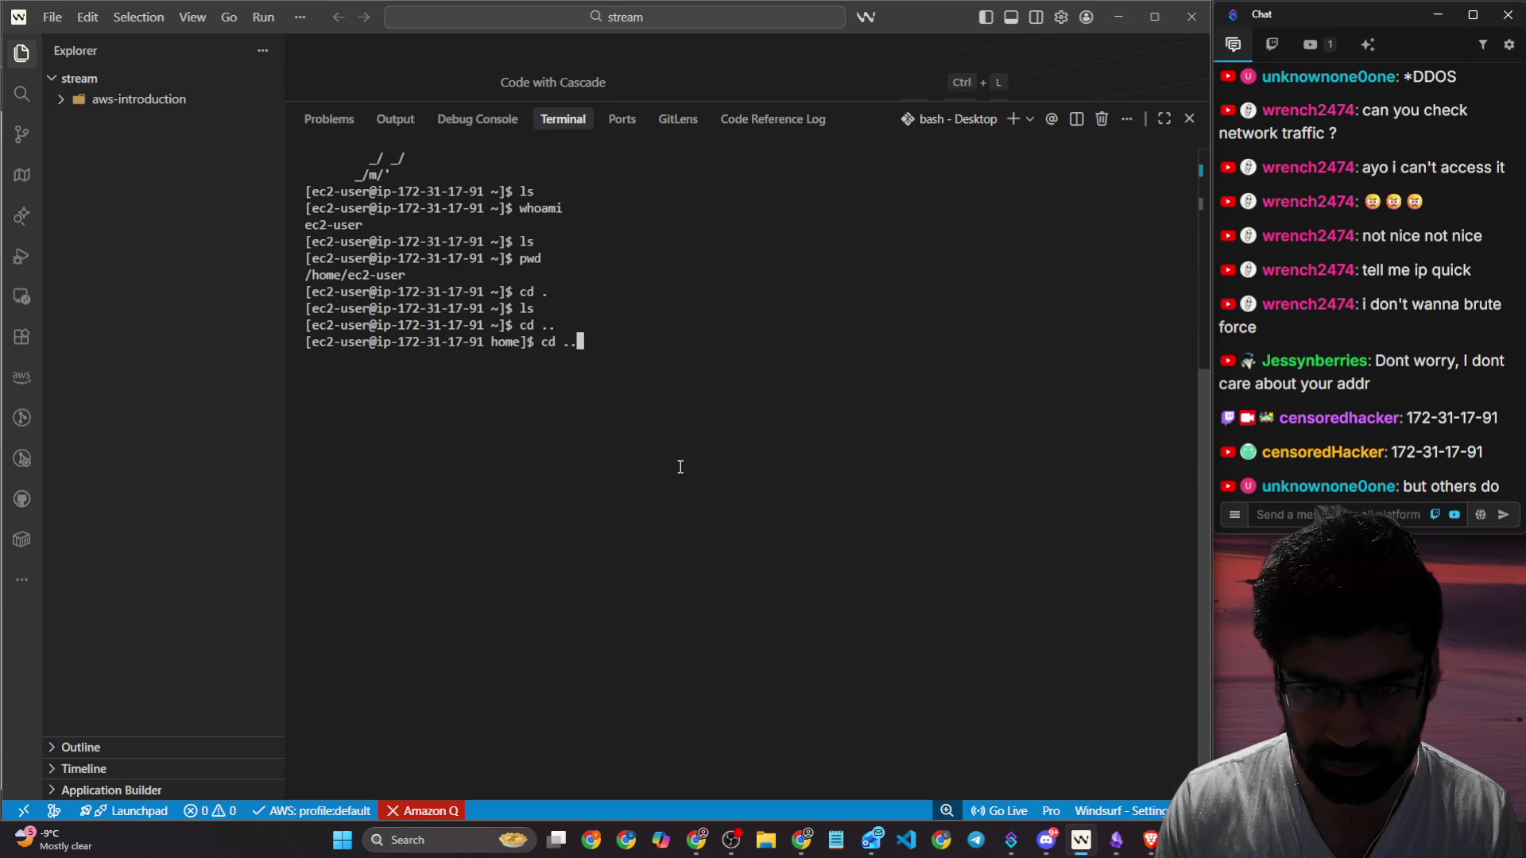
key("Return")
type("ls")
key("Return")
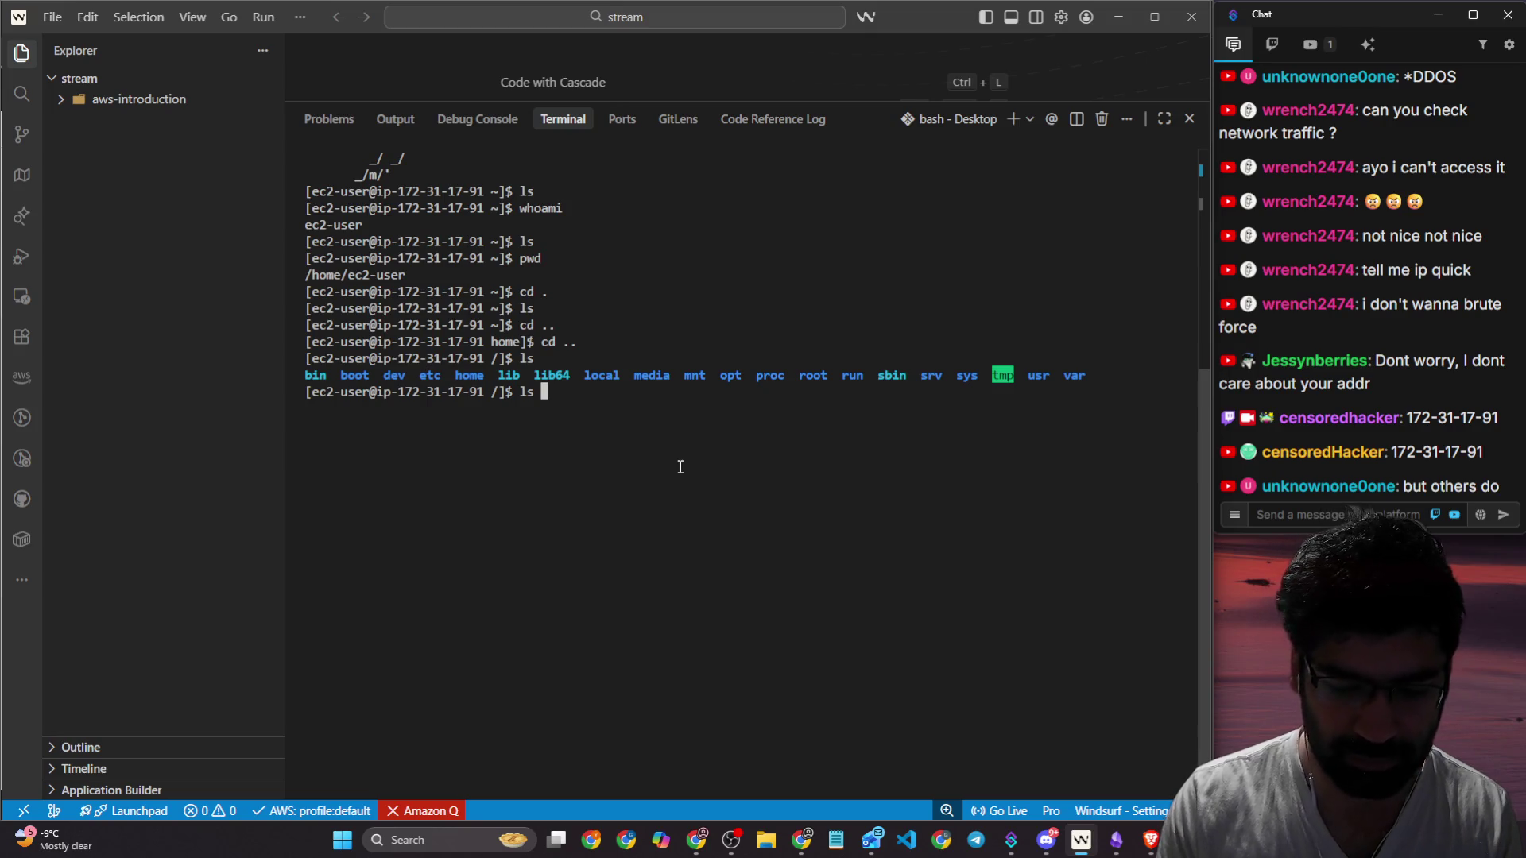
type("-al")
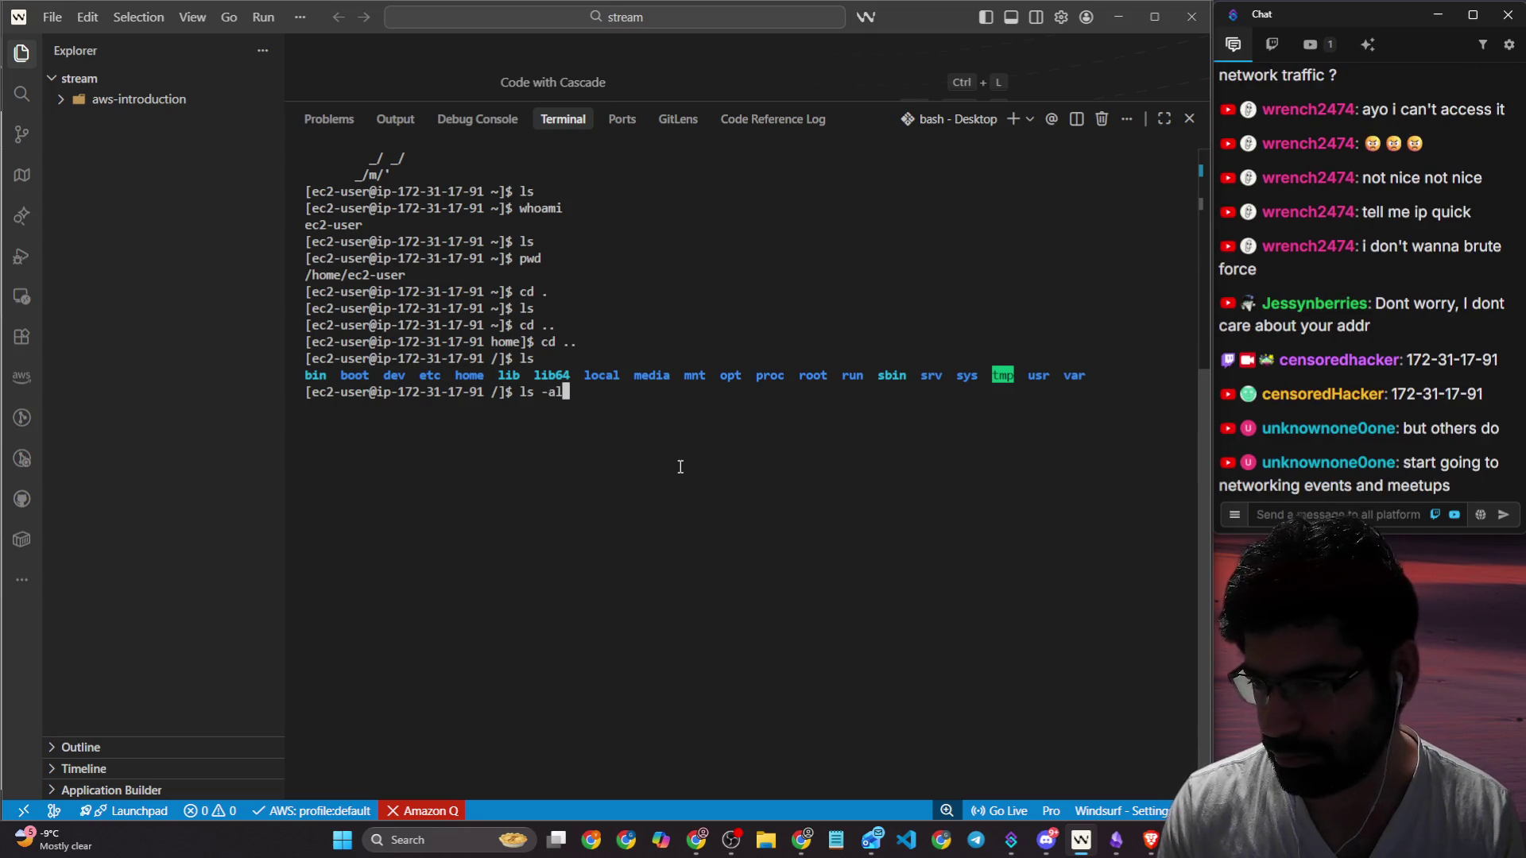
key("Return")
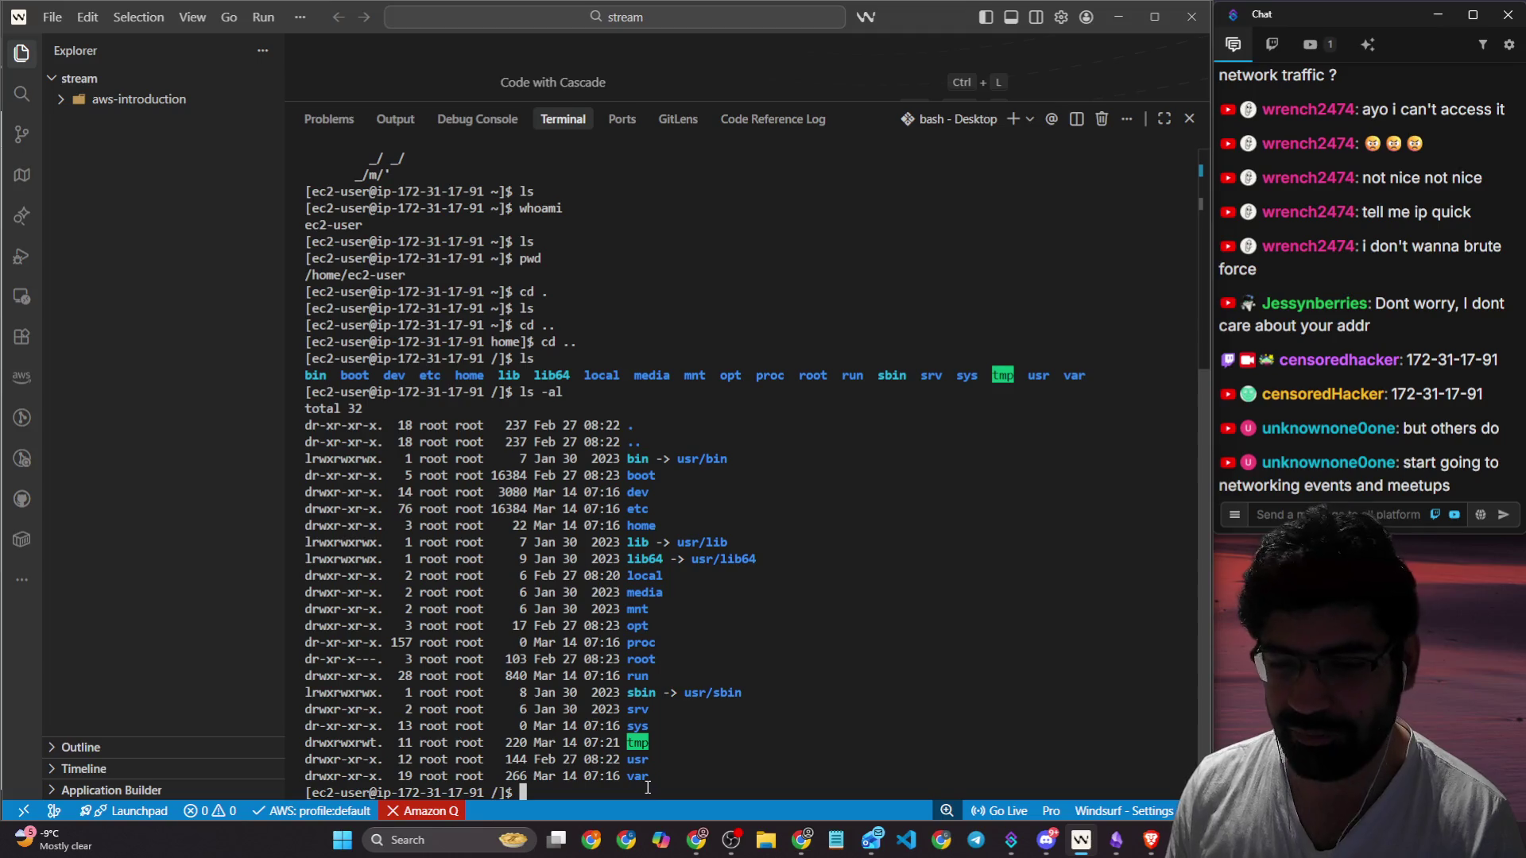
Step: Select and deselect the ls -al root listing, then bring up the Alt+Tab window switcher
mouse_move(650, 780)
left_mouse_down()
mouse_move(577, 775)
mouse_move(326, 422)
left_mouse_up()
left_click(748, 496)
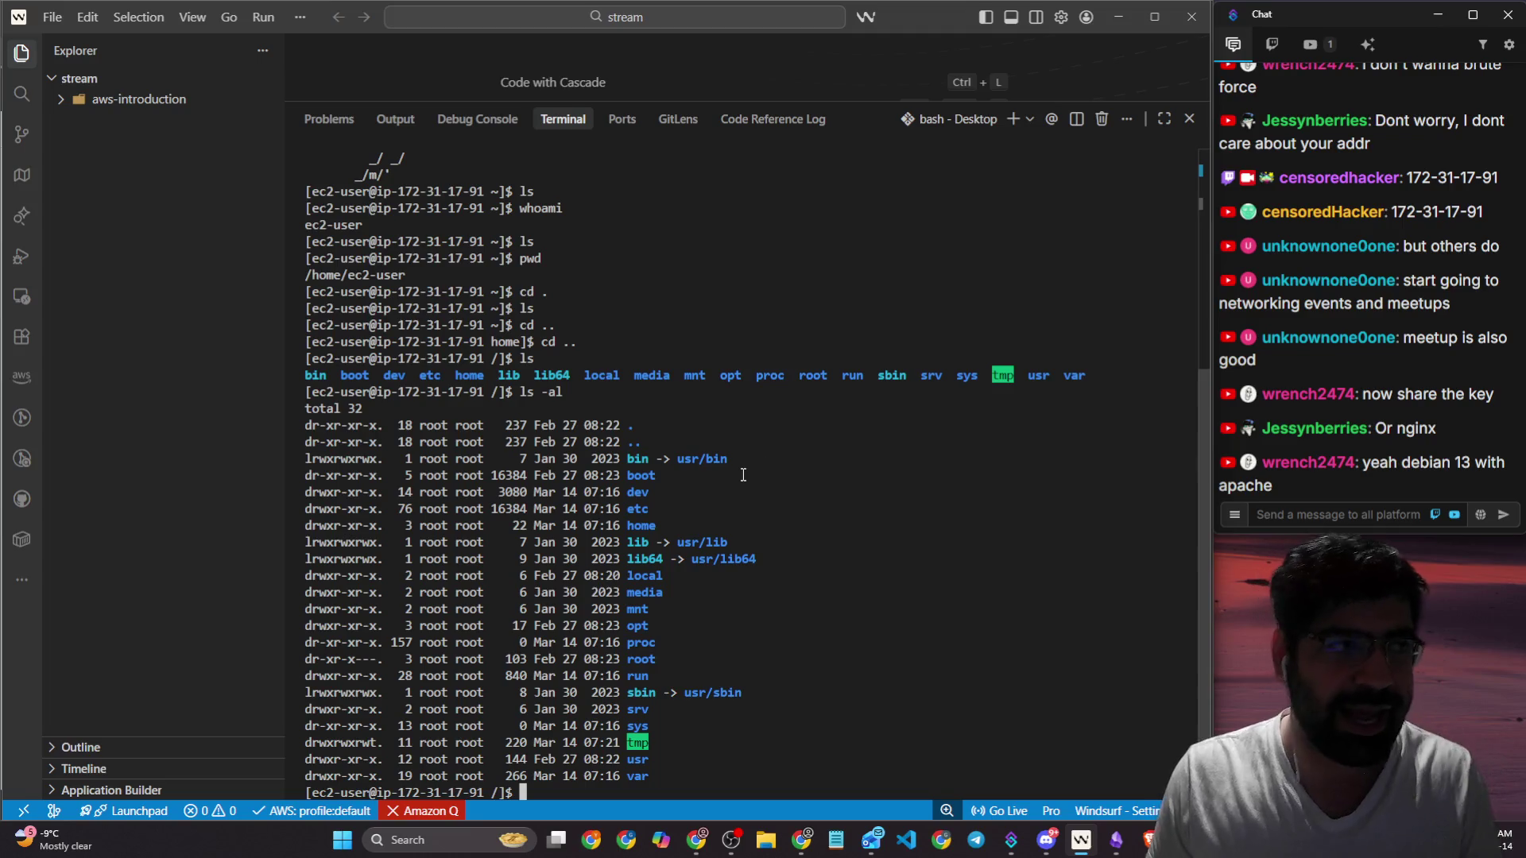
key("alt+Tab")
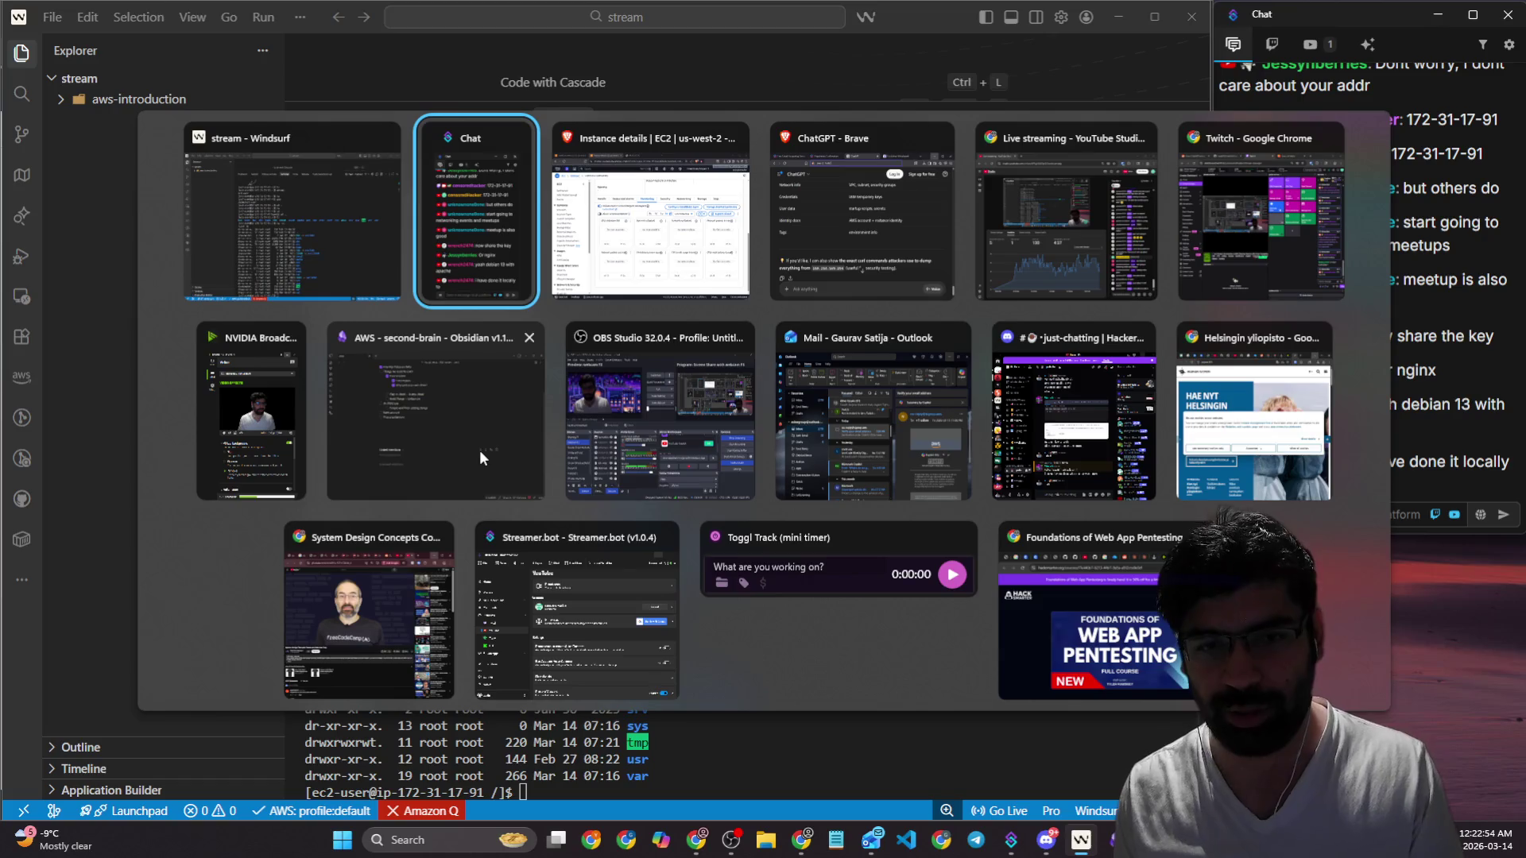
Step: Terminate the t3.micro instance from the Instances list via Instance state > Terminate instance
left_click(650, 211)
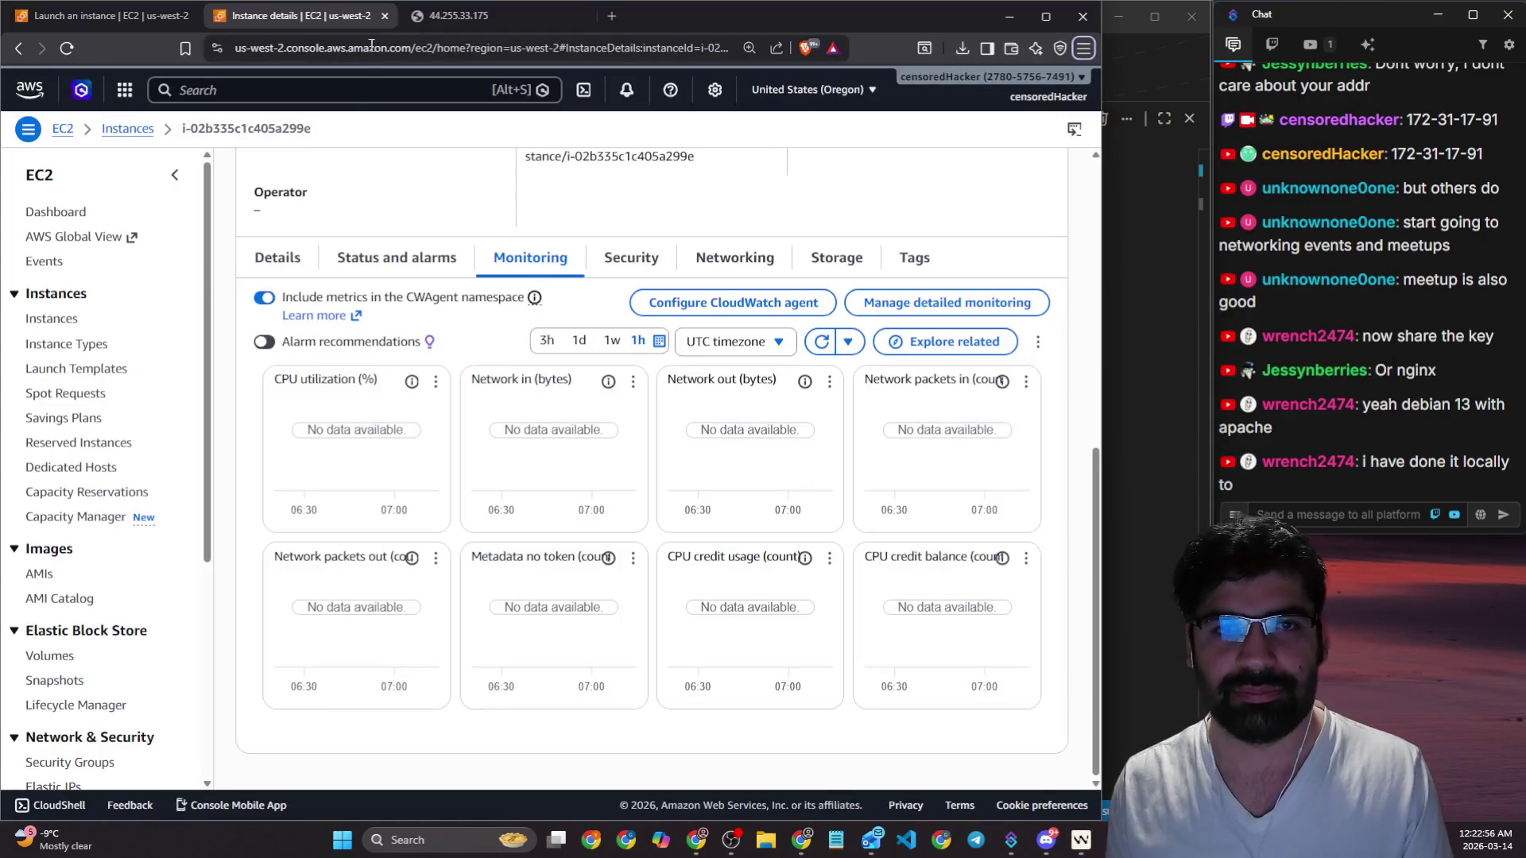
left_click(53, 318)
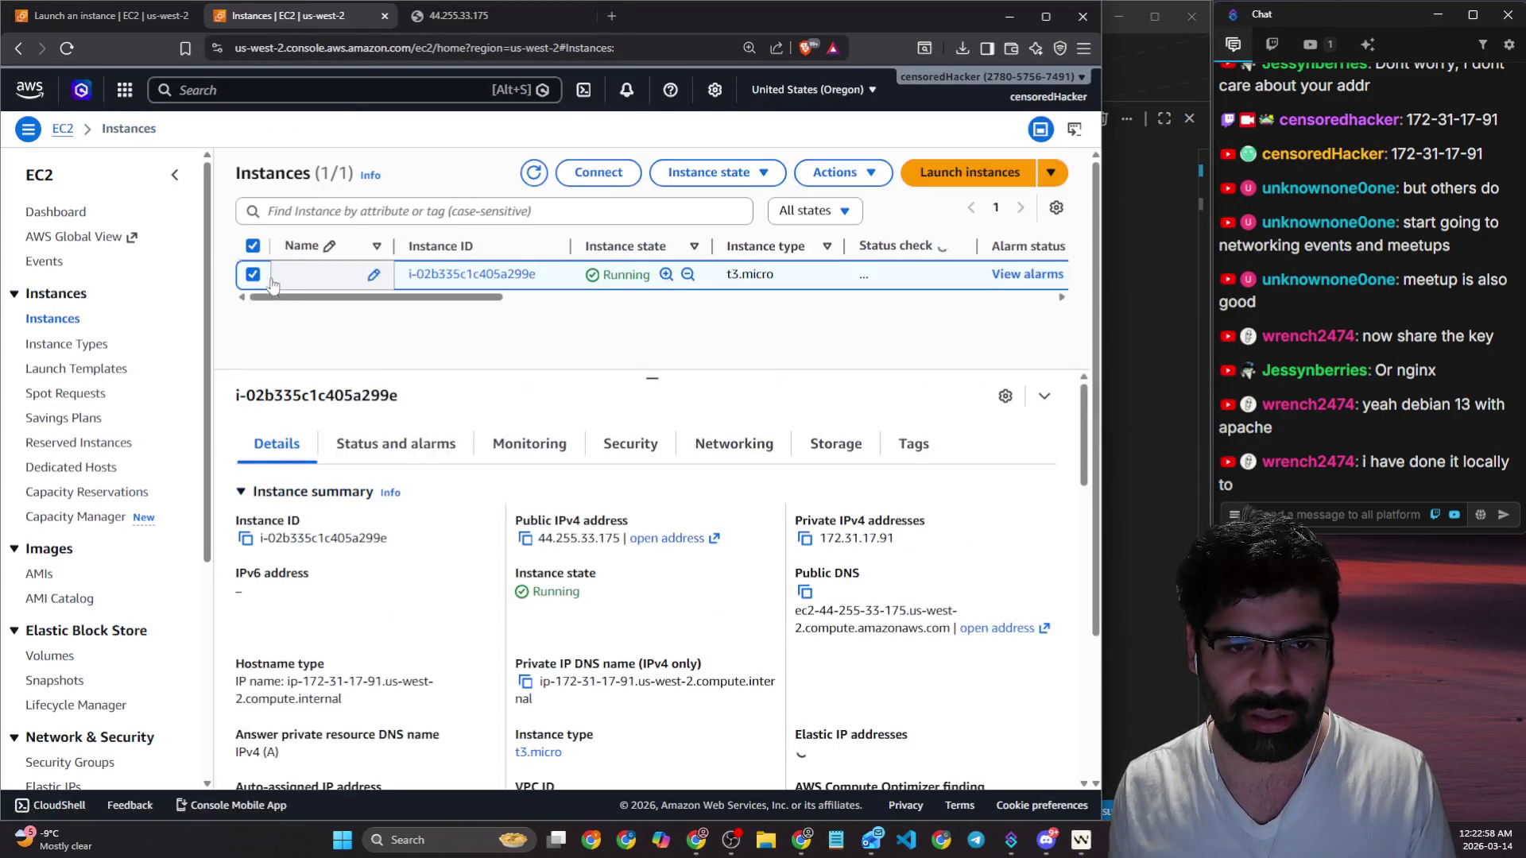
left_click(838, 172)
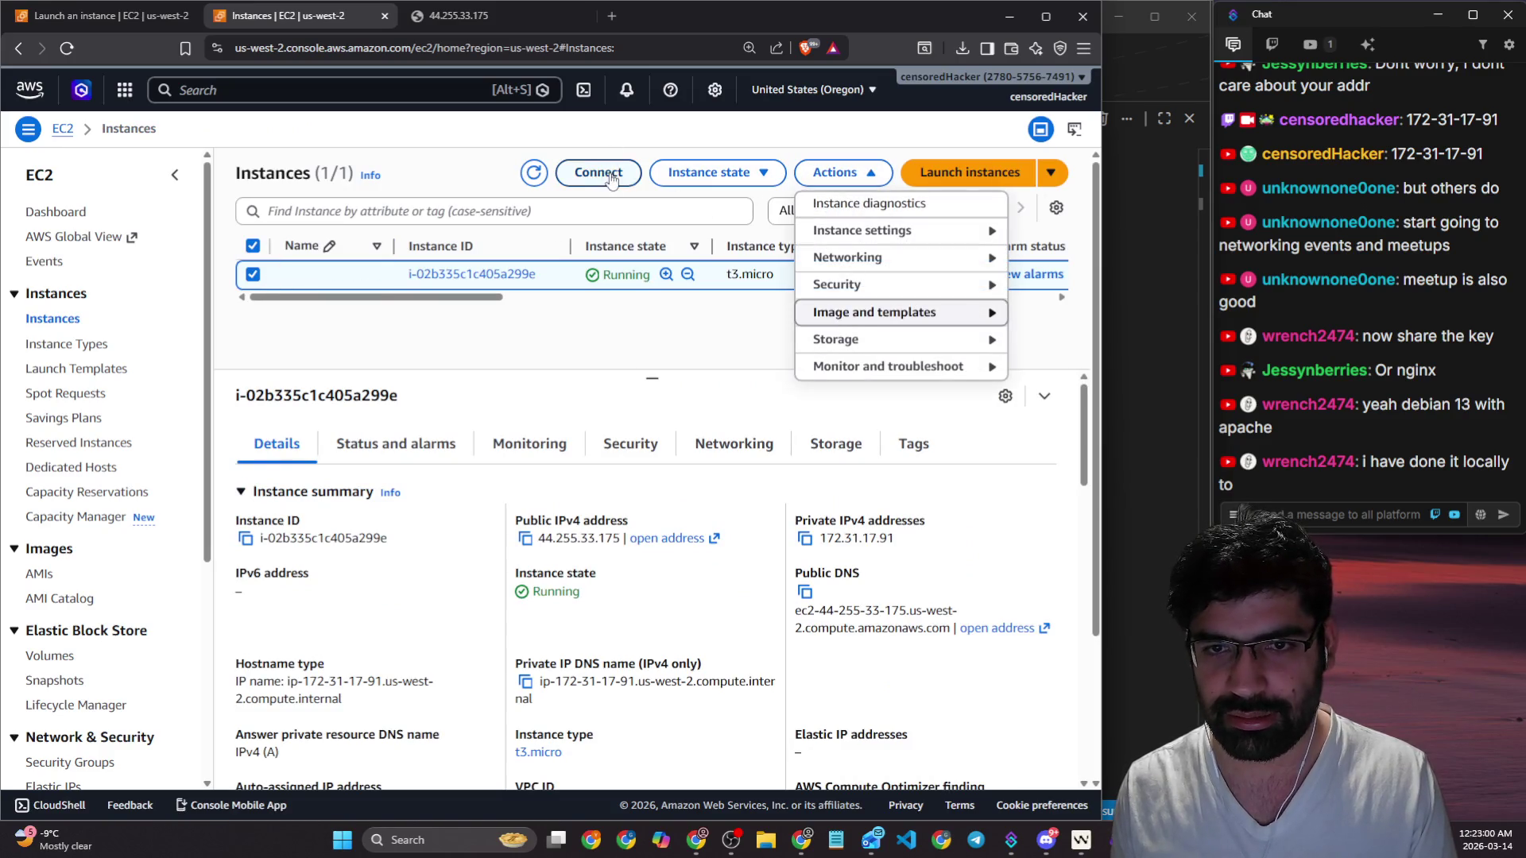
left_click(707, 173)
left_click(719, 310)
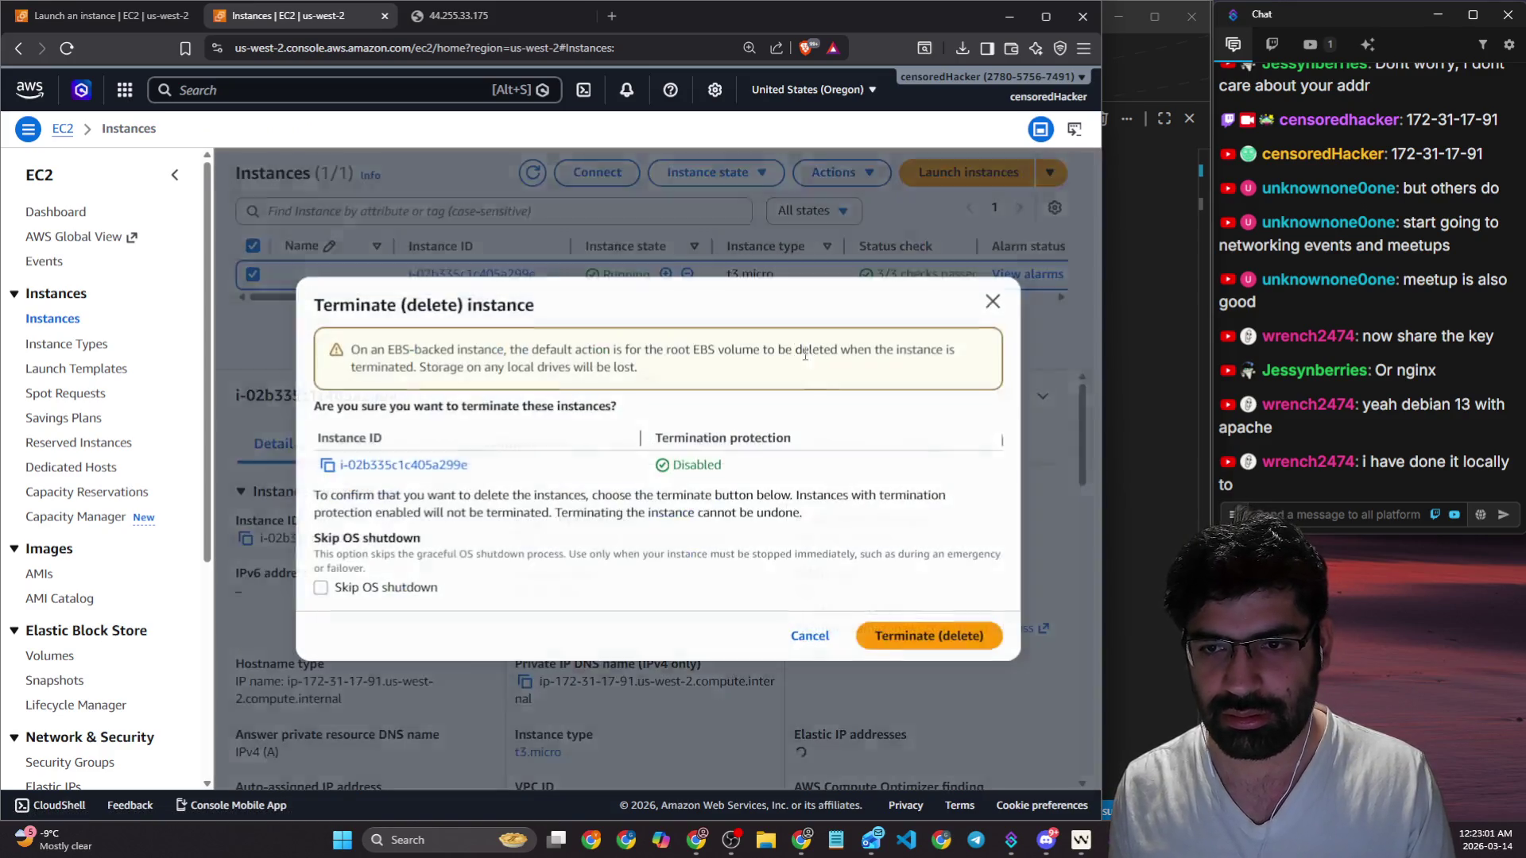
left_click(906, 640)
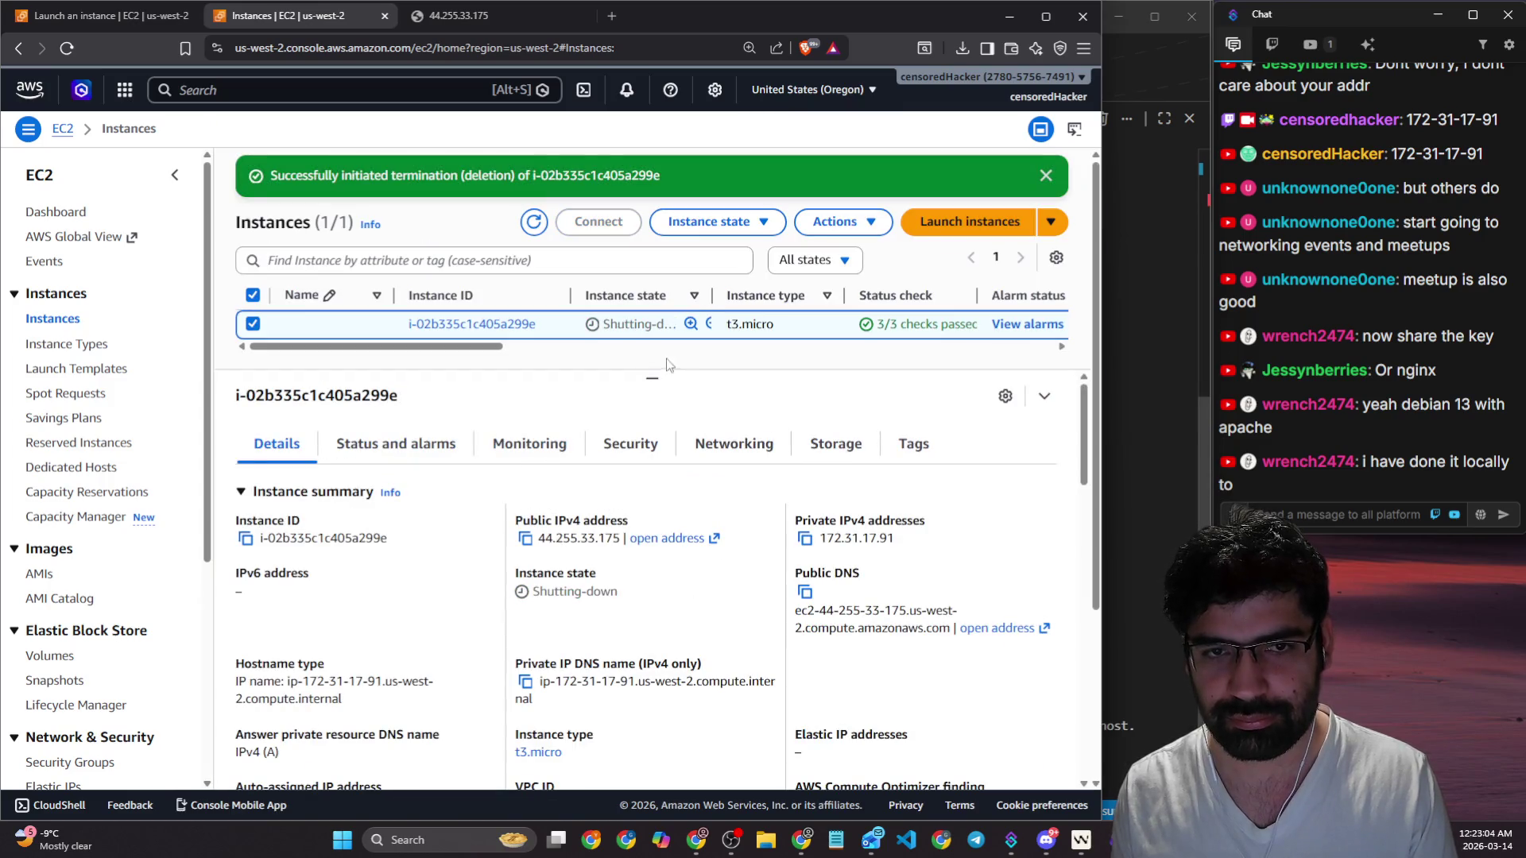
Step: Check the Windsurf terminal's connection-closed messages, then return to the EC2 console
left_click_drag(651, 378, 652, 561)
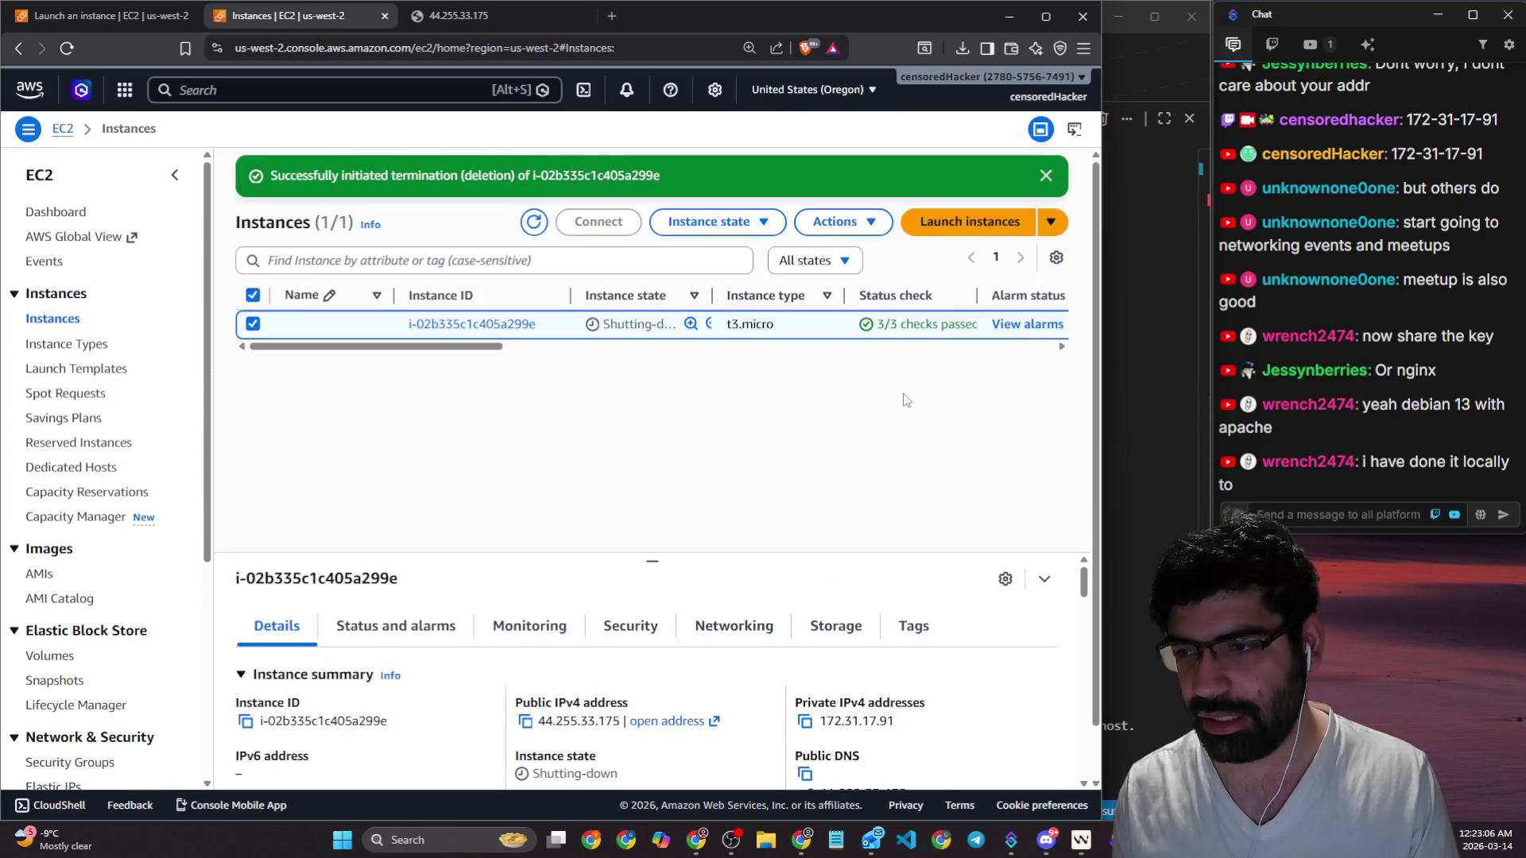
key("alt+Tab")
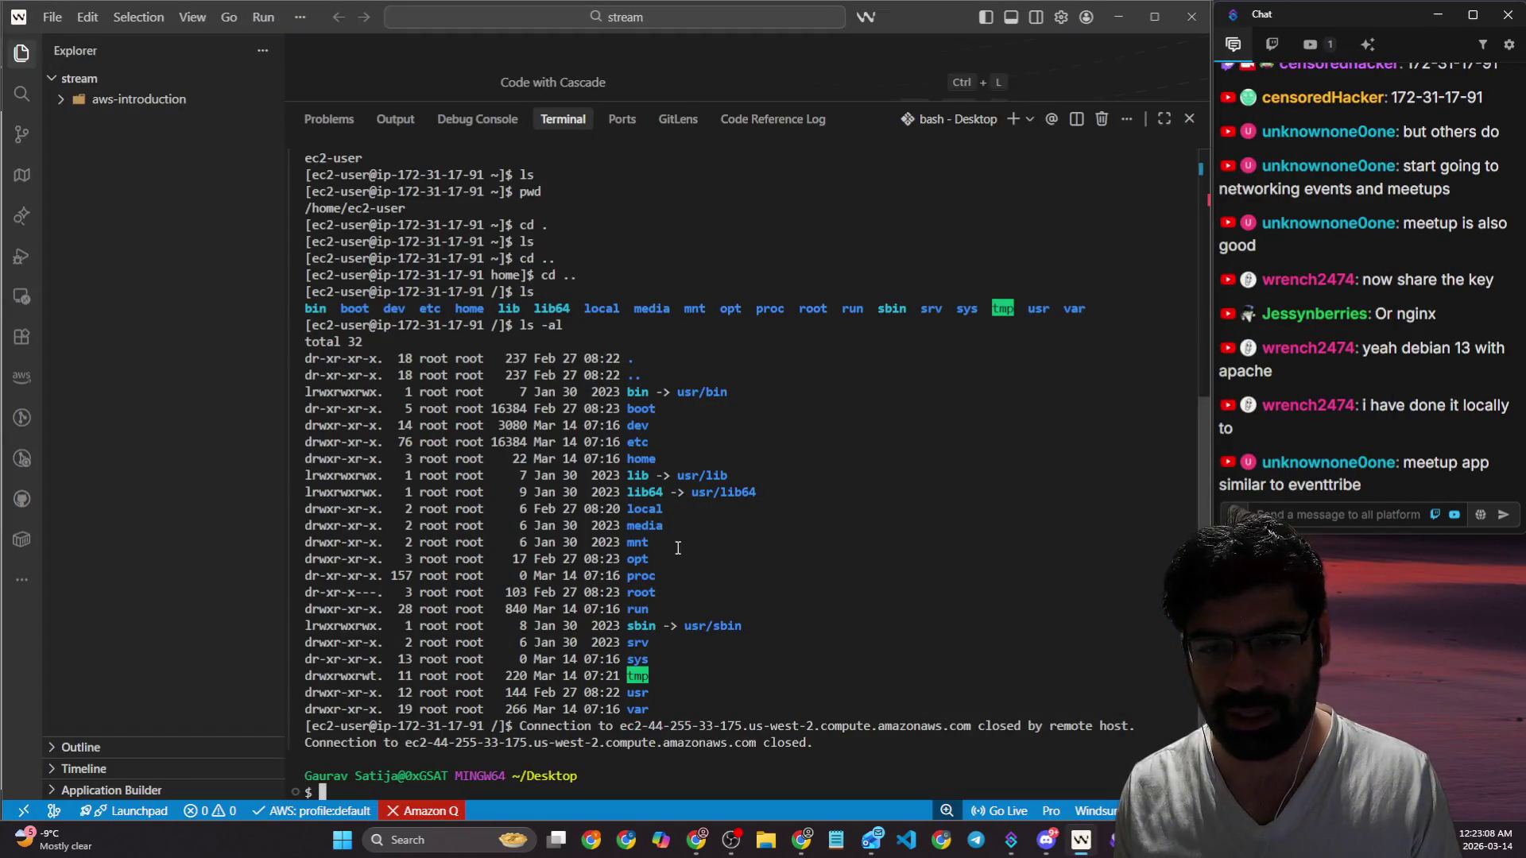
mouse_move(303, 717)
left_mouse_down()
mouse_move(874, 779)
mouse_move(862, 747)
left_mouse_up()
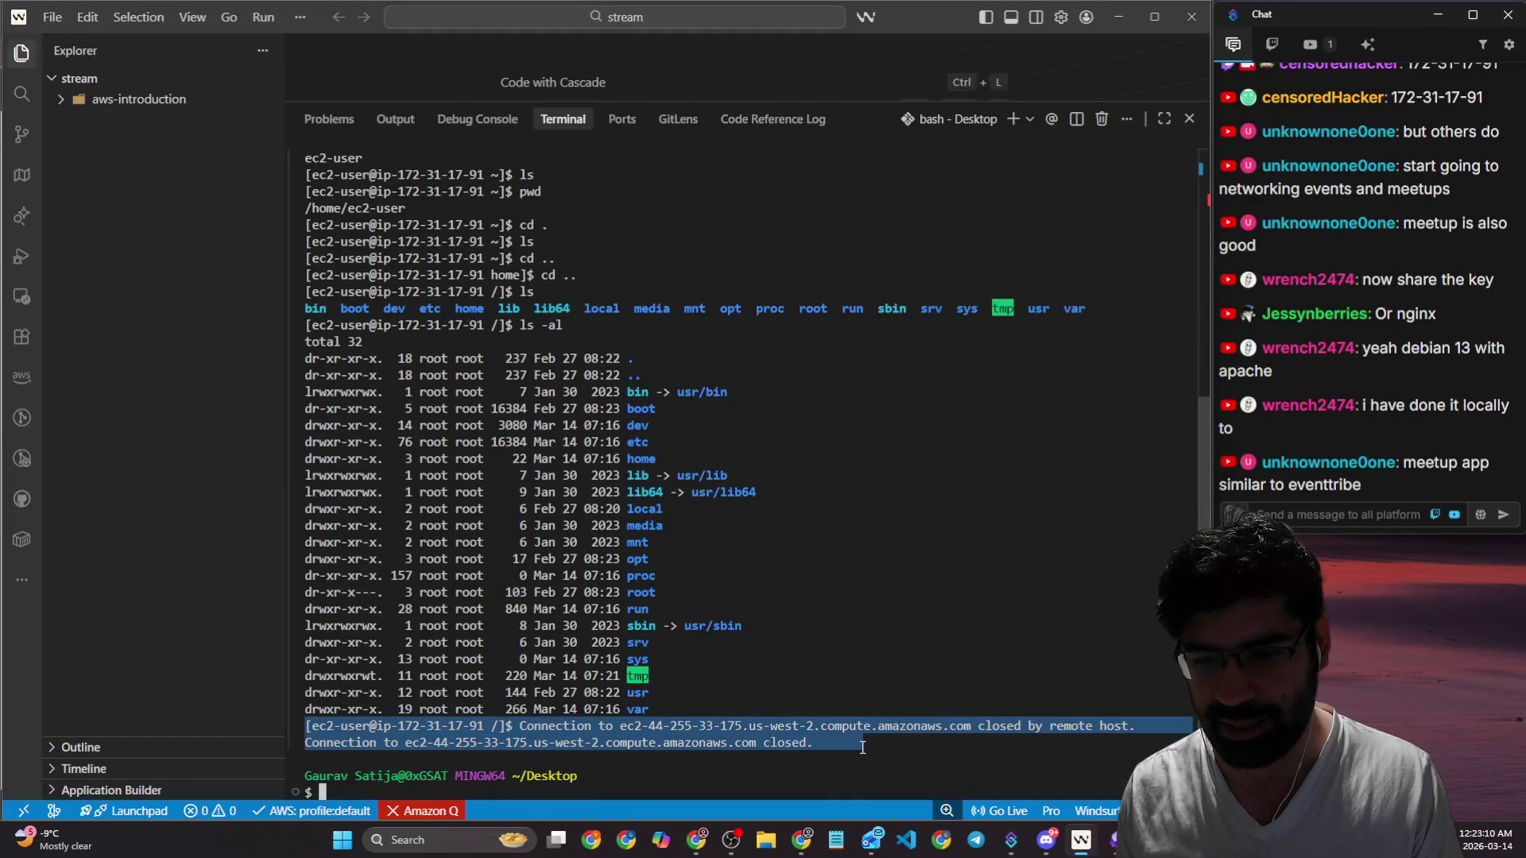
key("alt+Tab")
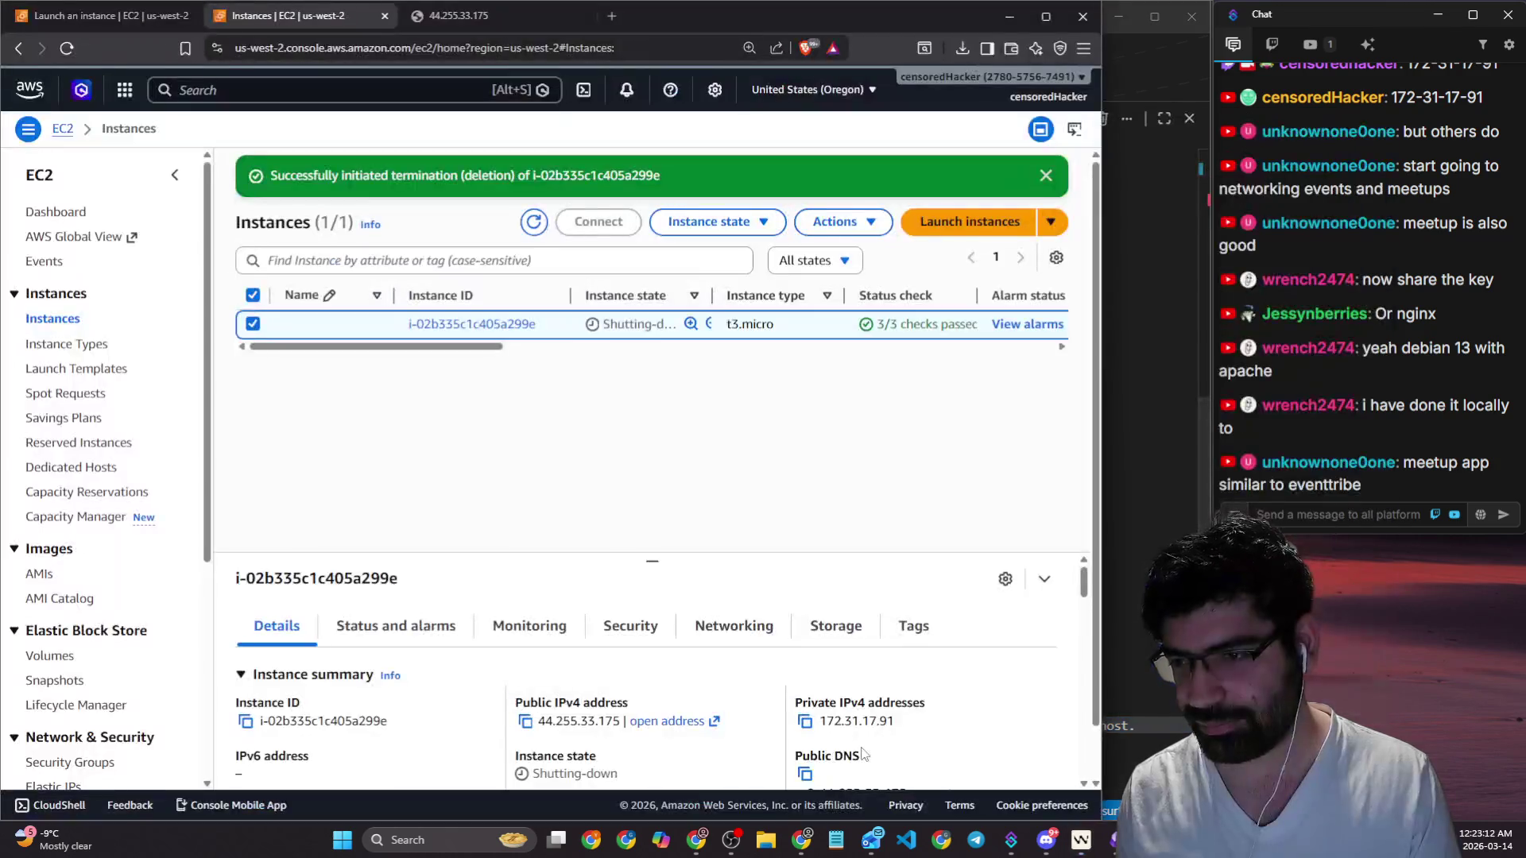
Step: Widen the browser window and close the tab showing the instance's IP address
left_click_drag(1100, 458, 1218, 449)
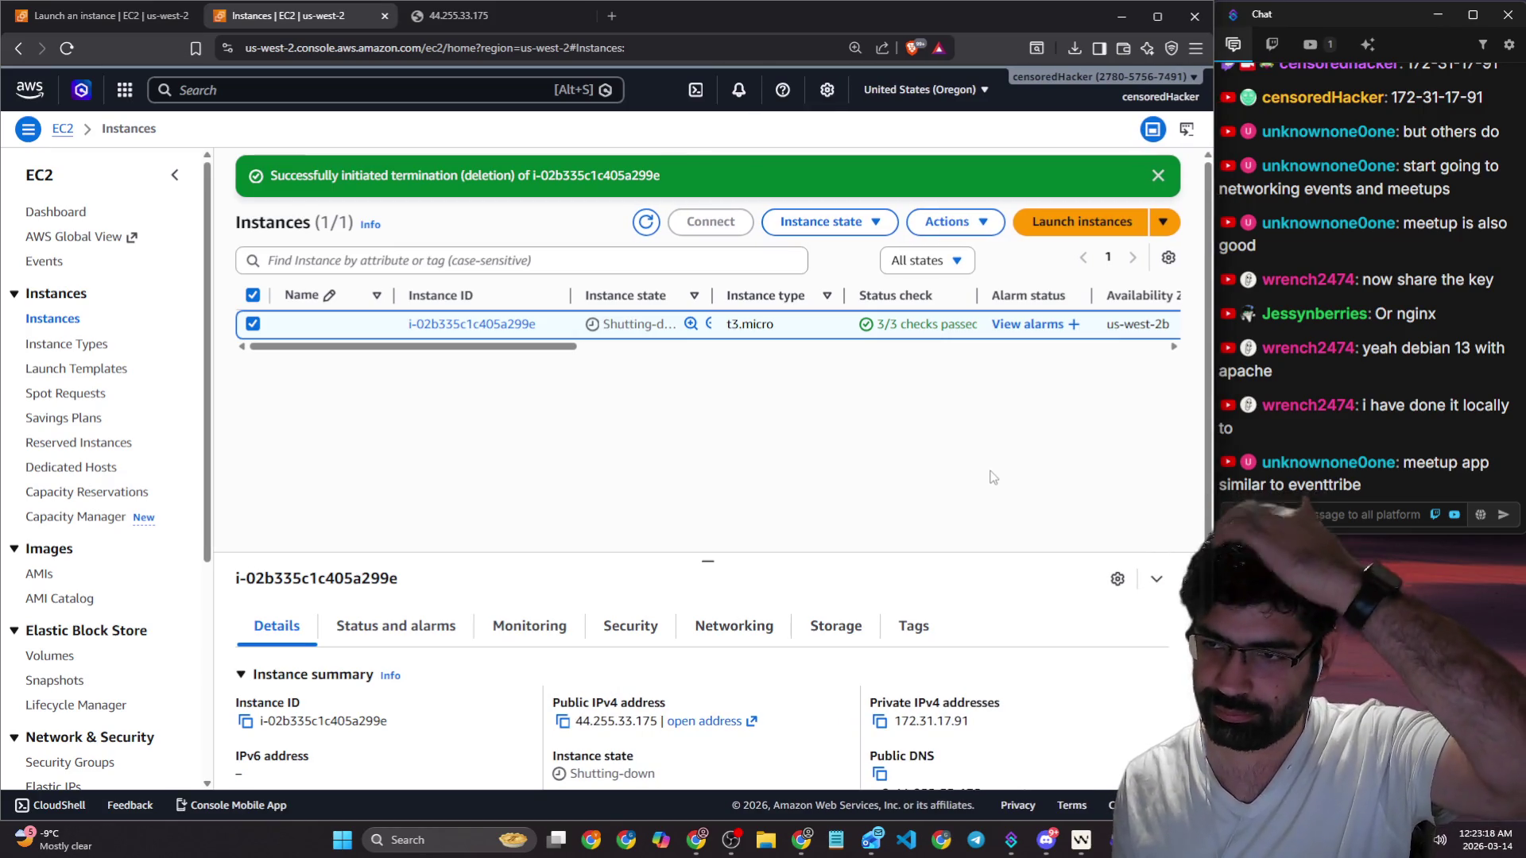
mouse_move(1416, 463)
left_mouse_down()
mouse_move(1362, 485)
mouse_move(1417, 486)
left_mouse_up()
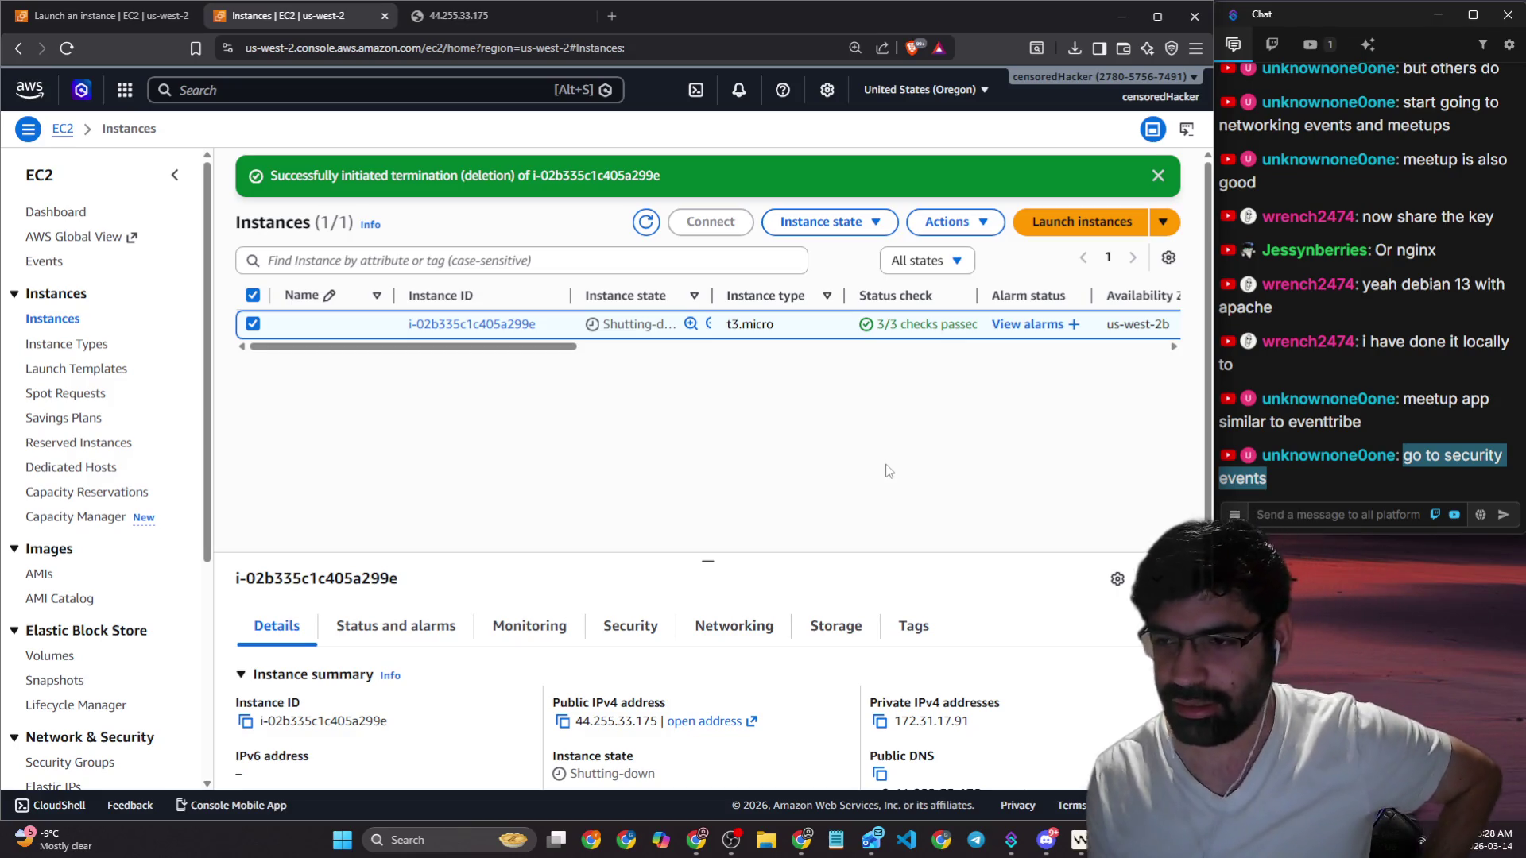
left_click(1375, 514)
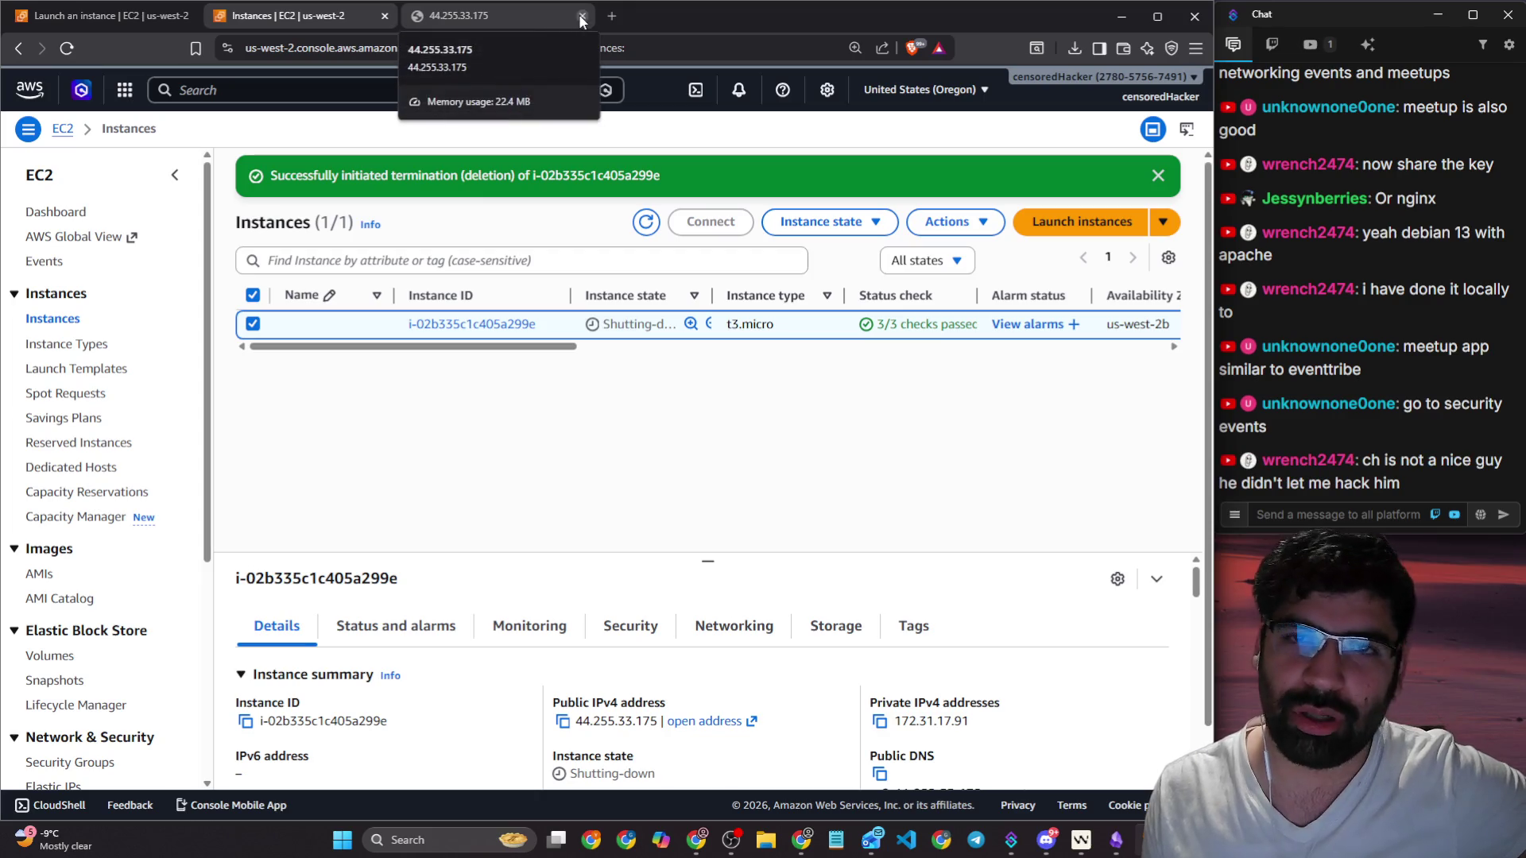
left_click(581, 16)
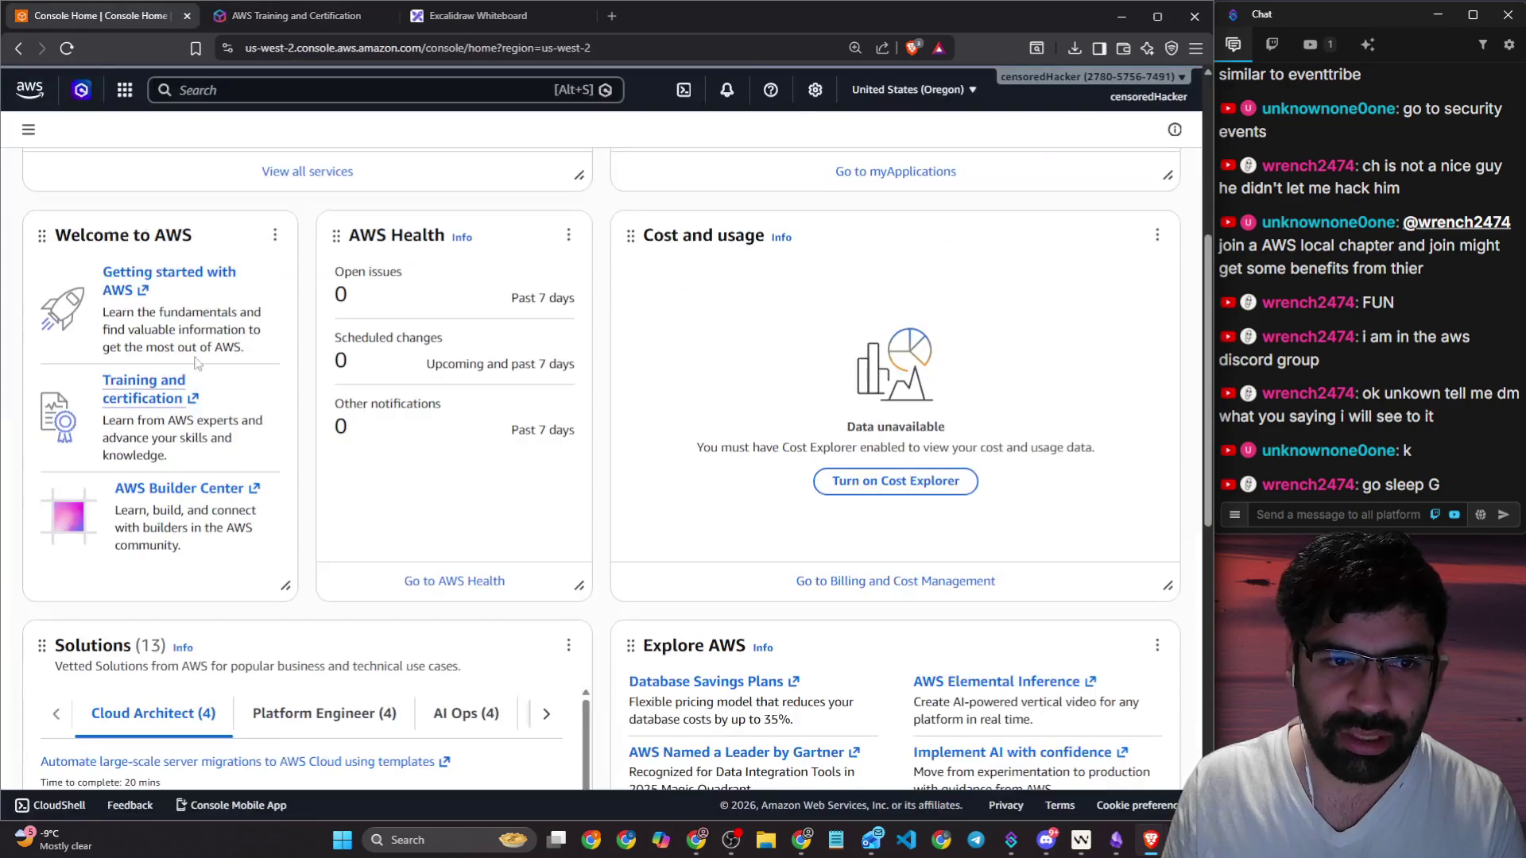
Step: Open Getting started with AWS and scroll through its tutorials page
left_click(226, 274)
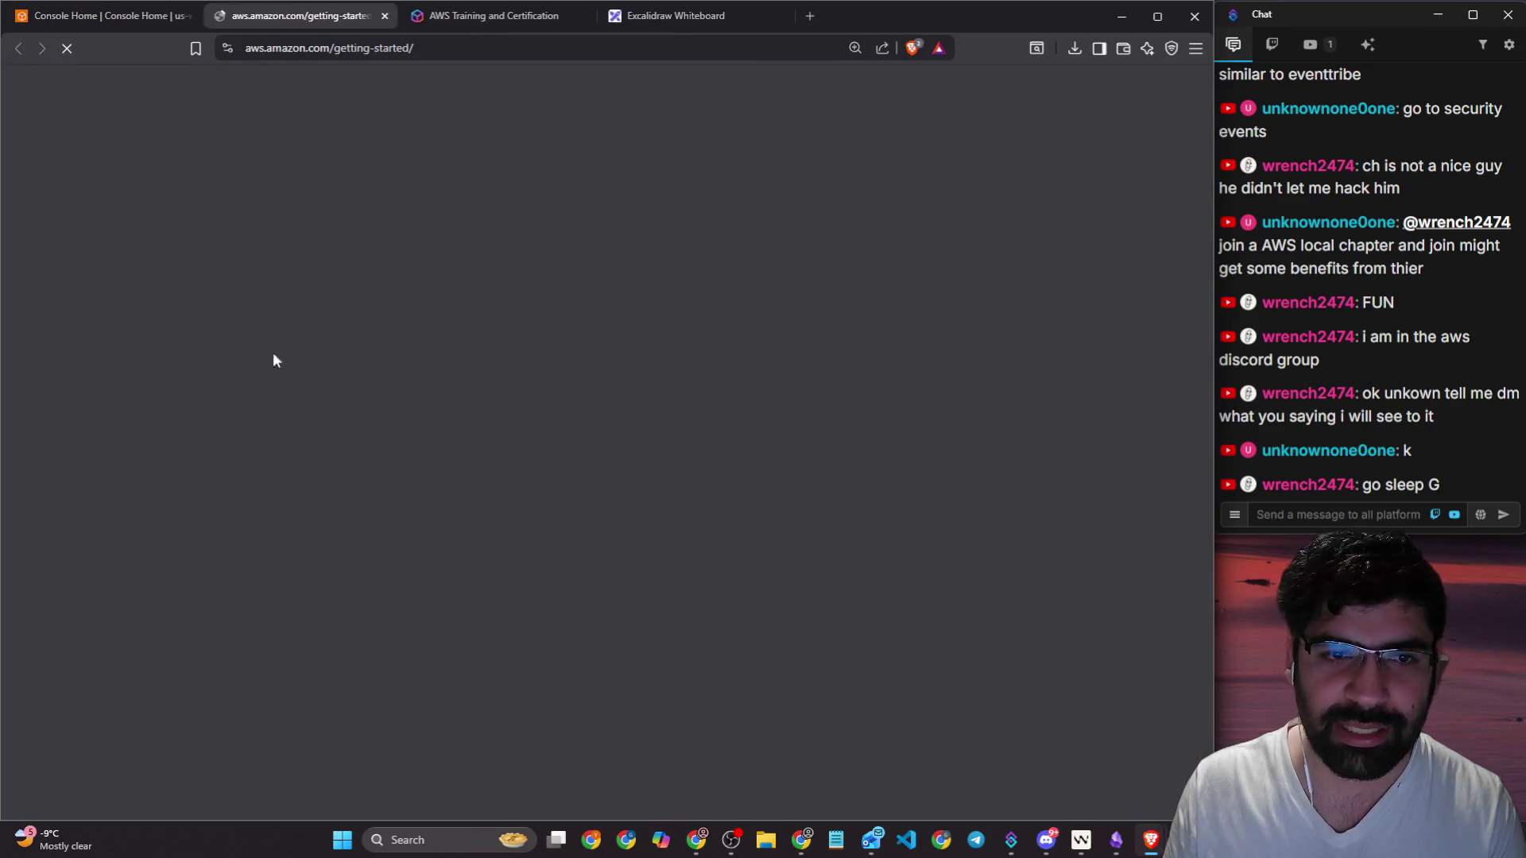
scroll(397, 449, "down", 2)
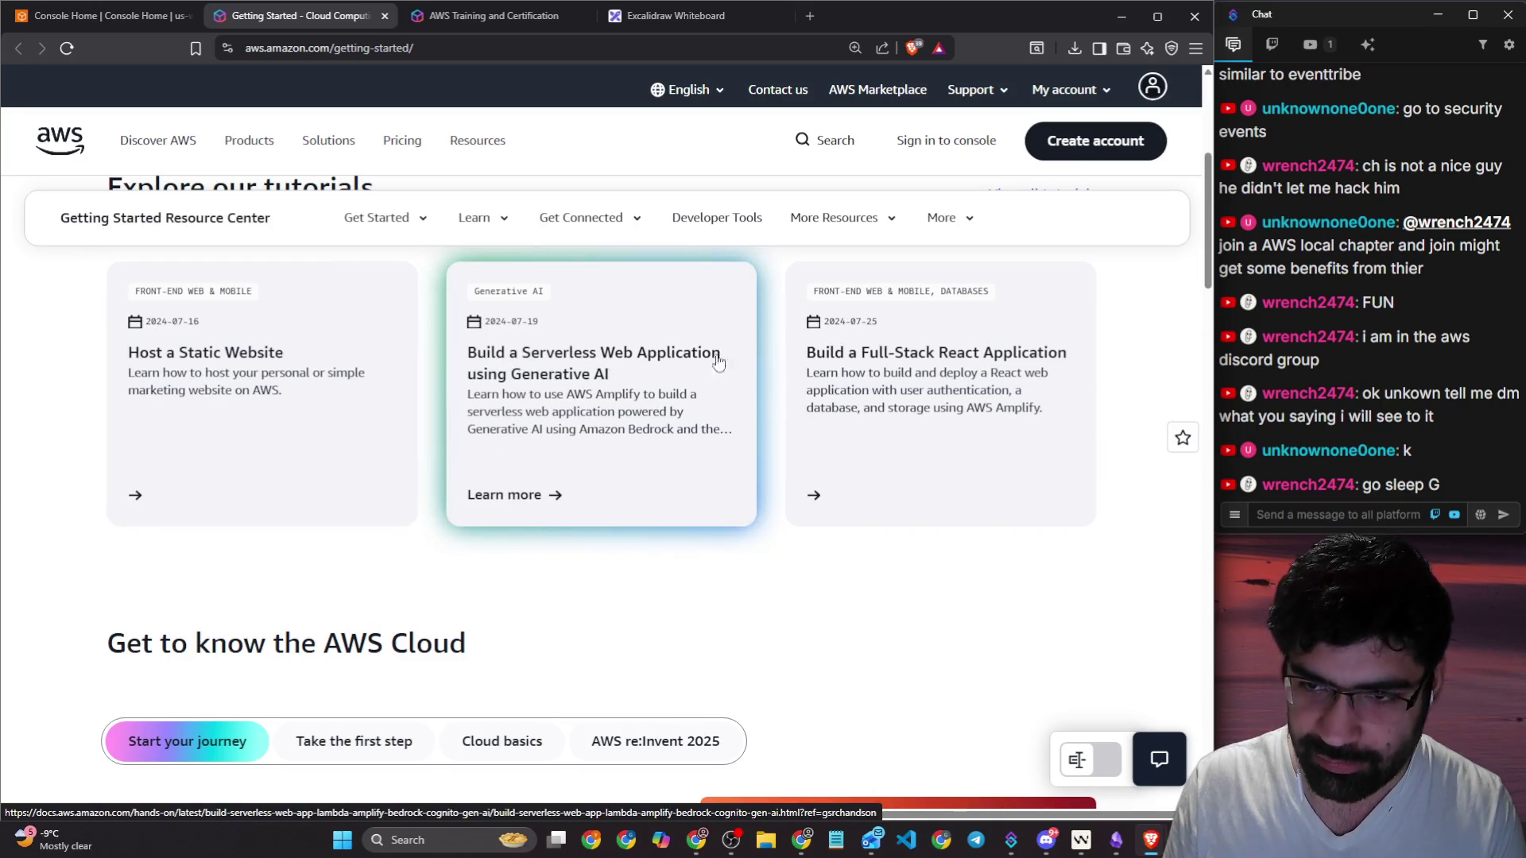
scroll(1007, 368, "down", 4)
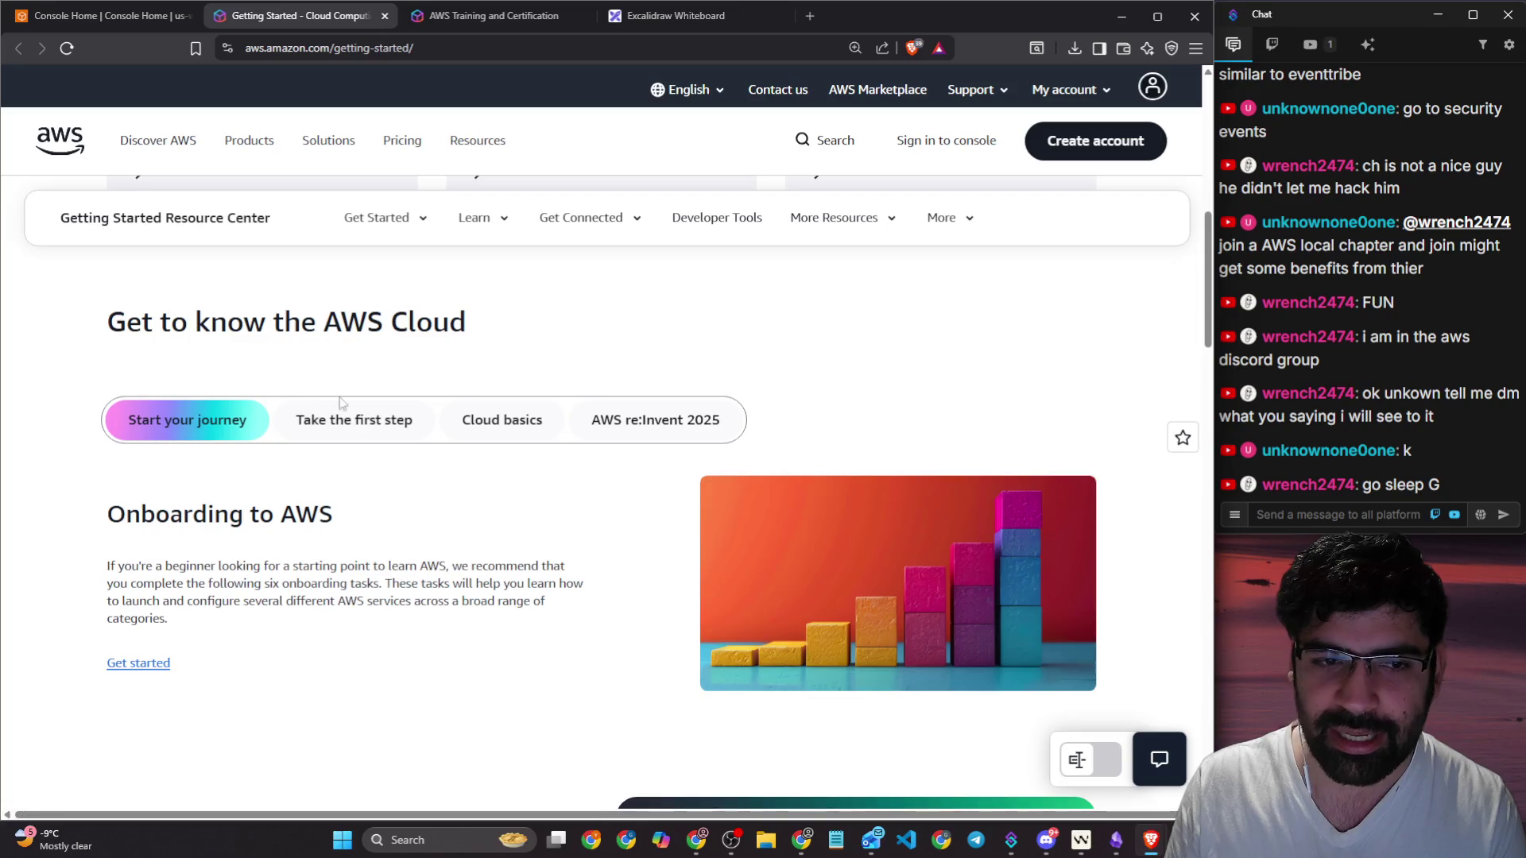
scroll(422, 406, "down", 6)
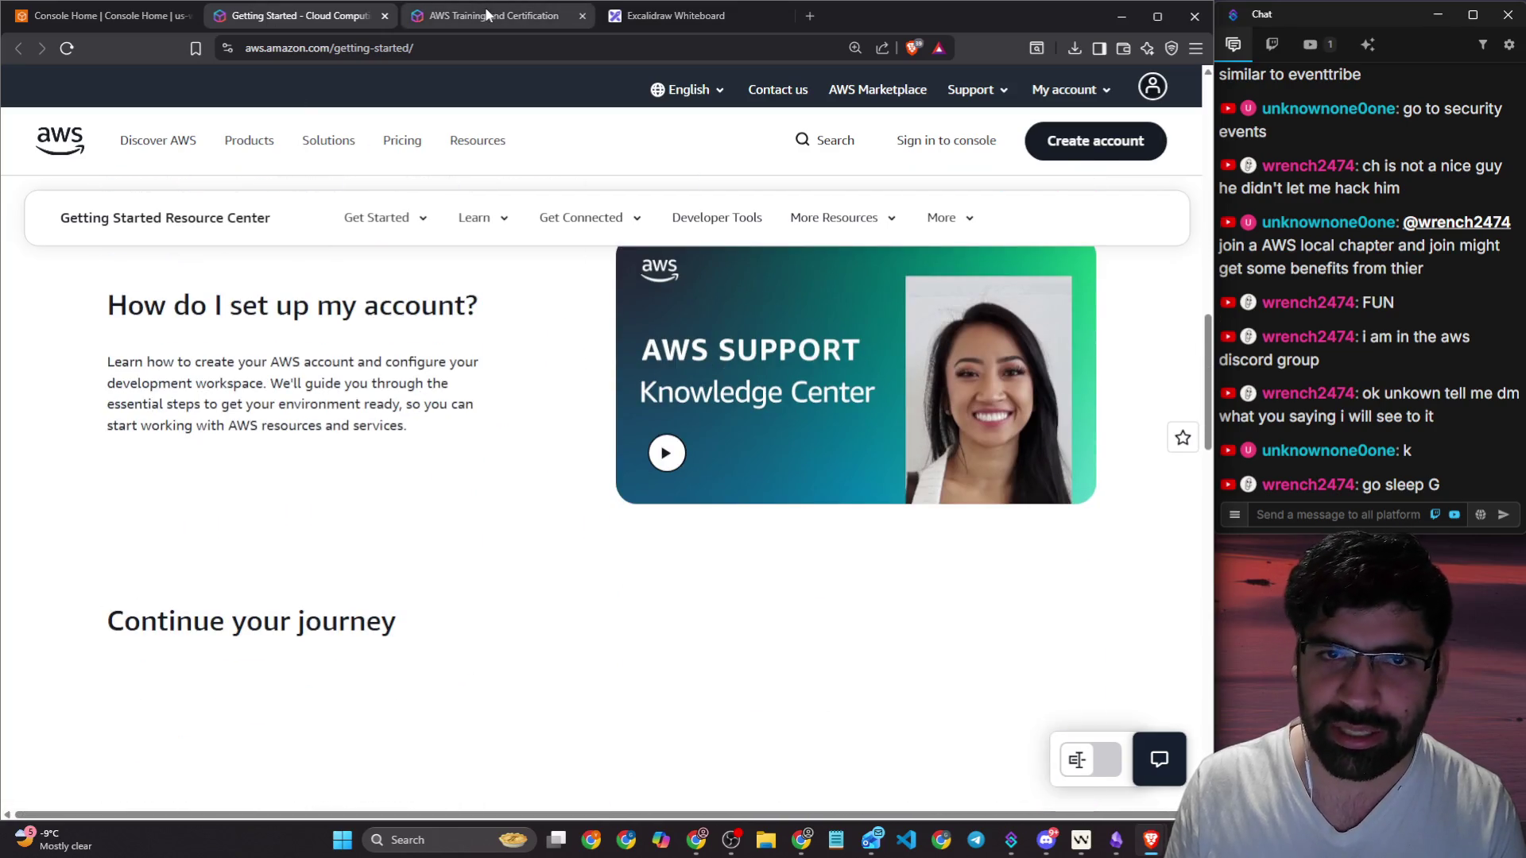
Step: Browse the AWS Training and Certification page and start learning on AWS Skill Builder
left_click(485, 16)
scroll(342, 358, "down", 3)
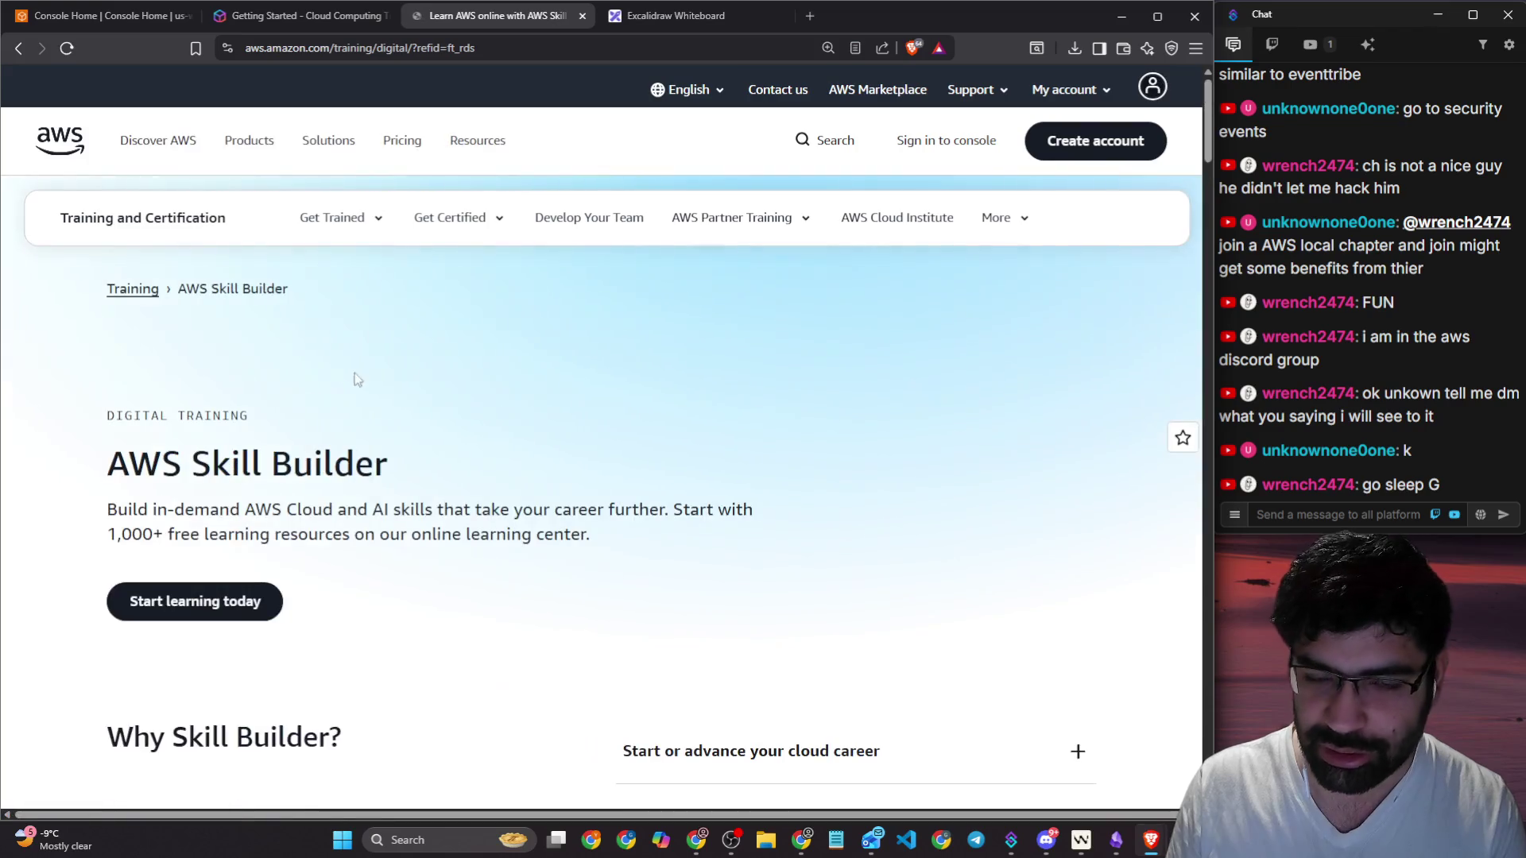
scroll(373, 397, "down", 3)
left_click(239, 358)
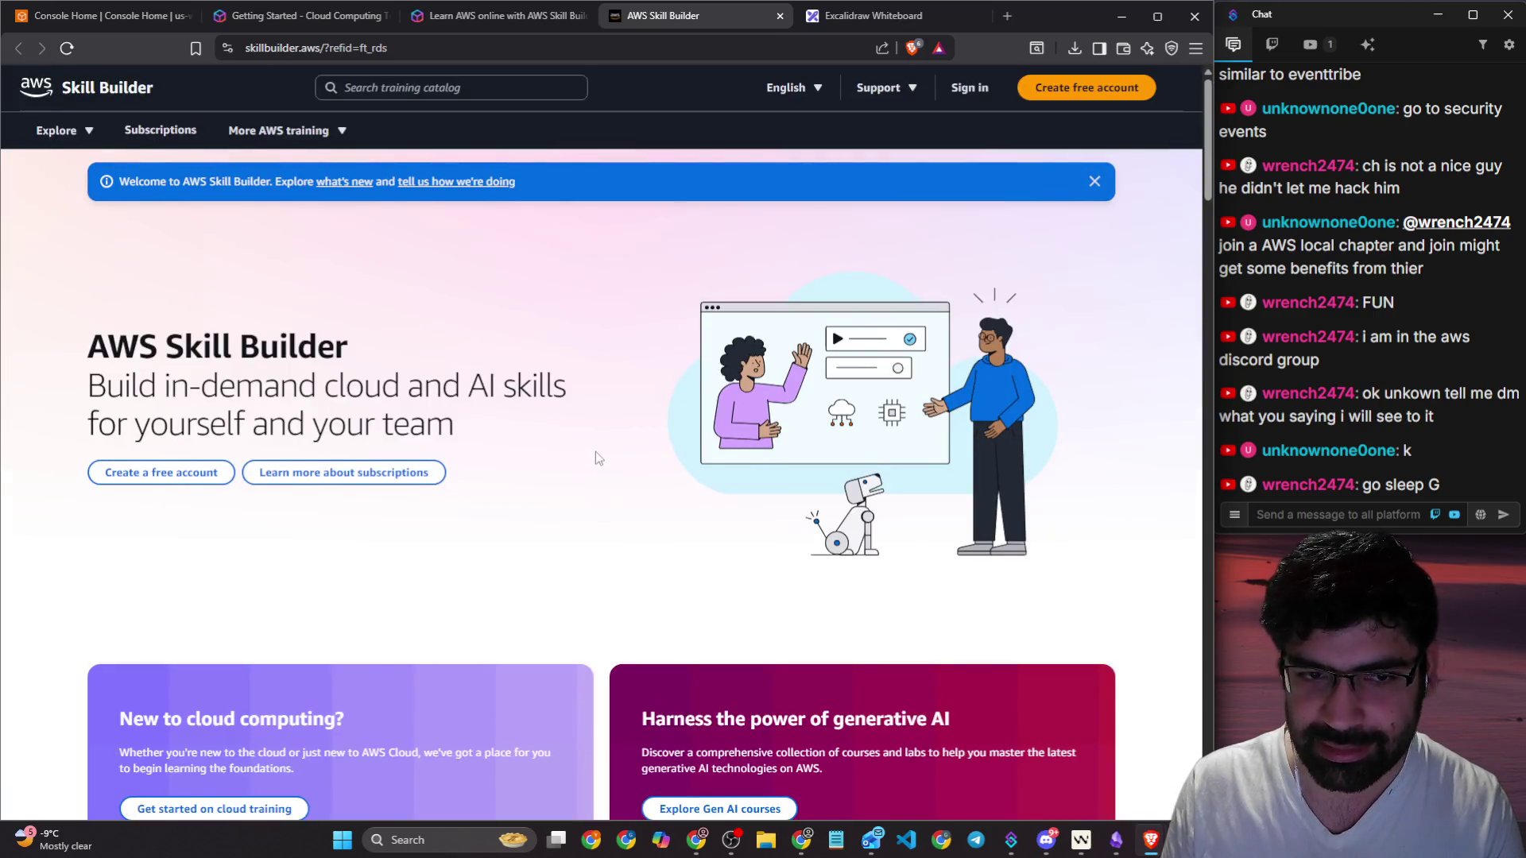
Step: Scroll the Skill Builder homepage, toggling product domain and cloud role learning paths, then return to the top
scroll(595, 452, "down", 3)
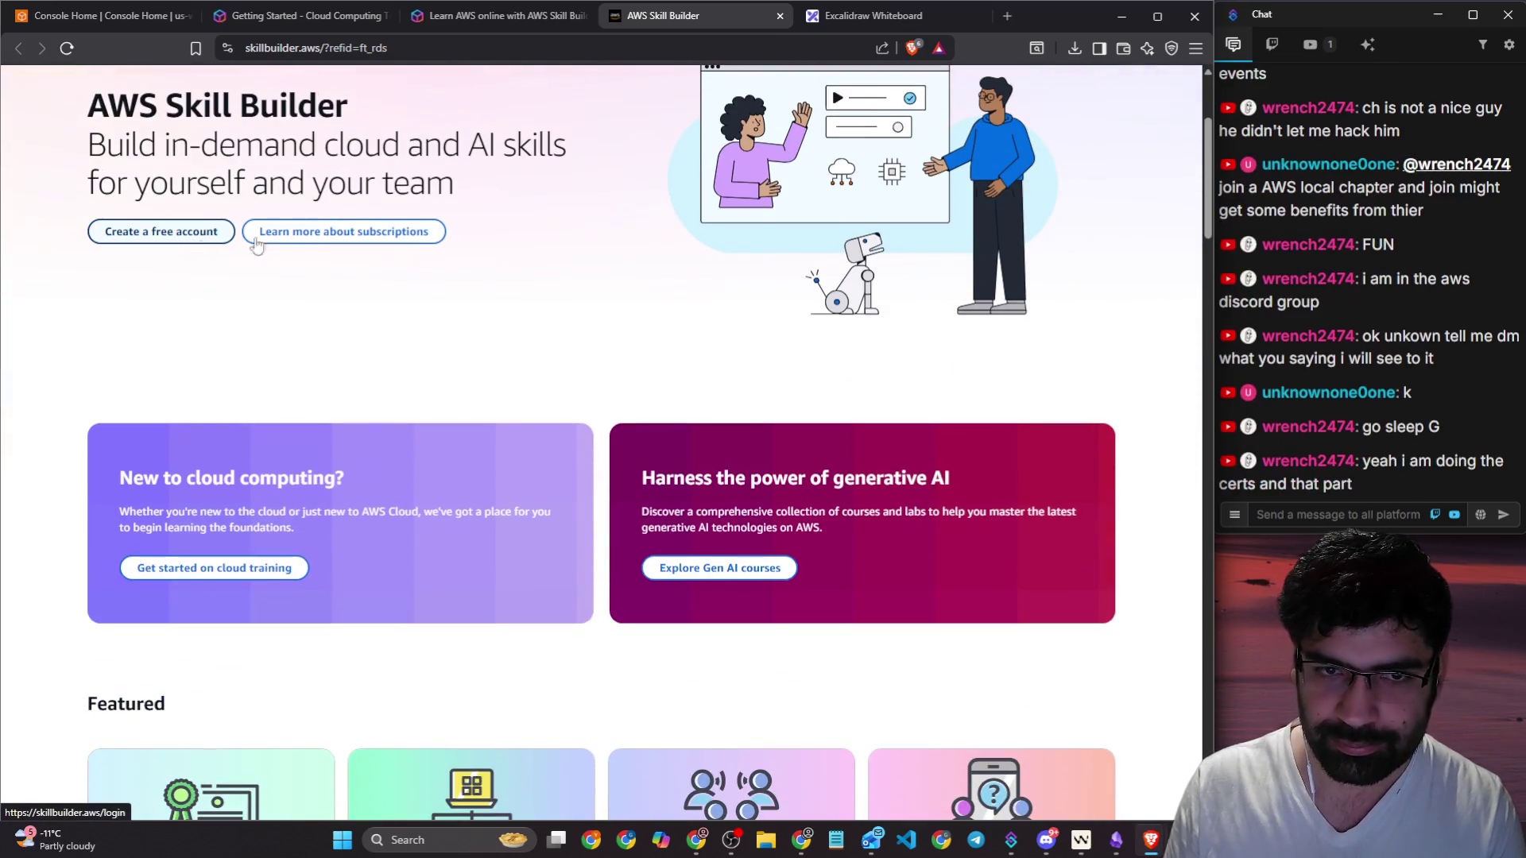
scroll(410, 332, "down", 6)
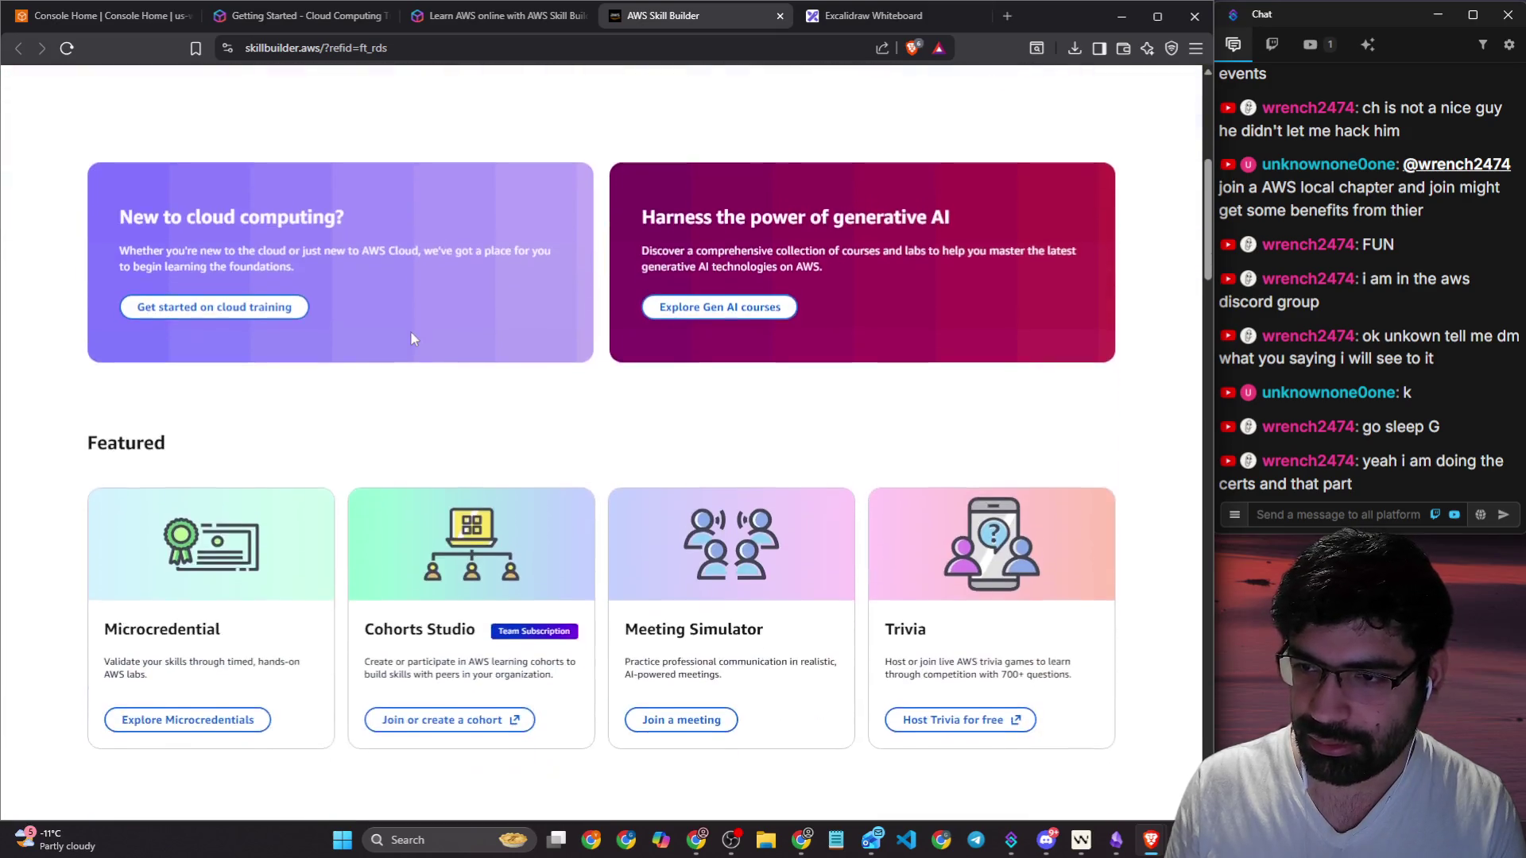
scroll(688, 449, "down", 3)
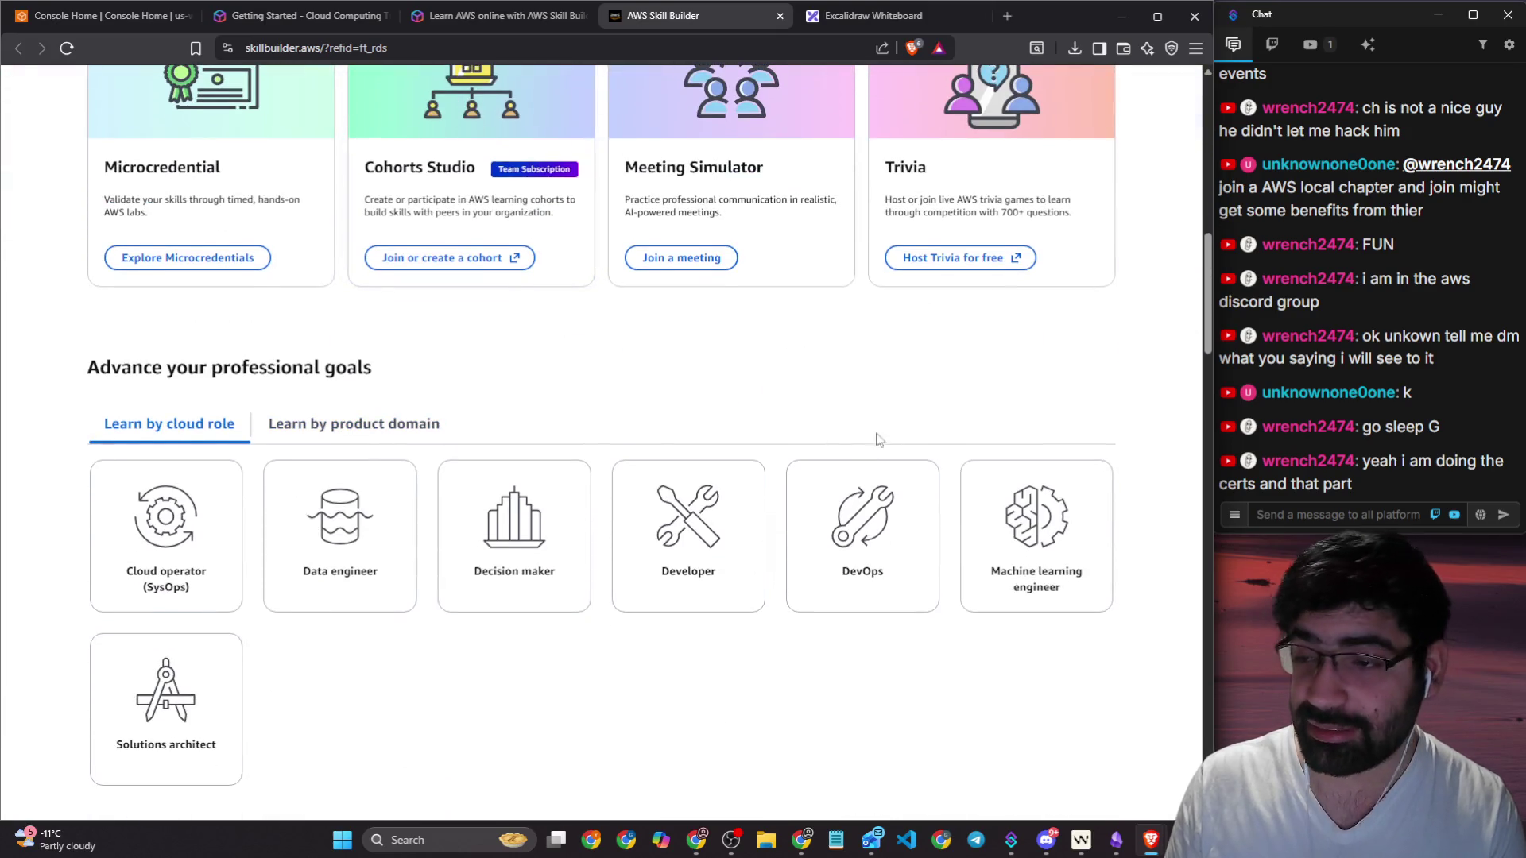
scroll(672, 383, "down", 4)
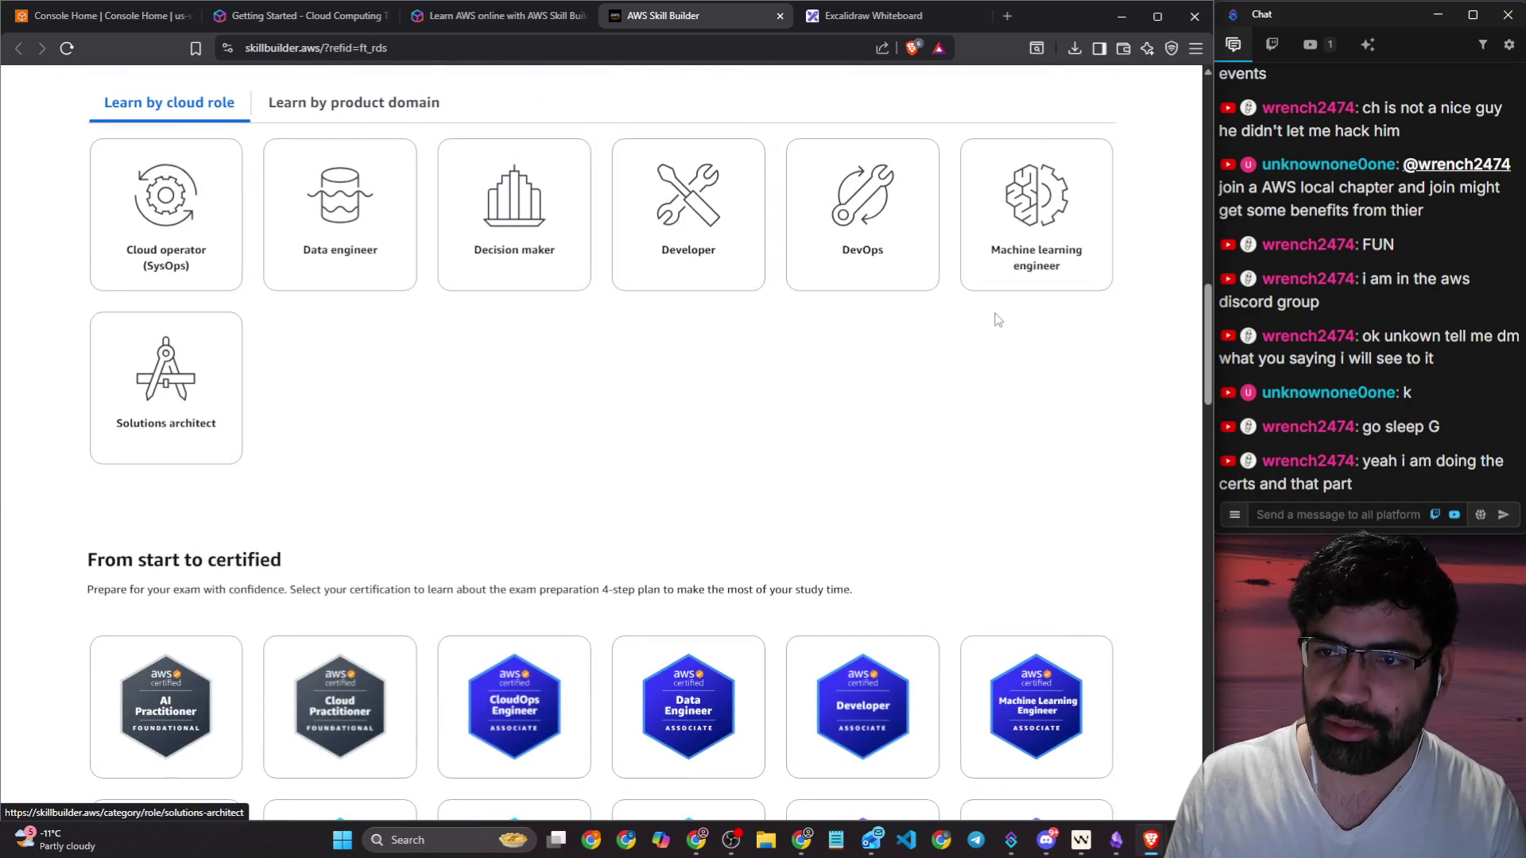
left_click(353, 103)
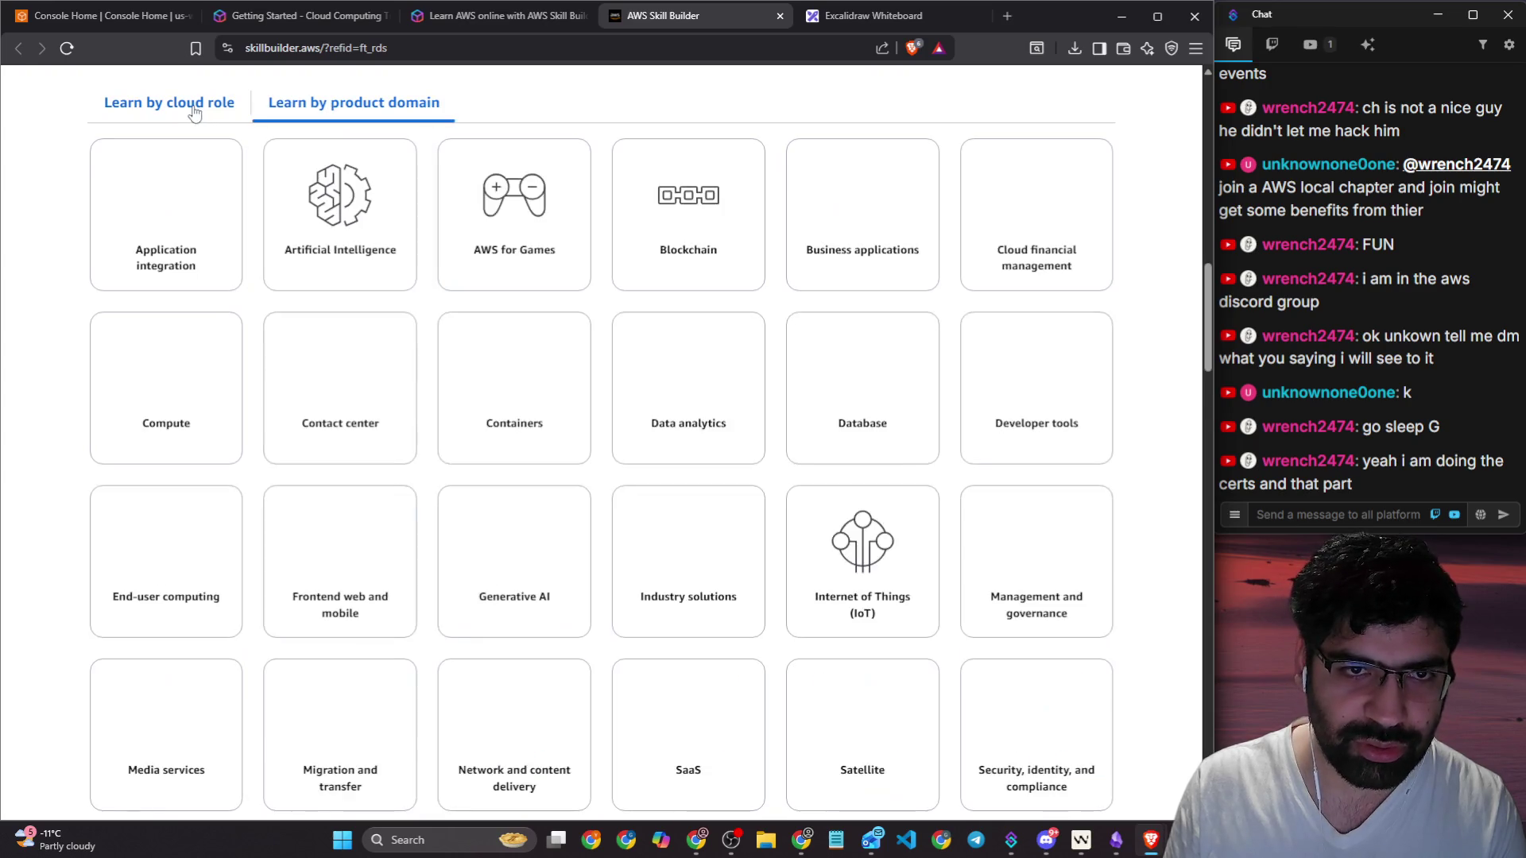
left_click(209, 107)
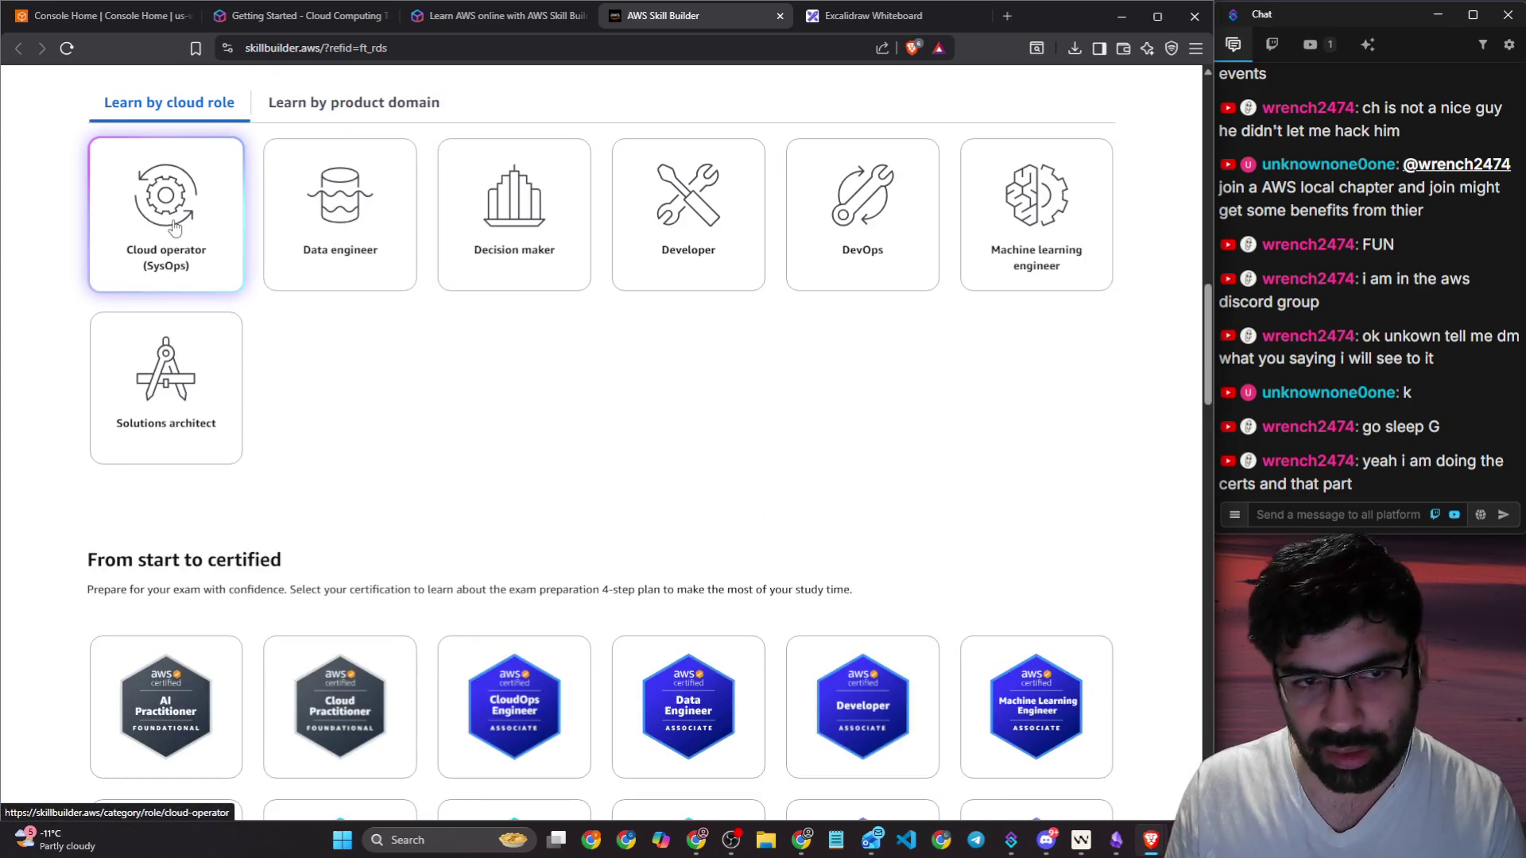
scroll(218, 323, "down", 5)
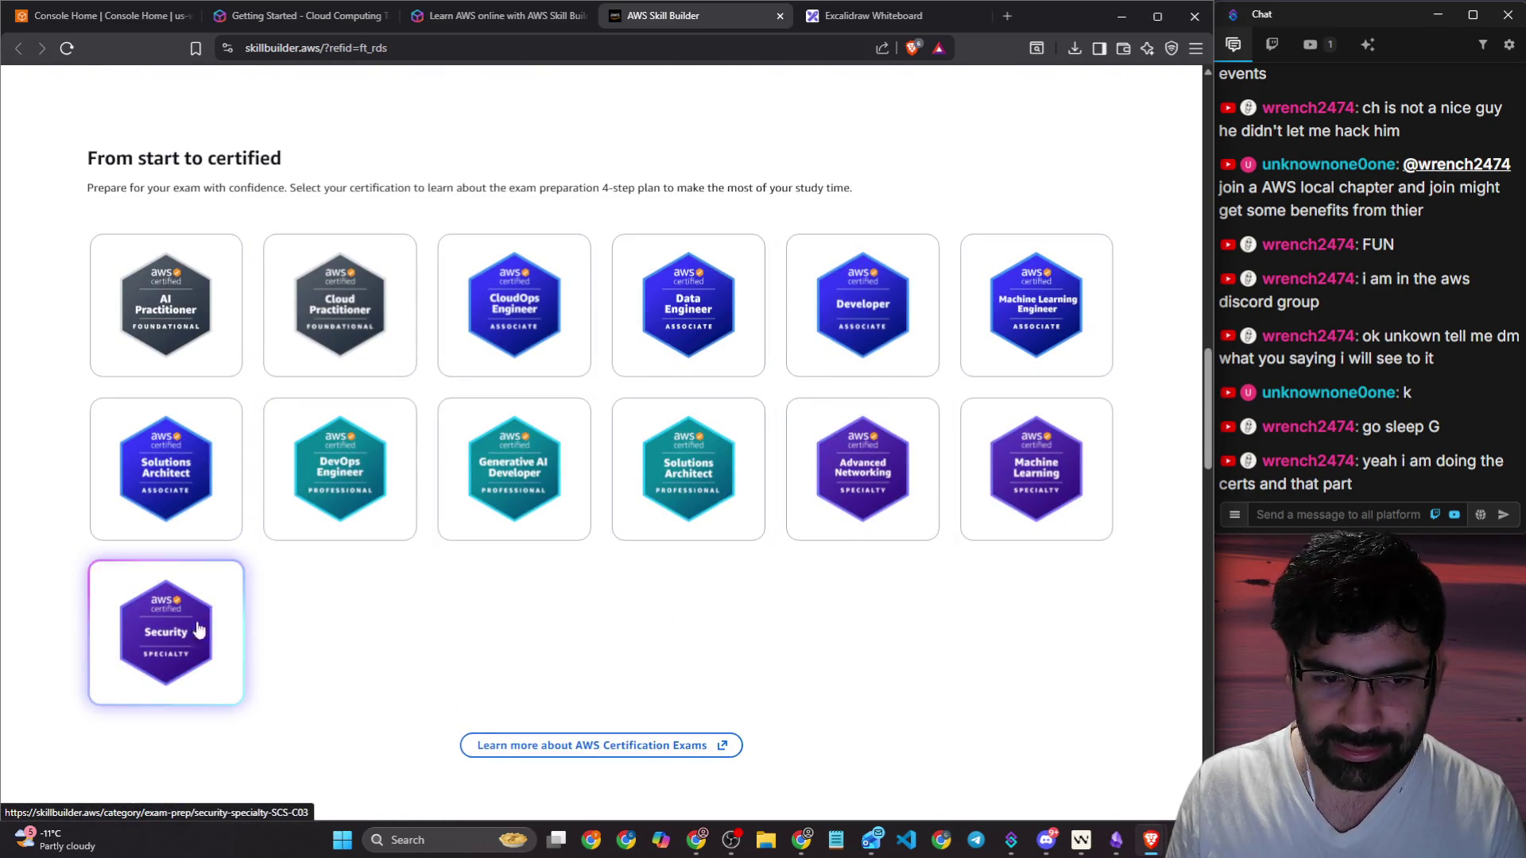
scroll(683, 612, "down", 4)
scroll(681, 603, "down", 20)
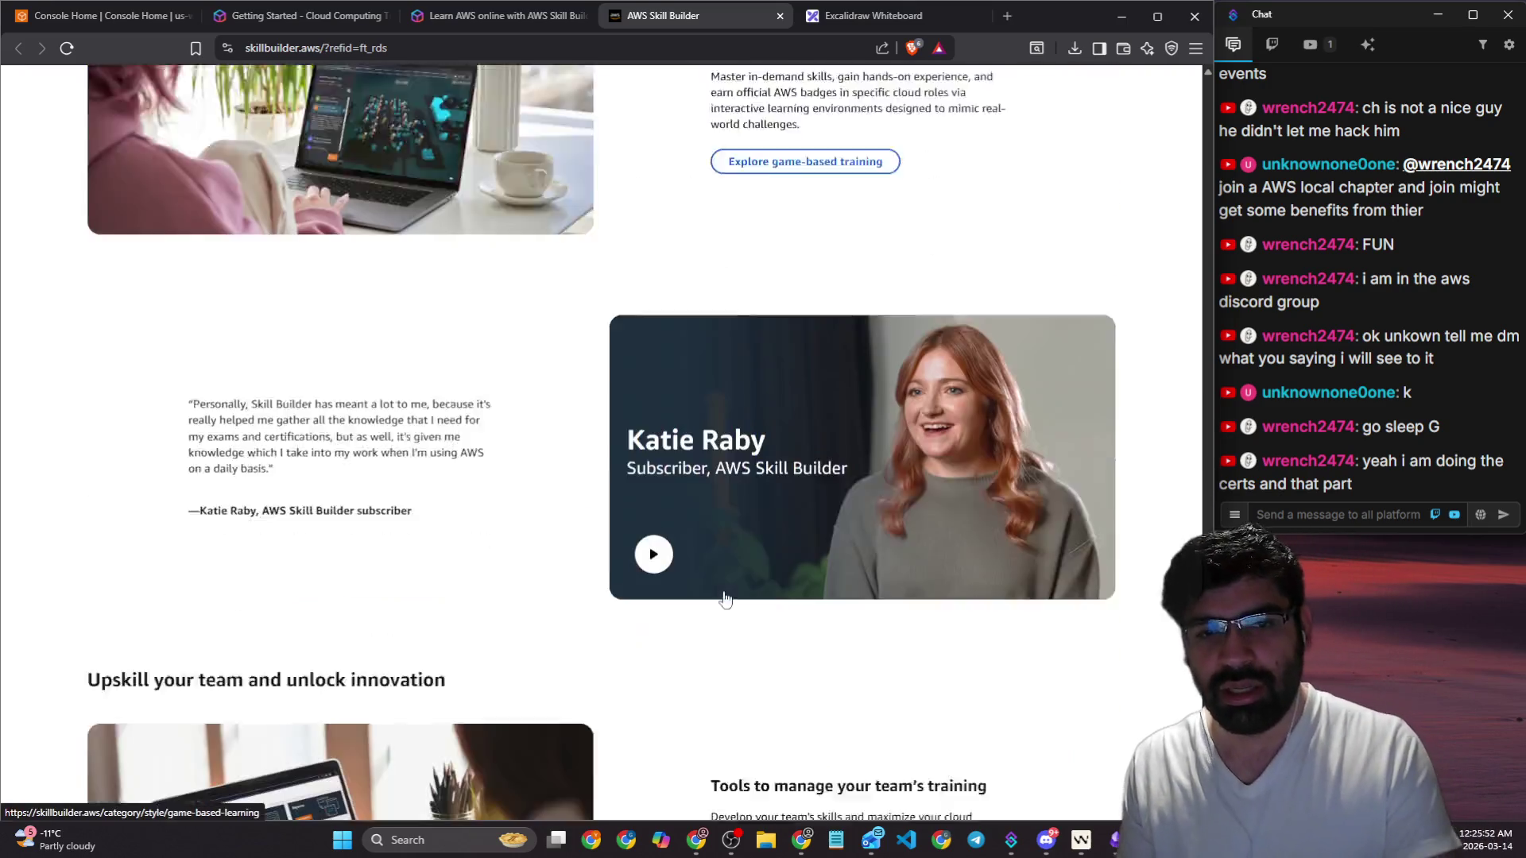
scroll(718, 599, "up", 20)
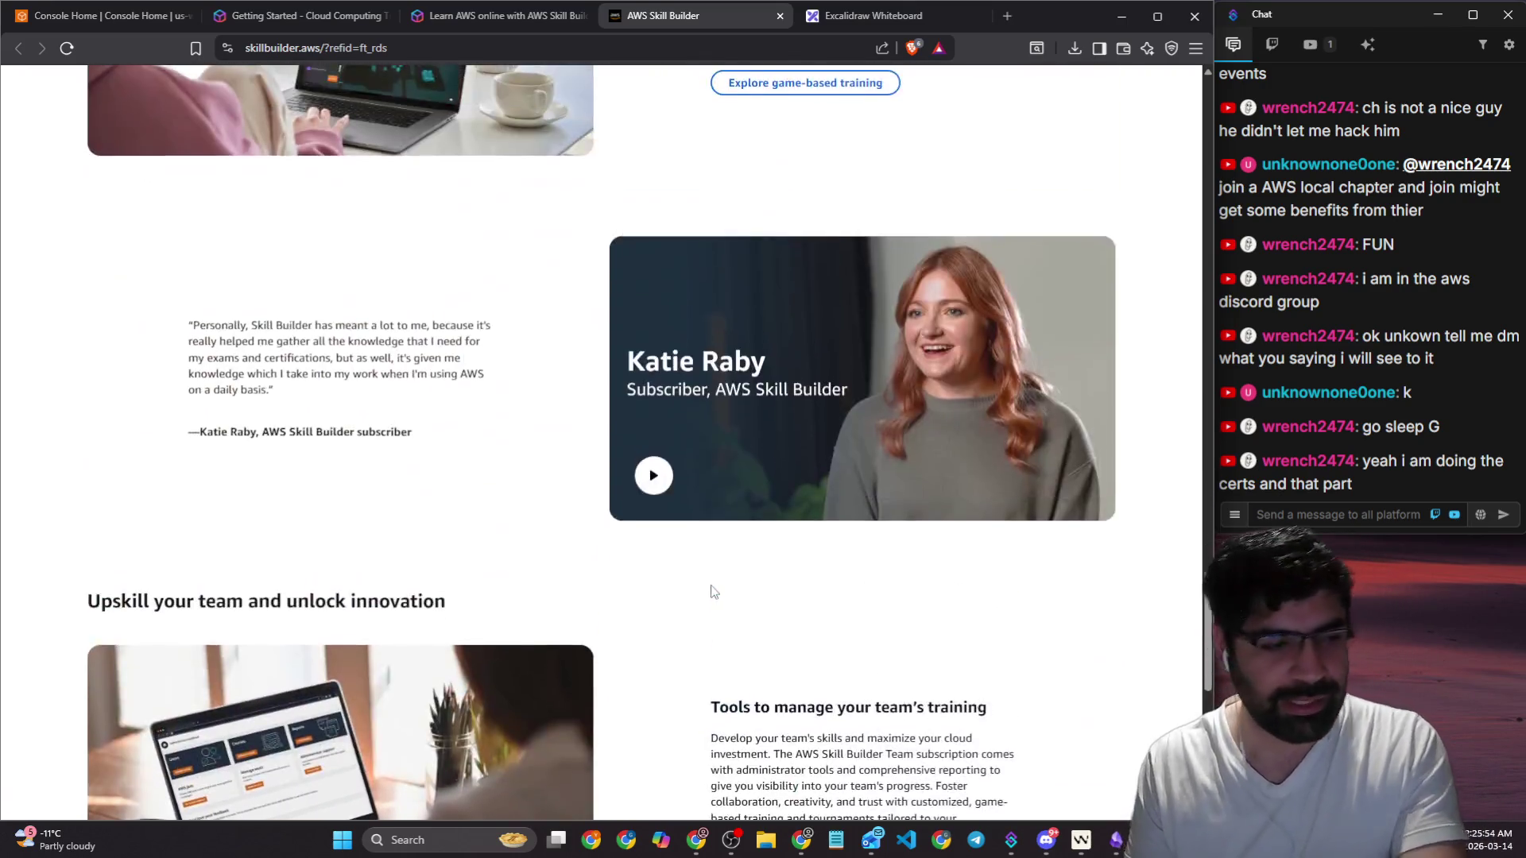
scroll(728, 514, "up", 10)
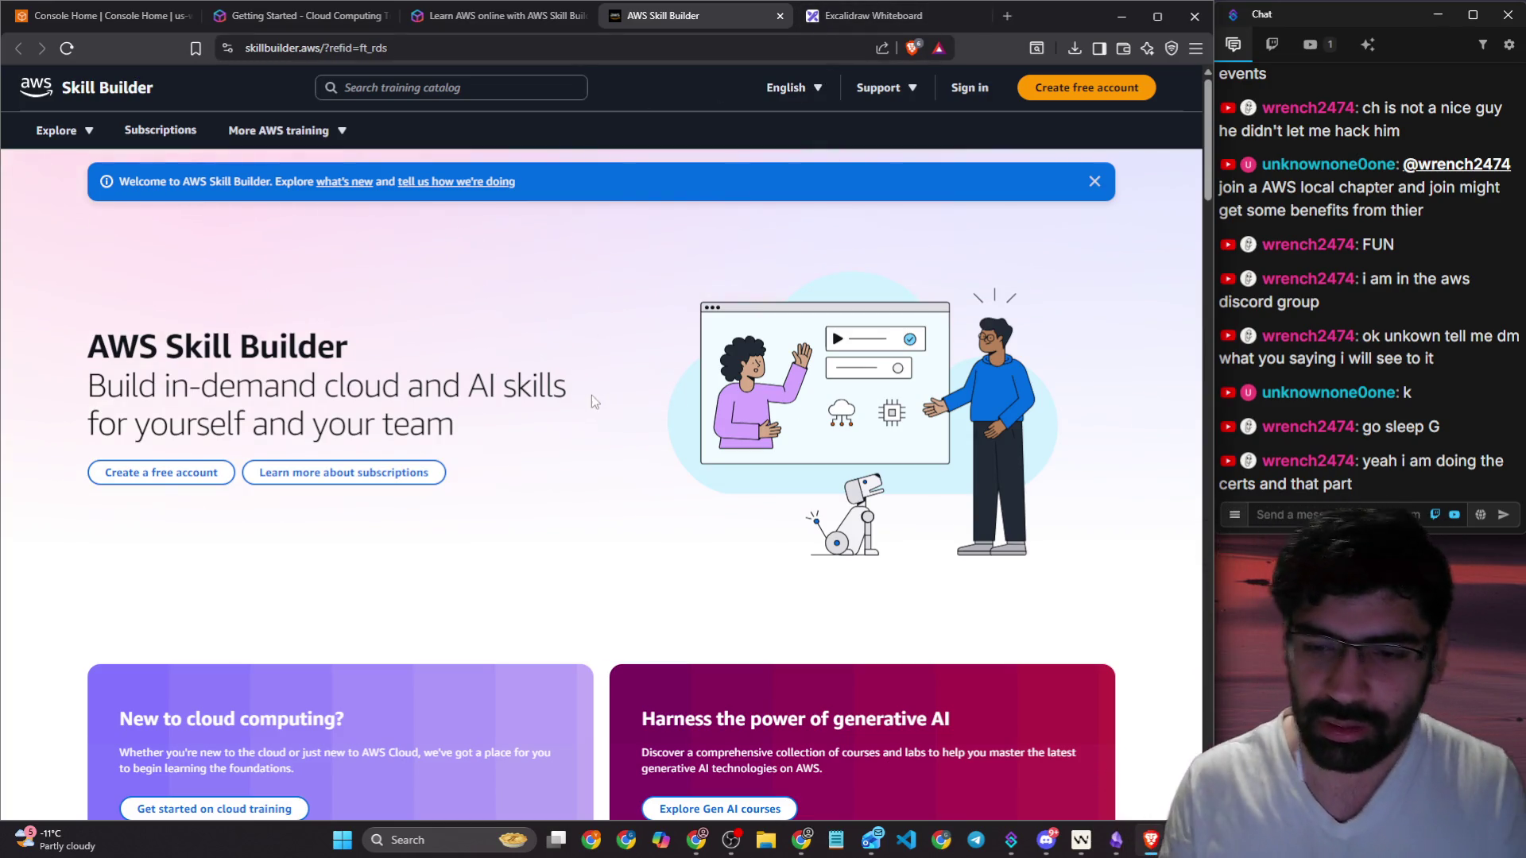
left_click(730, 835)
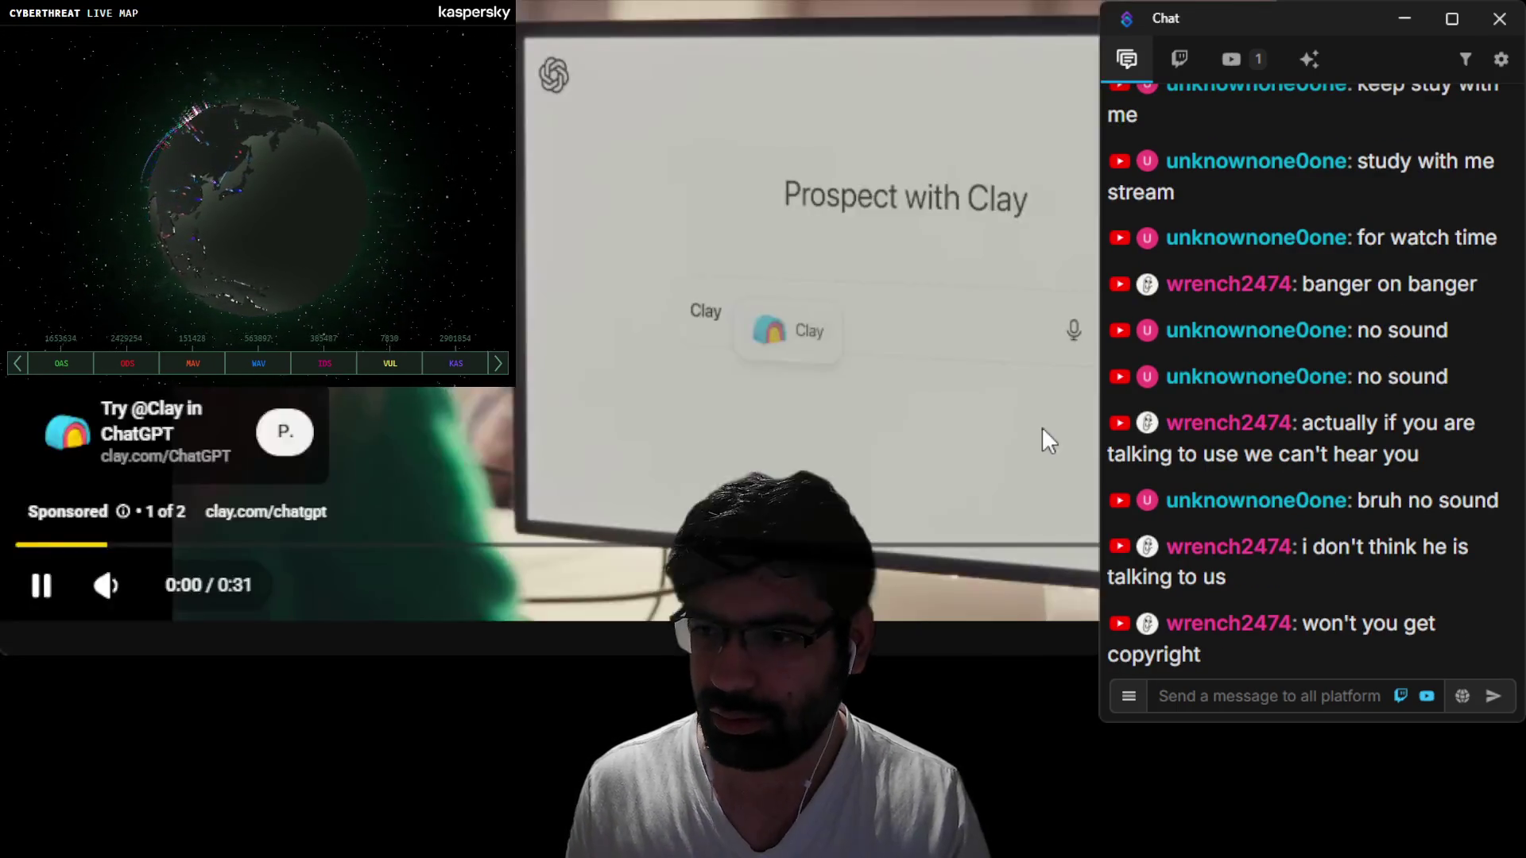
Step: Dismiss the sponsored ad with Stop seeing this ad and Continue
left_click(123, 512)
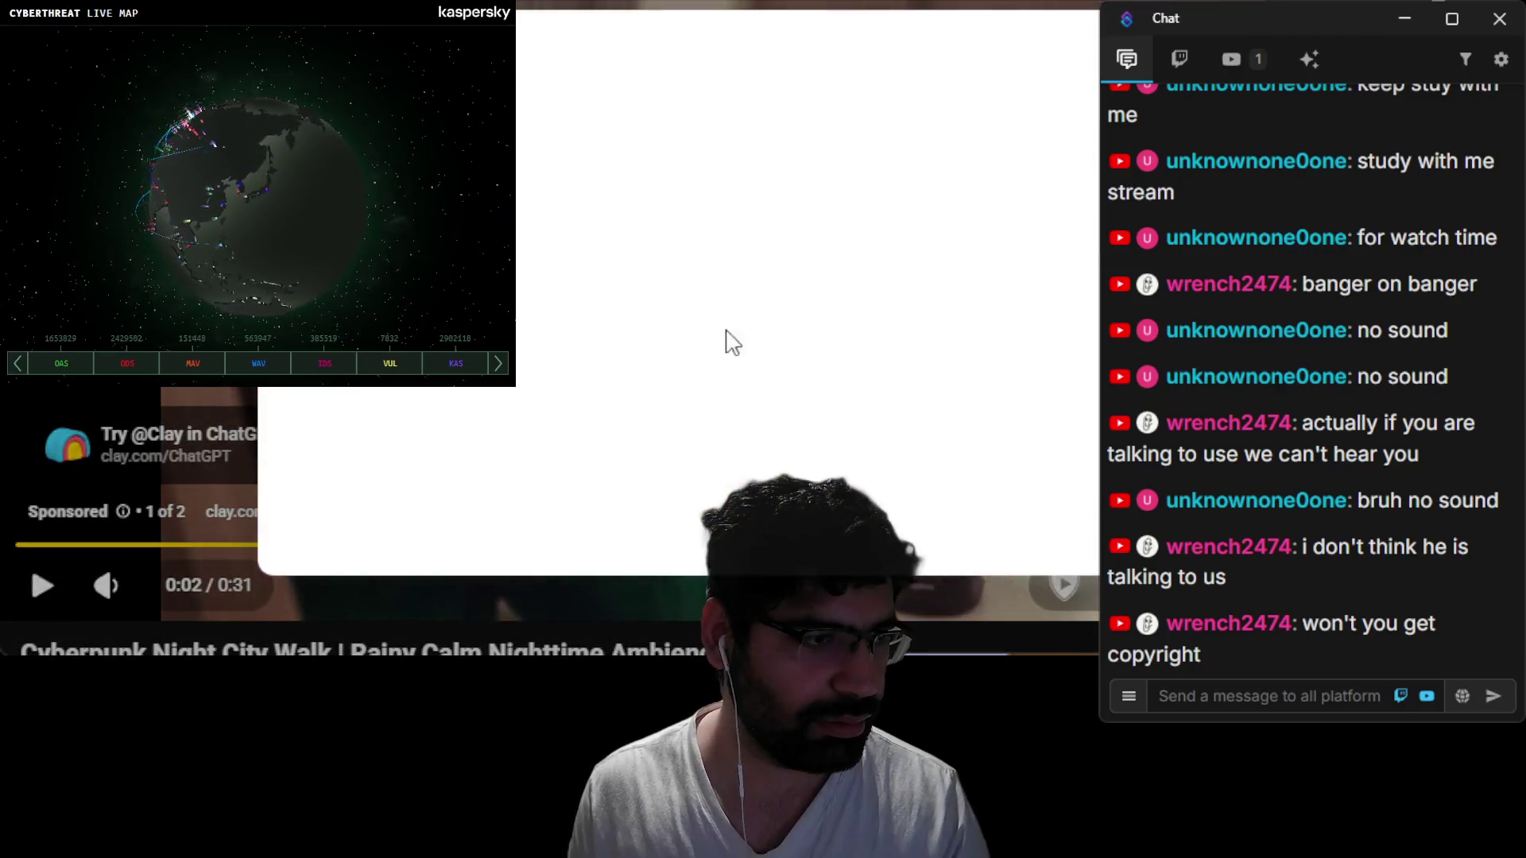
left_click(657, 194)
left_click(983, 353)
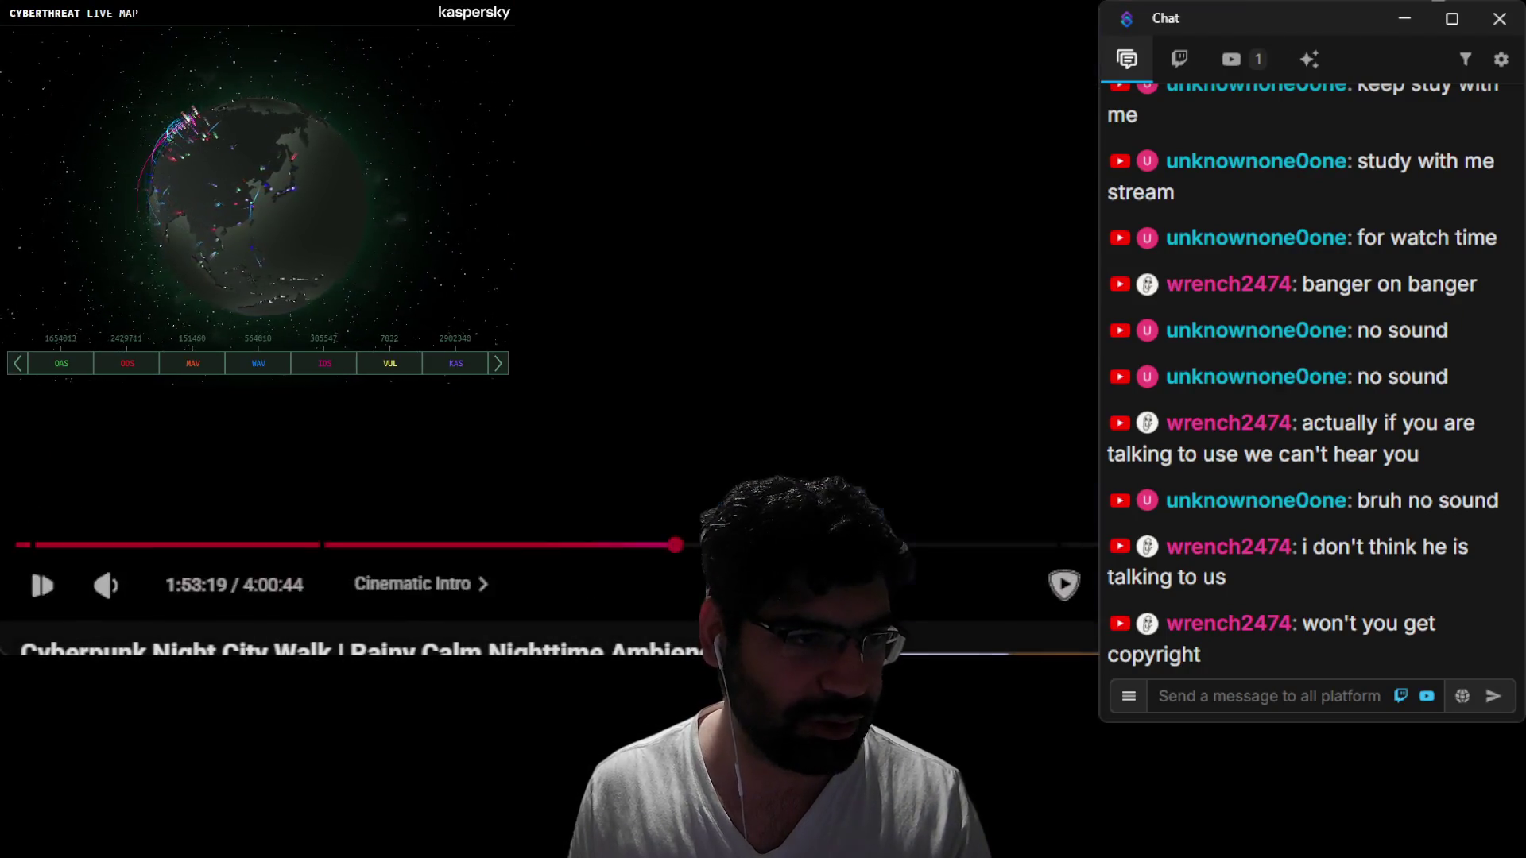
Step: Pause and mute the ambience video, rewind it to 0:00, enable Loop and go fullscreen
left_click(41, 585)
left_click(106, 585)
left_click_drag(676, 545, 17, 545)
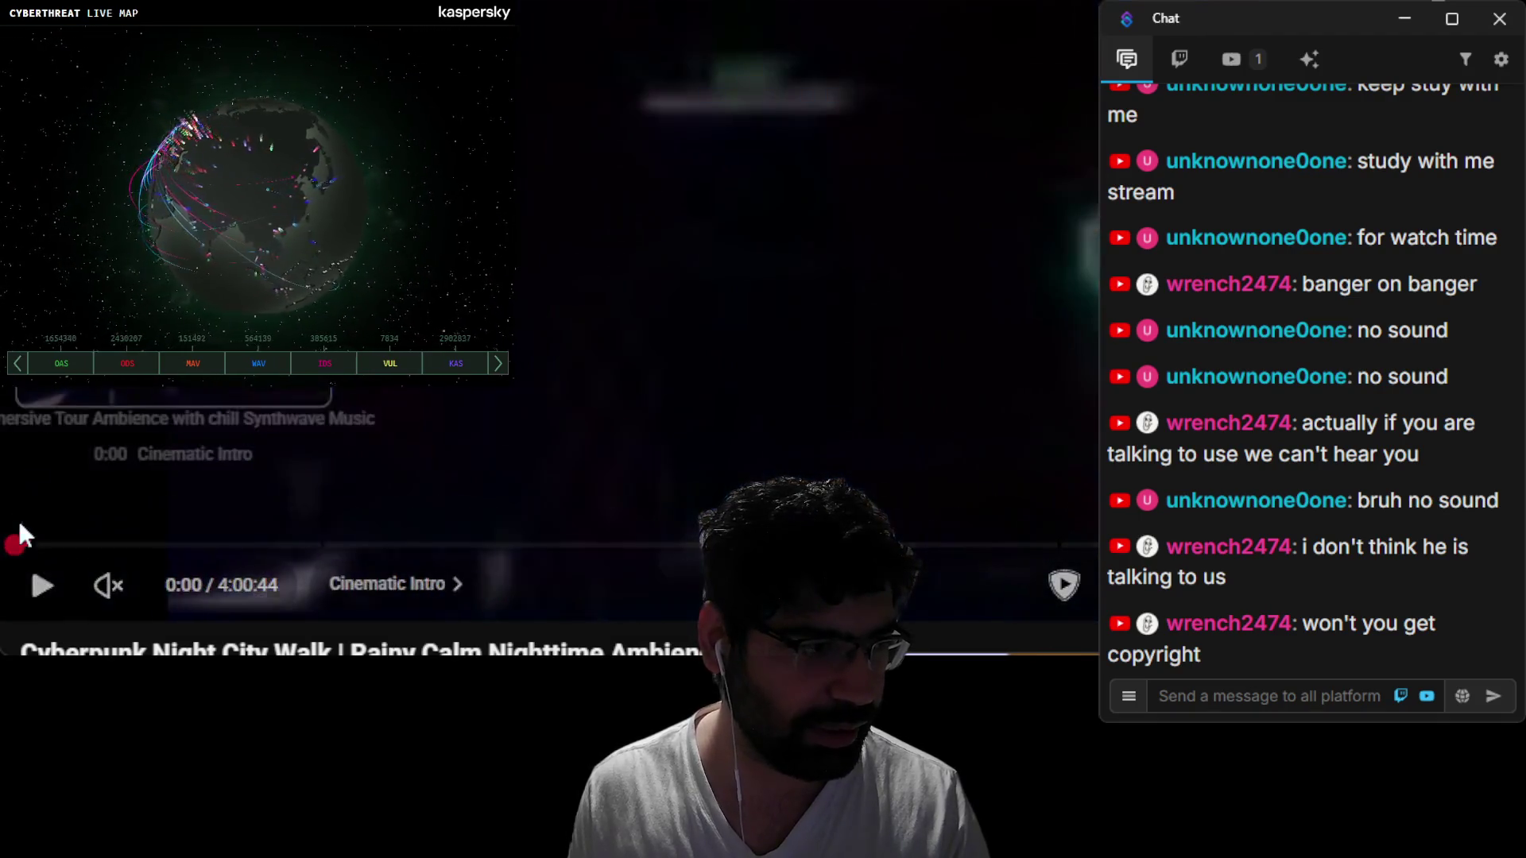
right_click(529, 238)
left_click(687, 262)
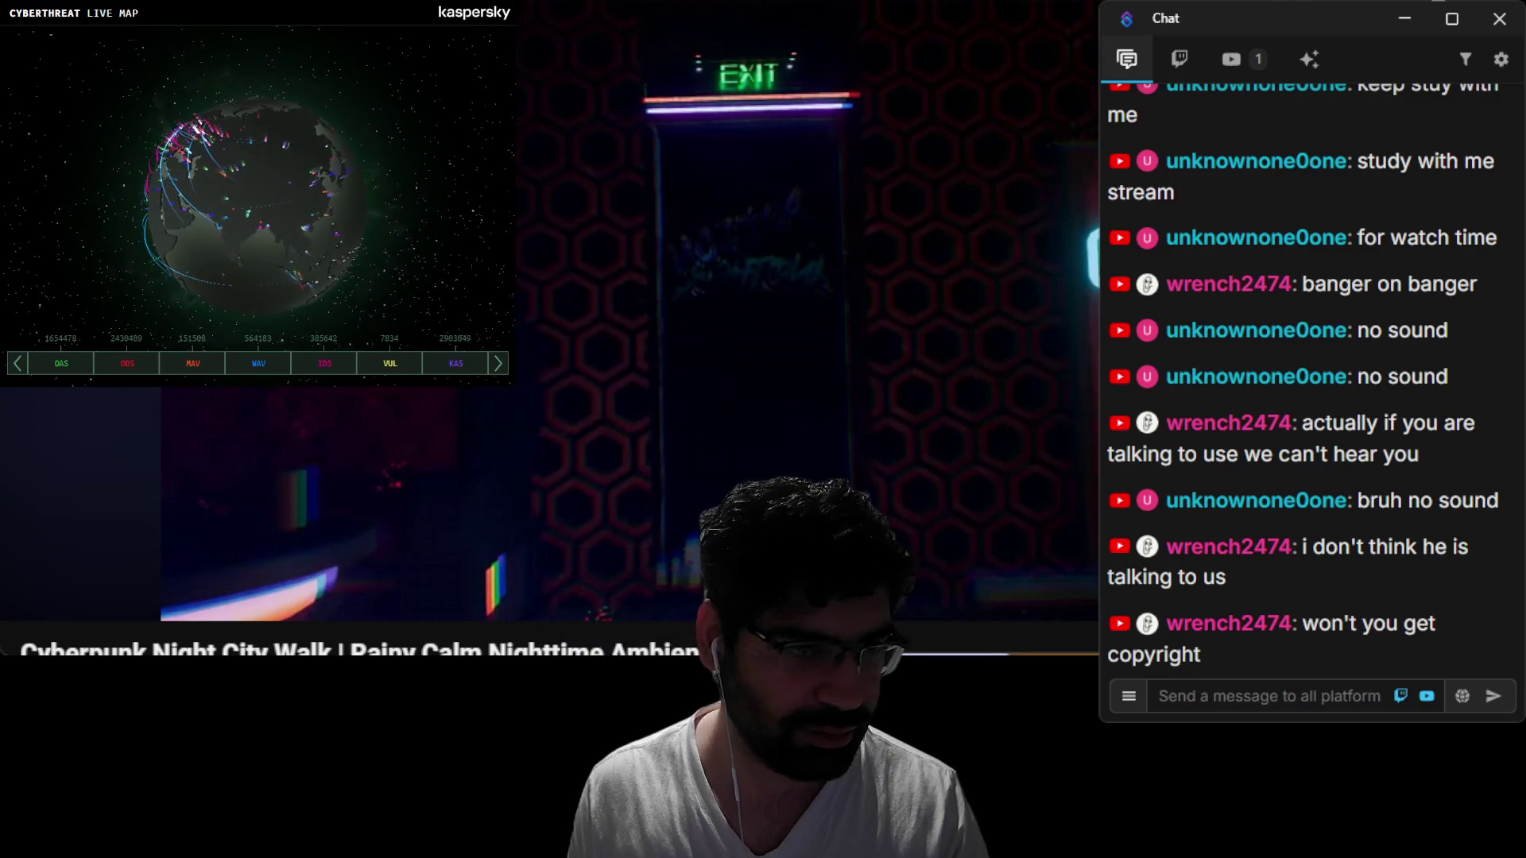
key("f")
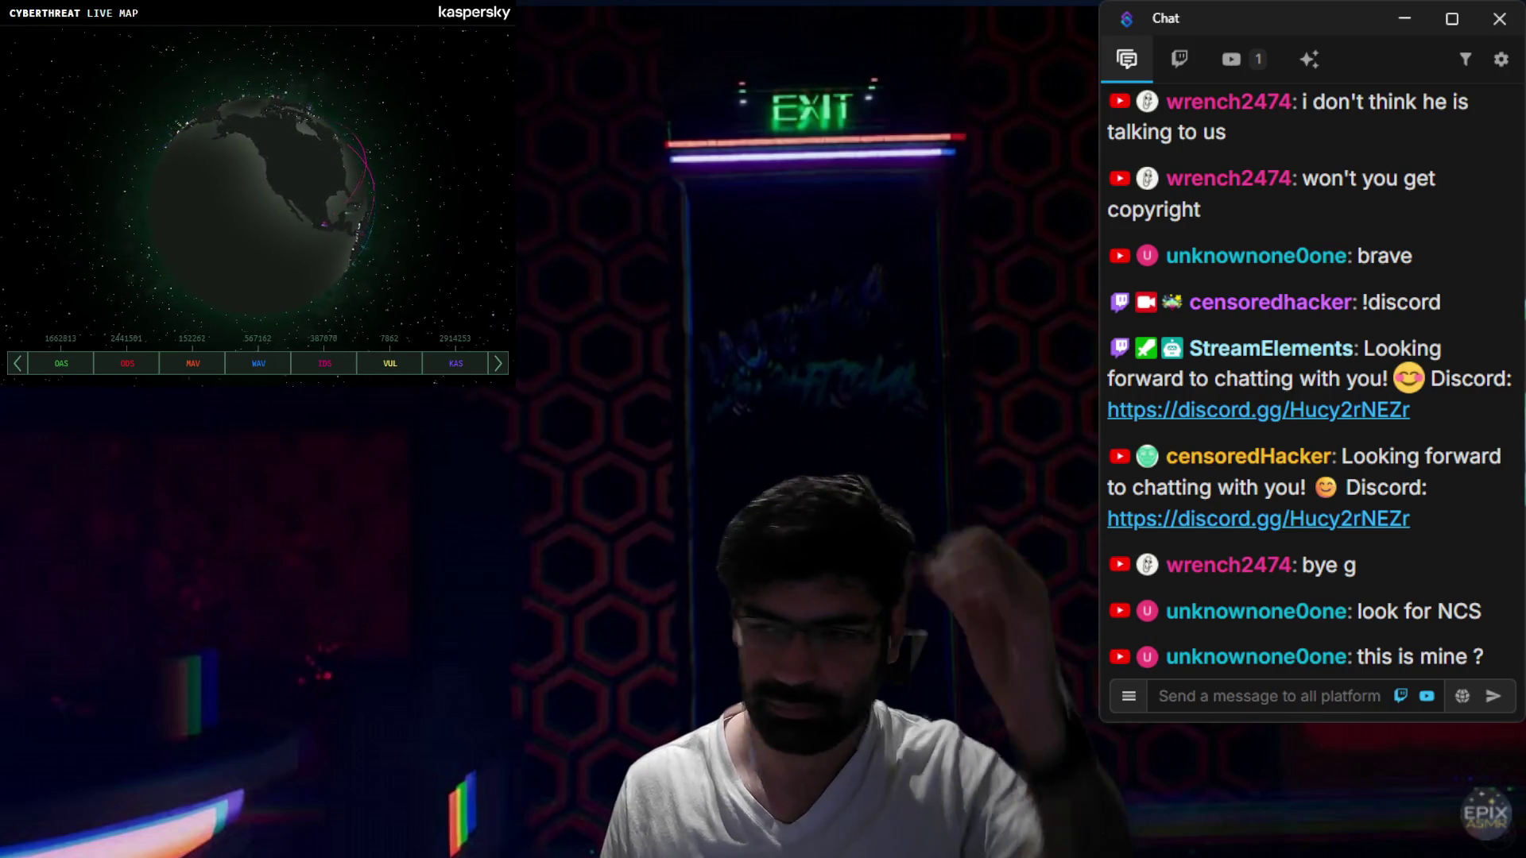
scroll(1311, 524, "down", 1)
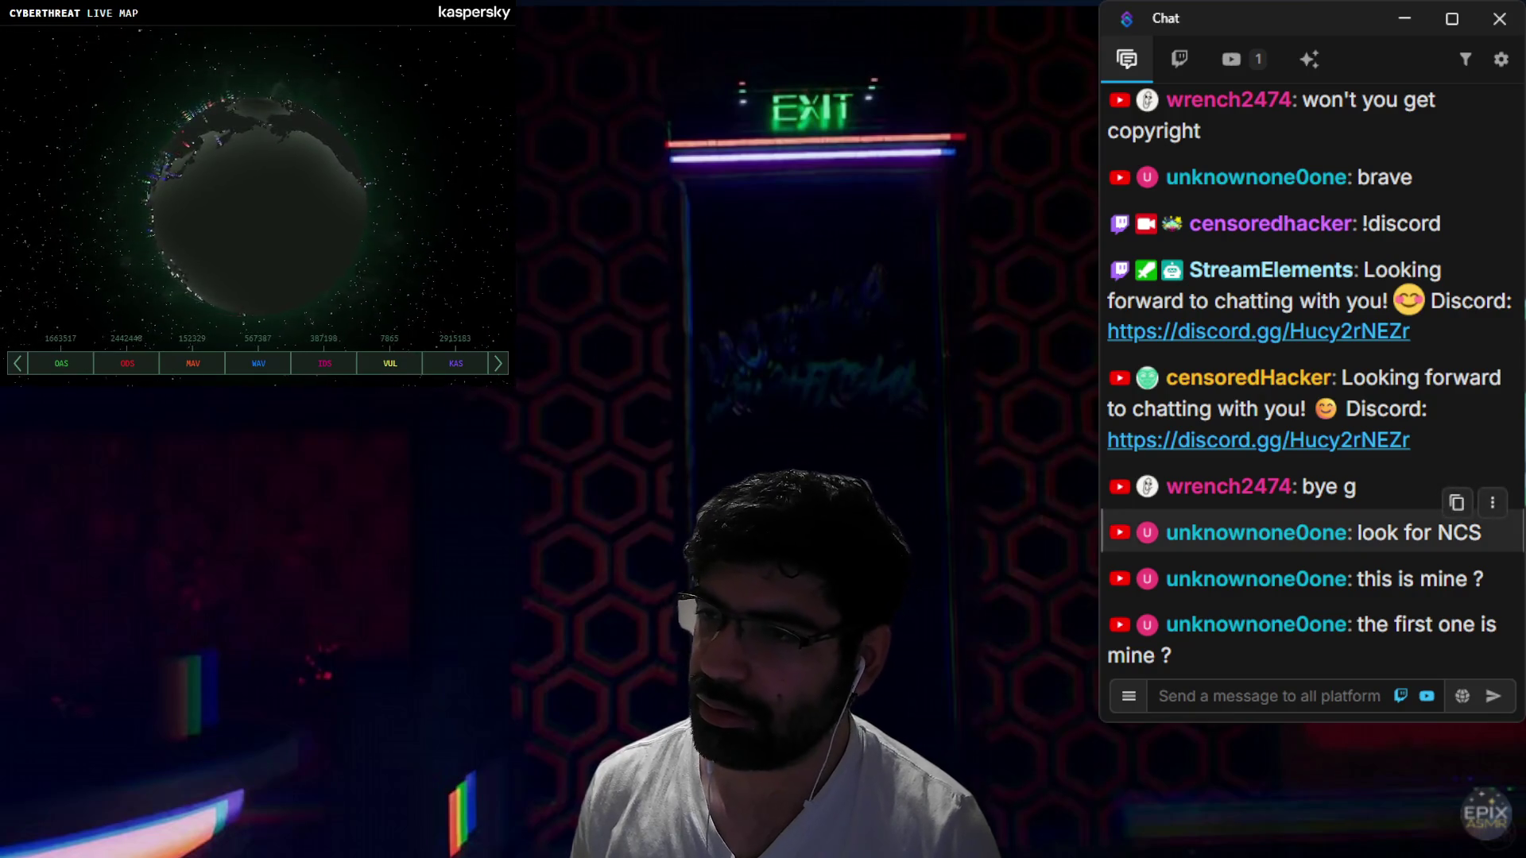
scroll(1311, 477, "up", 3)
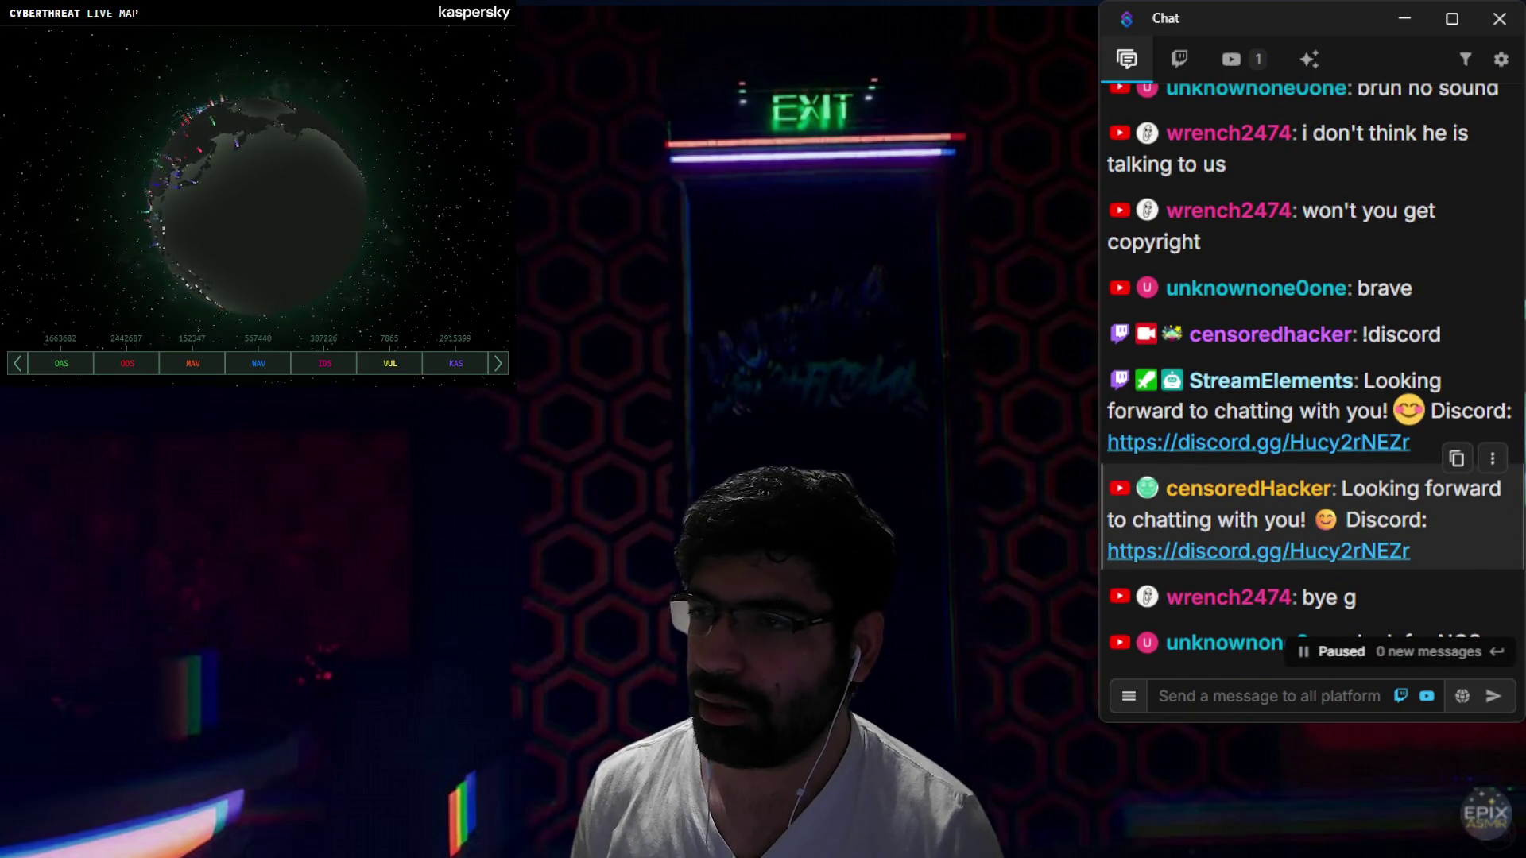
scroll(1311, 516, "down", 3)
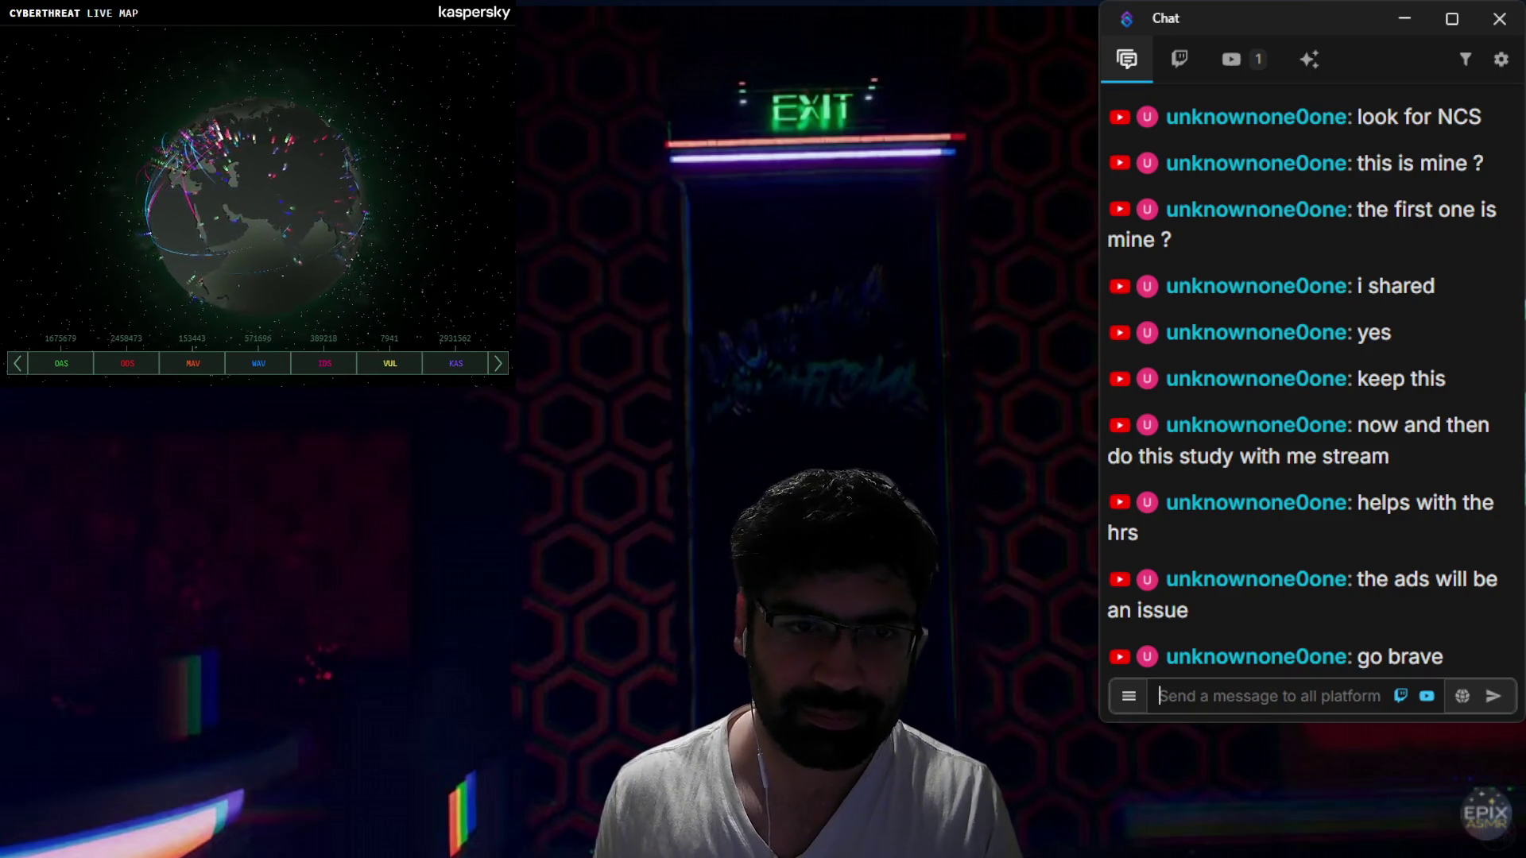
left_click(1161, 696)
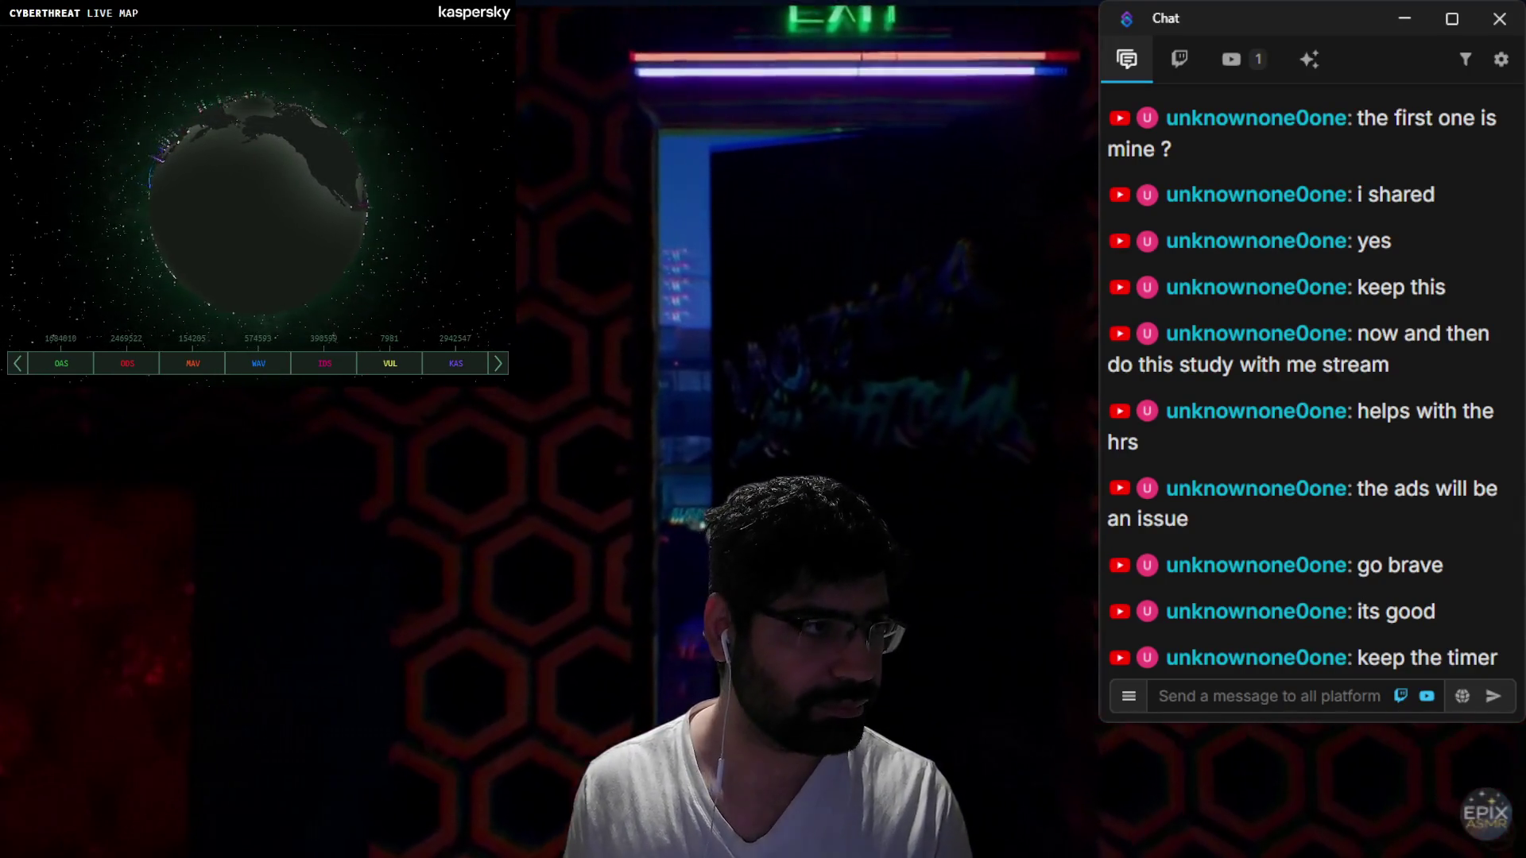
Step: Exit fullscreen and copy the ambience video's share link
key("Escape")
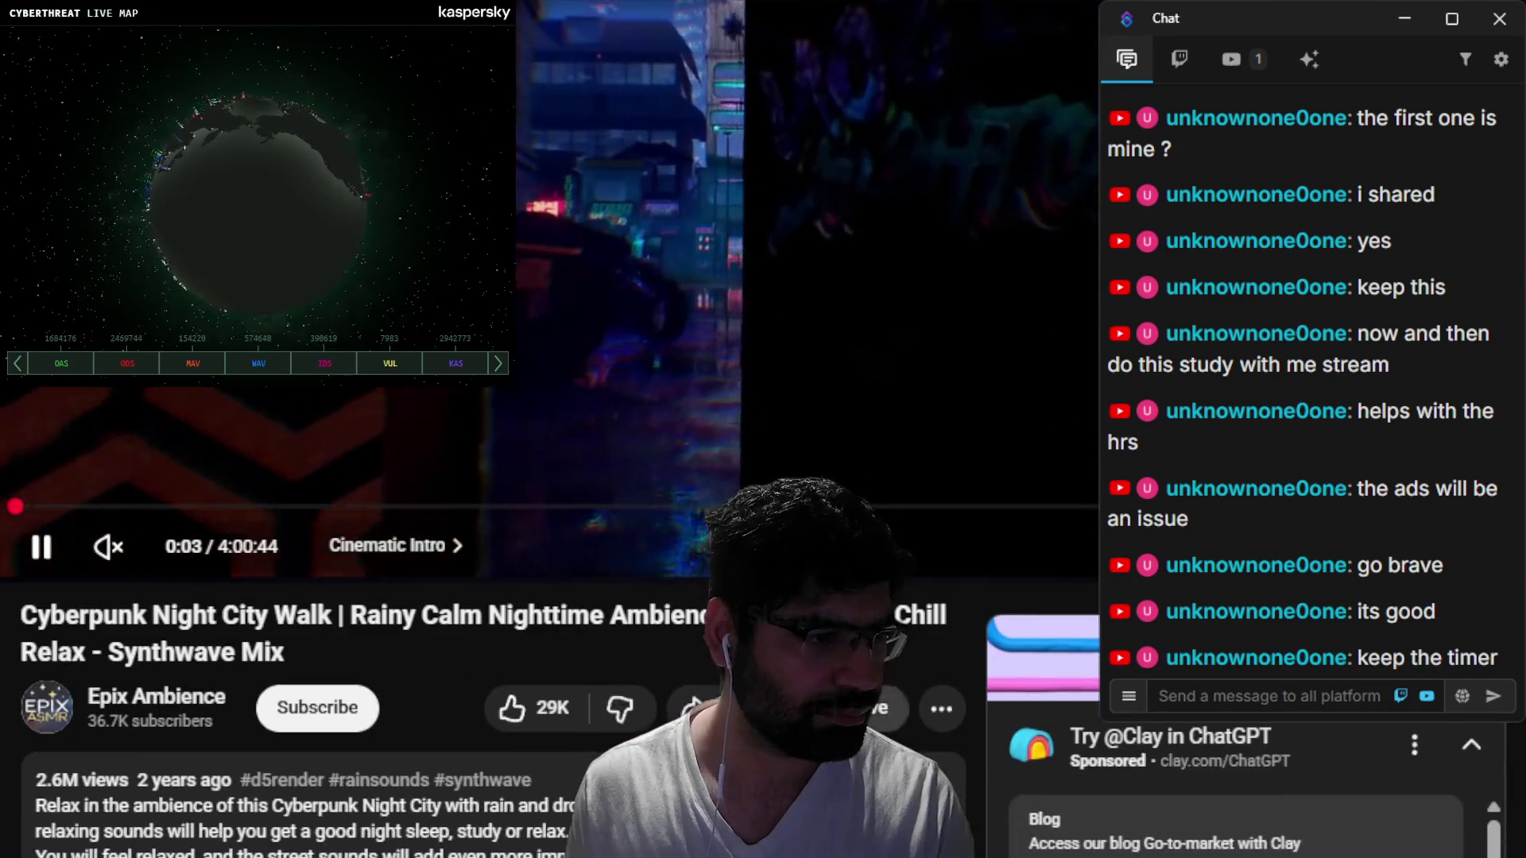
left_click(699, 707)
left_click(1005, 635)
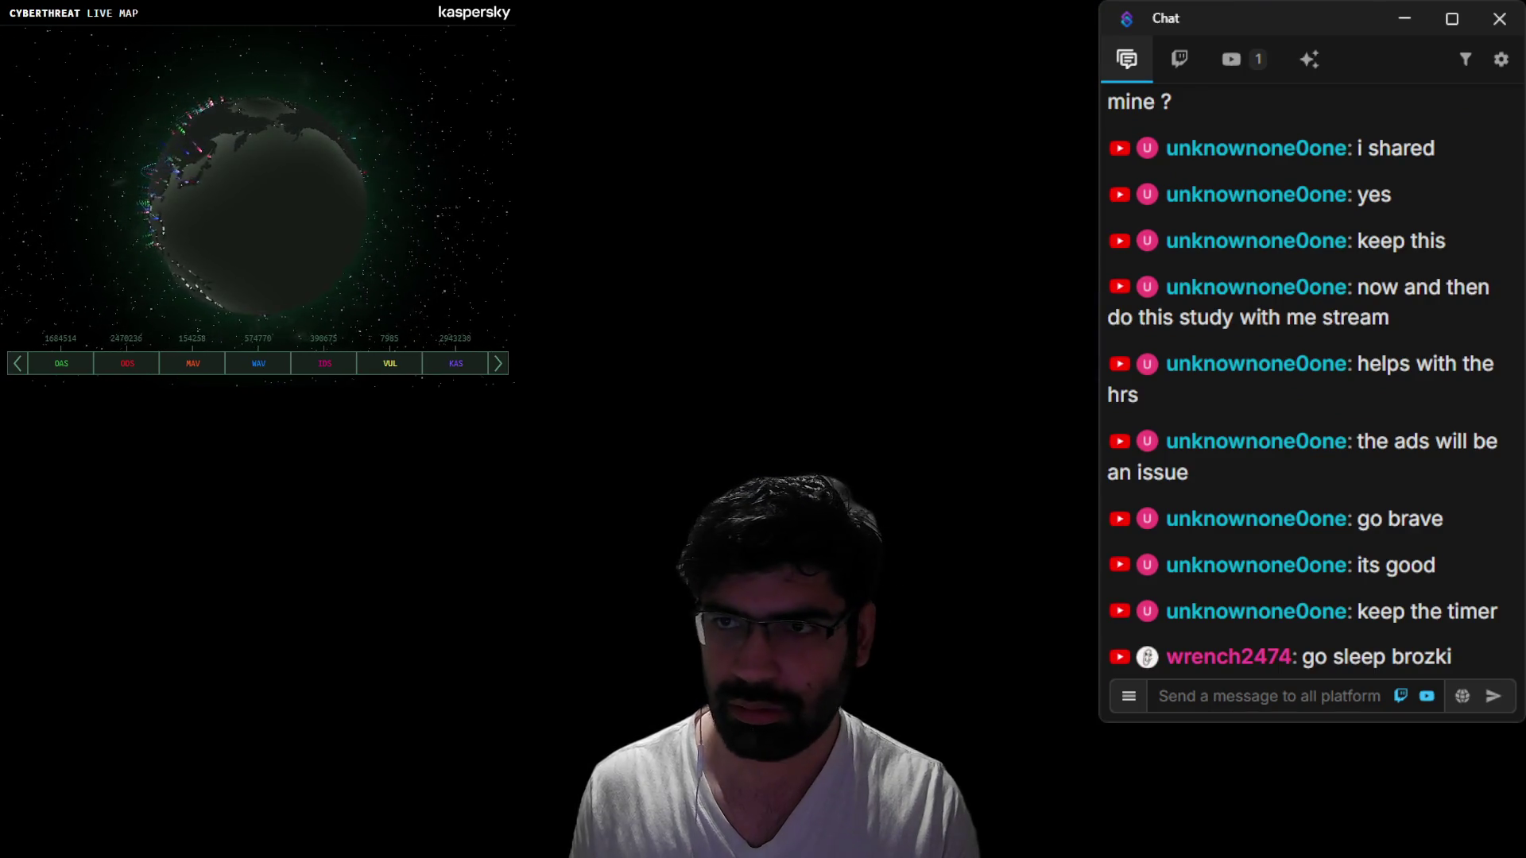